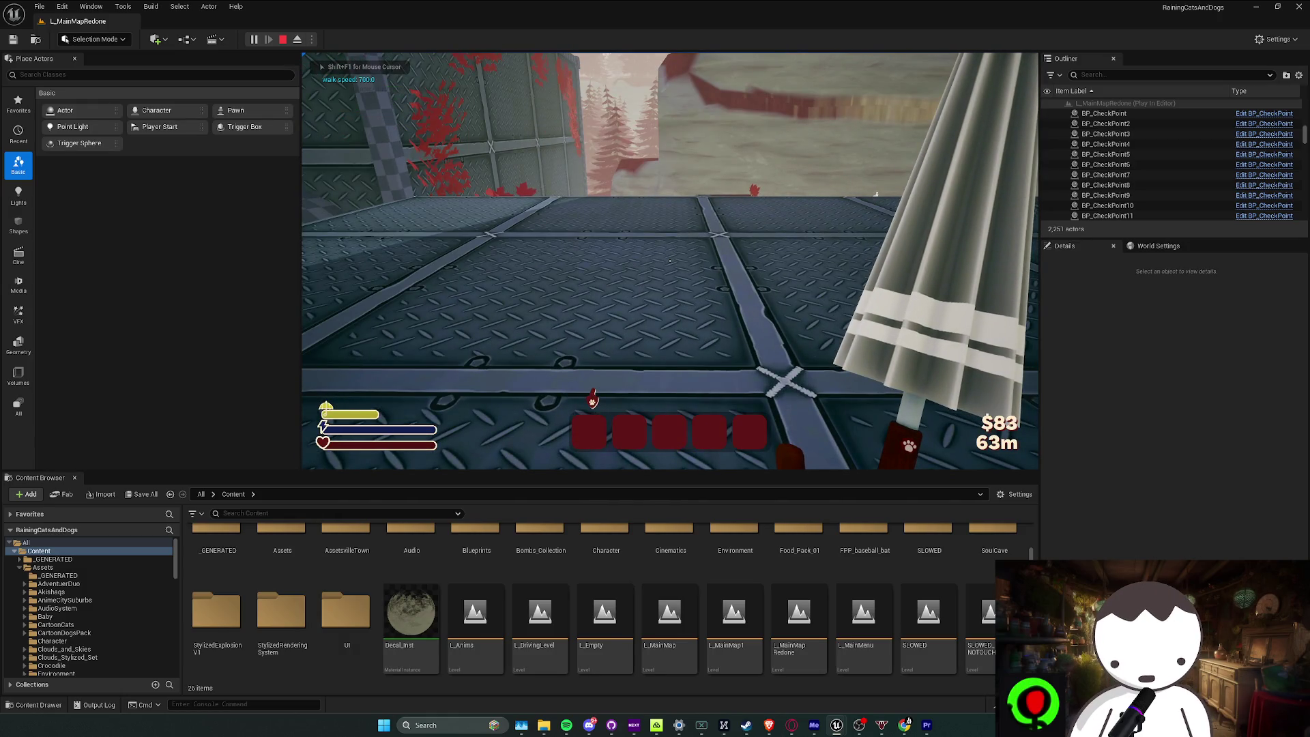
Stop the Play In Editor session and bring Steam's store search results forward
{"action": "key", "text": "Escape"}
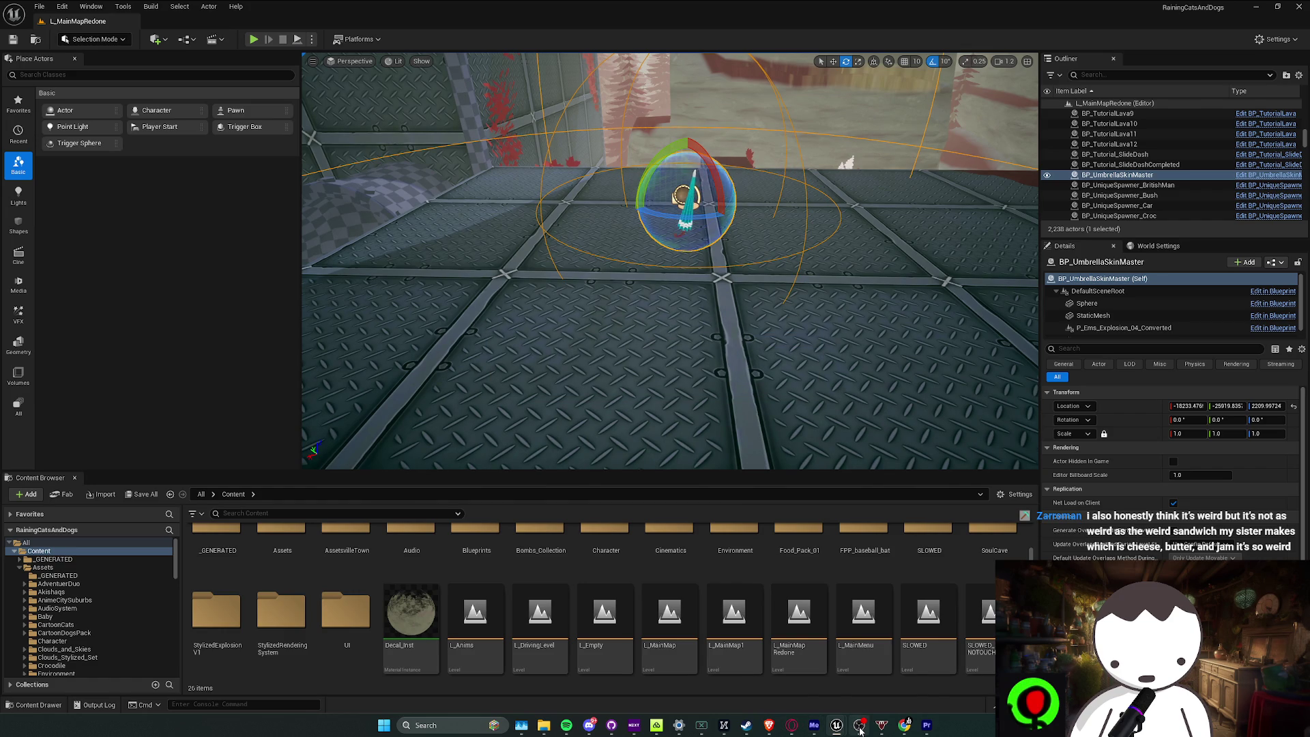
{"action": "left_click", "coordinate": [746, 725]}
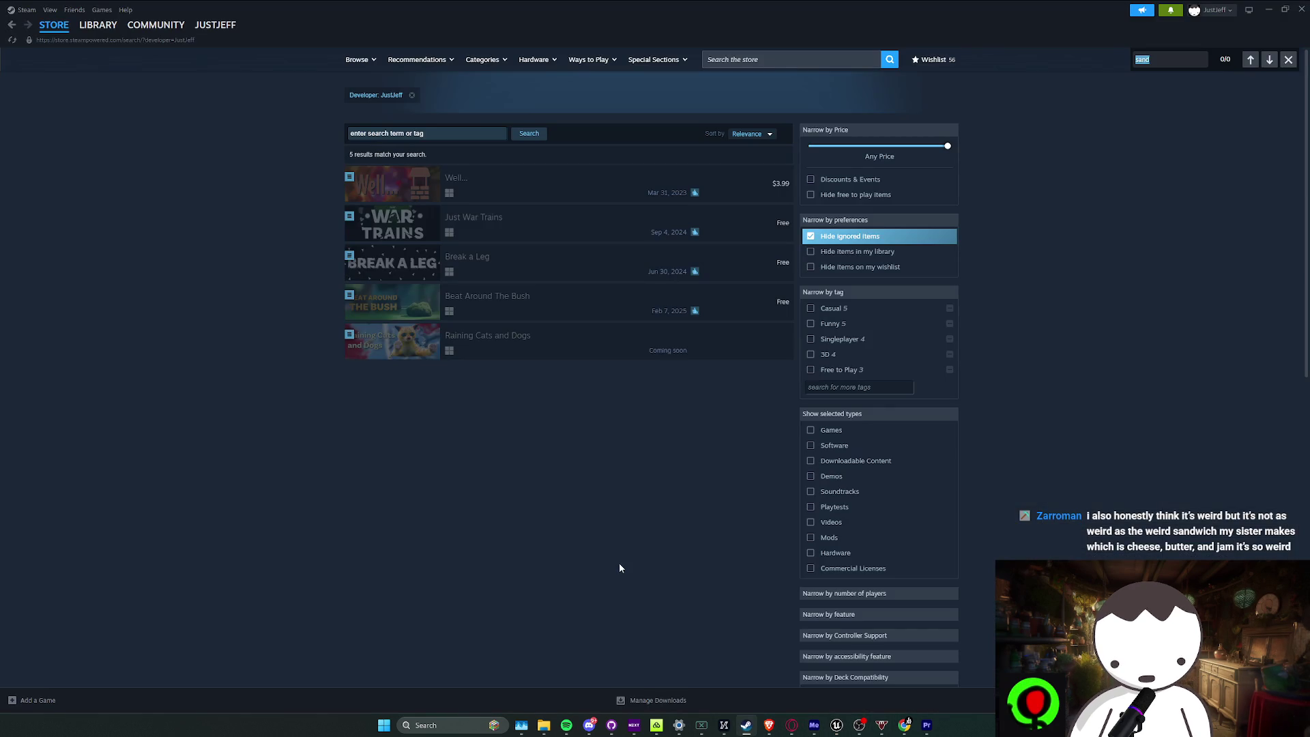
View the Steam game library, then switch to the Twitch Stream Manager dashboard
{"action": "left_click", "coordinate": [91, 22]}
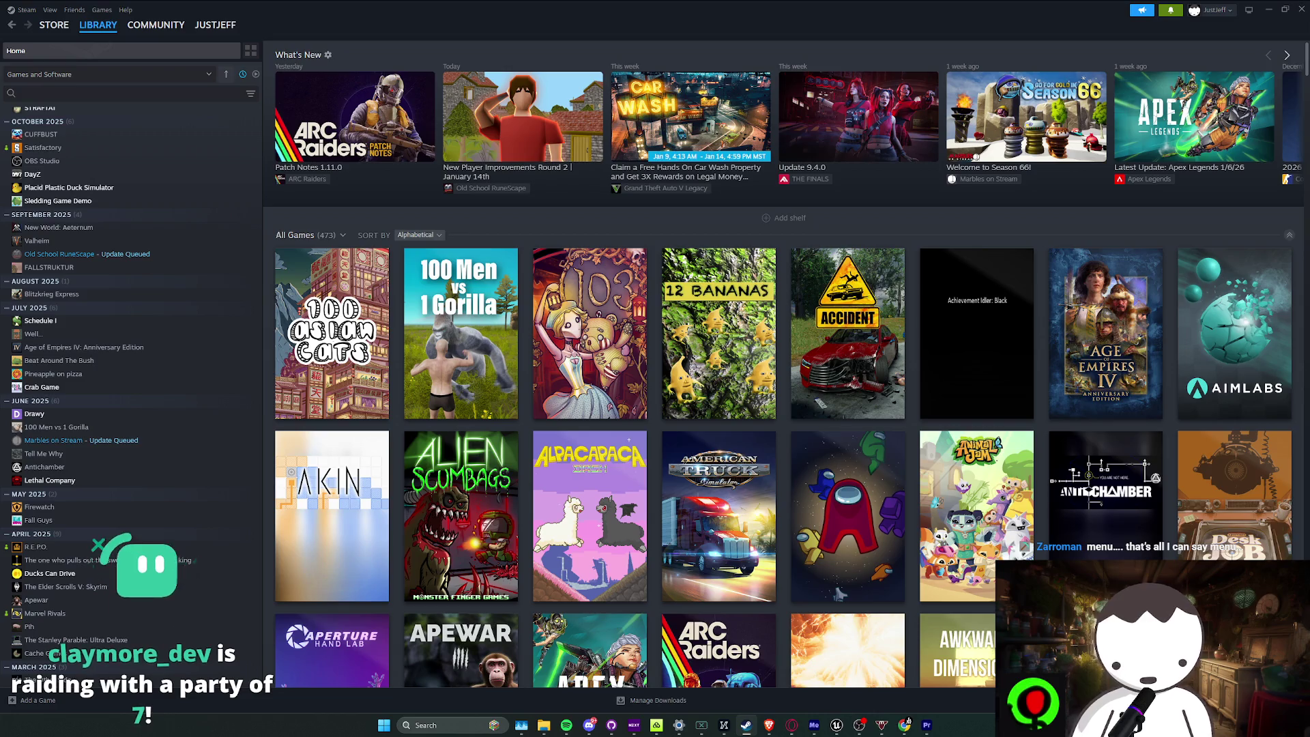
{"action": "key", "text": "alt+Tab"}
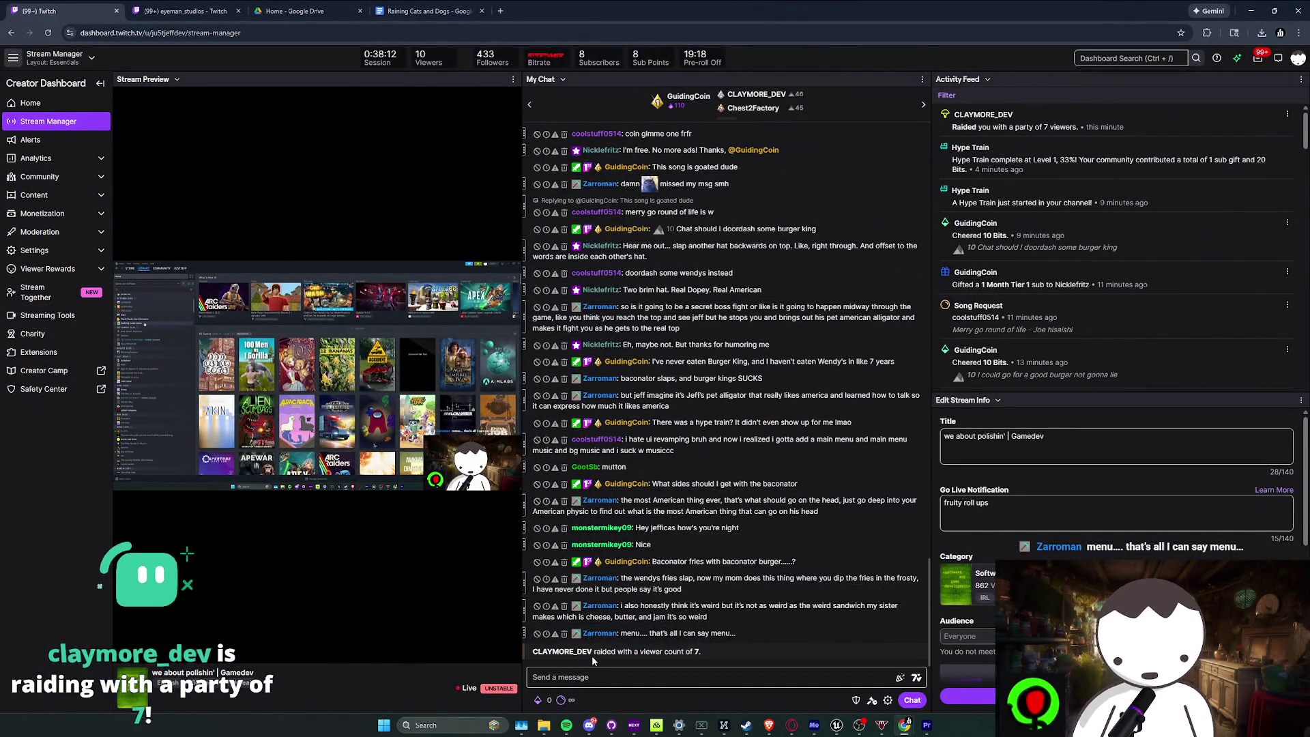
Send a /shoutout for the raiding channel in Twitch chat, then return to Steam
{"action": "left_click", "coordinate": [585, 677]}
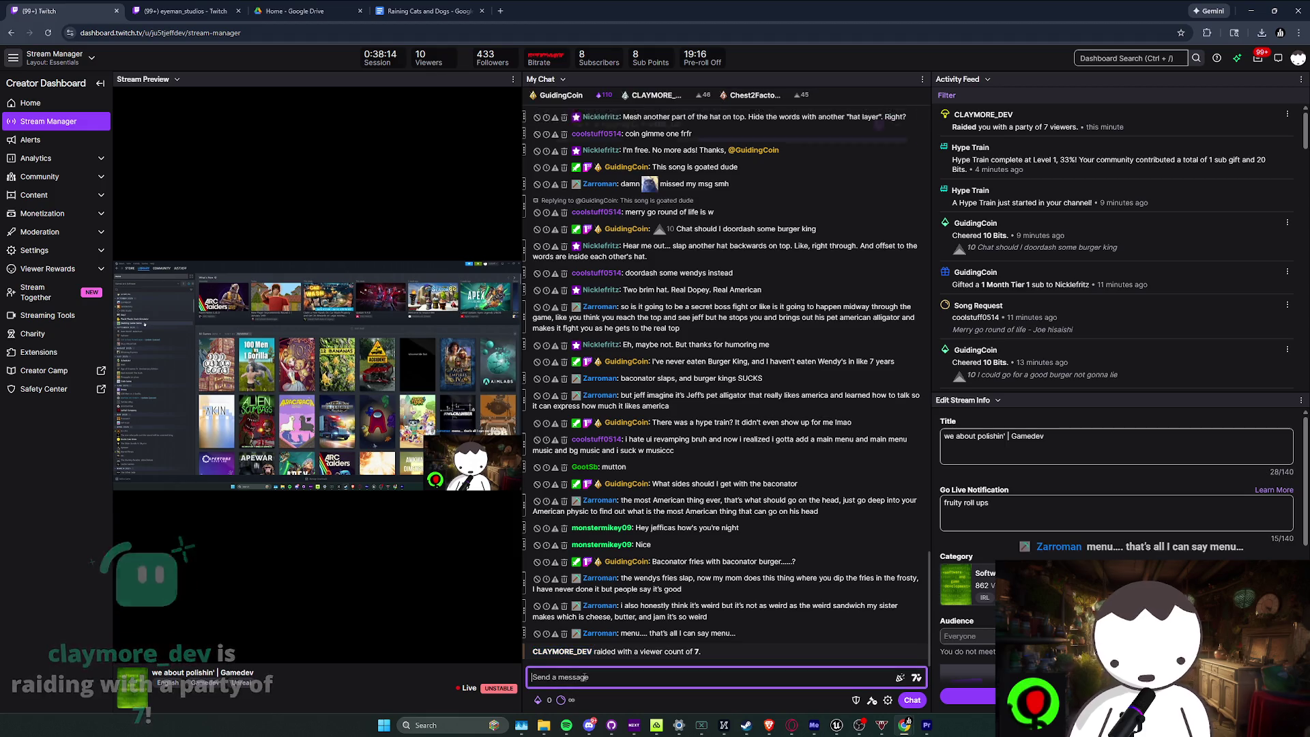
{"action": "type", "text": "/shoutout claymore_dev"}
{"action": "key", "text": "Return"}
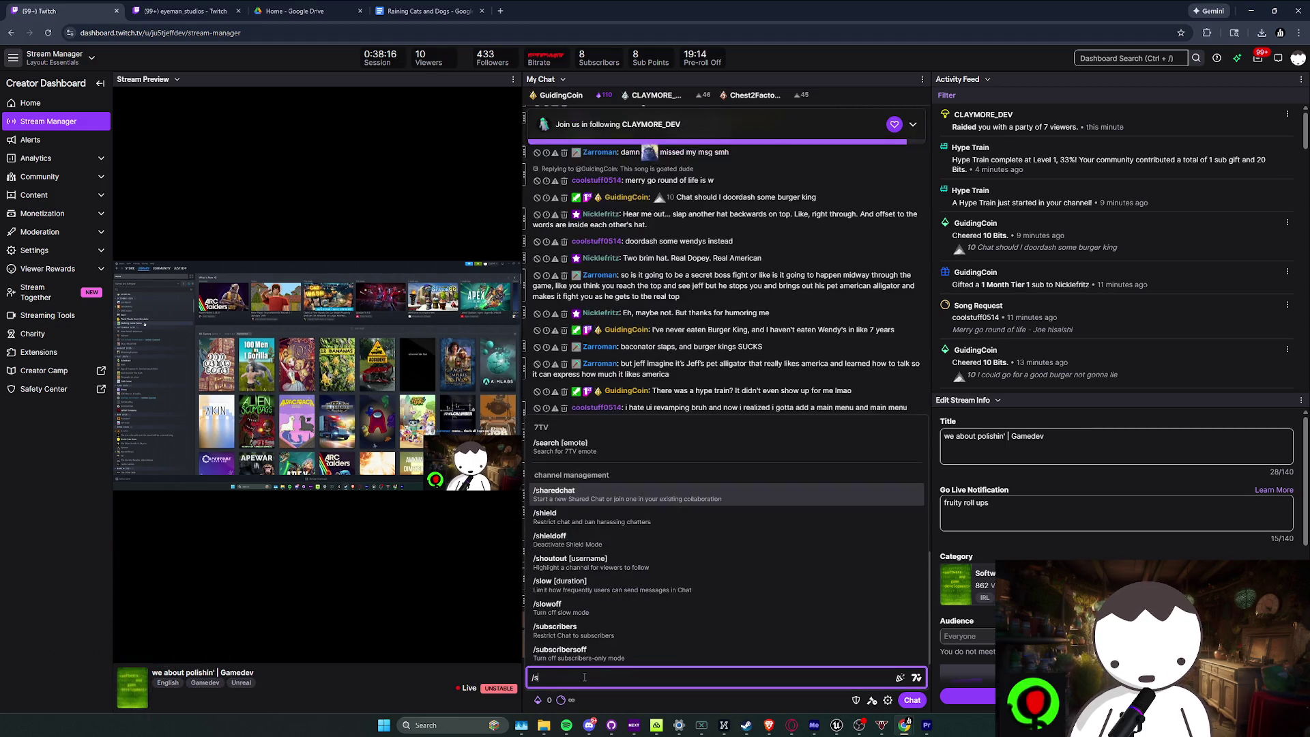
{"action": "left_click", "coordinate": [718, 627]}
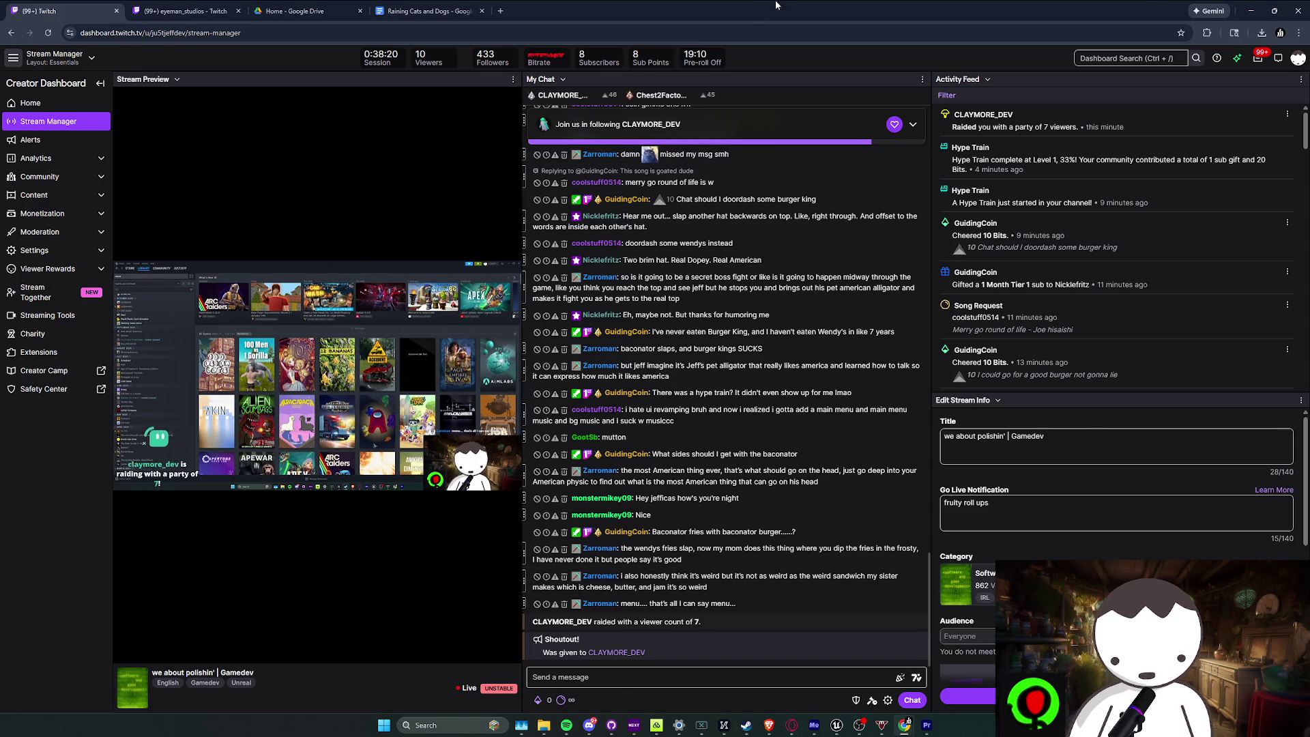
{"action": "key", "text": "alt+Tab"}
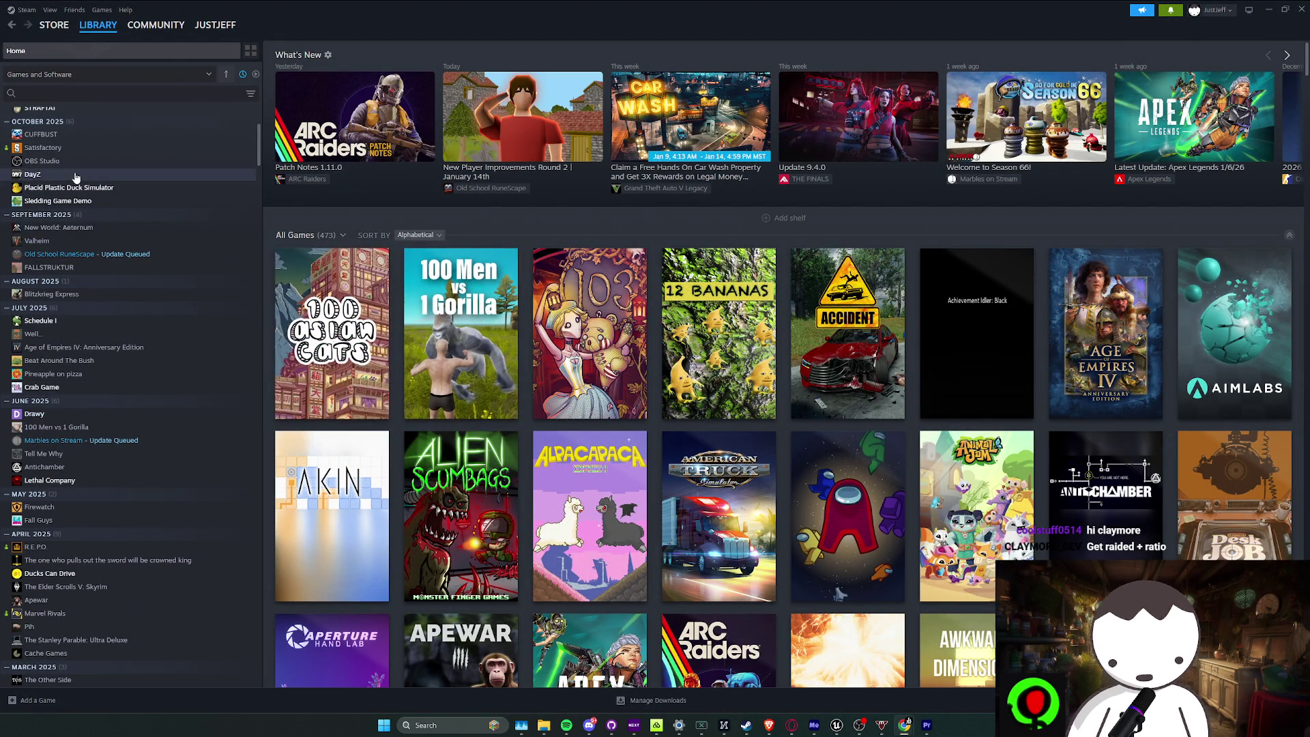
Browse the Steam library list, then bring the Unreal Editor with L_MainMapRedone forward
{"action": "scroll", "coordinate": [75, 157], "scroll_direction": "up", "scroll_amount": 3}
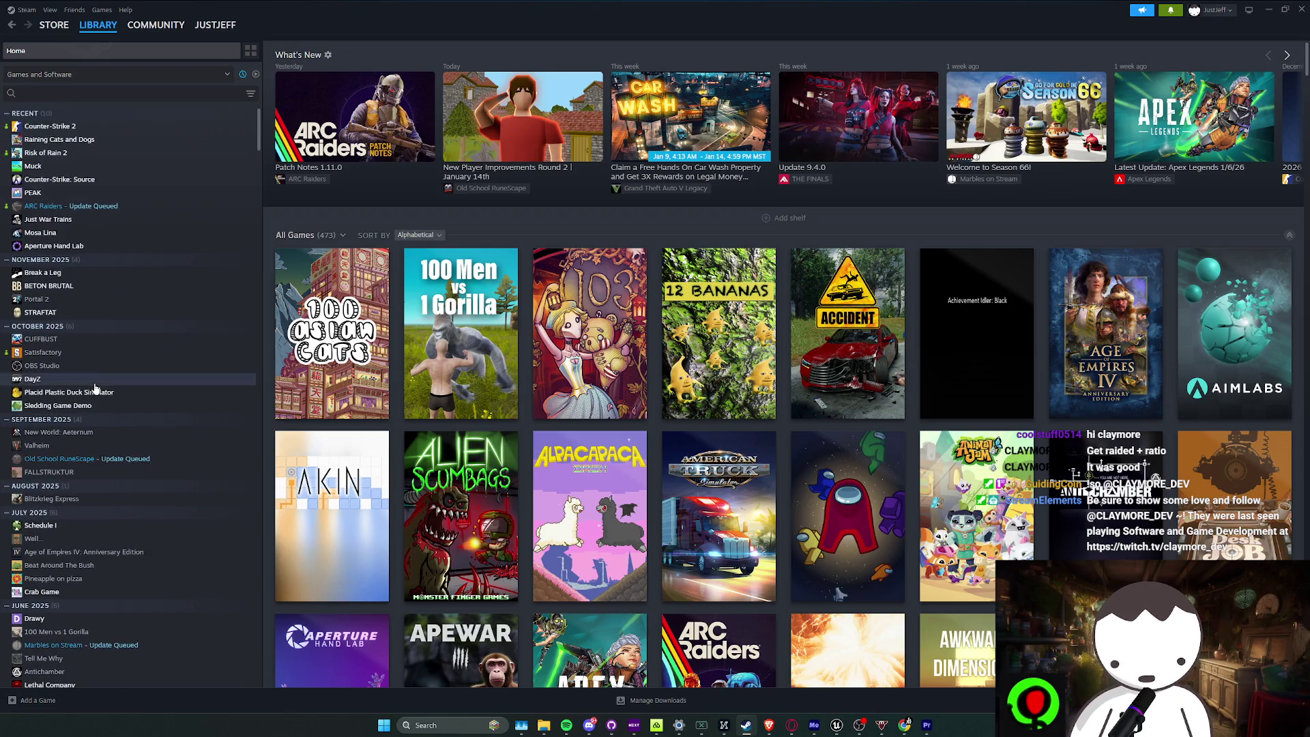
{"action": "scroll", "coordinate": [95, 390], "scroll_direction": "down", "scroll_amount": 2}
{"action": "scroll", "coordinate": [96, 389], "scroll_direction": "up", "scroll_amount": 2}
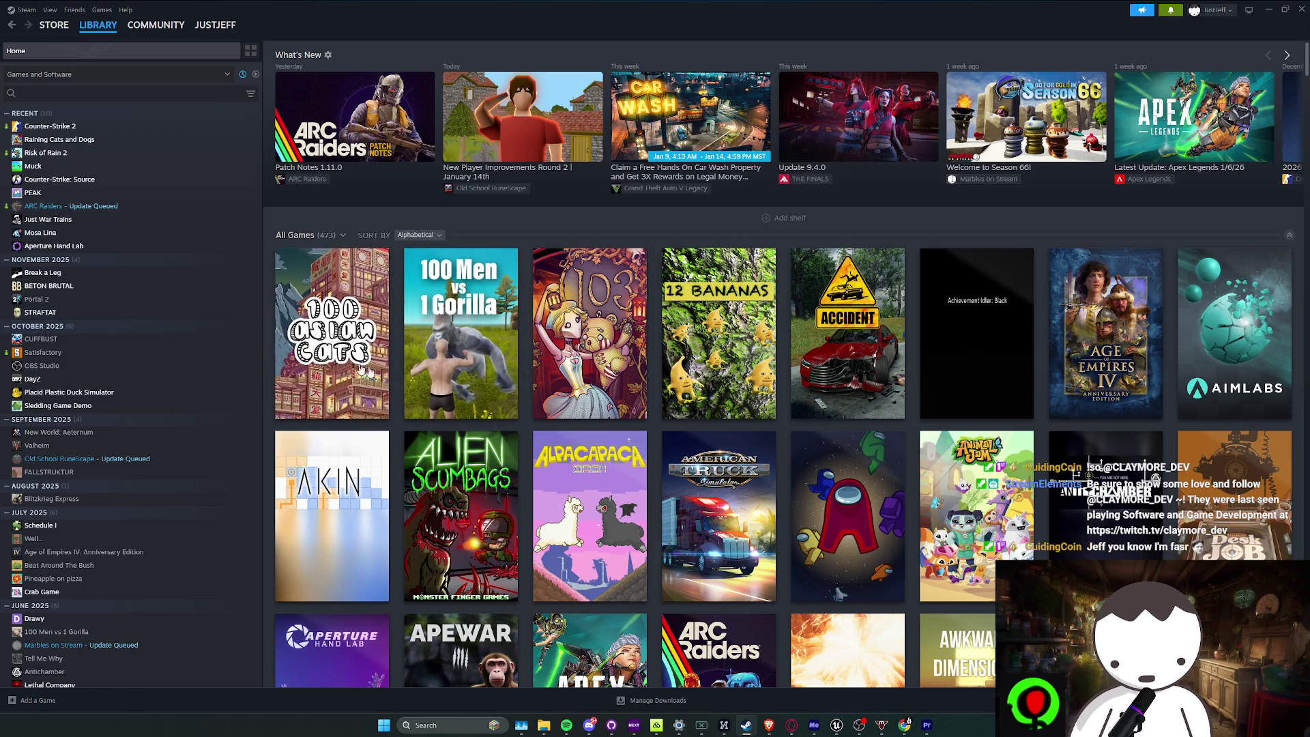
{"action": "mouse_move", "coordinate": [837, 724]}
{"action": "left_click", "coordinate": [814, 686]}
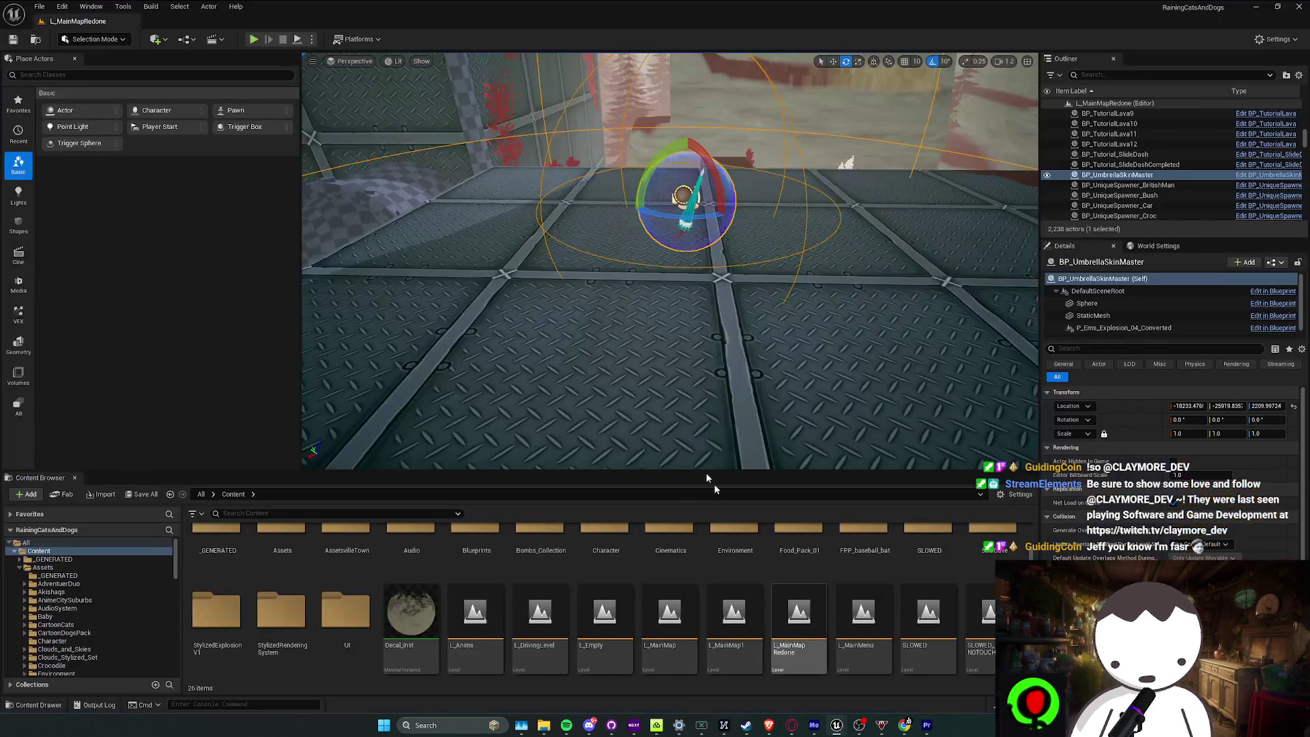
Playtest L_MainMapRedone, walking past the cliffs and trees to the checkpoint, then stop
{"action": "left_click", "coordinate": [253, 38]}
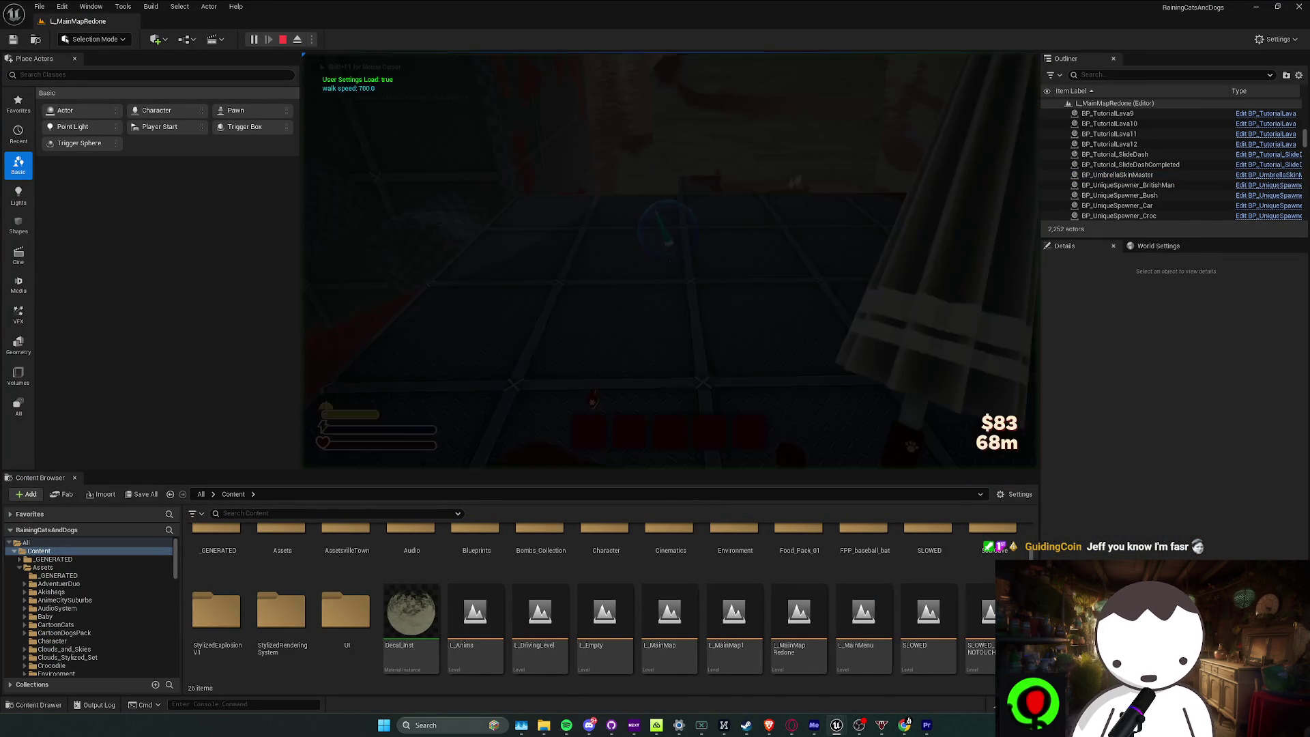
{"action": "key", "text": "w"}
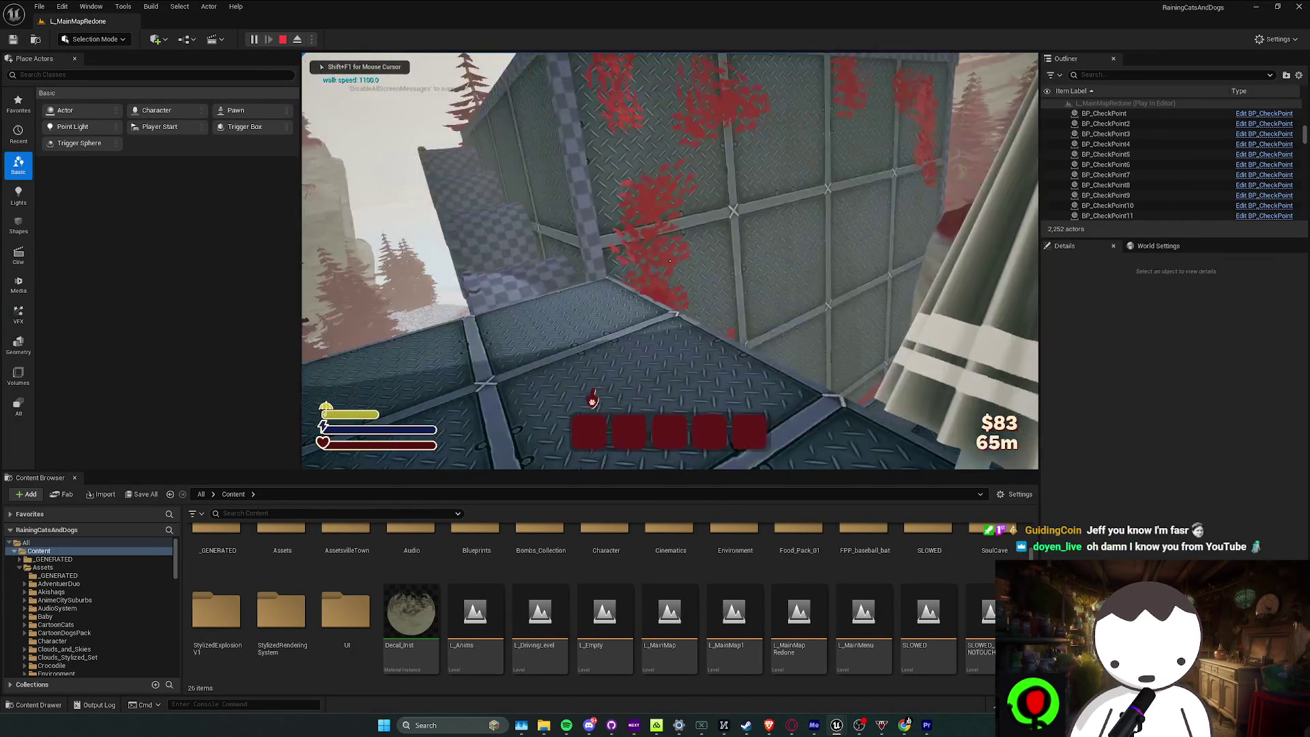
{"action": "key", "text": "w"}
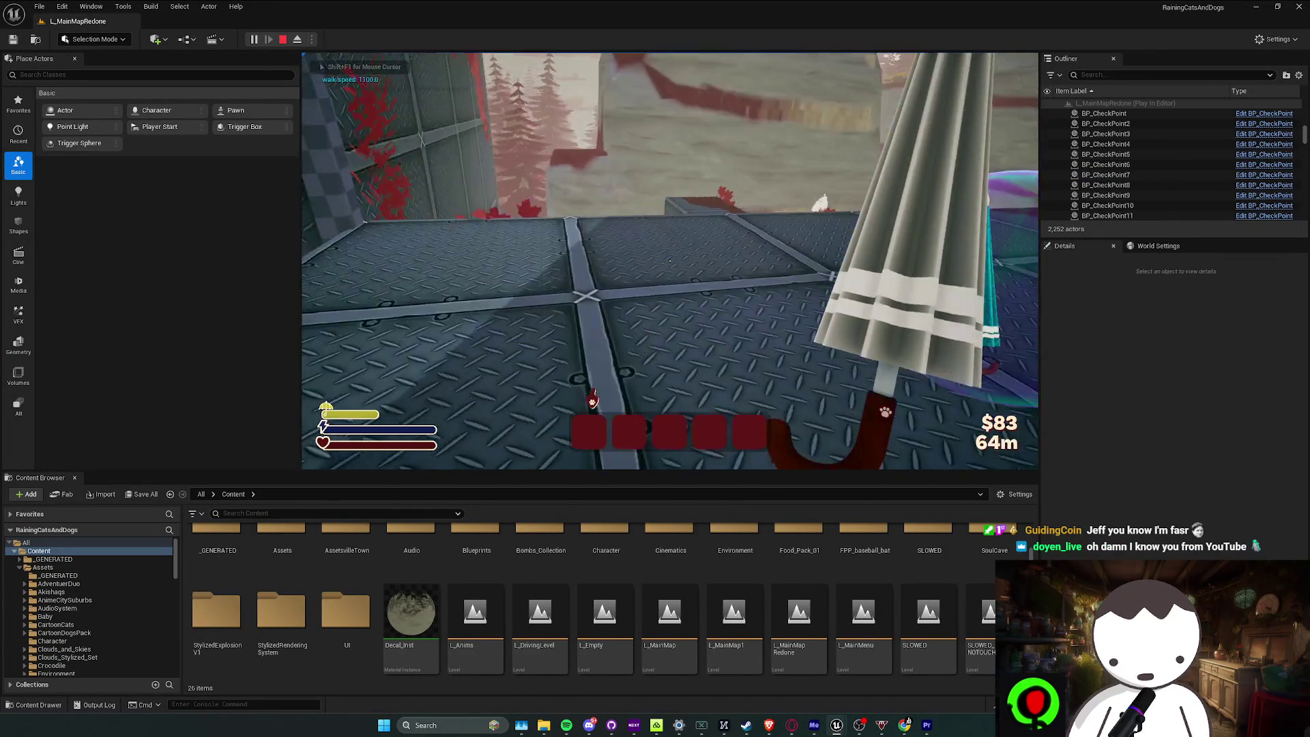
{"action": "key", "text": "w"}
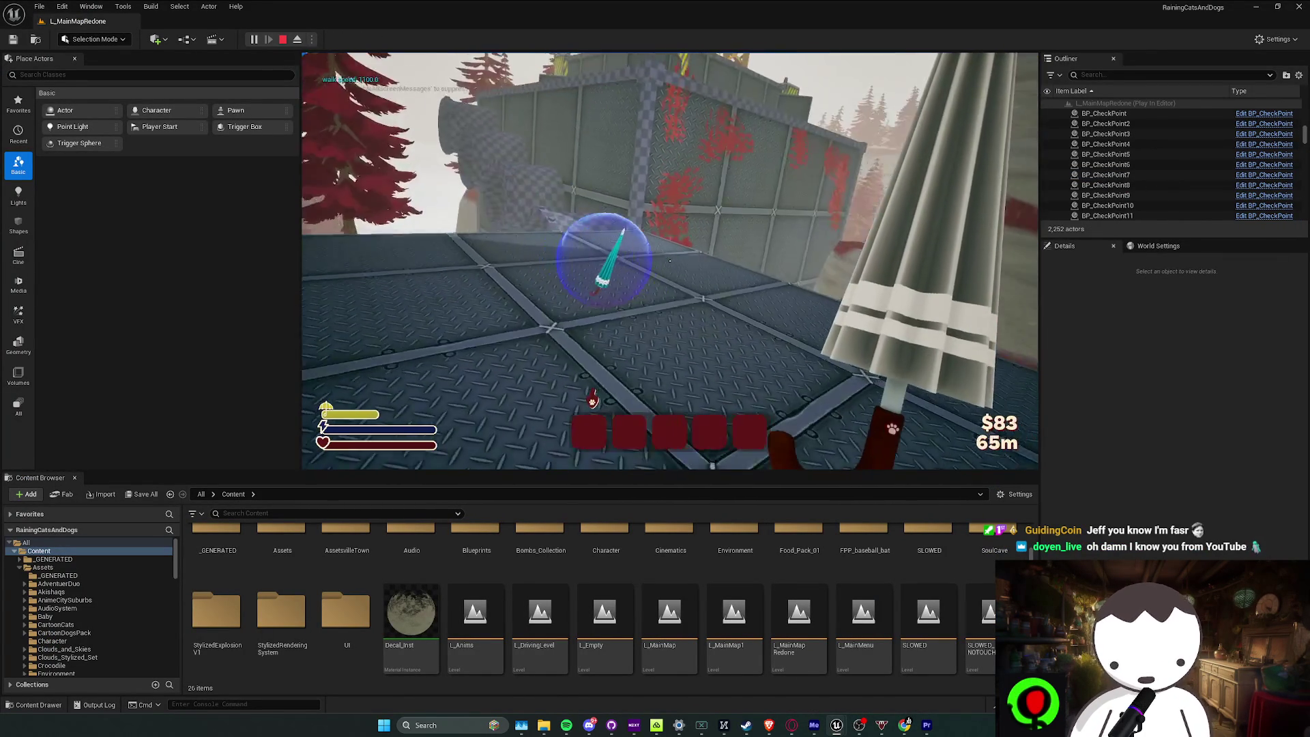
{"action": "key", "text": "w"}
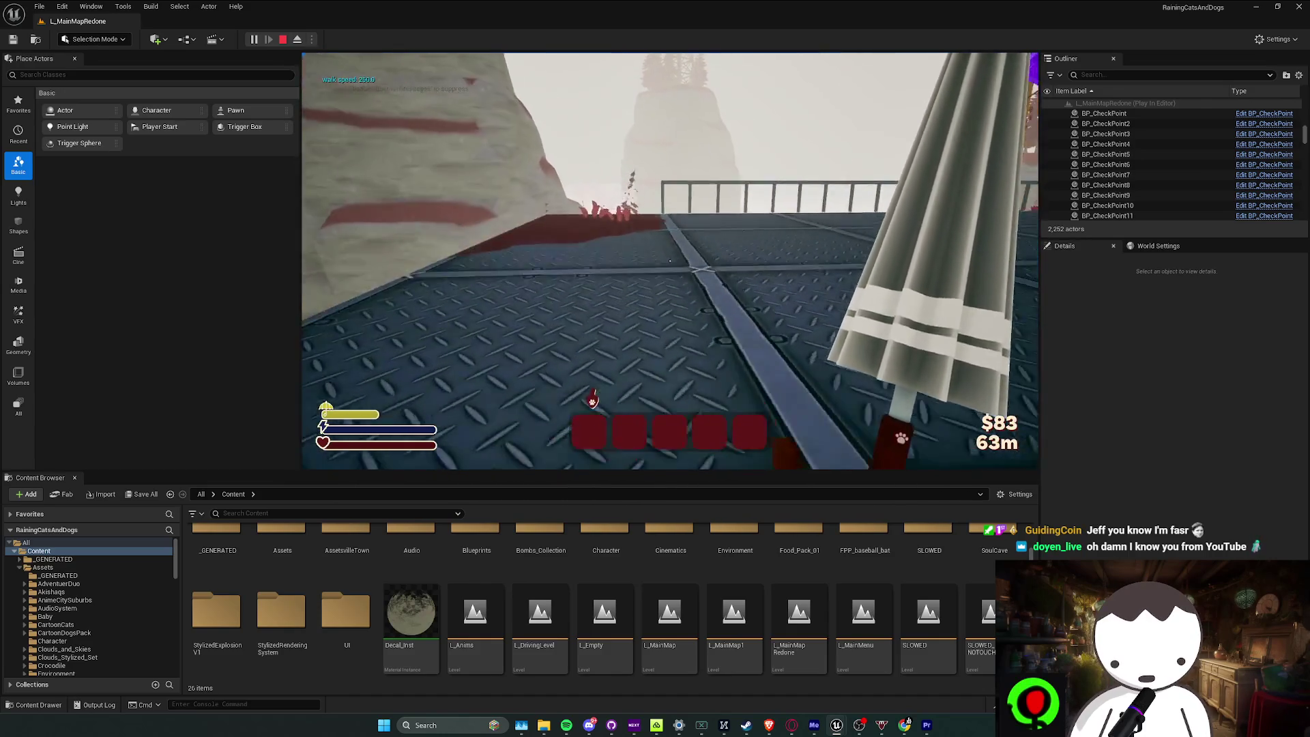
{"action": "key", "text": "w"}
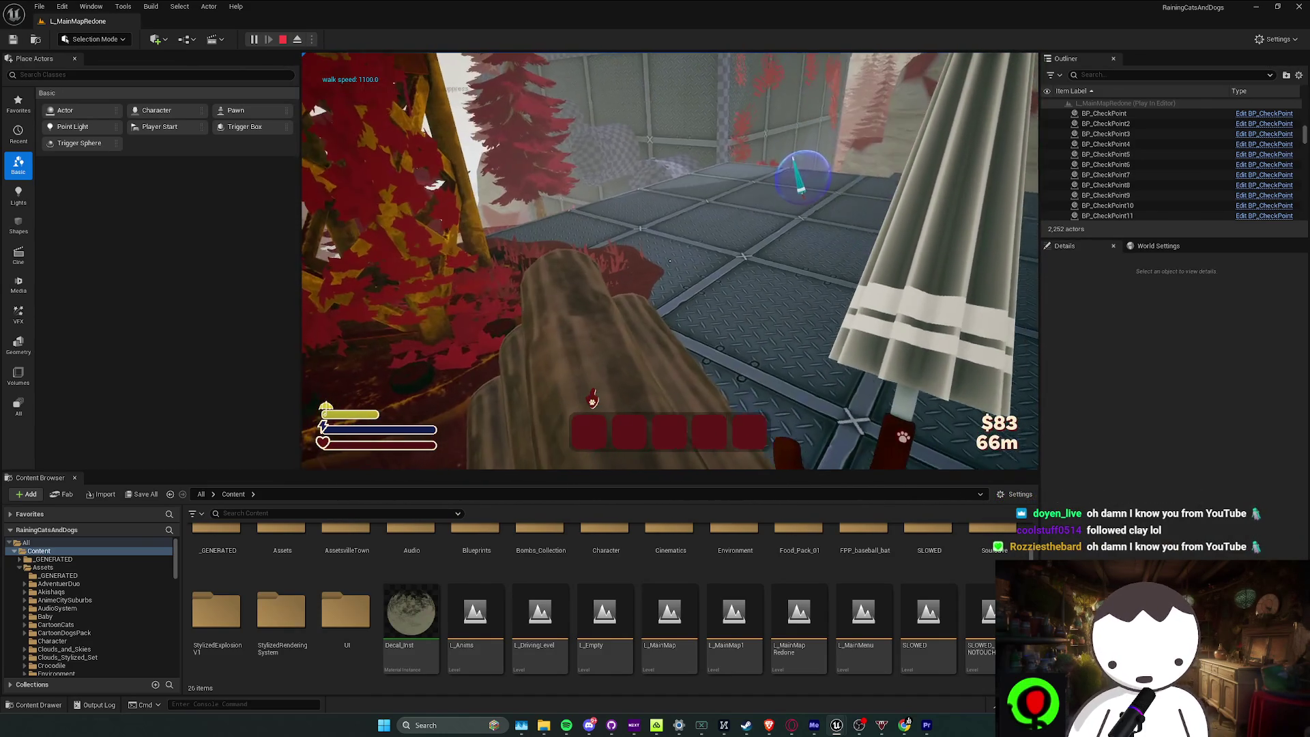
{"action": "key", "text": "Escape"}
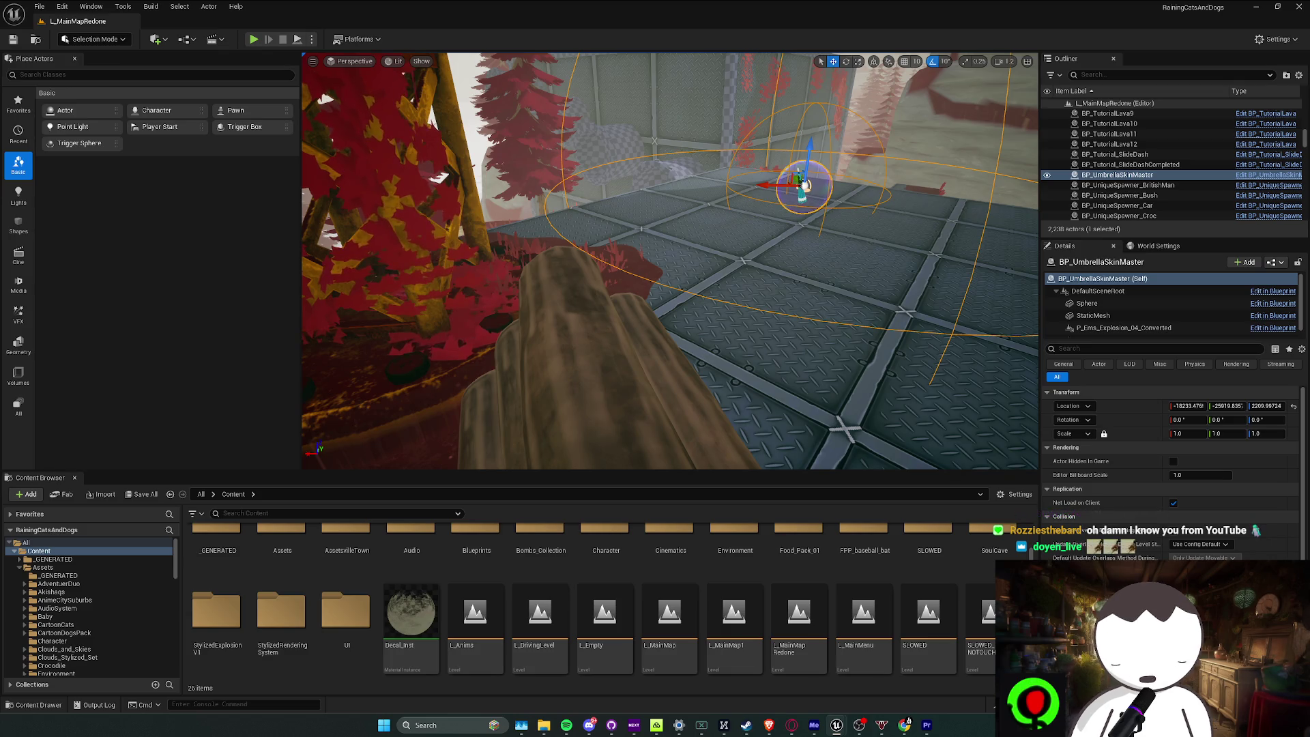
Bring the Twitch Stream Manager in Chrome forward to check the latest chat
{"action": "left_click", "coordinate": [905, 725]}
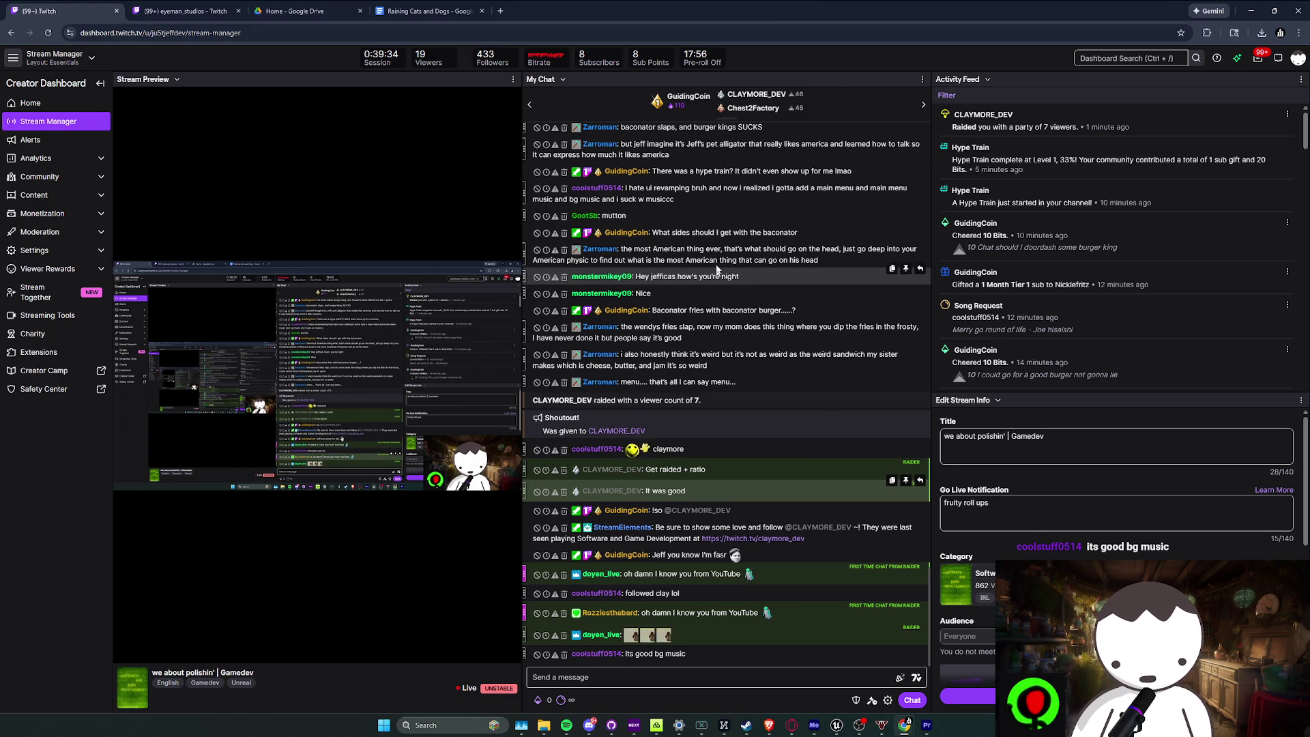
Minimize Chrome, fly the viewport toward the umbrella actor, and save the main map
{"action": "key", "text": "super+Down"}
{"action": "key", "text": "super+Down"}
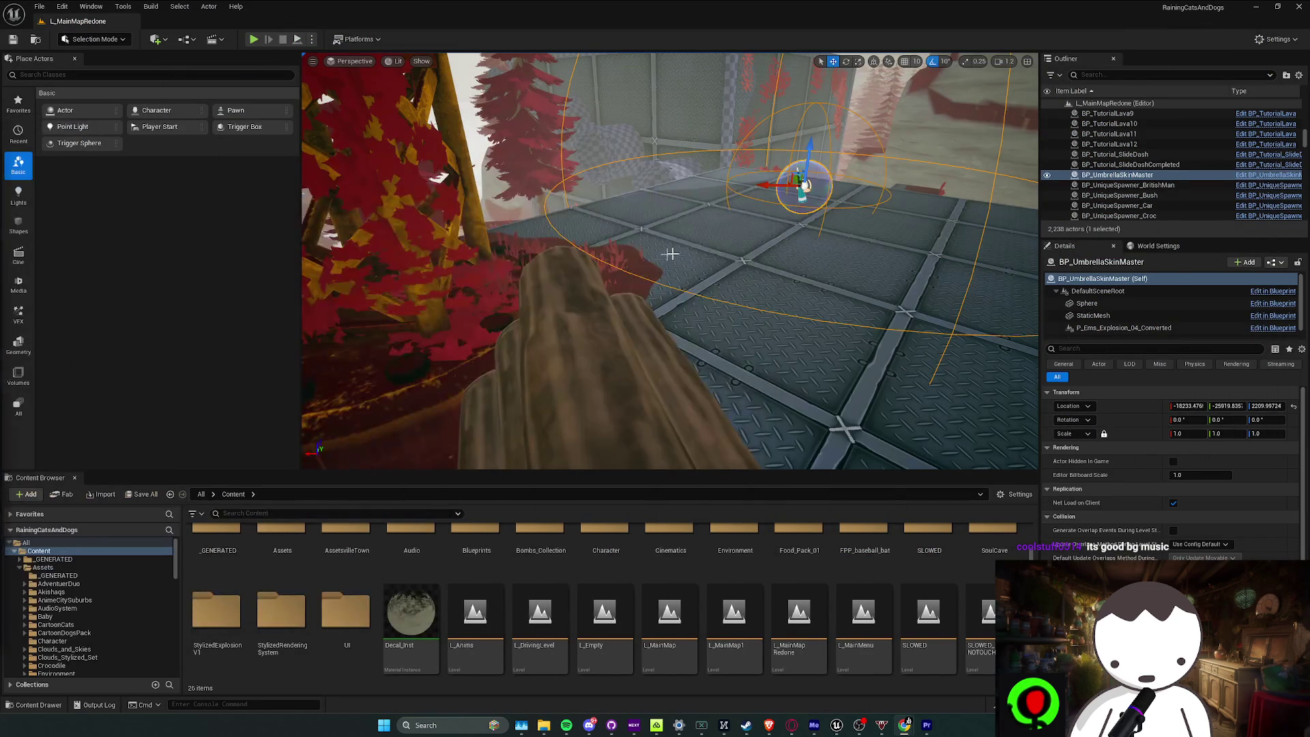
{"action": "left_click_drag", "start_coordinate": [671, 254], "coordinate": [751, 185]}
{"action": "left_click_drag", "start_coordinate": [747, 236], "coordinate": [746, 236]}
{"action": "key", "text": "ctrl+s"}
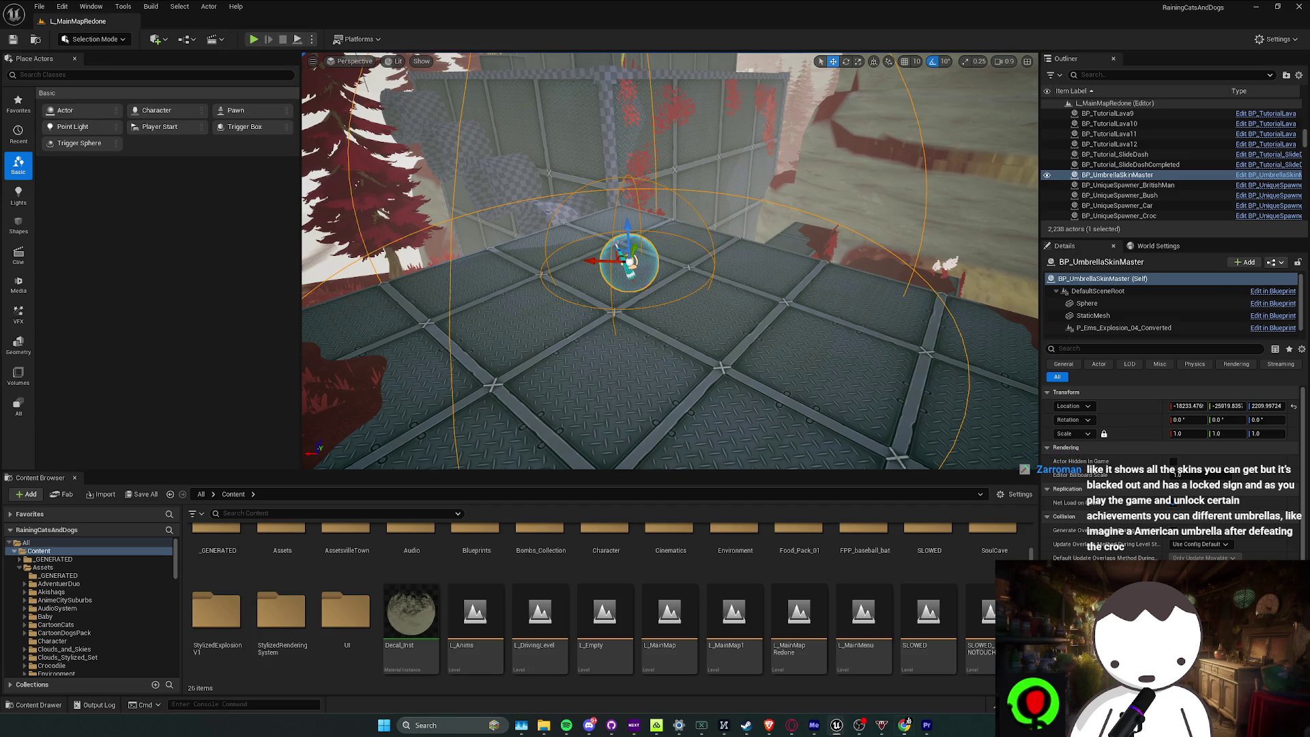
Glance at the Twitch dashboard, then return to Unreal and turn the view left
{"action": "key", "text": "alt+Tab"}
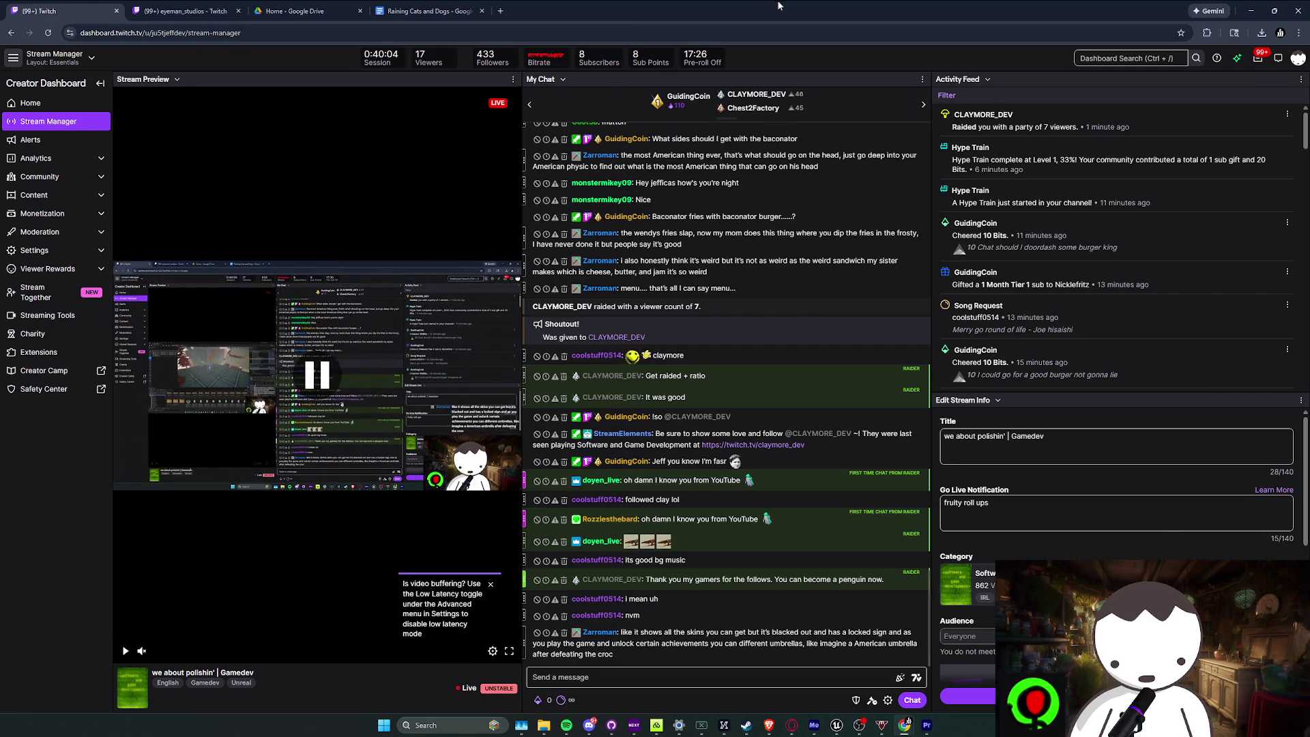
{"action": "key", "text": "alt+Tab"}
{"action": "left_click_drag", "start_coordinate": [662, 317], "coordinate": [608, 317]}
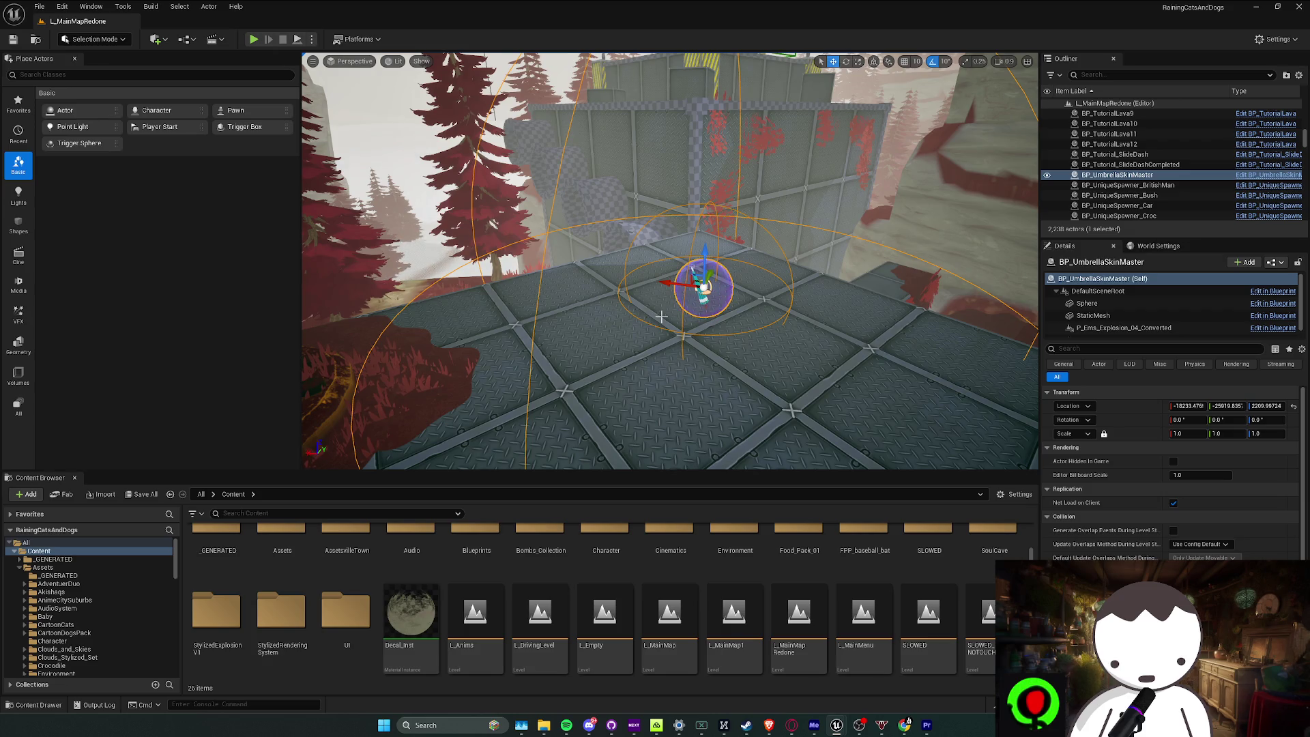
Playtest the main map, grabbing the umbrella and running along the wall to the checkpoint drum
{"action": "left_click", "coordinate": [250, 38]}
{"action": "key", "text": "w"}
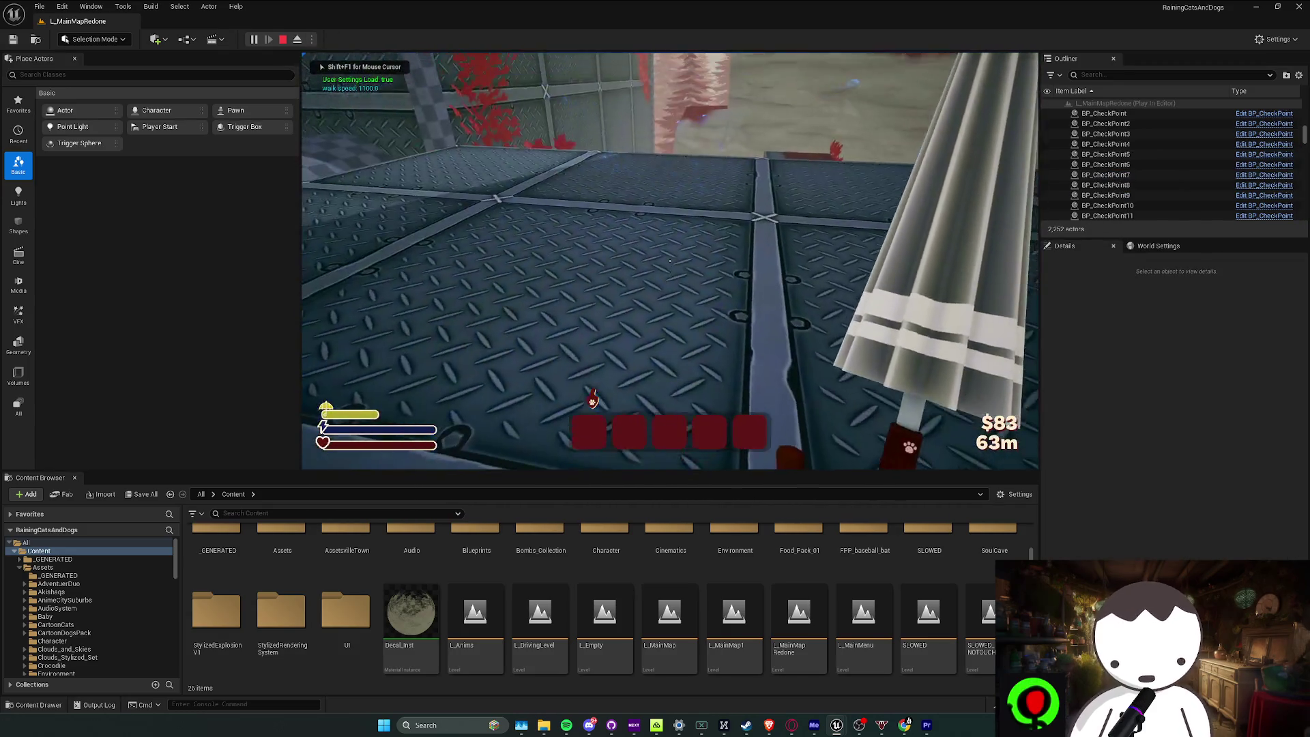
{"action": "key", "text": "w"}
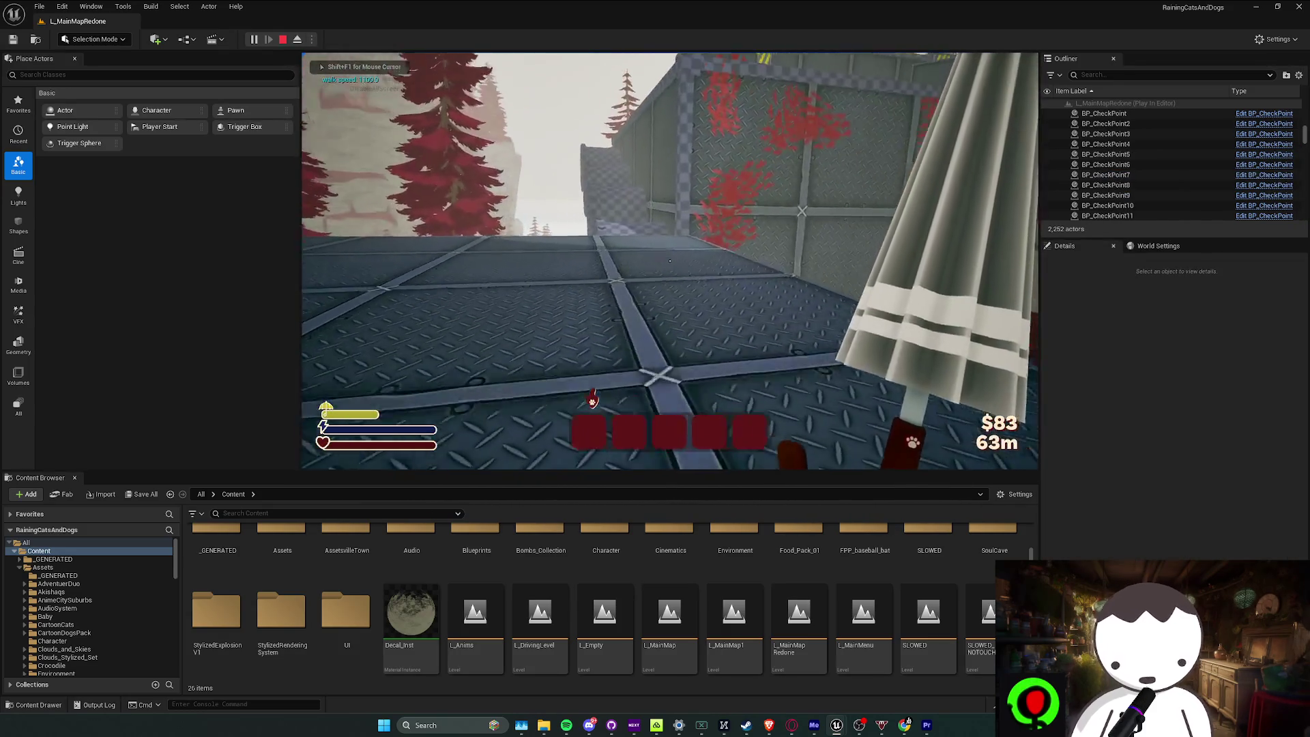
{"action": "key", "text": "w"}
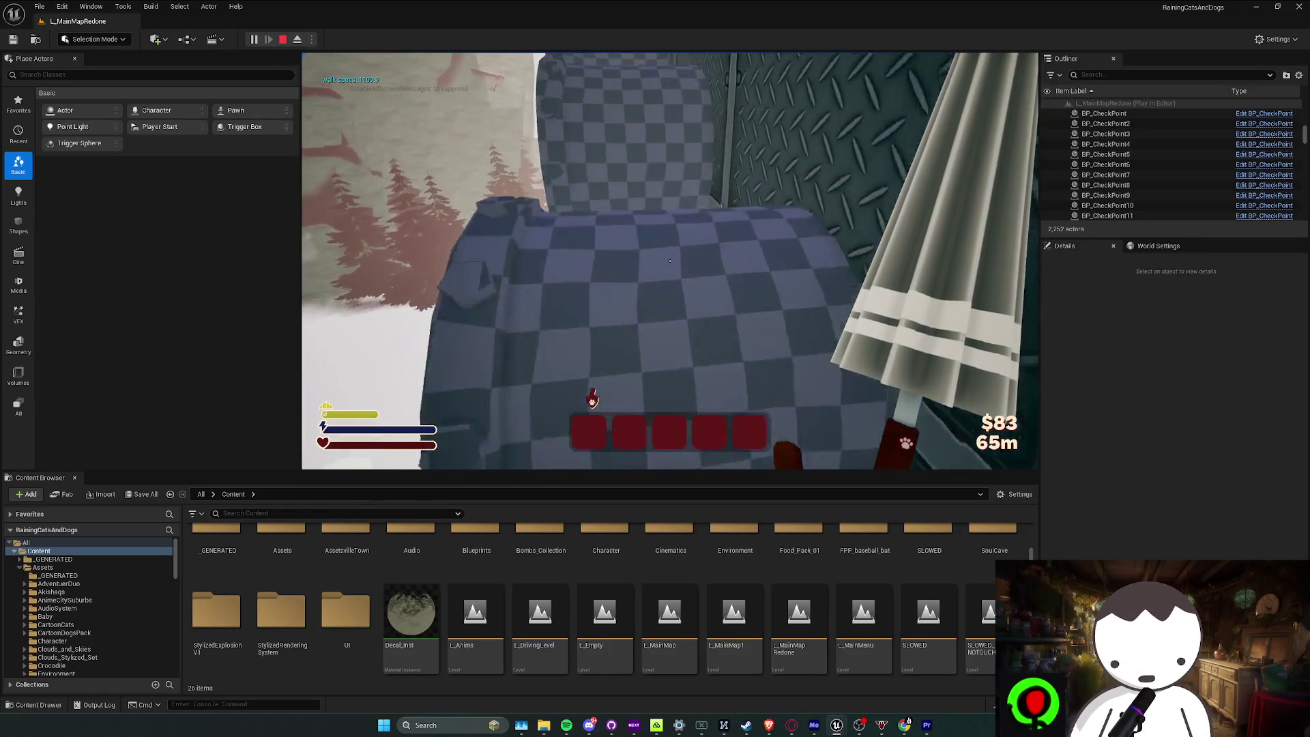
{"action": "key", "text": "w"}
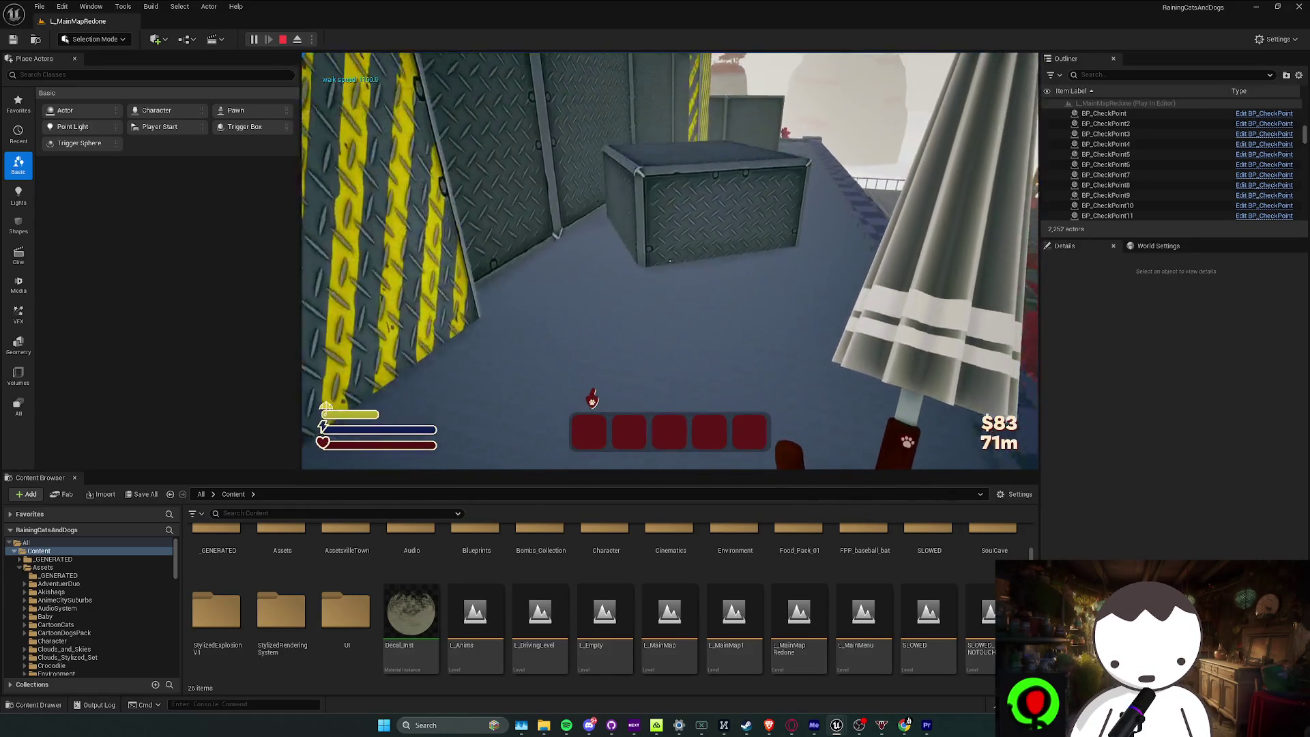
{"action": "key", "text": "w"}
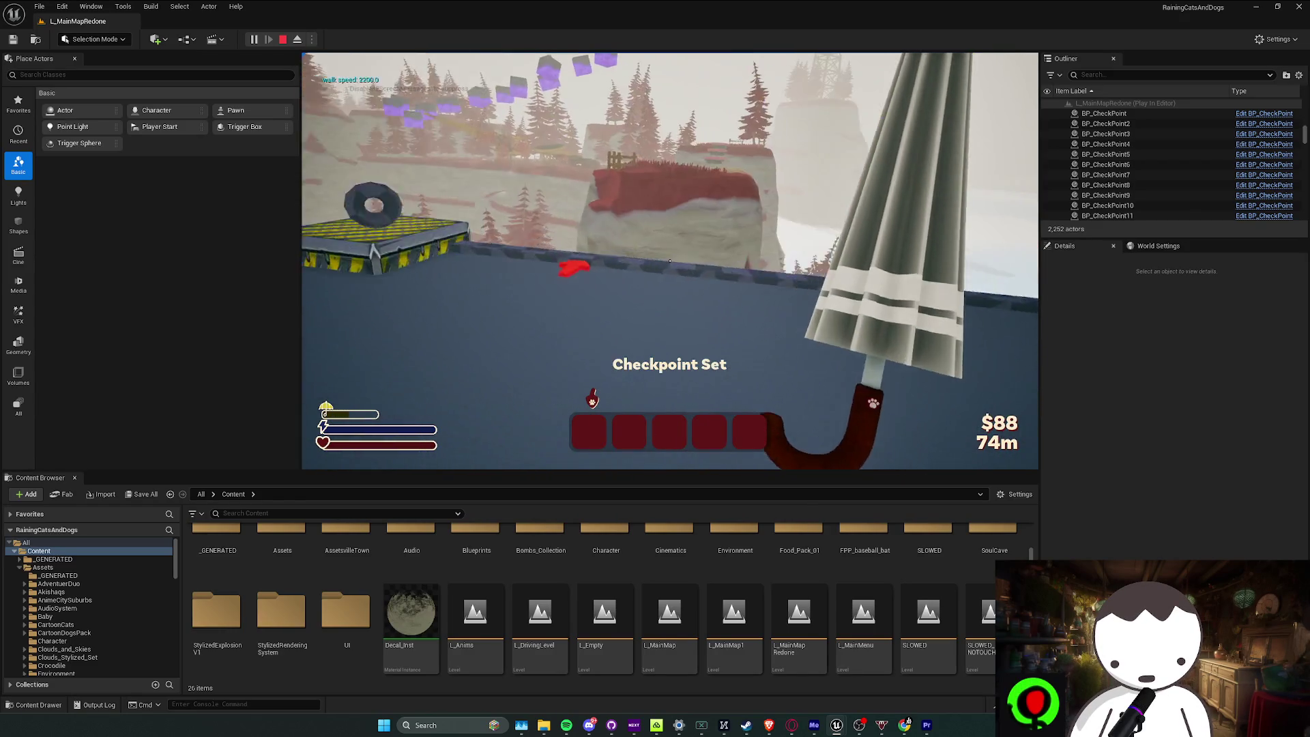
{"action": "key", "text": "w"}
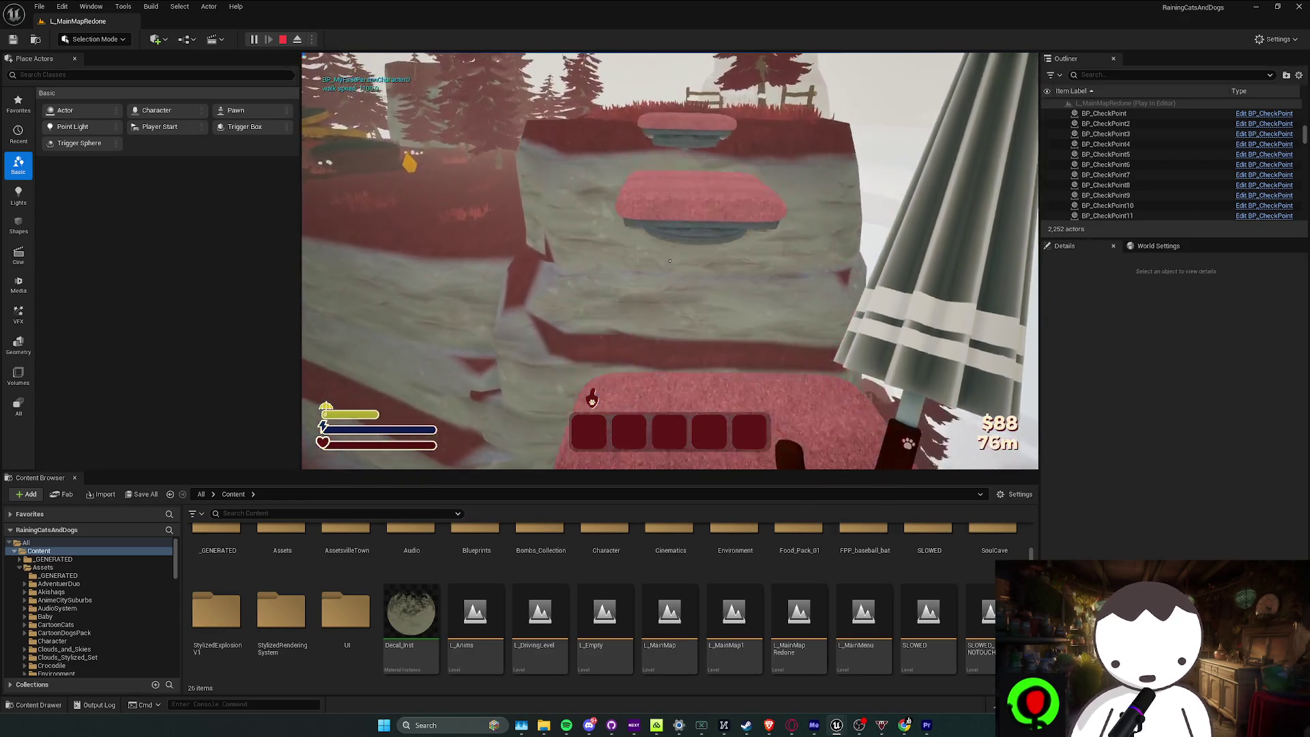
{"action": "key", "text": "w"}
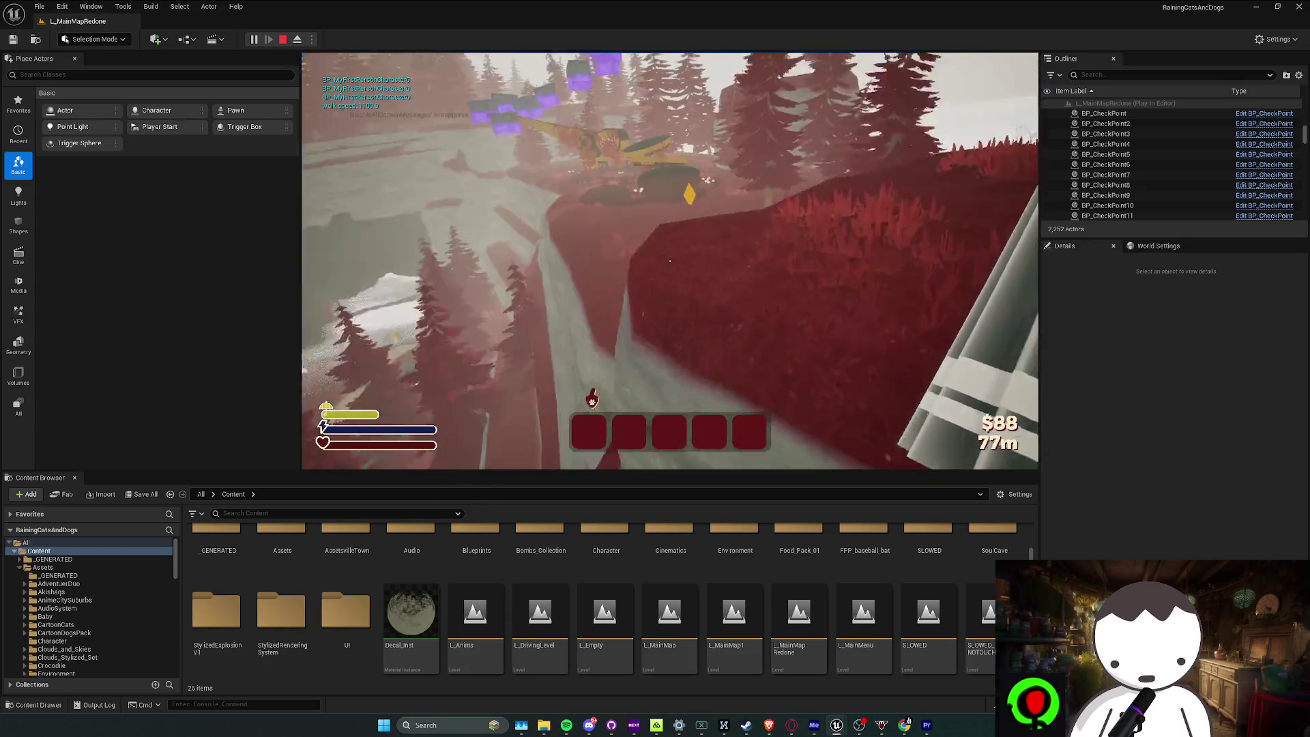
{"action": "key", "text": "w"}
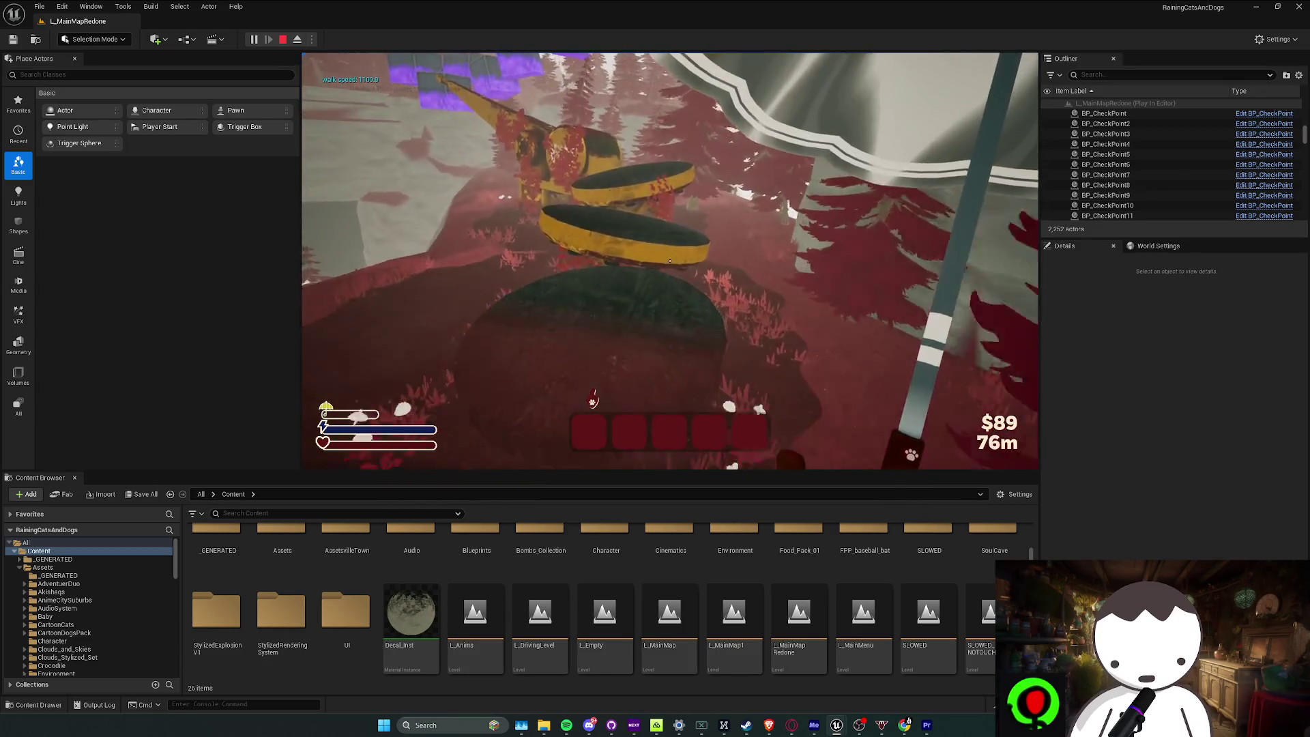
{"action": "key", "text": "w"}
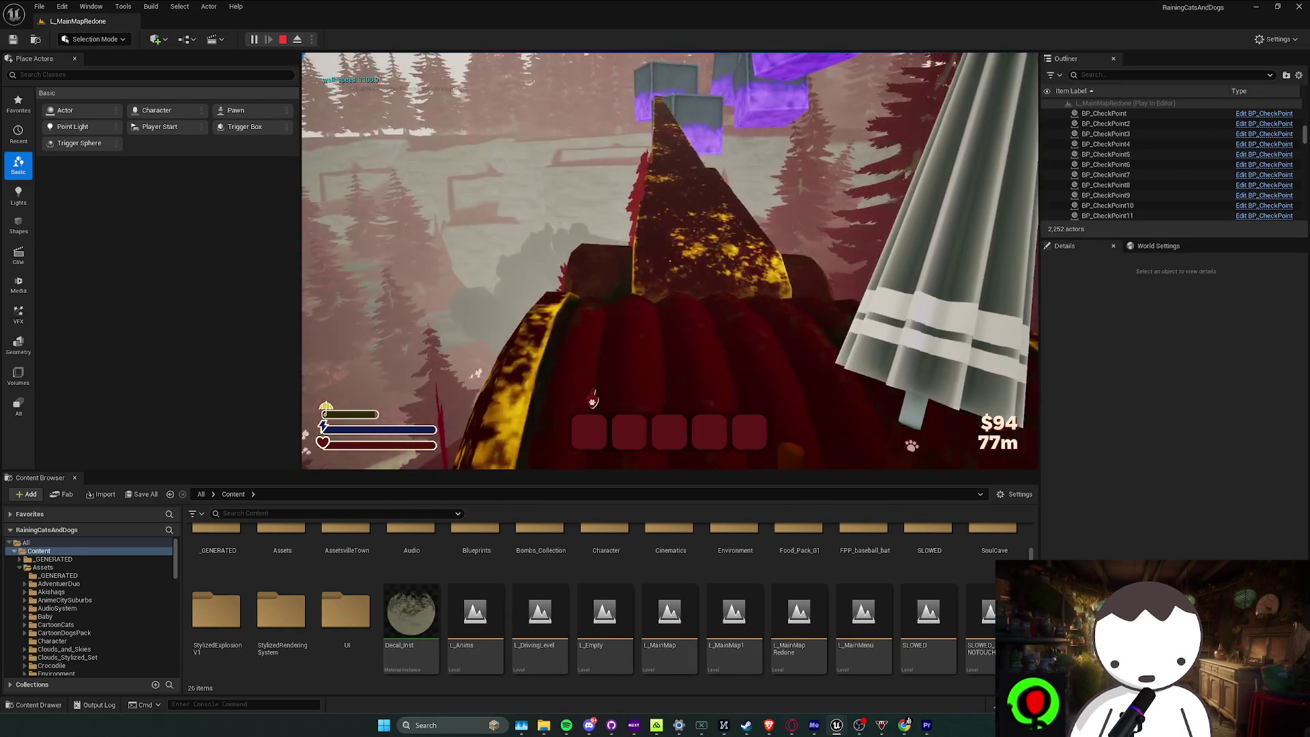
Keep running across the hillside, up the dark red ramp, toward the white cliffs
{"action": "key", "text": "w"}
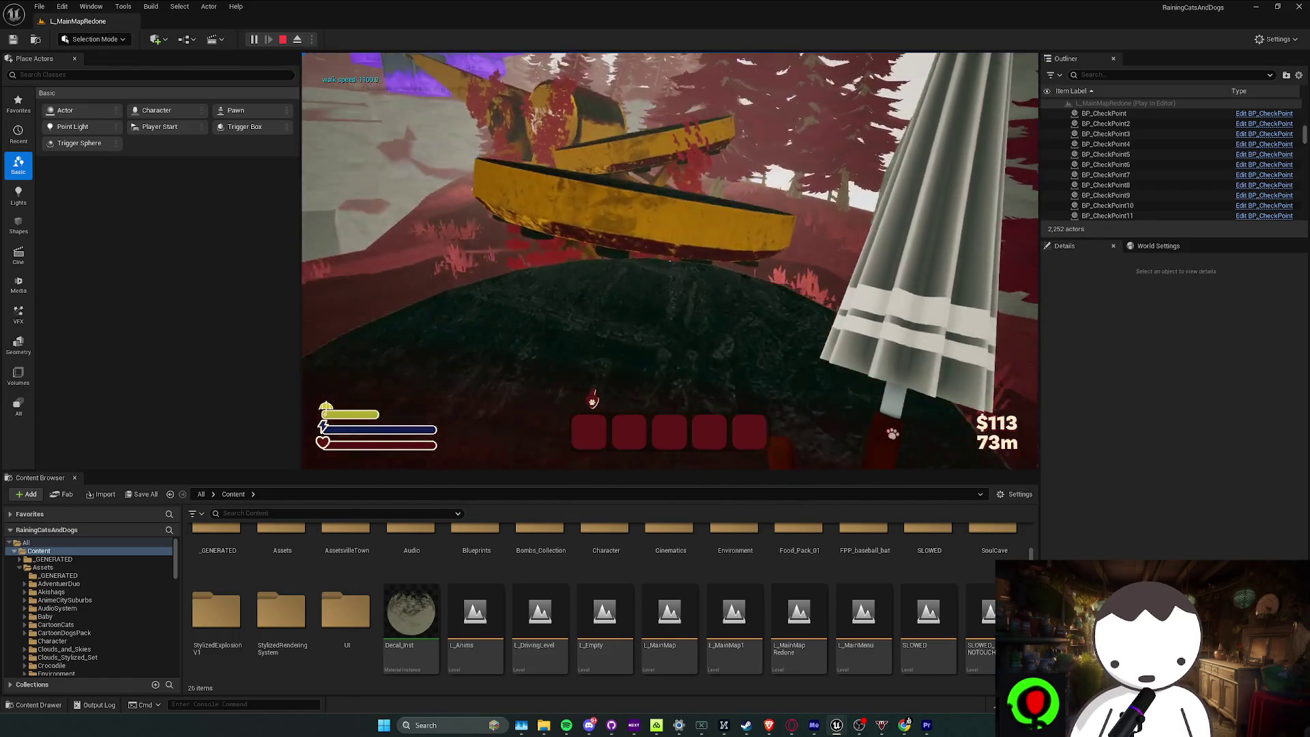
{"action": "key", "text": "w"}
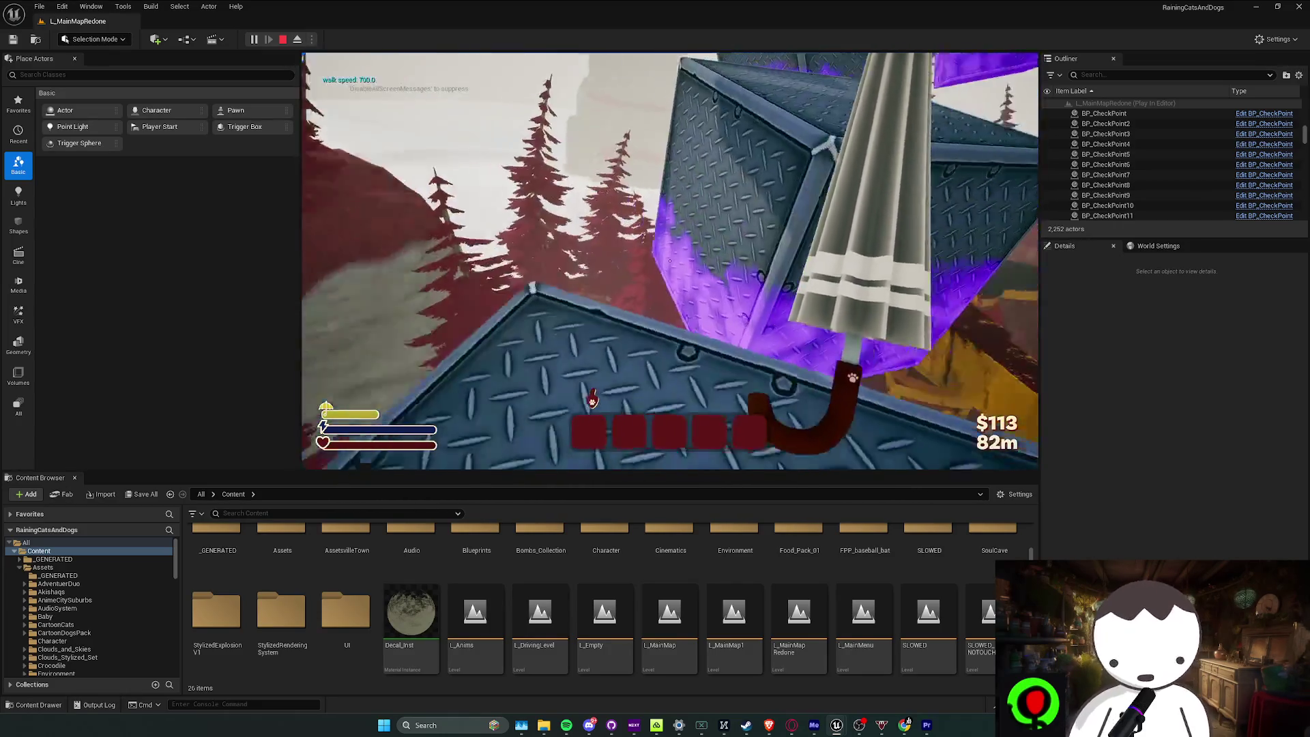
{"action": "key", "text": "w"}
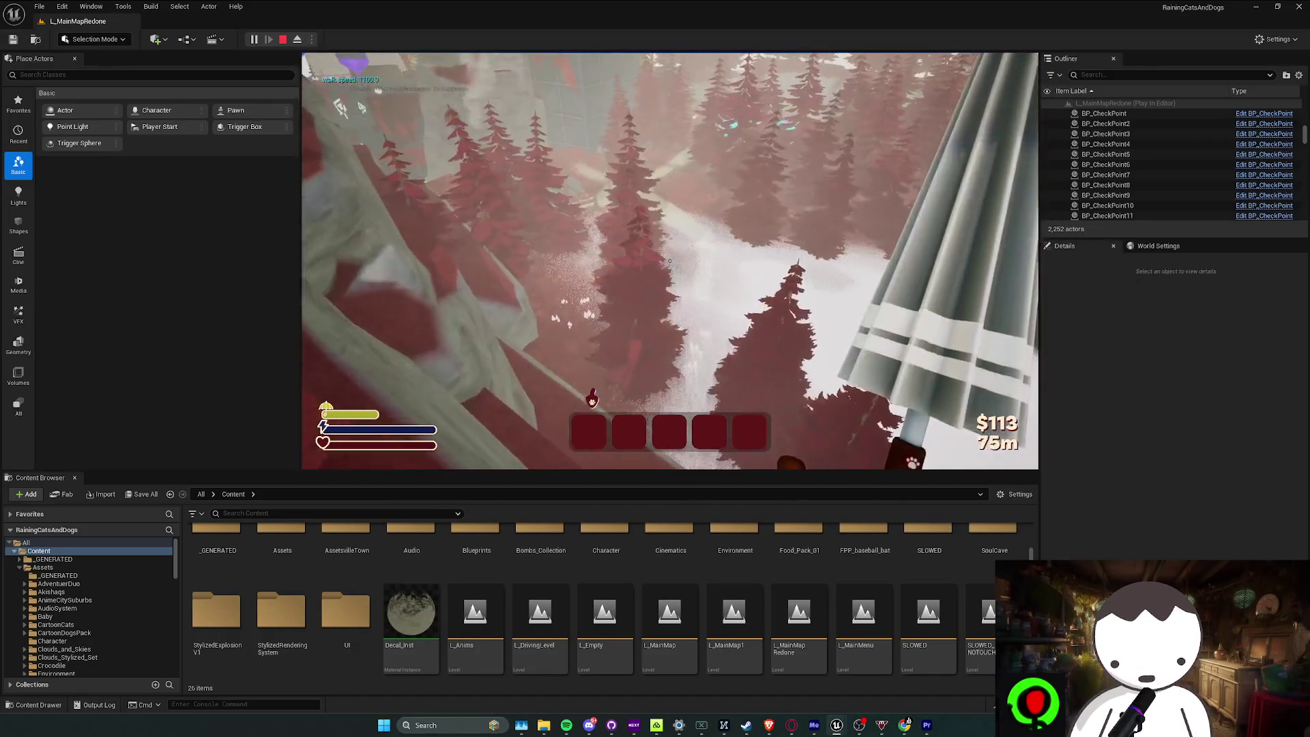
{"action": "key", "text": "w"}
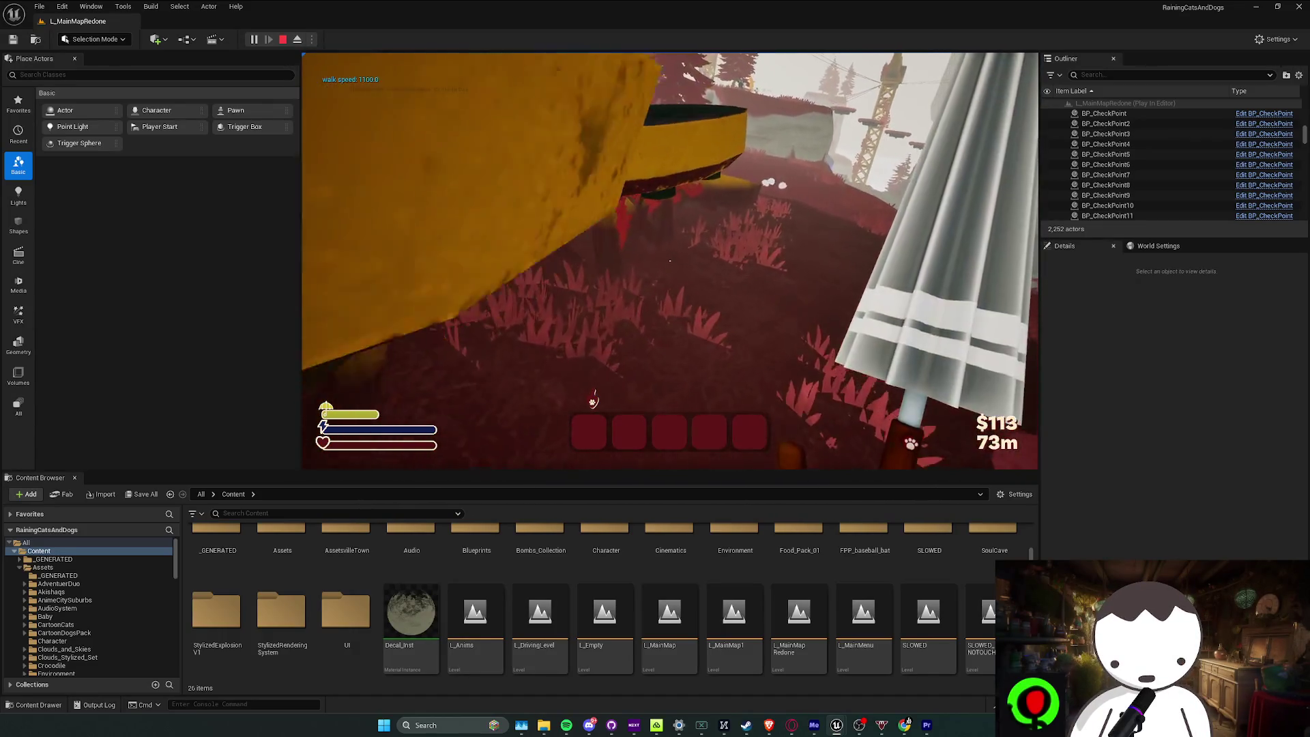
{"action": "key", "text": "w"}
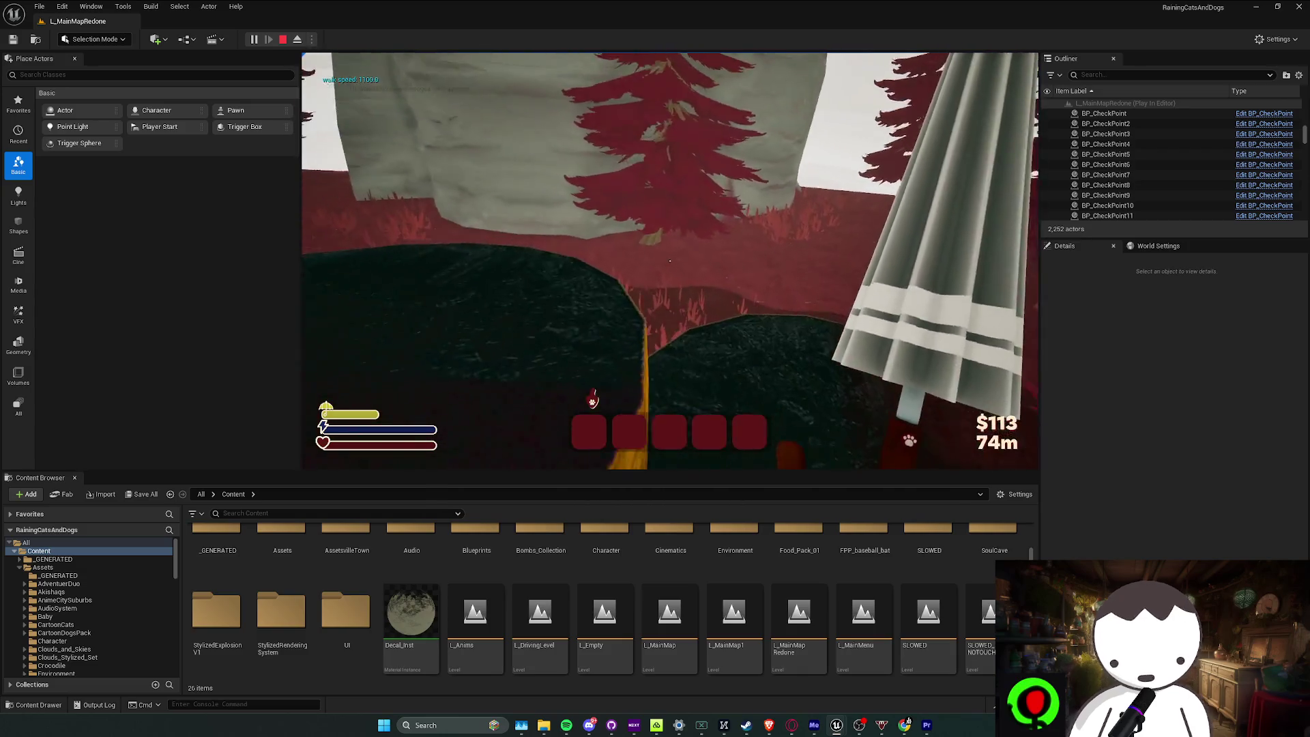
{"action": "key", "text": "w"}
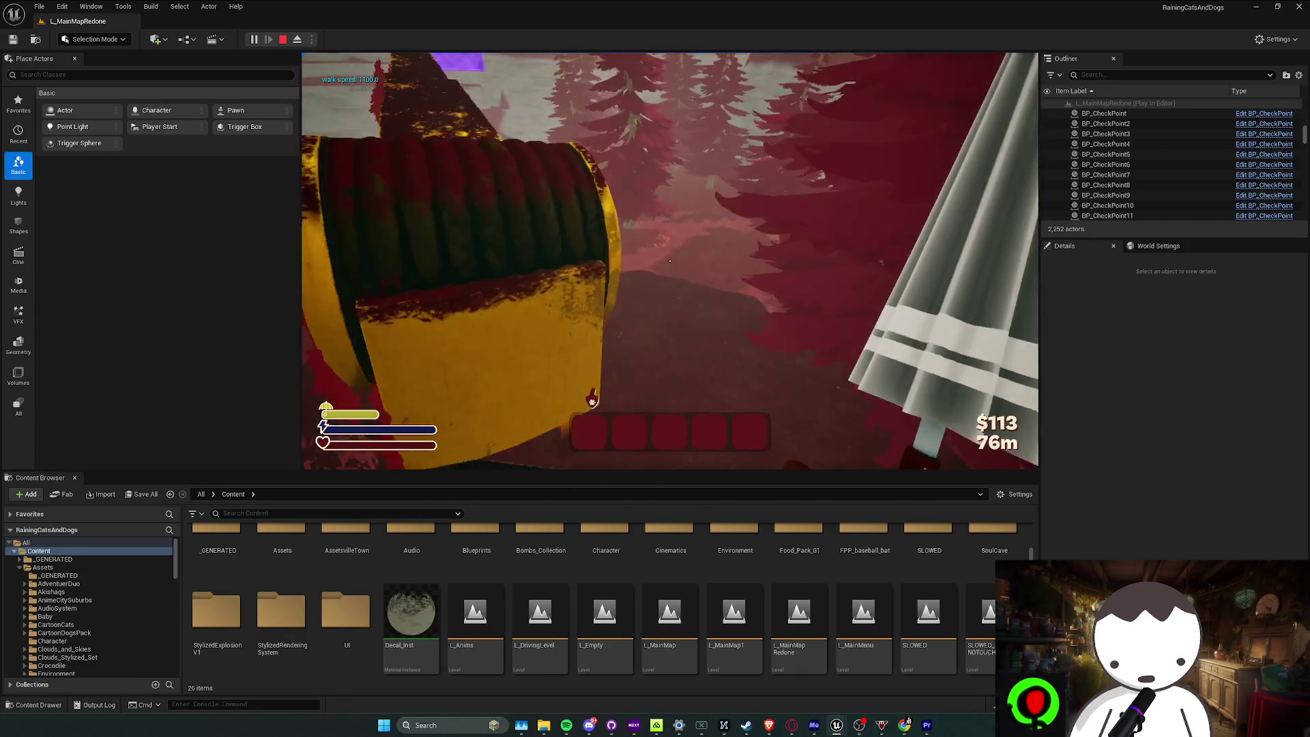
{"action": "key", "text": "w"}
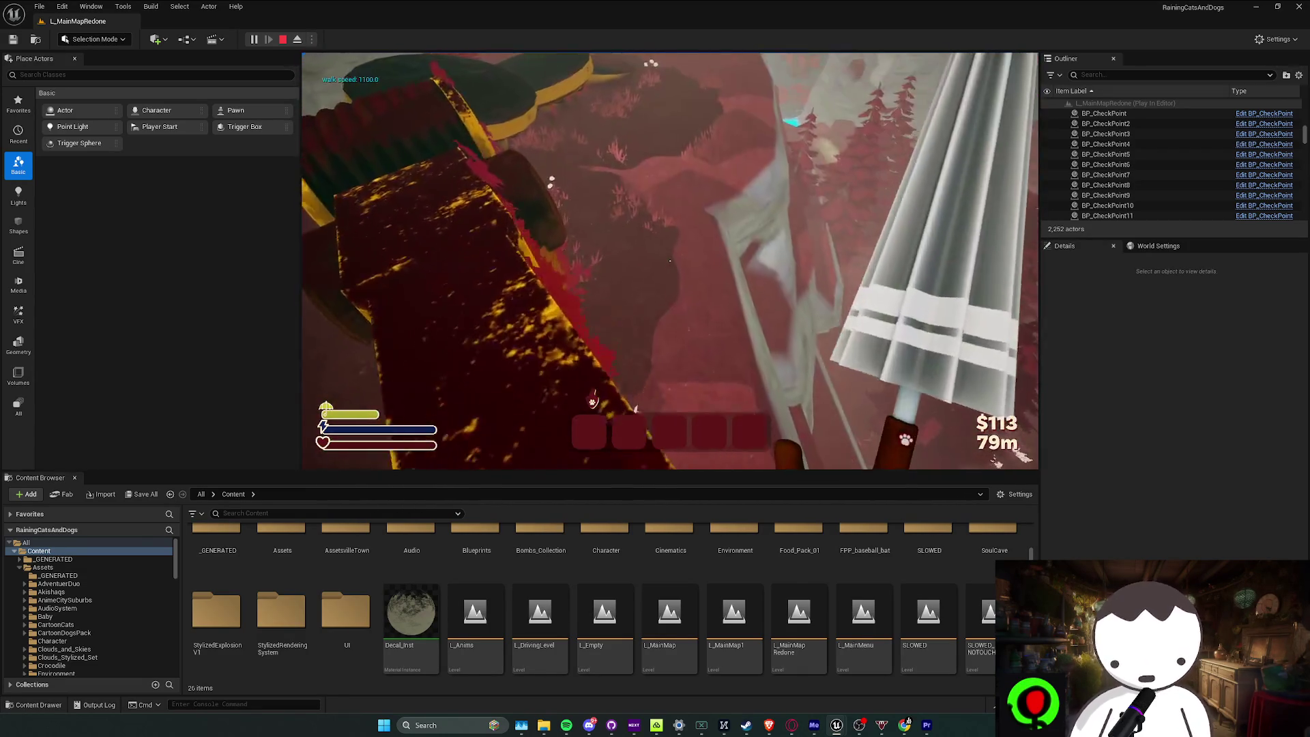
{"action": "key", "text": "w"}
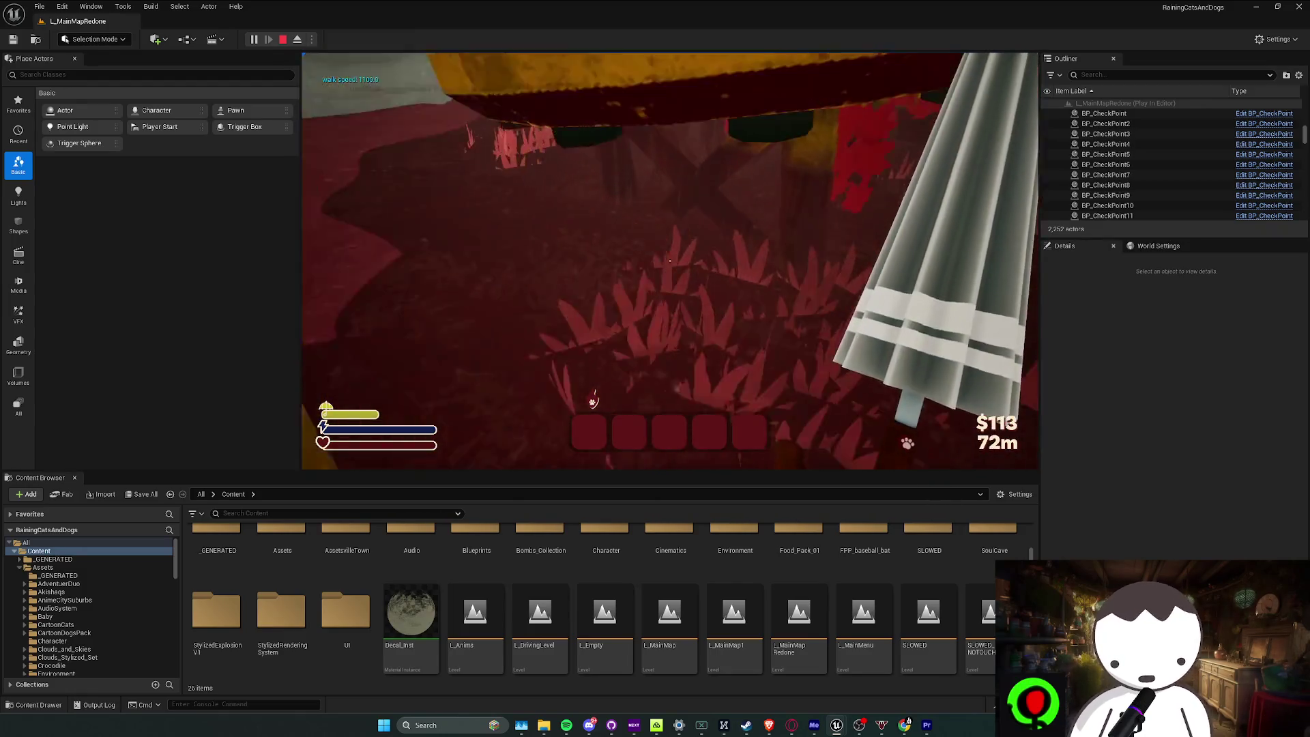
{"action": "key", "text": "w"}
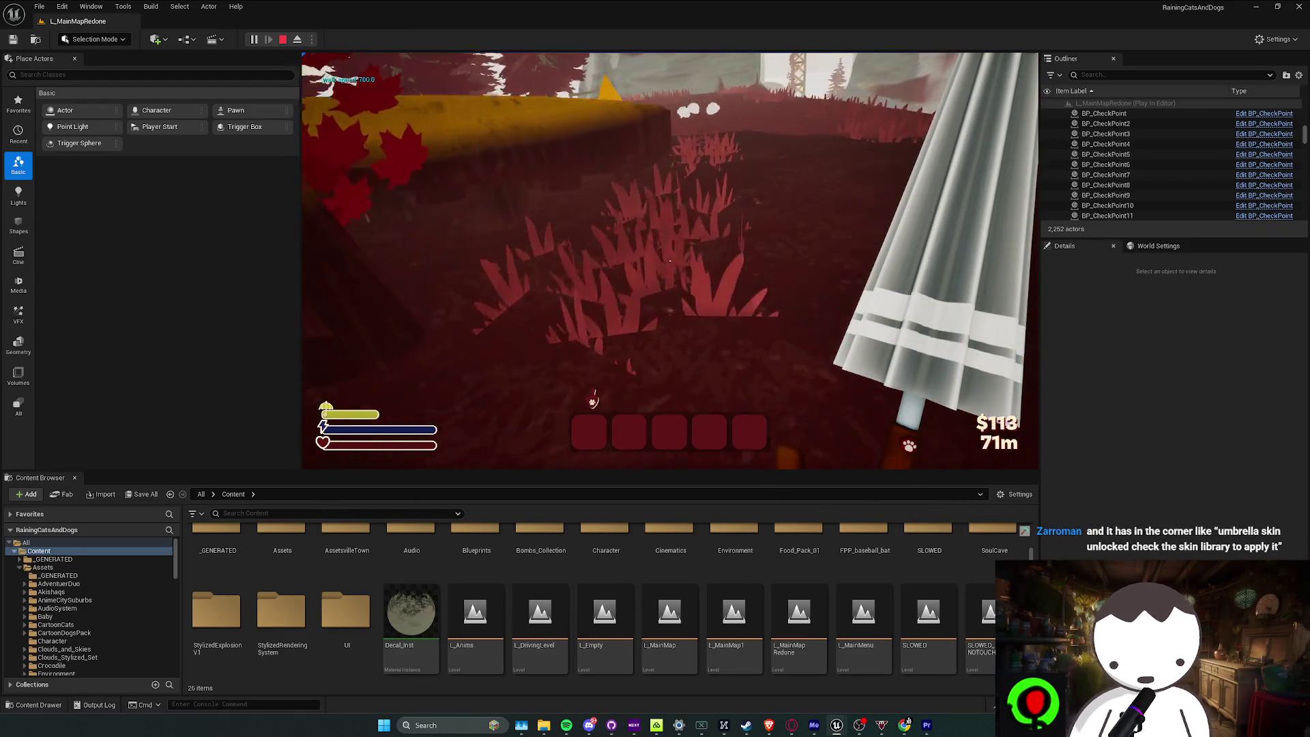
View the in-game Added Comments panel, stop the playtest, and dismiss the Message Log
{"action": "key", "text": "w"}
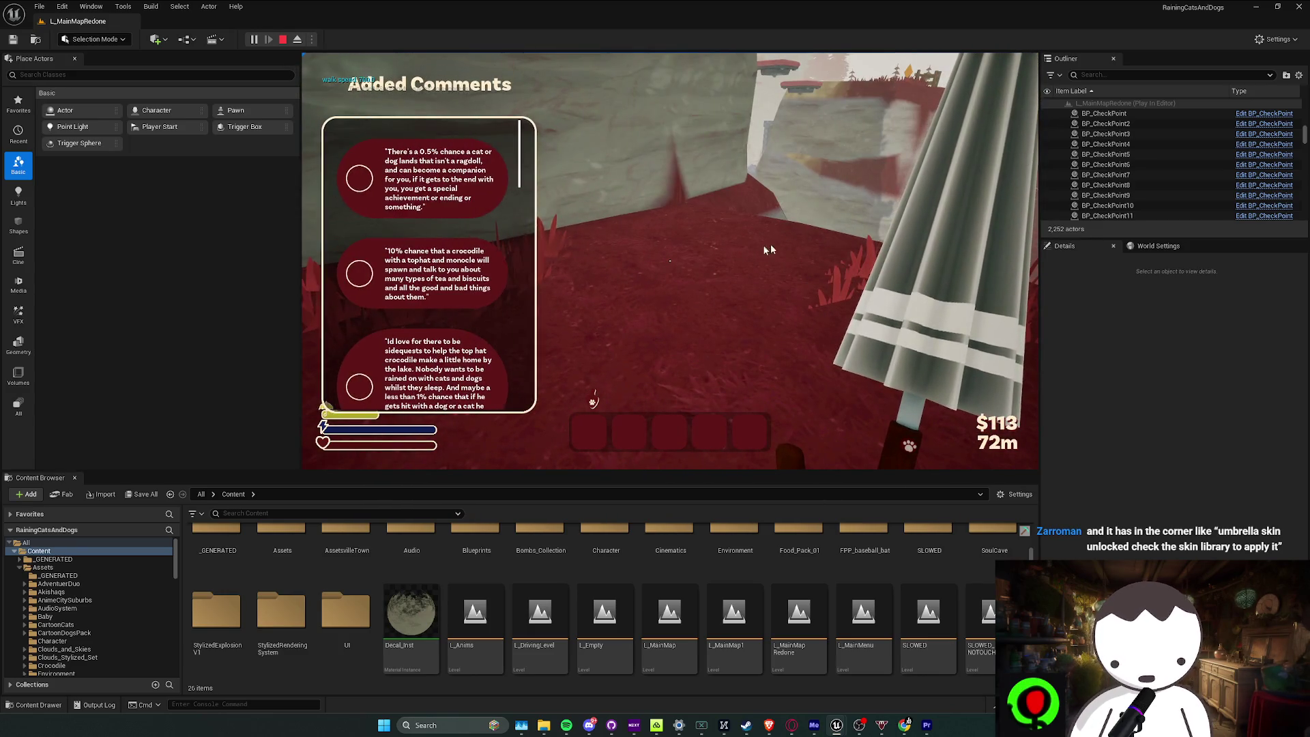
{"action": "scroll", "coordinate": [430, 266], "scroll_direction": "down", "scroll_amount": 10}
{"action": "left_click", "coordinate": [431, 266]}
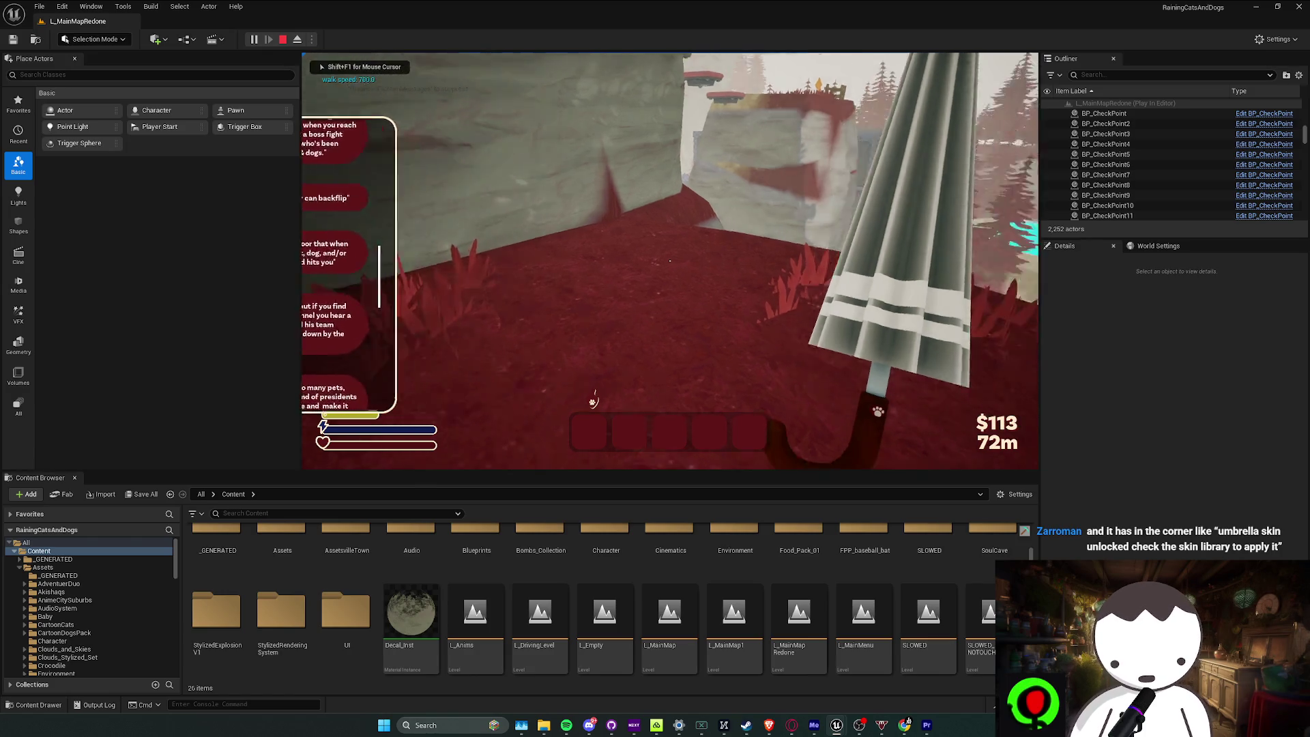
{"action": "key", "text": "w"}
{"action": "key", "text": "w"}
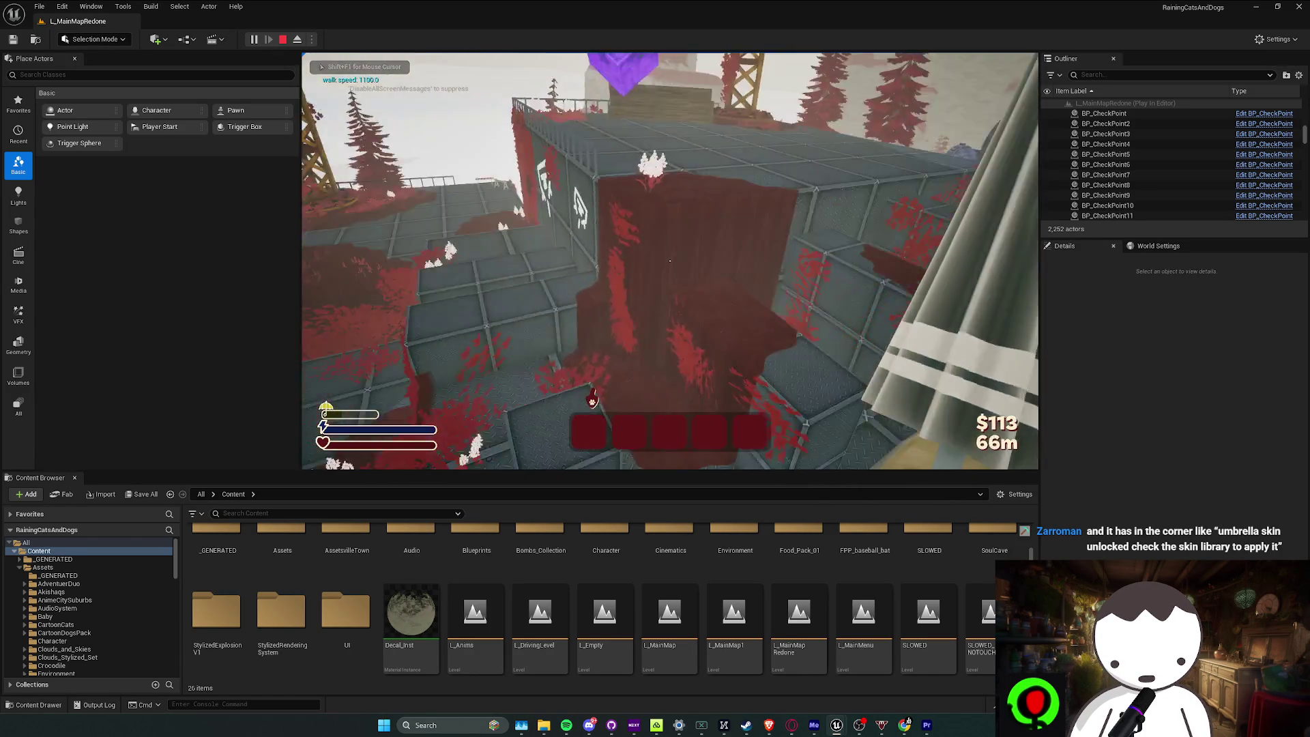
{"action": "key", "text": "Escape"}
{"action": "left_click", "coordinate": [1026, 154]}
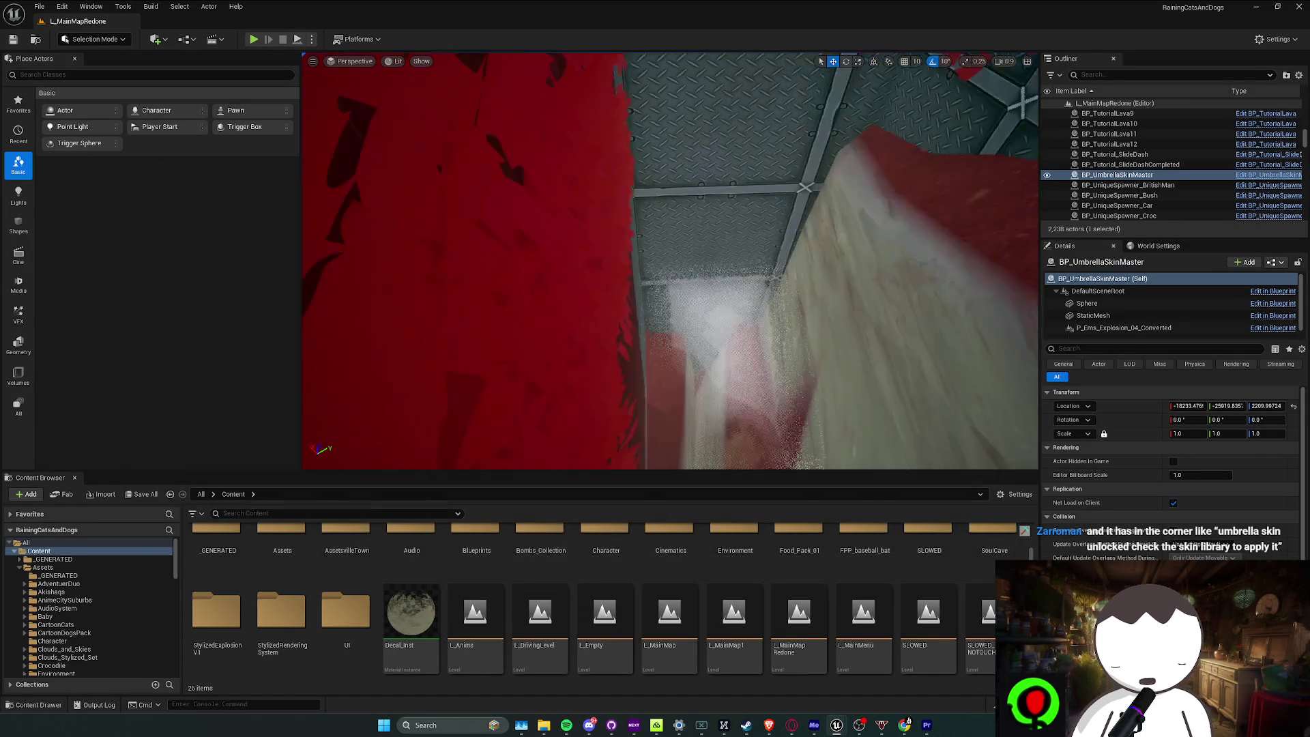
Save L_MainMapRedone, run a brief playtest into the pause menu, then bring Steam forward
{"action": "key", "text": "ctrl+s"}
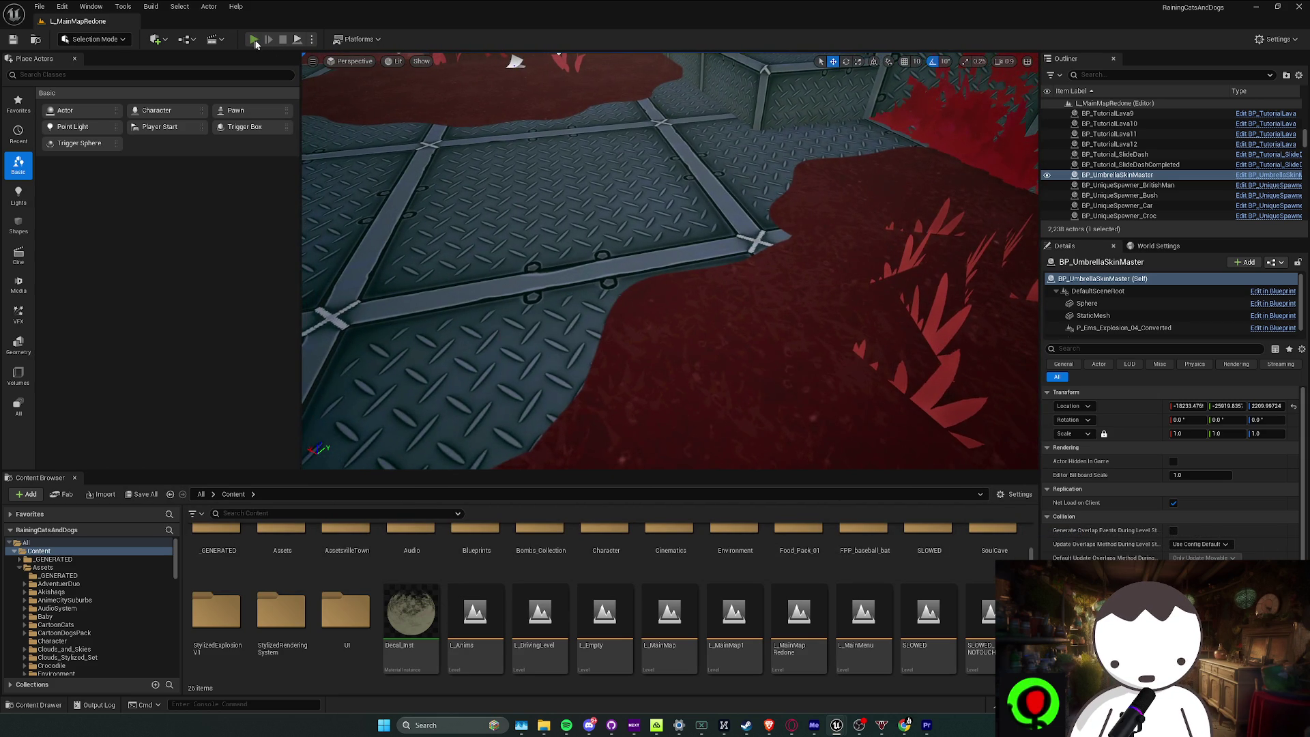
{"action": "left_click", "coordinate": [253, 39]}
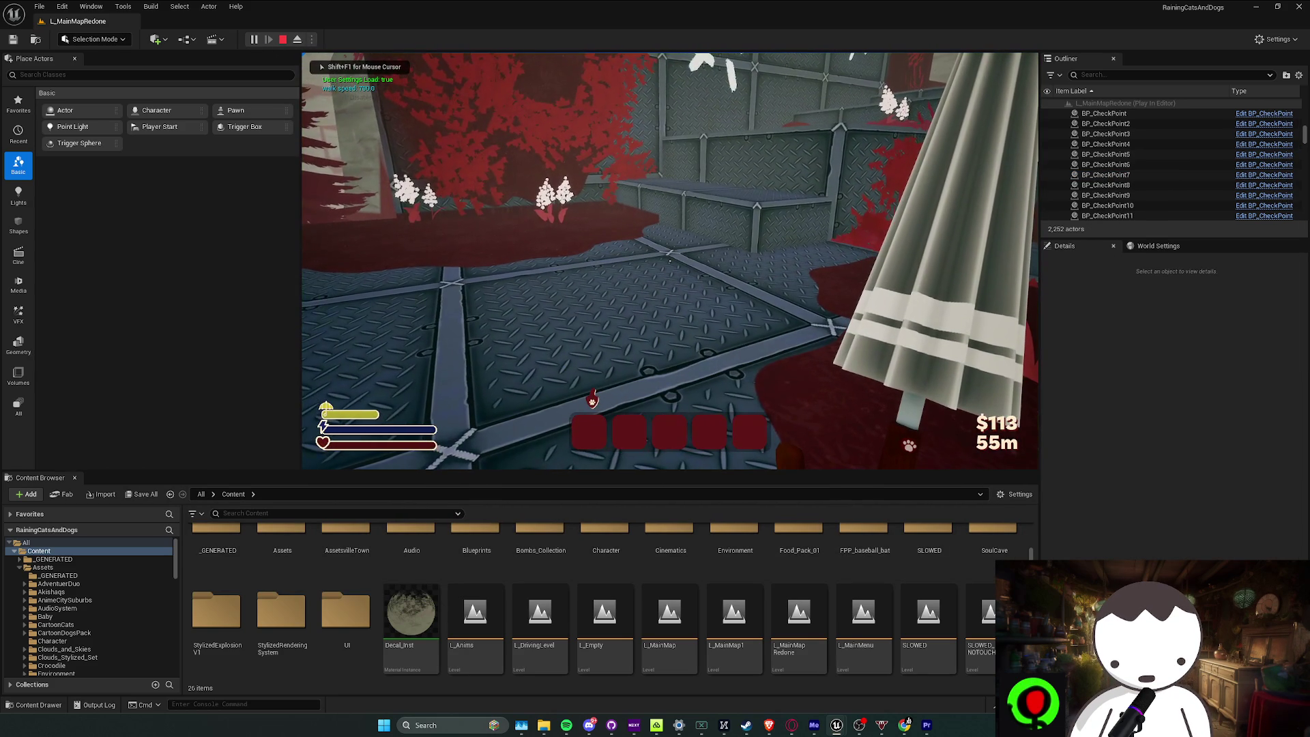
{"action": "key", "text": "Escape"}
{"action": "key", "text": "Escape"}
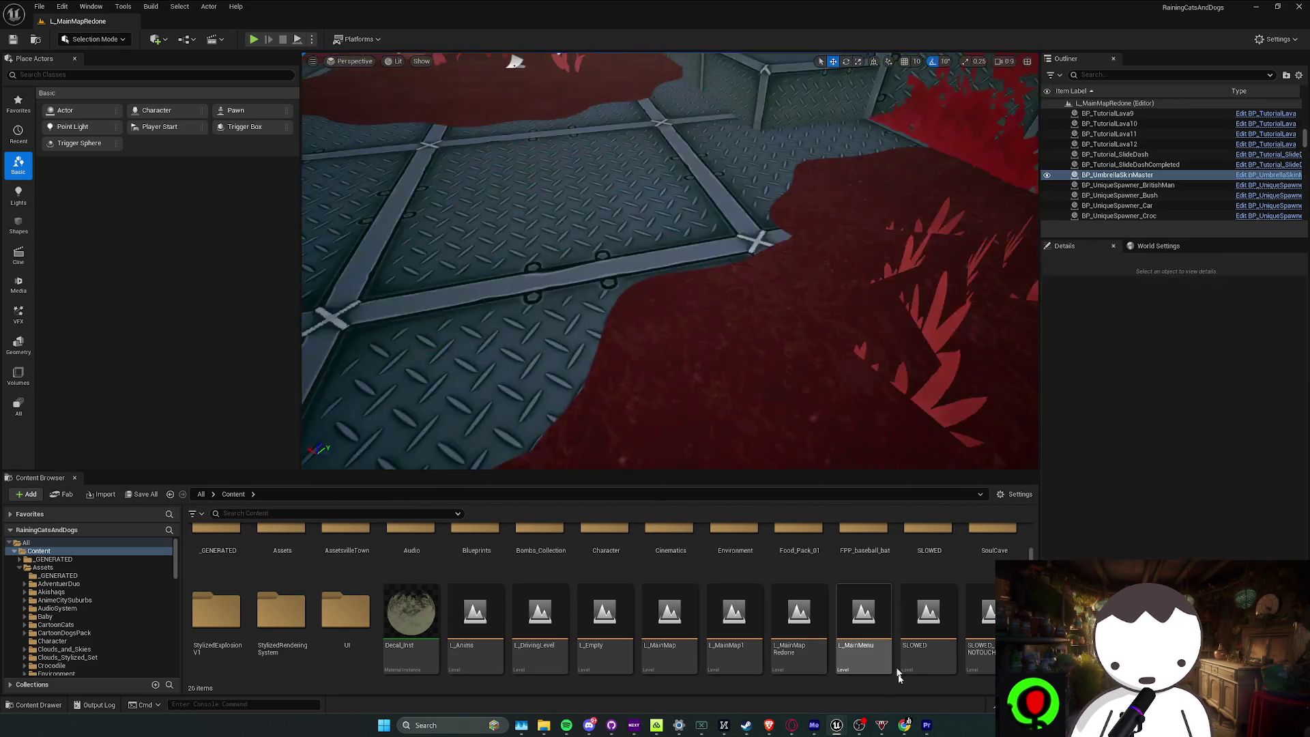
{"action": "left_click", "coordinate": [744, 728]}
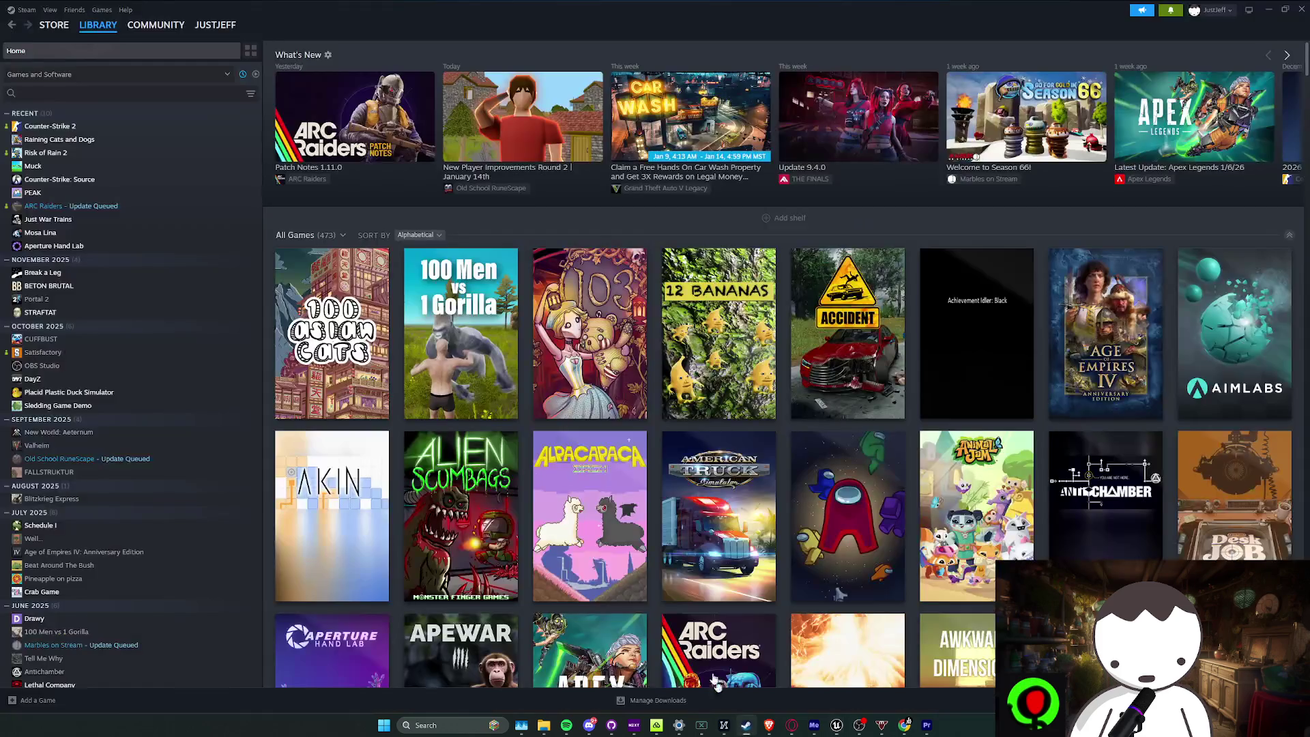
Browse the STRAFTAT and CUFFBUST library pages, then return to the Unreal editor
{"action": "left_click", "coordinate": [74, 312]}
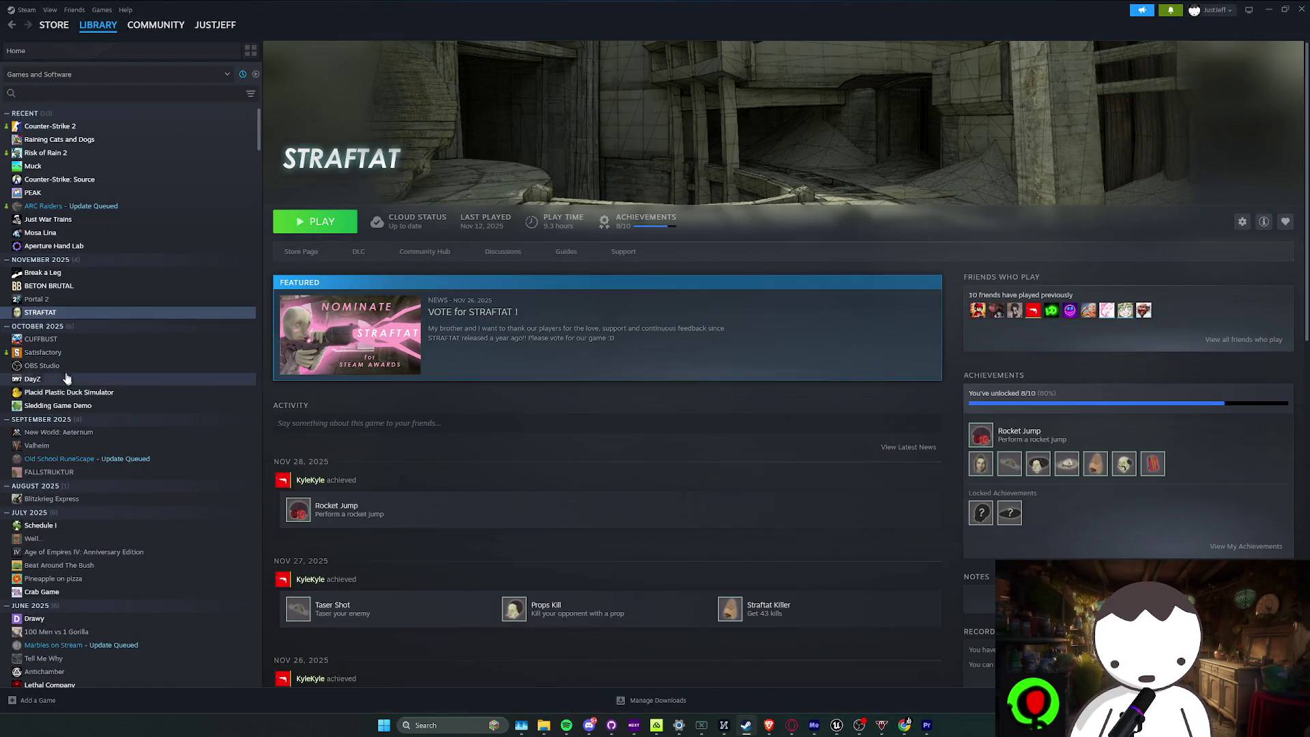
{"action": "left_click", "coordinate": [65, 339]}
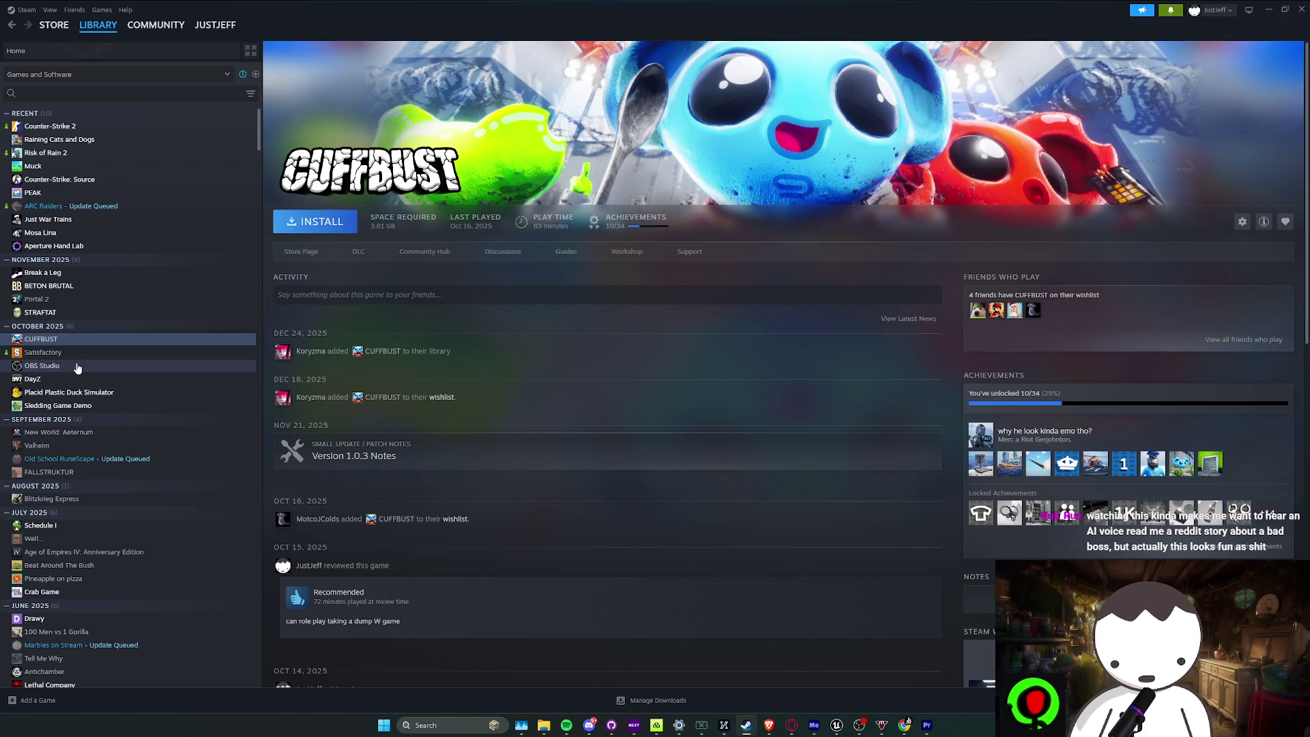
{"action": "mouse_move", "coordinate": [836, 724]}
{"action": "left_click", "coordinate": [806, 673]}
Delete BP_UmbrellaSkinMaster from the map and save the level
{"action": "left_click_drag", "start_coordinate": [456, 182], "coordinate": [455, 182]}
{"action": "left_click_drag", "start_coordinate": [555, 212], "coordinate": [554, 213]}
{"action": "key", "text": "Delete"}
{"action": "key", "text": "ctrl+s"}
{"action": "left_click_drag", "start_coordinate": [453, 259], "coordinate": [450, 254]}
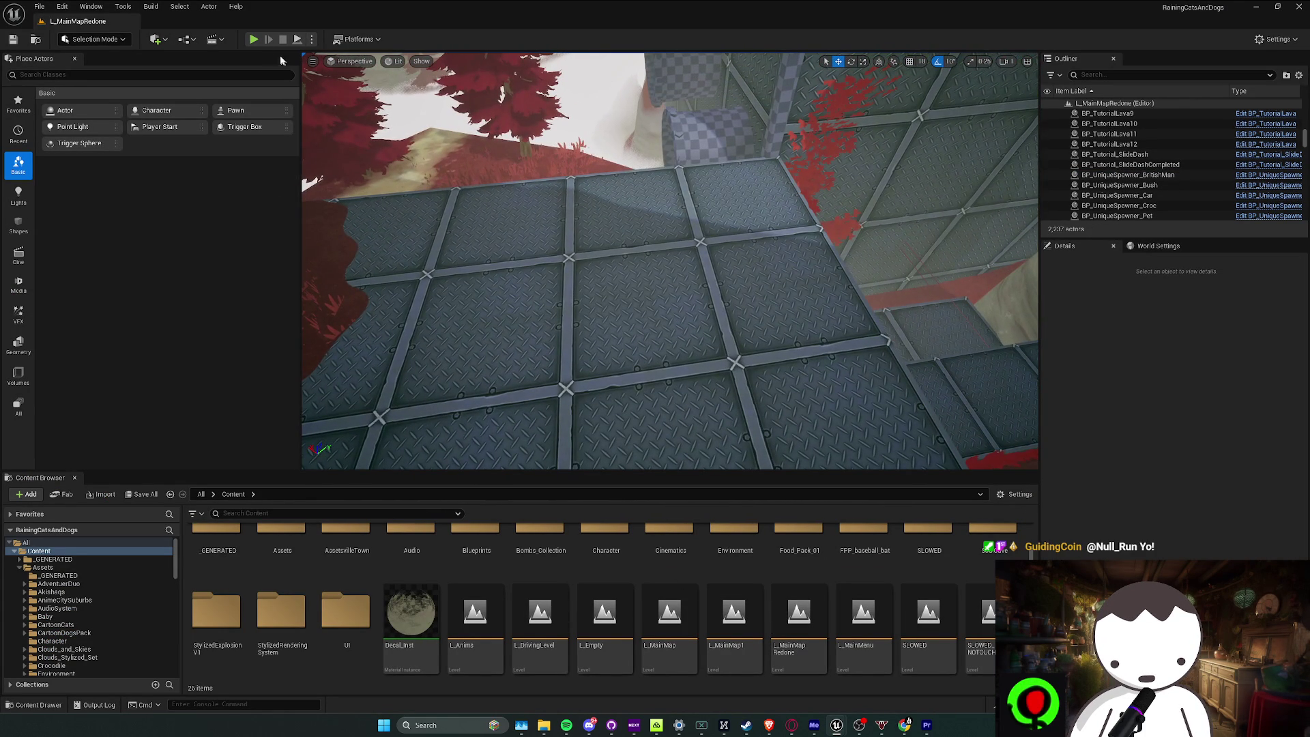
Start a playtest of the main map and run past the checkered floor and walkway to the checkpoint
{"action": "left_click", "coordinate": [253, 40]}
{"action": "key", "text": "w"}
{"action": "key", "text": "w"}
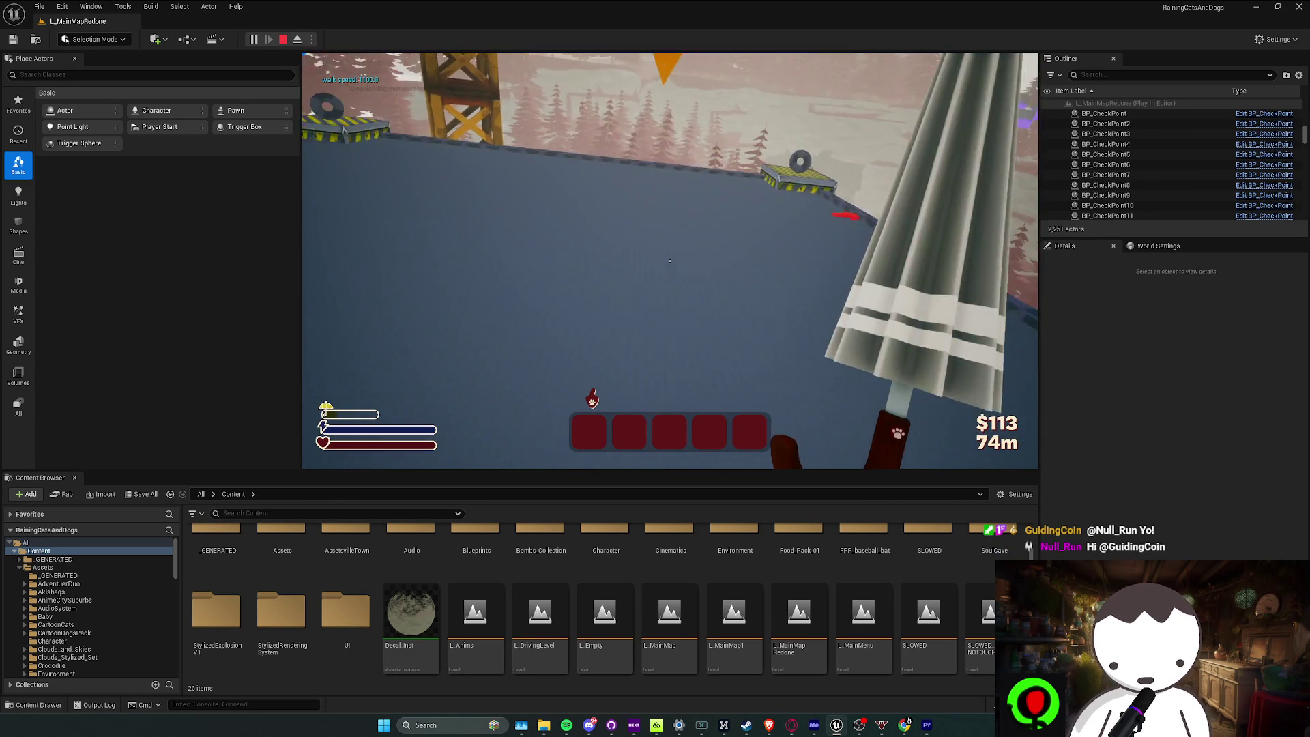
{"action": "key", "text": "w"}
{"action": "key", "text": "w"}
{"action": "key", "text": "w"}
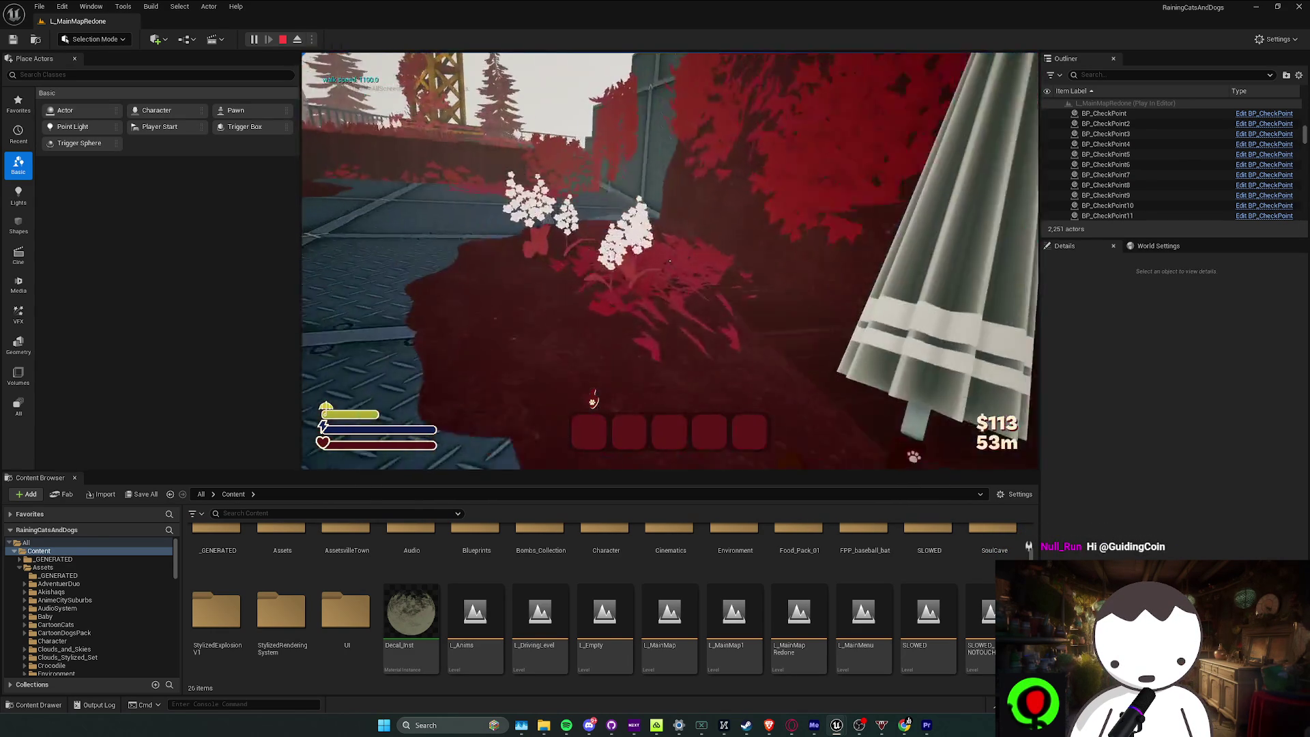
{"action": "key", "text": "w"}
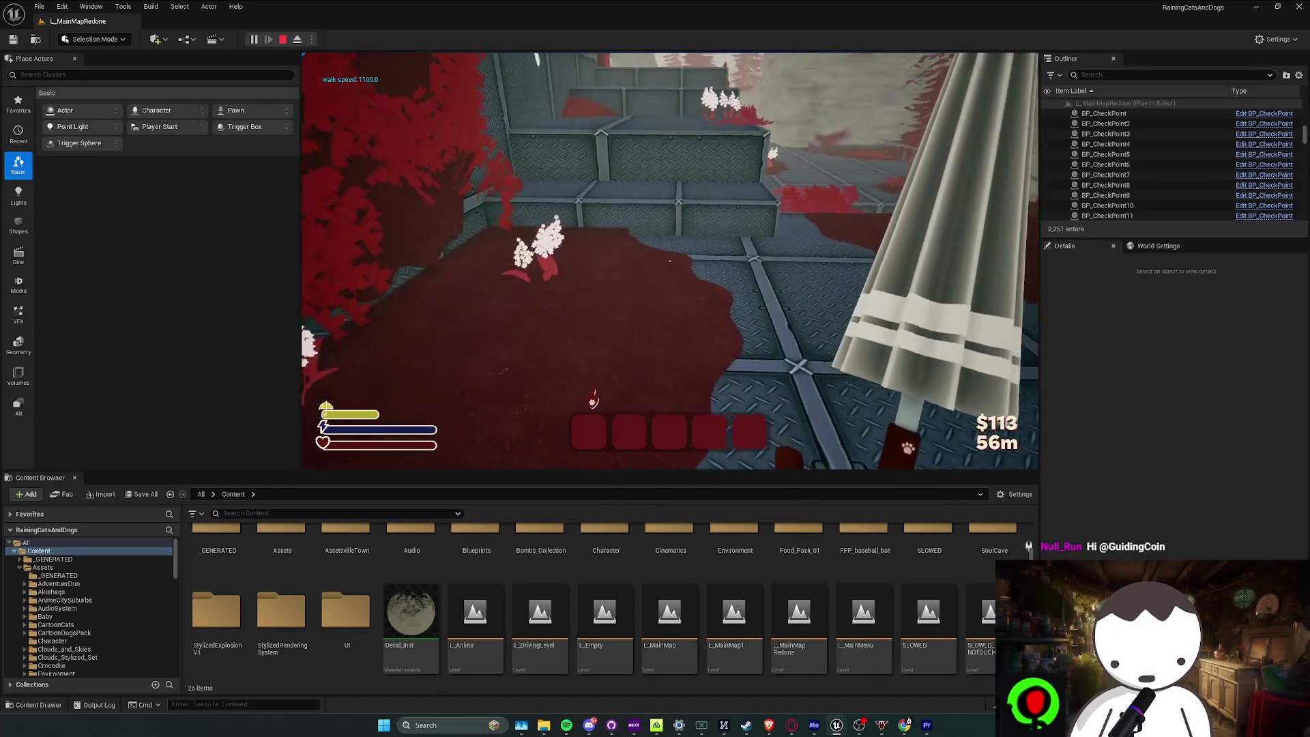
{"action": "key", "text": "w"}
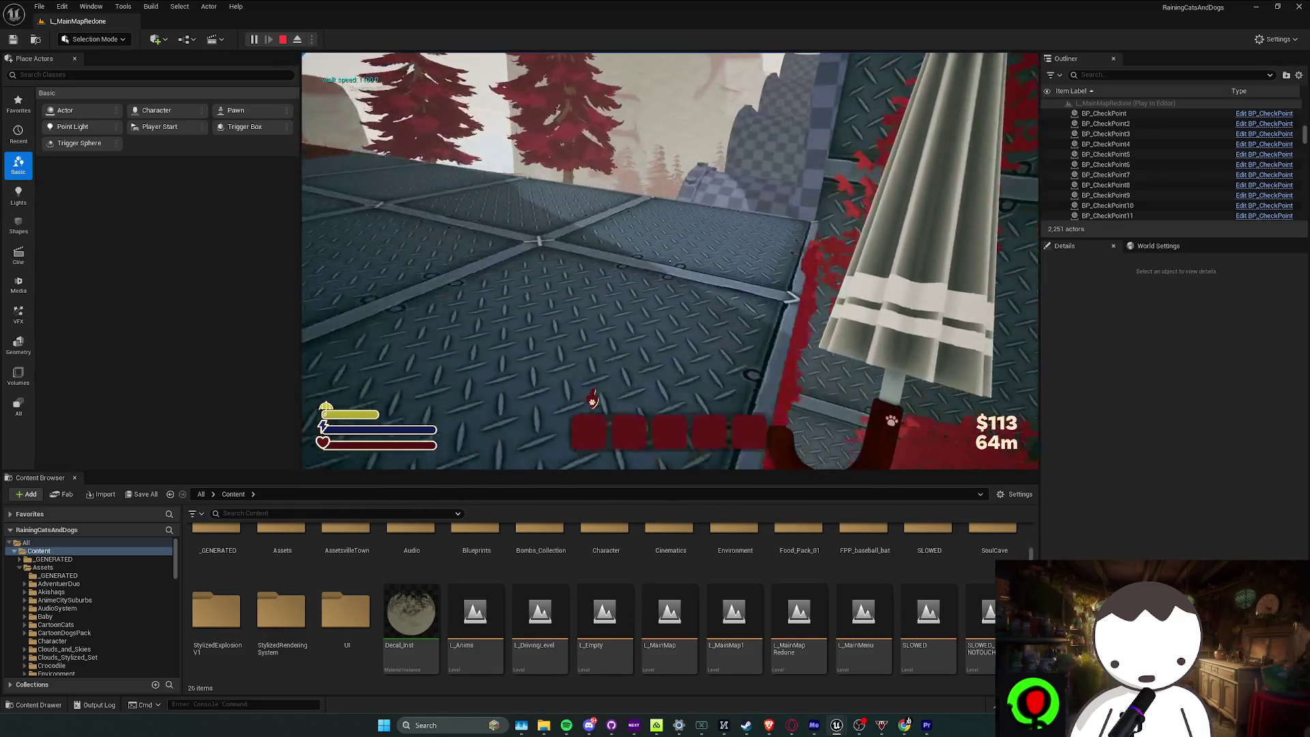
{"action": "key", "text": "w"}
{"action": "key", "text": "w"}
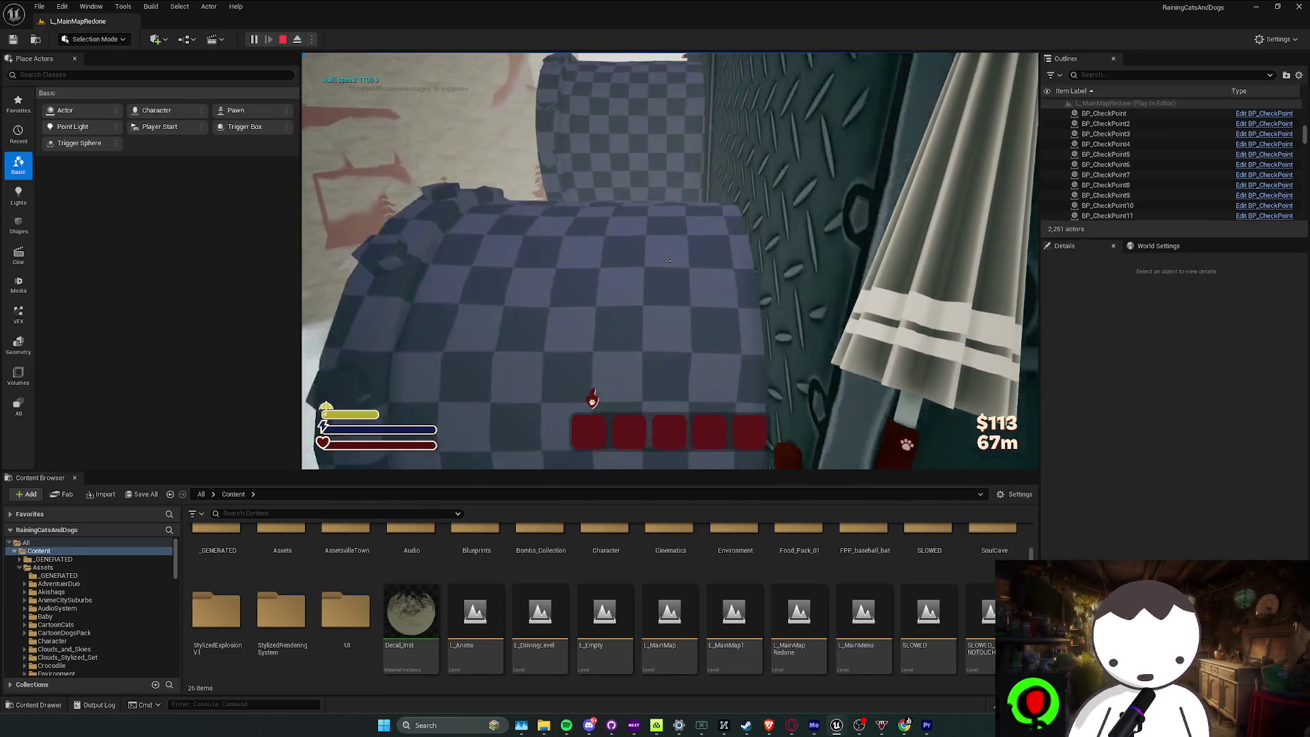
{"action": "key", "text": "w"}
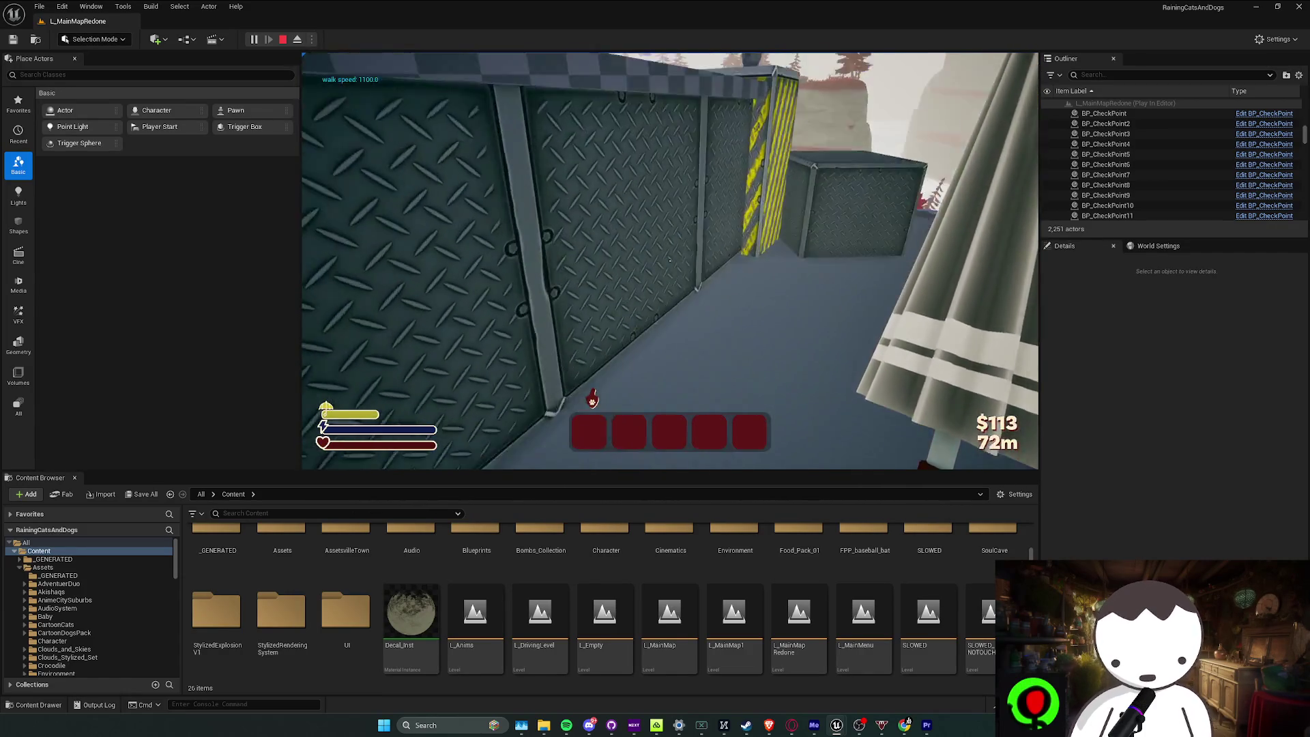
{"action": "key", "text": "w"}
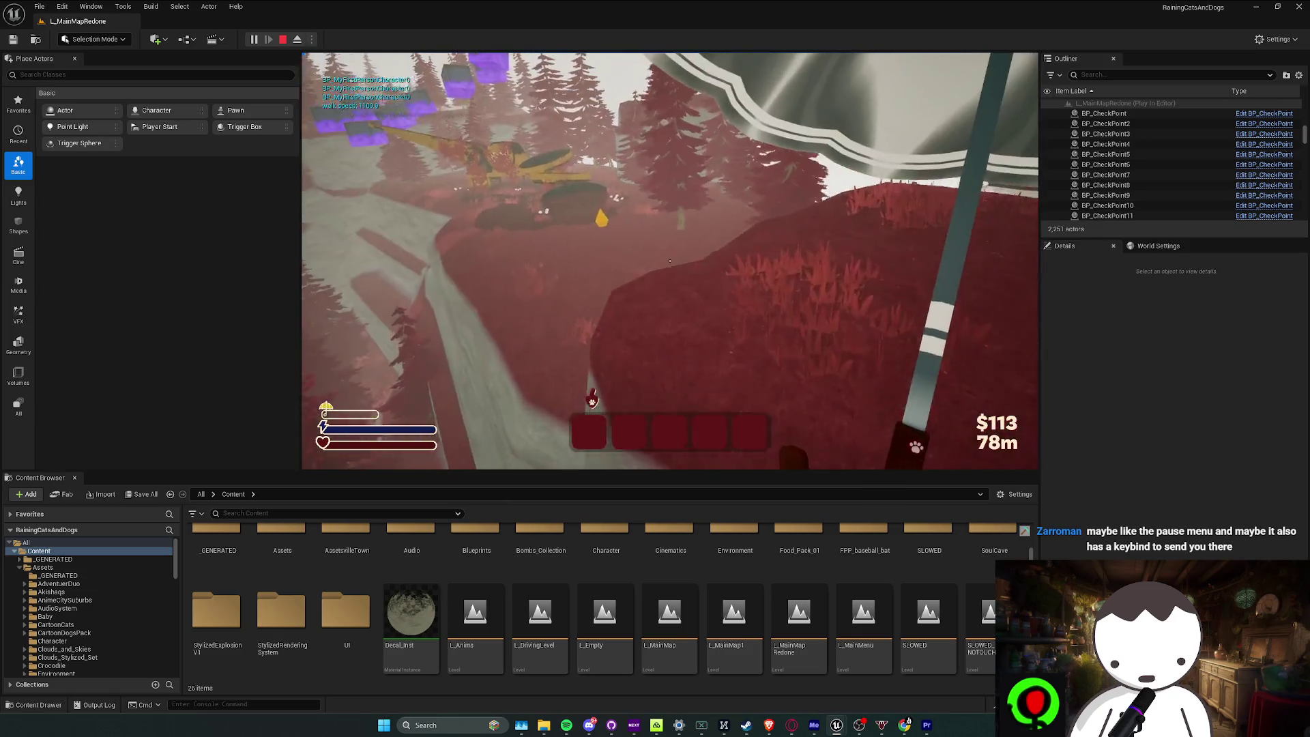
{"action": "key", "text": "w"}
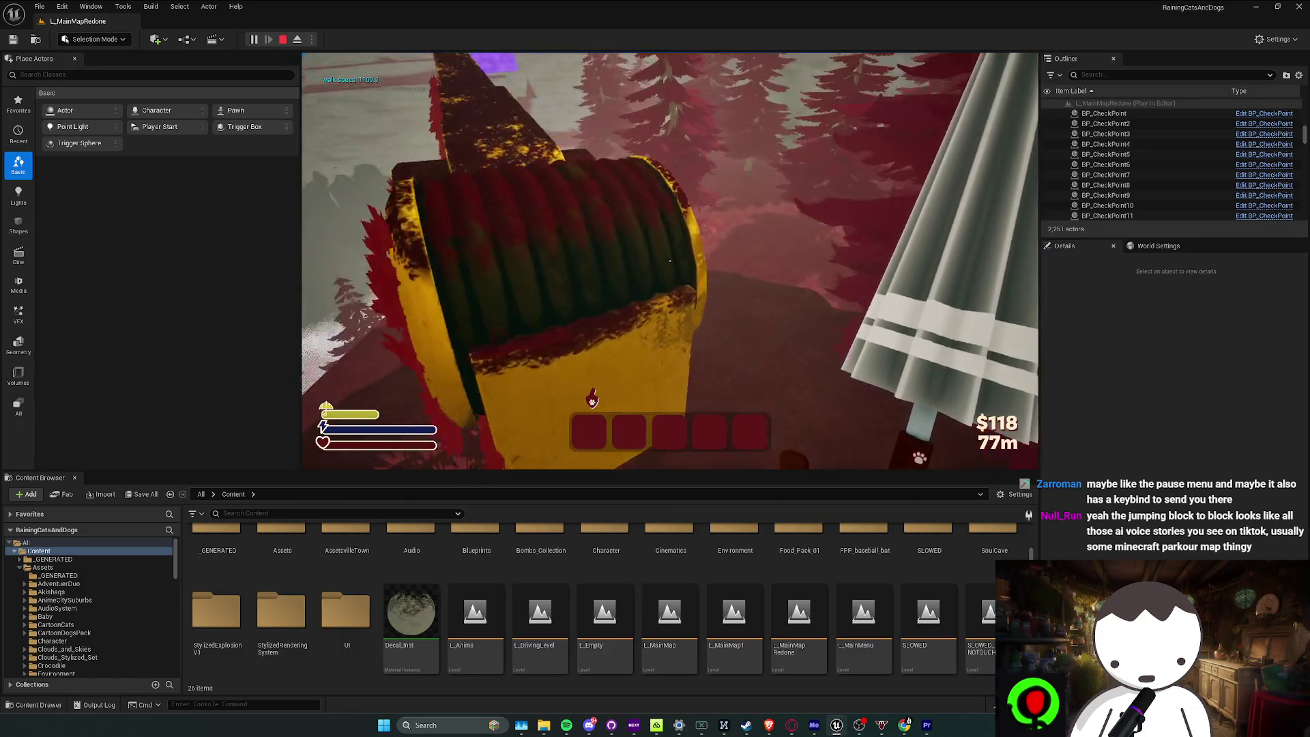
Run past the yellow platforms and red pillars onto the rooftop to trigger the cutscene, then go full screen
{"action": "key", "text": "w"}
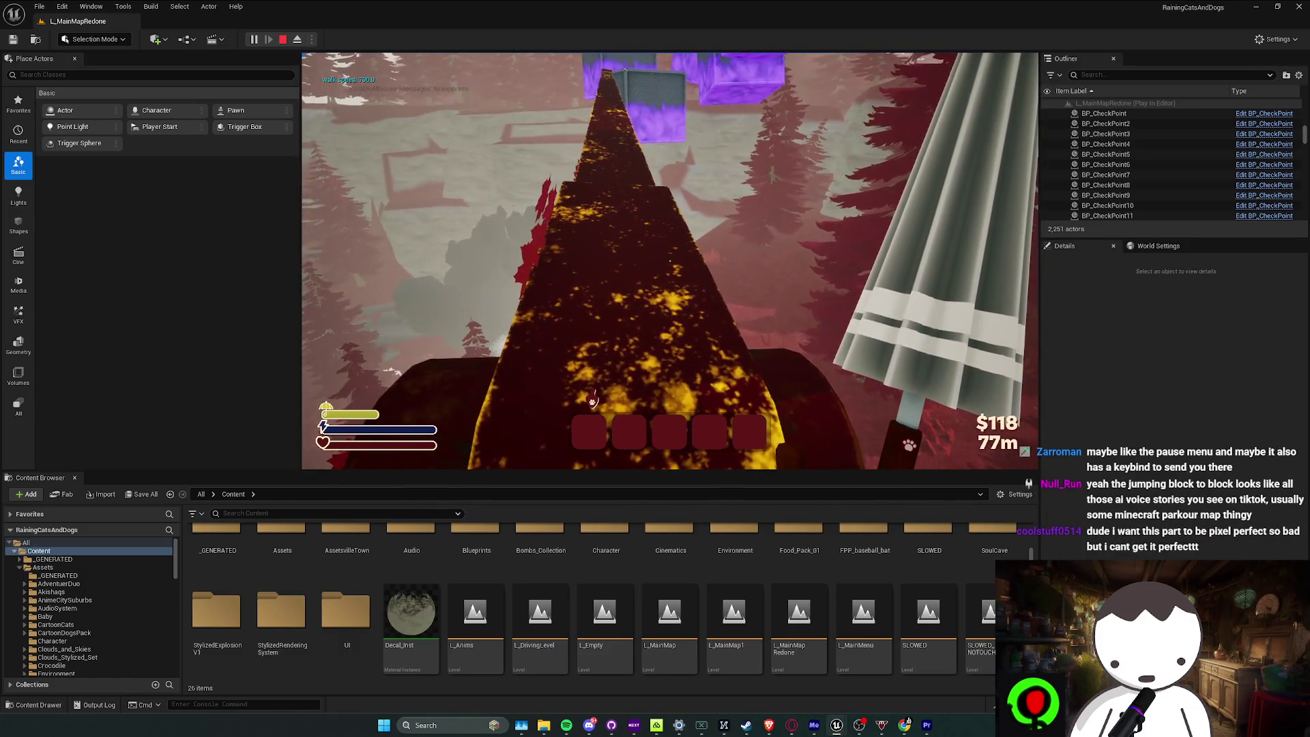
{"action": "key", "text": "w"}
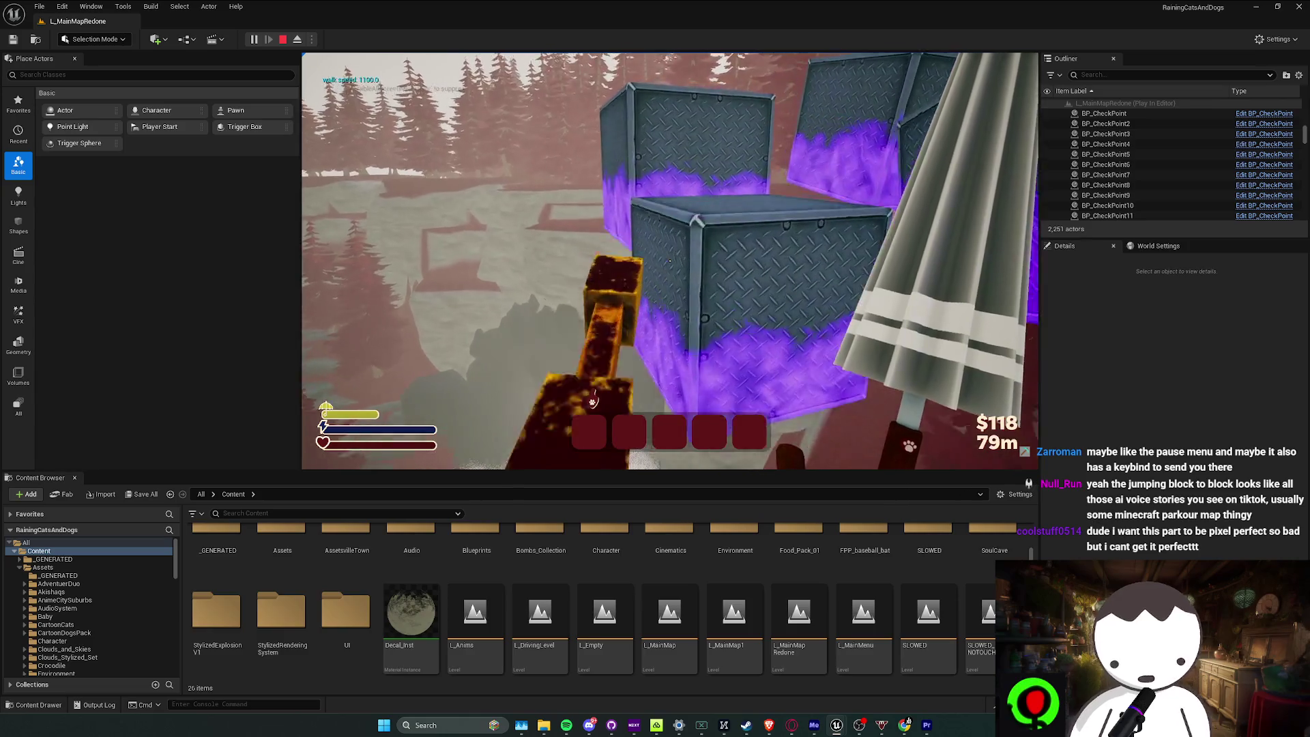
{"action": "key", "text": "w"}
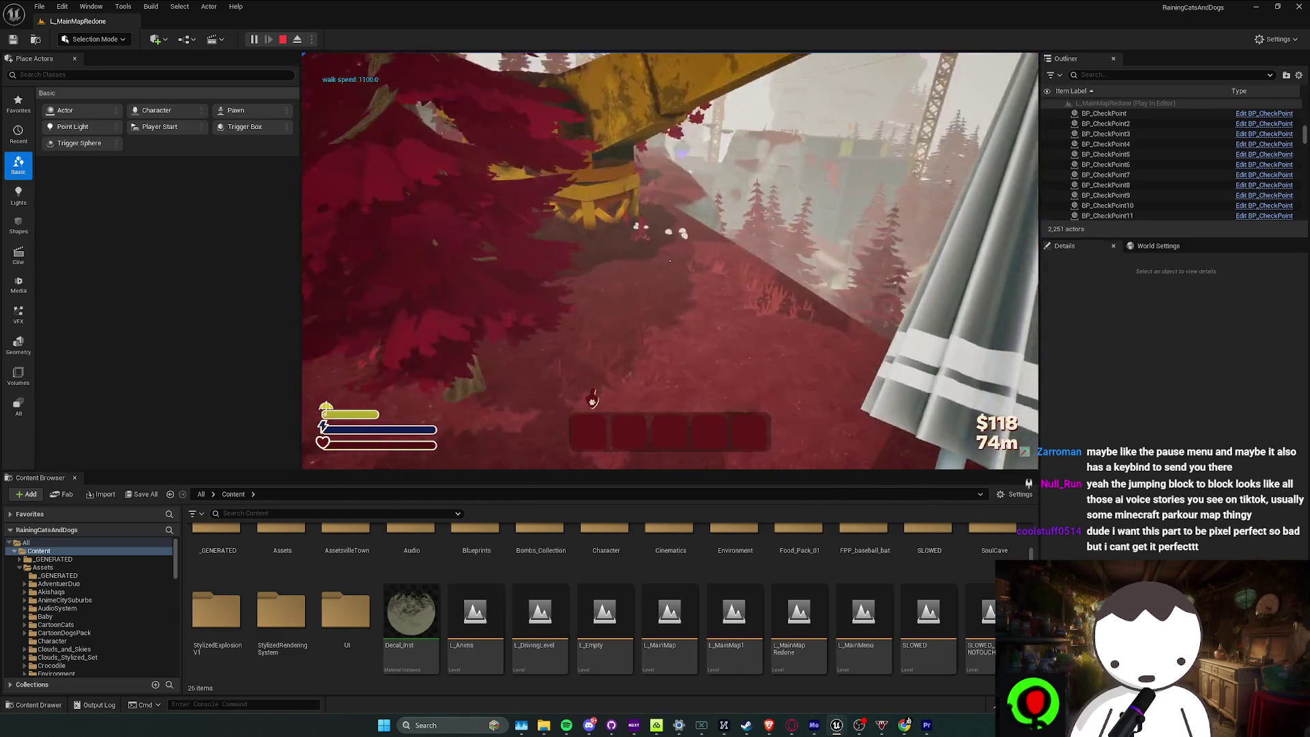
{"action": "key", "text": "w"}
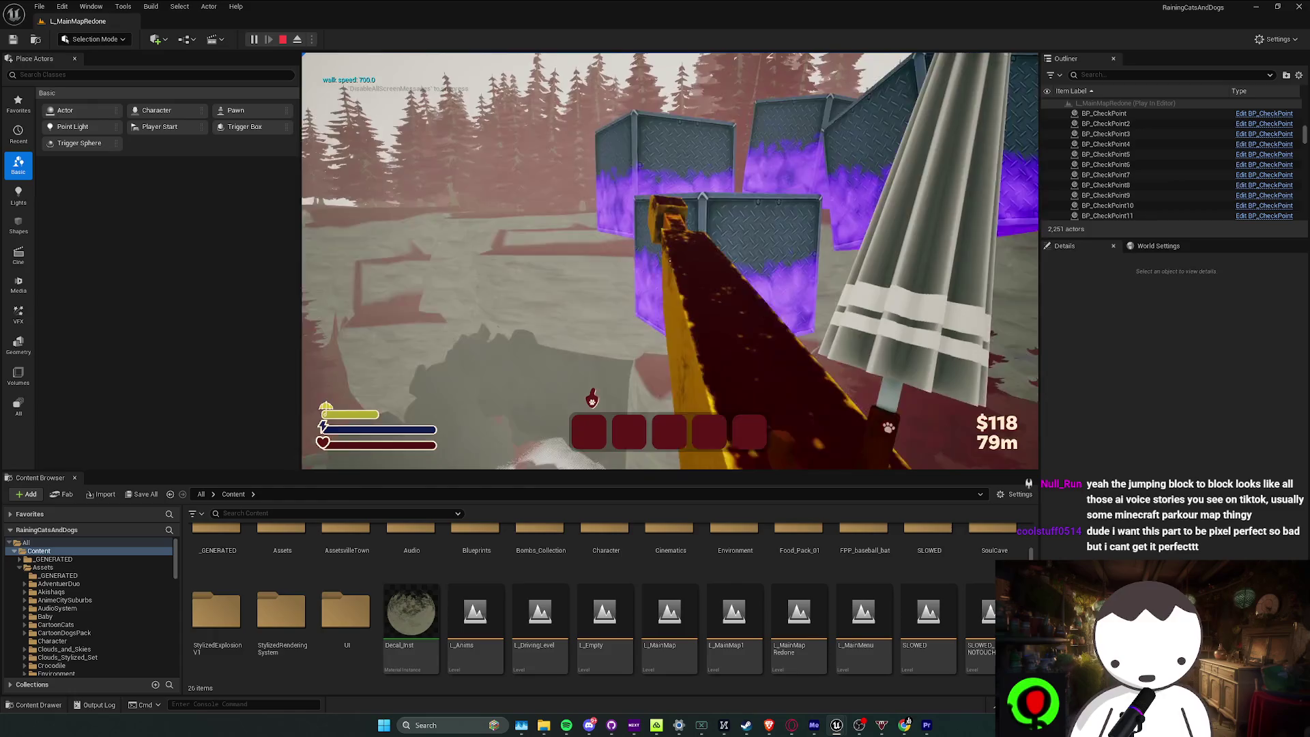
{"action": "key", "text": "w"}
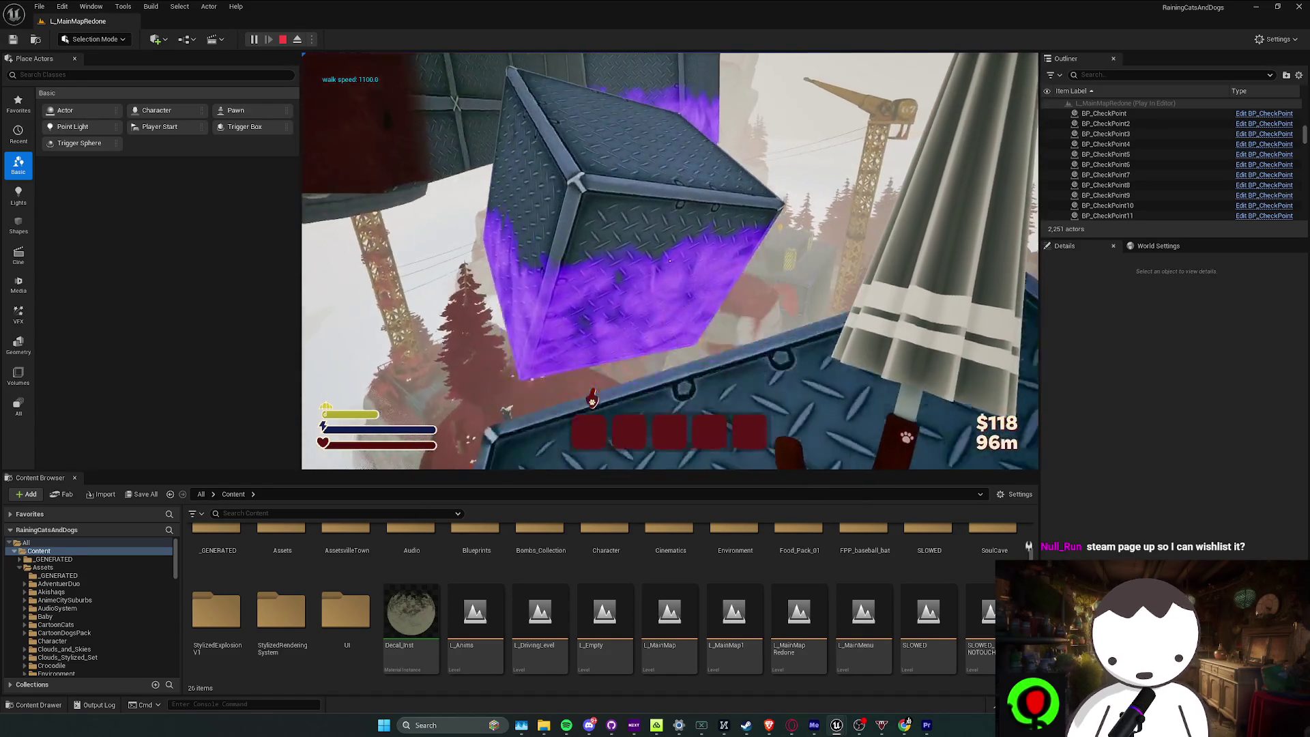
{"action": "key", "text": "w"}
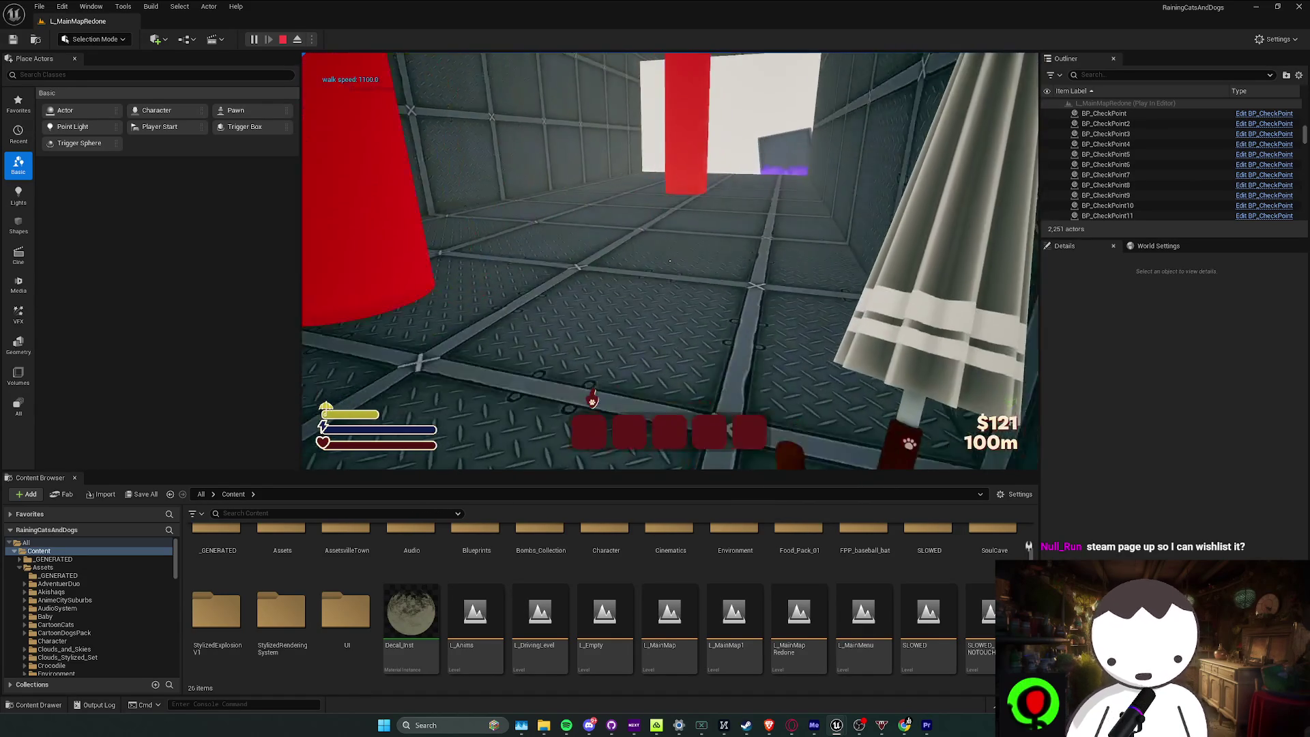
{"action": "key", "text": "w"}
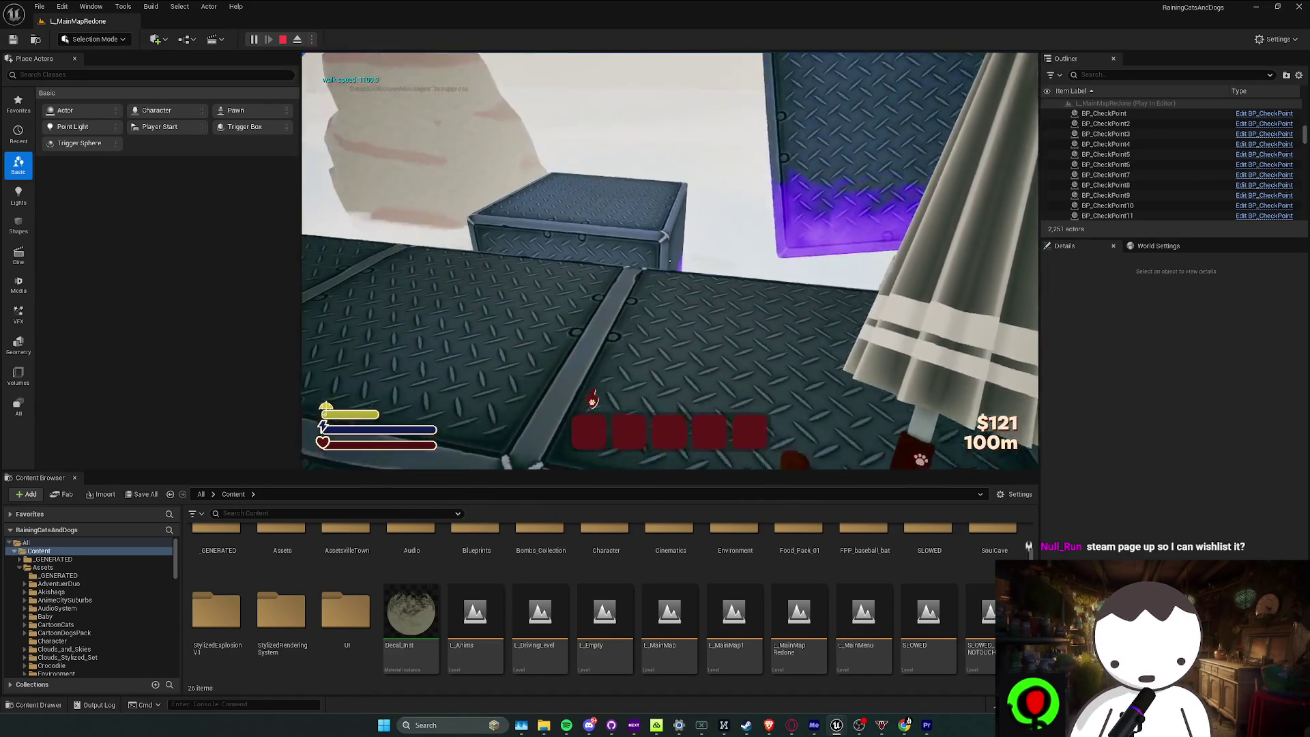
{"action": "key", "text": "w"}
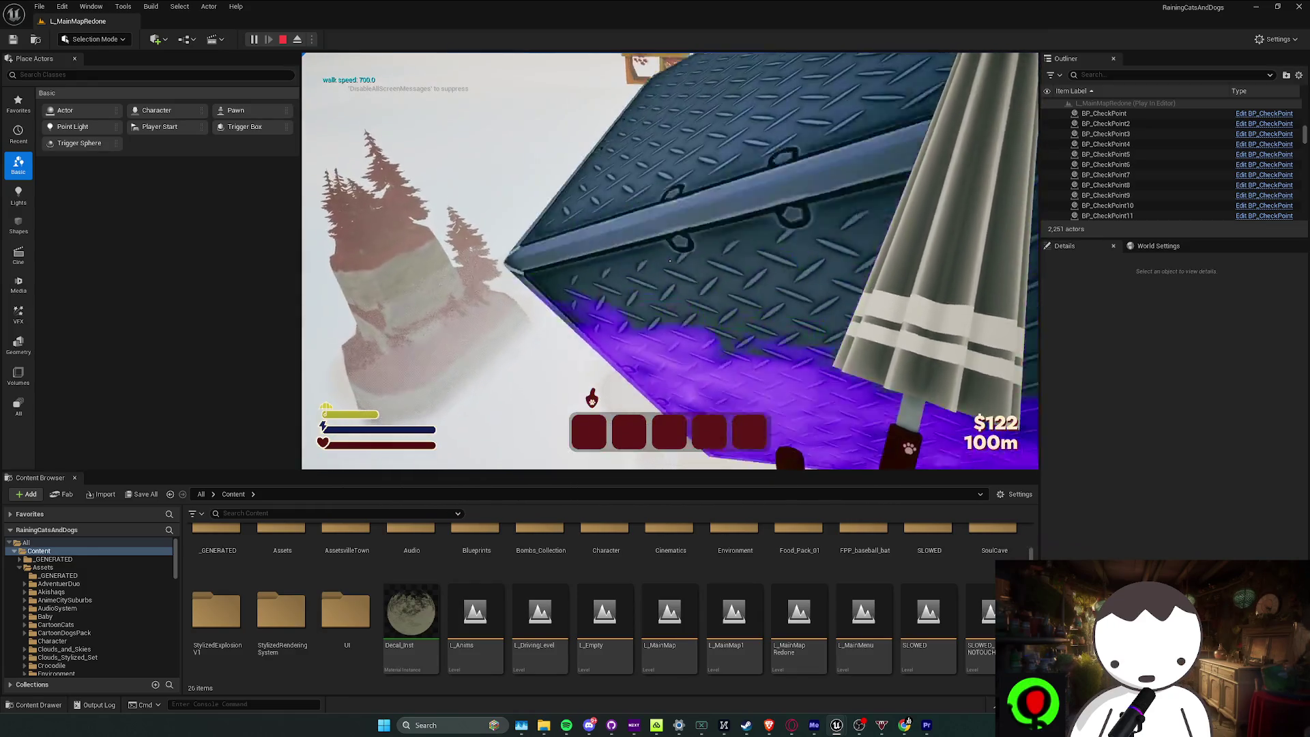
{"action": "key", "text": "w"}
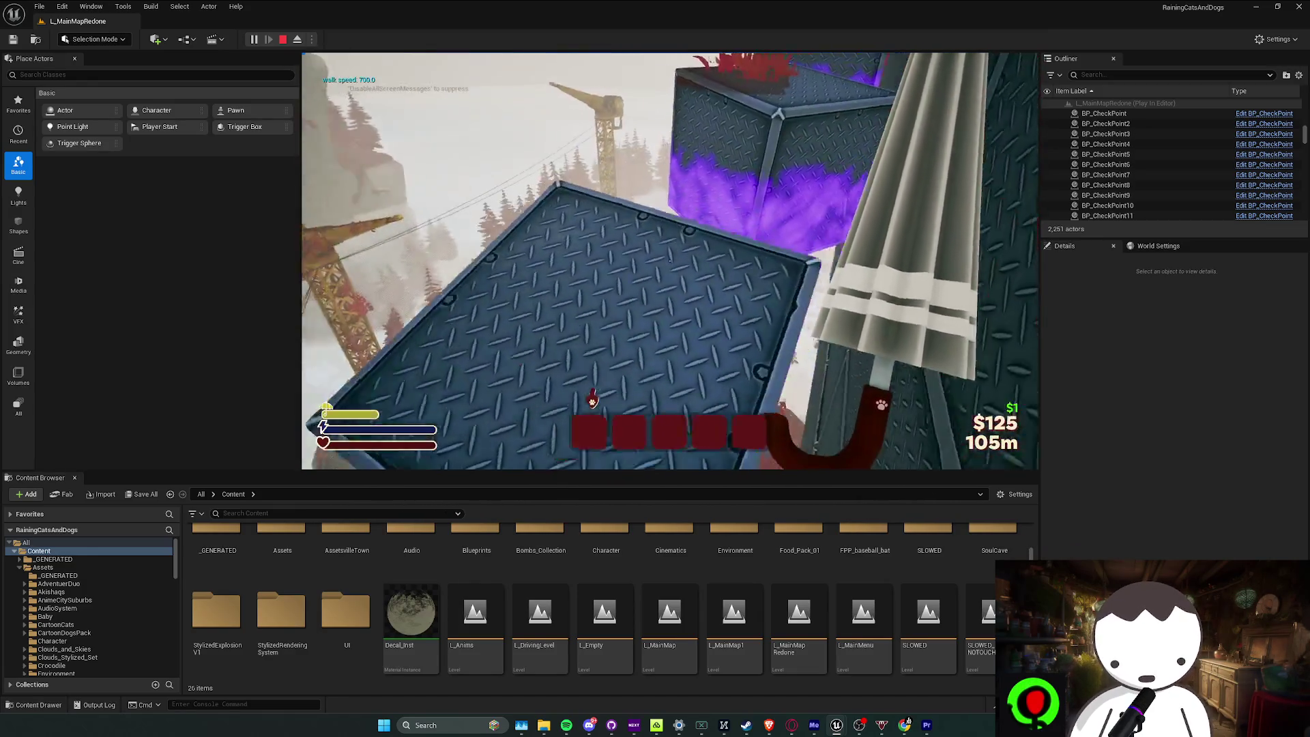
{"action": "key", "text": "w"}
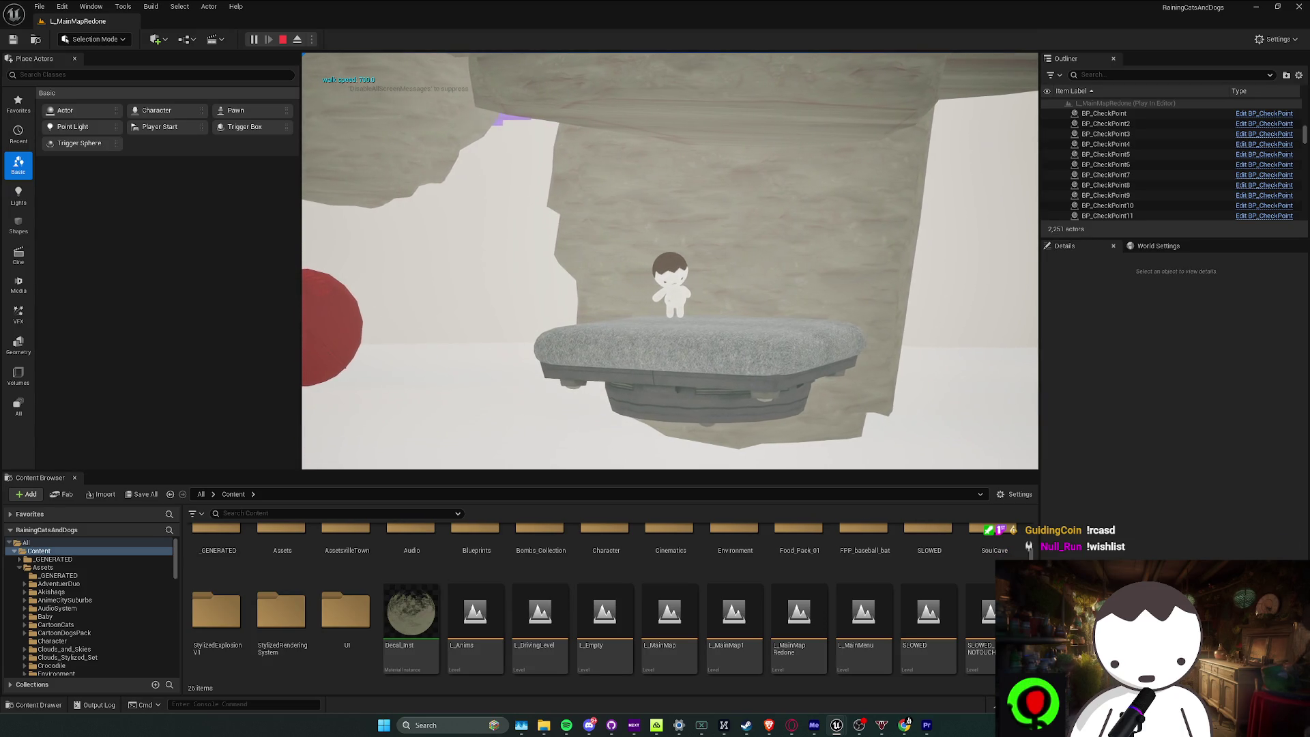
{"action": "key", "text": "F11"}
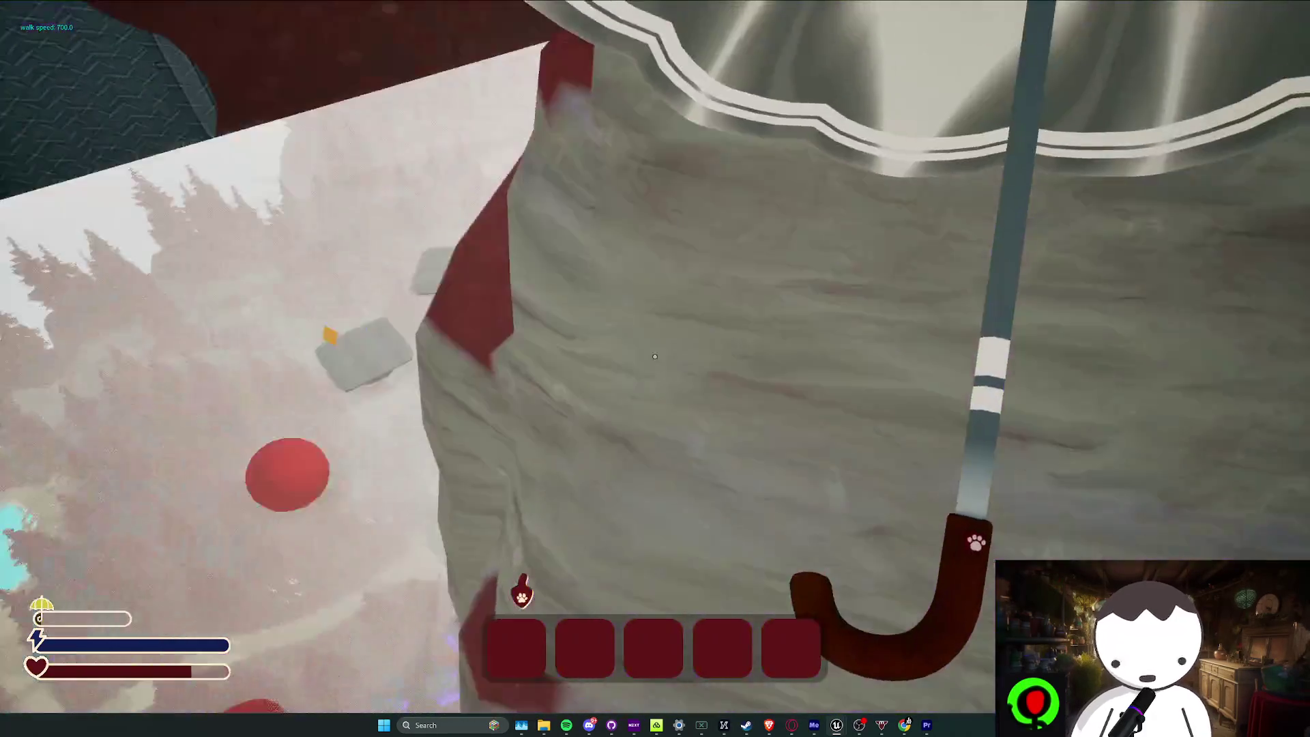
Leap off the cliff wall to swing on the grapple rope
{"action": "key", "text": "space"}
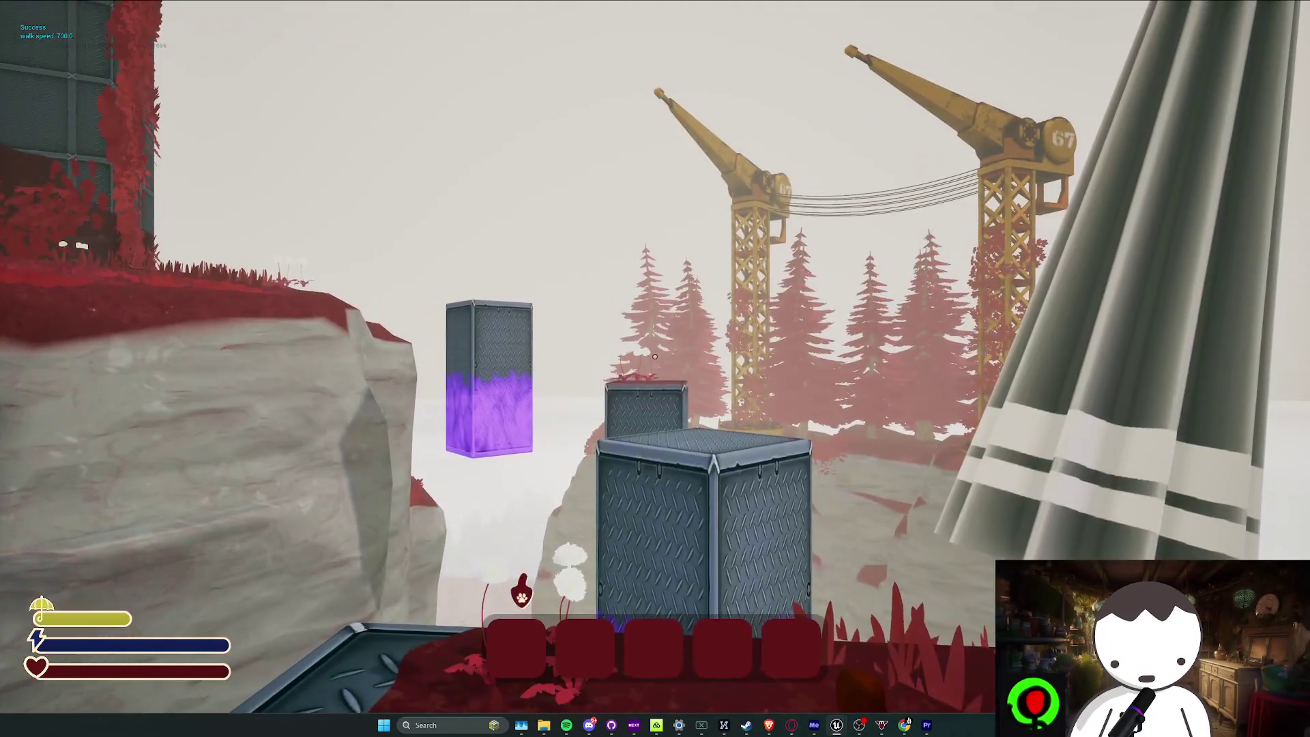
Jump onto the metal box, climb the boxes to the yellow block, then stop the playtest
{"action": "key", "text": "w"}
{"action": "key", "text": "space"}
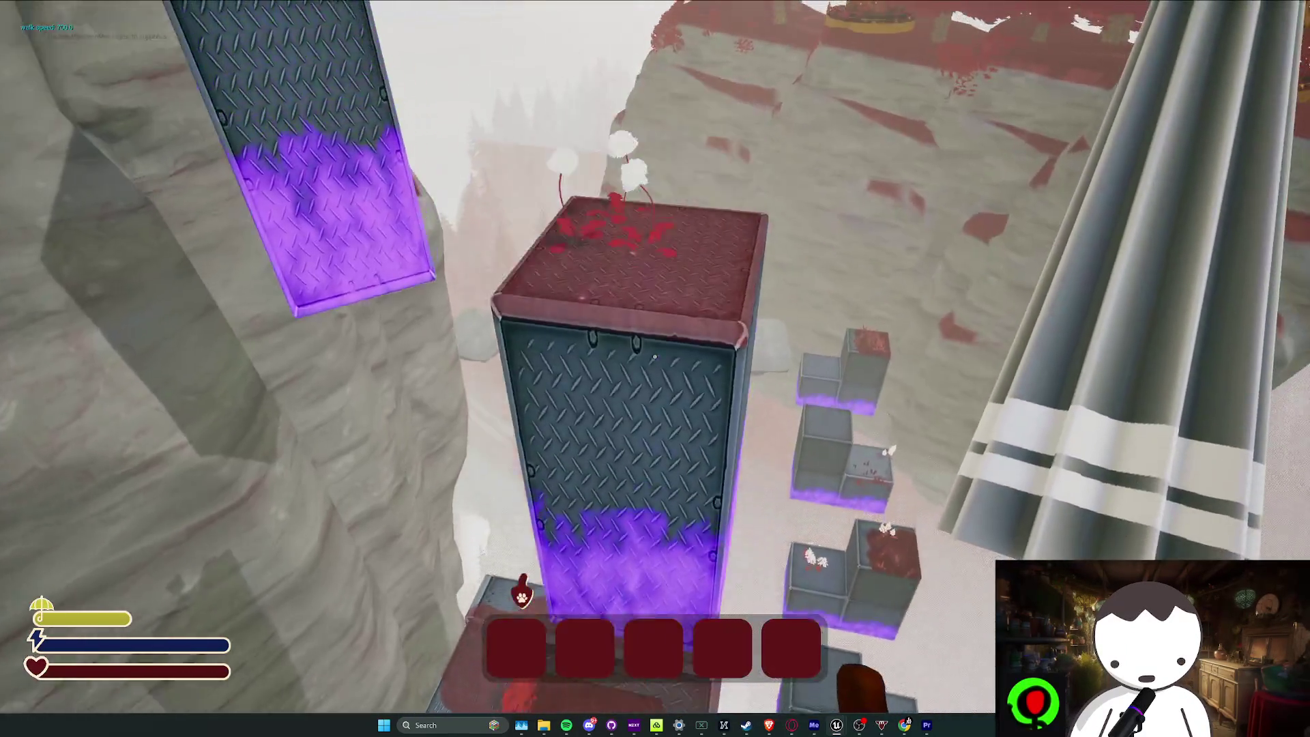
{"action": "key", "text": "shift+w"}
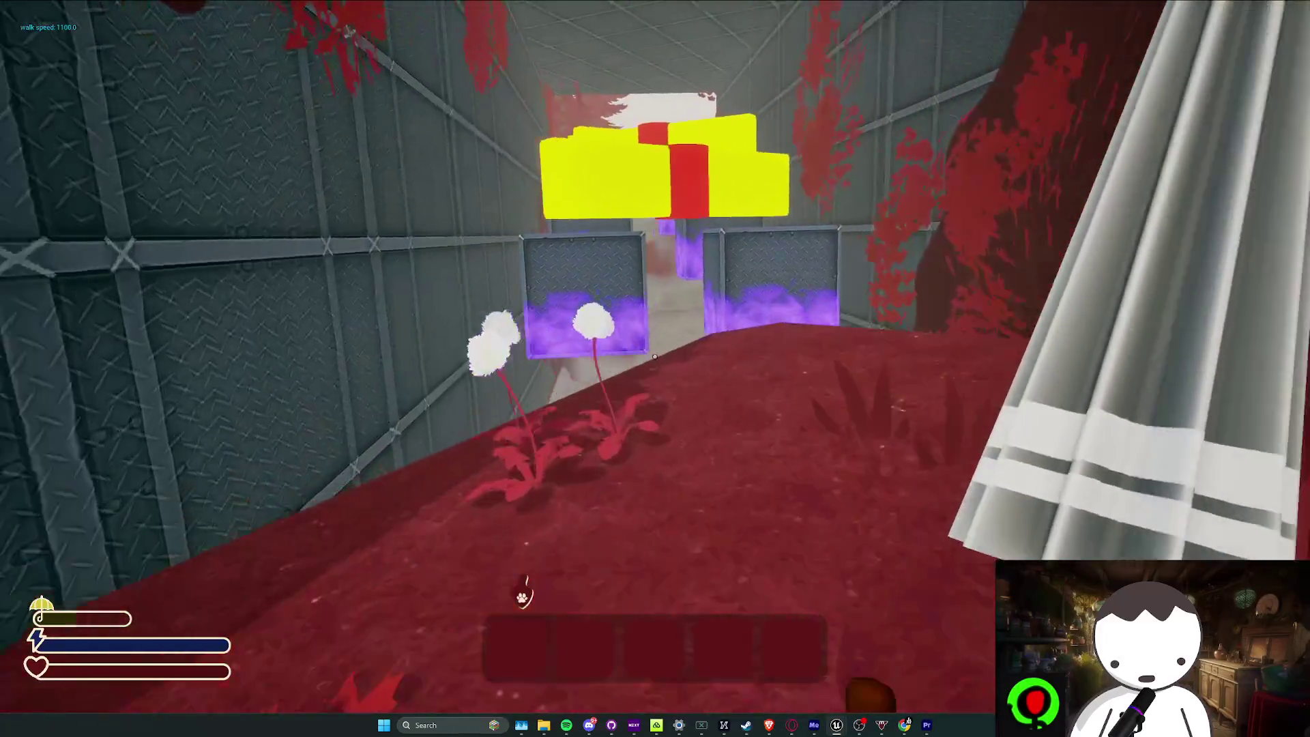
{"action": "key", "text": "space"}
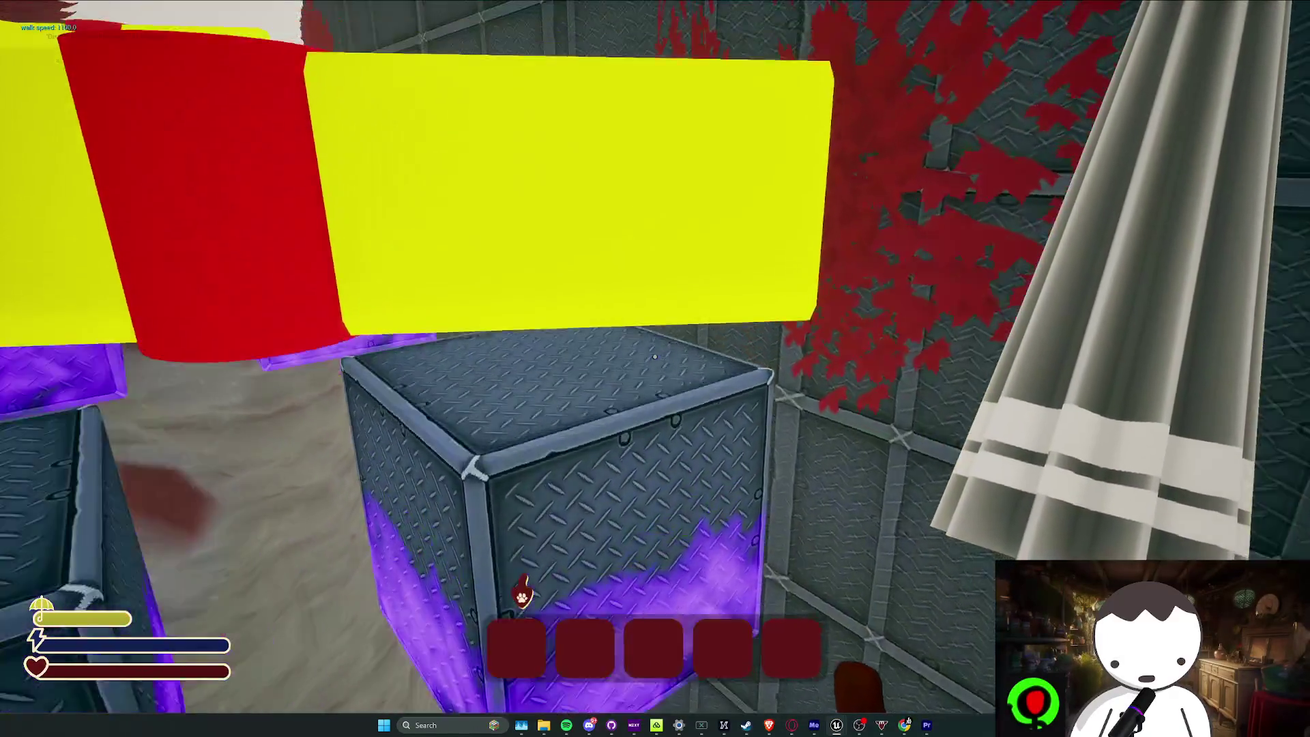
{"action": "key", "text": "w"}
{"action": "key", "text": "space"}
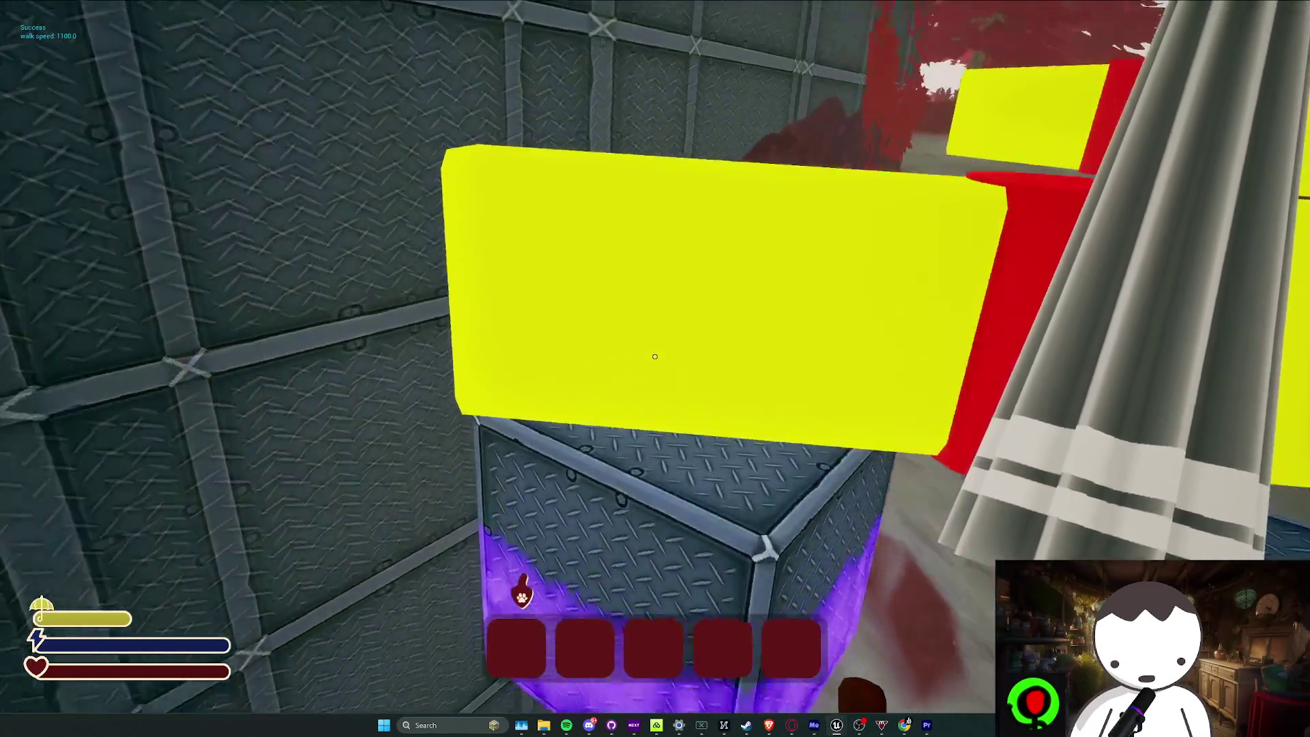
{"action": "key", "text": "s"}
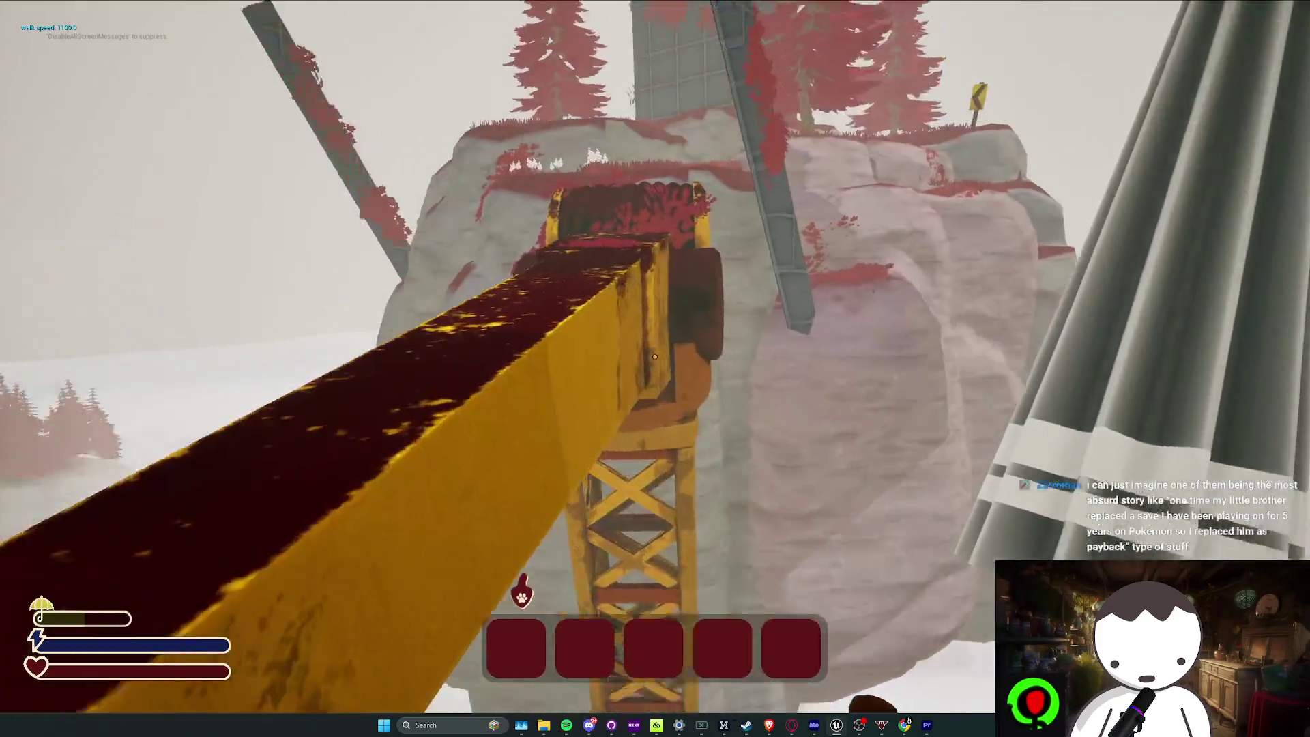
{"action": "key", "text": "Escape"}
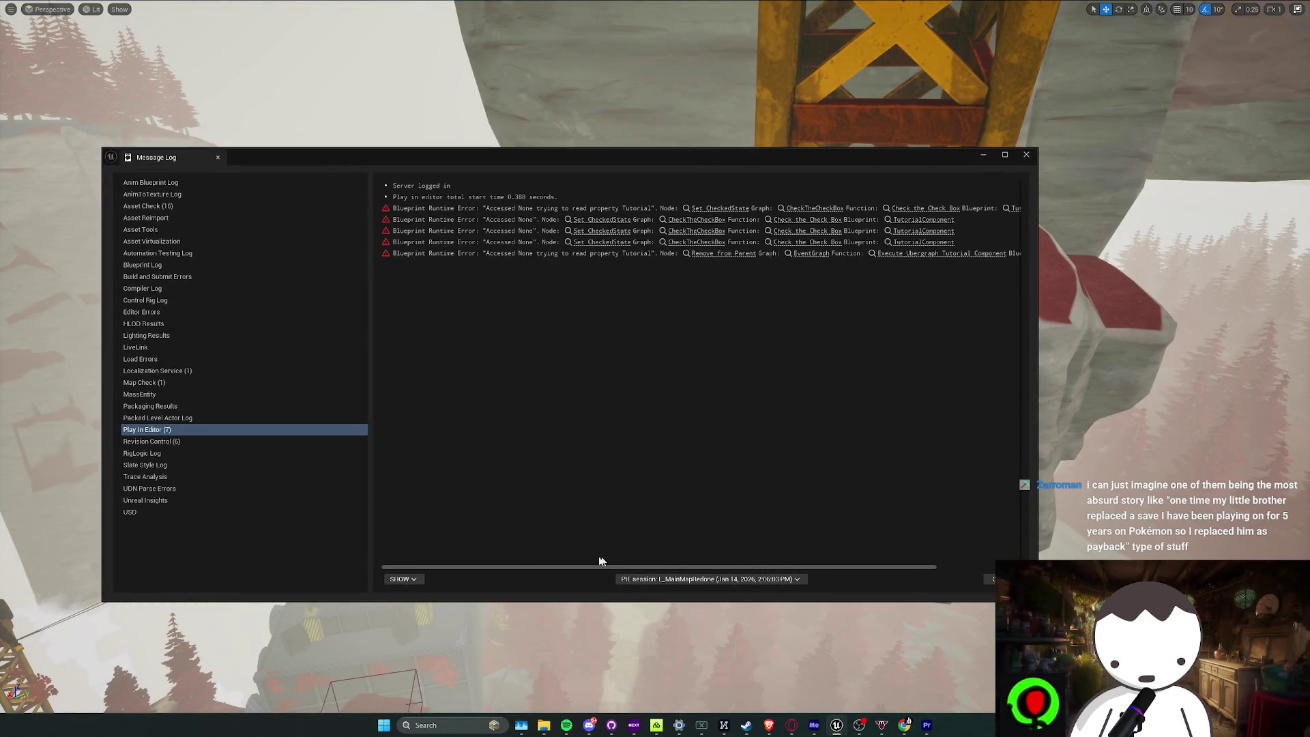
Close the runtime error Message Log and look down onto the platform in the editor view
{"action": "left_click", "coordinate": [1024, 155]}
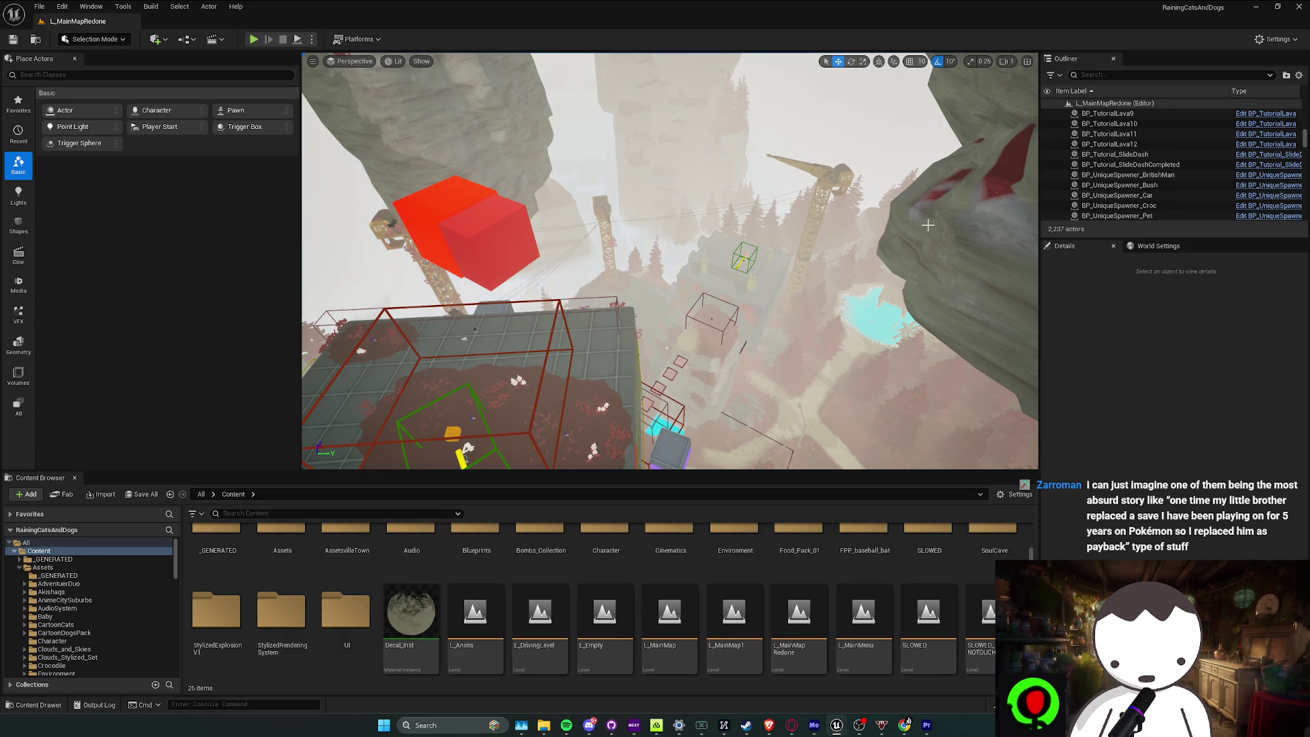
{"action": "mouse_move", "coordinate": [928, 226]}
{"action": "left_mouse_down"}
{"action": "mouse_move", "coordinate": [737, 409]}
{"action": "mouse_move", "coordinate": [697, 430]}
{"action": "left_mouse_up"}
{"action": "scroll", "coordinate": [792, 355], "scroll_direction": "up", "scroll_amount": 1}
{"action": "scroll", "coordinate": [778, 369], "scroll_direction": "up", "scroll_amount": 2}
{"action": "scroll", "coordinate": [710, 423], "scroll_direction": "up", "scroll_amount": 3}
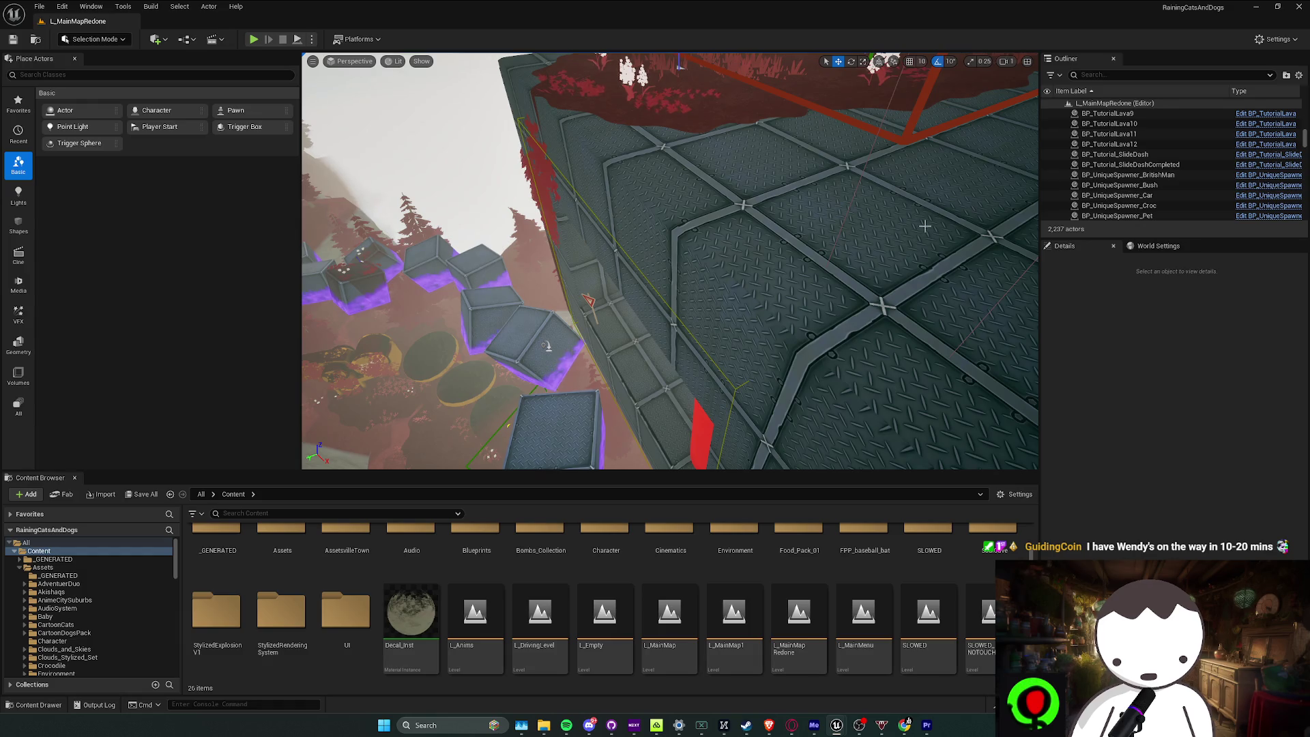
Fly the editor camera down toward the trigger box on the red floor
{"action": "key", "text": "s"}
{"action": "key", "text": "s"}
{"action": "key", "text": "w"}
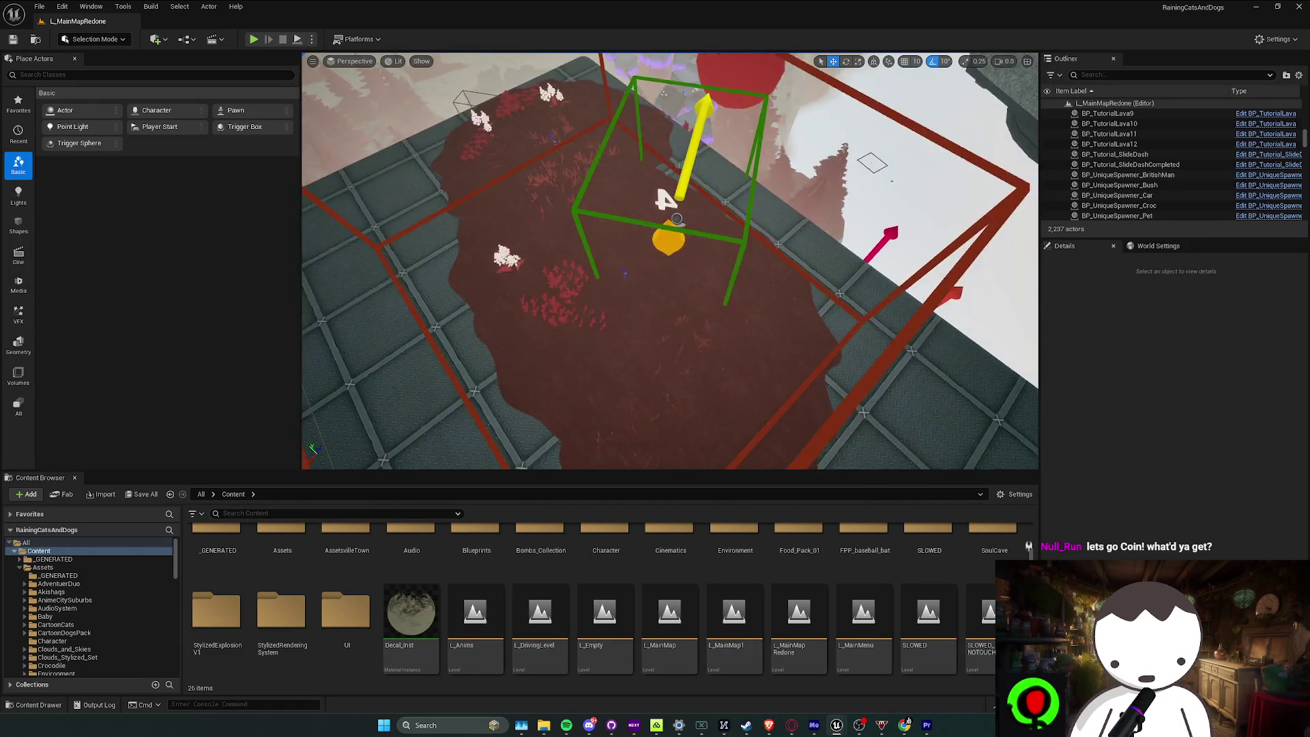
{"action": "key", "text": "w"}
{"action": "key", "text": "s"}
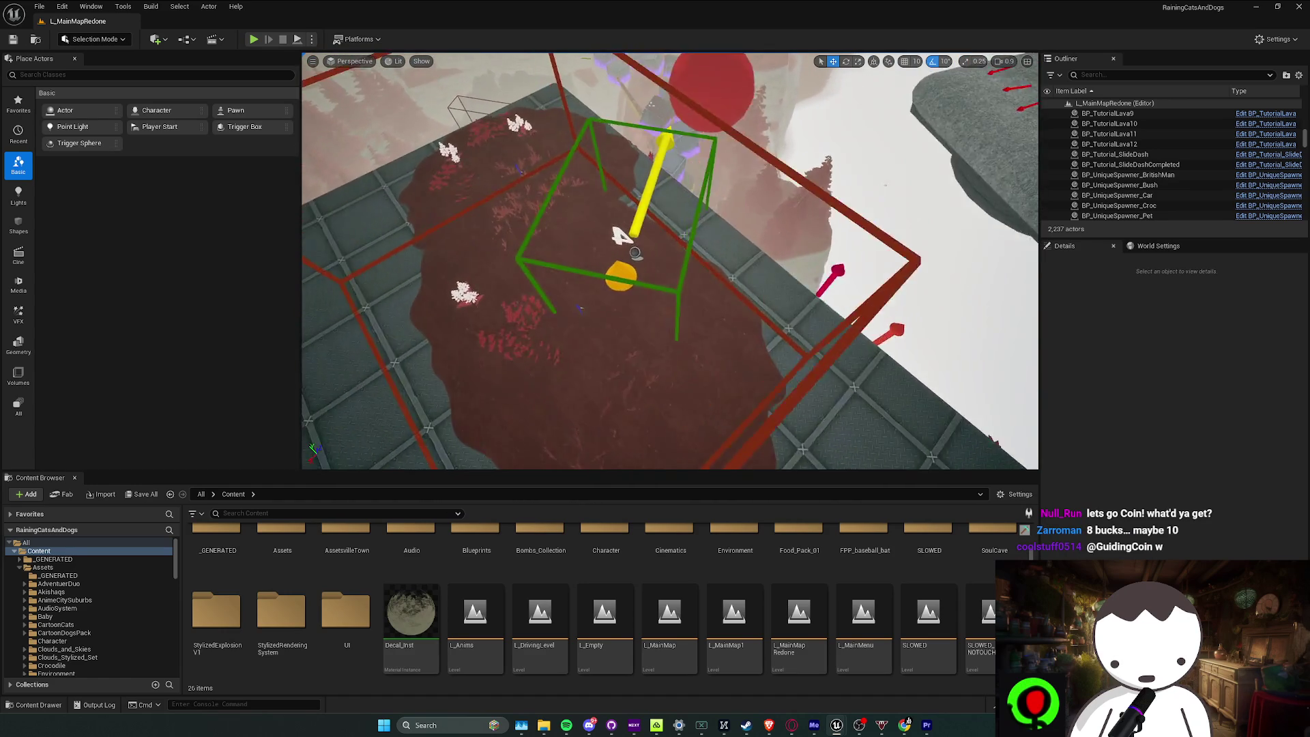
{"action": "key", "text": "w"}
{"action": "key", "text": "s"}
{"action": "key", "text": "w"}
{"action": "scroll", "coordinate": [671, 261], "scroll_direction": "down", "scroll_amount": 1}
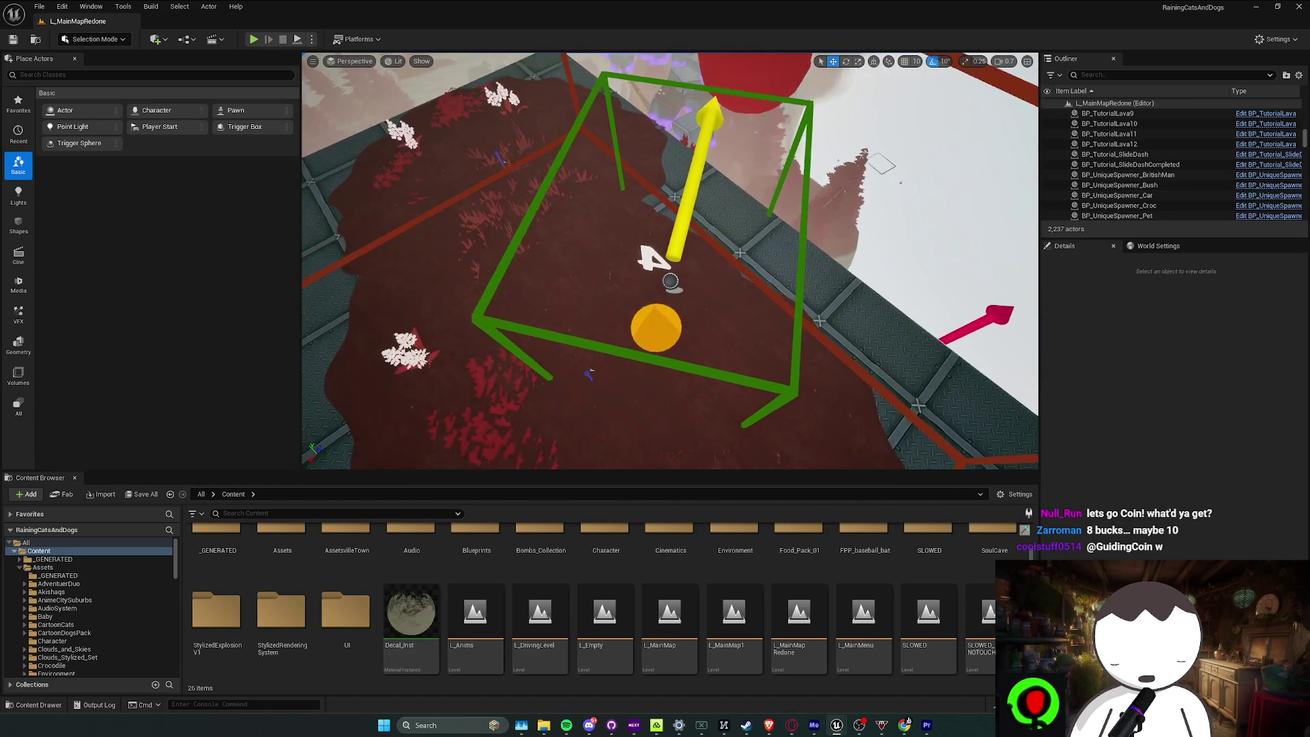
{"action": "key", "text": "w"}
{"action": "key", "text": "s"}
{"action": "scroll", "coordinate": [670, 261], "scroll_direction": "up", "scroll_amount": 1}
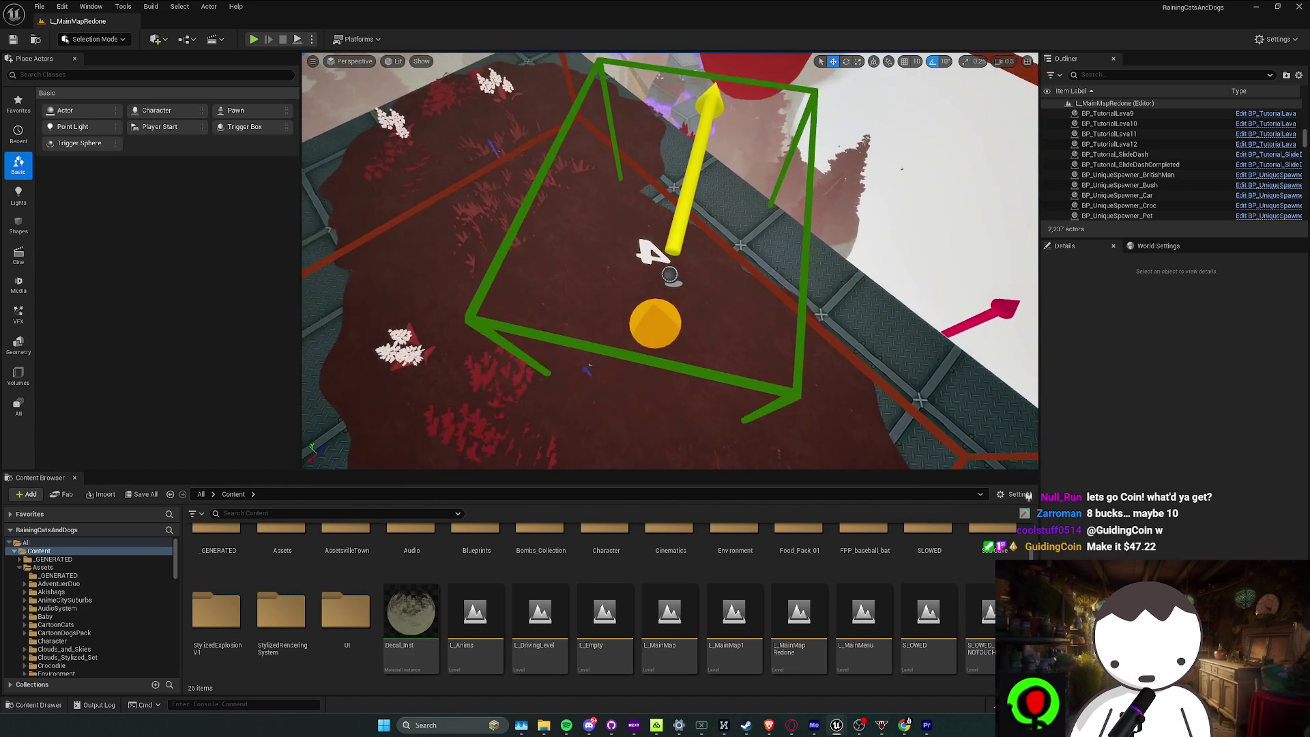
Frame the view closely over the trigger box and start a new playtest
{"action": "key", "text": "s"}
{"action": "scroll", "coordinate": [671, 260], "scroll_direction": "up", "scroll_amount": 1}
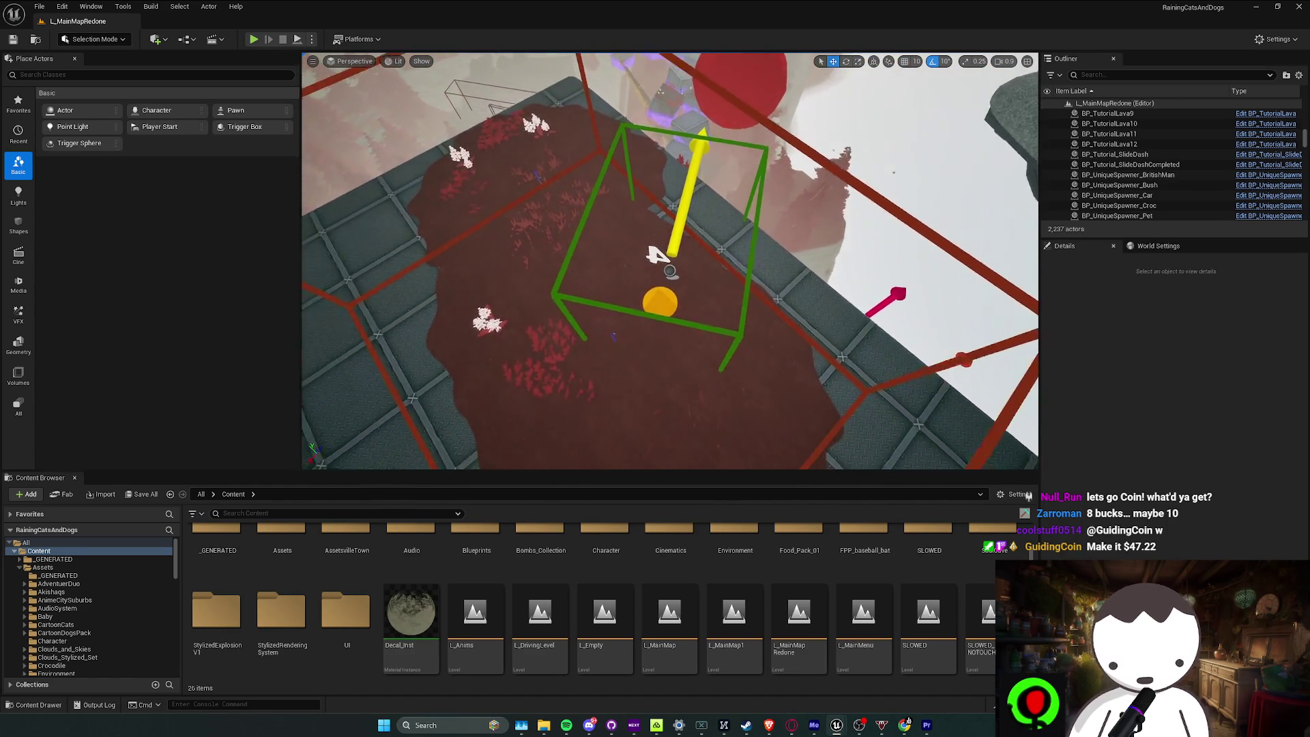
{"action": "key", "text": "w"}
{"action": "key", "text": "s"}
{"action": "scroll", "coordinate": [670, 271], "scroll_direction": "up", "scroll_amount": 3}
{"action": "key", "text": "w"}
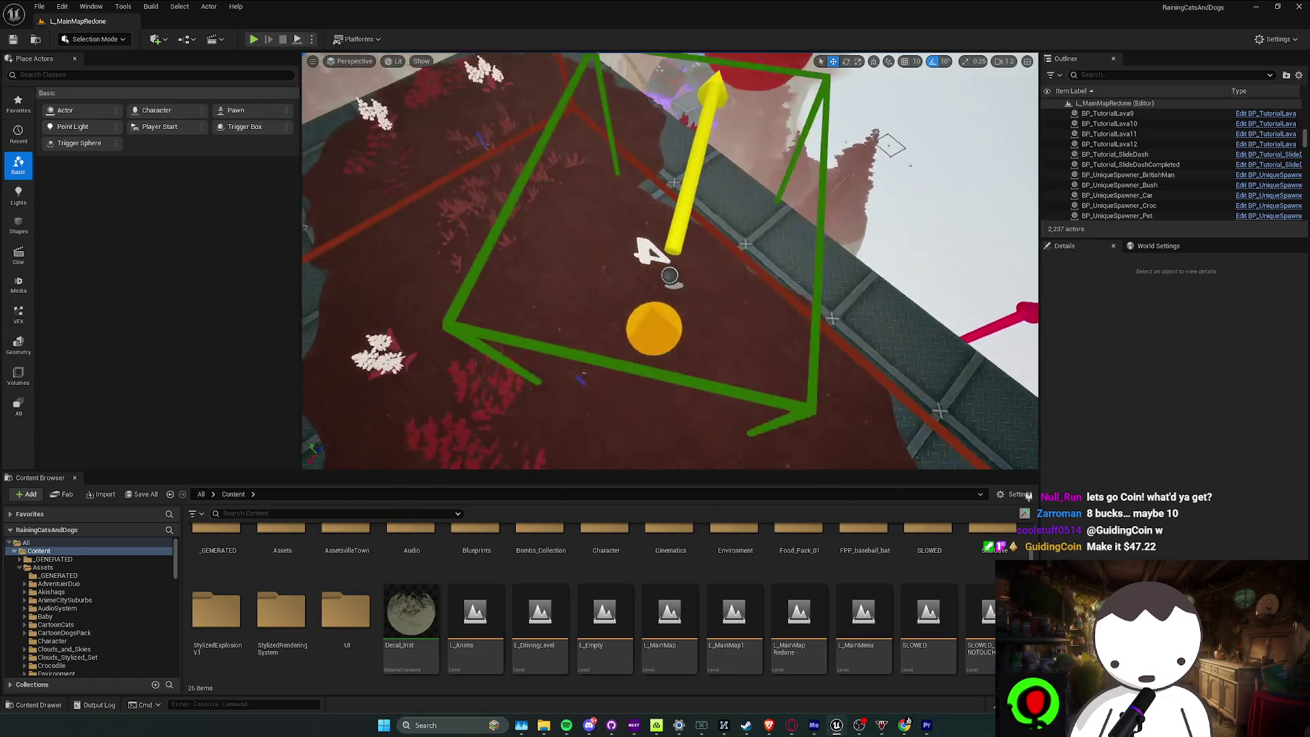
{"action": "key", "text": "s"}
{"action": "key", "text": "w"}
{"action": "scroll", "coordinate": [670, 276], "scroll_direction": "down", "scroll_amount": 3}
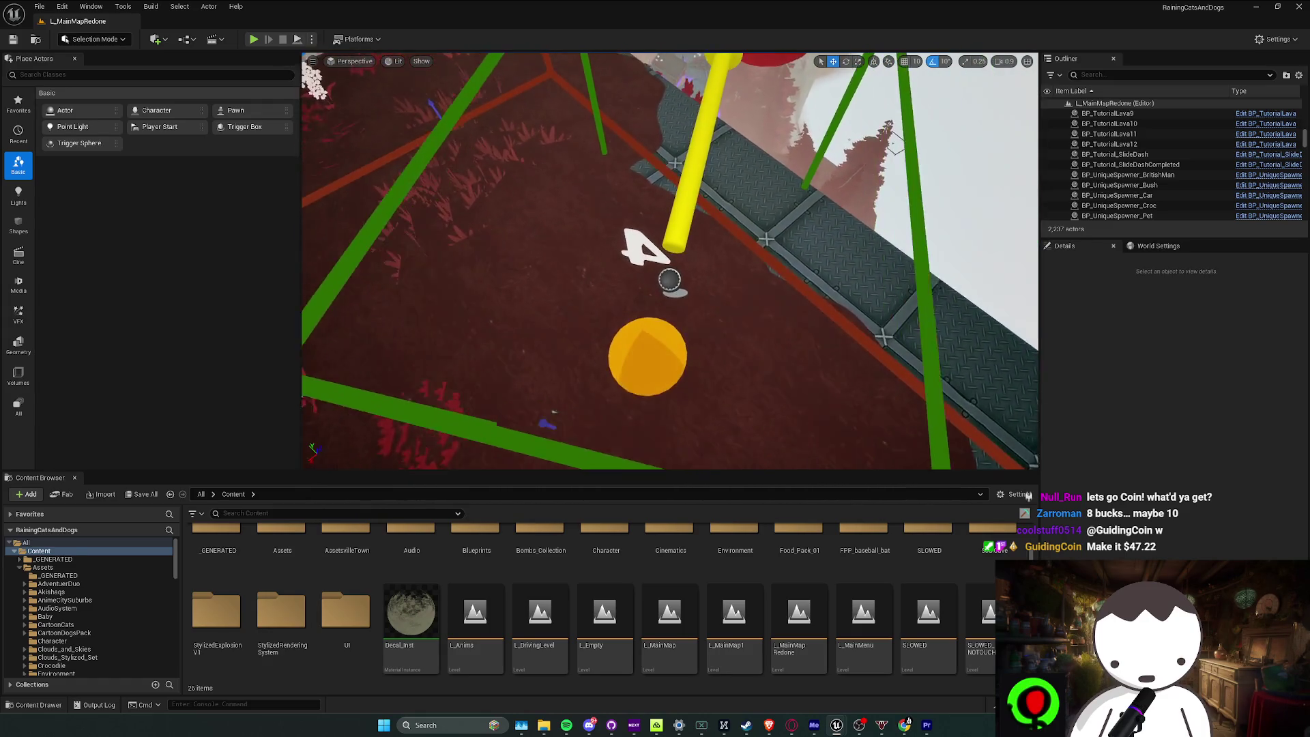
{"action": "key", "text": "w"}
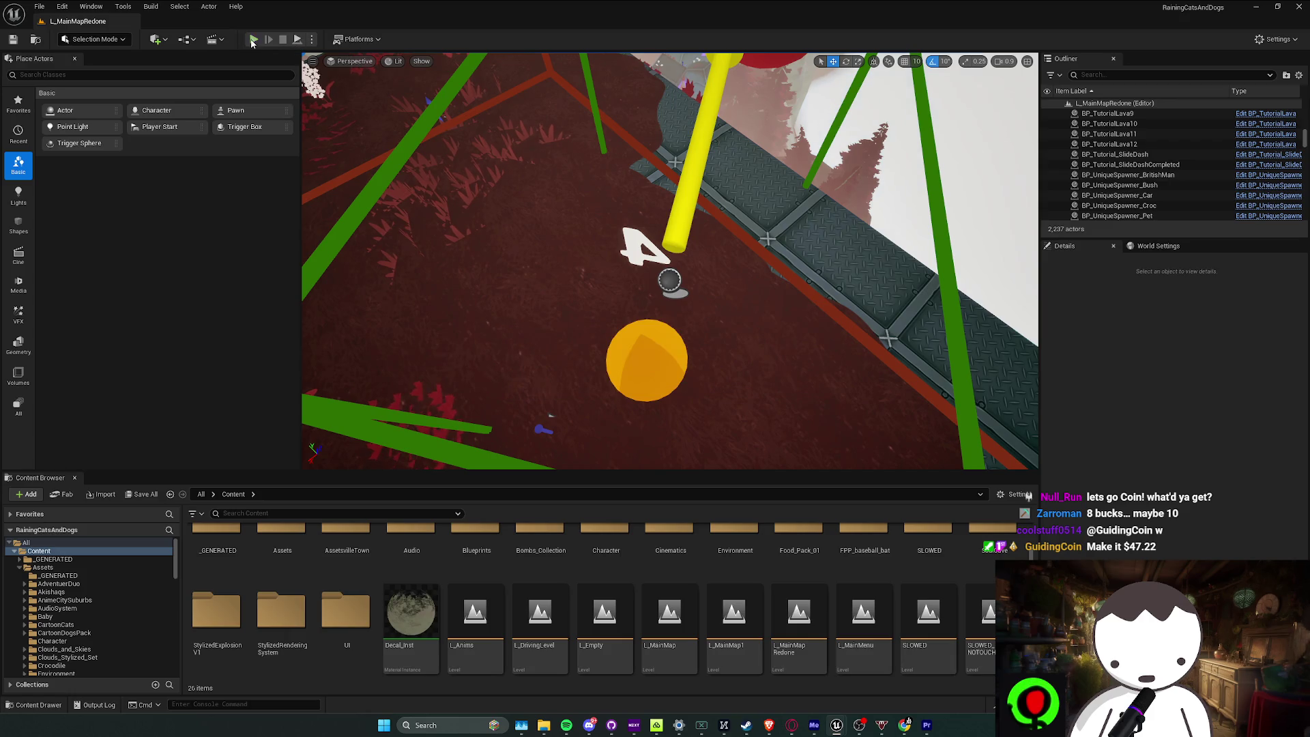
{"action": "left_click", "coordinate": [253, 41]}
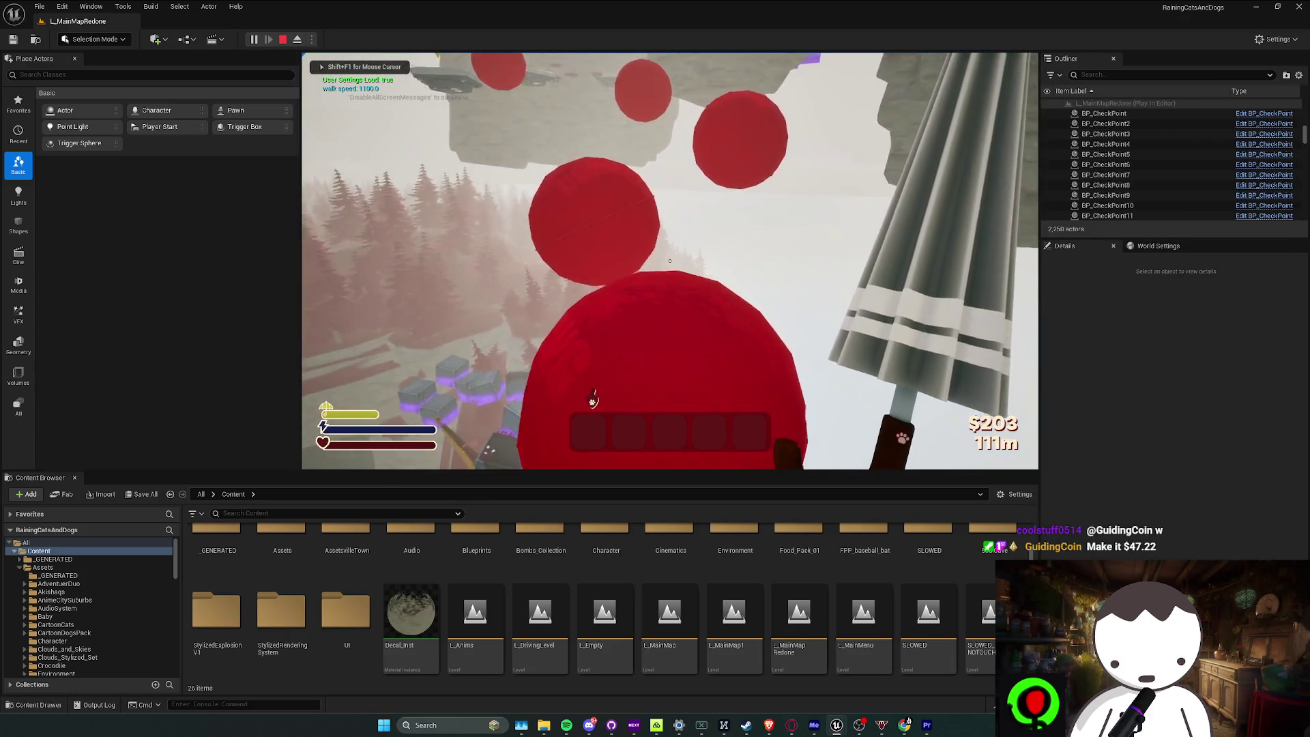
Walk past the red spheres onto the floating stone platforms, then stop the playtest and save the level
{"action": "key", "text": "w"}
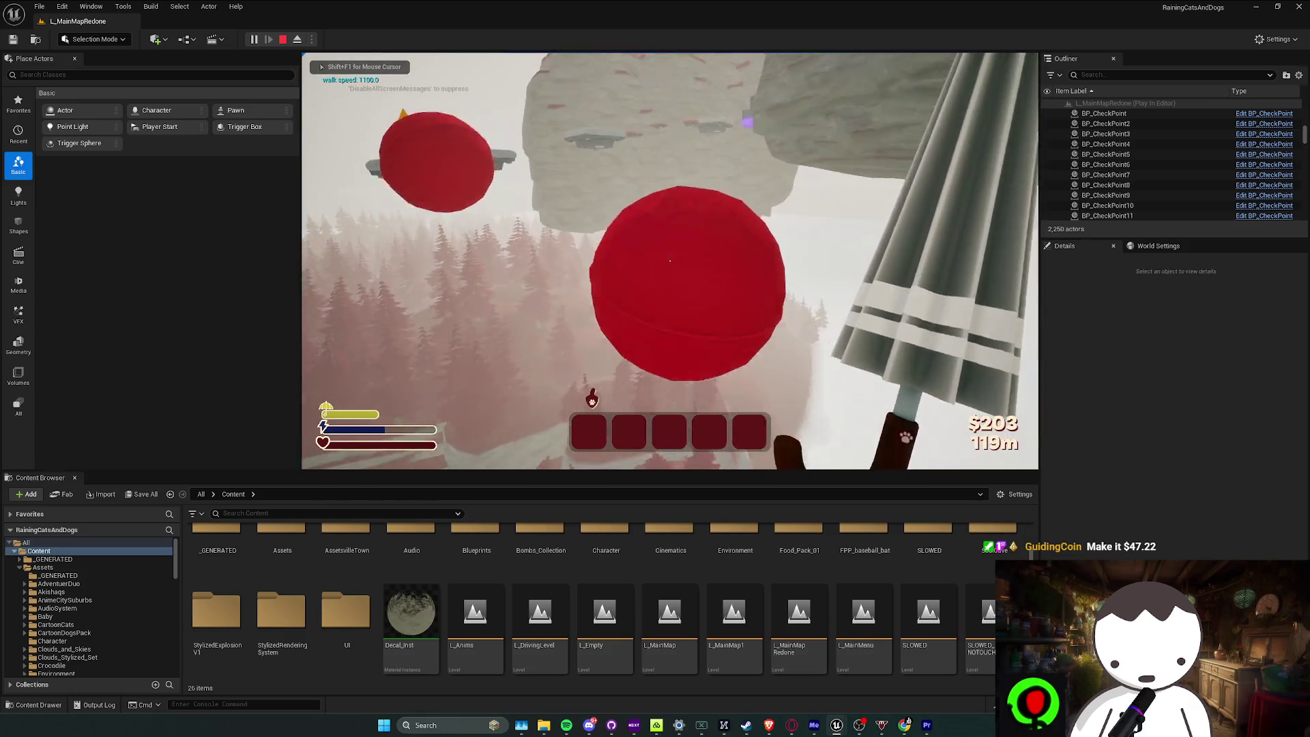
{"action": "key", "text": "w"}
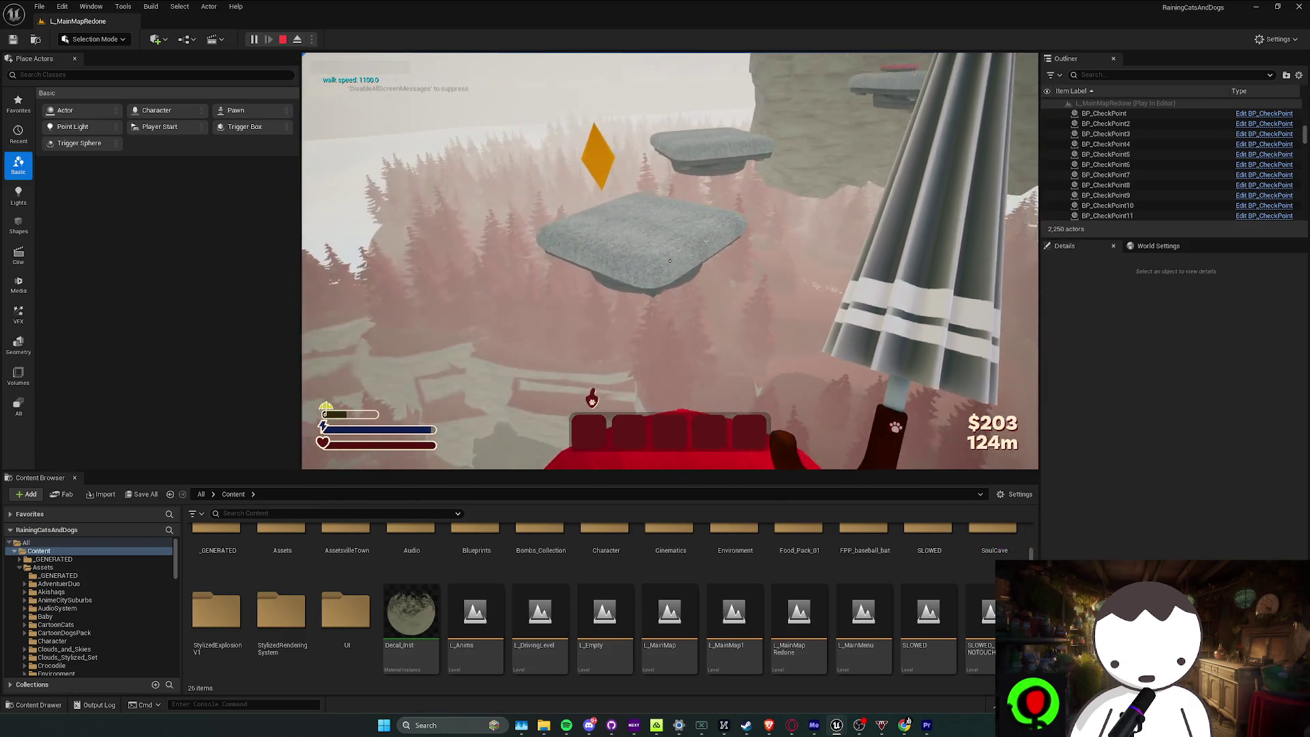
{"action": "key", "text": "w"}
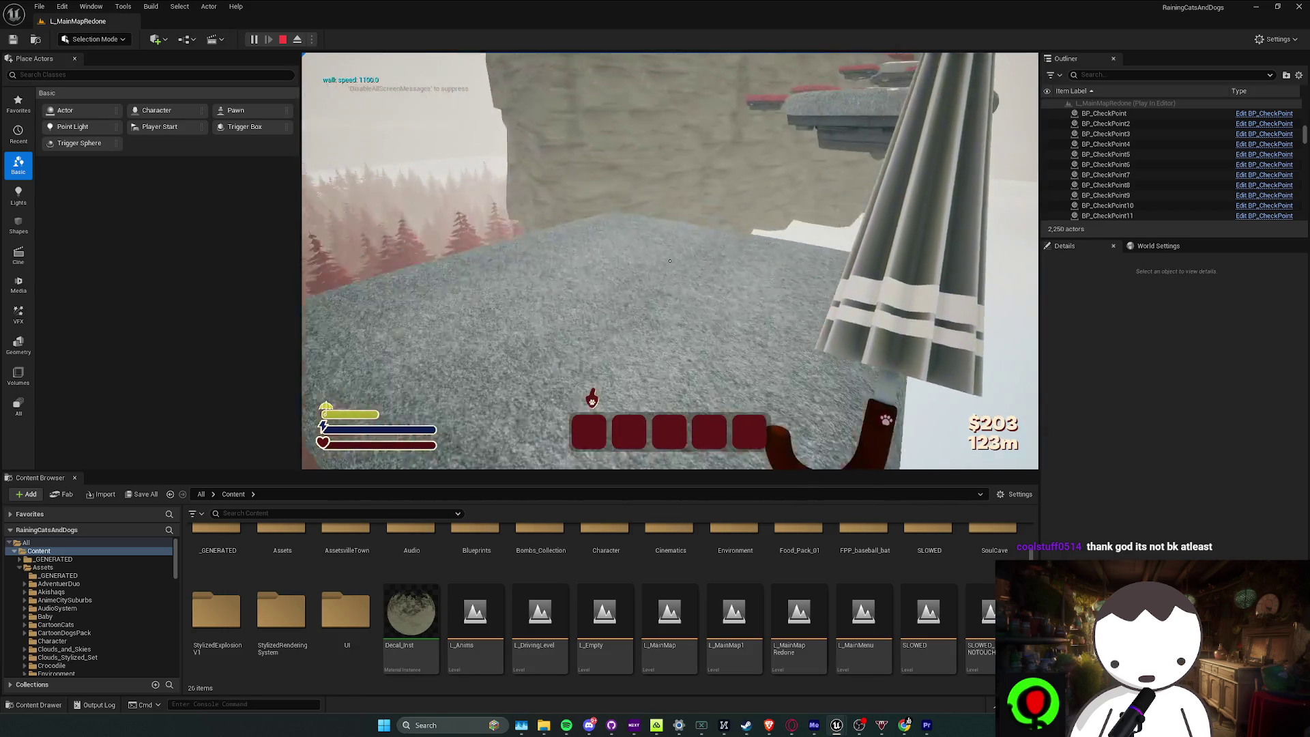
{"action": "key", "text": "w"}
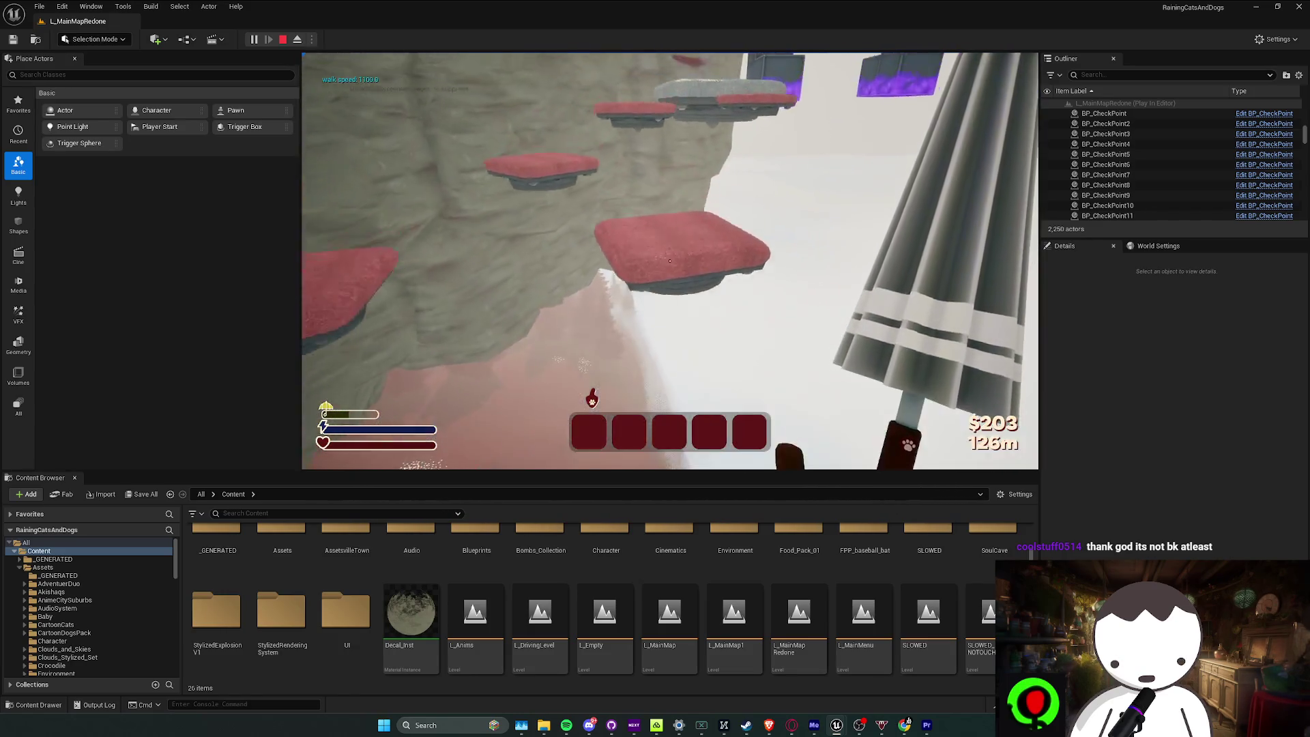
{"action": "key", "text": "w"}
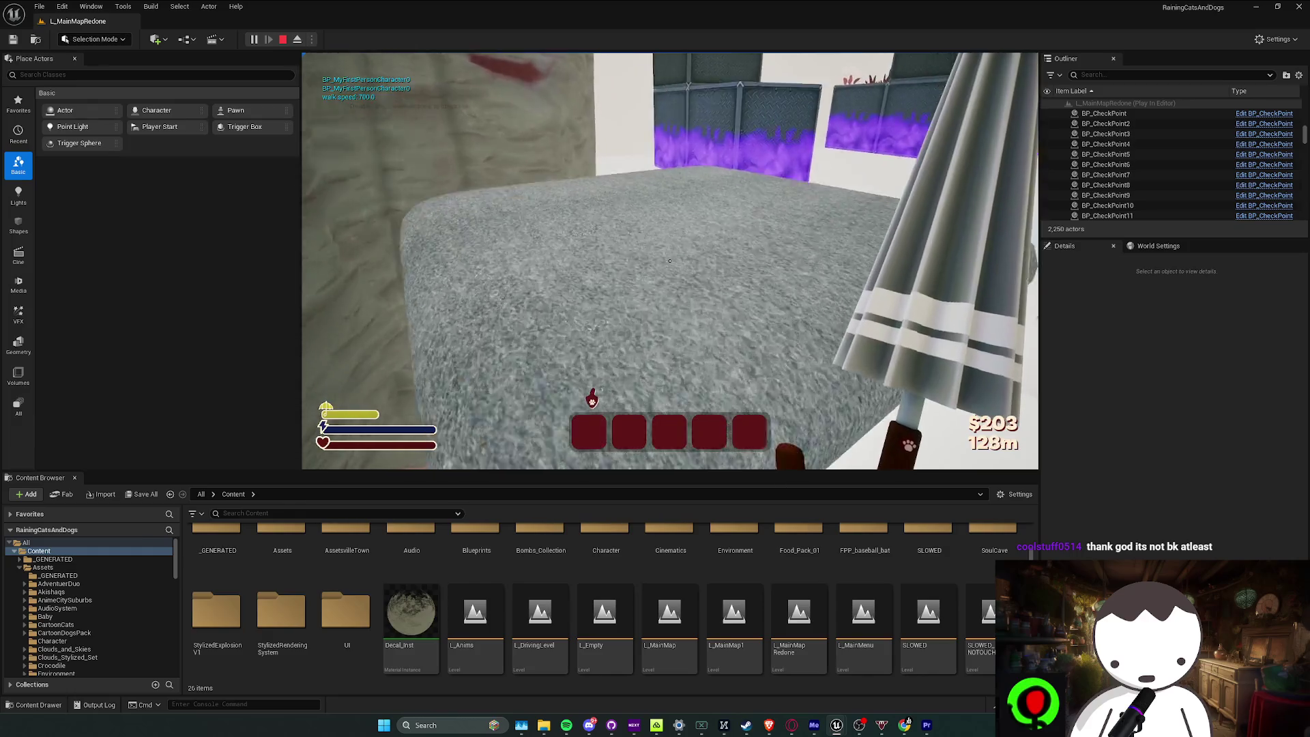
{"action": "key", "text": "Escape"}
{"action": "key", "text": "ctrl+s"}
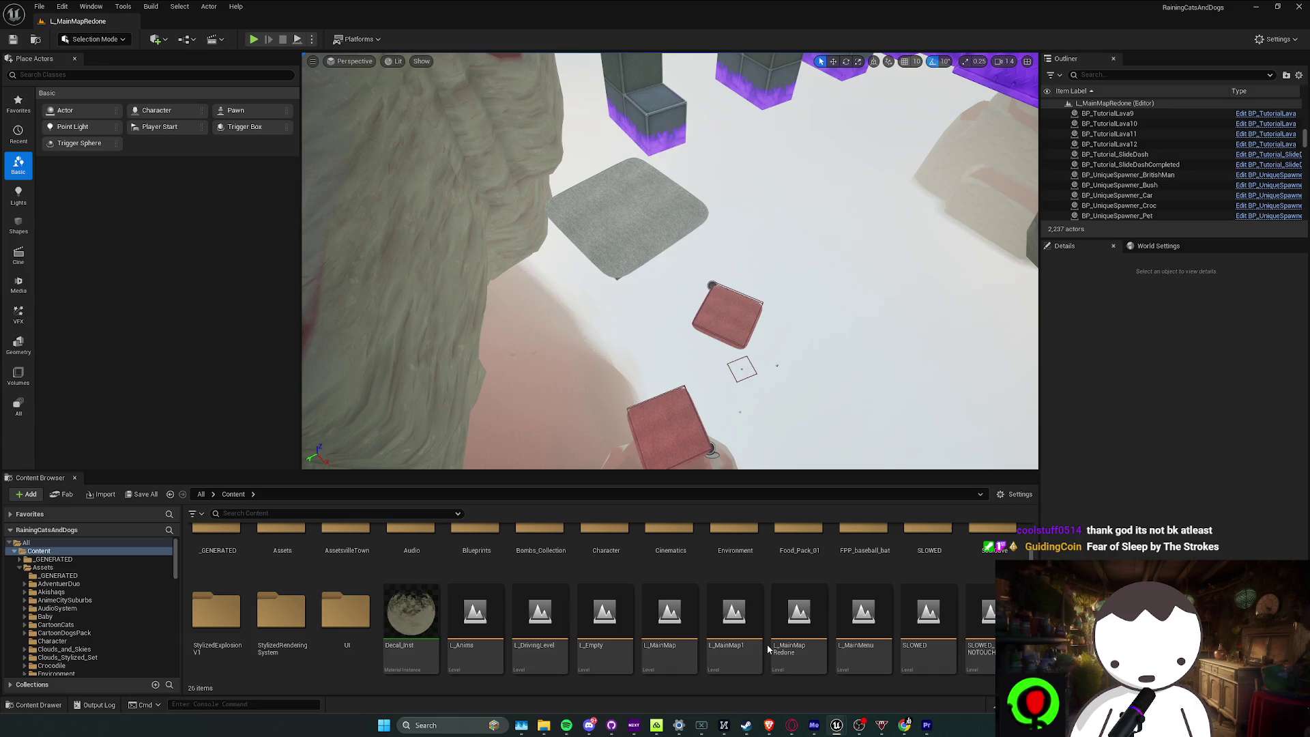
Search Spotify for 'fear of sleep' and add the Fear of Sleep result to the queue
{"action": "left_click", "coordinate": [567, 724]}
{"action": "type", "text": "fear"}
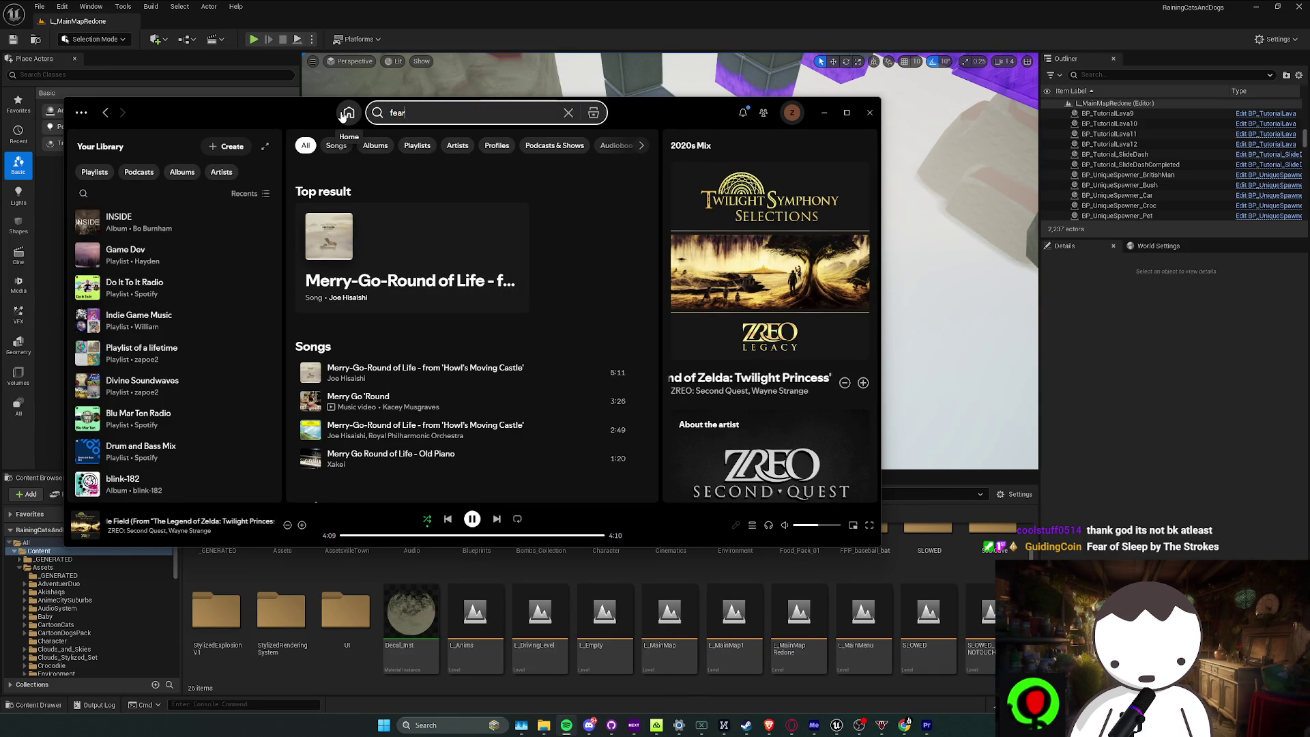
{"action": "type", "text": "of sleep"}
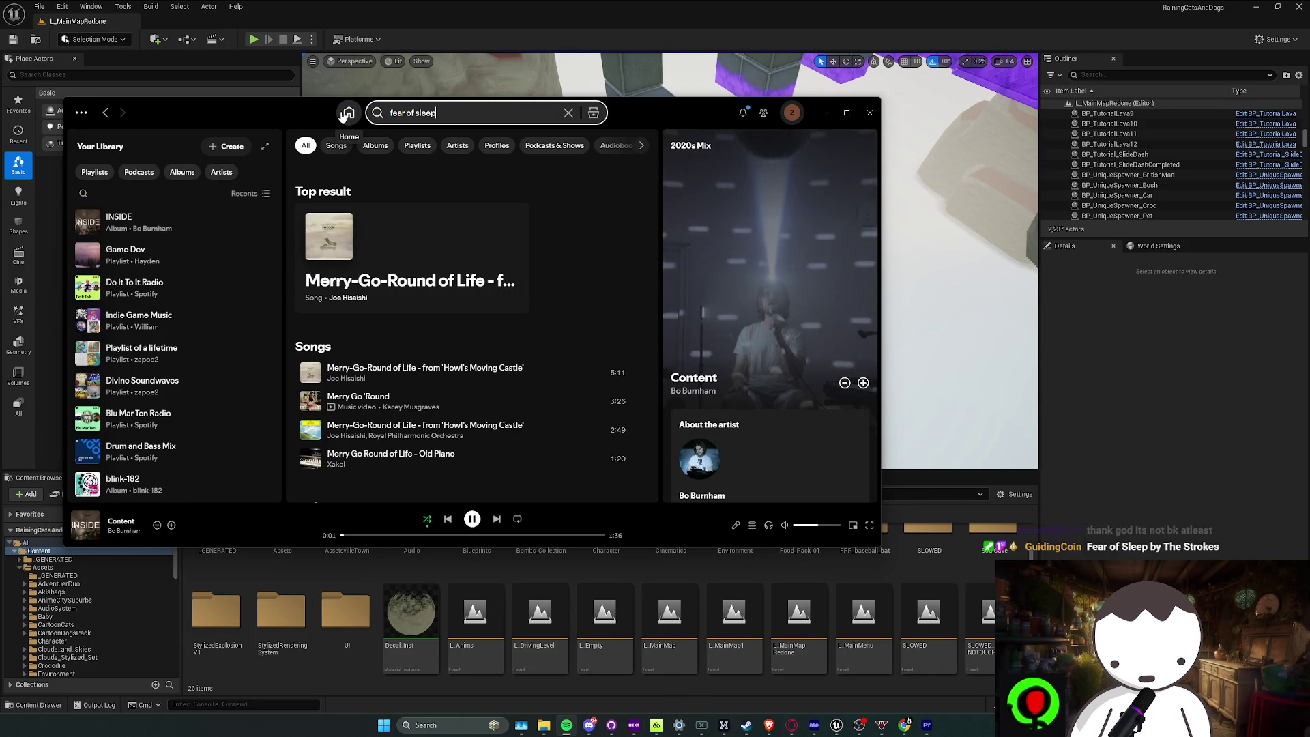
{"action": "right_click", "coordinate": [356, 281]}
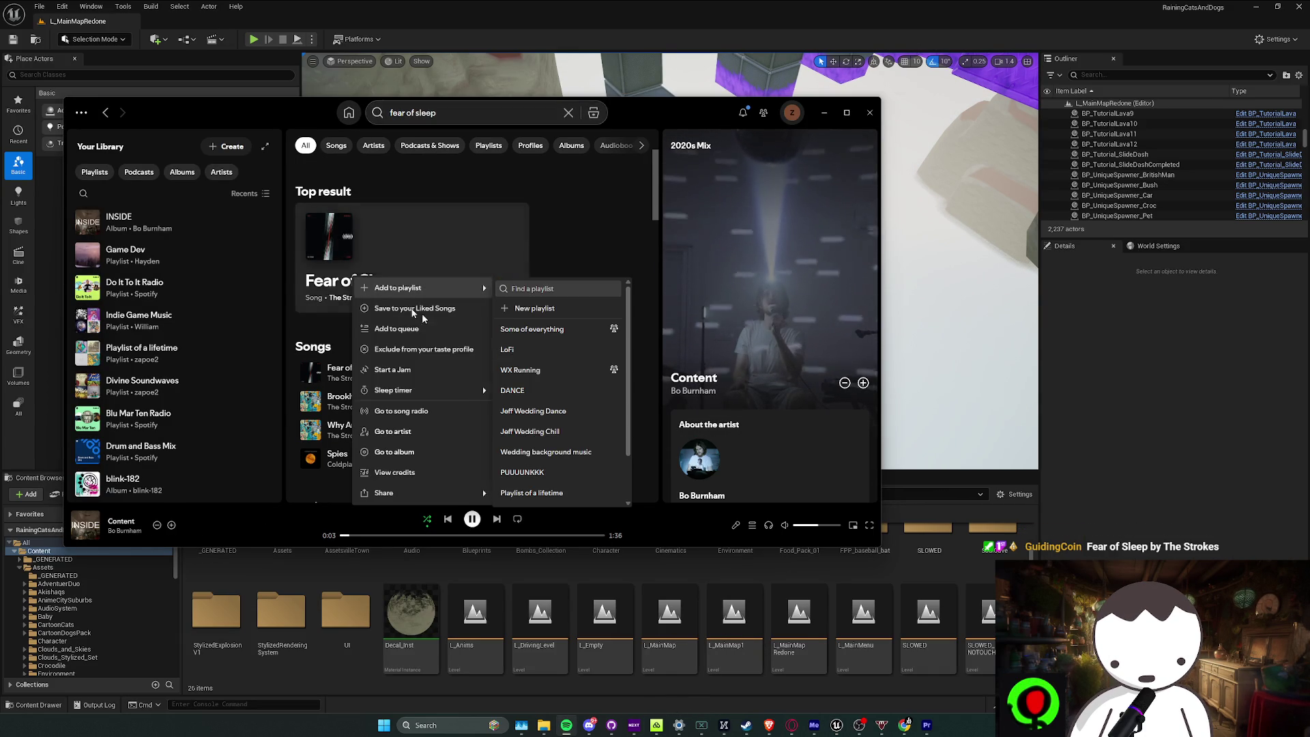
{"action": "left_click", "coordinate": [442, 330]}
Switch briefly to the Unreal editor, then bring the Steam library to the front
{"action": "left_click", "coordinate": [863, 622]}
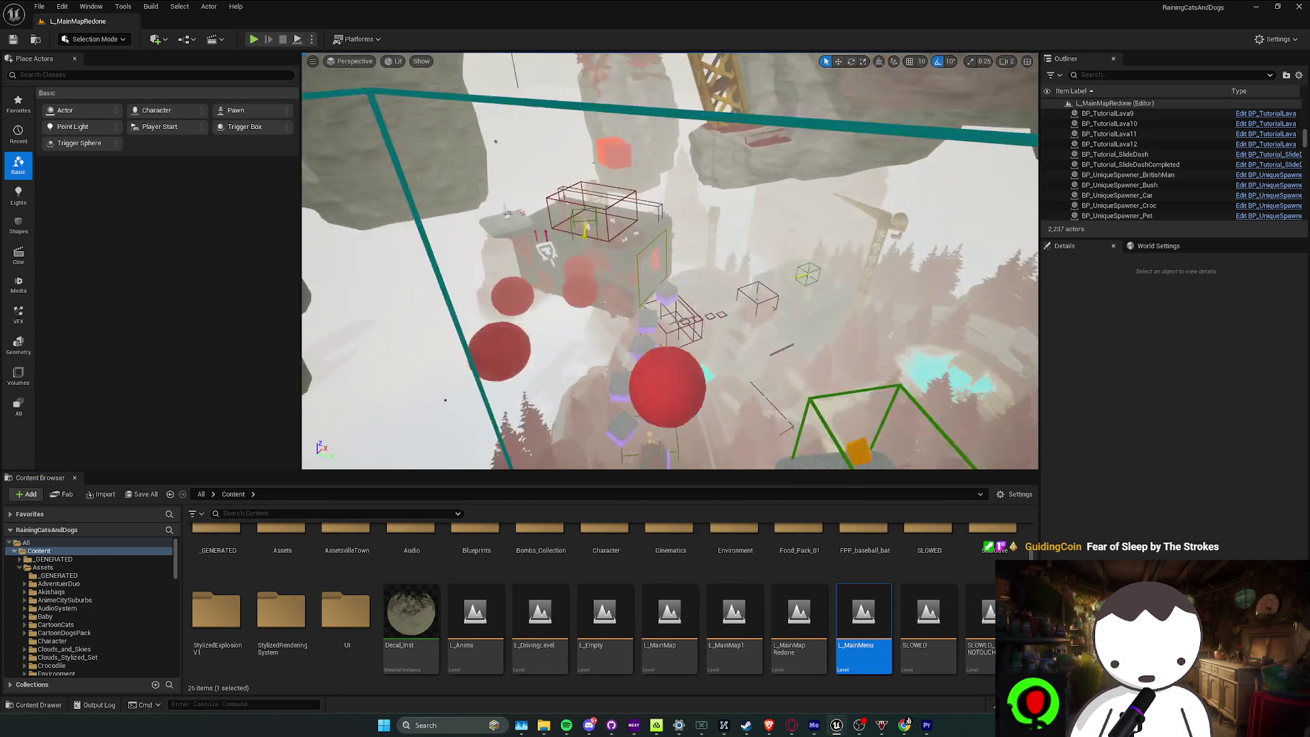
{"action": "scroll", "coordinate": [639, 418], "scroll_direction": "down", "scroll_amount": 3}
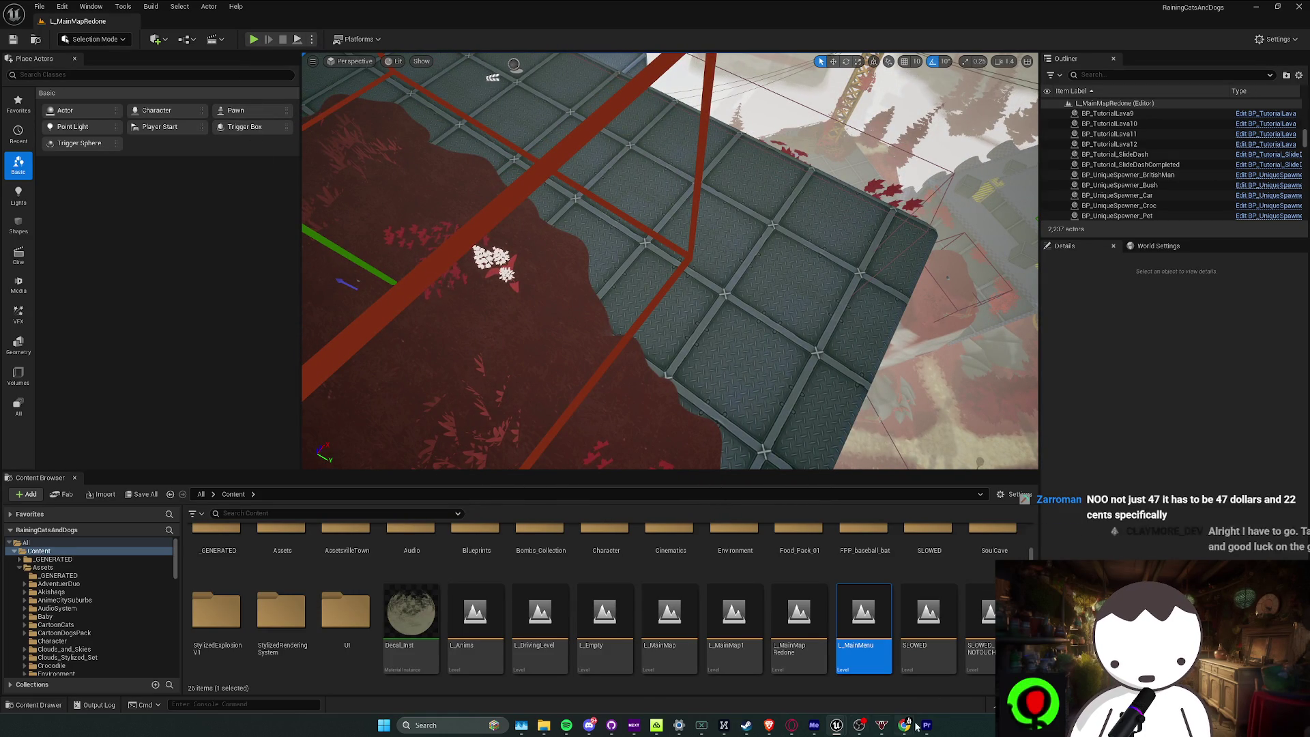
{"action": "left_click", "coordinate": [751, 726]}
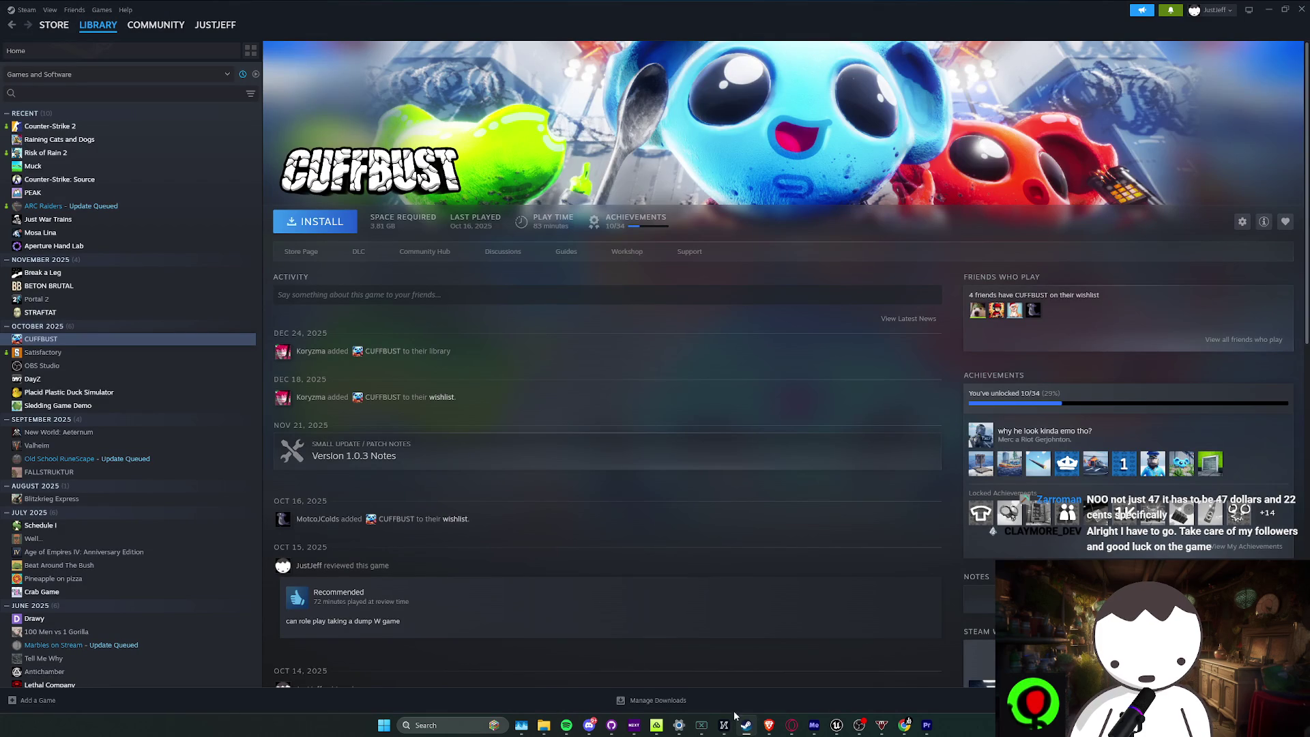
Close a running program from the taskbar, then view Crab Game and Lethal Company in the library
{"action": "right_click", "coordinate": [723, 729]}
{"action": "left_click", "coordinate": [690, 708]}
{"action": "left_click", "coordinate": [68, 591]}
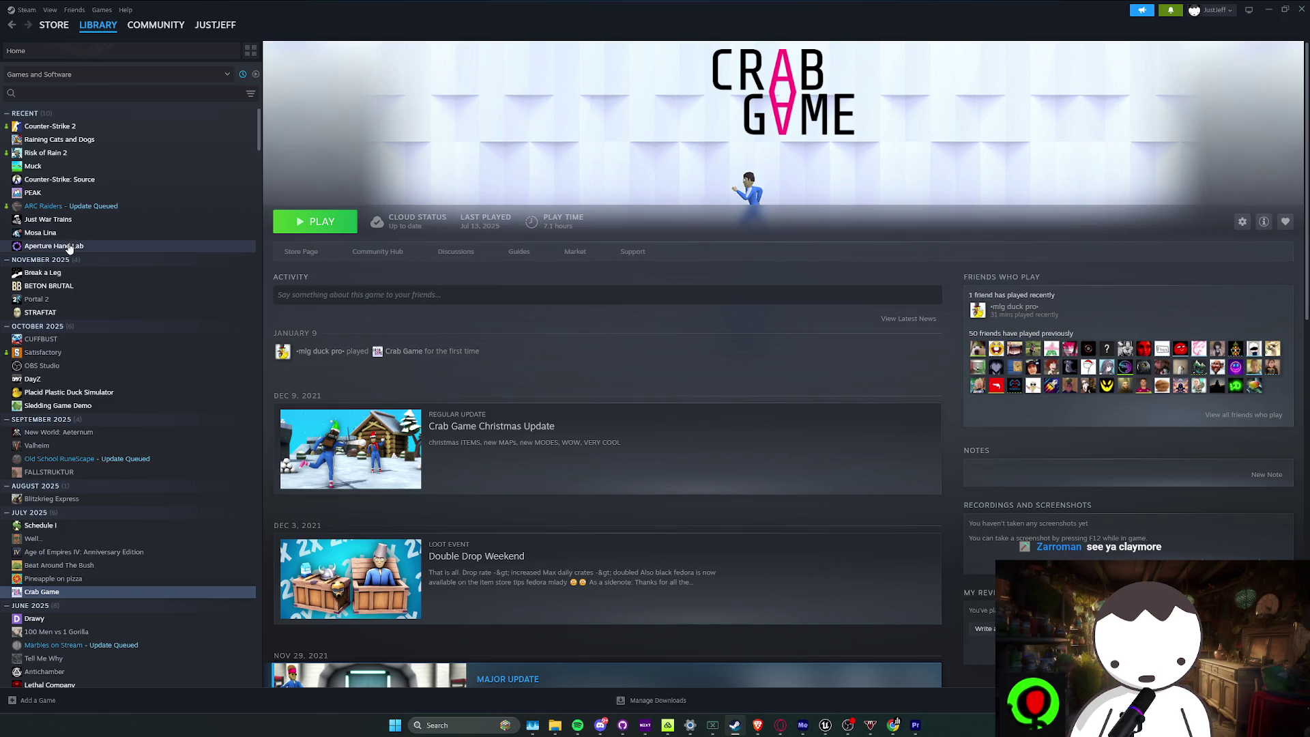
{"action": "scroll", "coordinate": [75, 286], "scroll_direction": "down", "scroll_amount": 3}
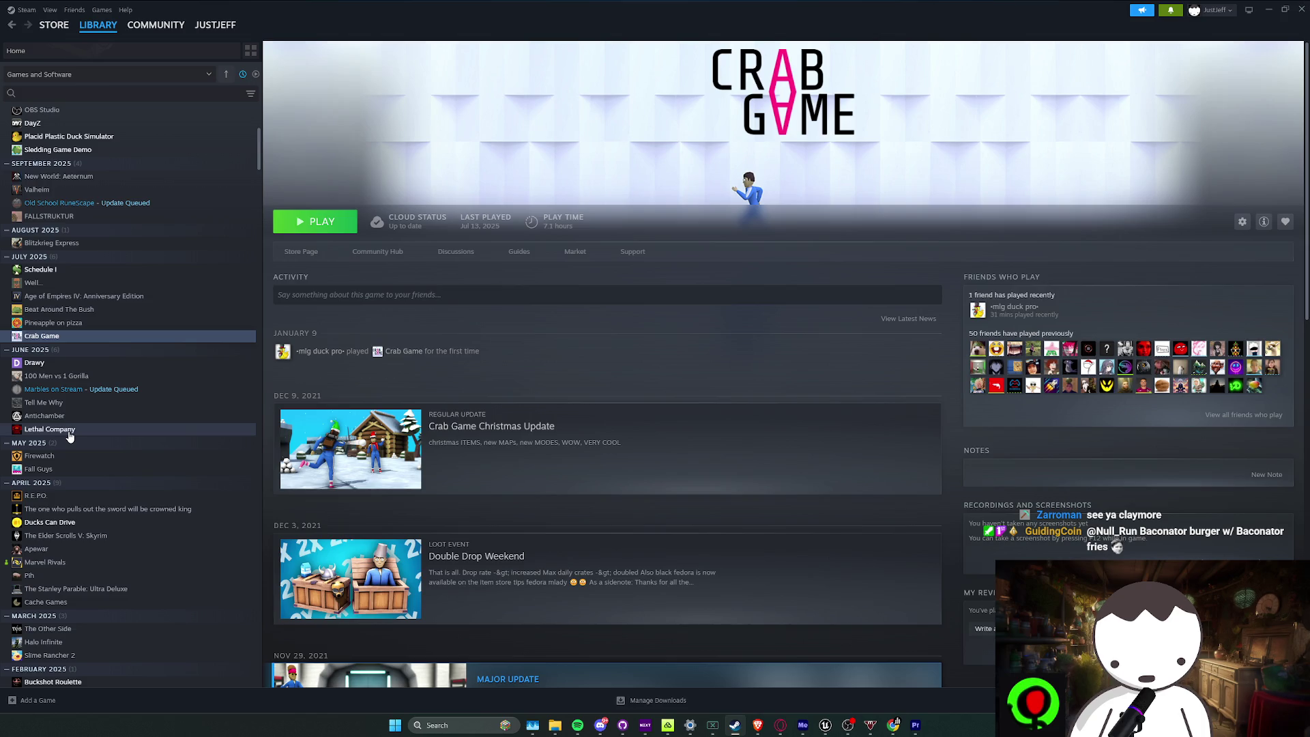
{"action": "left_click", "coordinate": [69, 434]}
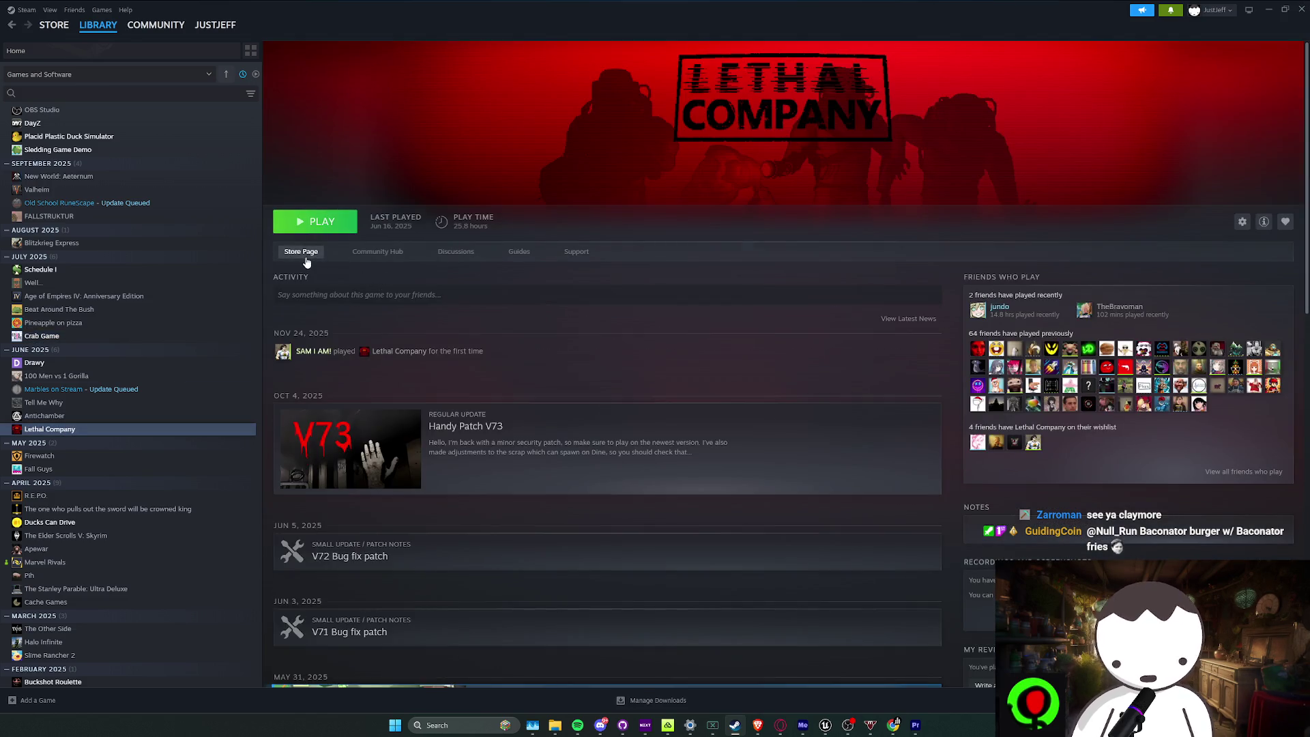
Open the Lethal Company store page, then return to its library page
{"action": "left_click", "coordinate": [302, 253]}
{"action": "key", "text": "alt+Left"}
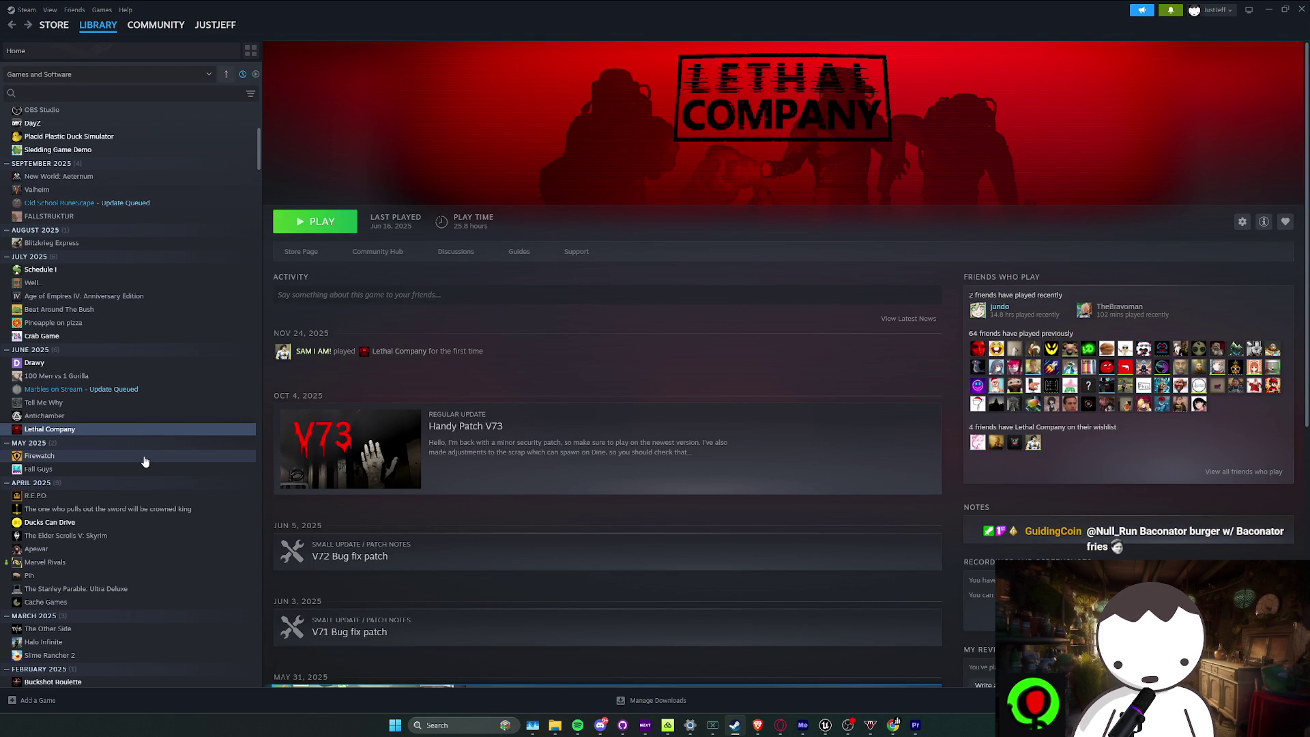
{"action": "scroll", "coordinate": [142, 456], "scroll_direction": "down", "scroll_amount": 1}
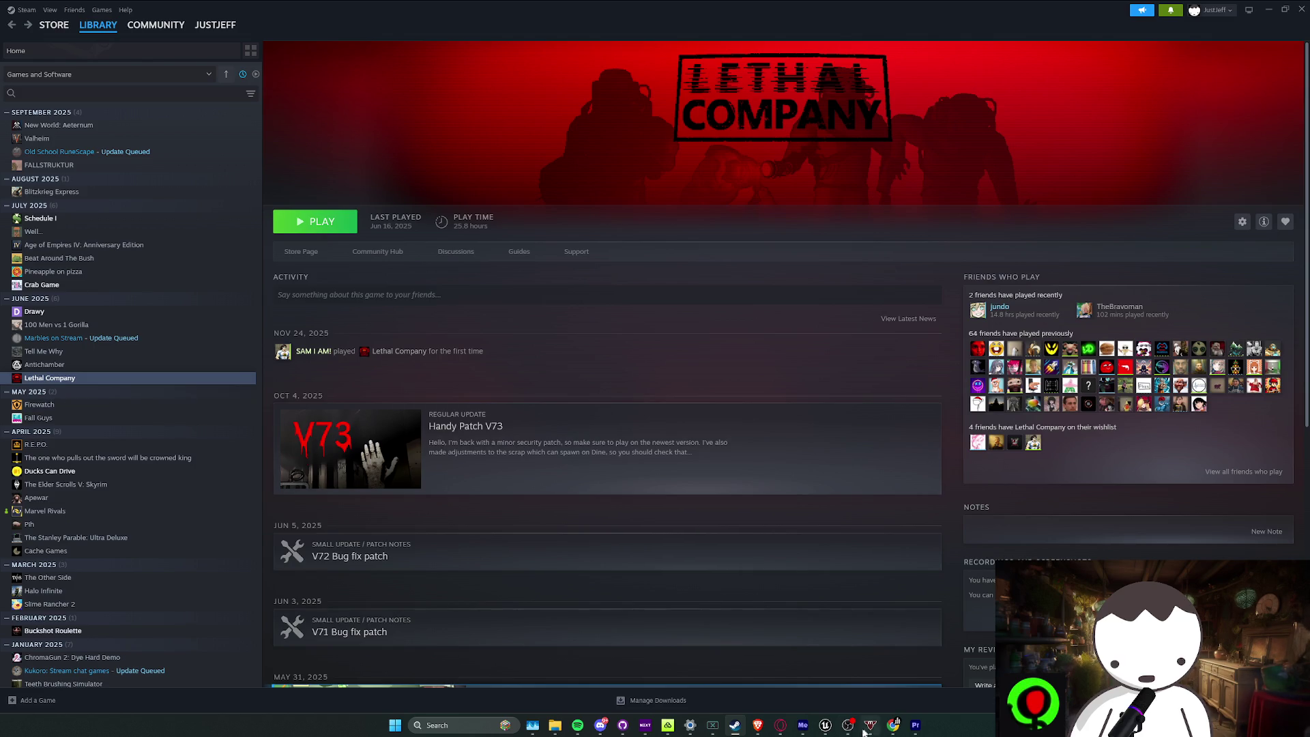
{"action": "mouse_move", "coordinate": [843, 729]}
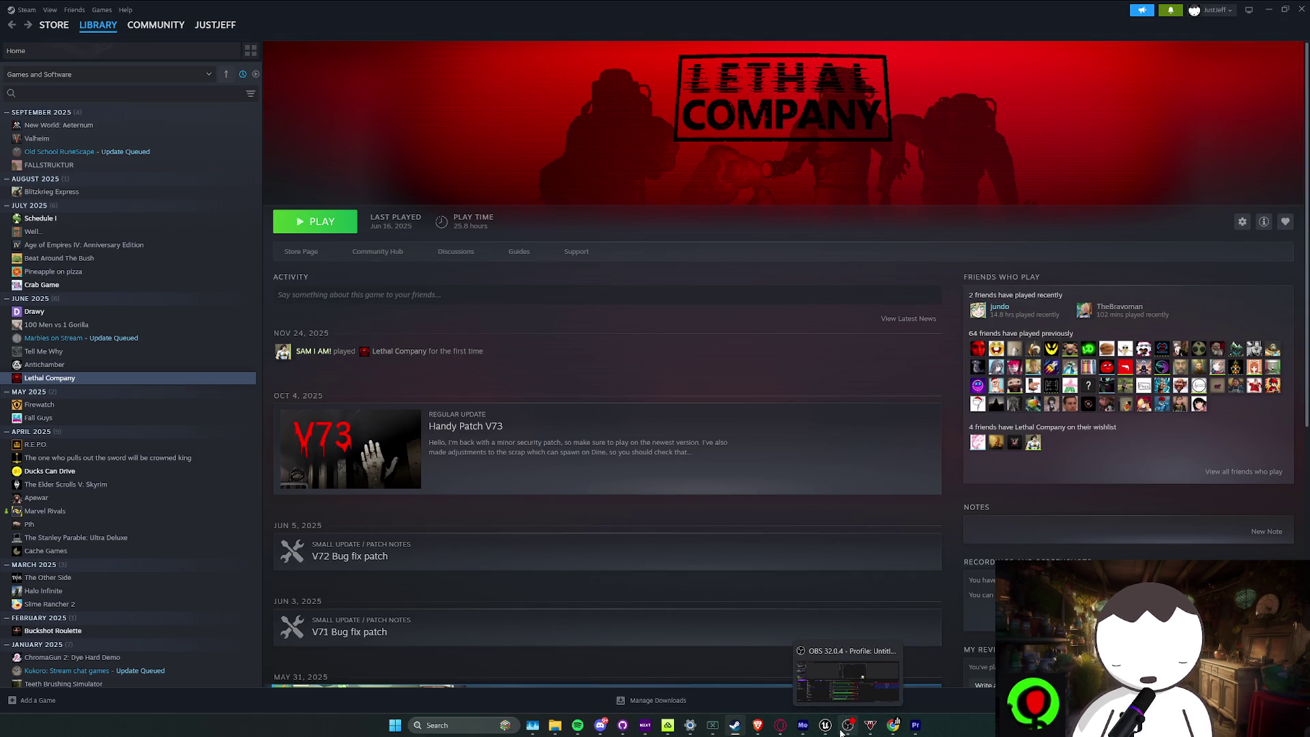
Scroll through the Lethal Company library page and its update notes
{"action": "scroll", "coordinate": [139, 536], "scroll_direction": "down", "scroll_amount": 2}
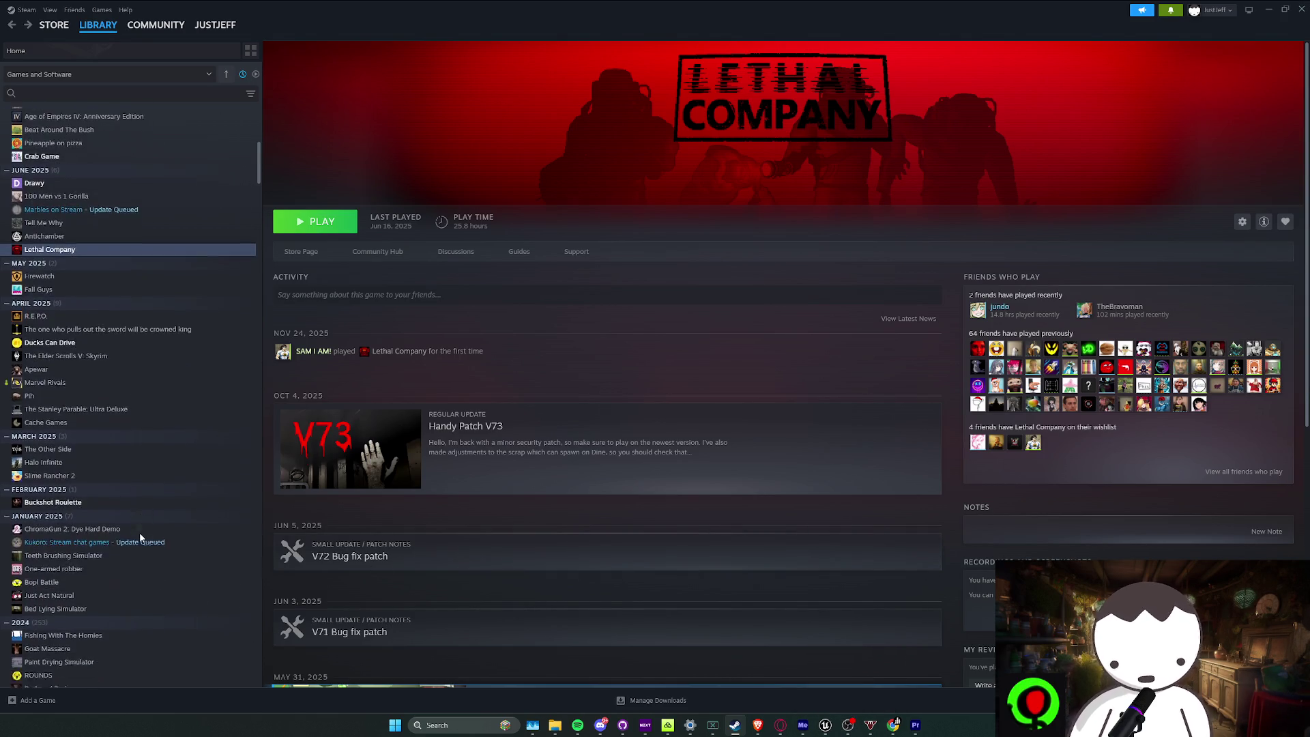
{"action": "scroll", "coordinate": [140, 534], "scroll_direction": "down", "scroll_amount": 2}
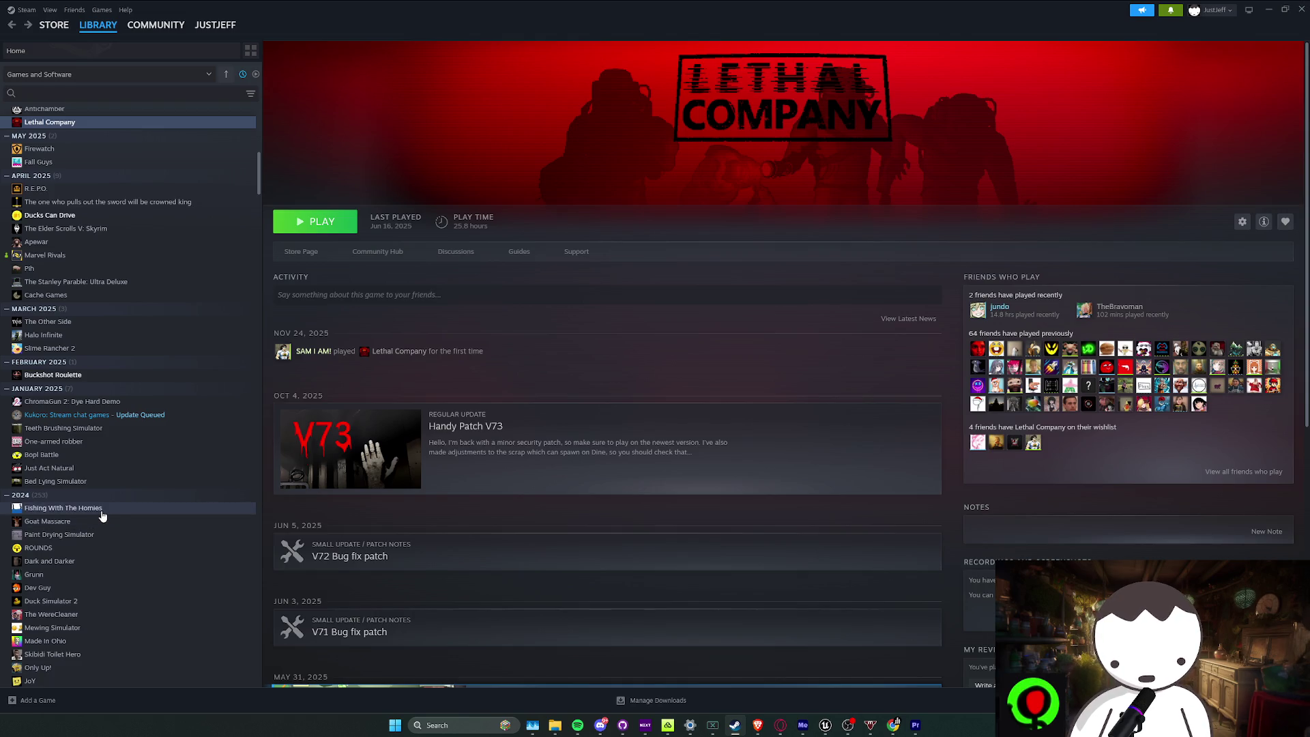
{"action": "scroll", "coordinate": [162, 518], "scroll_direction": "up", "scroll_amount": 8}
{"action": "scroll", "coordinate": [162, 516], "scroll_direction": "down", "scroll_amount": 3}
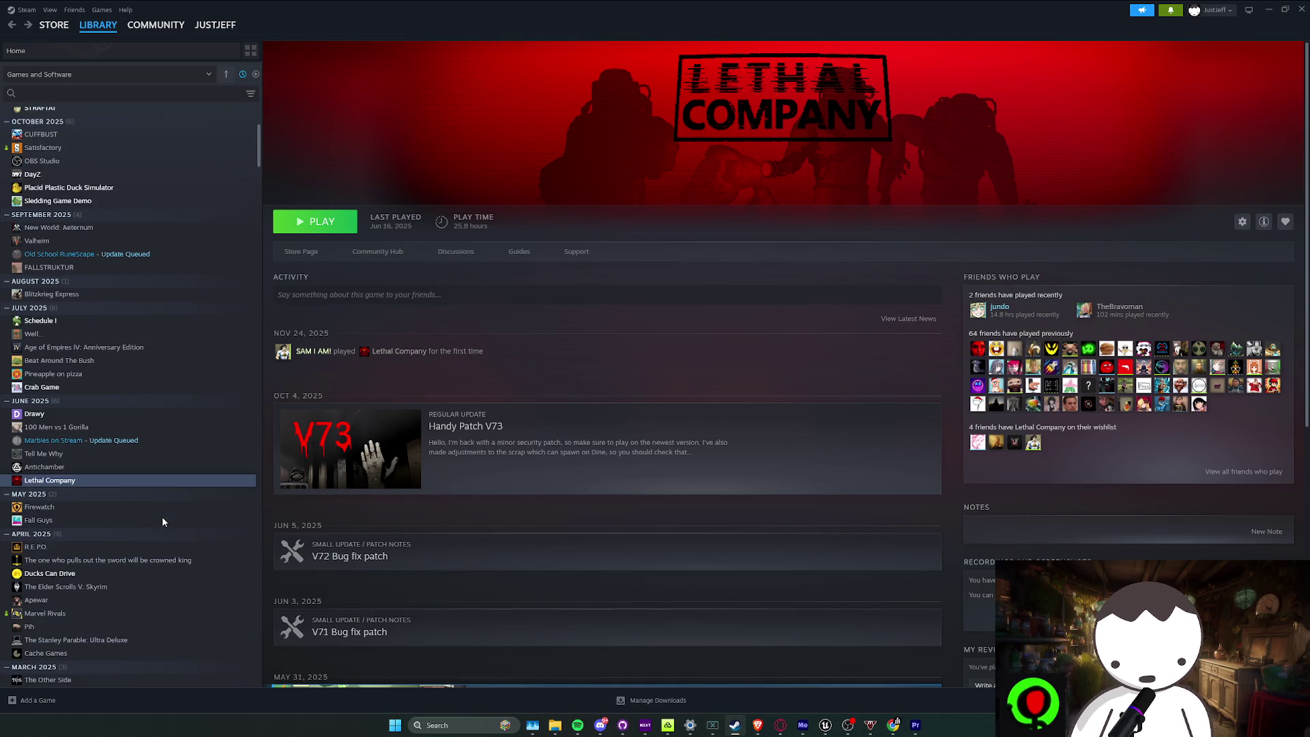
{"action": "scroll", "coordinate": [161, 516], "scroll_direction": "down", "scroll_amount": 3}
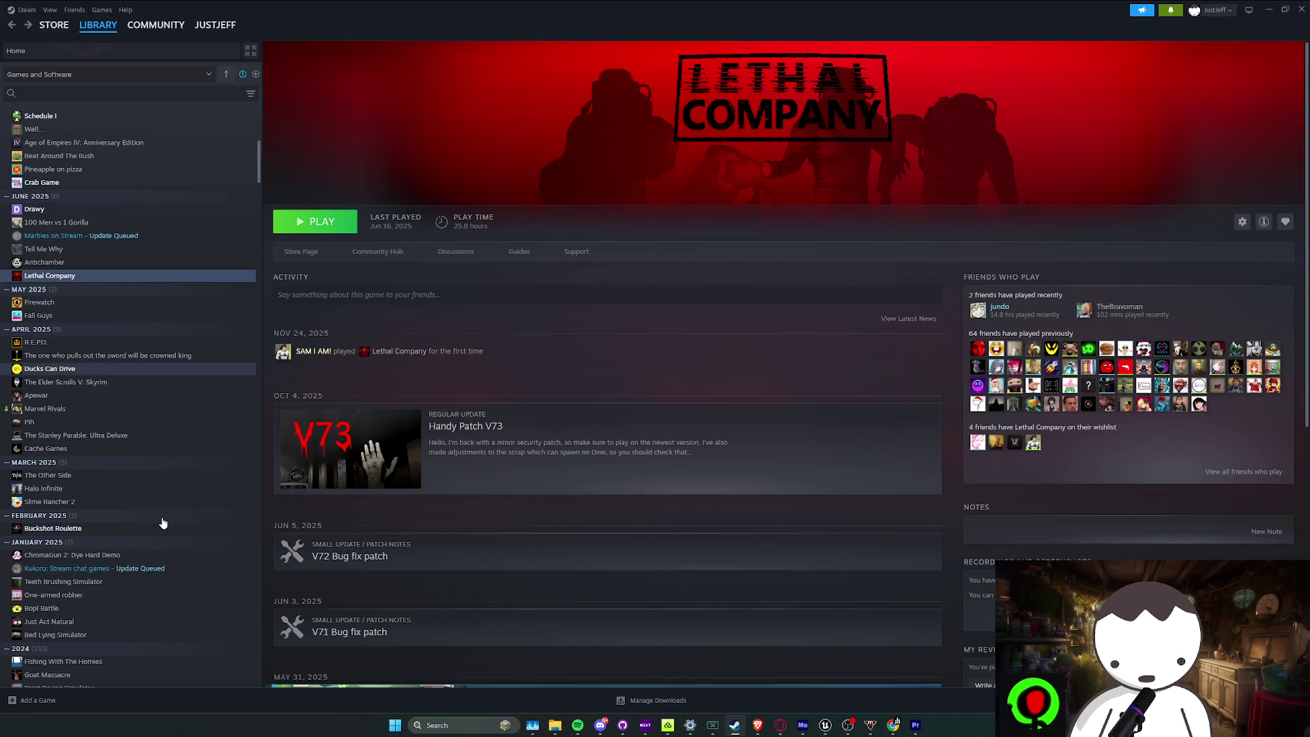
{"action": "scroll", "coordinate": [163, 523], "scroll_direction": "down", "scroll_amount": 2}
{"action": "scroll", "coordinate": [163, 522], "scroll_direction": "down", "scroll_amount": 3}
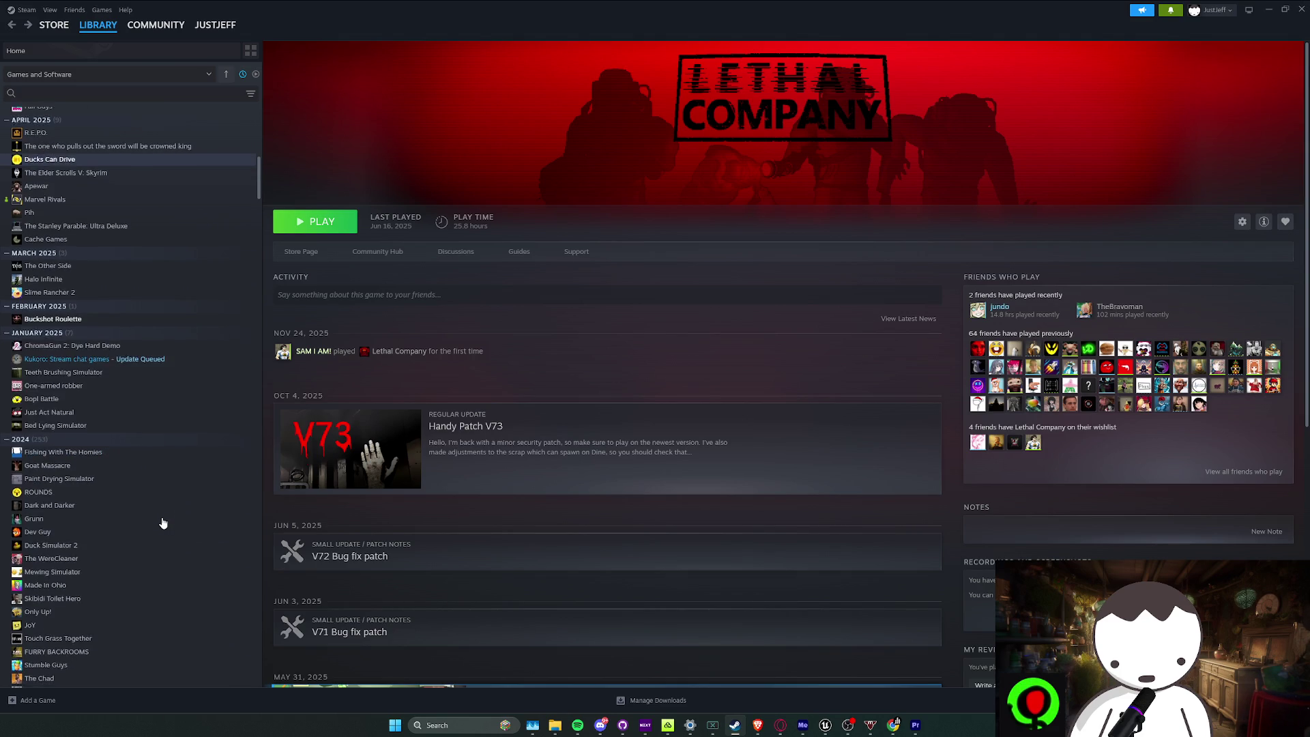
{"action": "scroll", "coordinate": [90, 501], "scroll_direction": "down", "scroll_amount": 1}
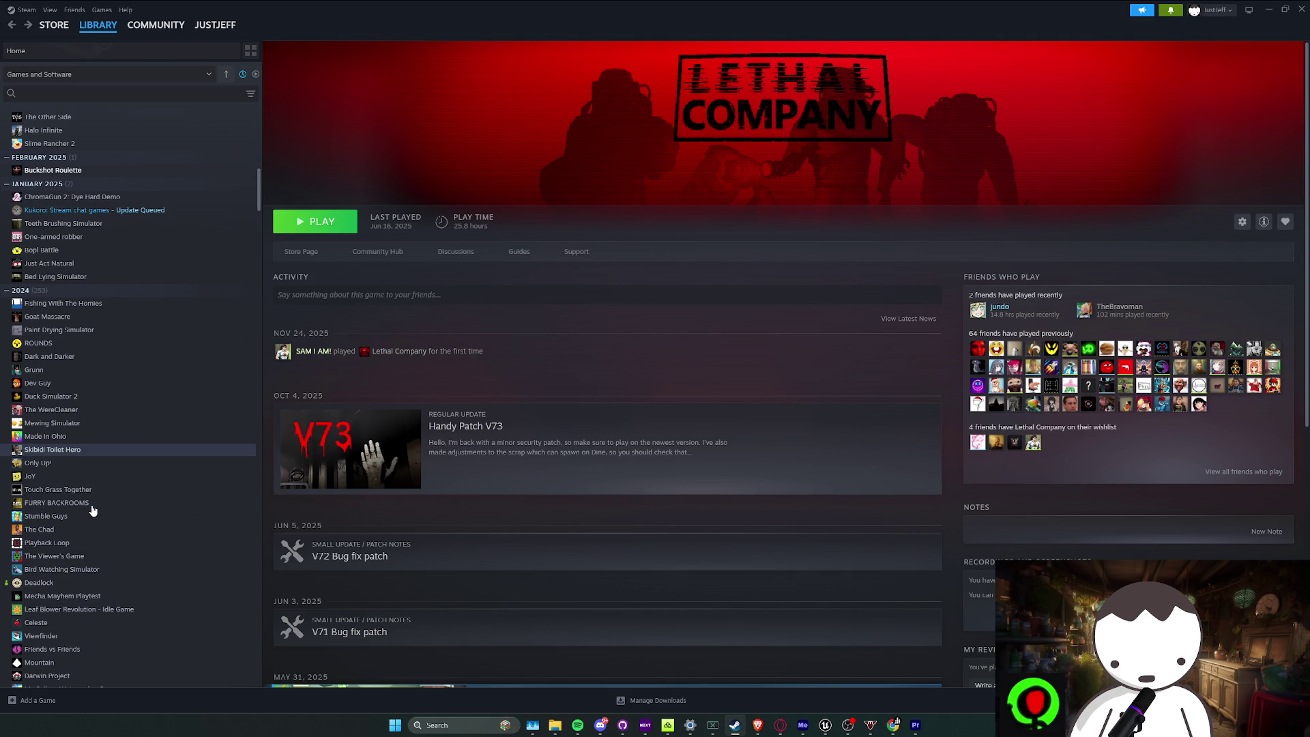
{"action": "scroll", "coordinate": [102, 513], "scroll_direction": "down", "scroll_amount": 3}
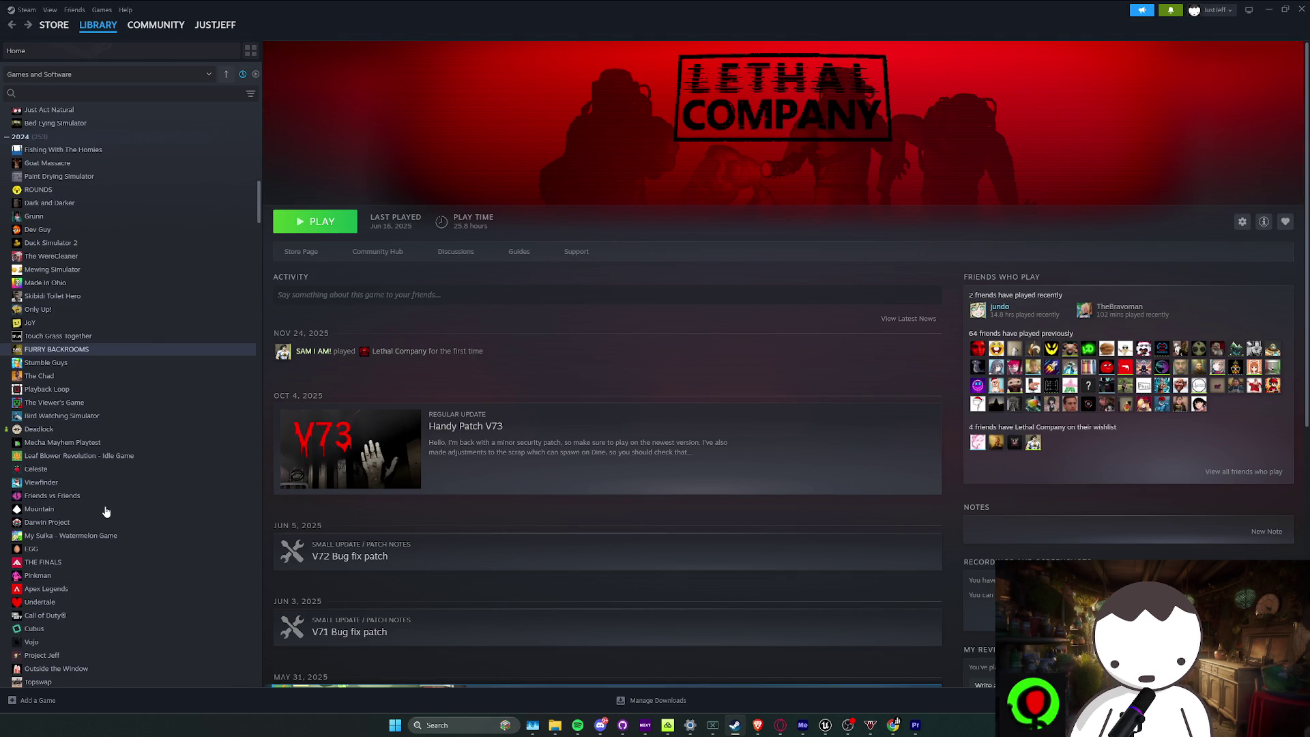
{"action": "scroll", "coordinate": [105, 518], "scroll_direction": "up", "scroll_amount": 2}
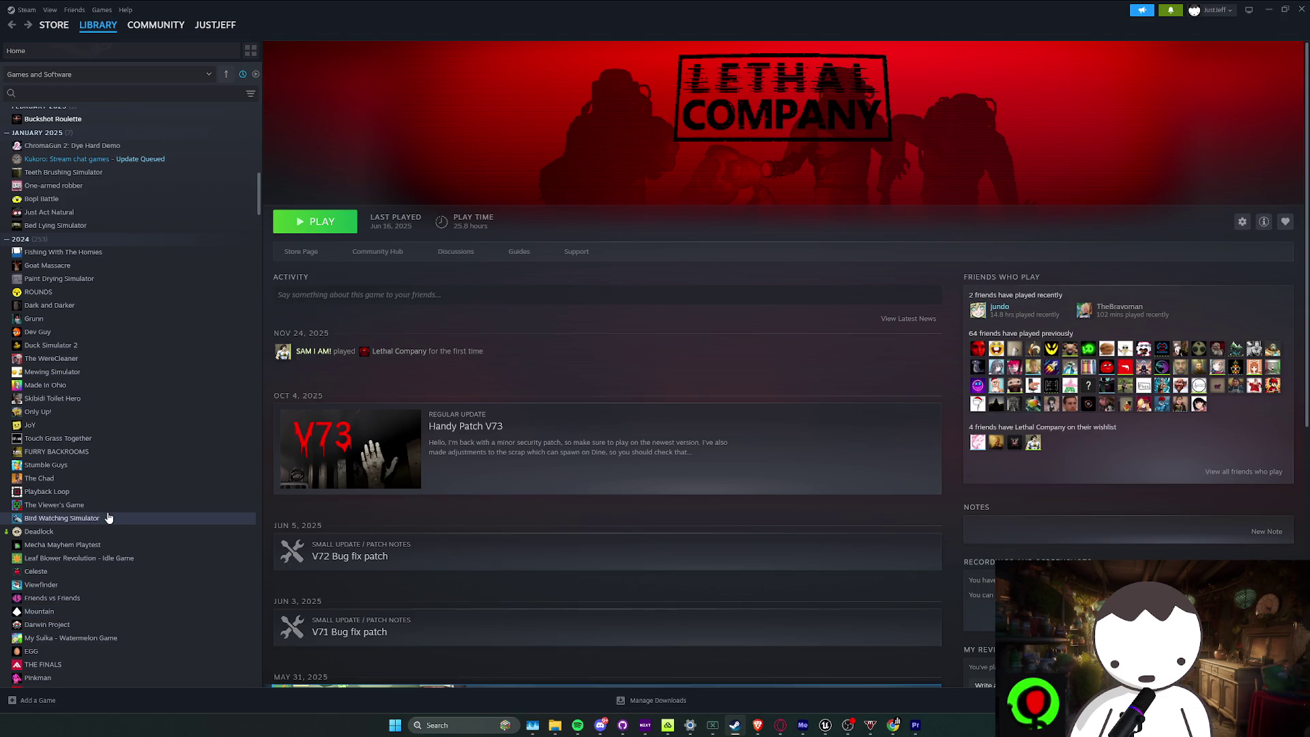
Scroll down the Lethal Company page through its patch notes and back up to the play time
{"action": "scroll", "coordinate": [102, 532], "scroll_direction": "down", "scroll_amount": 2}
{"action": "scroll", "coordinate": [68, 485], "scroll_direction": "down", "scroll_amount": 2}
{"action": "scroll", "coordinate": [96, 516], "scroll_direction": "down", "scroll_amount": 1}
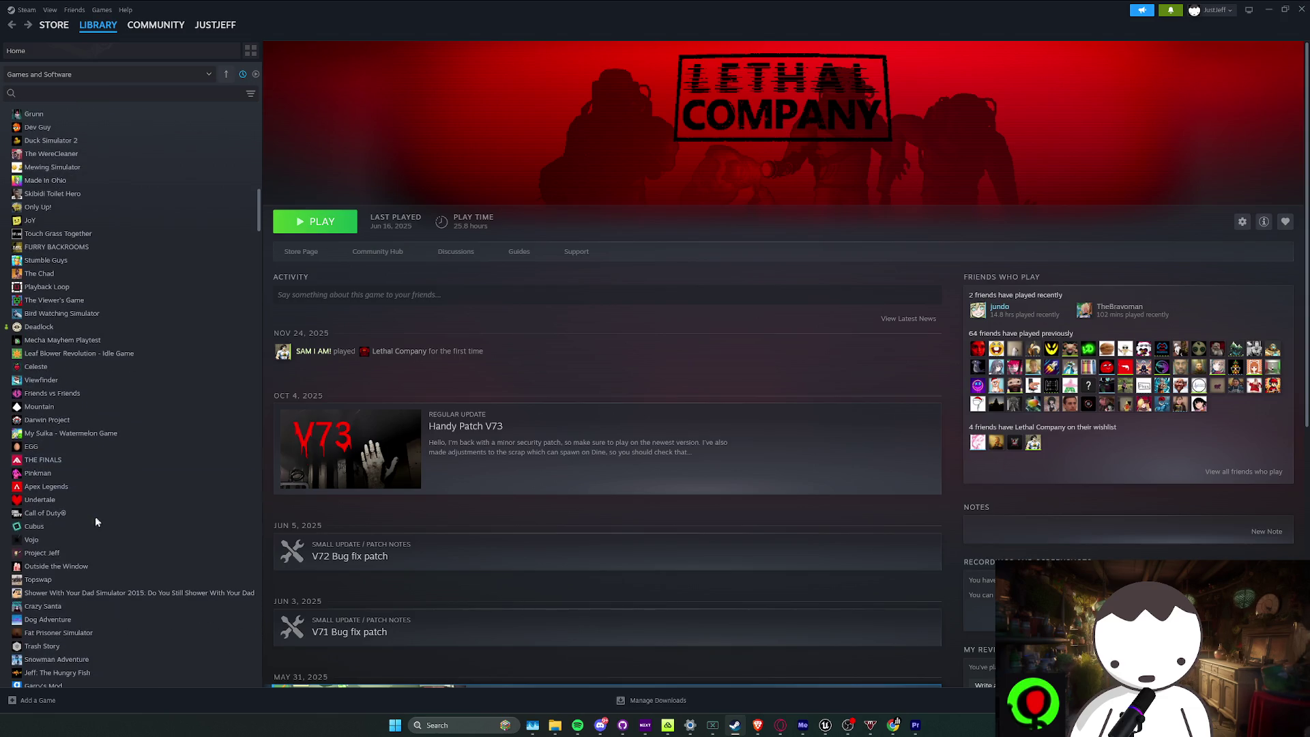
{"action": "scroll", "coordinate": [66, 505], "scroll_direction": "down", "scroll_amount": 2}
{"action": "scroll", "coordinate": [66, 506], "scroll_direction": "down", "scroll_amount": 5}
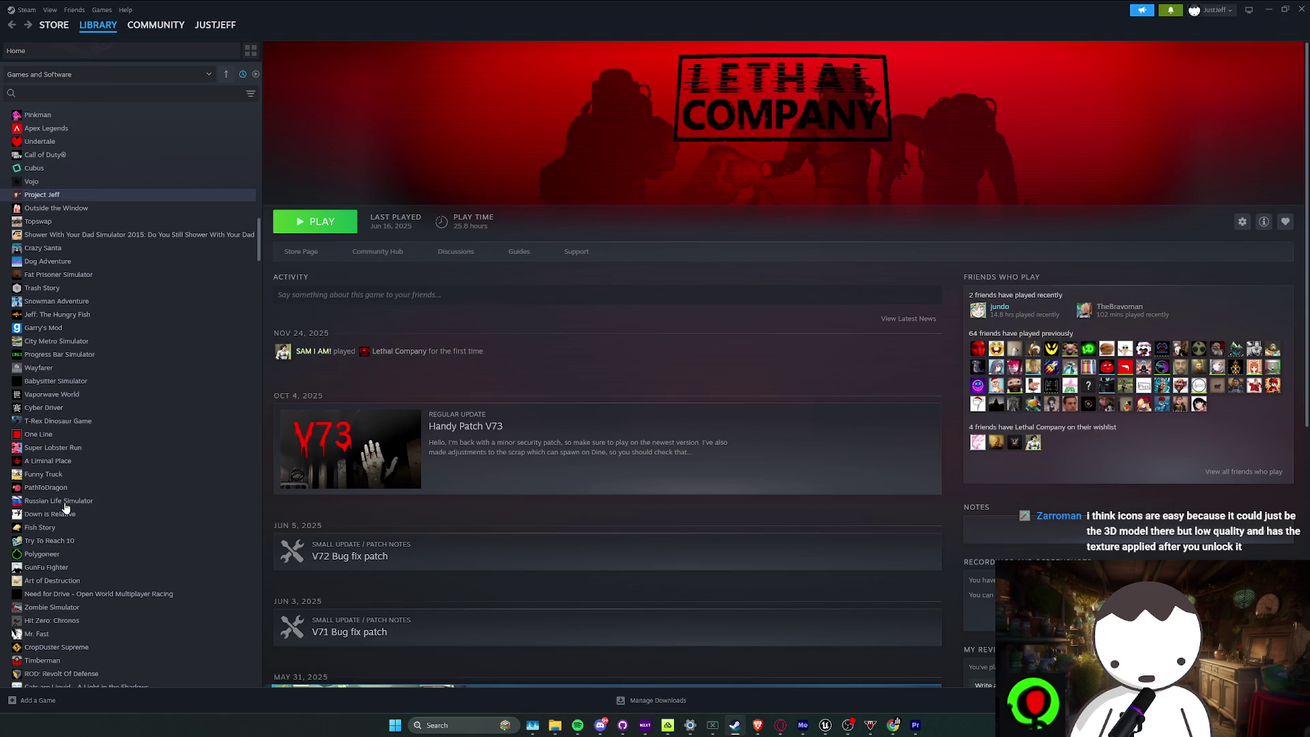
{"action": "scroll", "coordinate": [66, 508], "scroll_direction": "down", "scroll_amount": 1}
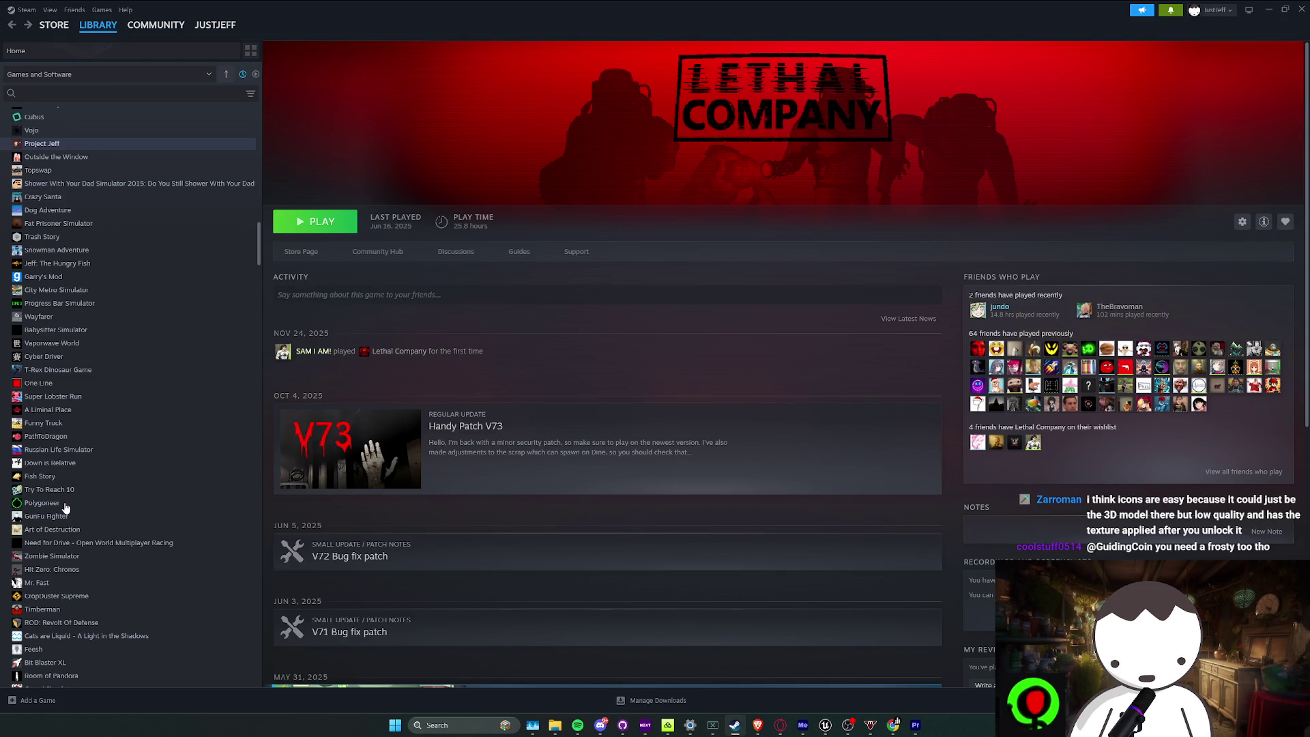
{"action": "scroll", "coordinate": [52, 469], "scroll_direction": "down", "scroll_amount": 1}
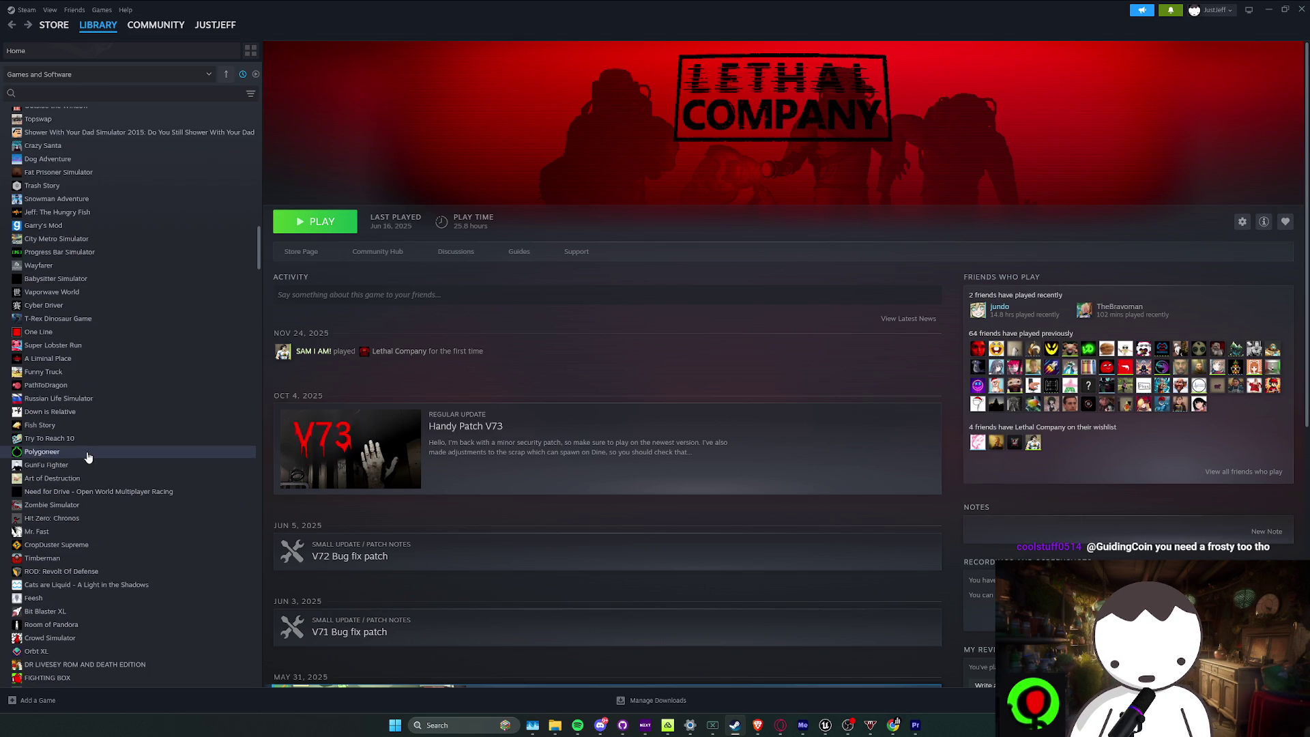
{"action": "scroll", "coordinate": [87, 457], "scroll_direction": "up", "scroll_amount": 20}
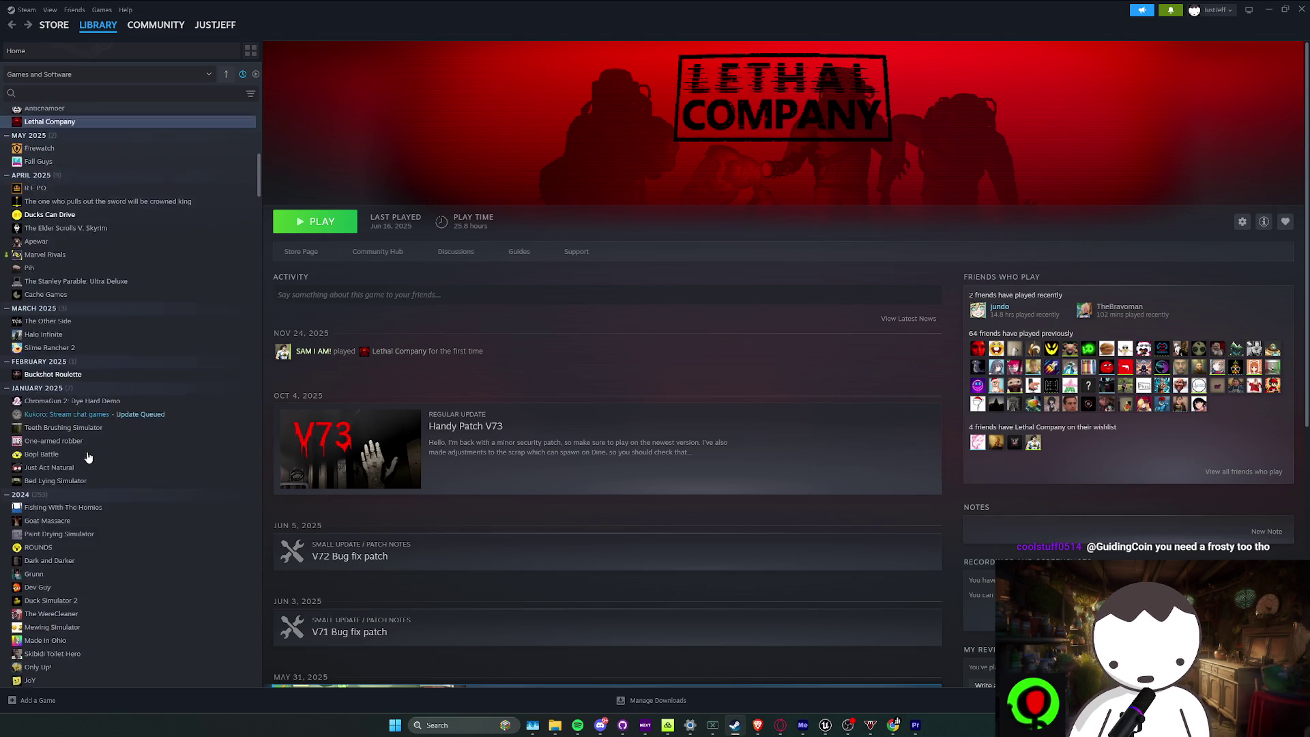
{"action": "scroll", "coordinate": [87, 457], "scroll_direction": "up", "scroll_amount": 10}
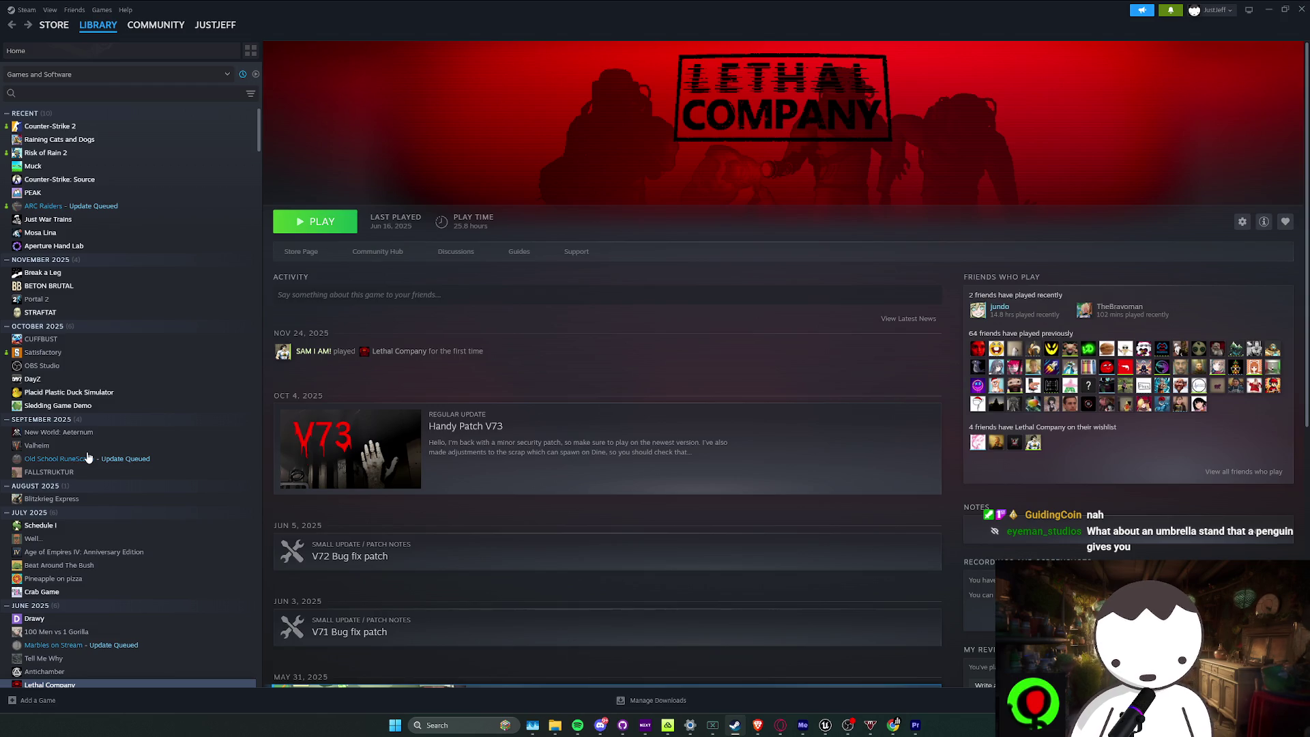
Return to the Unreal Editor and fly the camera across the L_MainMapRedone level
{"action": "mouse_move", "coordinate": [825, 724]}
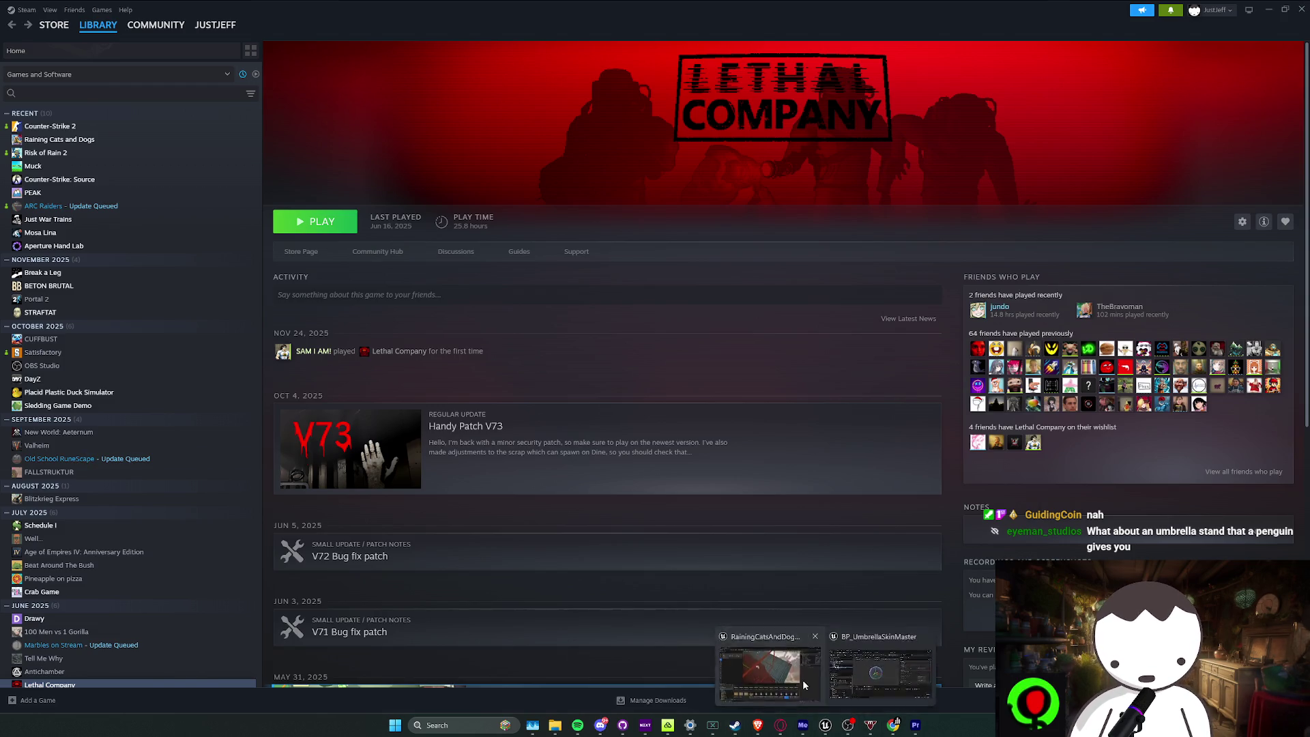
{"action": "left_click", "coordinate": [726, 667]}
{"action": "mouse_move", "coordinate": [590, 328]}
{"action": "left_mouse_down"}
{"action": "mouse_move", "coordinate": [635, 273]}
{"action": "mouse_move", "coordinate": [648, 219]}
{"action": "mouse_move", "coordinate": [586, 344]}
{"action": "mouse_move", "coordinate": [713, 275]}
{"action": "left_mouse_up"}
Save the L_MainMapRedone map with Ctrl+S
{"action": "key", "text": "ctrl+s"}
{"action": "scroll", "coordinate": [594, 338], "scroll_direction": "up", "scroll_amount": 1}
{"action": "scroll", "coordinate": [624, 320], "scroll_direction": "down", "scroll_amount": 1}
{"action": "scroll", "coordinate": [638, 313], "scroll_direction": "down", "scroll_amount": 2}
{"action": "scroll", "coordinate": [665, 298], "scroll_direction": "up", "scroll_amount": 1}
{"action": "scroll", "coordinate": [682, 290], "scroll_direction": "down", "scroll_amount": 2}
{"action": "scroll", "coordinate": [692, 285], "scroll_direction": "up", "scroll_amount": 2}
{"action": "scroll", "coordinate": [710, 277], "scroll_direction": "up", "scroll_amount": 1}
{"action": "scroll", "coordinate": [714, 274], "scroll_direction": "up", "scroll_amount": 1}
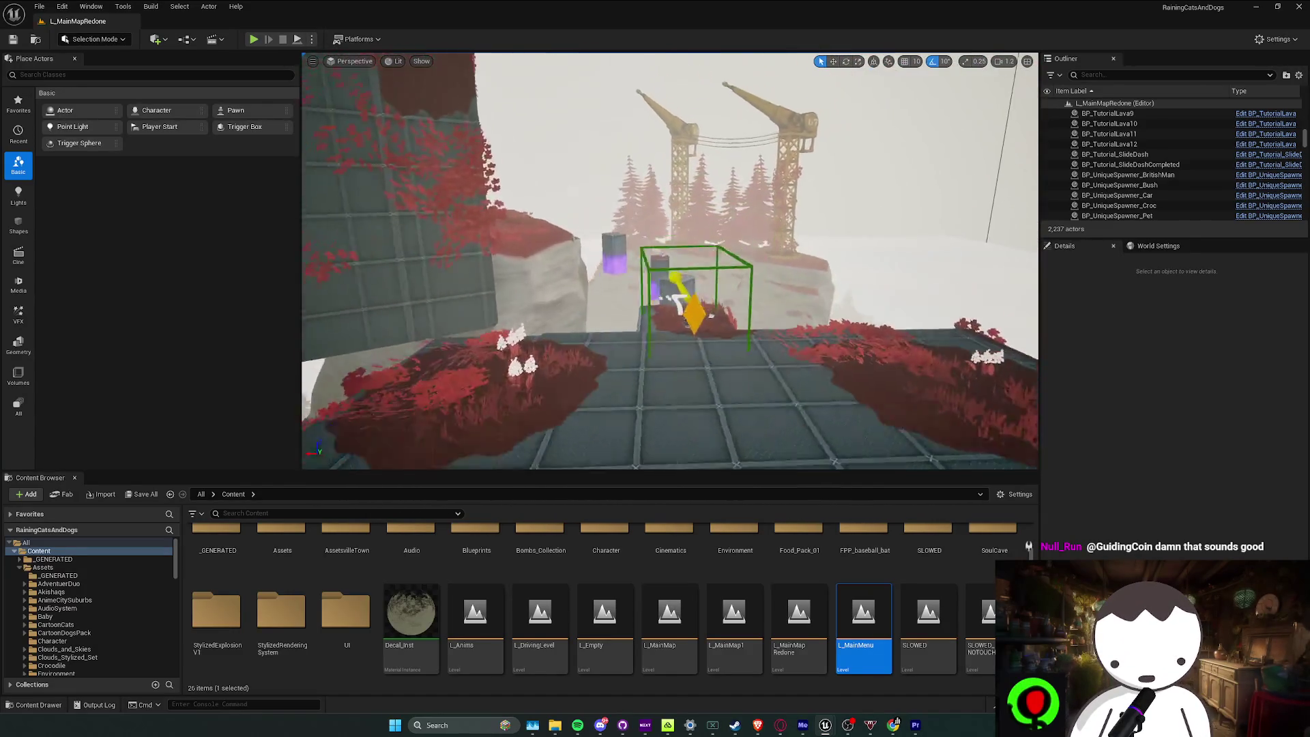
Playtest the main map, walking and sprinting toward the purple-lit crates, then stop play
{"action": "key", "text": "w"}
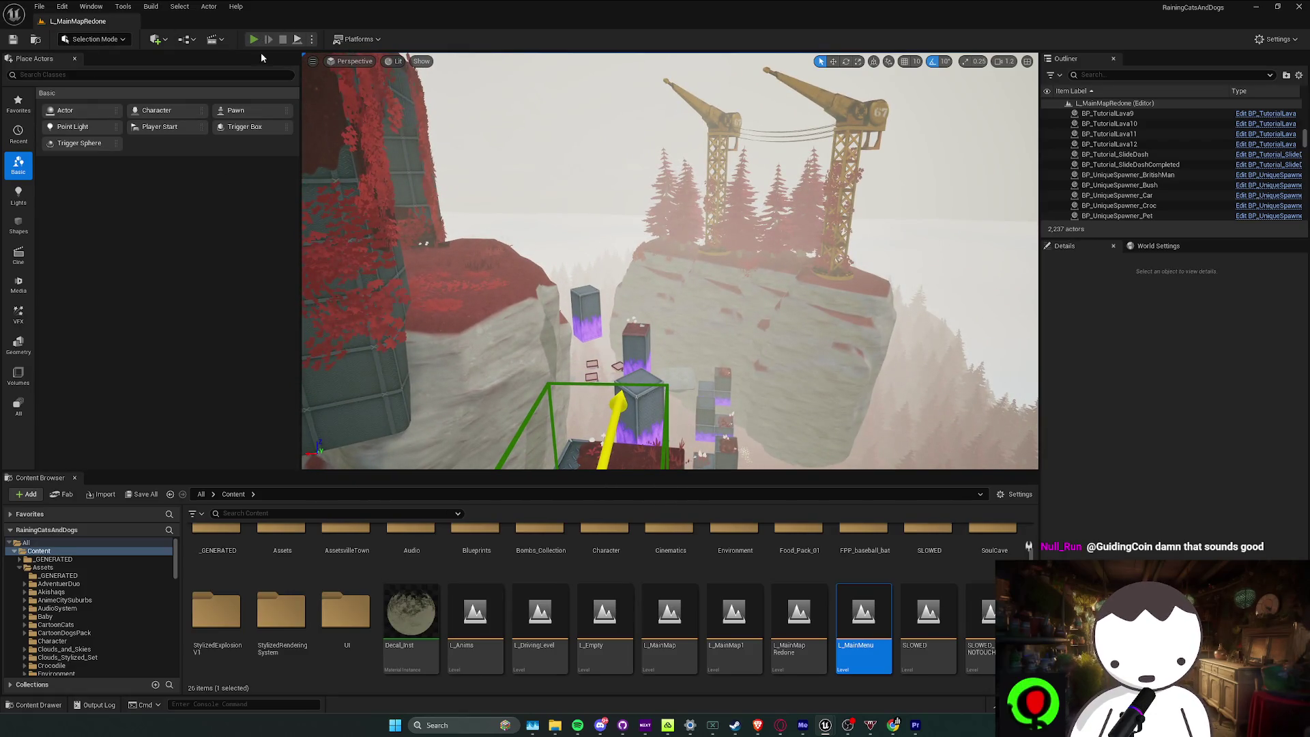
{"action": "left_click", "coordinate": [253, 39]}
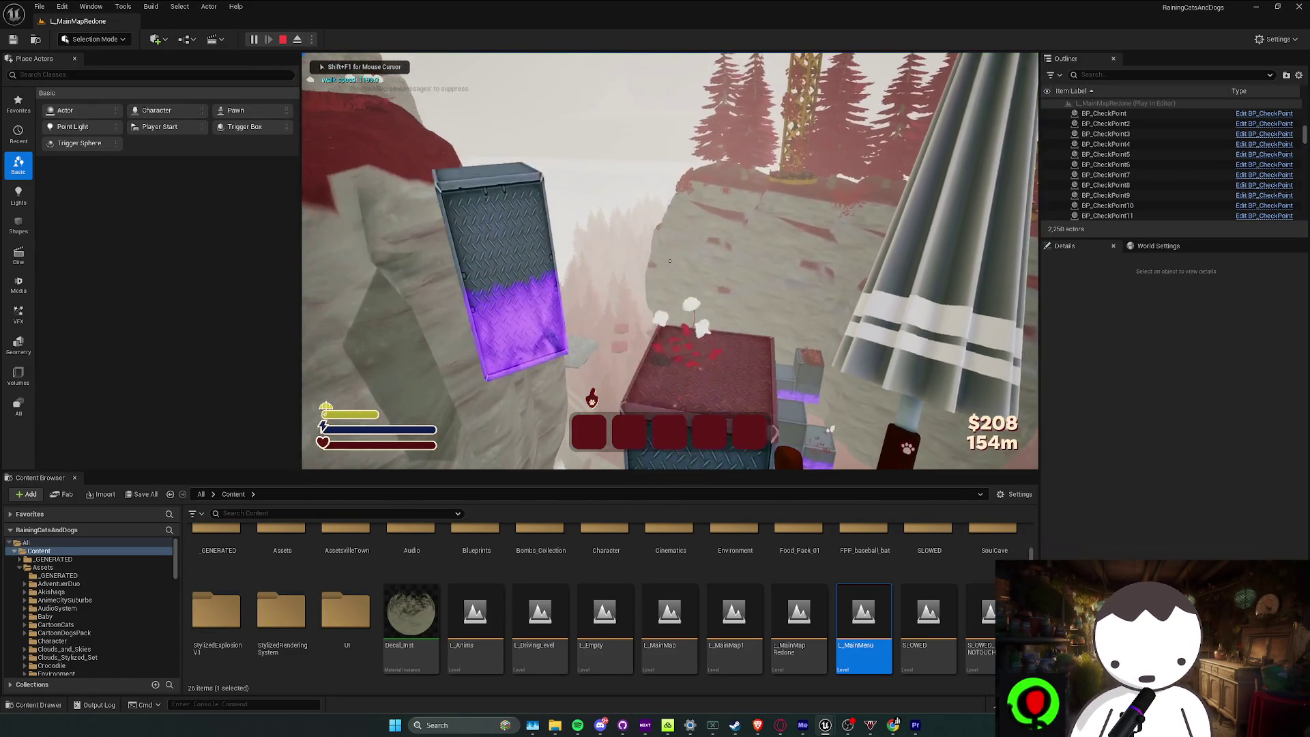
{"action": "key", "text": "w"}
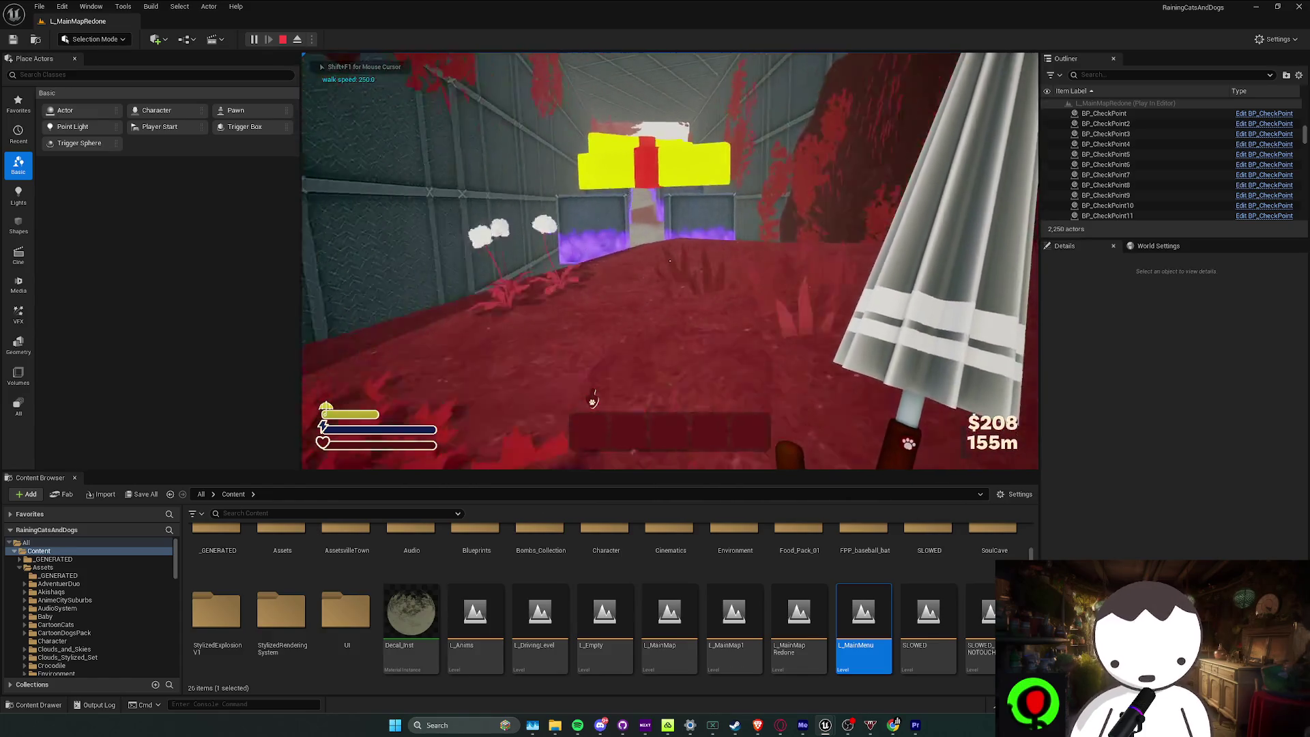
{"action": "key", "text": "shift+w"}
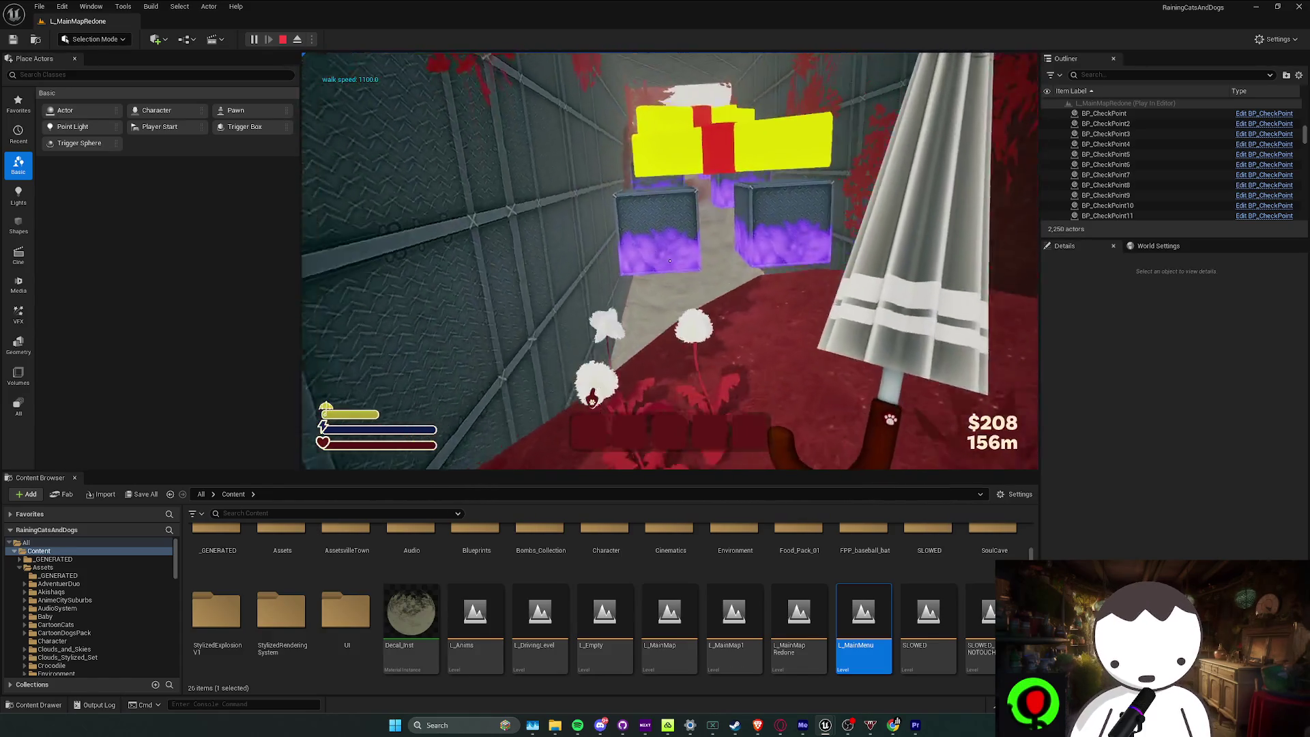
{"action": "key", "text": "w"}
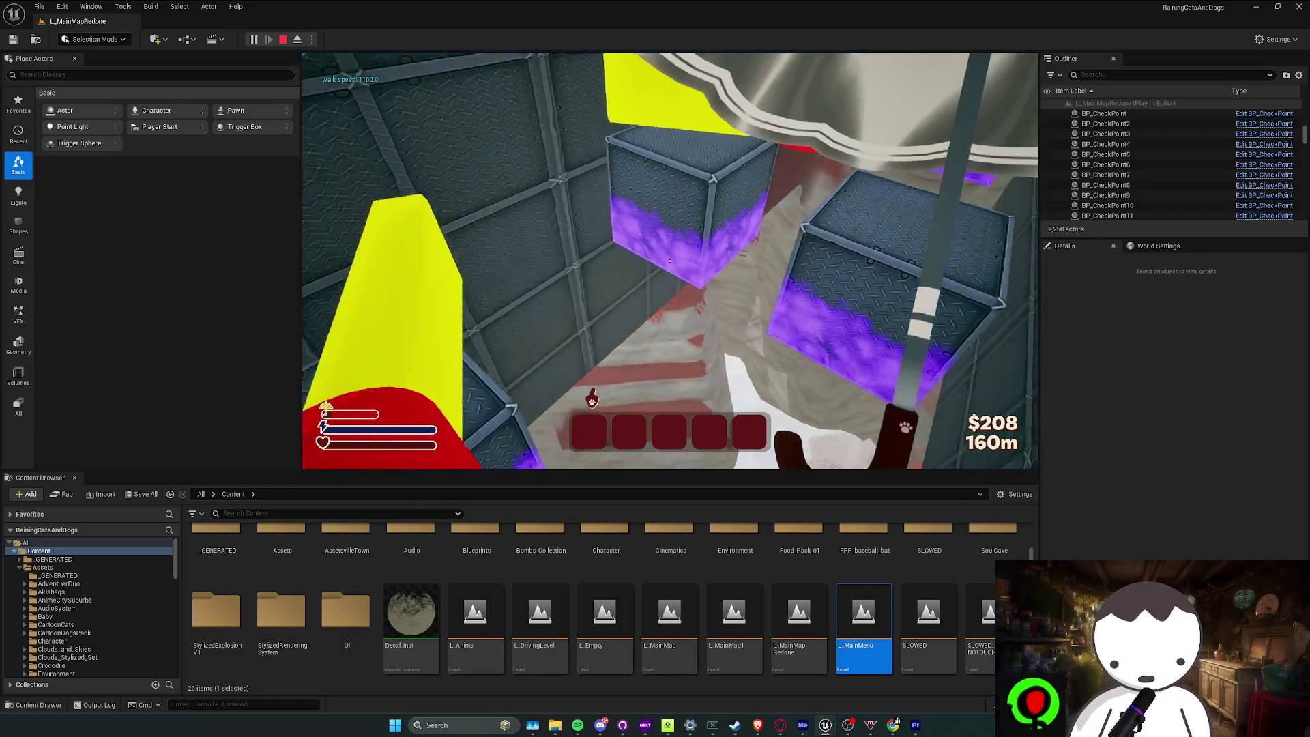
{"action": "key", "text": "w"}
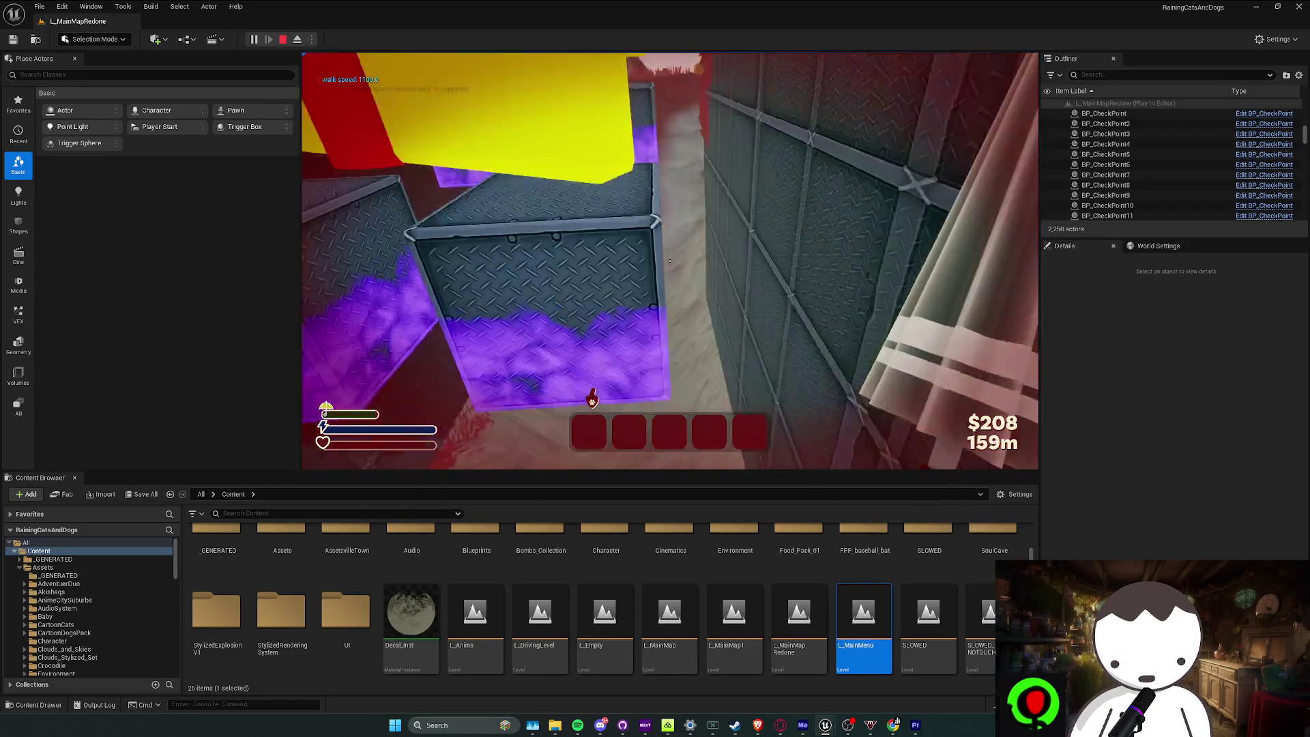
{"action": "key", "text": "w"}
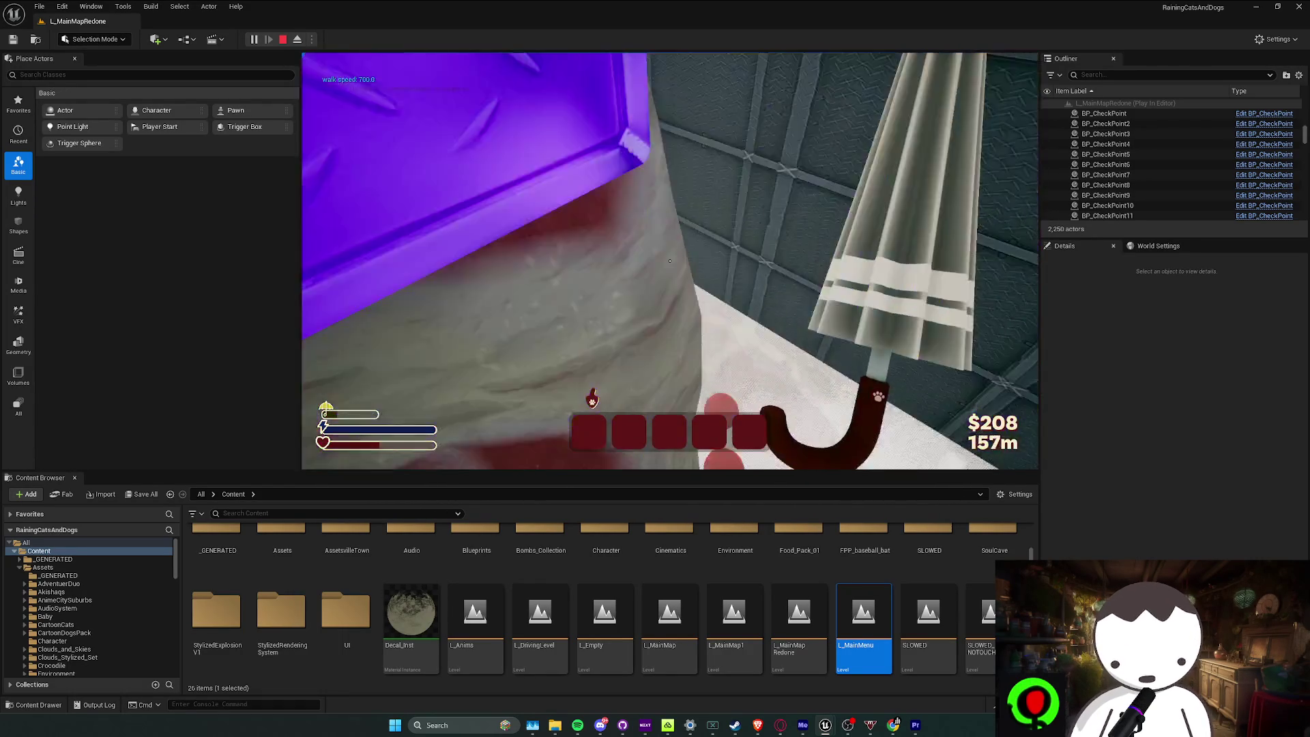
{"action": "key", "text": "Escape"}
{"action": "left_click_drag", "start_coordinate": [621, 194], "coordinate": [621, 194]}
Open the UI folder's widgets, start a new playtest and pause it on the in-game menu
{"action": "left_click_drag", "start_coordinate": [533, 346], "coordinate": [533, 346]}
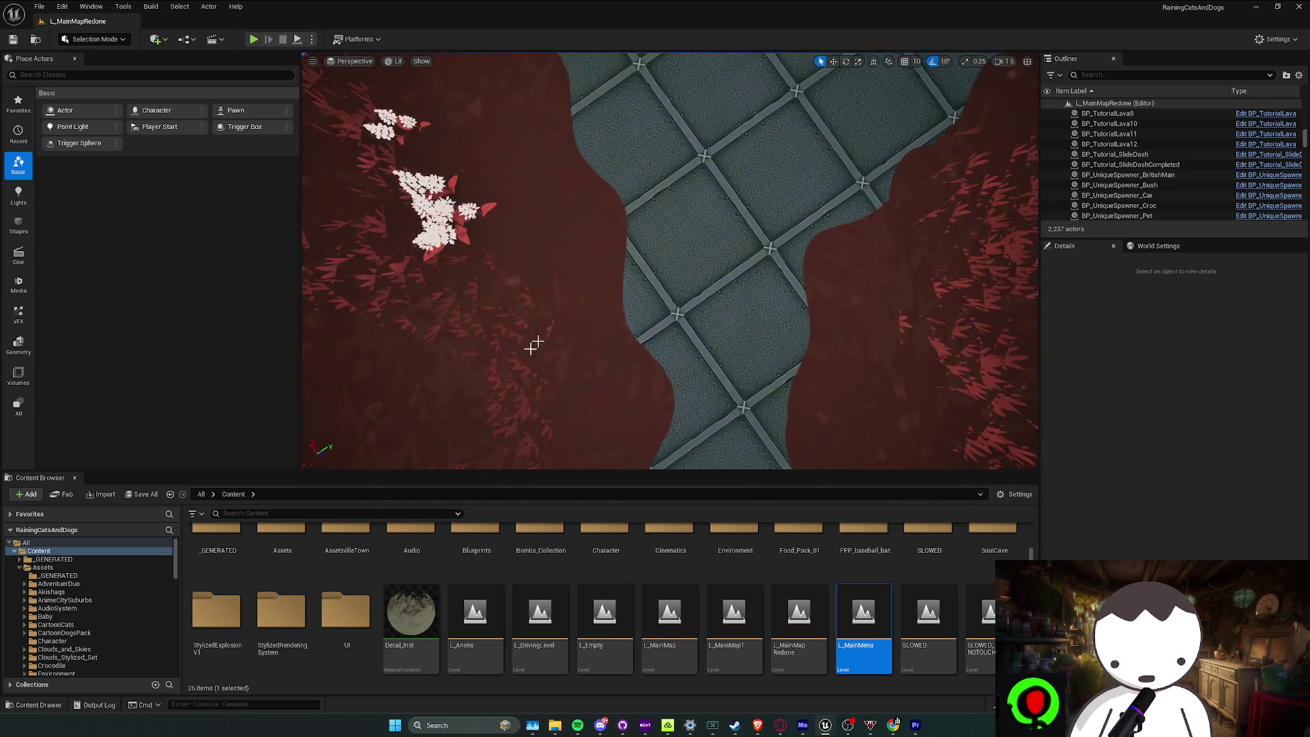
{"action": "double_click", "coordinate": [355, 613]}
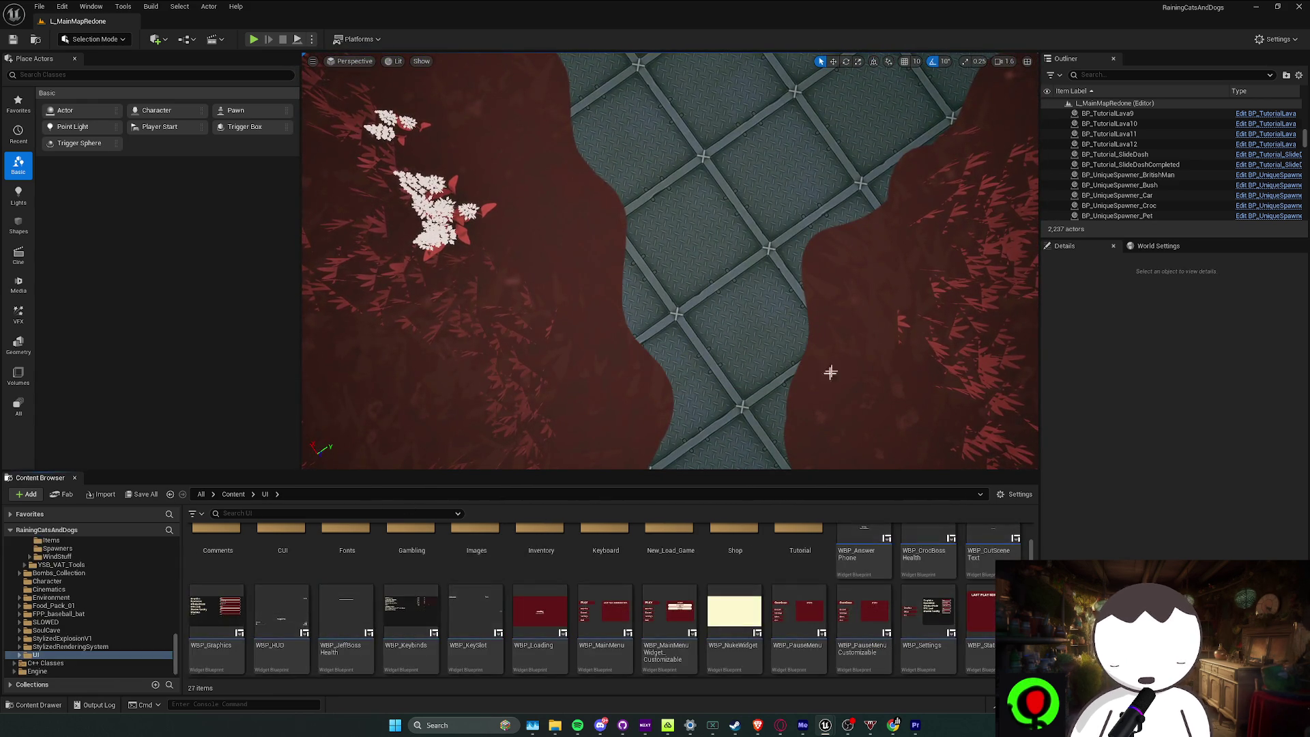
{"action": "left_click", "coordinate": [253, 39]}
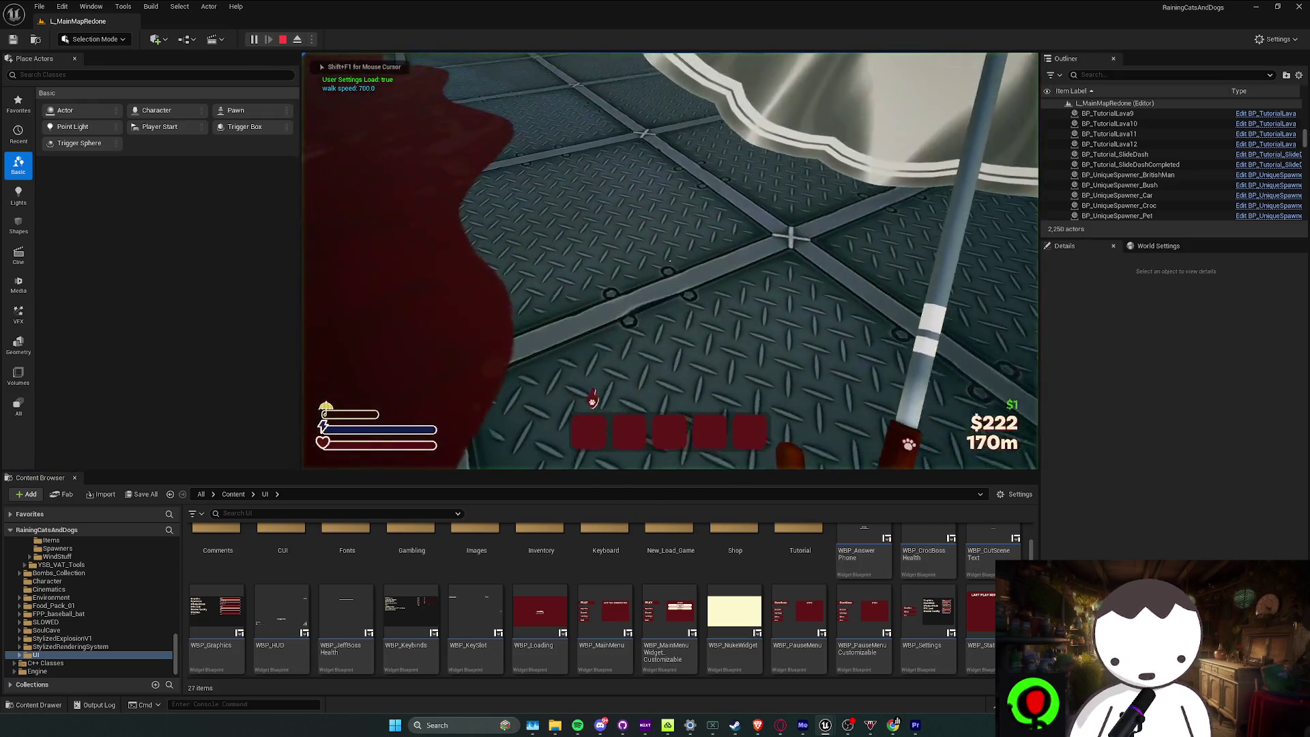
{"action": "key", "text": "Escape"}
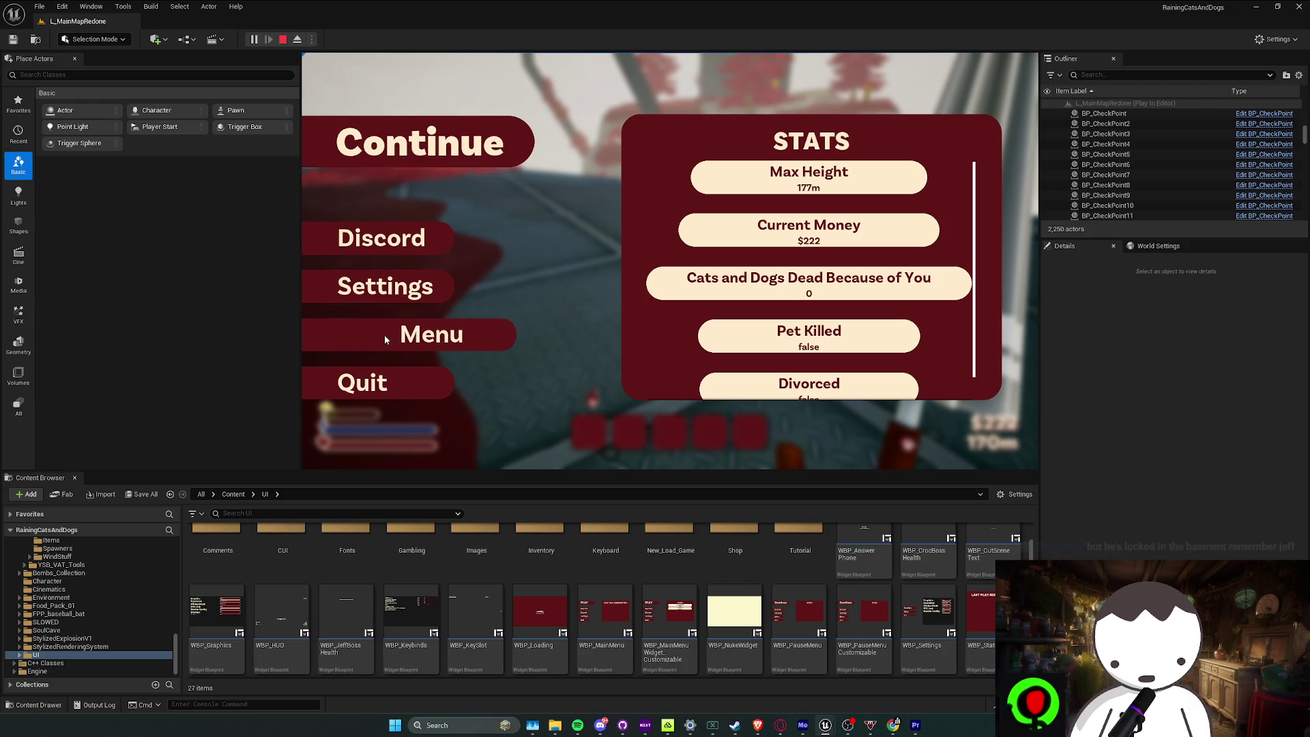
Open and close the pause menu's Settings, resume play, then pause again
{"action": "left_click", "coordinate": [391, 286]}
{"action": "left_click", "coordinate": [391, 300]}
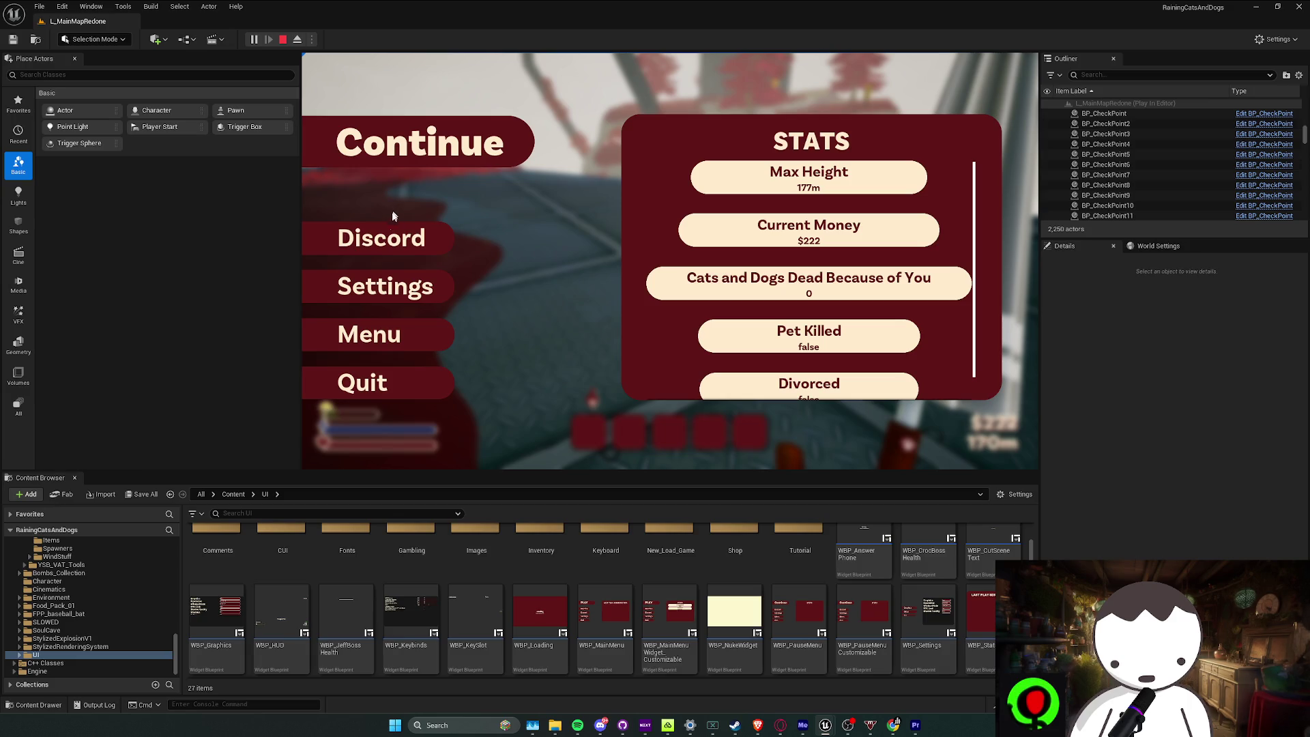
{"action": "key", "text": "Escape"}
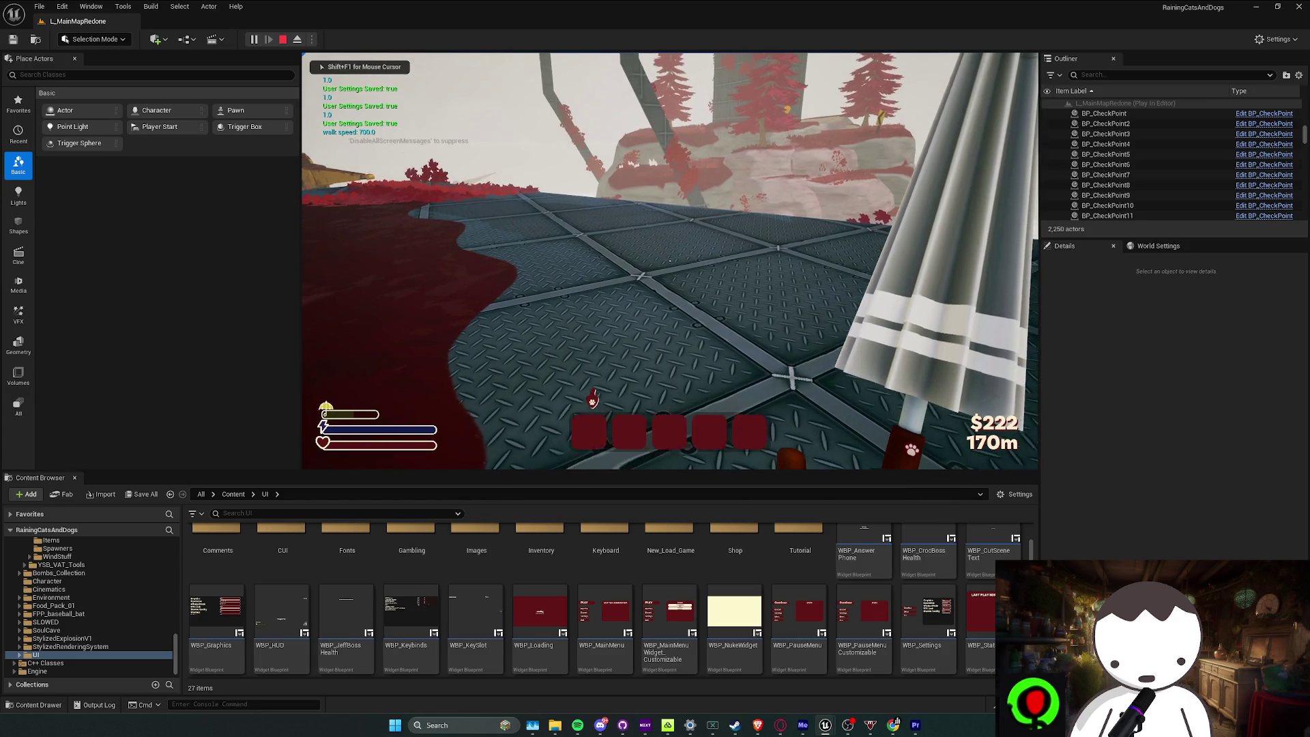
{"action": "key", "text": "Escape"}
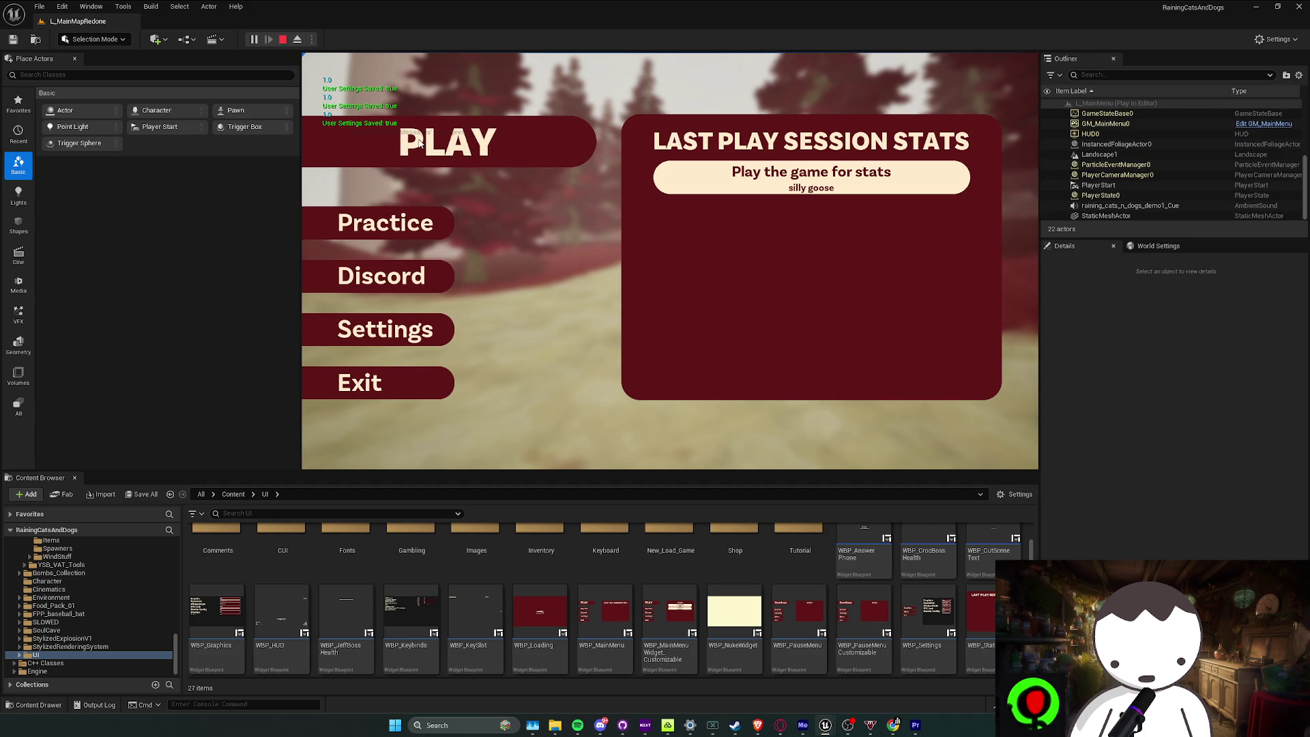
Glance at the Load Game profiles, then start a New Game on Easy difficulty
{"action": "left_click", "coordinate": [419, 141]}
{"action": "left_click", "coordinate": [437, 266]}
{"action": "left_click", "coordinate": [409, 365]}
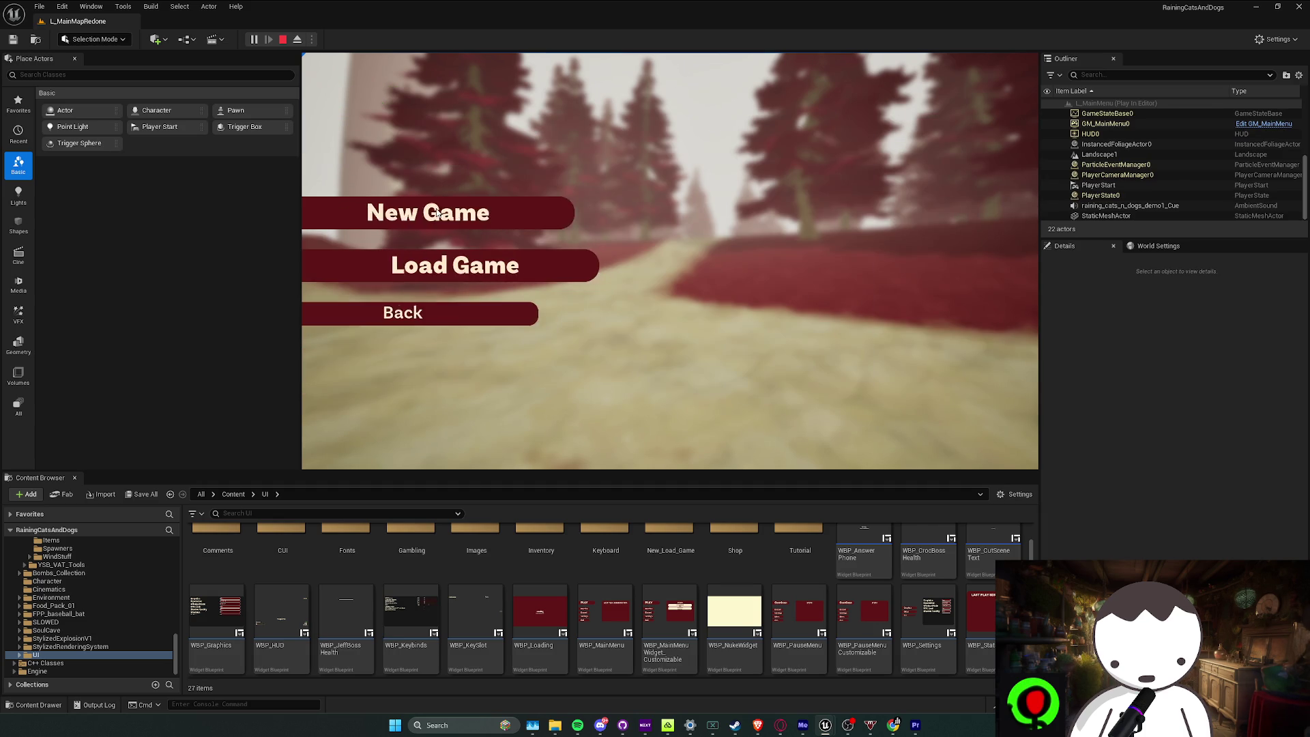
{"action": "left_click", "coordinate": [438, 216]}
{"action": "left_click", "coordinate": [470, 175]}
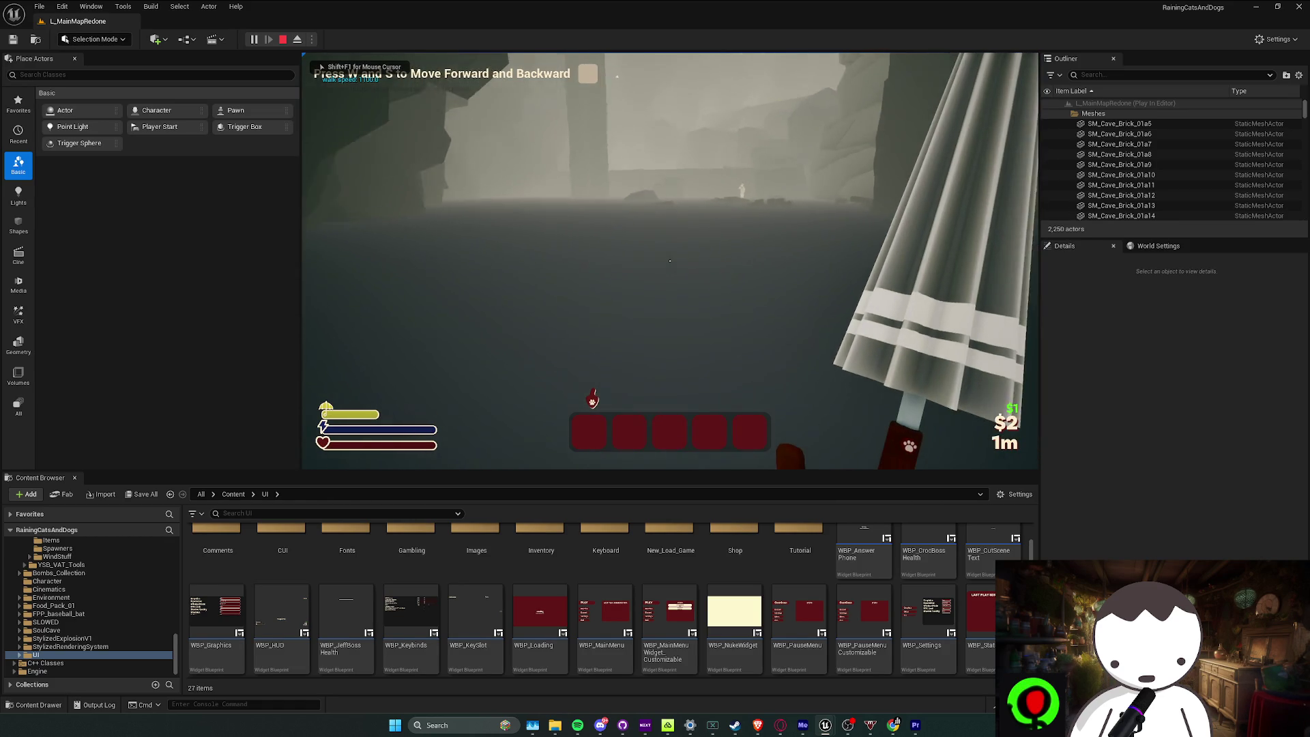
Climb through the cave, stairs and fog to about 63m with $74, then stop play
{"action": "key", "text": "w"}
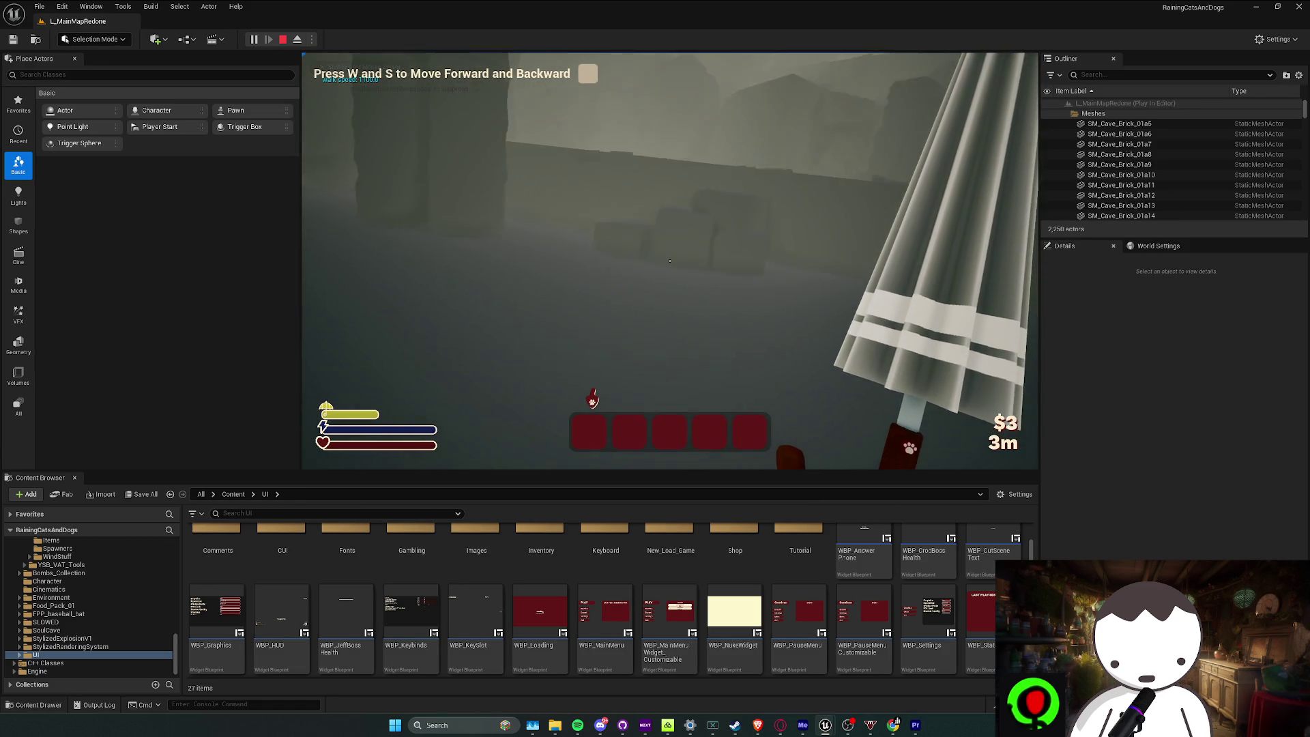
{"action": "key", "text": "w"}
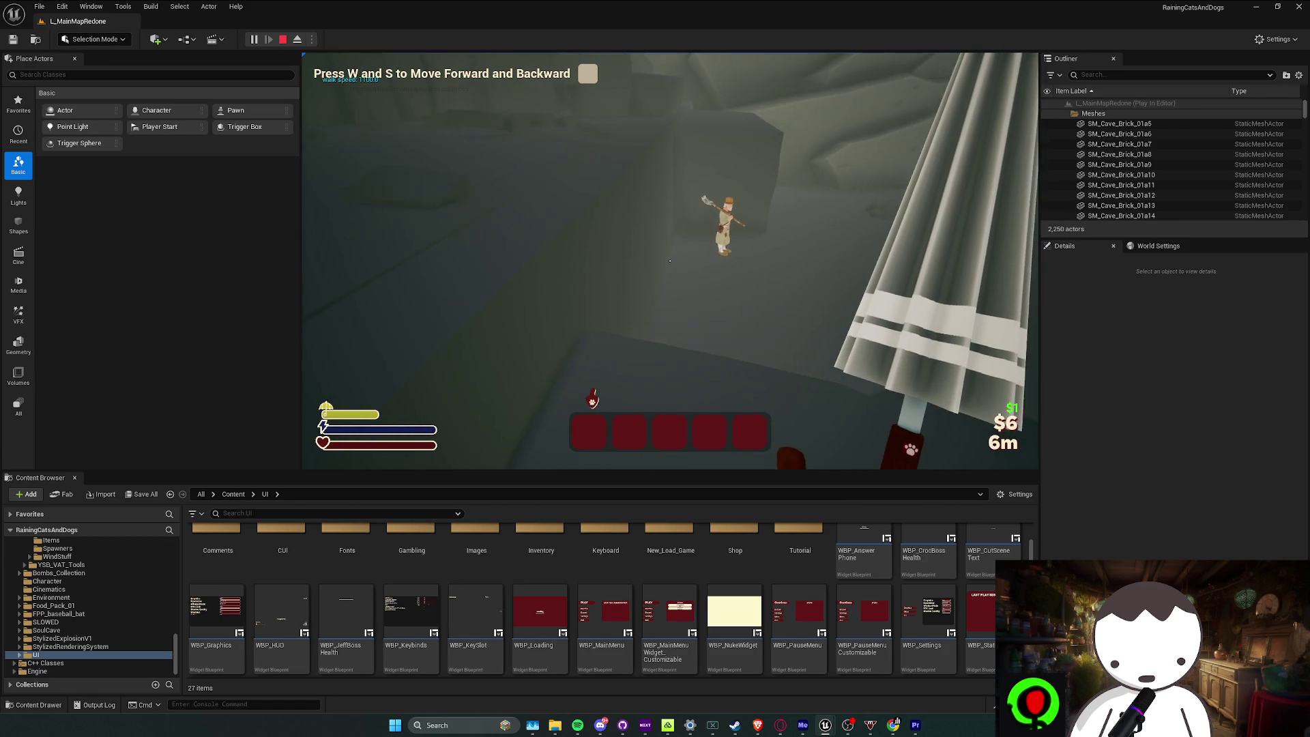
{"action": "key", "text": "w"}
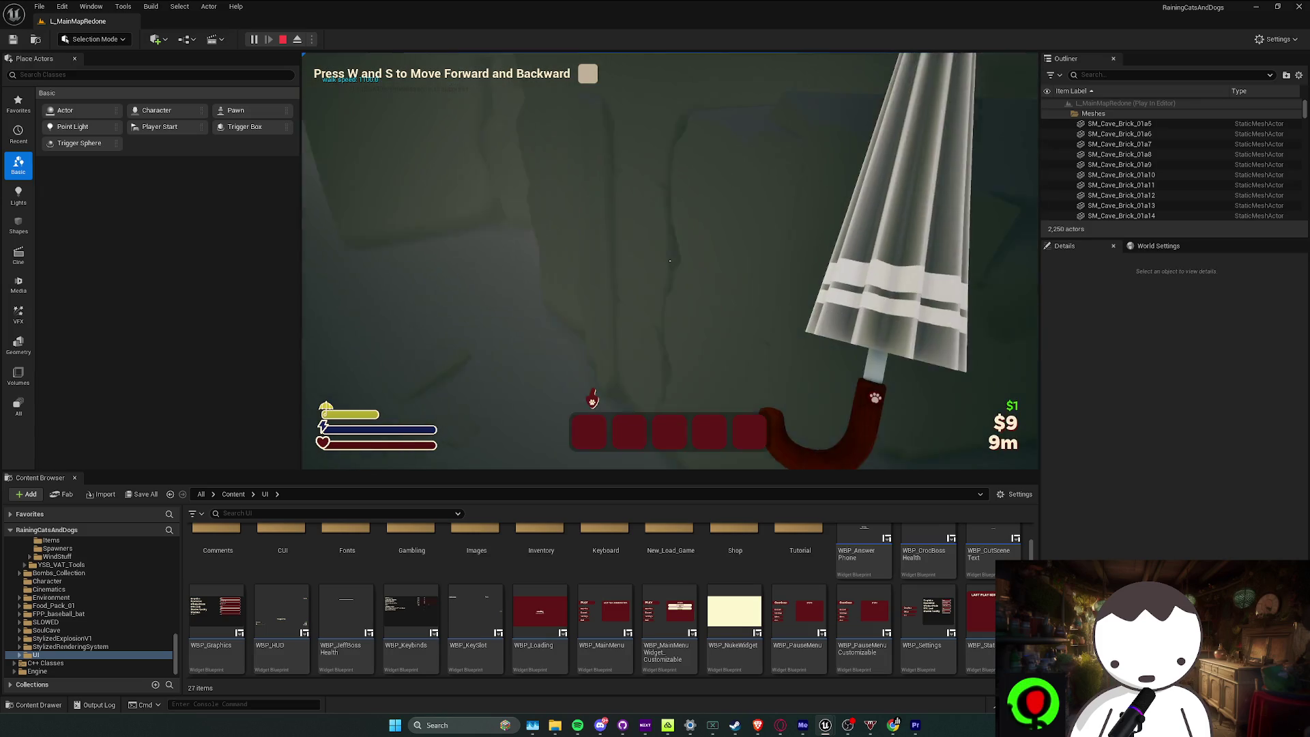
{"action": "key", "text": "w"}
{"action": "key", "text": "w"}
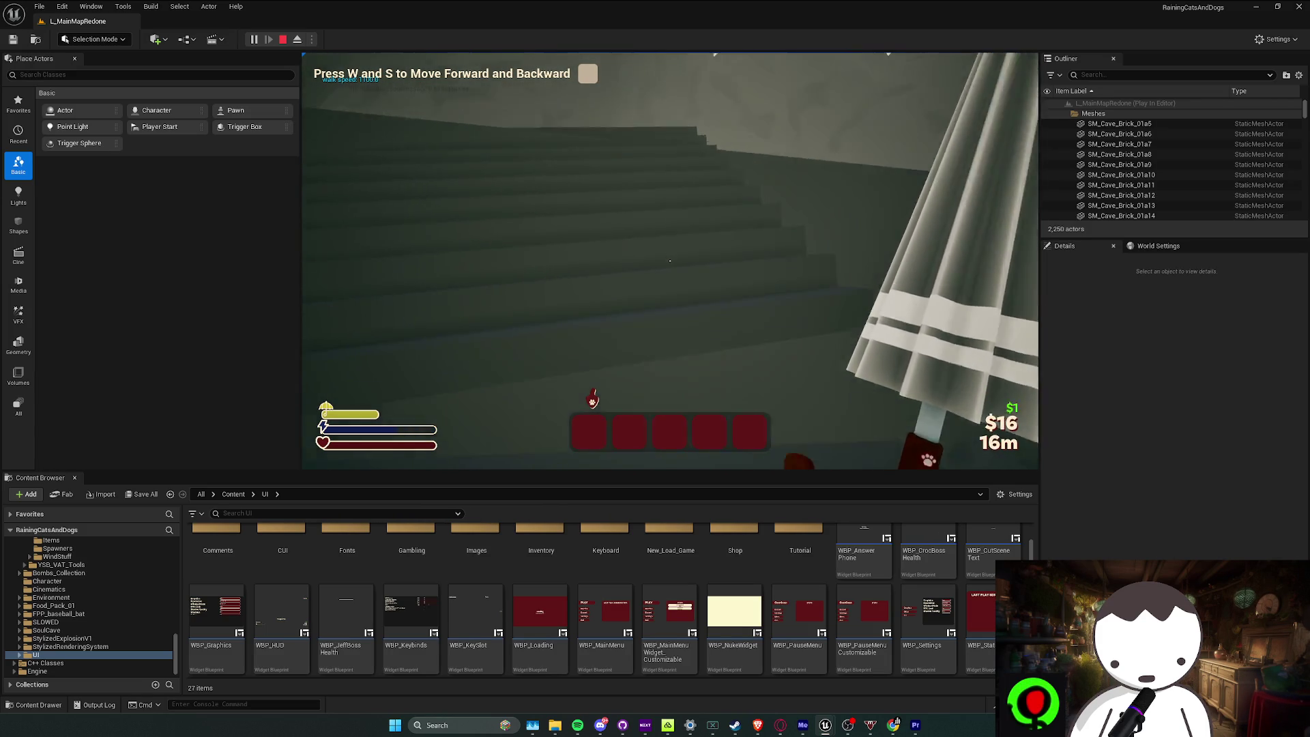
{"action": "key", "text": "w"}
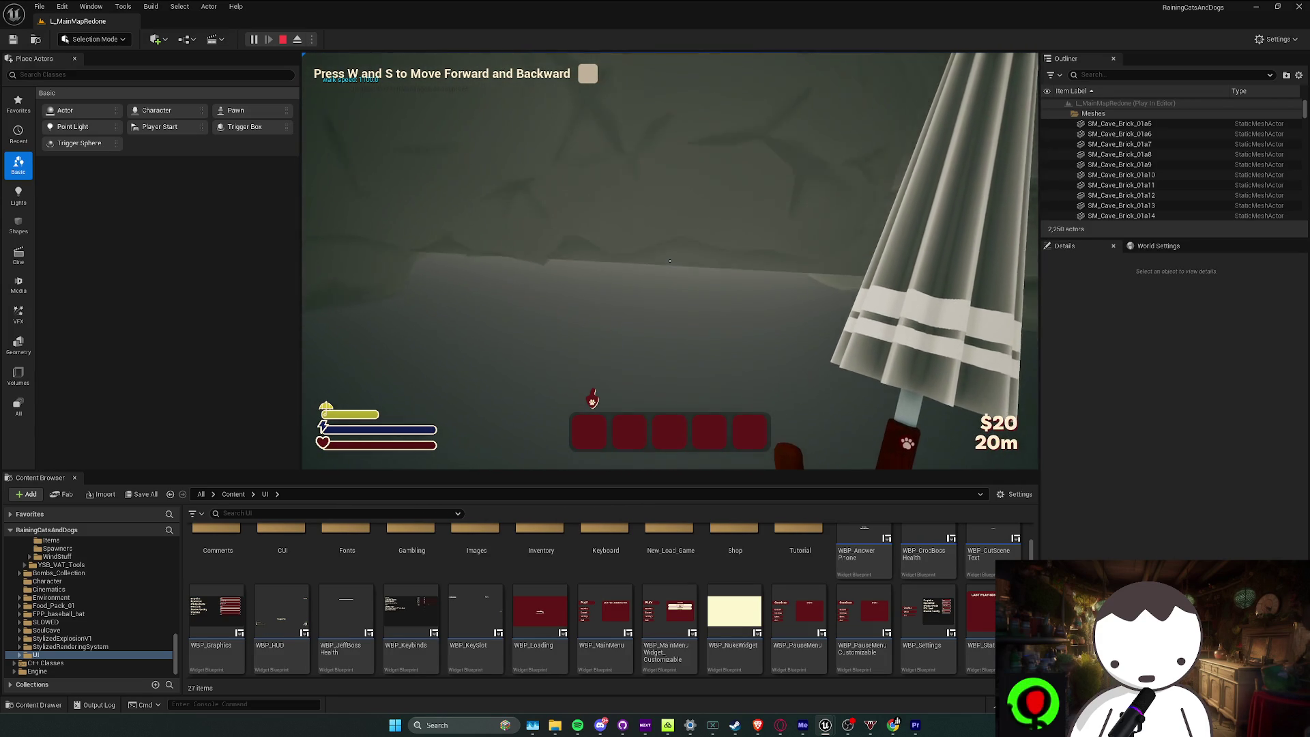
{"action": "key", "text": "w"}
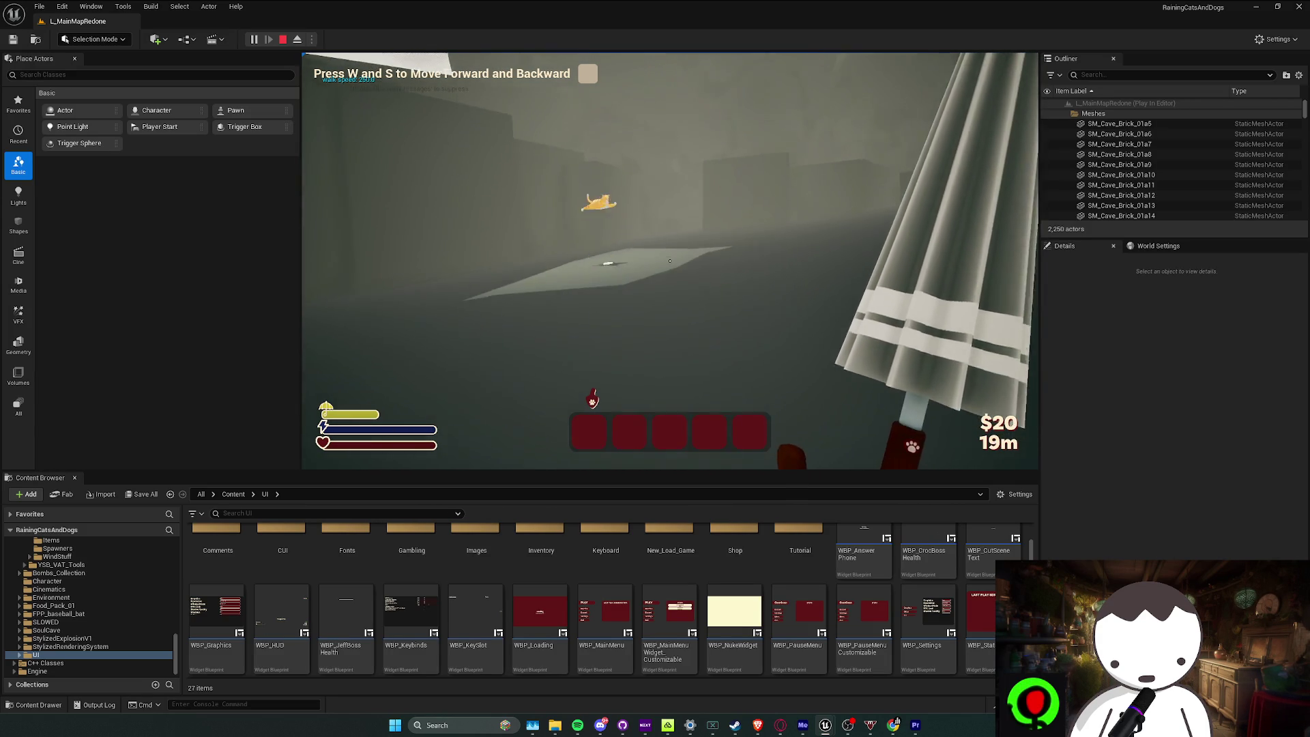
{"action": "key", "text": "w"}
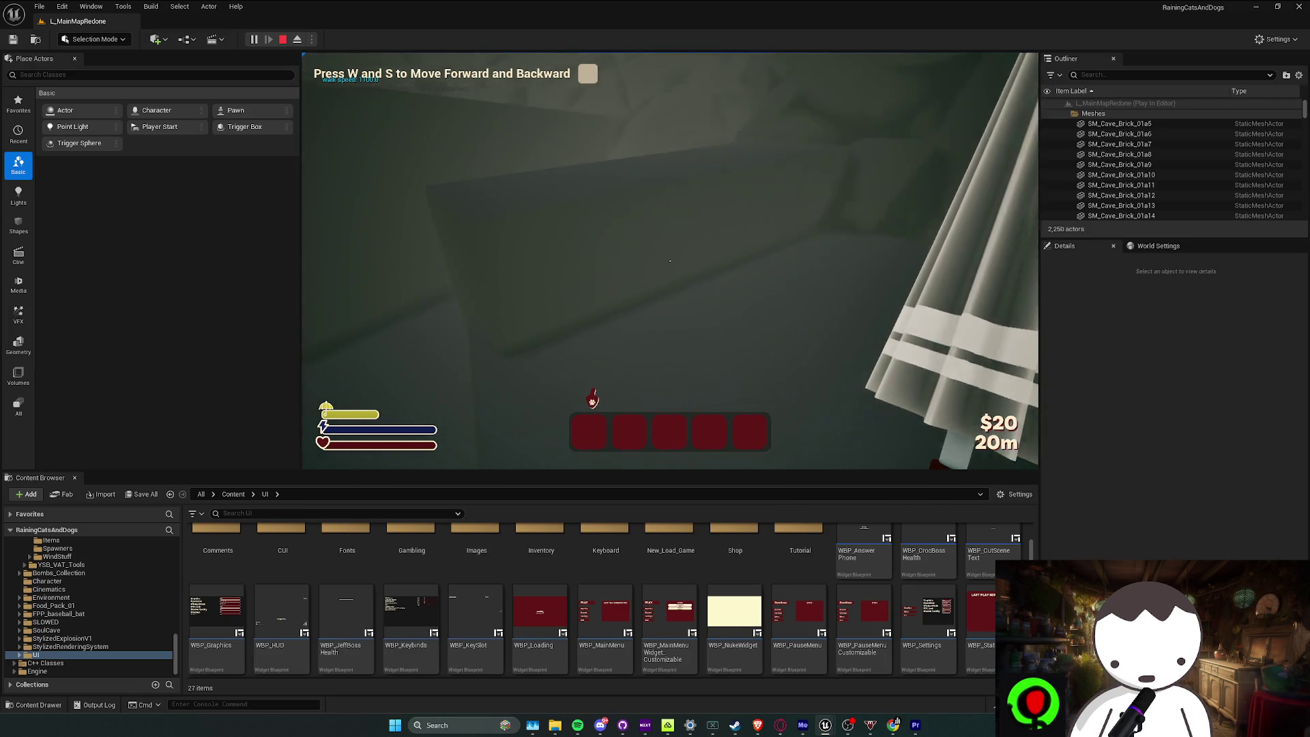
{"action": "key", "text": "w"}
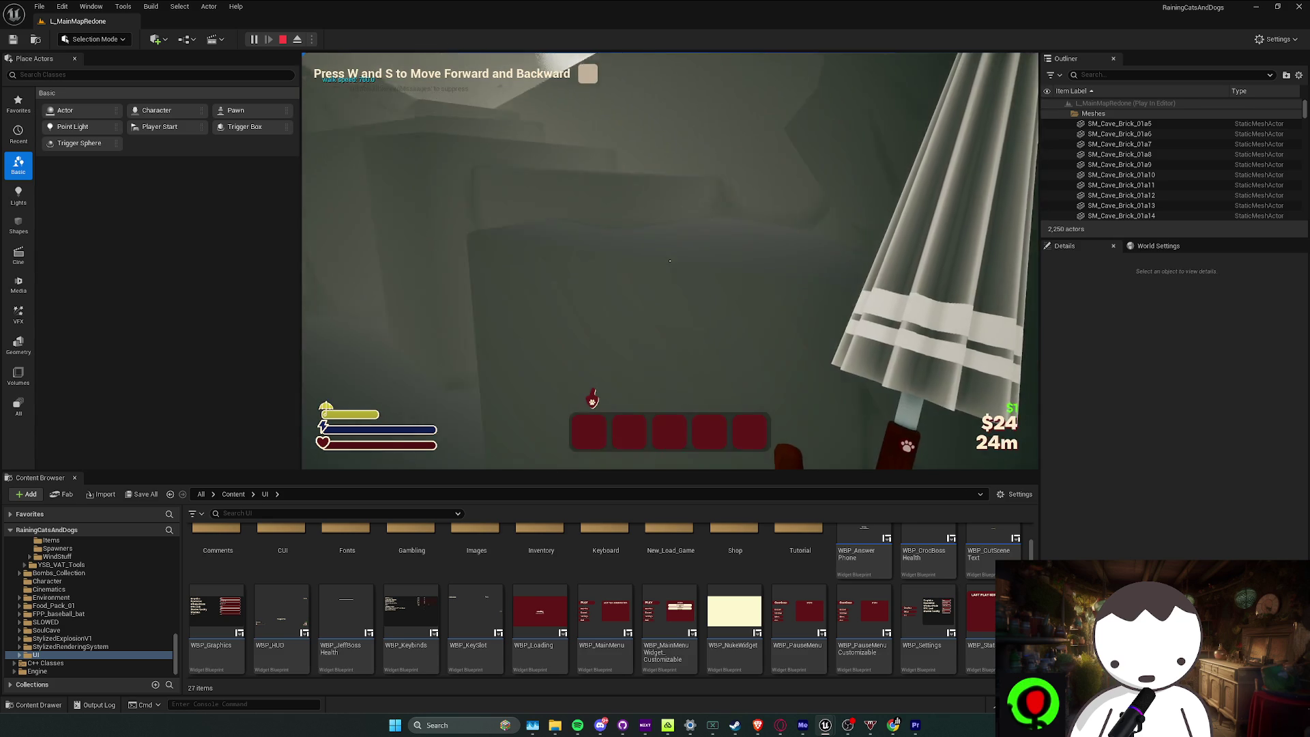
{"action": "key", "text": "w"}
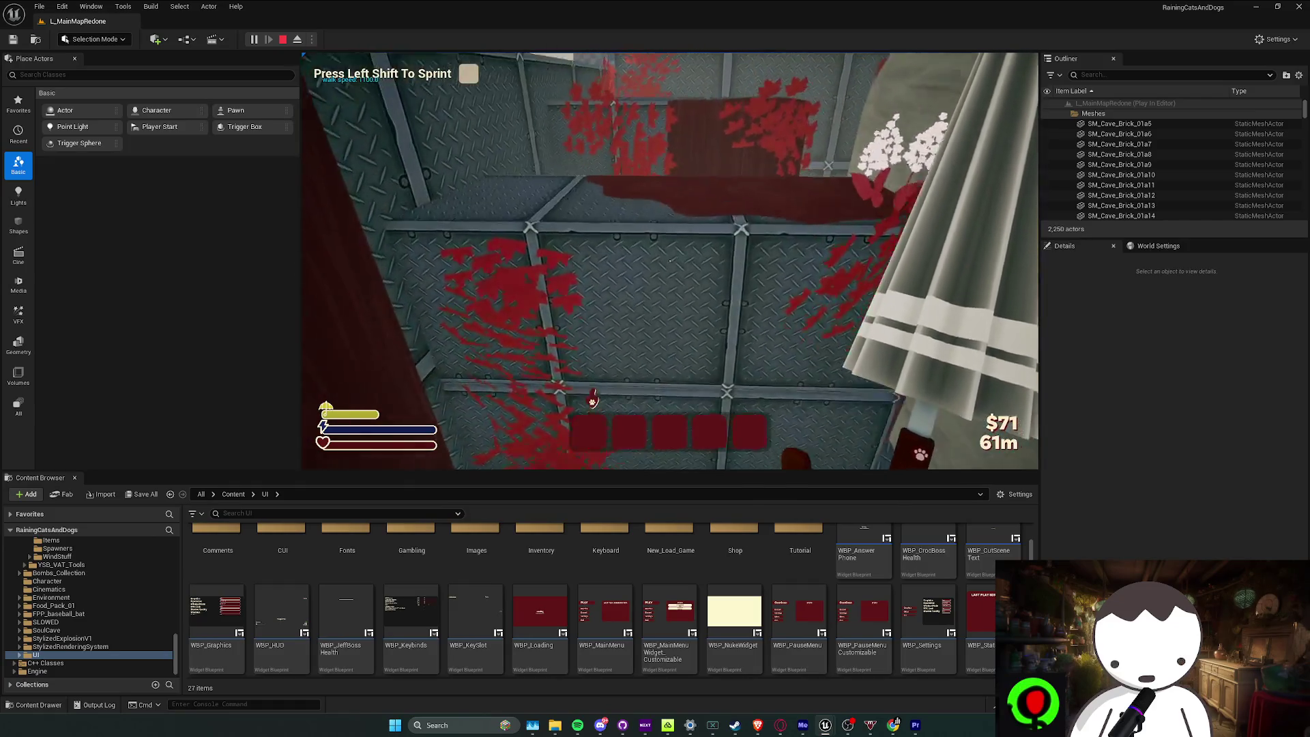
{"action": "key", "text": "w"}
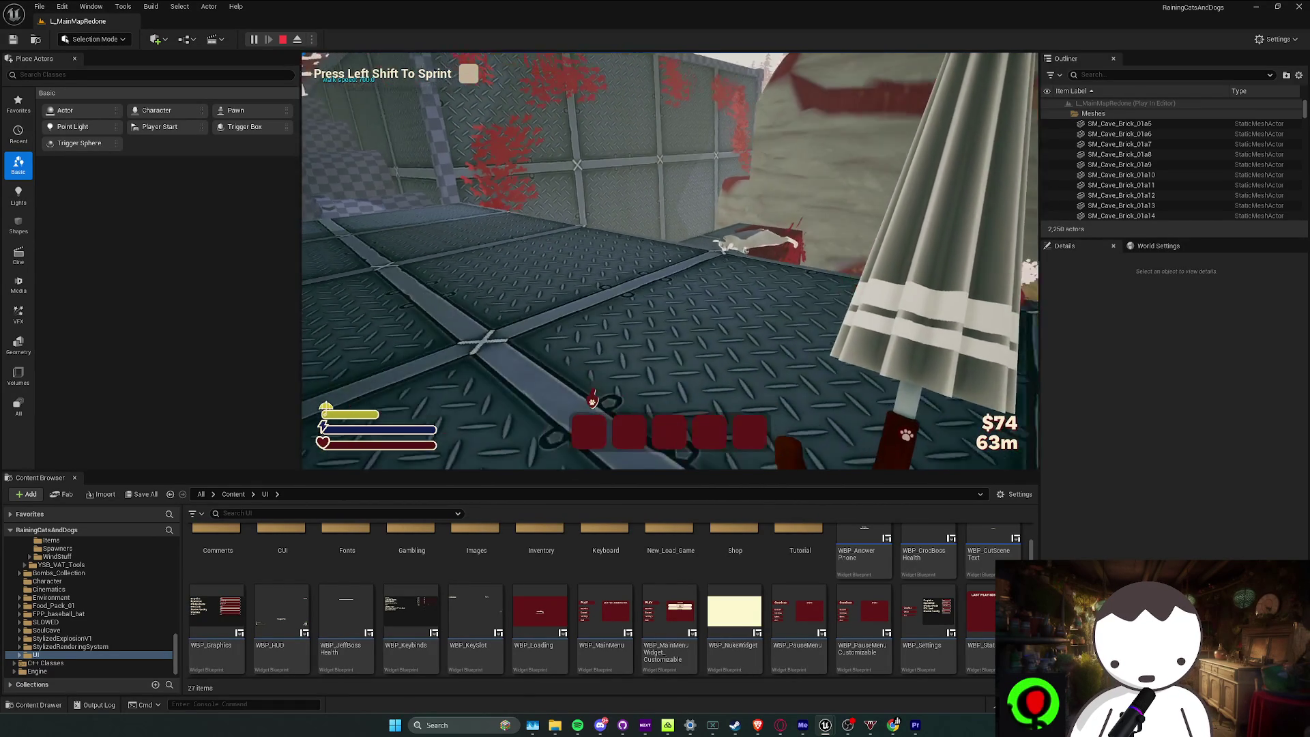
{"action": "key", "text": "w"}
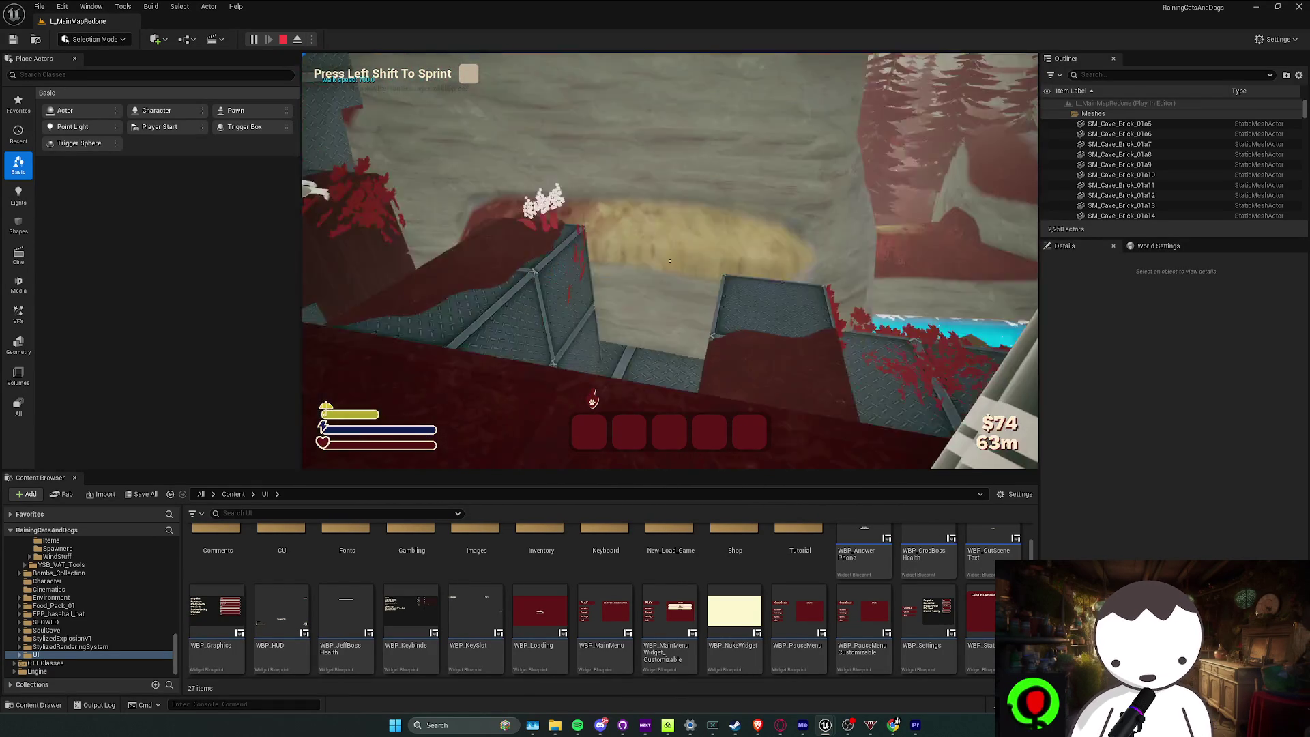
{"action": "key", "text": "Escape"}
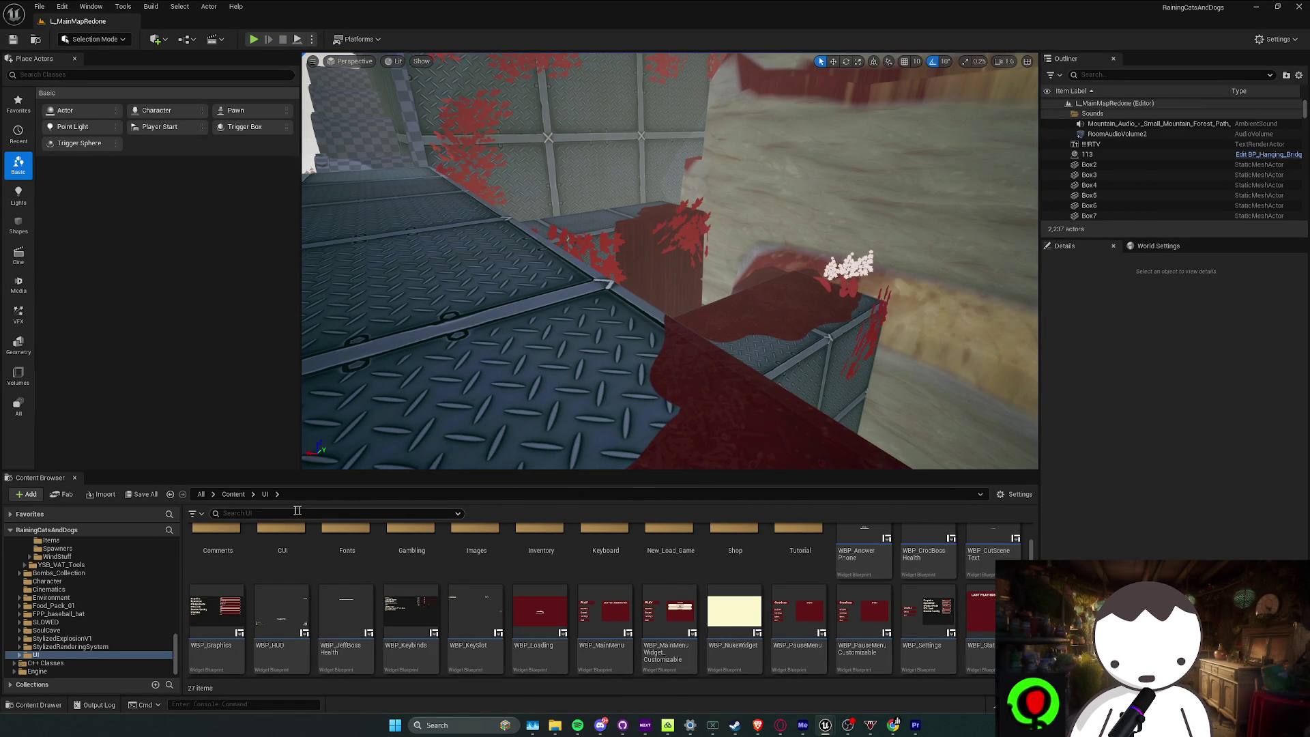
Browse from the UI folder through Blueprints and Gameplay back to the Content root
{"action": "left_click", "coordinate": [233, 494]}
{"action": "double_click", "coordinate": [475, 549]}
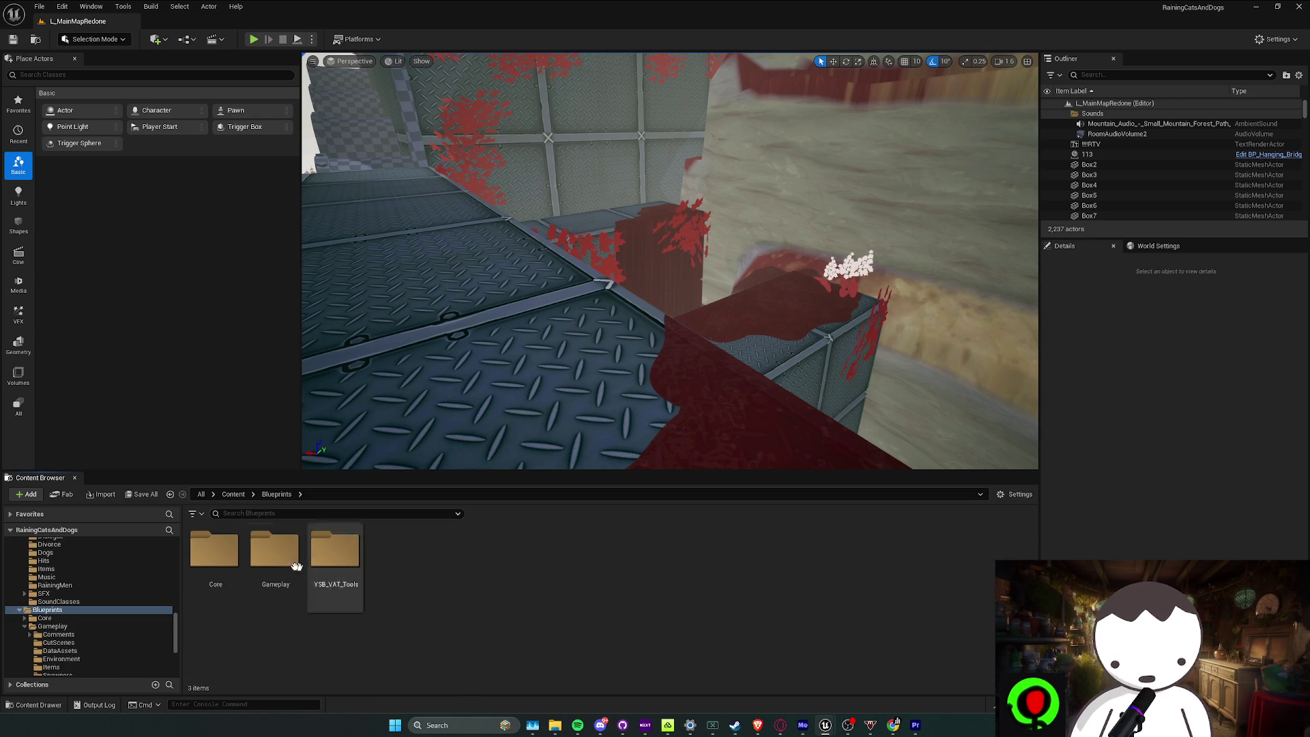
{"action": "double_click", "coordinate": [276, 553]}
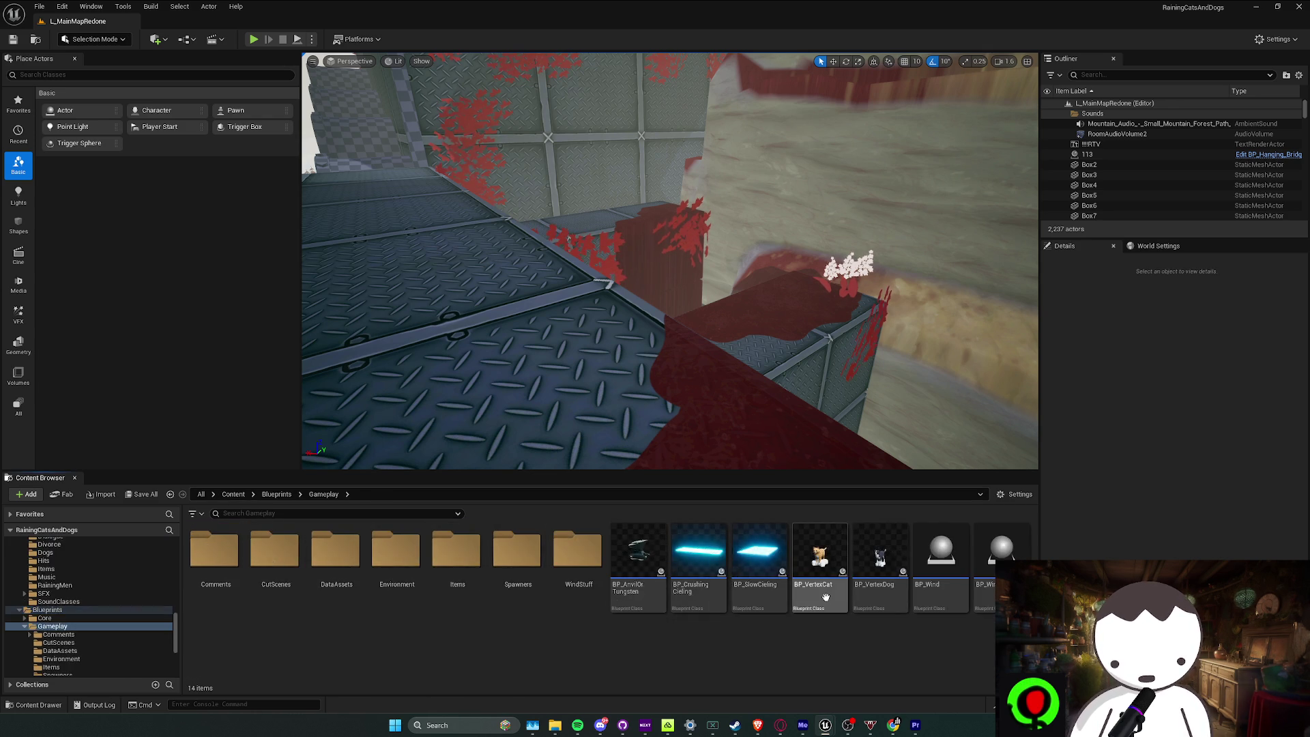
{"action": "left_click", "coordinate": [276, 494]}
{"action": "left_click", "coordinate": [234, 494]}
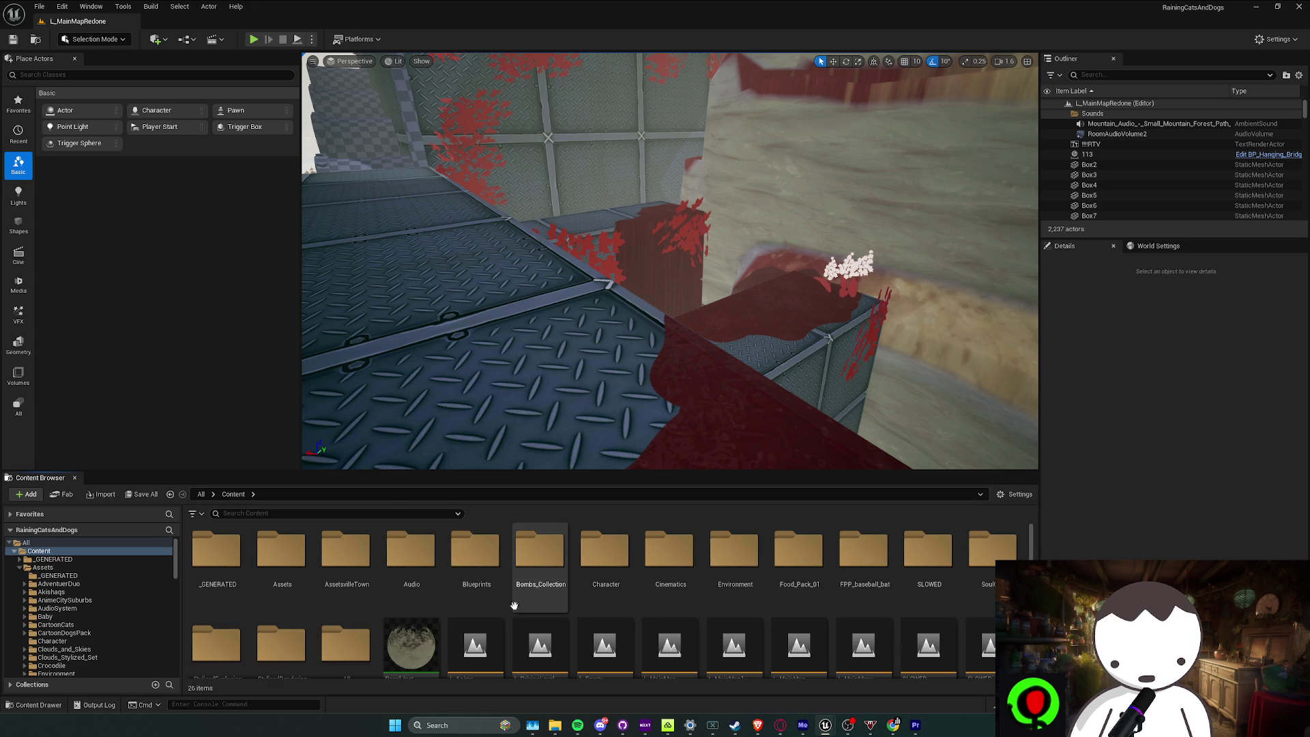
{"action": "scroll", "coordinate": [318, 635], "scroll_direction": "down", "scroll_amount": 1}
{"action": "left_click", "coordinate": [227, 637]}
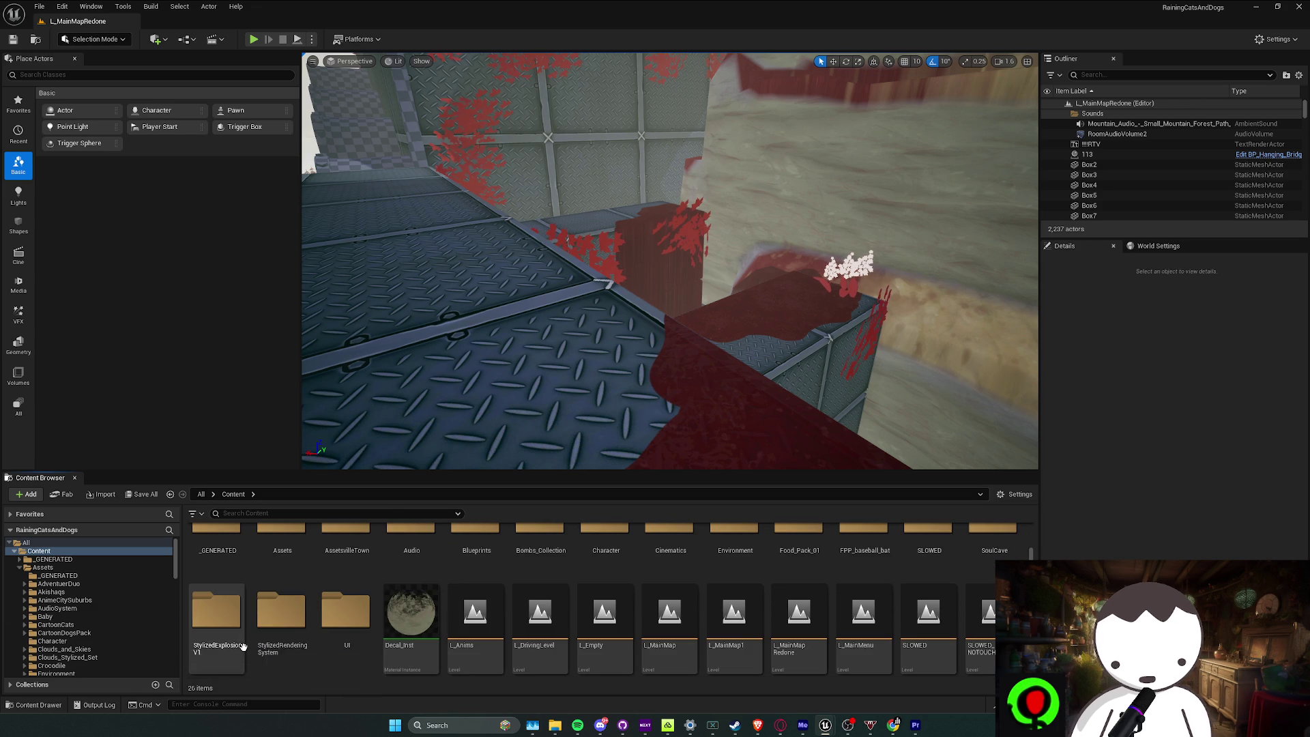
{"action": "scroll", "coordinate": [412, 615], "scroll_direction": "up", "scroll_amount": 1}
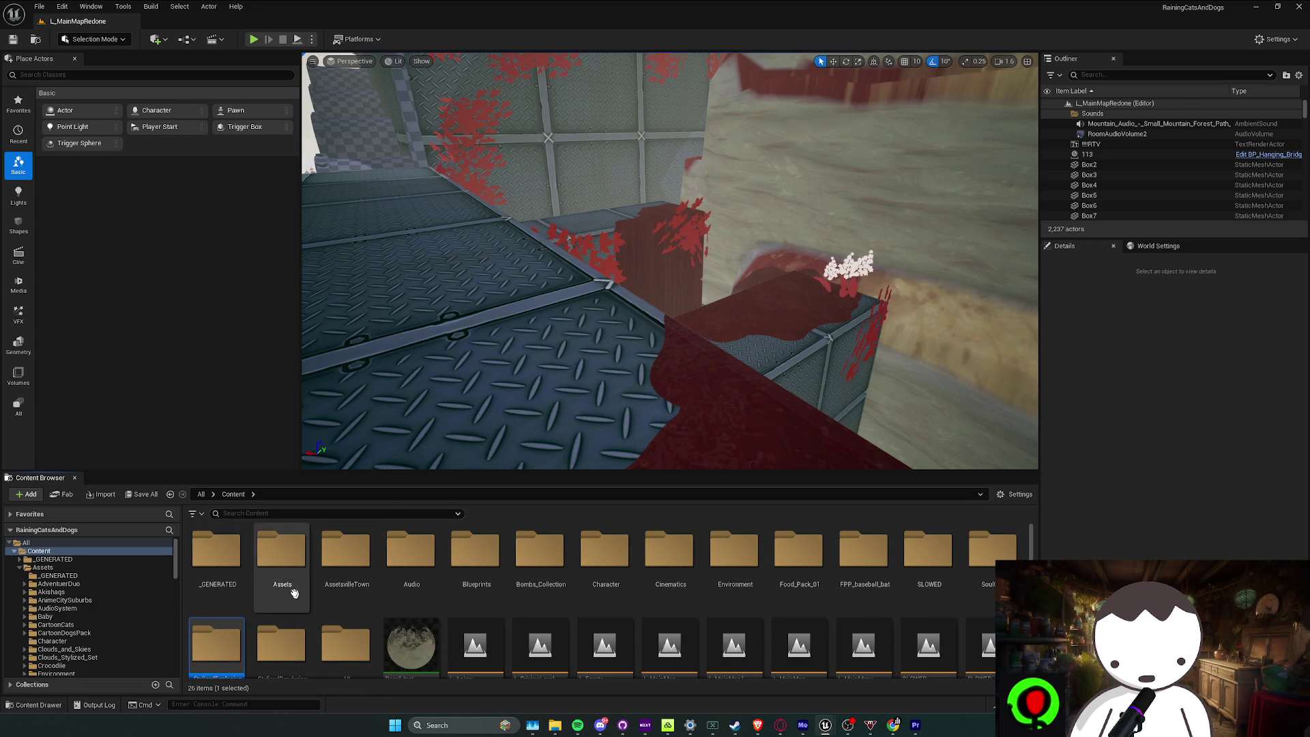
Open the StartNiagara level from Assets > LowPolyVFX > Map, saving the pending Bubble_03 asset
{"action": "double_click", "coordinate": [293, 578]}
{"action": "scroll", "coordinate": [543, 635], "scroll_direction": "down", "scroll_amount": 1}
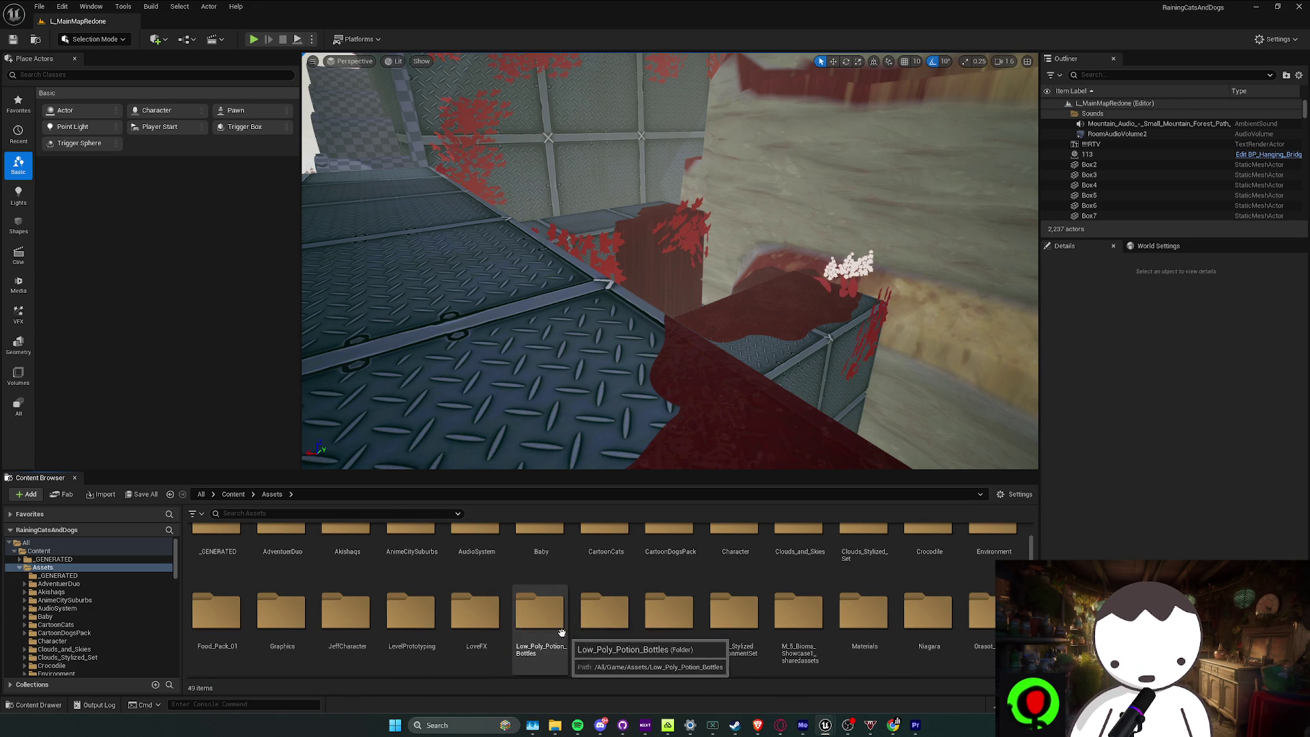
{"action": "left_click", "coordinate": [475, 614]}
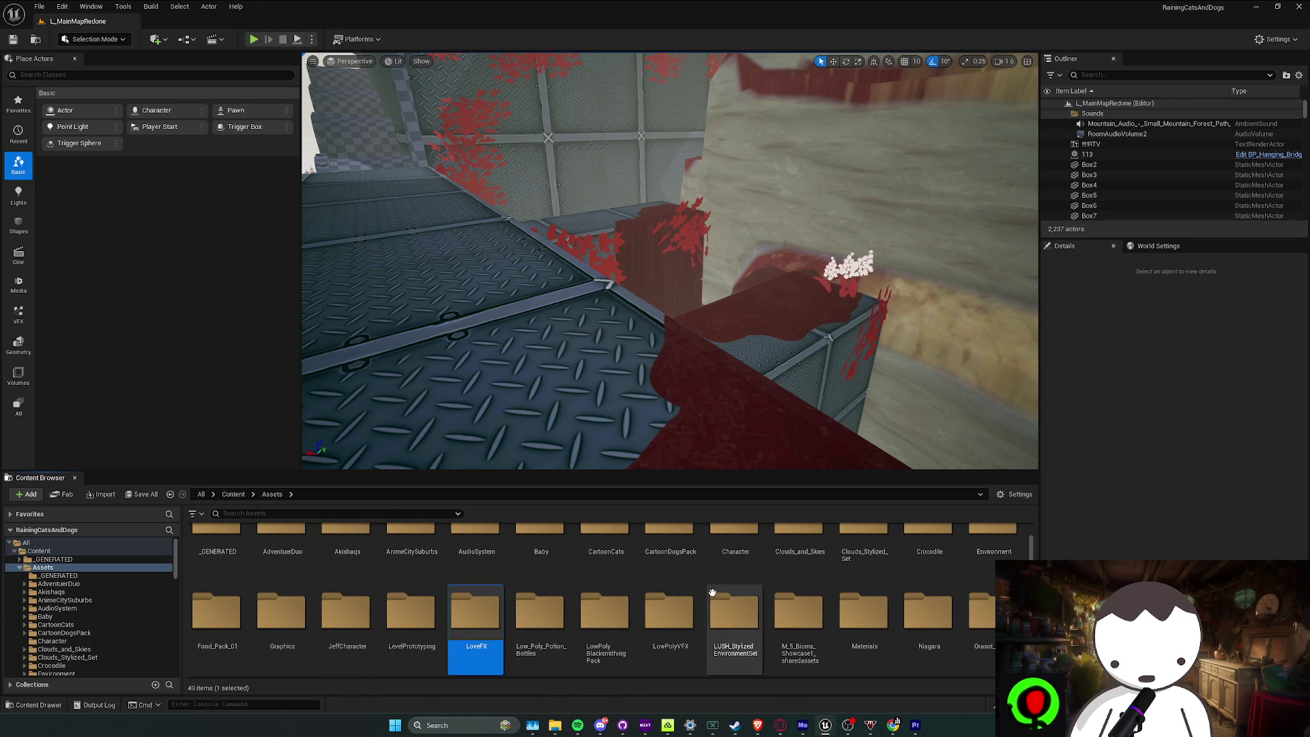
{"action": "double_click", "coordinate": [670, 614]}
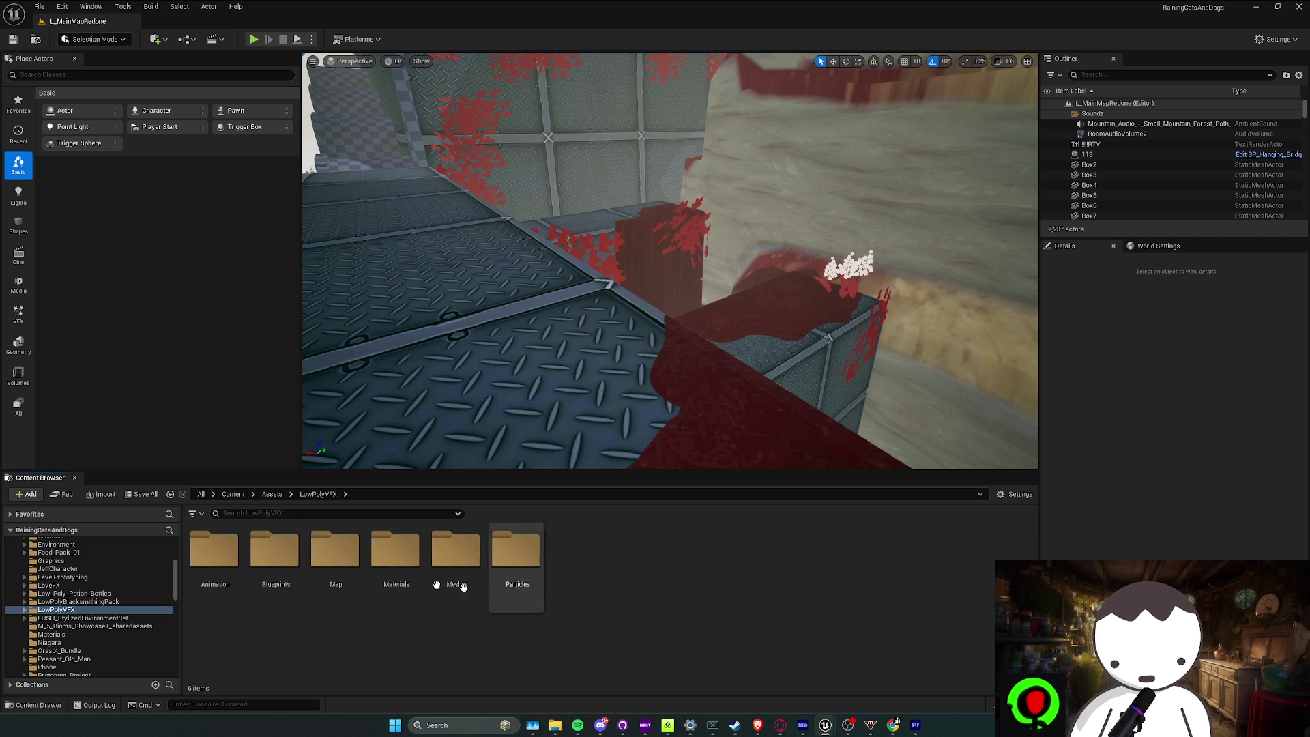
{"action": "double_click", "coordinate": [358, 583]}
{"action": "double_click", "coordinate": [214, 553]}
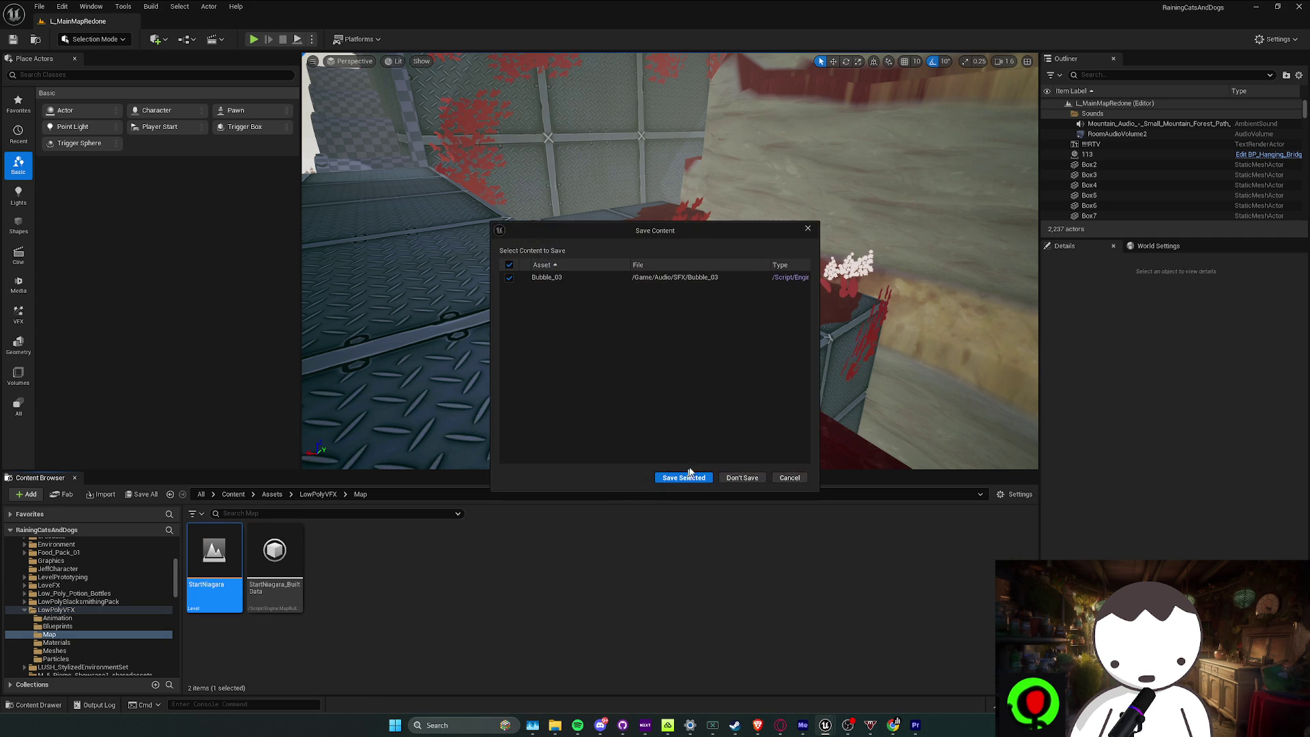
{"action": "left_click", "coordinate": [680, 479]}
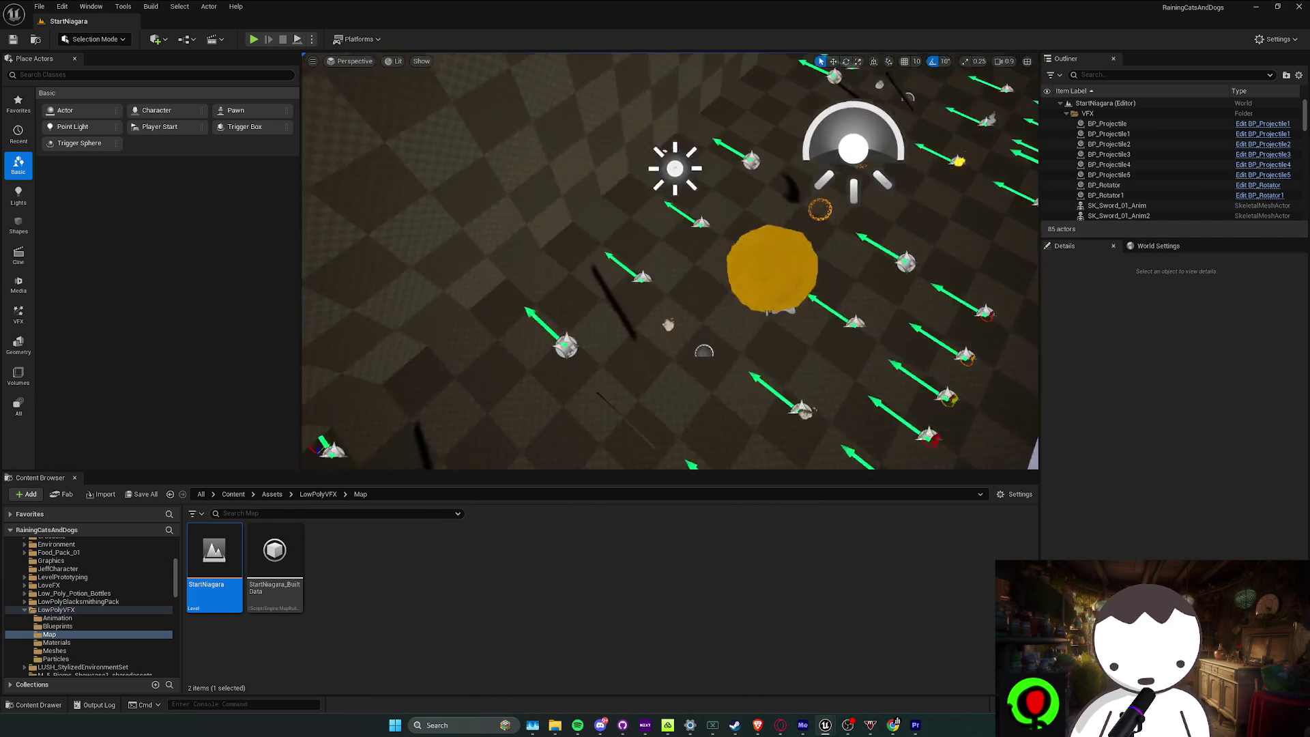
Playtest StartNiagara a few times with Alt+P, dismissing the runtime error list
{"action": "key", "text": "alt+p"}
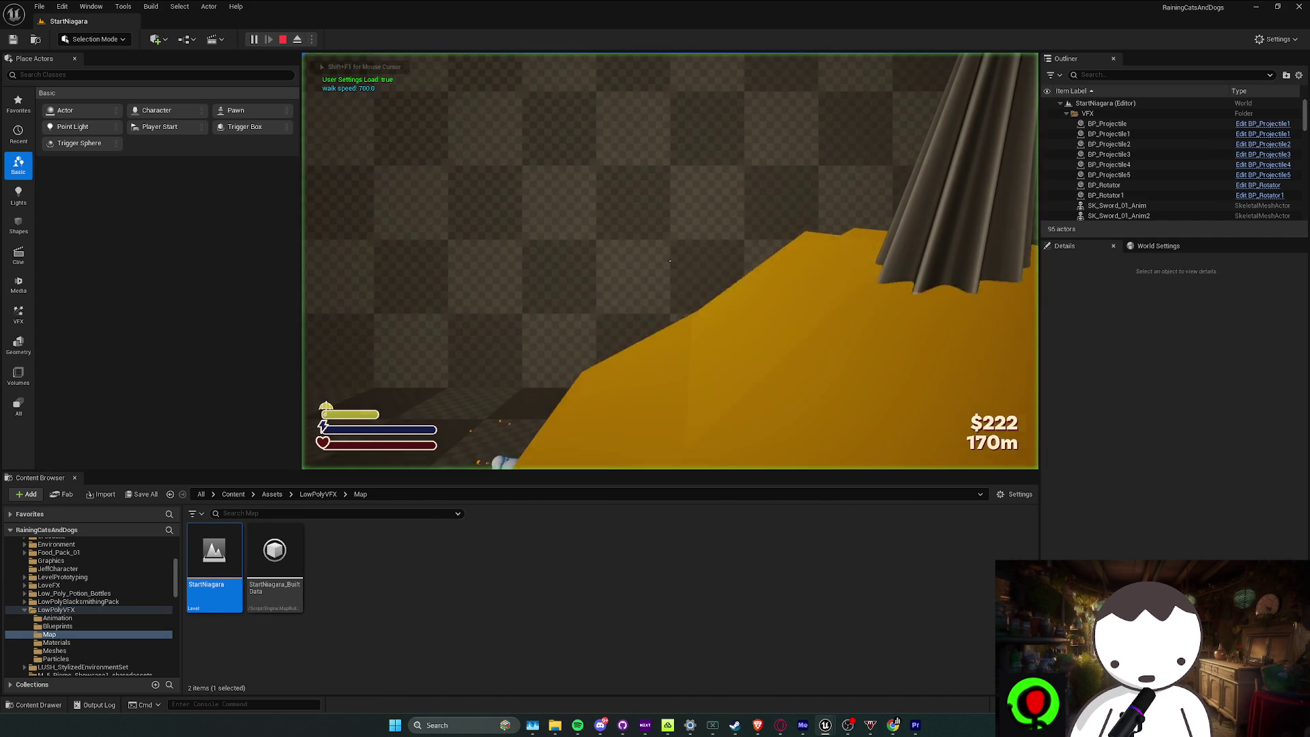
{"action": "key", "text": "Escape"}
{"action": "left_click", "coordinate": [1026, 154]}
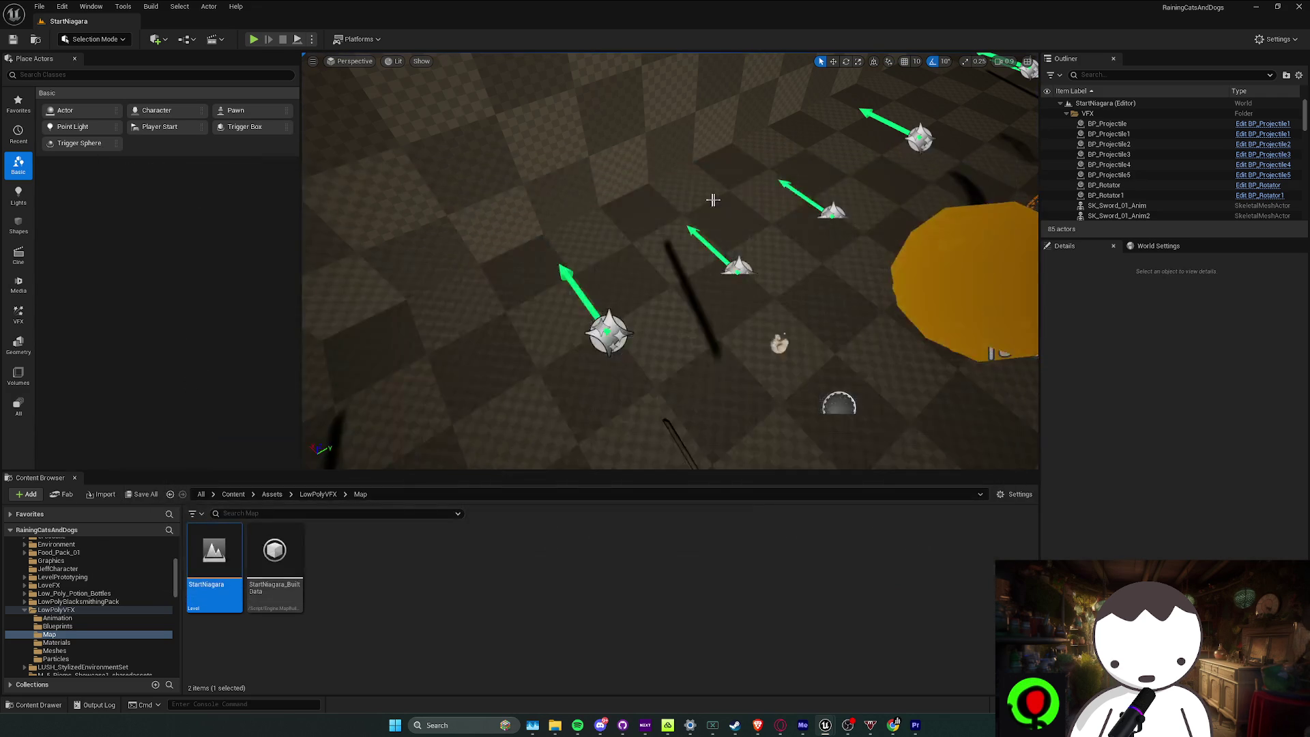
{"action": "key", "text": "alt+p"}
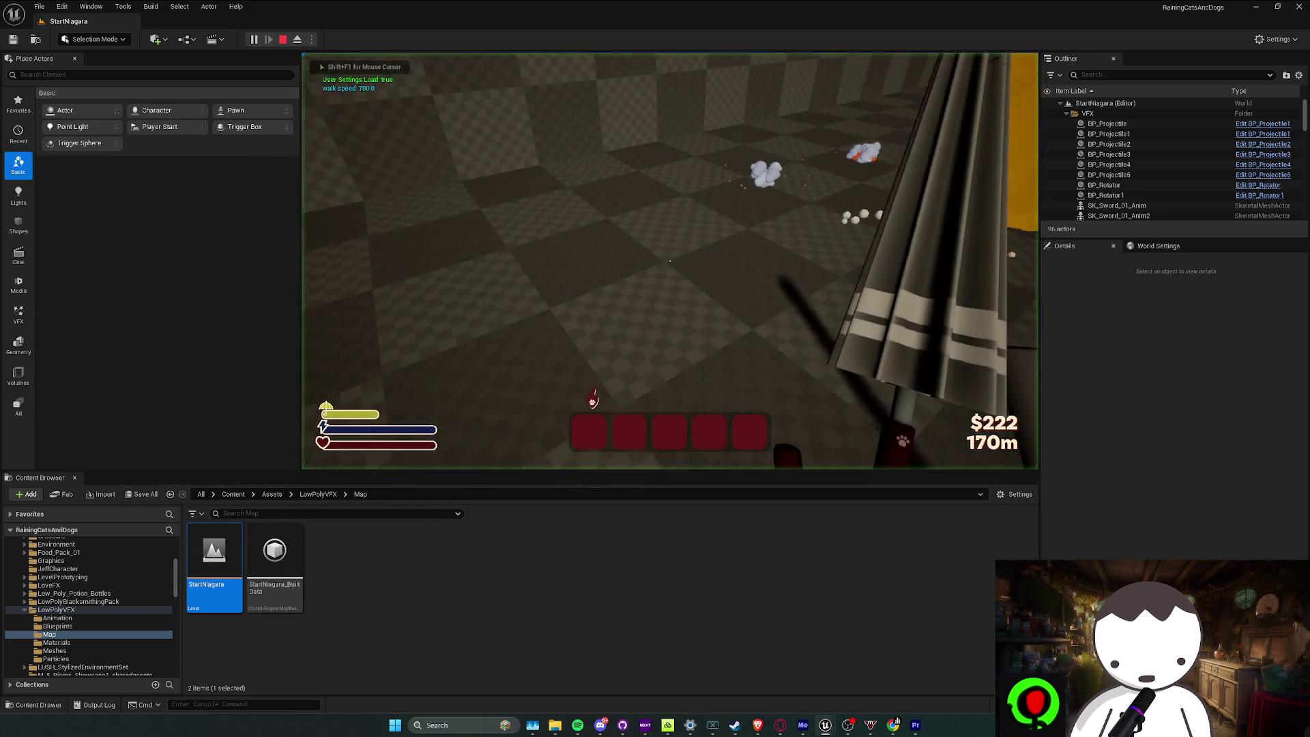
{"action": "key", "text": "Escape"}
{"action": "key", "text": "alt+p"}
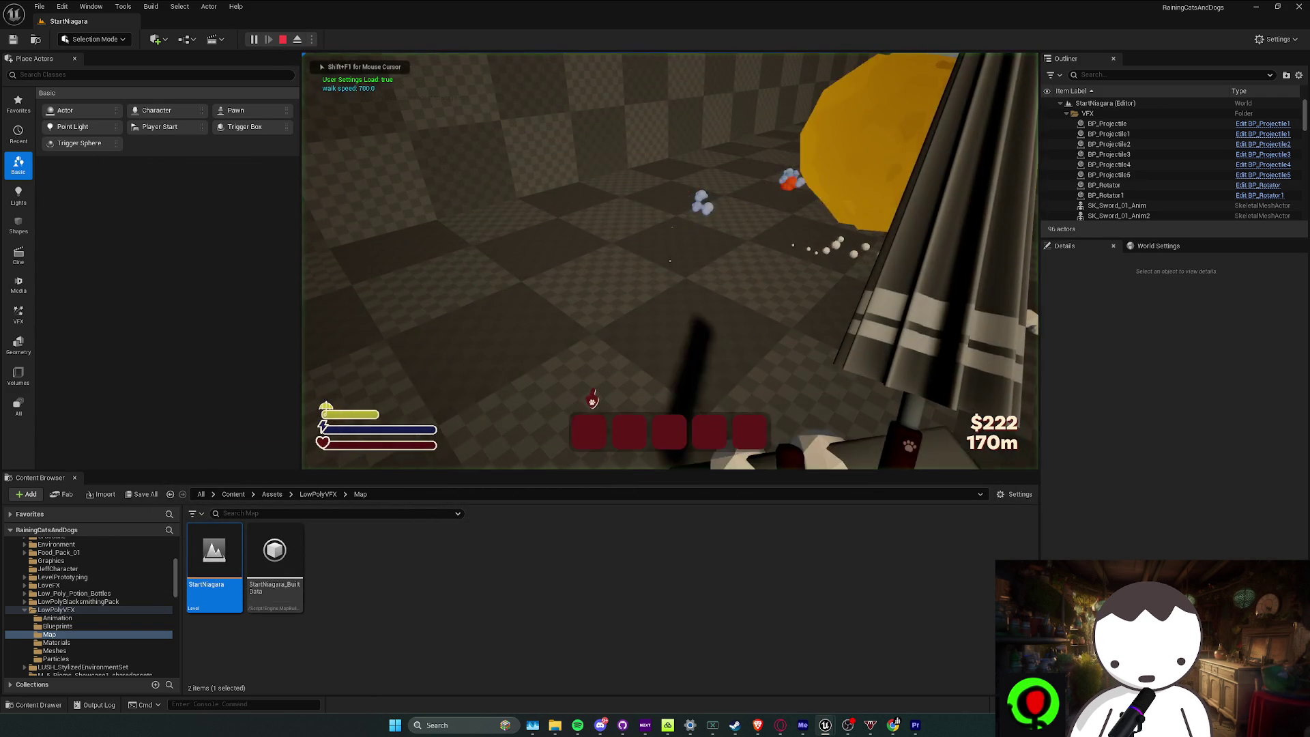
{"action": "key", "text": "Escape"}
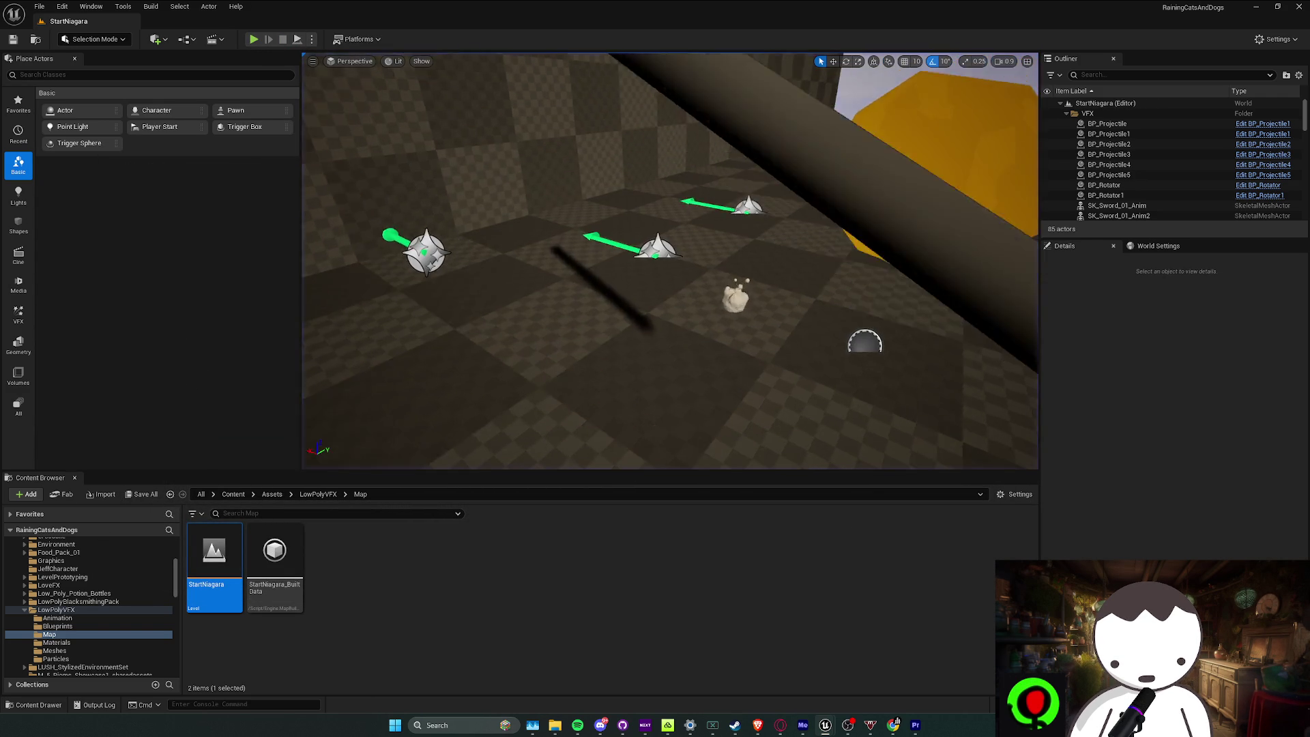
Run several more quick StartNiagara playtests from the toolbar, ending each with Escape
{"action": "left_click", "coordinate": [257, 39]}
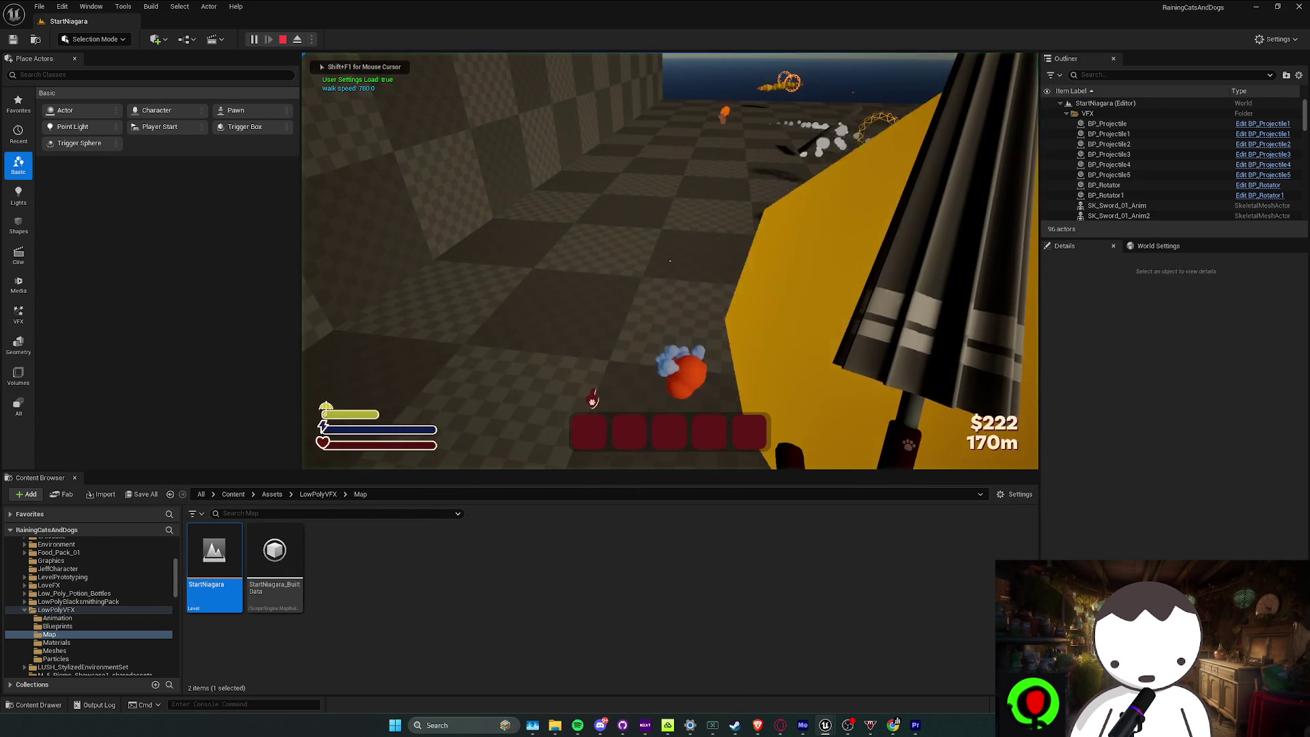
{"action": "key", "text": "Escape"}
{"action": "left_click", "coordinate": [252, 40]}
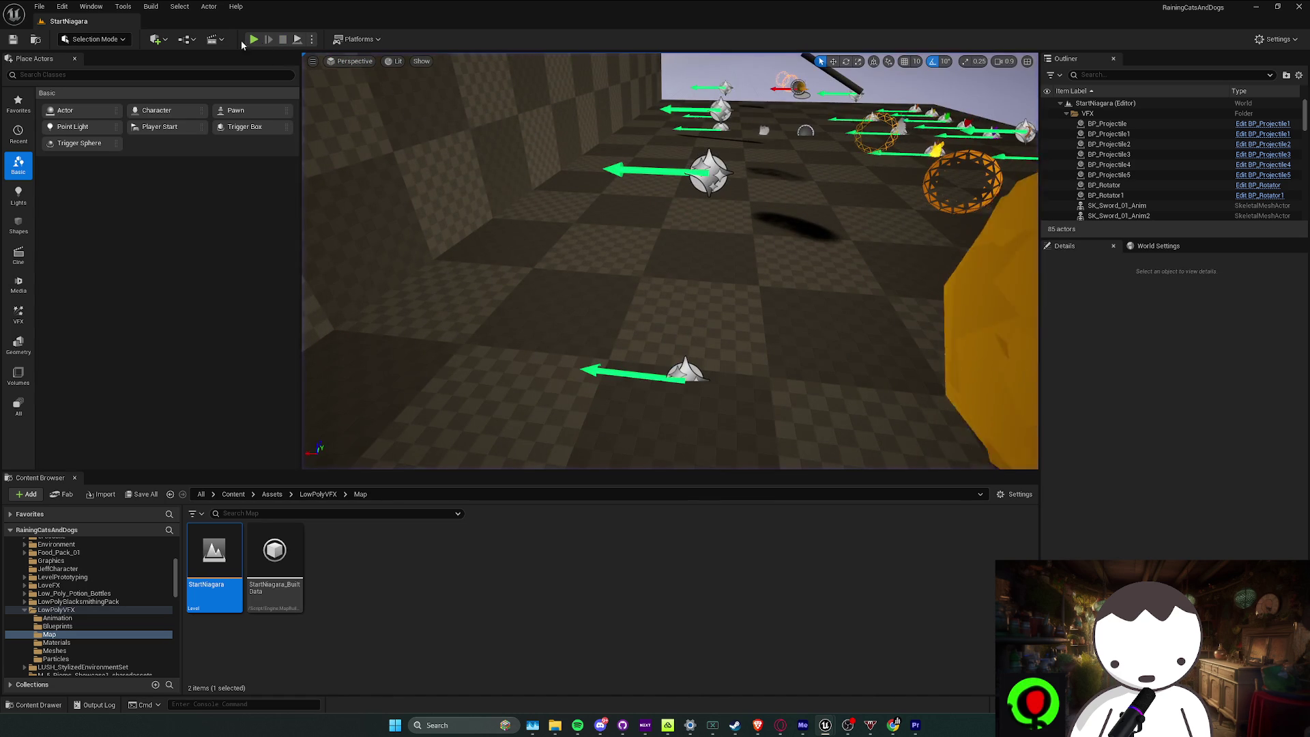
{"action": "left_click", "coordinate": [254, 40]}
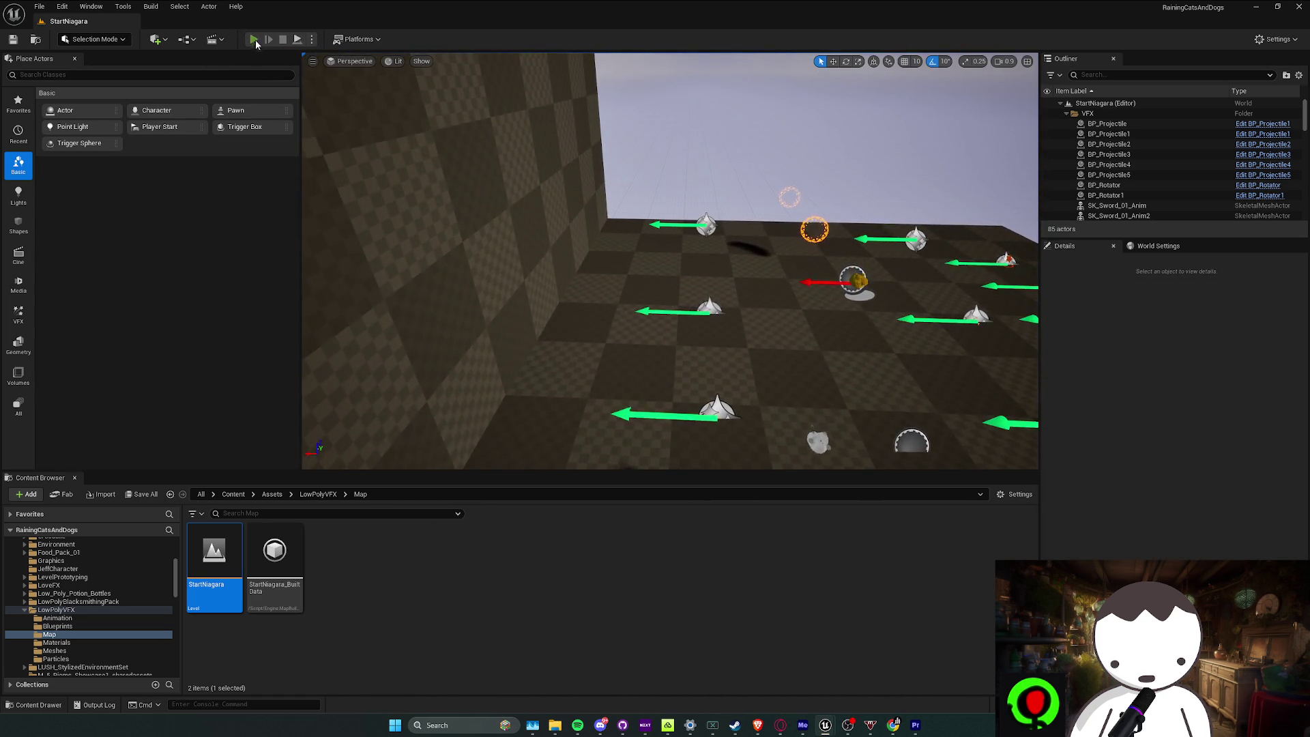
{"action": "left_click", "coordinate": [254, 40]}
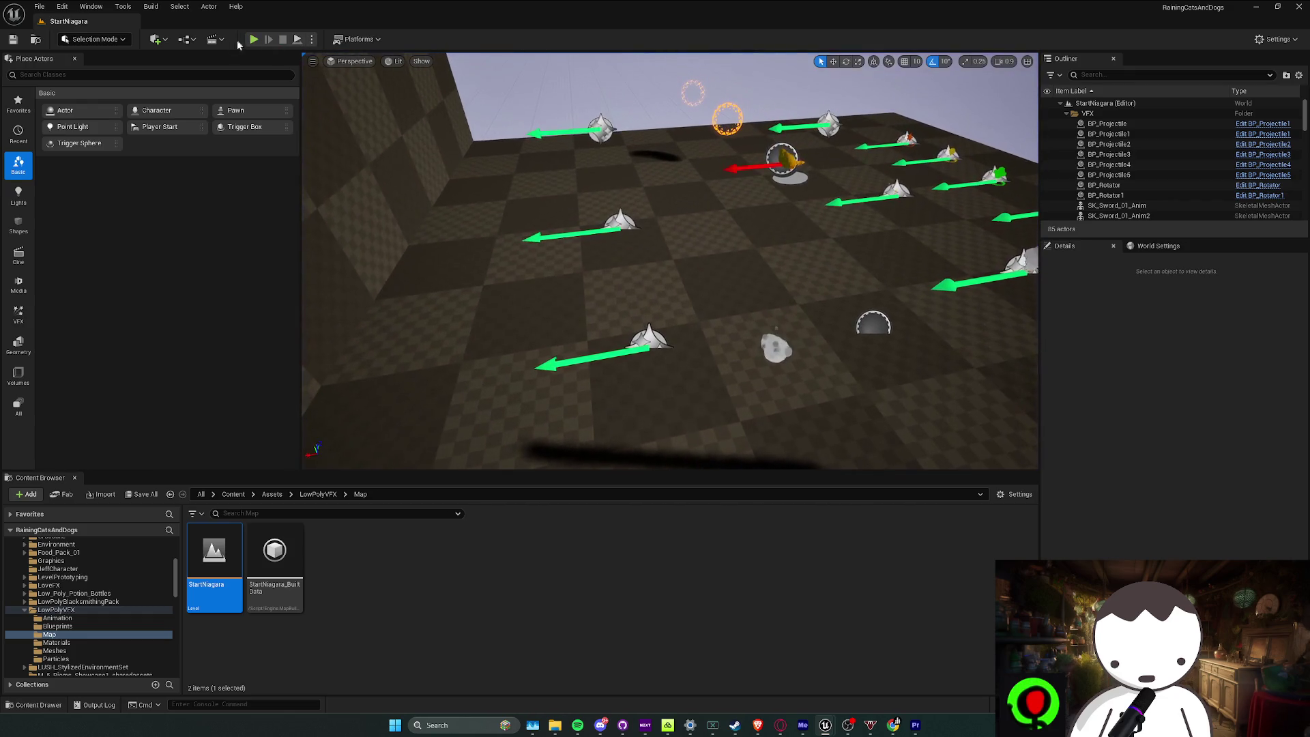
{"action": "left_click", "coordinate": [254, 39]}
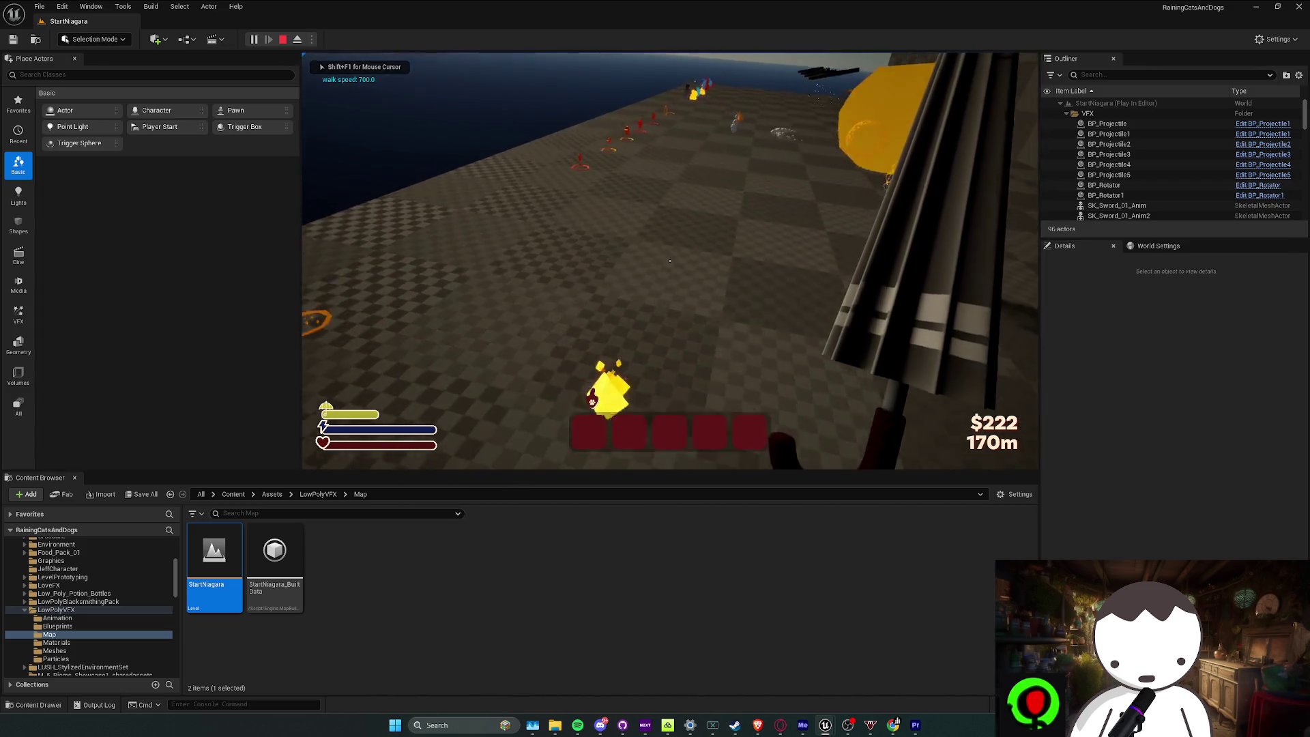
{"action": "key", "text": "Escape"}
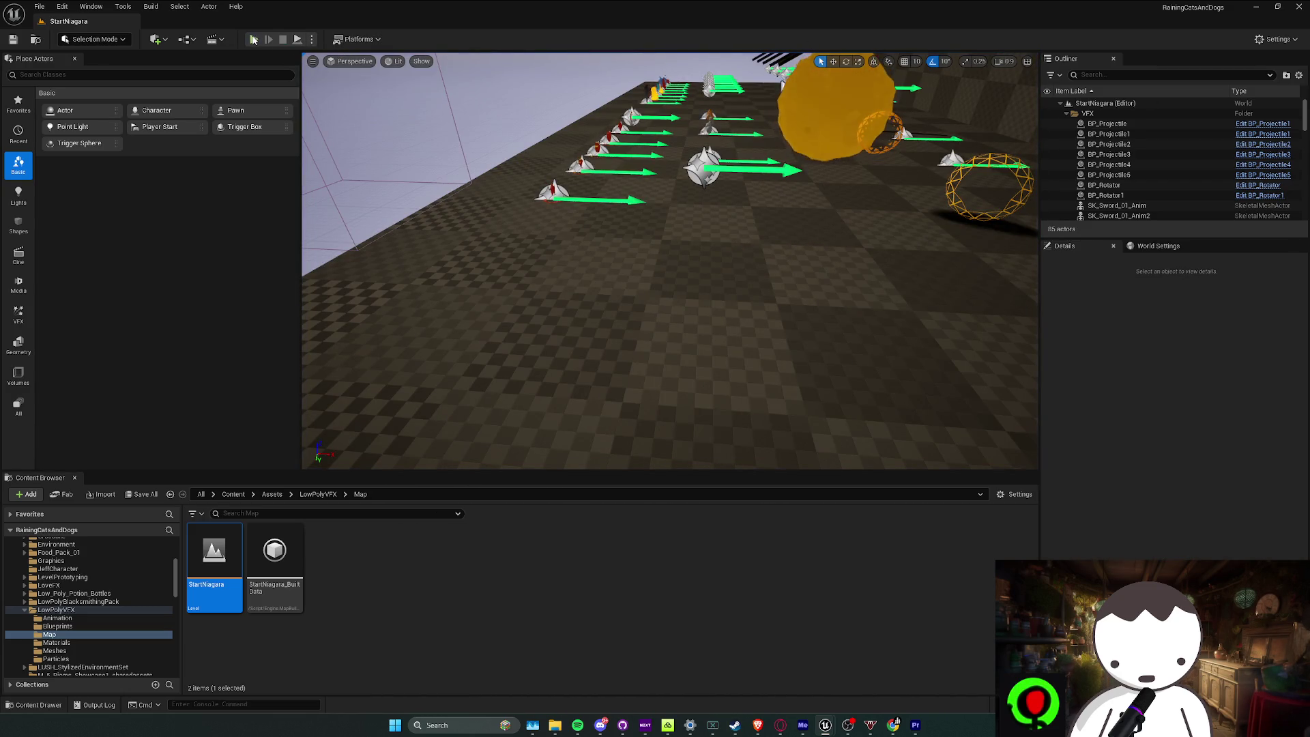
{"action": "left_click", "coordinate": [258, 40]}
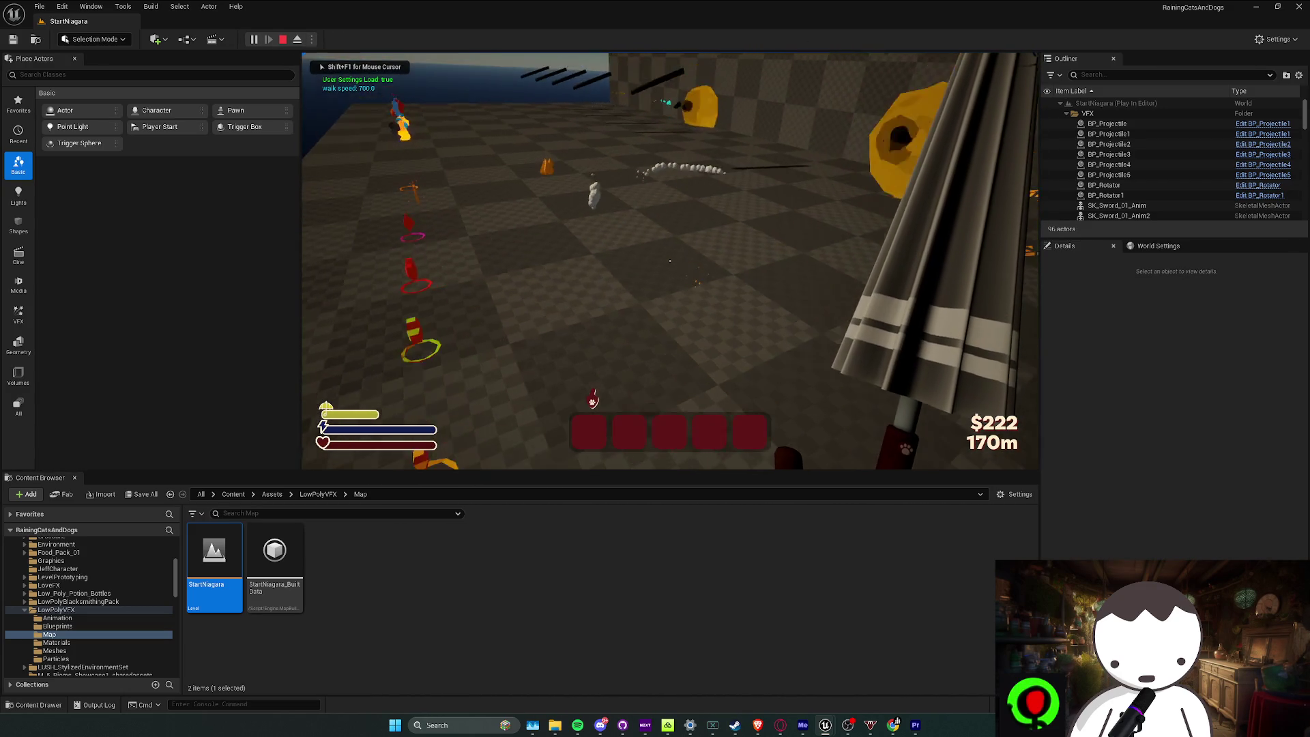
{"action": "key", "text": "Escape"}
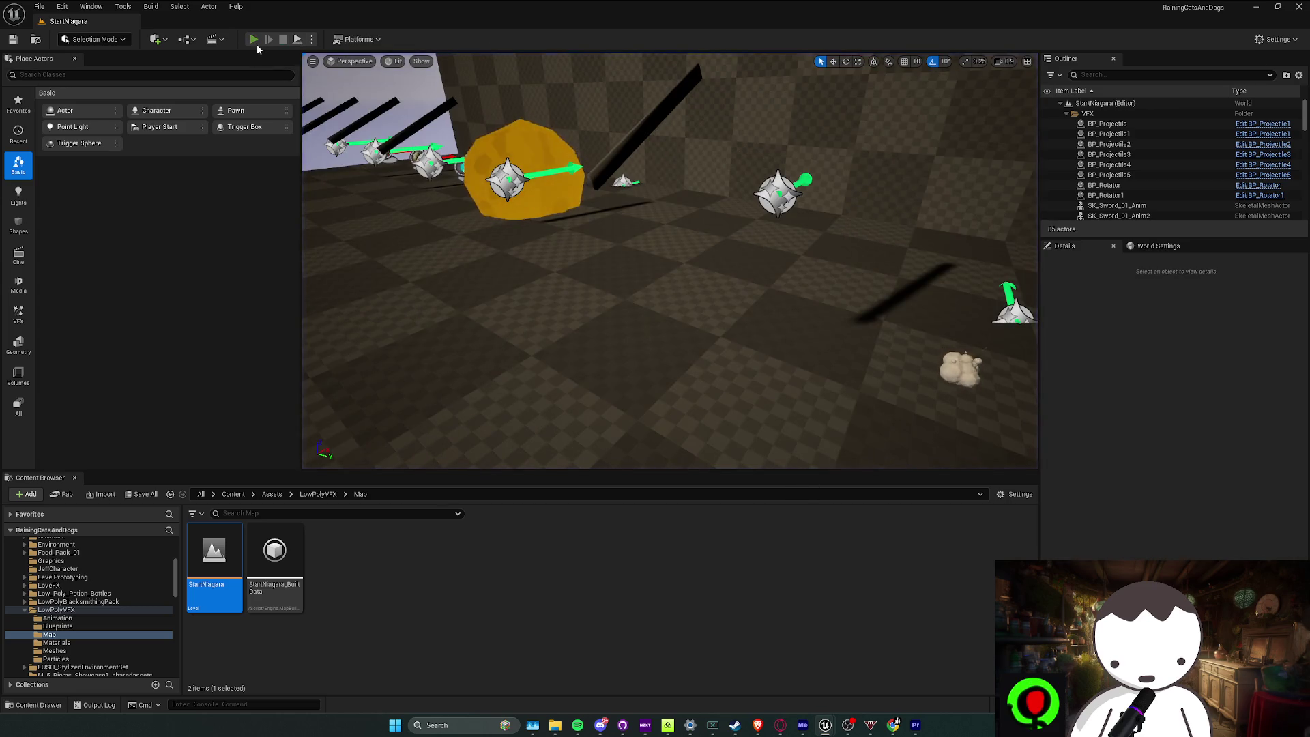
{"action": "left_click", "coordinate": [255, 40]}
{"action": "key", "text": "Escape"}
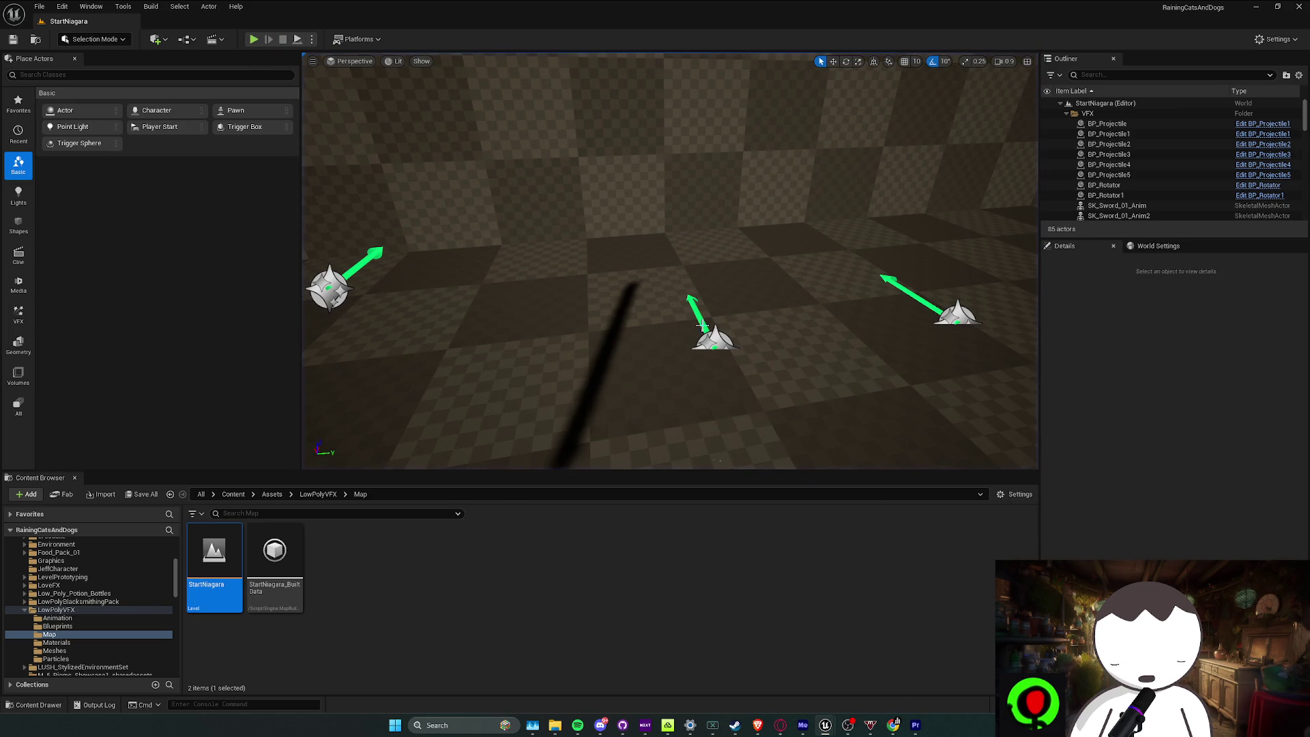
Move the explosion actor along X, locate its Niagara system asset and view its references
{"action": "left_click", "coordinate": [698, 326]}
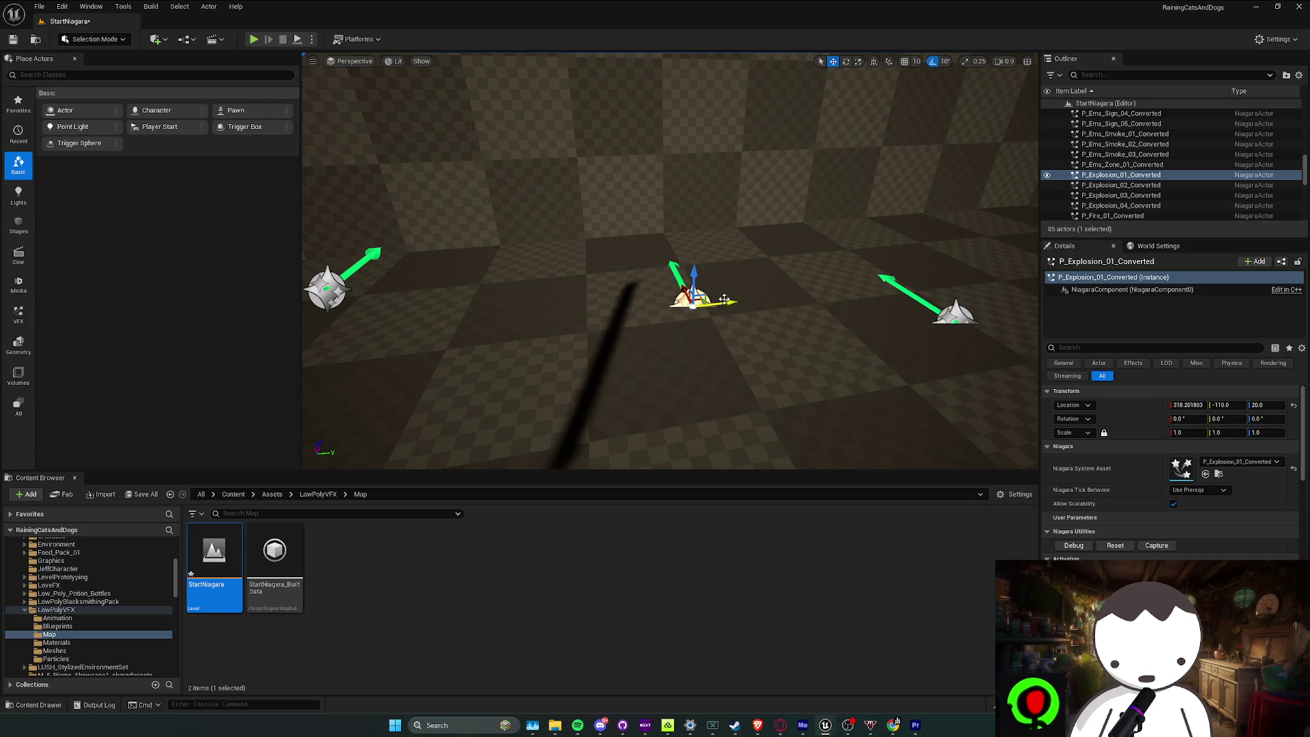
{"action": "mouse_move", "coordinate": [692, 309]}
{"action": "left_mouse_down"}
{"action": "mouse_move", "coordinate": [755, 450]}
{"action": "mouse_move", "coordinate": [755, 345]}
{"action": "mouse_move", "coordinate": [733, 312]}
{"action": "left_mouse_up"}
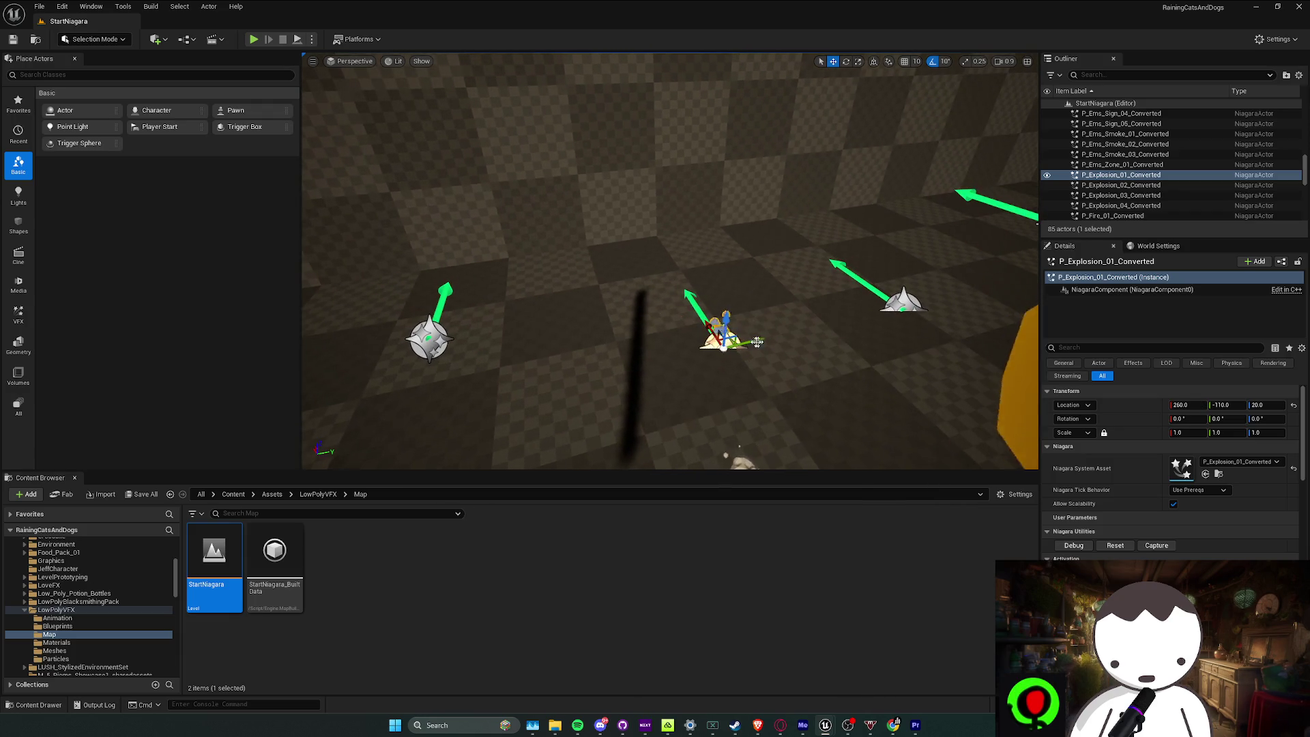
{"action": "right_click", "coordinate": [736, 342]}
{"action": "left_click", "coordinate": [783, 384]}
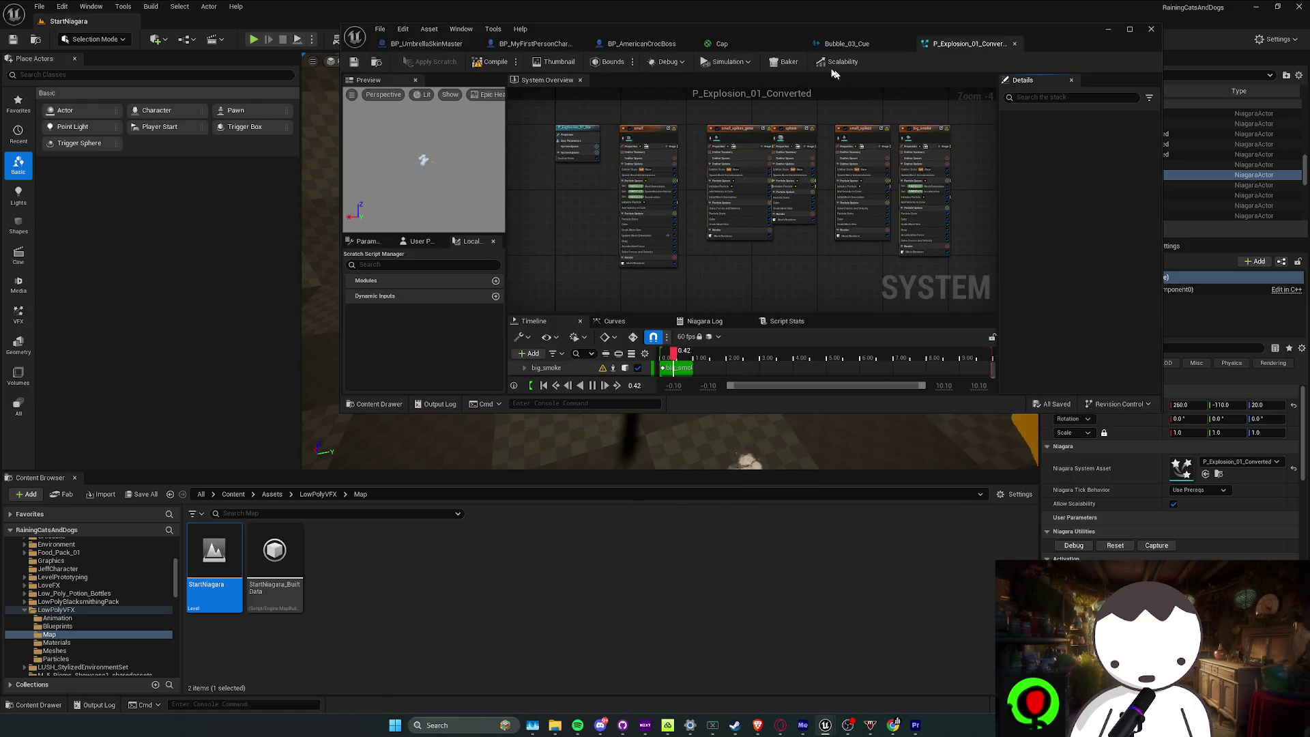
{"action": "left_click", "coordinate": [374, 64]}
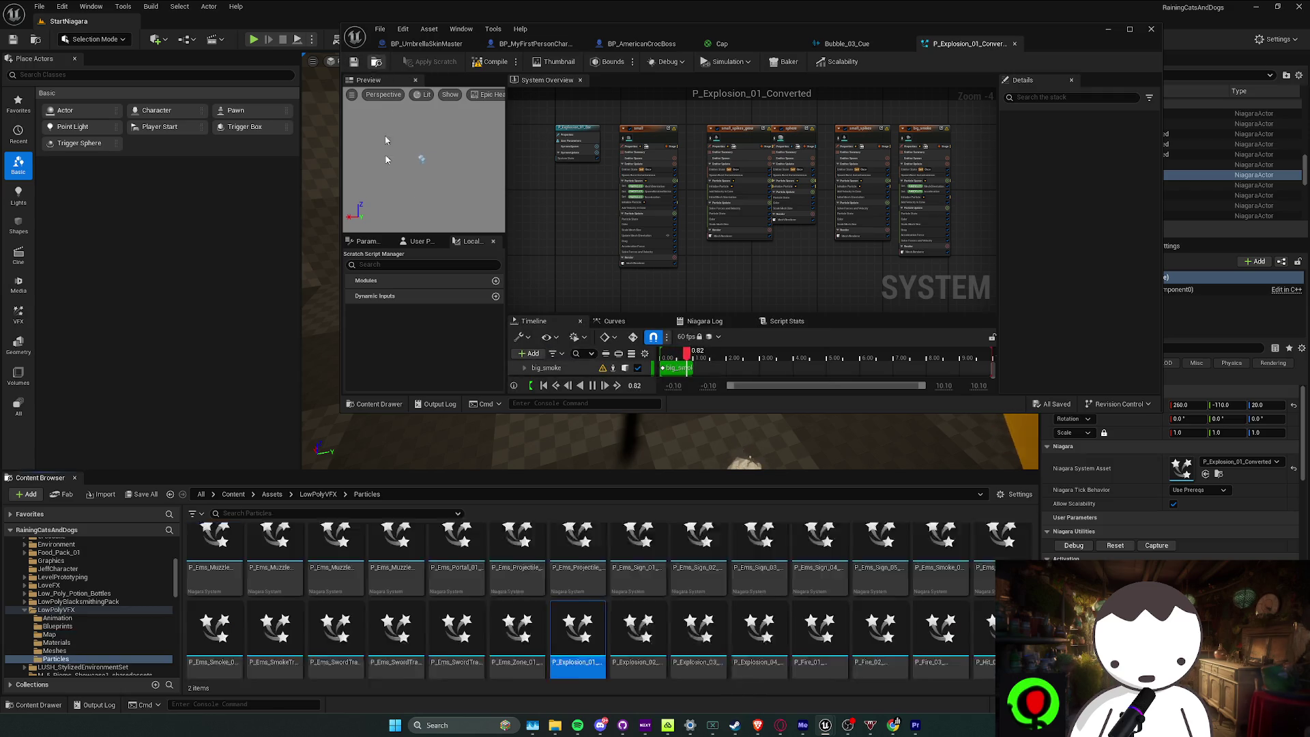
{"action": "right_click", "coordinate": [738, 635]}
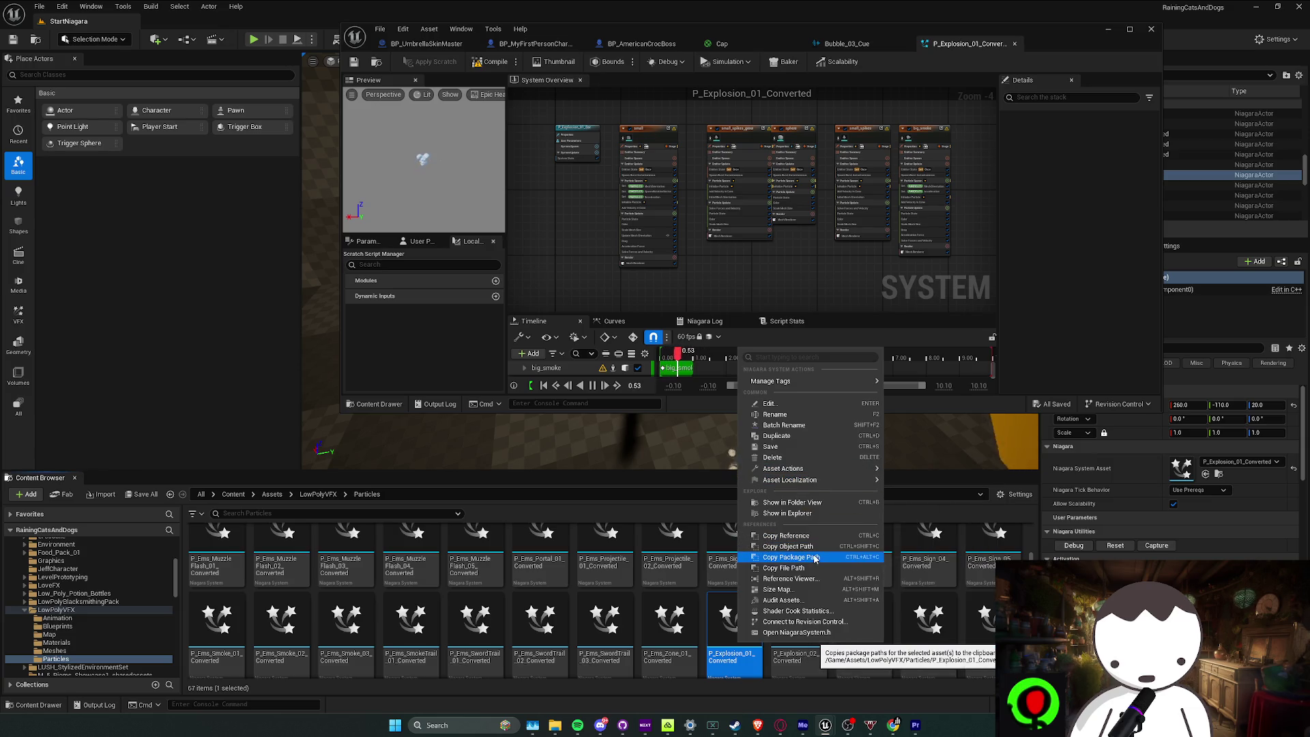
{"action": "left_click", "coordinate": [813, 579]}
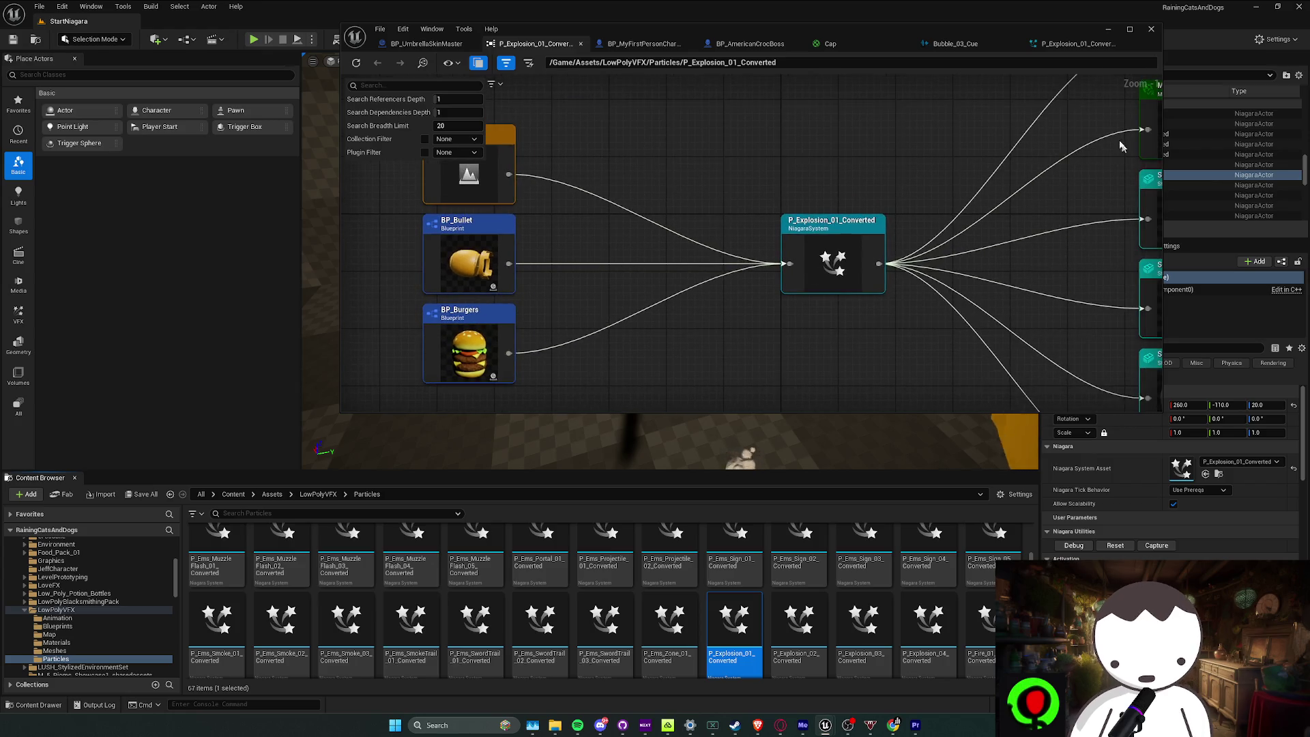
Close the Reference Viewer and duplicate P_Explosion_01_Converted as P_Explosion_01_Converted1, opening the copy
{"action": "left_click", "coordinate": [581, 43]}
{"action": "left_click", "coordinate": [1108, 29]}
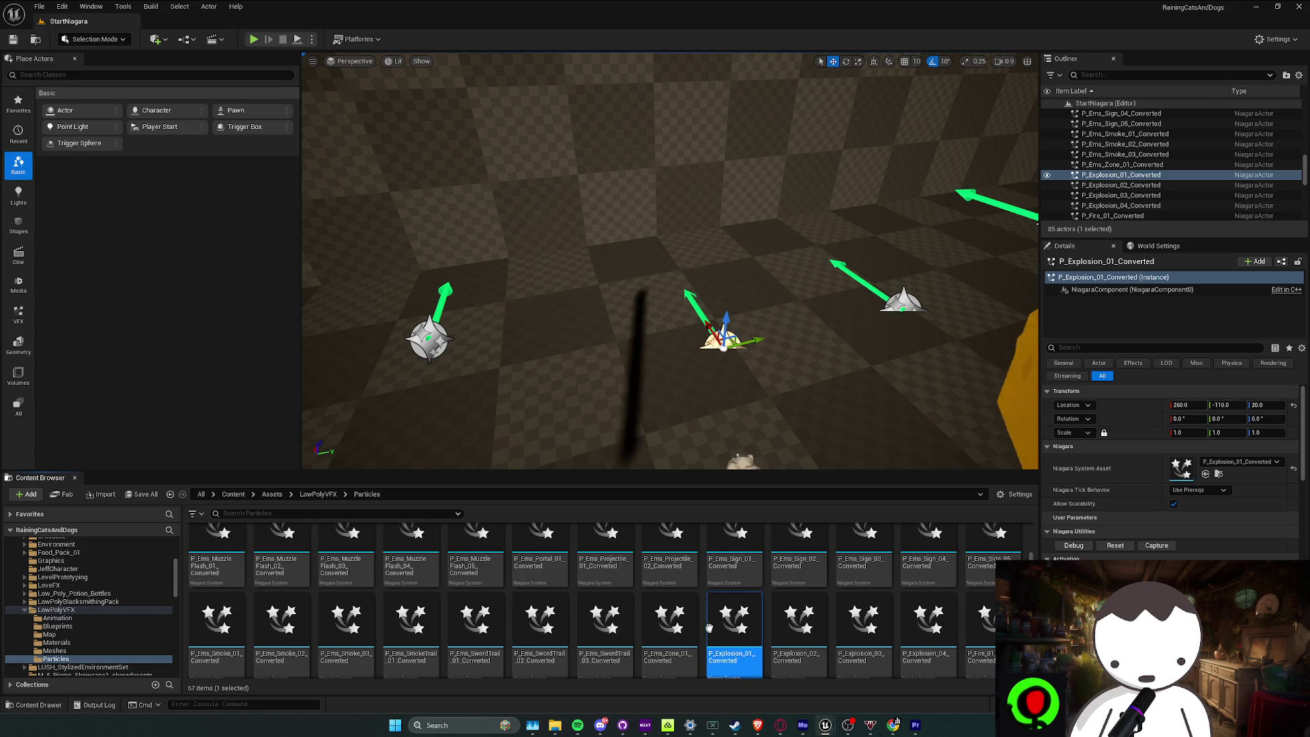
{"action": "right_click", "coordinate": [744, 634]}
{"action": "left_click", "coordinate": [792, 452]}
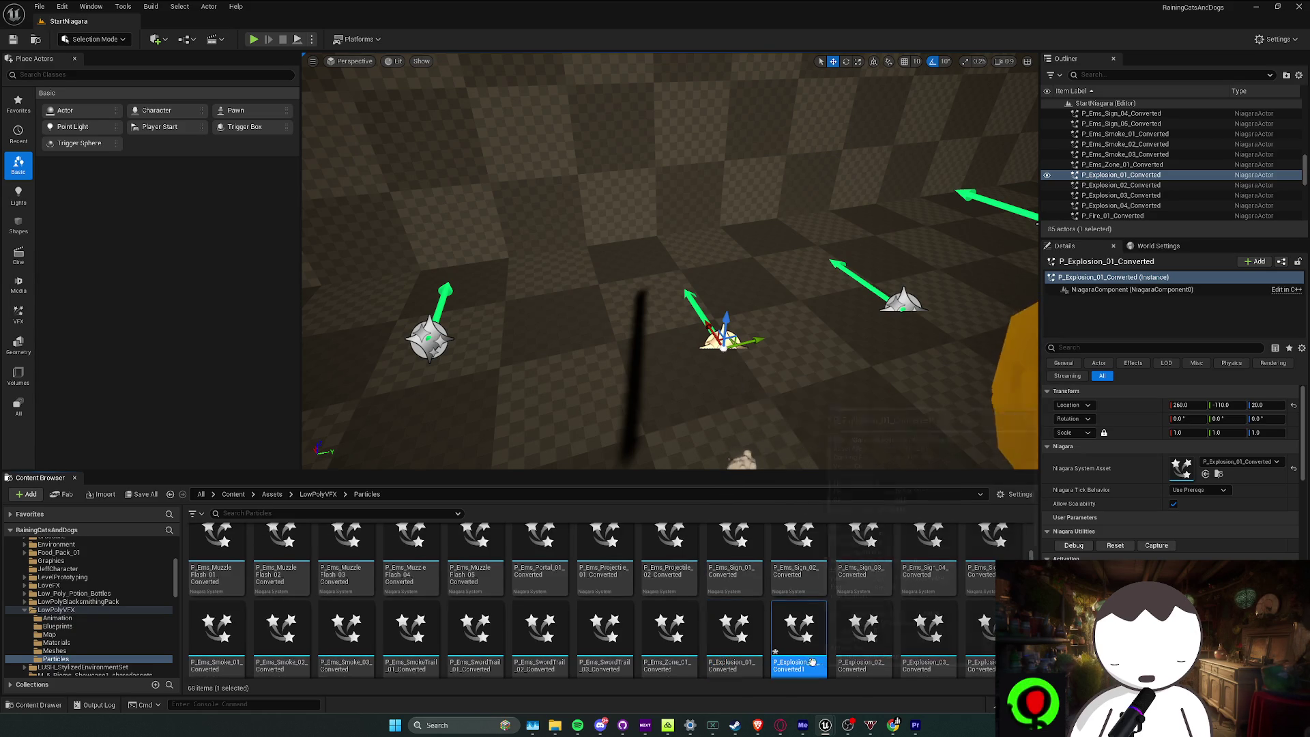
{"action": "double_click", "coordinate": [799, 648]}
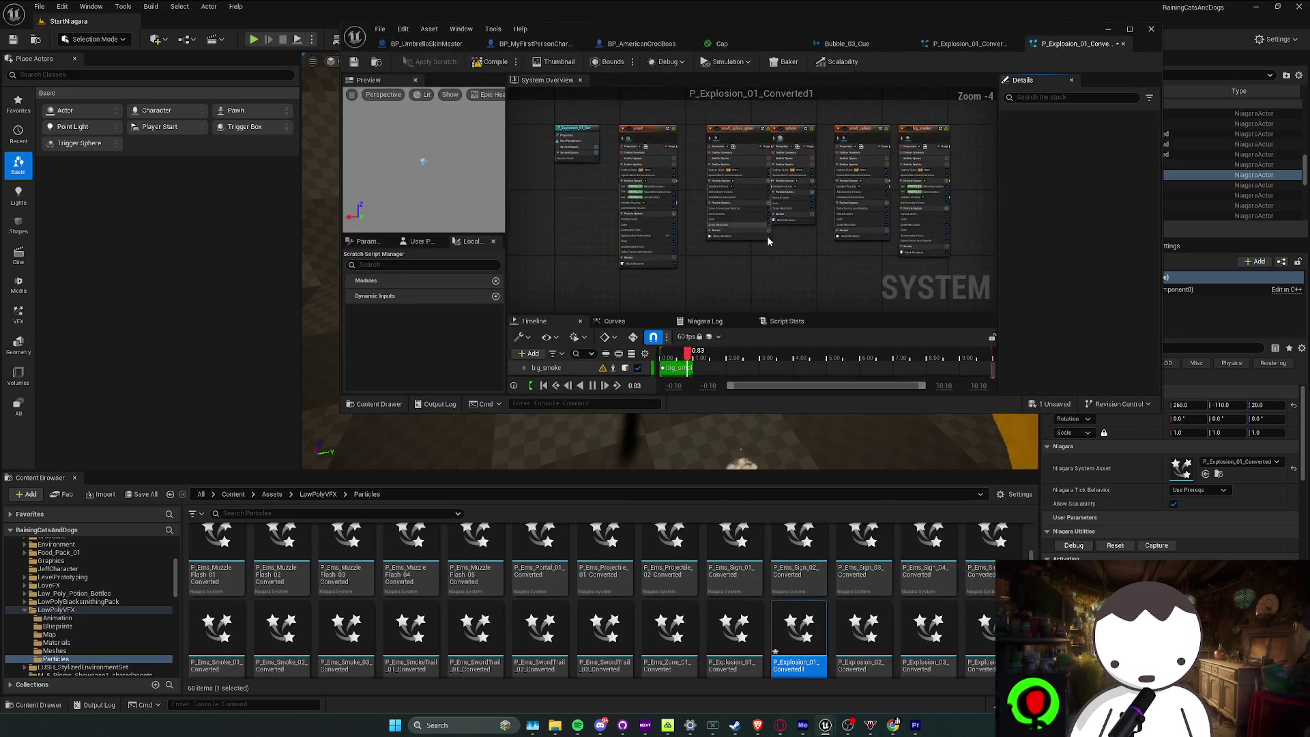
Maximize the Niagara editor and expand small_spikes_ground's Mesh Renderer override materials
{"action": "scroll", "coordinate": [640, 145], "scroll_direction": "up", "scroll_amount": 2}
{"action": "left_click", "coordinate": [1130, 29]}
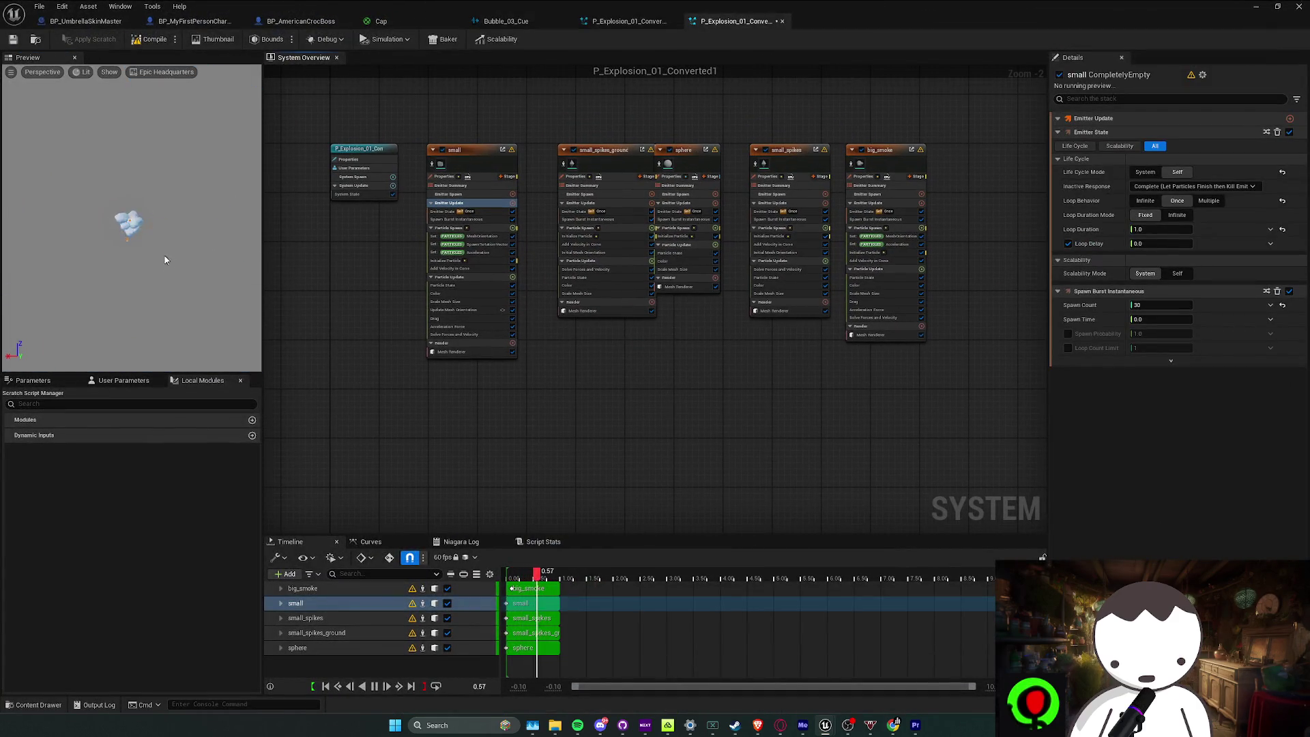
{"action": "left_click", "coordinate": [451, 176]}
{"action": "scroll", "coordinate": [453, 176], "scroll_direction": "up", "scroll_amount": 1}
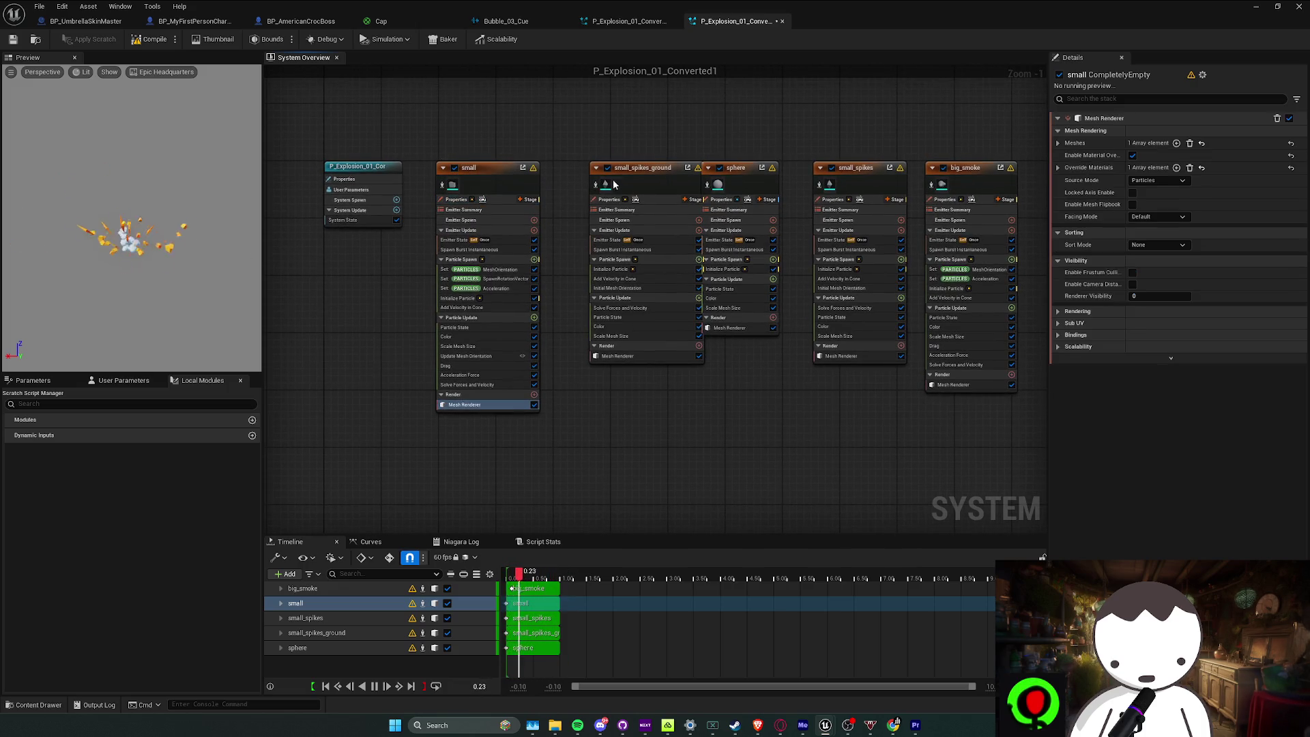
{"action": "left_click", "coordinate": [618, 356]}
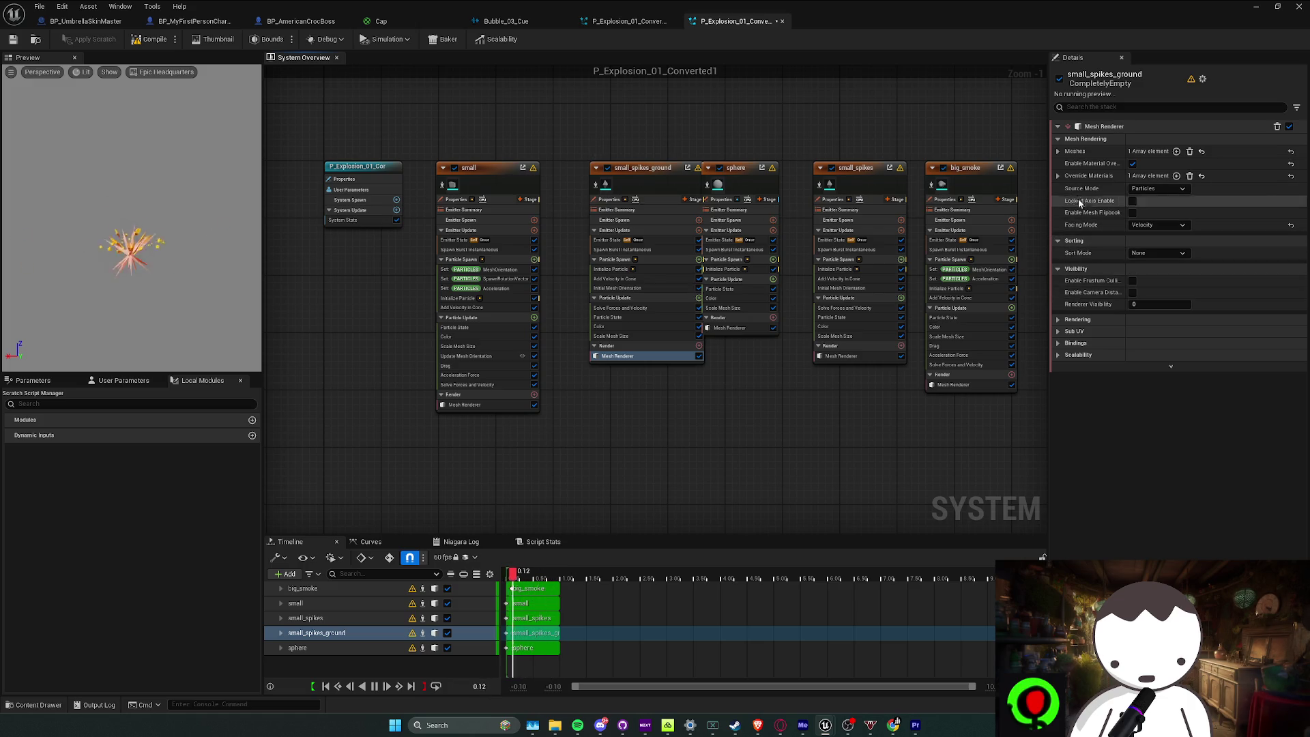
{"action": "left_click", "coordinate": [1059, 176]}
{"action": "left_click", "coordinate": [1067, 191]}
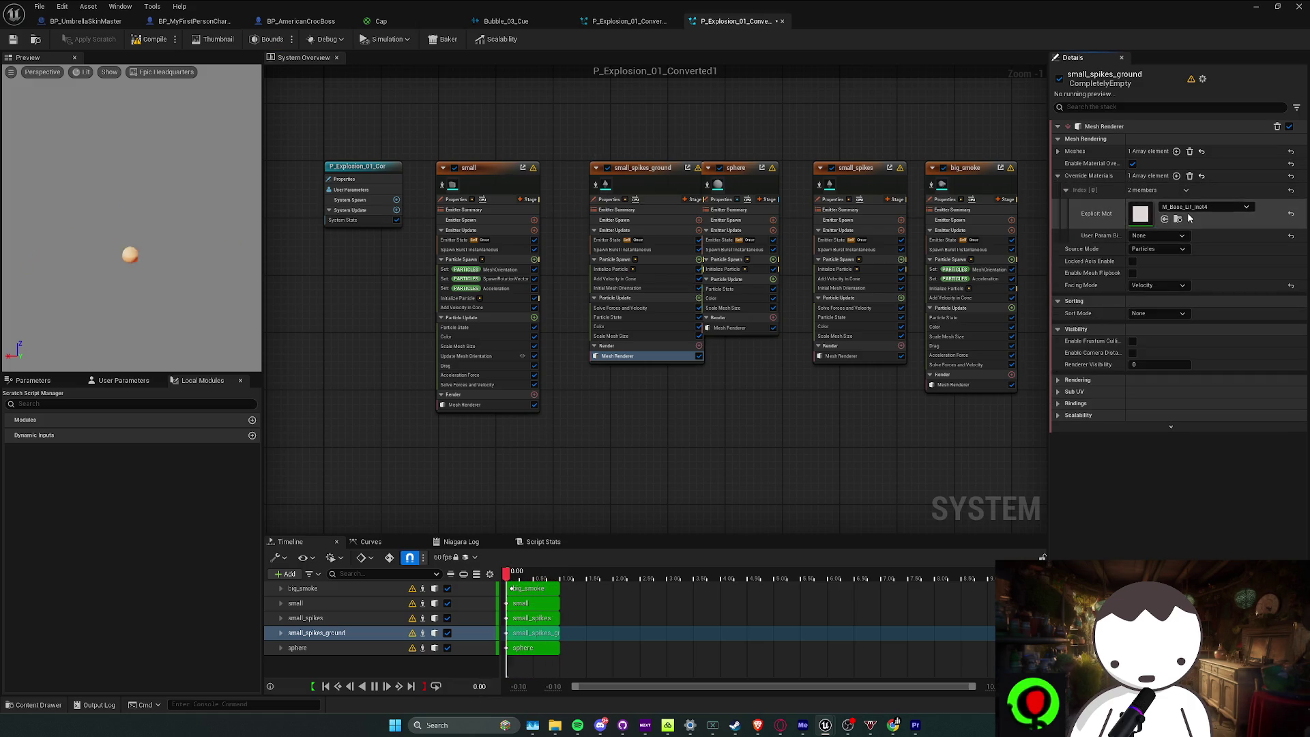
{"action": "left_click", "coordinate": [1188, 208]}
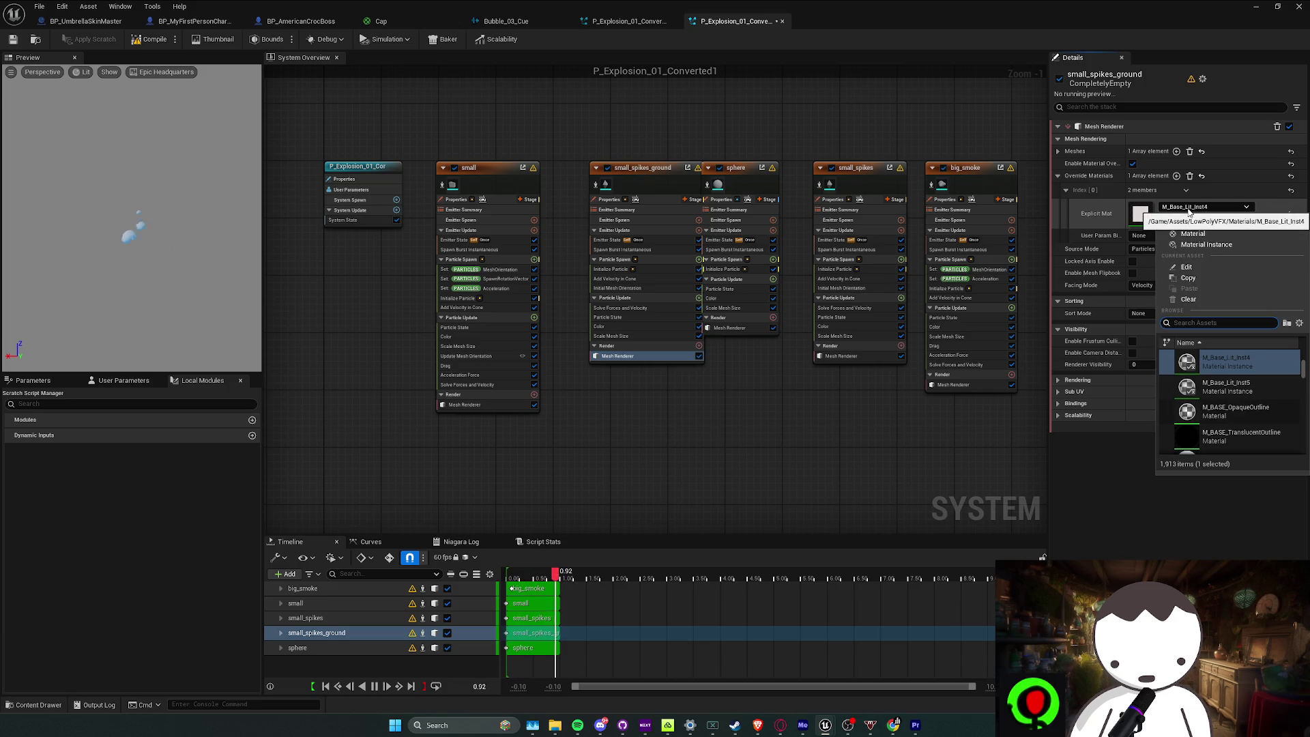
Review the override materials on the small, sphere and big_smoke mesh renderers
{"action": "left_click", "coordinate": [461, 219]}
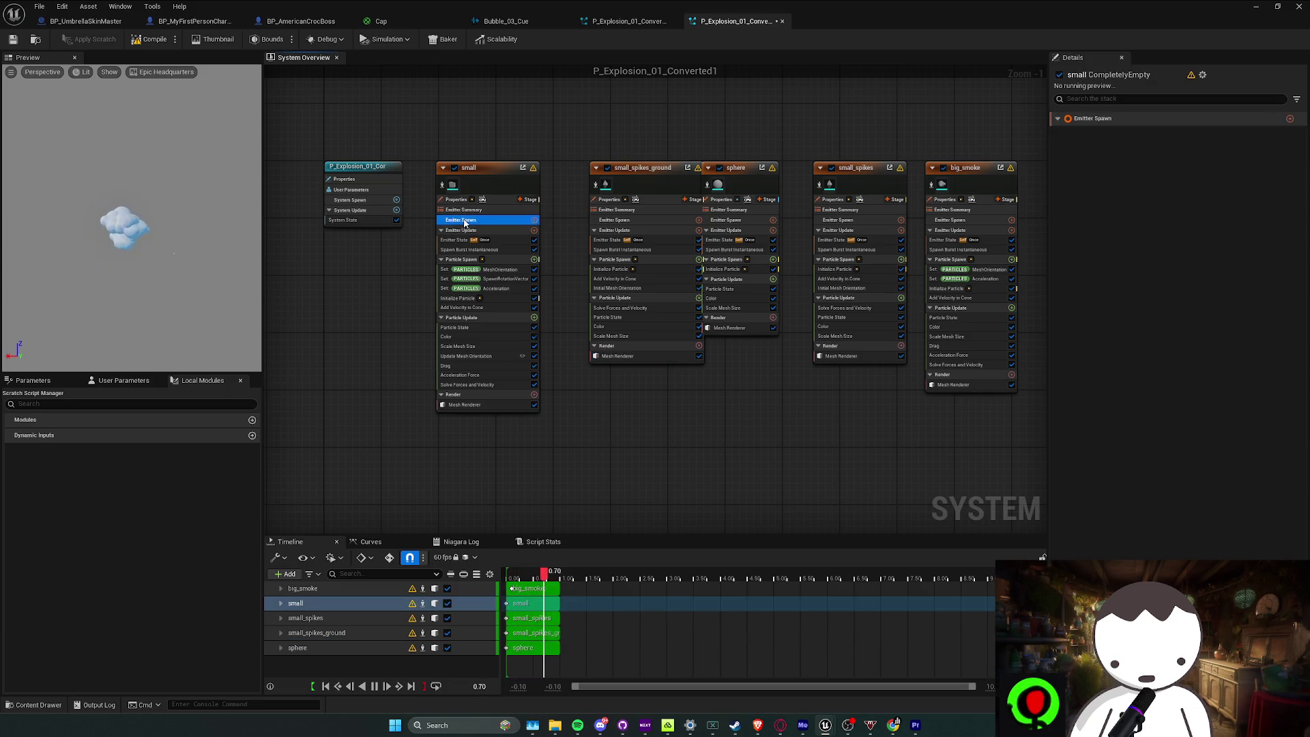
{"action": "left_click", "coordinate": [464, 230]}
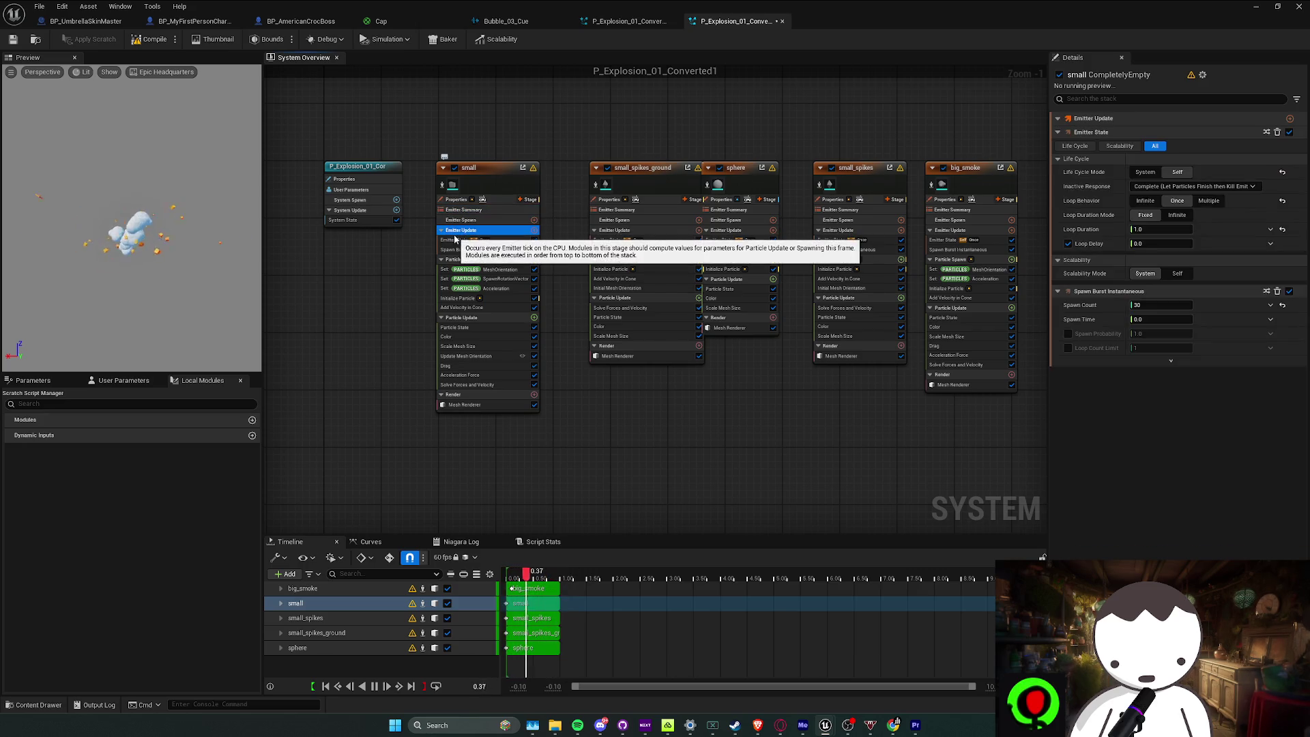
{"action": "left_click", "coordinate": [464, 405]}
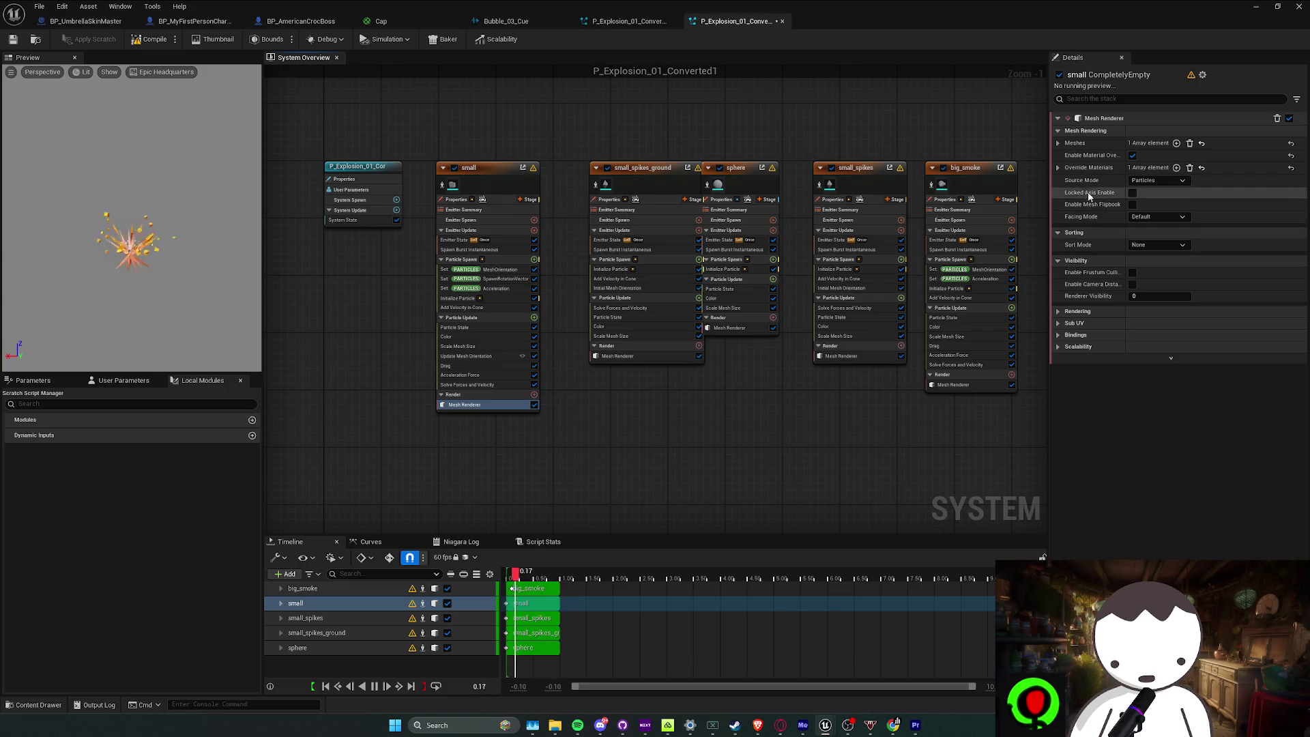
{"action": "left_click", "coordinate": [1058, 168]}
{"action": "left_click", "coordinate": [1066, 183]}
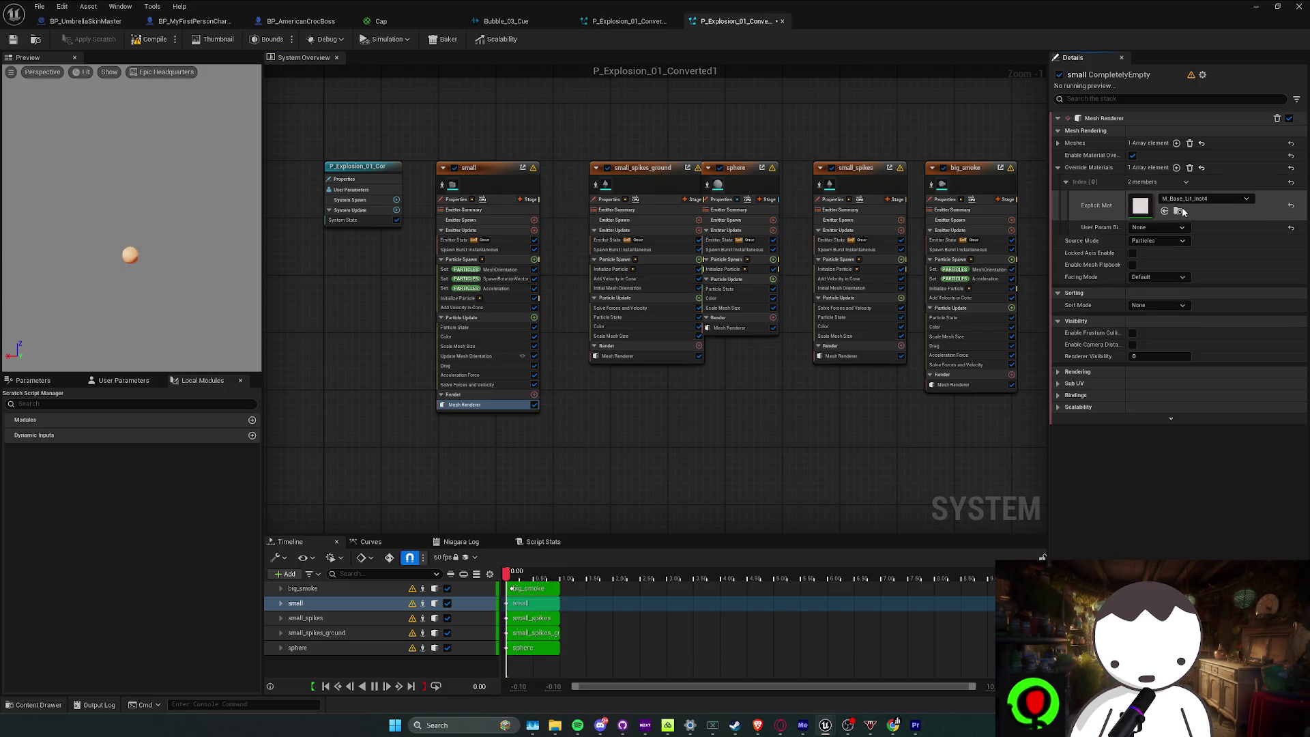
{"action": "left_click", "coordinate": [730, 327]}
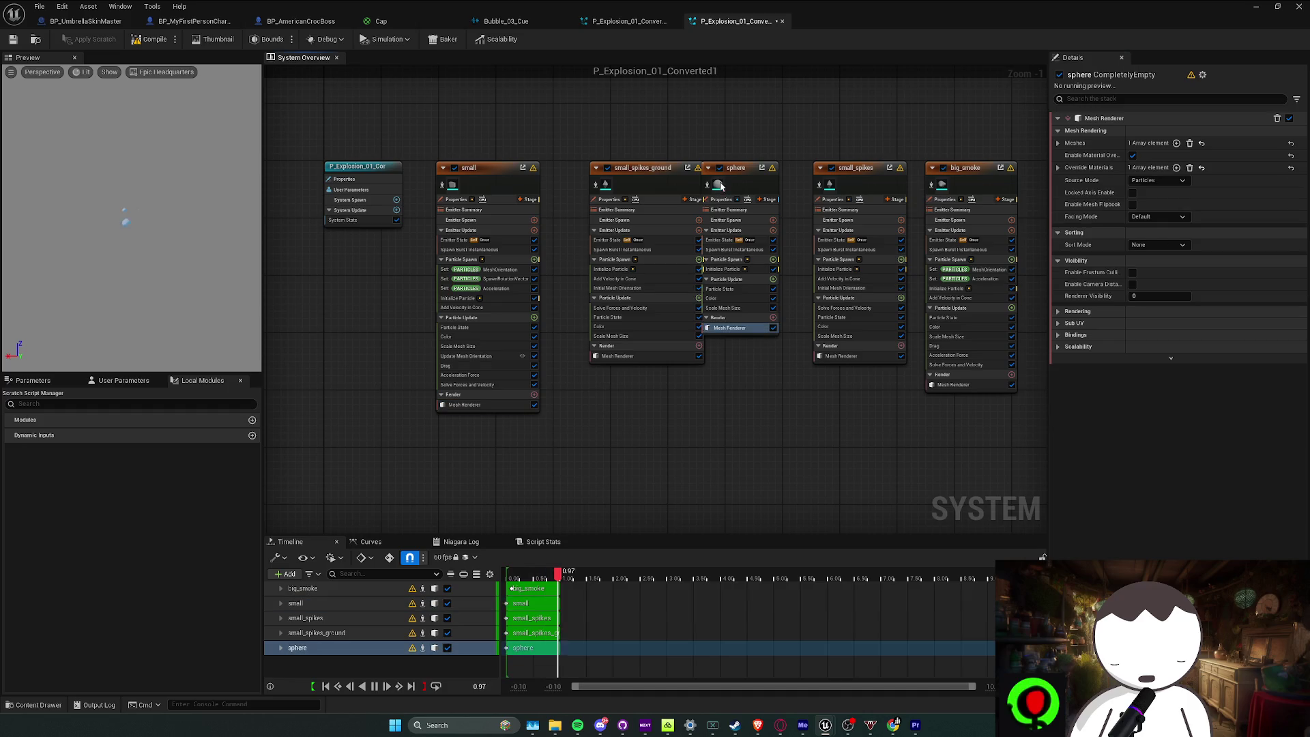
{"action": "left_click", "coordinate": [1059, 168]}
{"action": "left_click", "coordinate": [1058, 168]}
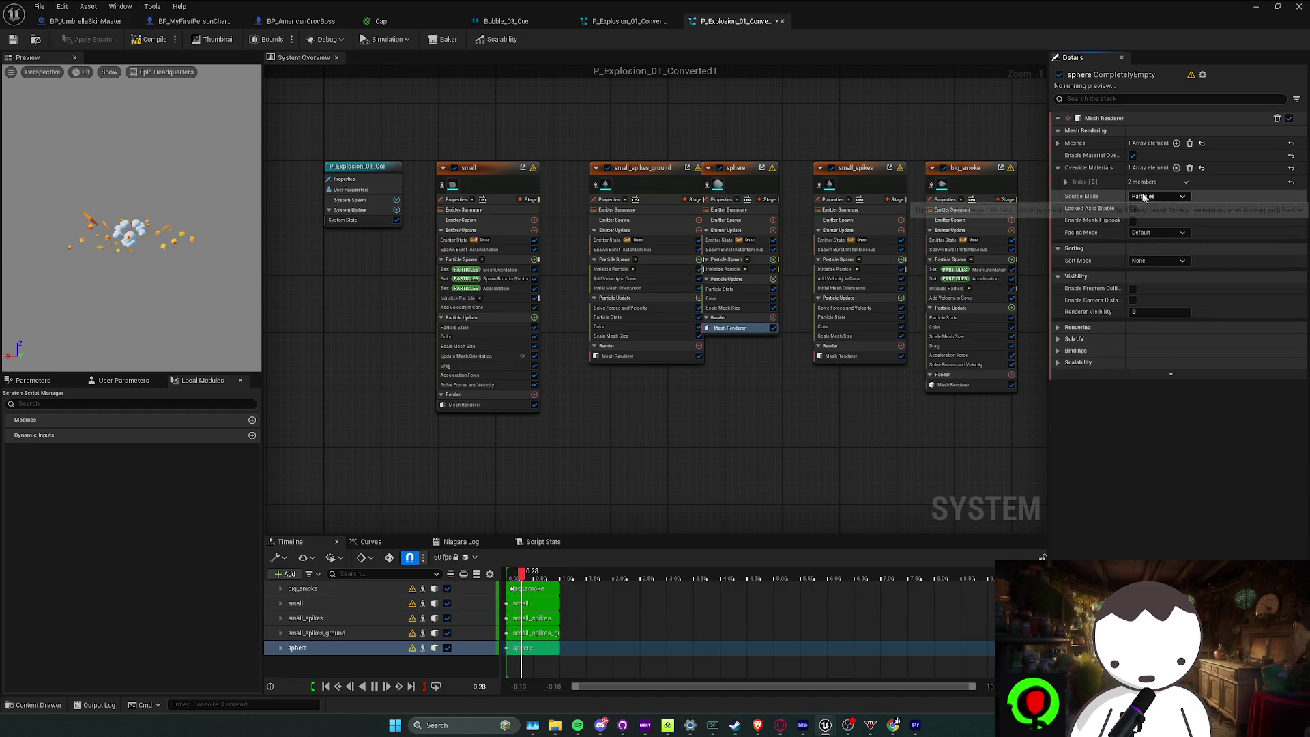
{"action": "left_click", "coordinate": [1066, 182]}
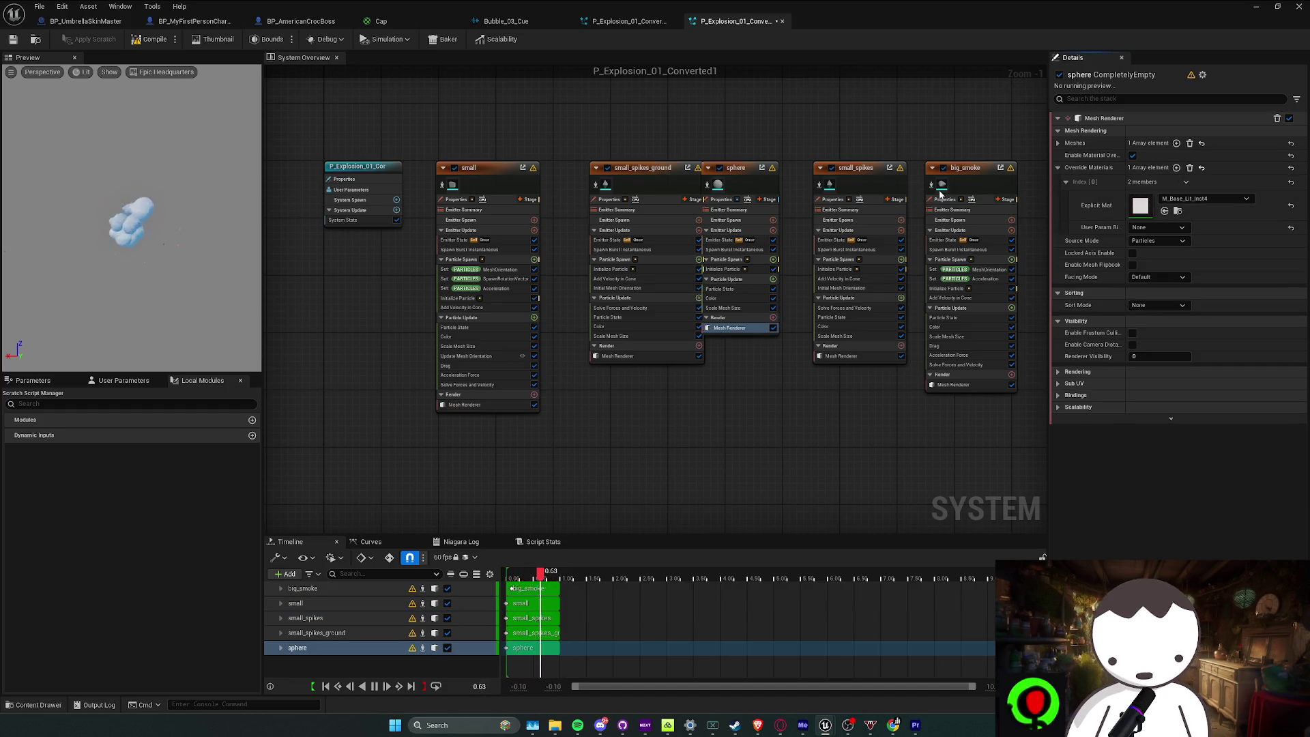
{"action": "left_click", "coordinate": [953, 384]}
{"action": "left_click", "coordinate": [1058, 168]}
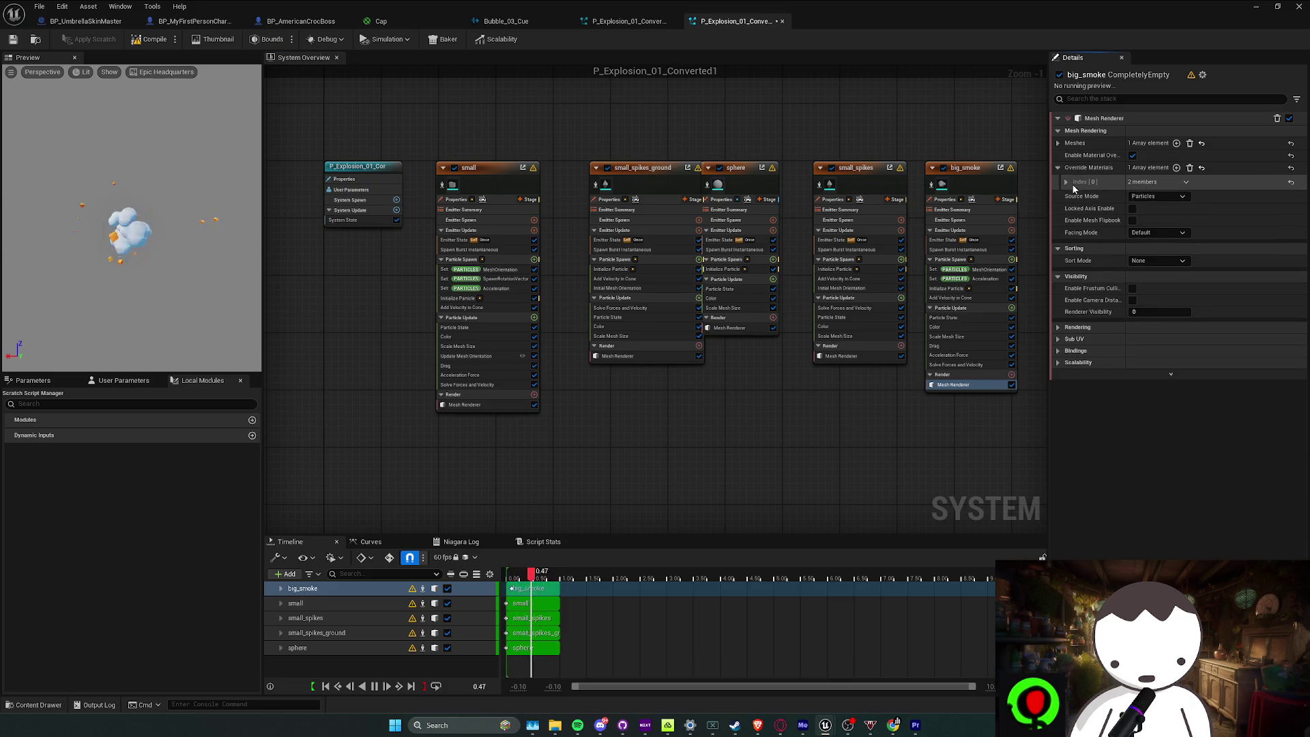
{"action": "left_click", "coordinate": [1066, 182]}
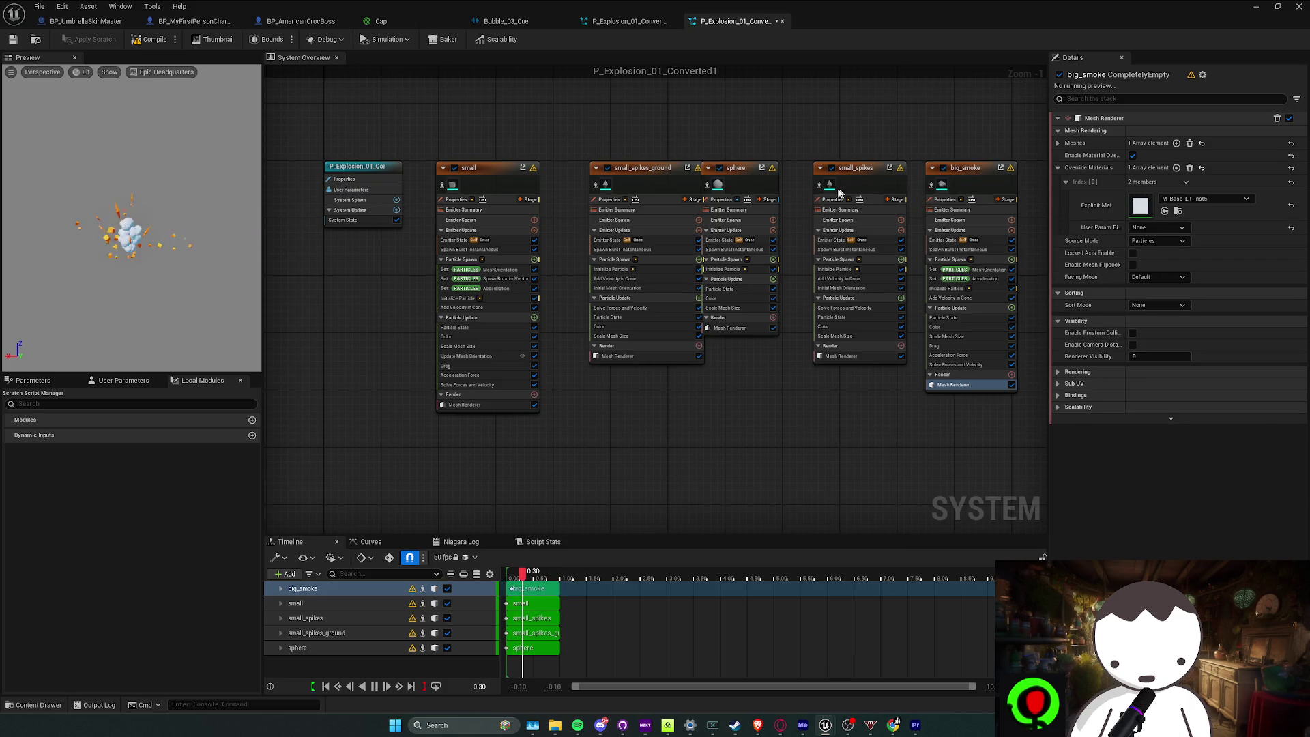
Set small_spikes, small_spikes_ground and small override materials to M_Base_Lit_Inst5
{"action": "left_click", "coordinate": [841, 355]}
{"action": "left_click", "coordinate": [1059, 168]}
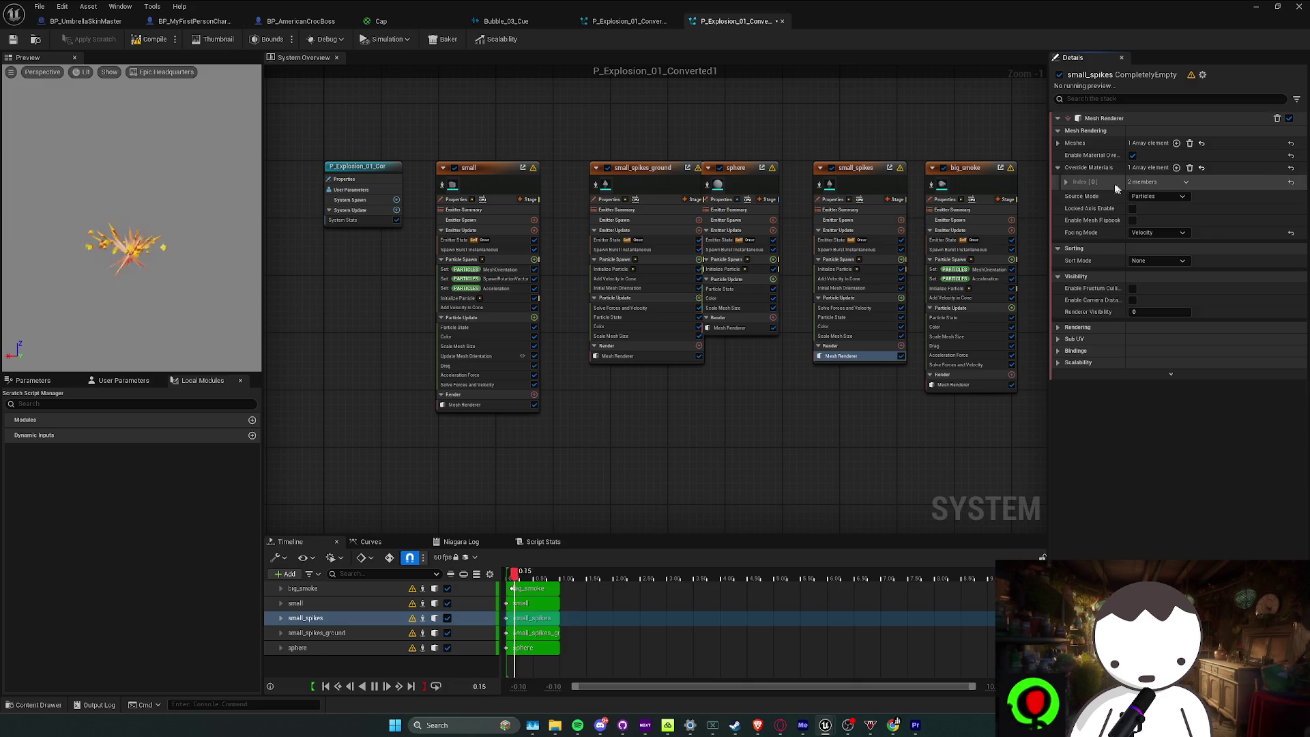
{"action": "left_click", "coordinate": [1066, 183]}
{"action": "left_click", "coordinate": [1166, 212]}
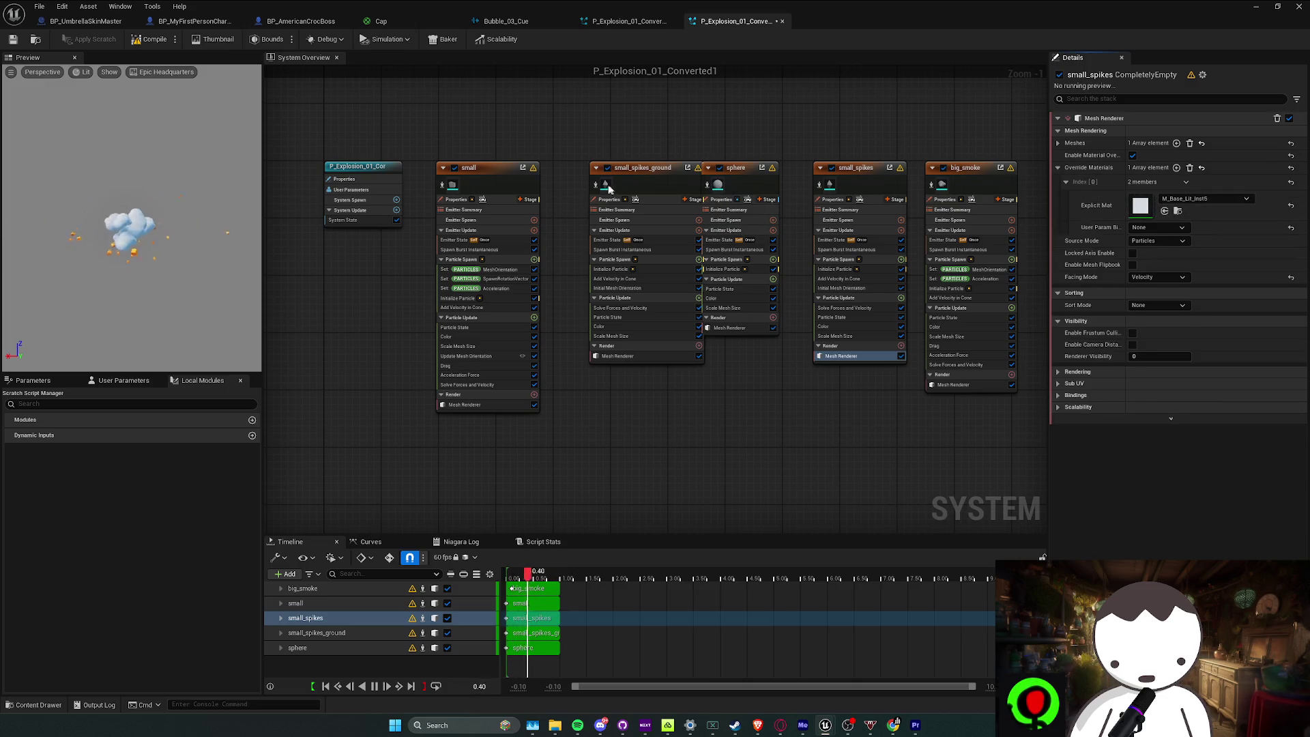
{"action": "left_click", "coordinate": [618, 355]}
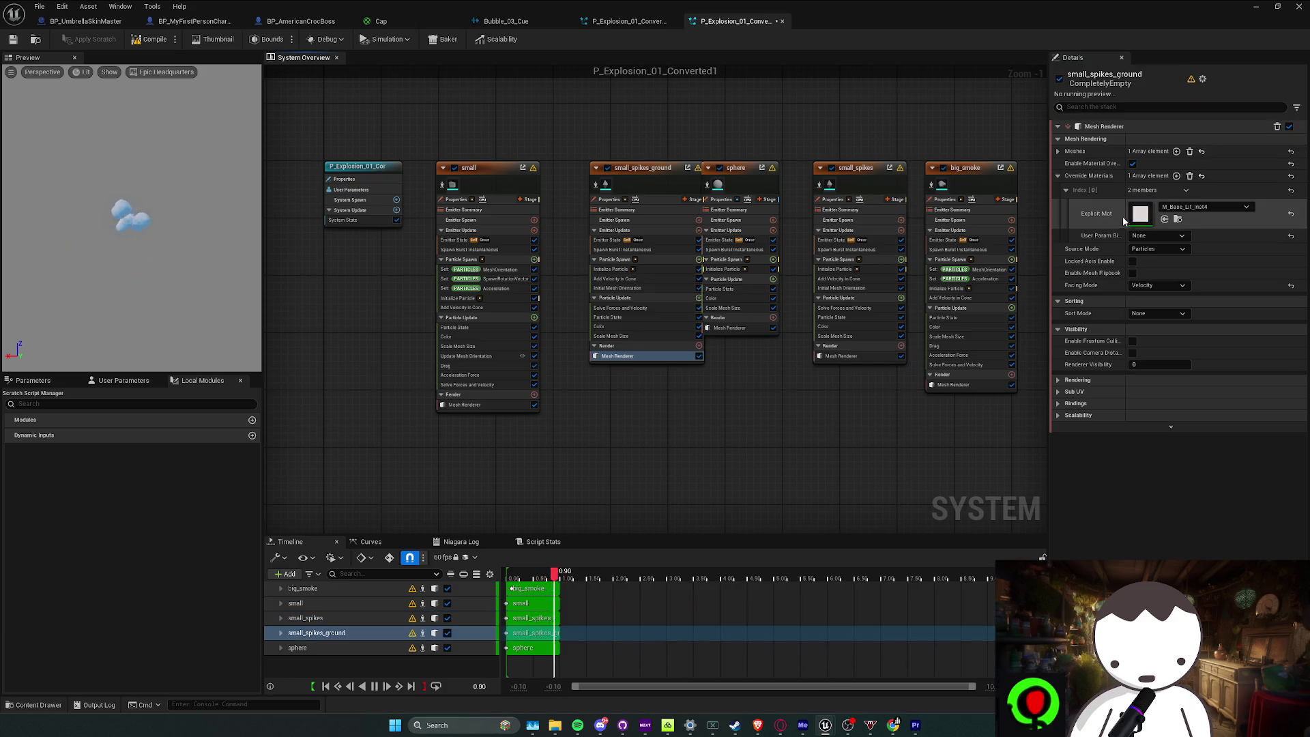
{"action": "left_click", "coordinate": [1165, 219]}
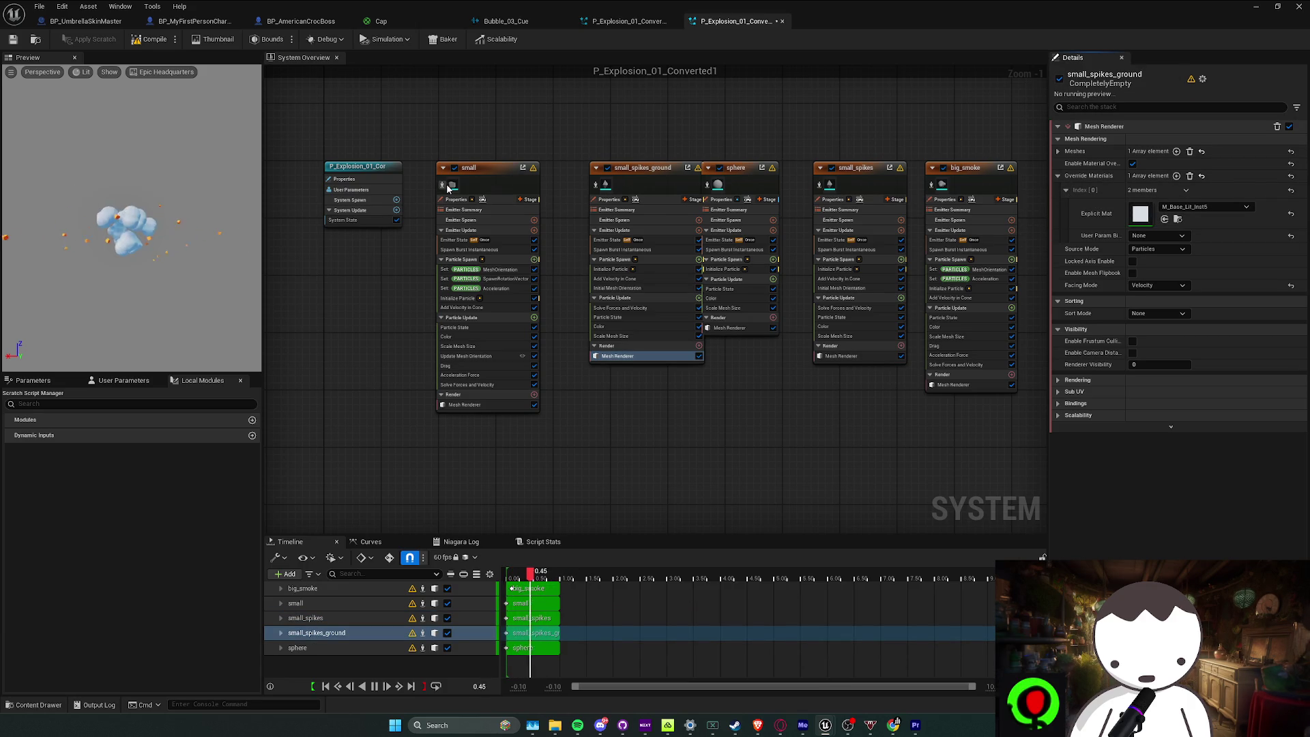
{"action": "left_click", "coordinate": [631, 174]}
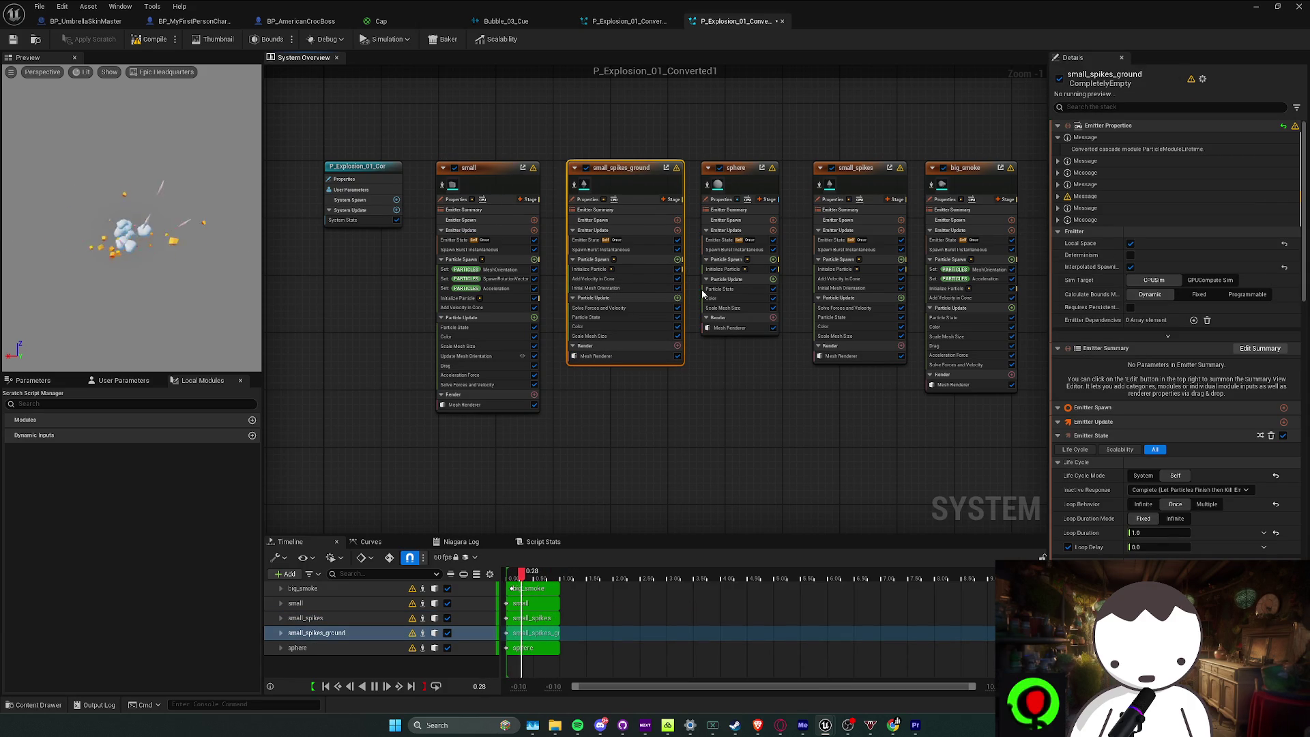
{"action": "left_click", "coordinate": [702, 379]}
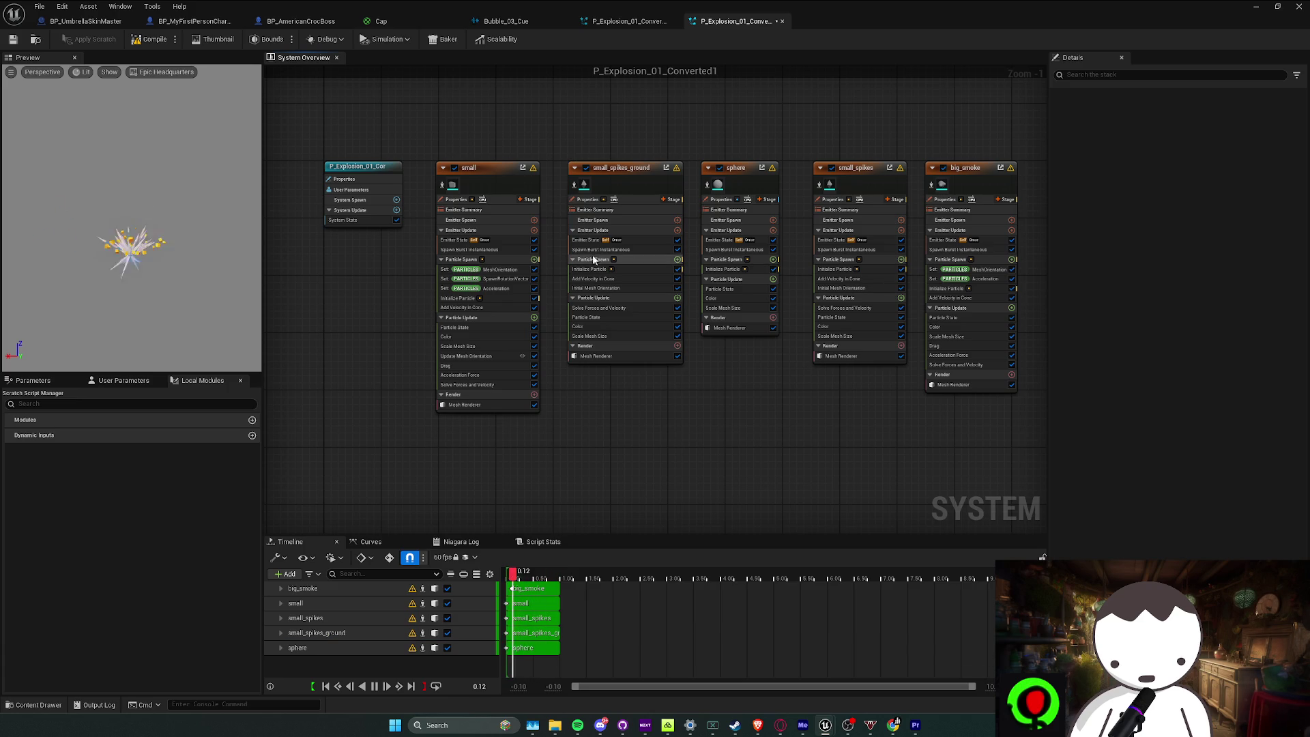
{"action": "left_click", "coordinate": [596, 355]}
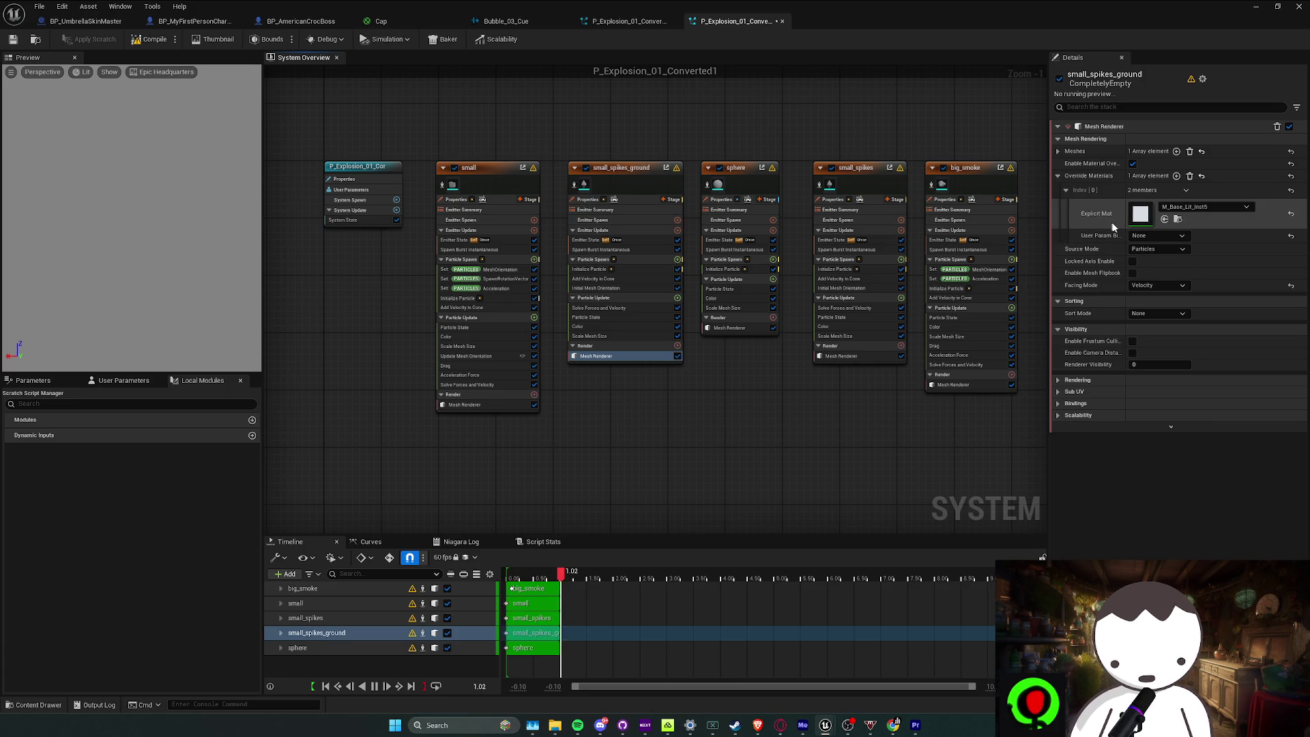
{"action": "left_click", "coordinate": [465, 404]}
{"action": "left_click", "coordinate": [1164, 211]}
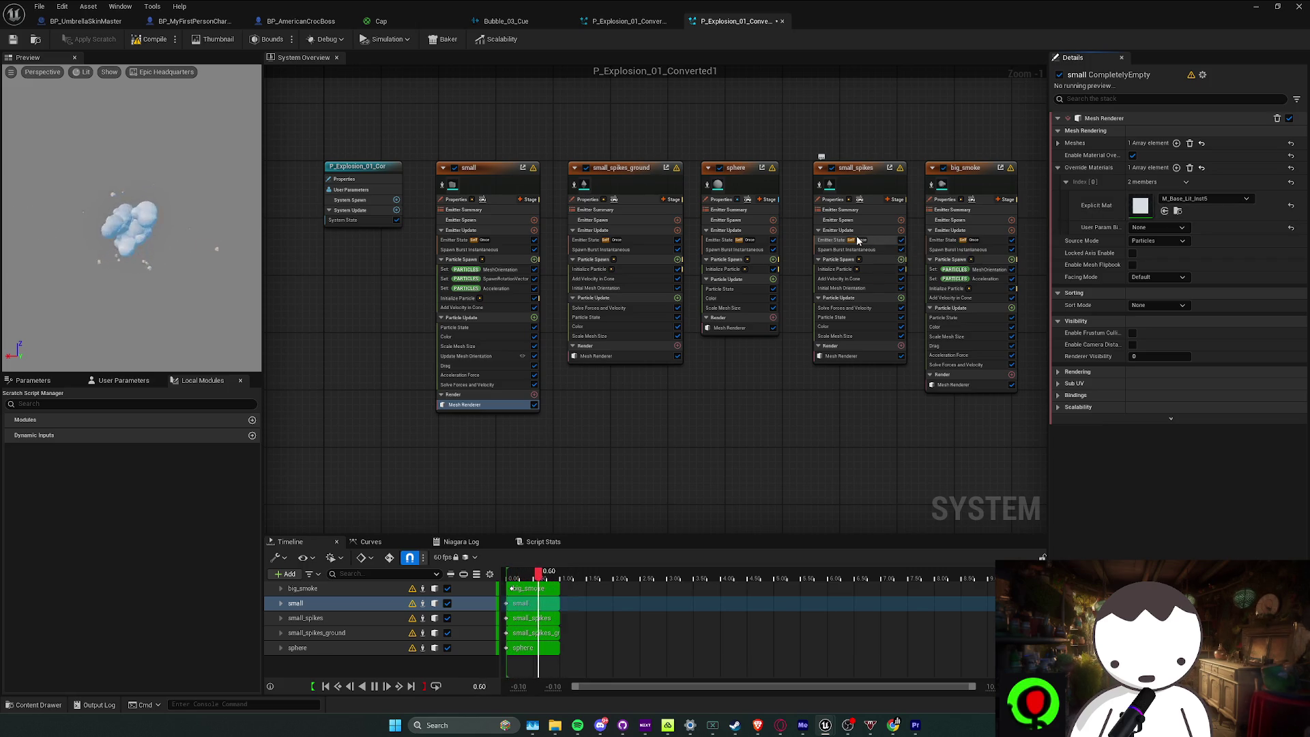
{"action": "left_click", "coordinate": [625, 218]}
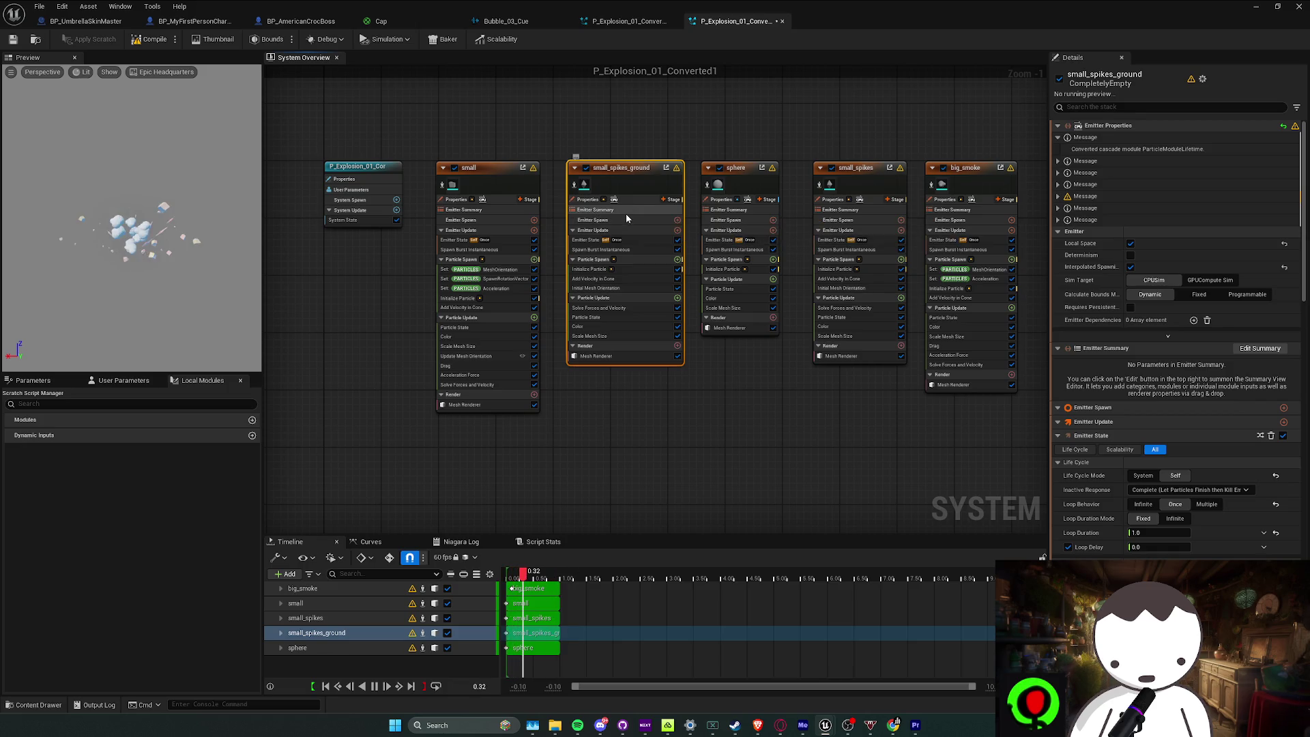
Delete the small_spikes_ground, small, small_spikes and sphere emitters from the duplicated explosion system
{"action": "key", "text": "Delete"}
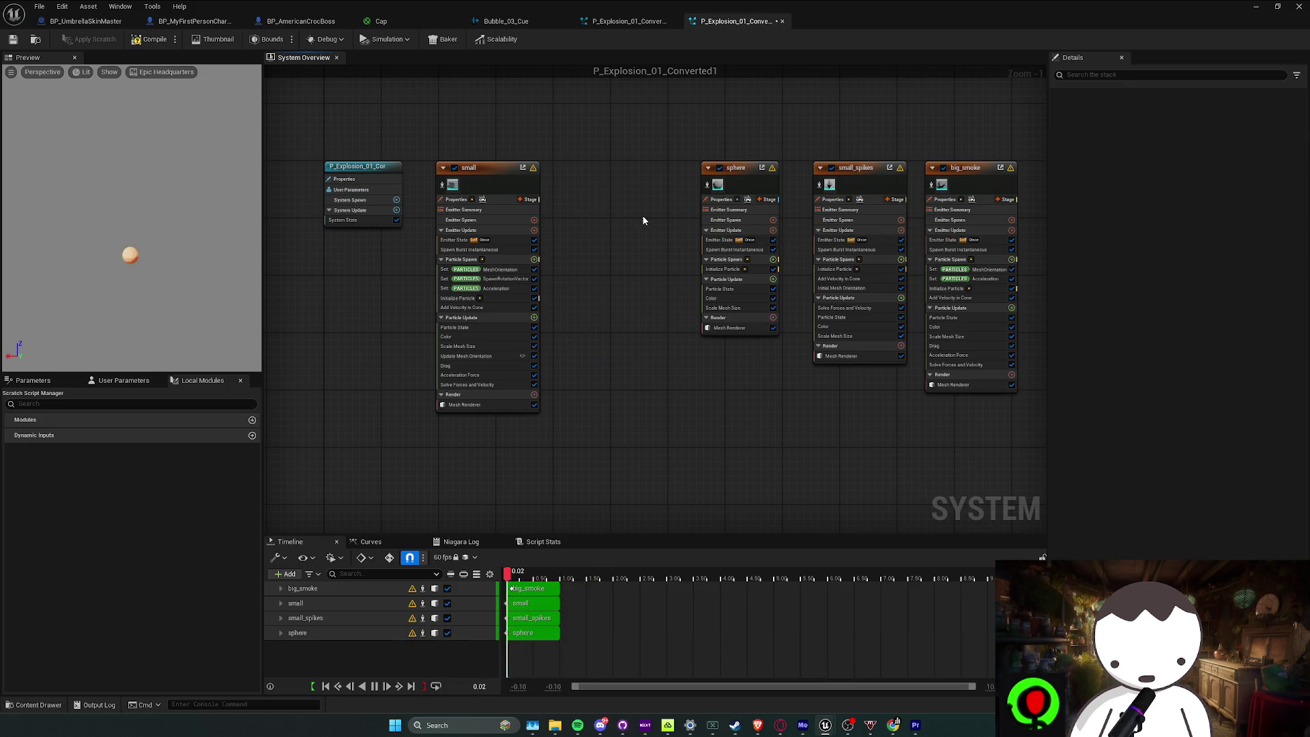
{"action": "left_click", "coordinate": [488, 181]}
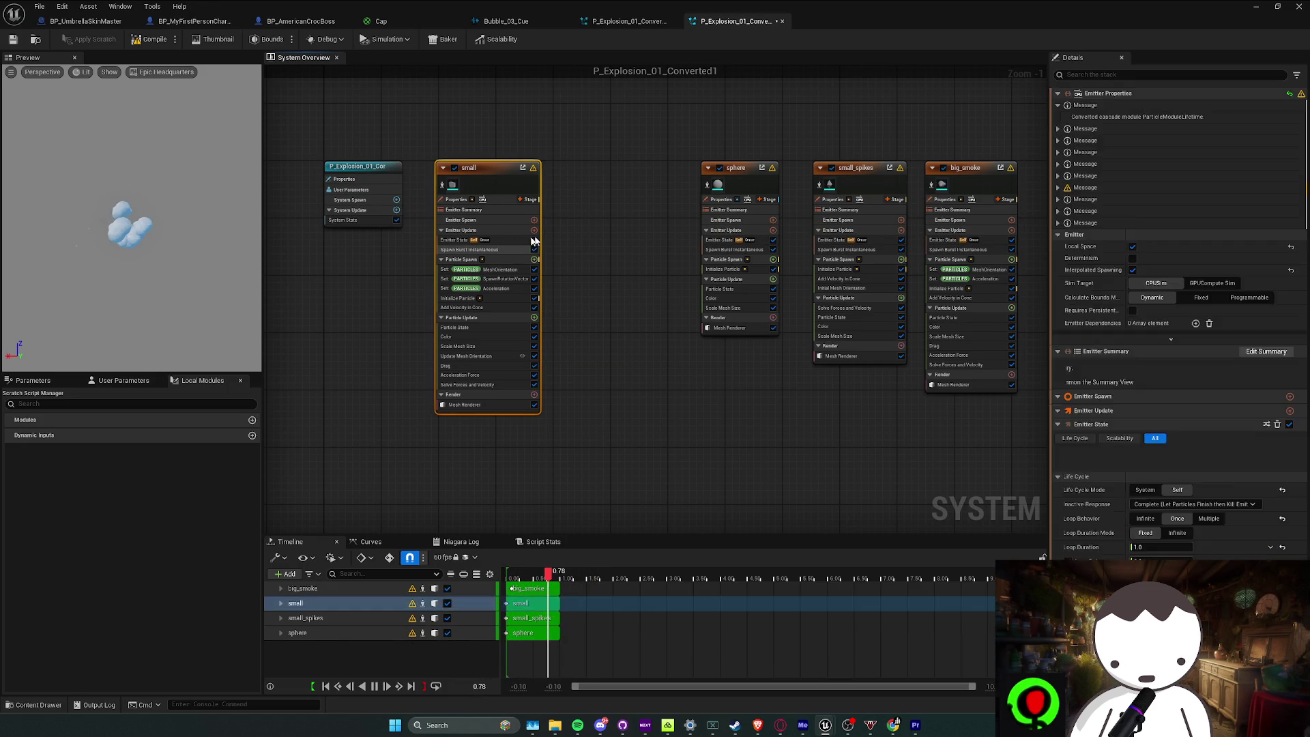
{"action": "key", "text": "Delete"}
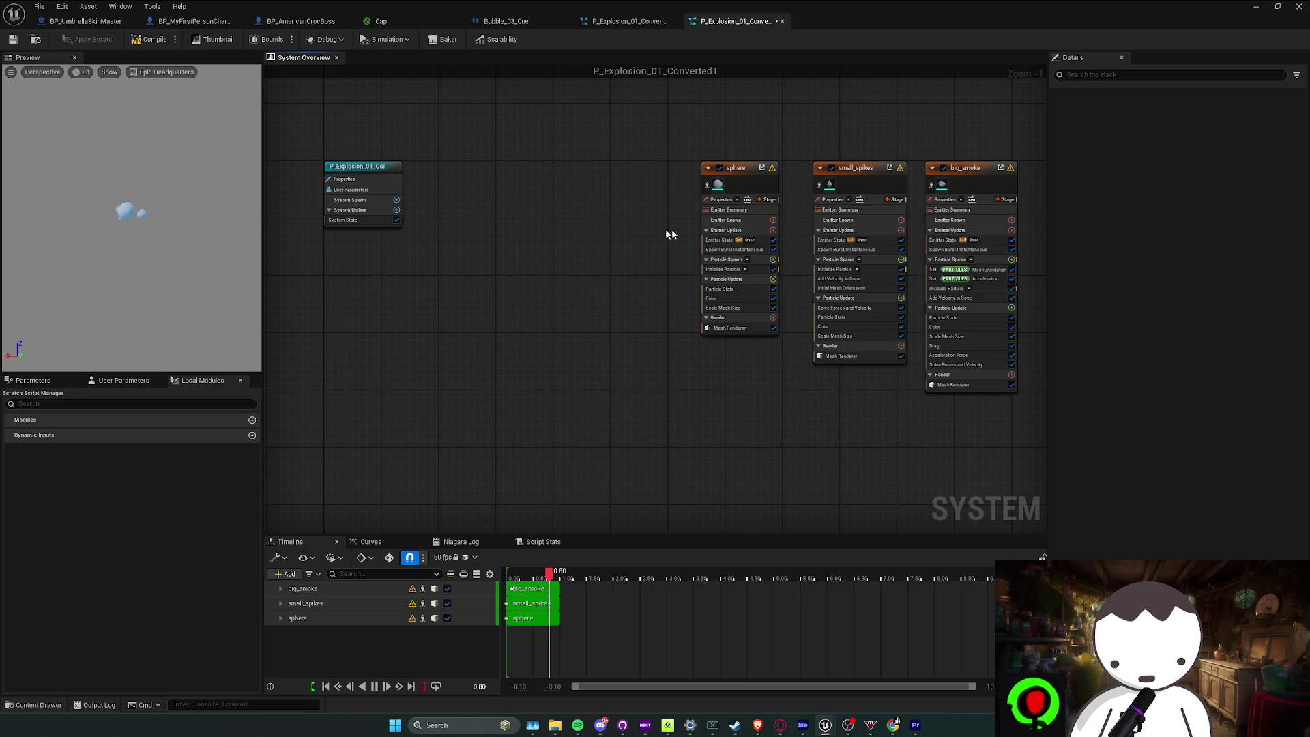
{"action": "left_click_drag", "start_coordinate": [672, 228], "coordinate": [563, 240]}
{"action": "left_click", "coordinate": [744, 233]}
{"action": "key", "text": "Delete"}
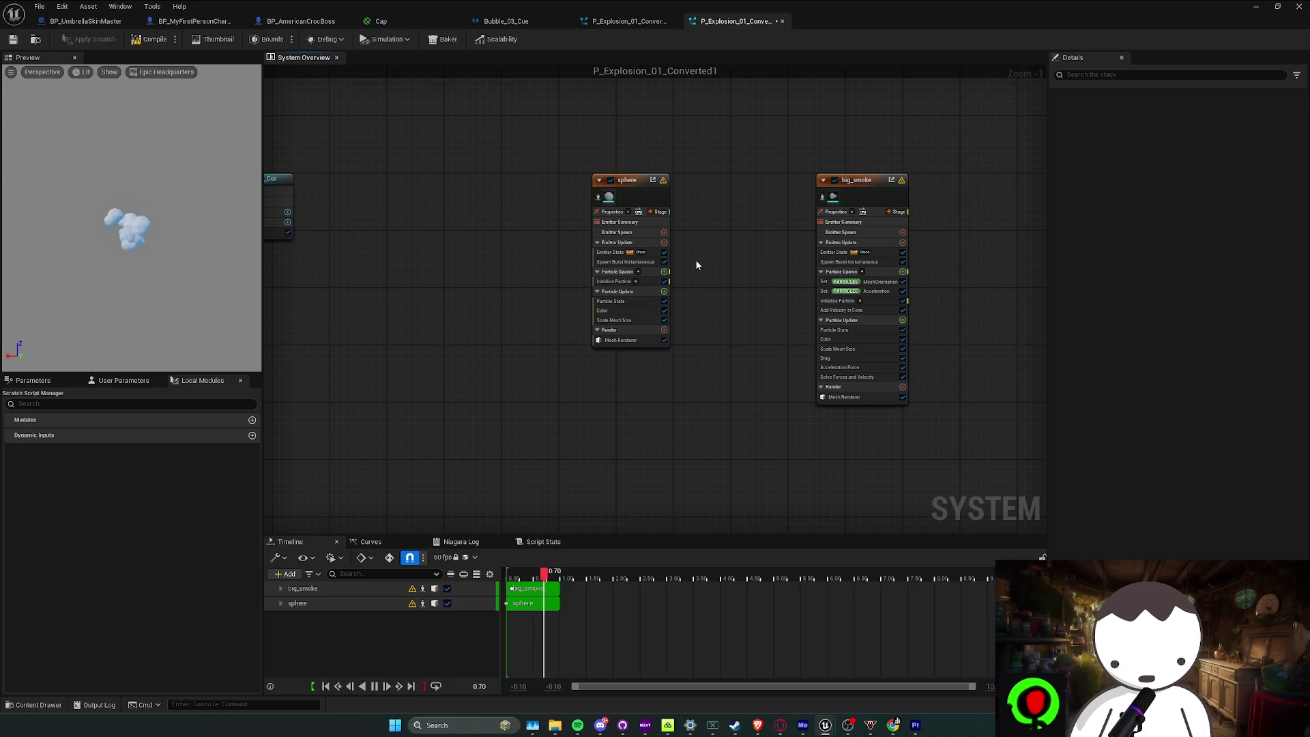
{"action": "left_click", "coordinate": [657, 265]}
{"action": "key", "text": "Delete"}
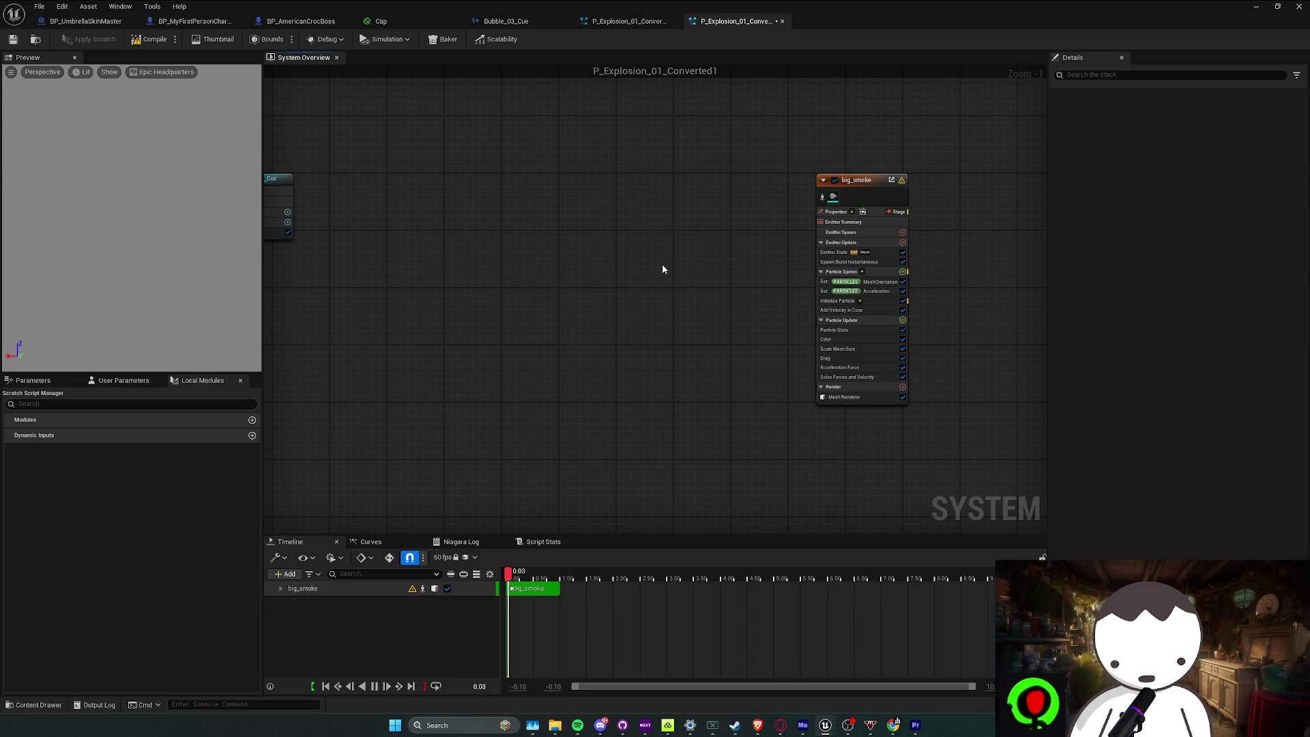
Center the remaining big_smoke emitter, compile the system, and close the Niagara editor
{"action": "left_click_drag", "start_coordinate": [851, 181], "coordinate": [616, 181]}
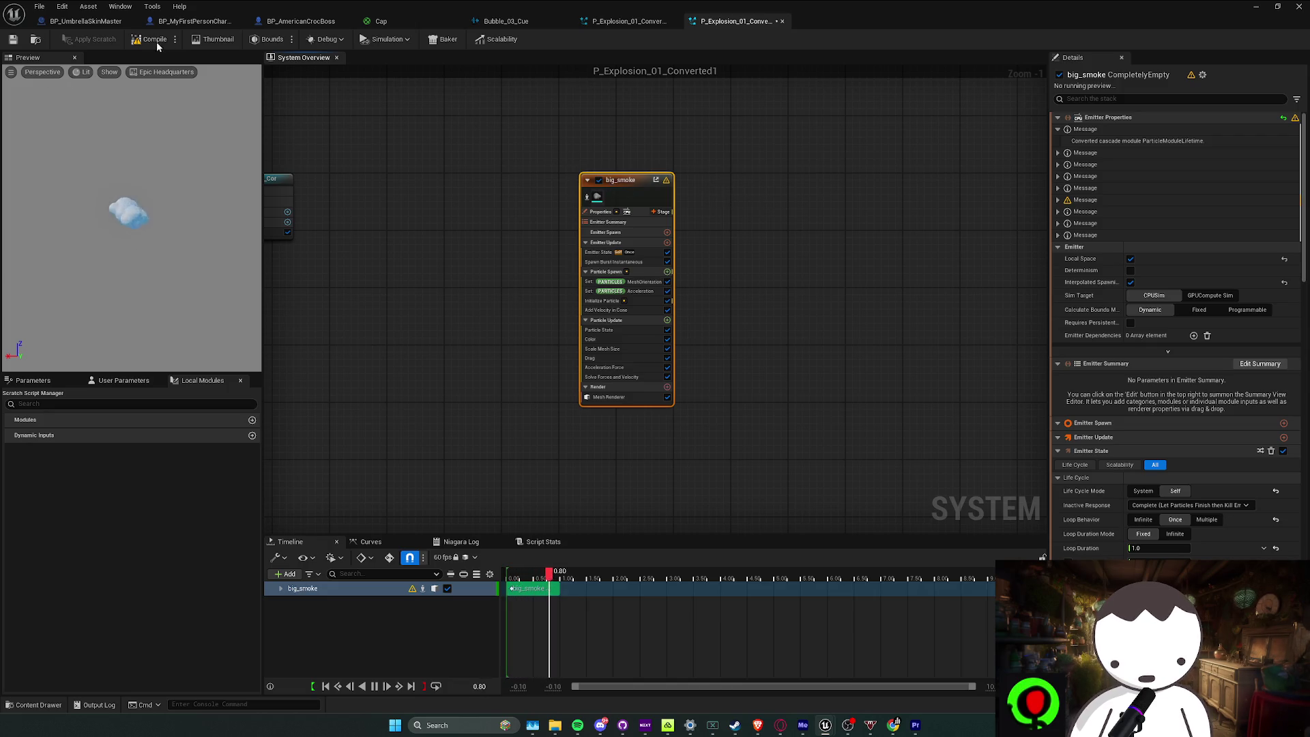
{"action": "left_click", "coordinate": [408, 191]}
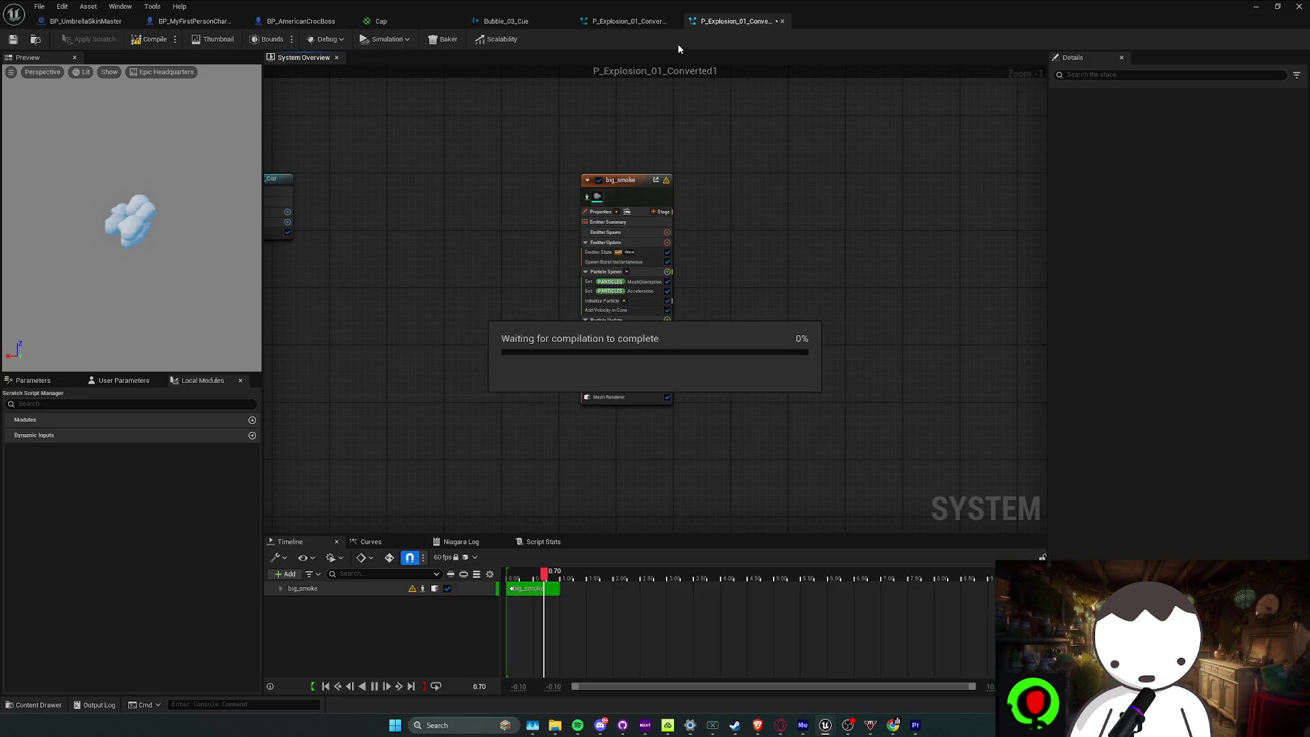
{"action": "left_click", "coordinate": [1256, 6]}
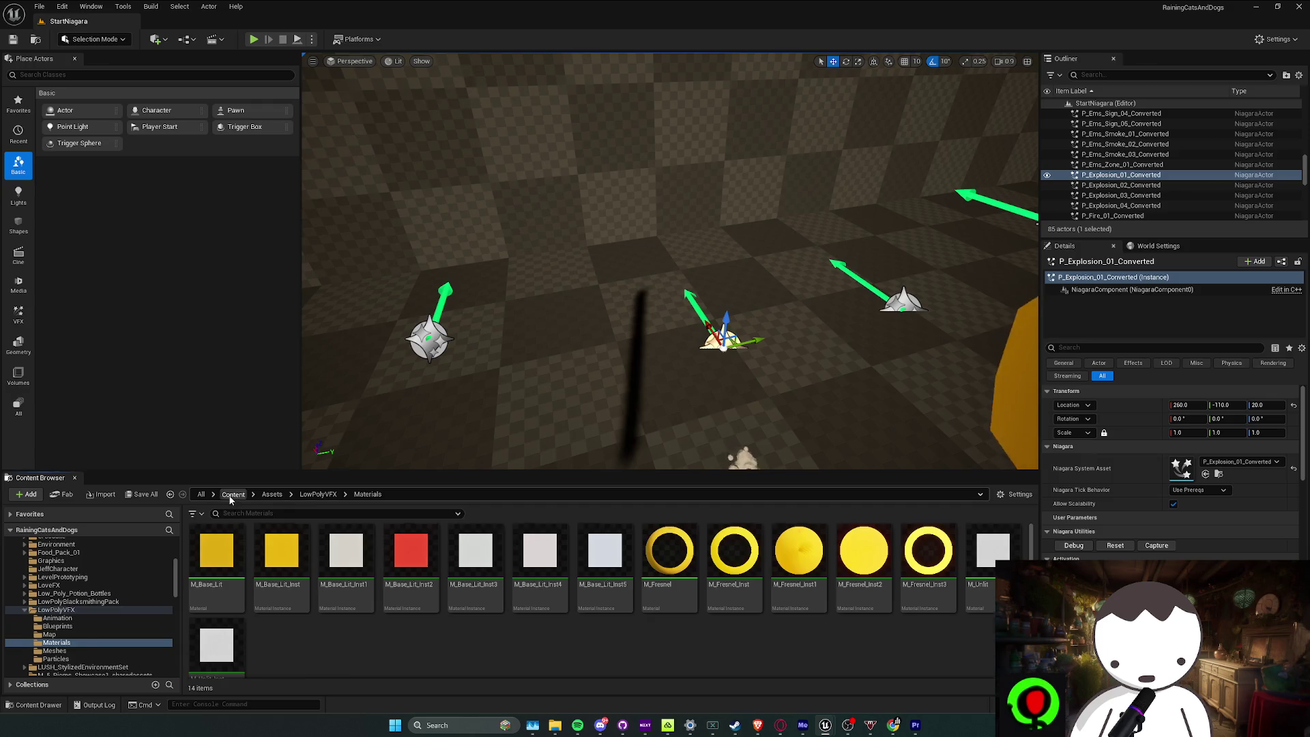
Browse the Content Browser to Blueprints/Gameplay and pick the BP_VertexCat blueprint
{"action": "left_click", "coordinate": [232, 495]}
{"action": "double_click", "coordinate": [476, 550]}
{"action": "double_click", "coordinate": [217, 550]}
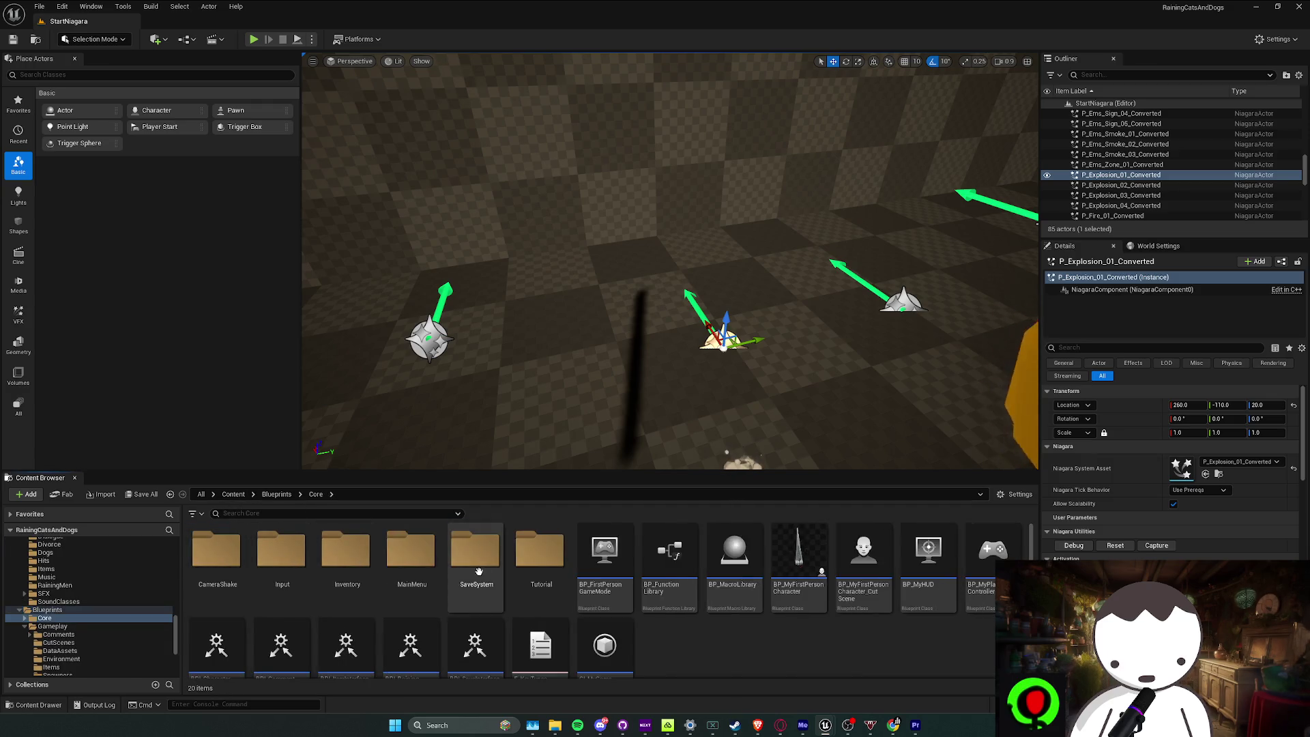
{"action": "left_click", "coordinate": [277, 494]}
{"action": "left_click", "coordinate": [280, 534]}
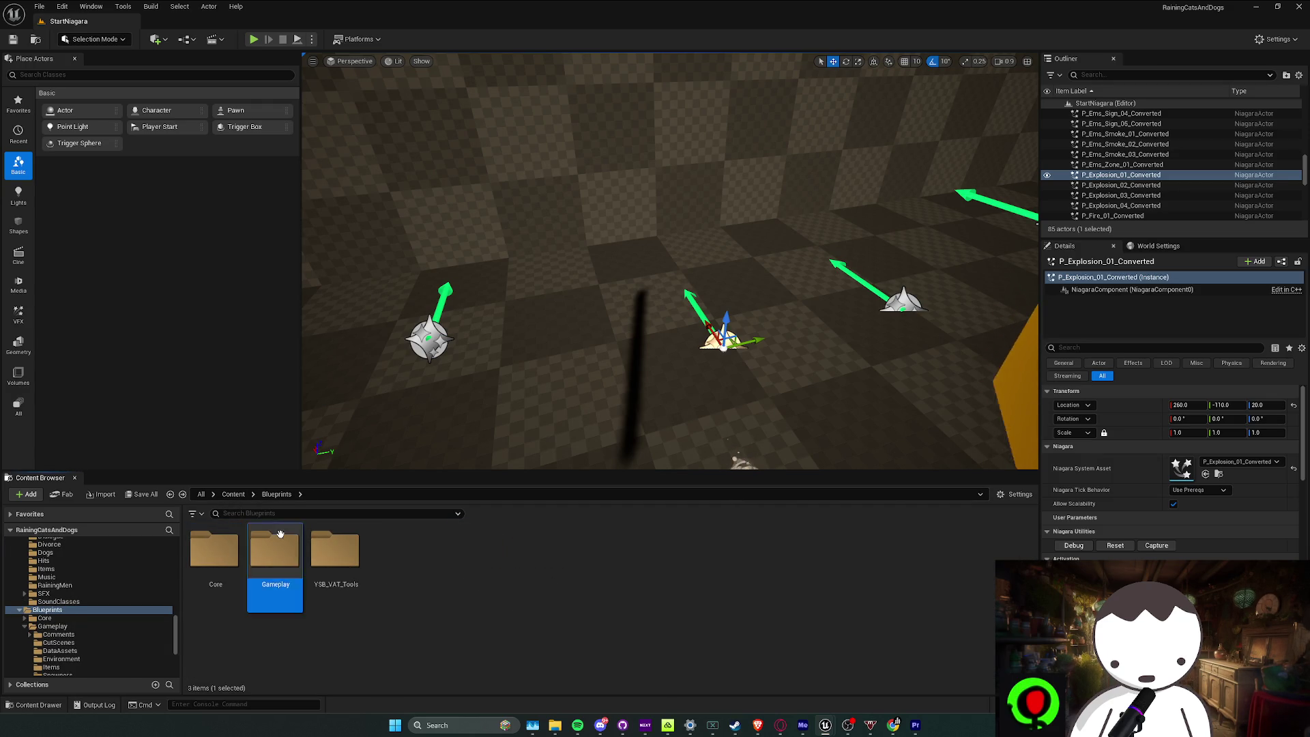
{"action": "double_click", "coordinate": [280, 534]}
{"action": "left_click", "coordinate": [819, 566]}
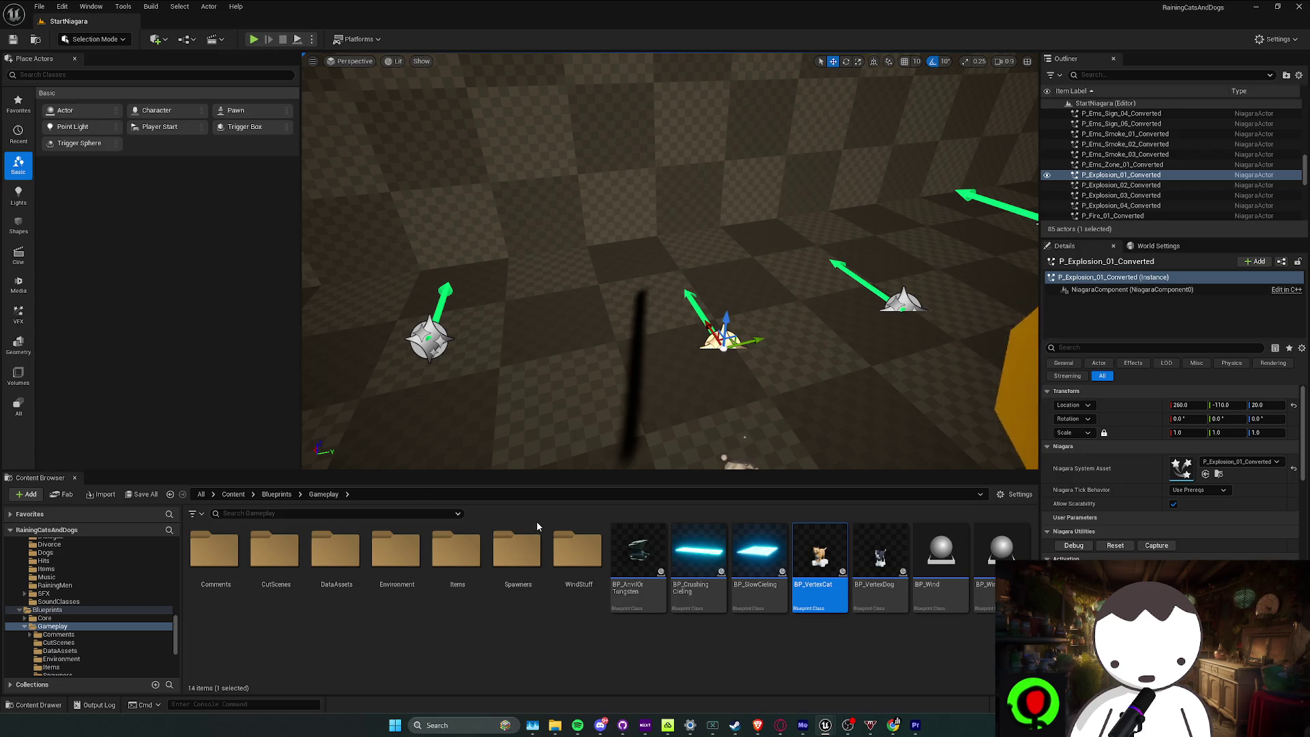
Assign P_Explosion_01_Converted1 from the Particles folder as the explosion component's Niagara System Asset
{"action": "key", "text": "alt+Left"}
{"action": "key", "text": "alt+Left"}
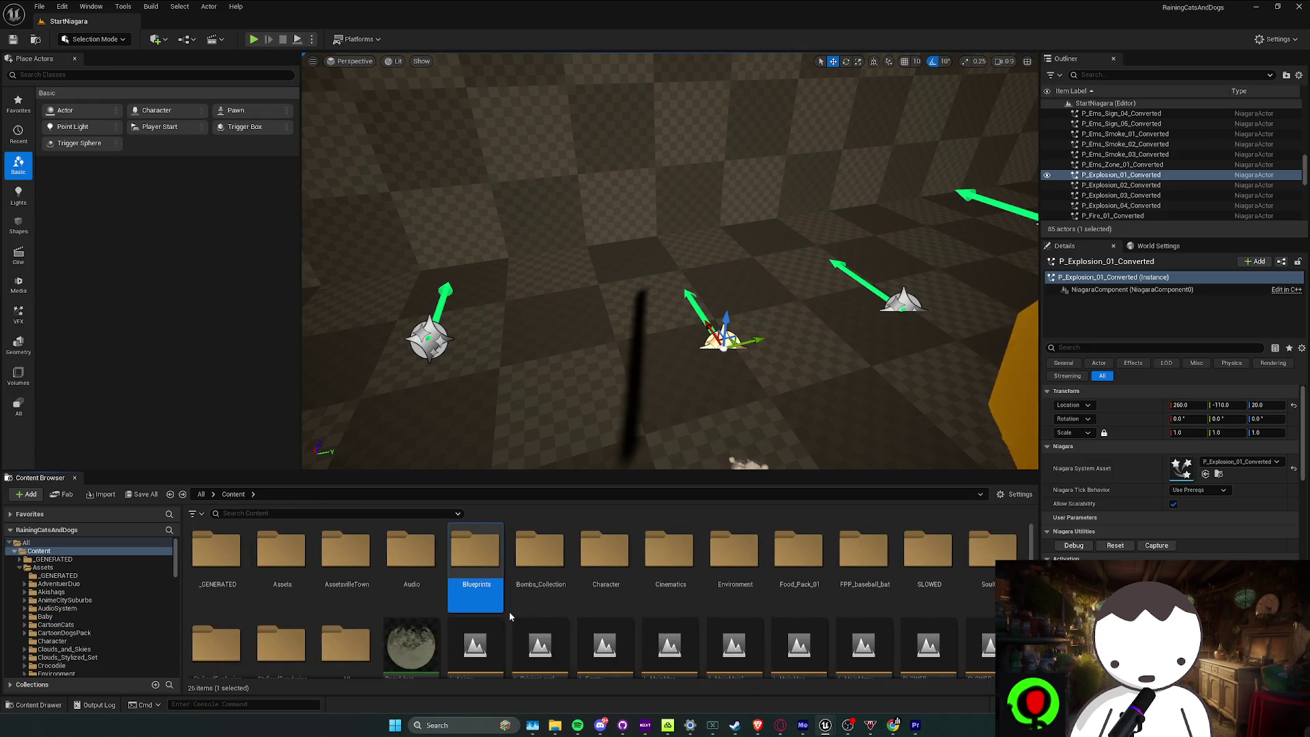
{"action": "key", "text": "ctrl+b"}
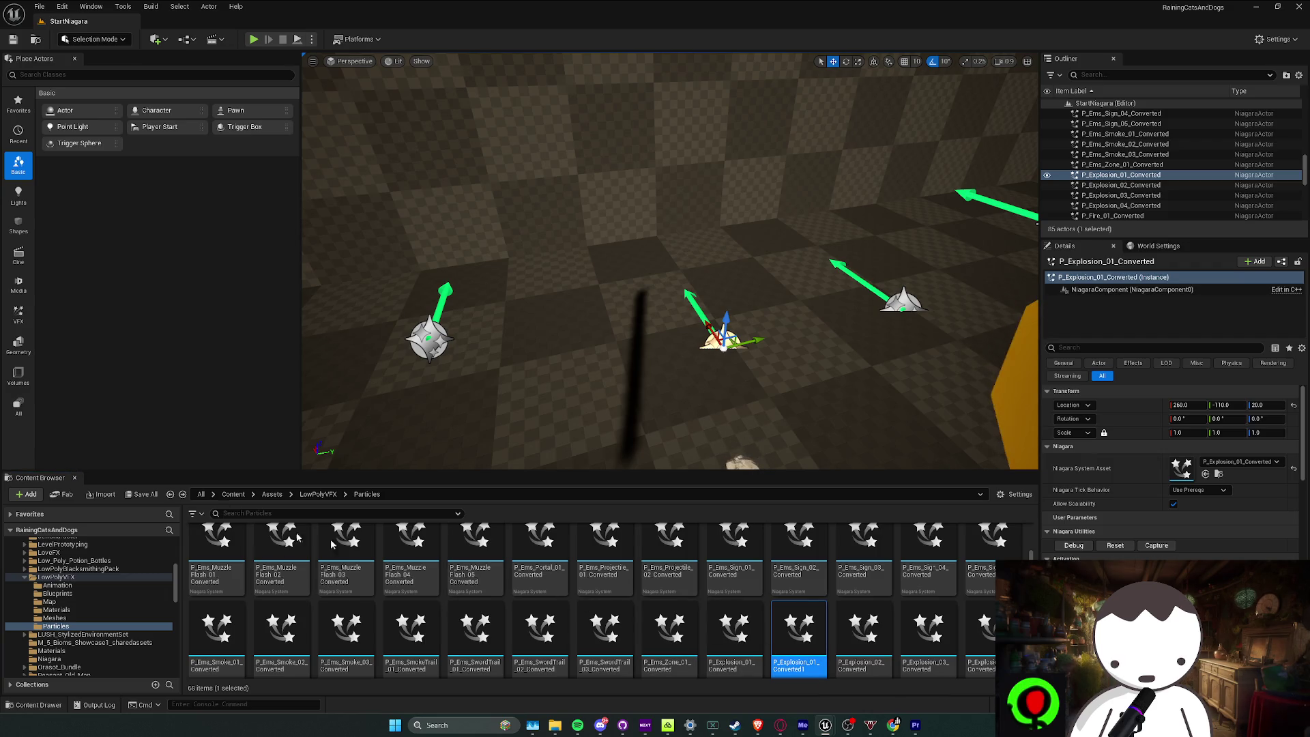
{"action": "left_click_drag", "start_coordinate": [734, 635], "coordinate": [738, 629]}
{"action": "left_click_drag", "start_coordinate": [1226, 468], "coordinate": [1226, 468]}
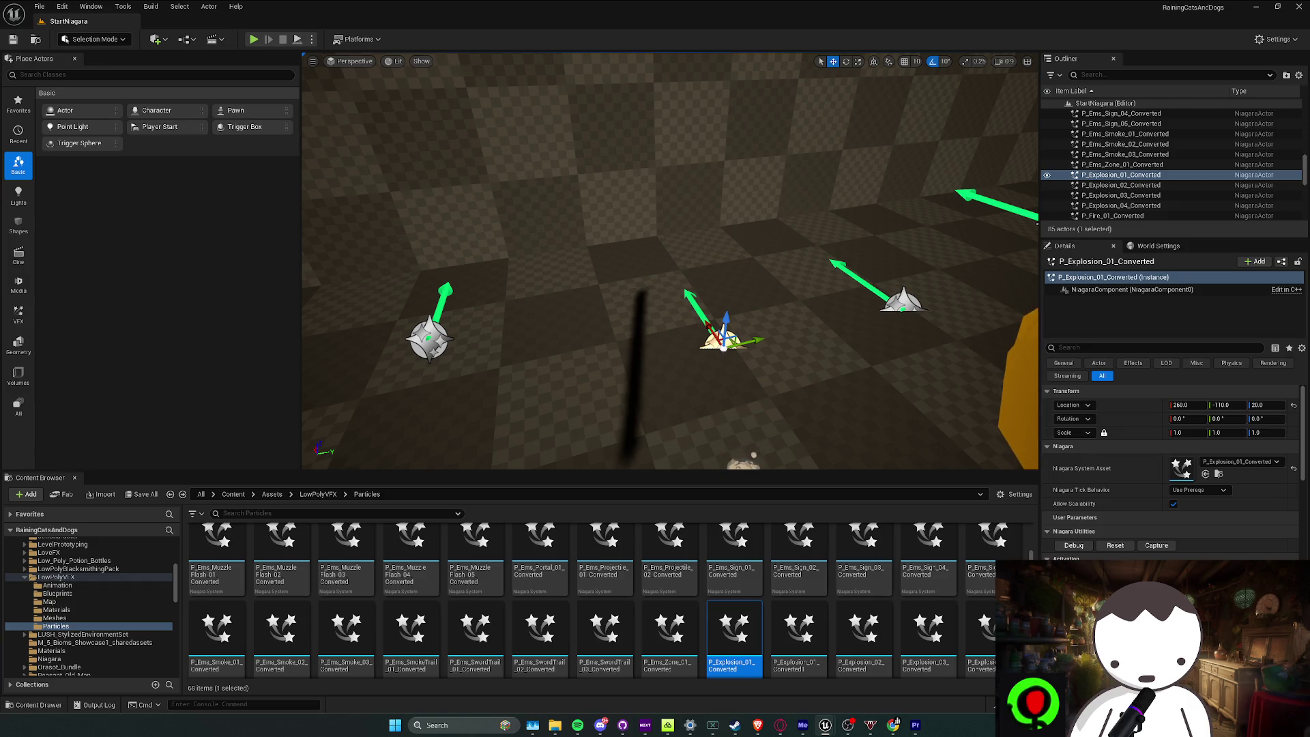
{"action": "mouse_move", "coordinate": [799, 634]}
{"action": "left_mouse_down"}
{"action": "mouse_move", "coordinate": [887, 614]}
{"action": "mouse_move", "coordinate": [1227, 468]}
{"action": "left_mouse_up"}
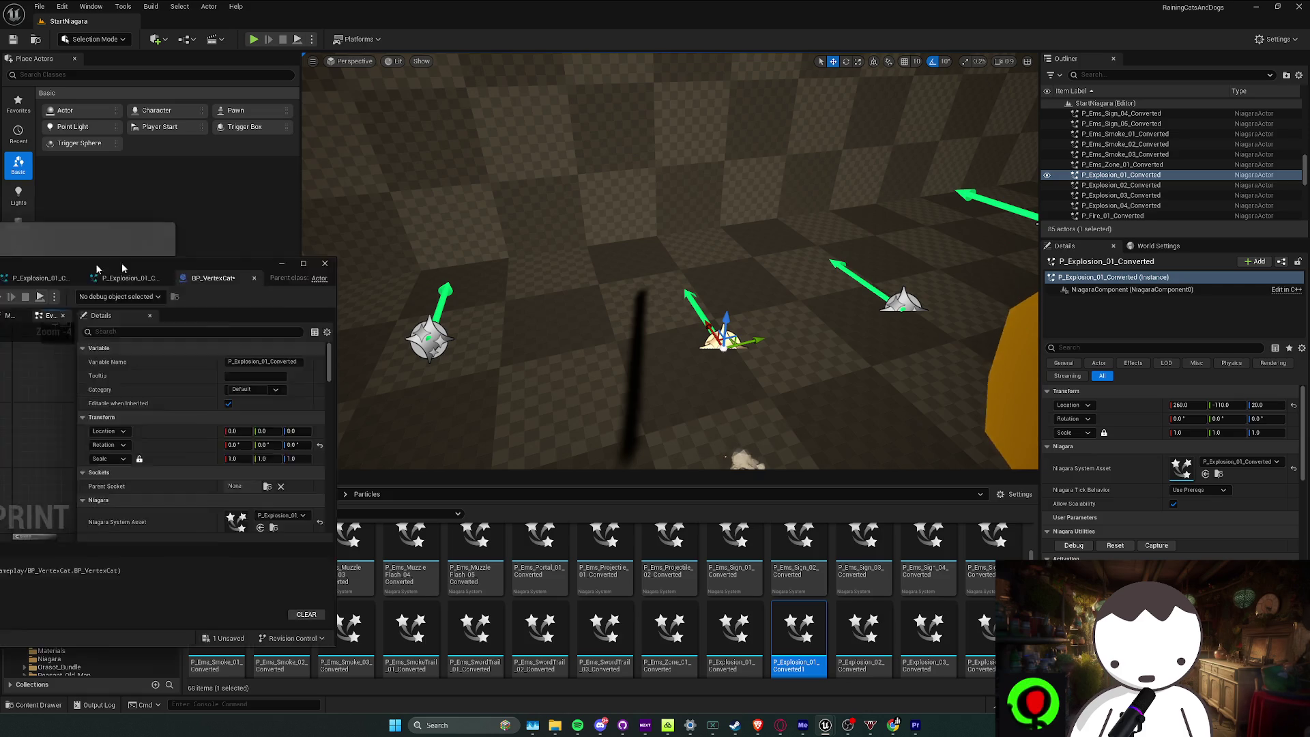
Turn off Auto Activate on BP_VertexCat's P_Explosion_01_Converted component
{"action": "key", "text": "alt+Tab"}
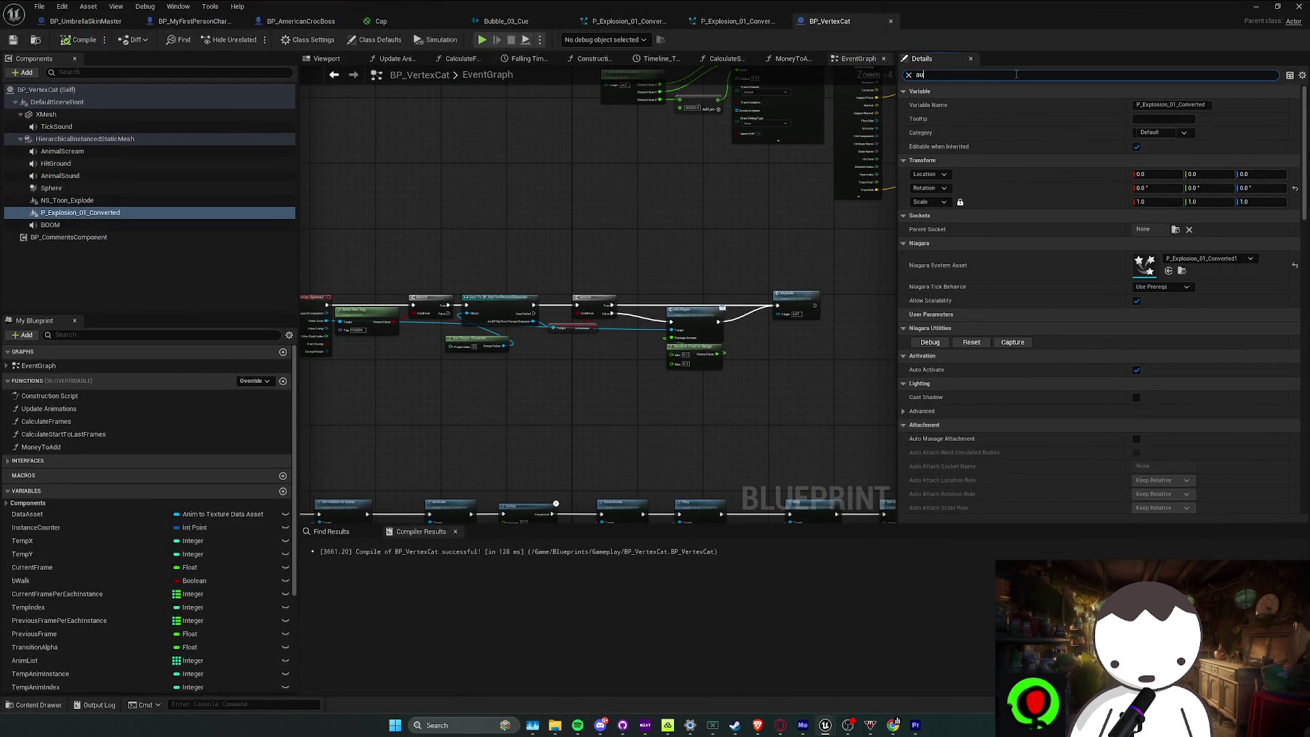
{"action": "type", "text": "t"}
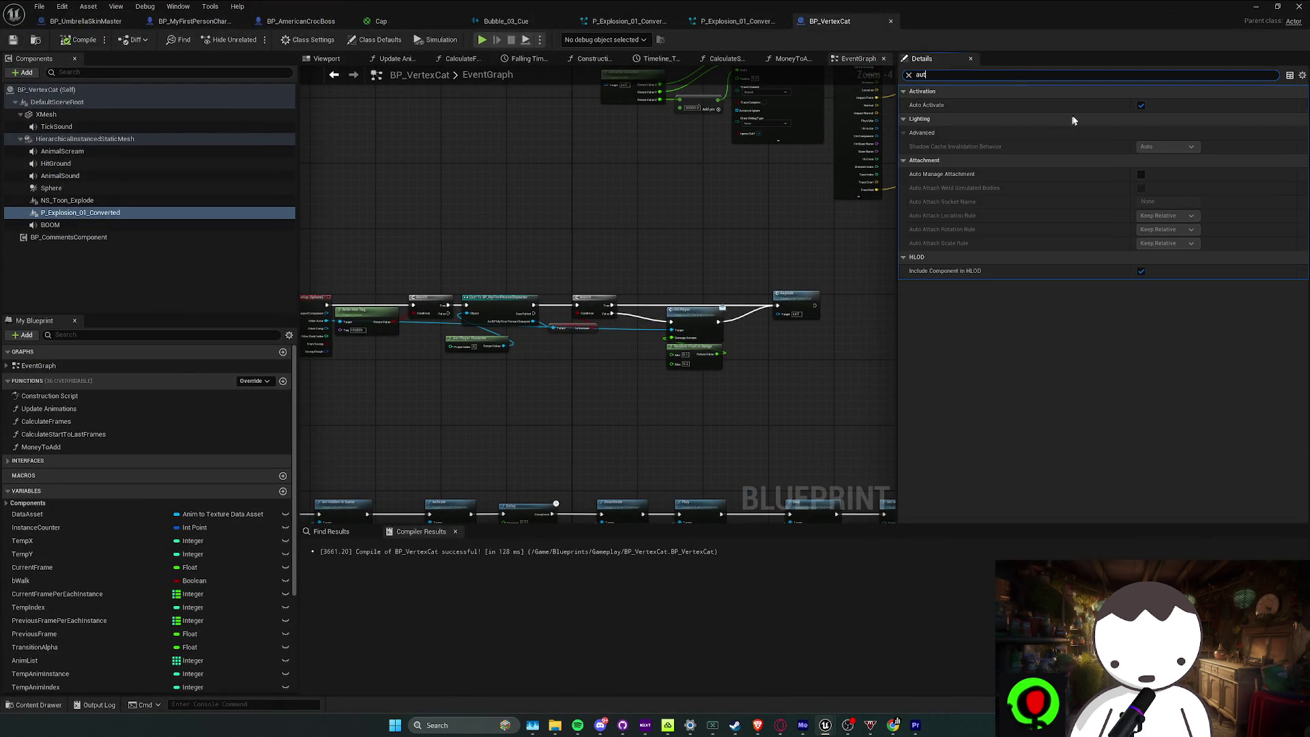
{"action": "left_click", "coordinate": [1141, 106]}
Review the EventGraph's Start Falling, Sphere Trace and Impact Point nodes, then return to the level editor
{"action": "left_click_drag", "start_coordinate": [688, 190], "coordinate": [543, 240]}
{"action": "scroll", "coordinate": [580, 305], "scroll_direction": "down", "scroll_amount": 1}
{"action": "mouse_move", "coordinate": [580, 305]}
{"action": "left_mouse_down"}
{"action": "mouse_move", "coordinate": [726, 330]}
{"action": "mouse_move", "coordinate": [660, 335]}
{"action": "left_mouse_up"}
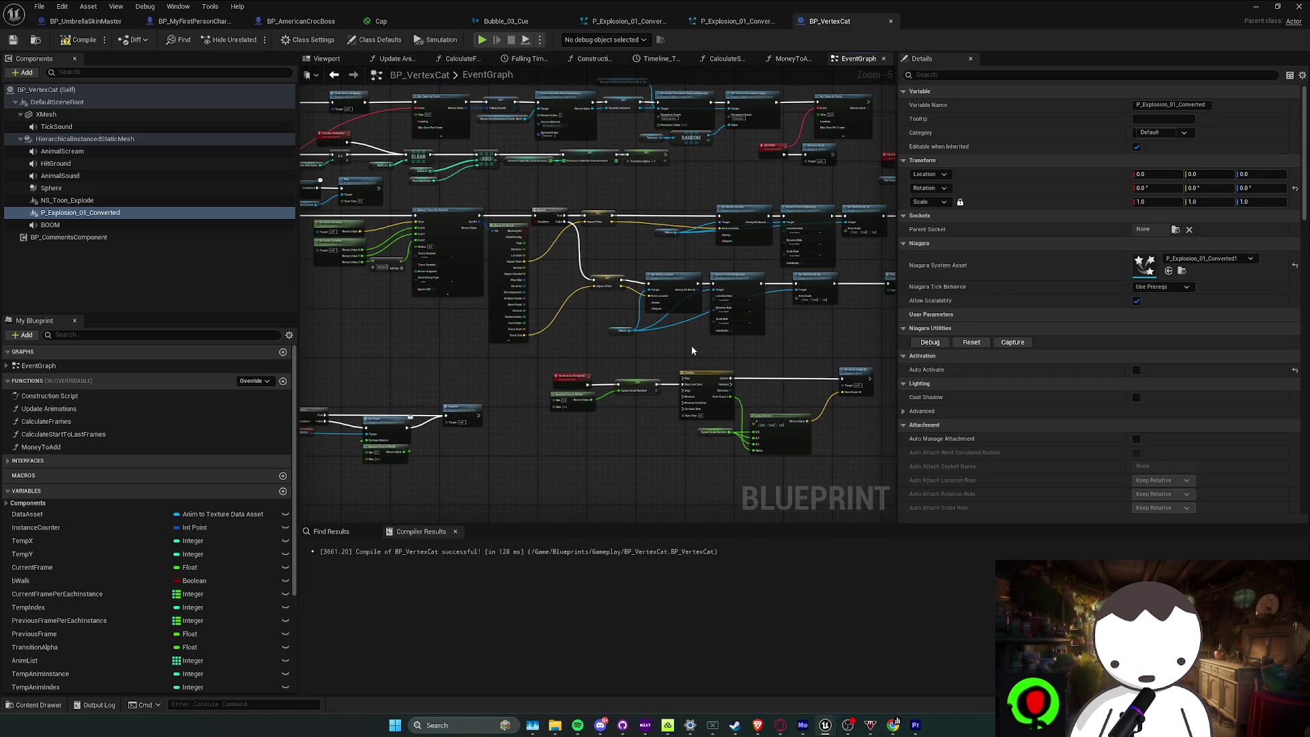
{"action": "scroll", "coordinate": [691, 345], "scroll_direction": "up", "scroll_amount": 1}
{"action": "scroll", "coordinate": [561, 366], "scroll_direction": "down", "scroll_amount": 1}
{"action": "mouse_move", "coordinate": [541, 375]}
{"action": "left_mouse_down"}
{"action": "mouse_move", "coordinate": [576, 249]}
{"action": "mouse_move", "coordinate": [580, 366]}
{"action": "mouse_move", "coordinate": [397, 318]}
{"action": "mouse_move", "coordinate": [674, 256]}
{"action": "left_mouse_up"}
{"action": "scroll", "coordinate": [674, 256], "scroll_direction": "up", "scroll_amount": 1}
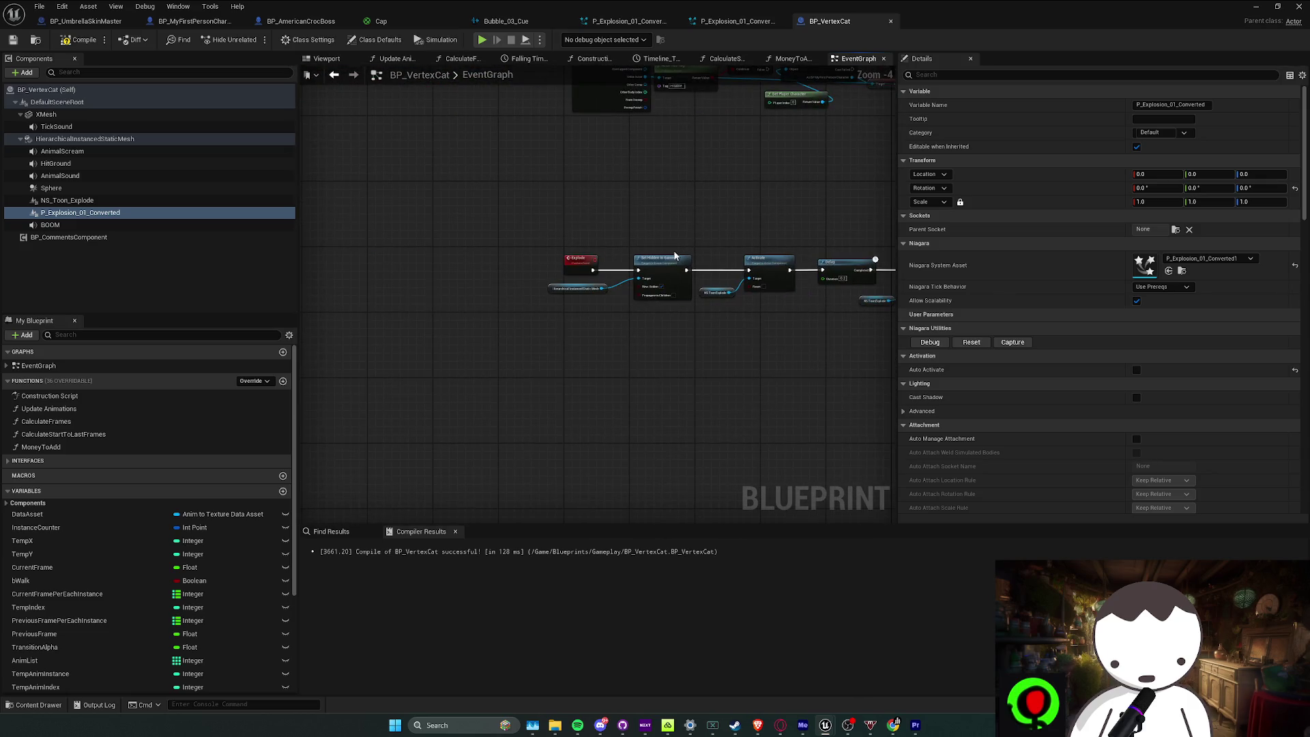
{"action": "mouse_move", "coordinate": [691, 207]}
{"action": "left_mouse_down"}
{"action": "mouse_move", "coordinate": [566, 382]}
{"action": "mouse_move", "coordinate": [655, 260]}
{"action": "mouse_move", "coordinate": [721, 315]}
{"action": "mouse_move", "coordinate": [719, 363]}
{"action": "mouse_move", "coordinate": [497, 380]}
{"action": "mouse_move", "coordinate": [683, 327]}
{"action": "mouse_move", "coordinate": [624, 351]}
{"action": "mouse_move", "coordinate": [546, 355]}
{"action": "mouse_move", "coordinate": [614, 320]}
{"action": "left_mouse_up"}
{"action": "scroll", "coordinate": [655, 260], "scroll_direction": "up", "scroll_amount": 1}
{"action": "mouse_move", "coordinate": [640, 272]}
{"action": "left_mouse_down"}
{"action": "mouse_move", "coordinate": [707, 306]}
{"action": "mouse_move", "coordinate": [860, 316]}
{"action": "mouse_move", "coordinate": [593, 281]}
{"action": "mouse_move", "coordinate": [880, 383]}
{"action": "mouse_move", "coordinate": [853, 355]}
{"action": "mouse_move", "coordinate": [568, 356]}
{"action": "left_mouse_up"}
{"action": "scroll", "coordinate": [751, 338], "scroll_direction": "down", "scroll_amount": 2}
{"action": "scroll", "coordinate": [568, 356], "scroll_direction": "up", "scroll_amount": 1}
{"action": "scroll", "coordinate": [691, 321], "scroll_direction": "up", "scroll_amount": 1}
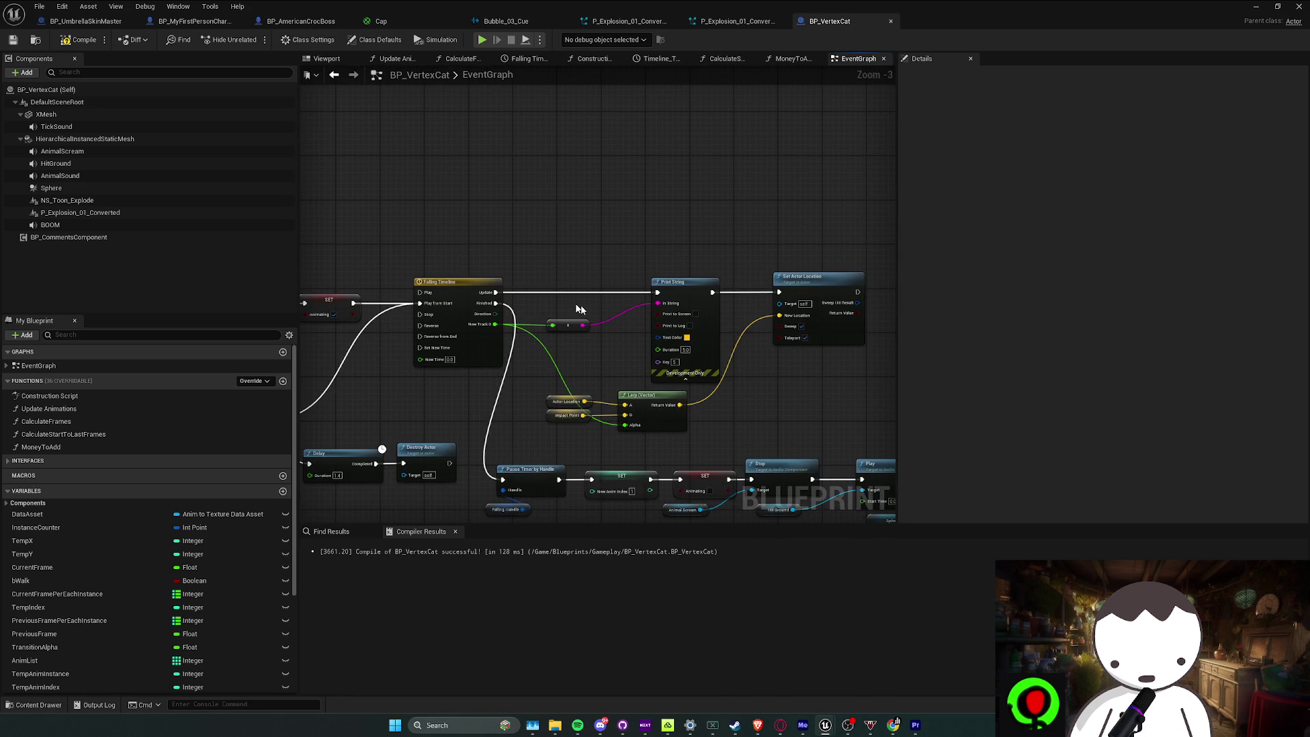
{"action": "left_click", "coordinate": [564, 396]}
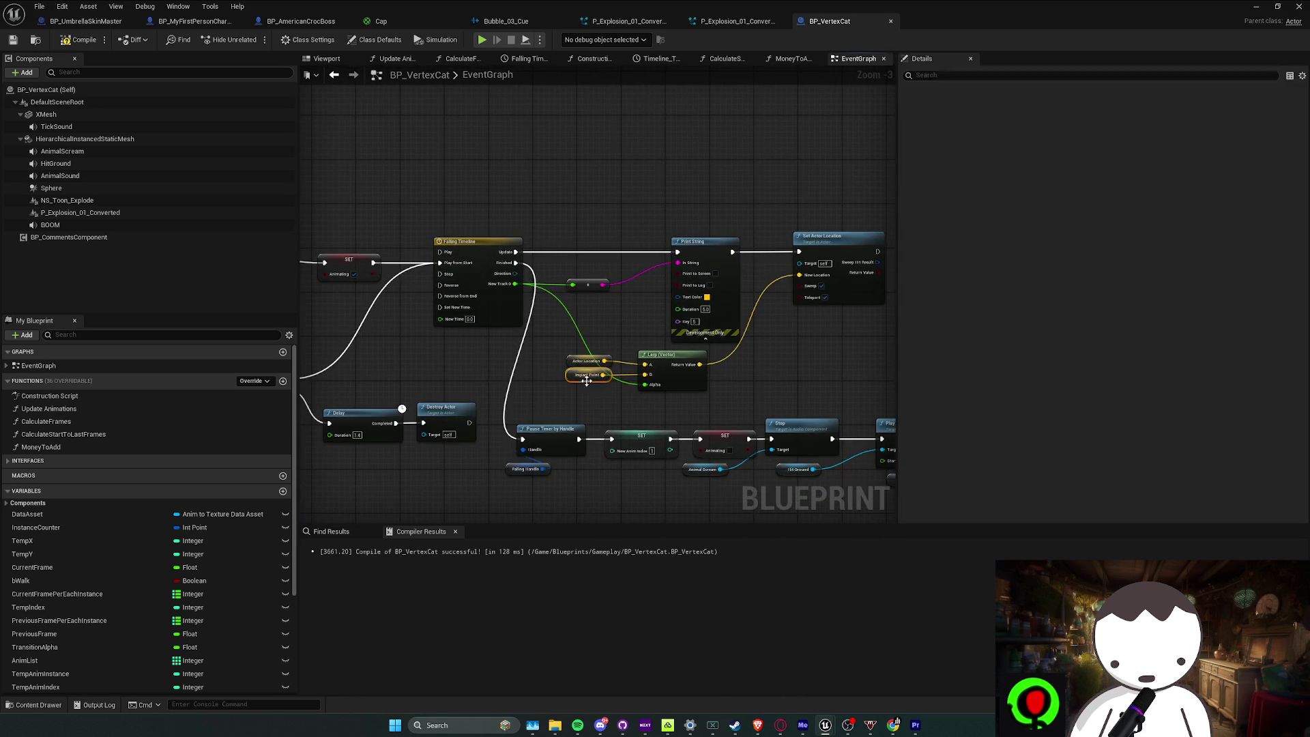
{"action": "left_click", "coordinate": [599, 359]}
{"action": "left_click_drag", "start_coordinate": [619, 347], "coordinate": [519, 324]}
{"action": "key", "text": "alt+Tab"}
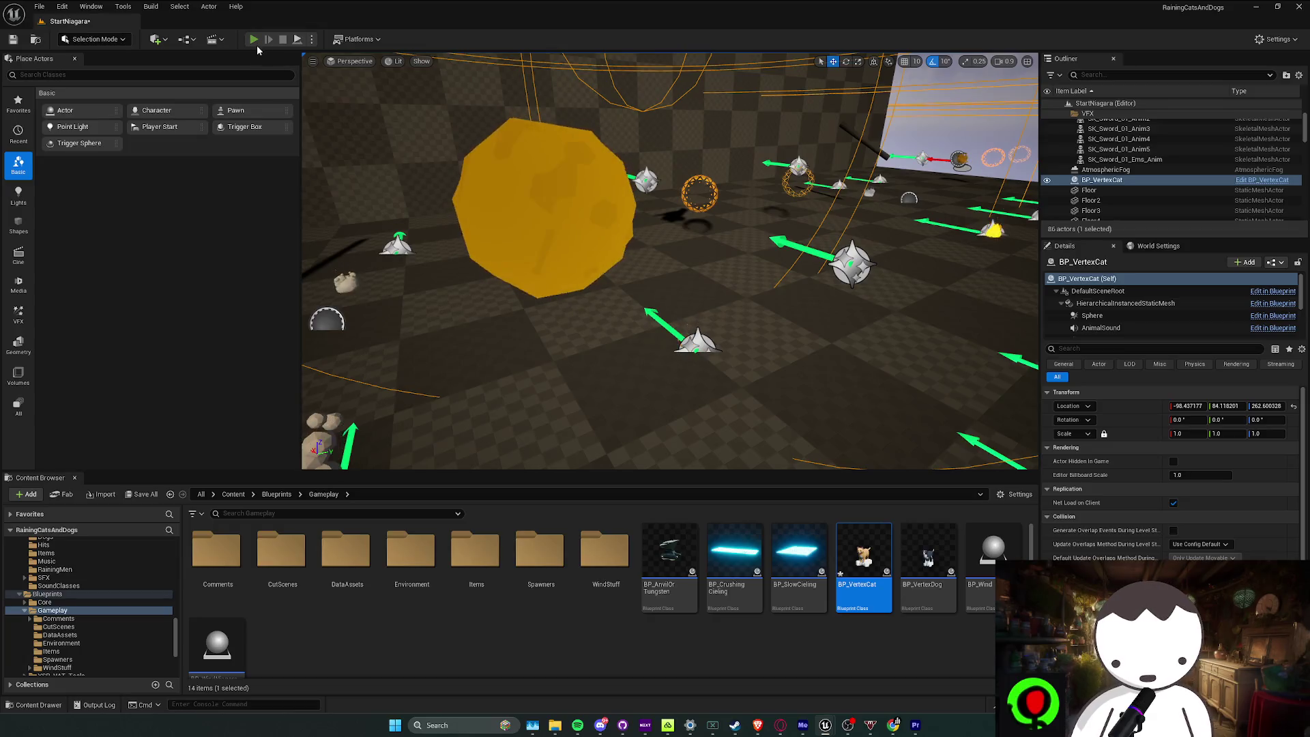
Playtest StartNiagara briefly, then open L_MainMapRedone, saving BP_VertexCat and StartNiagara
{"action": "left_click", "coordinate": [256, 42]}
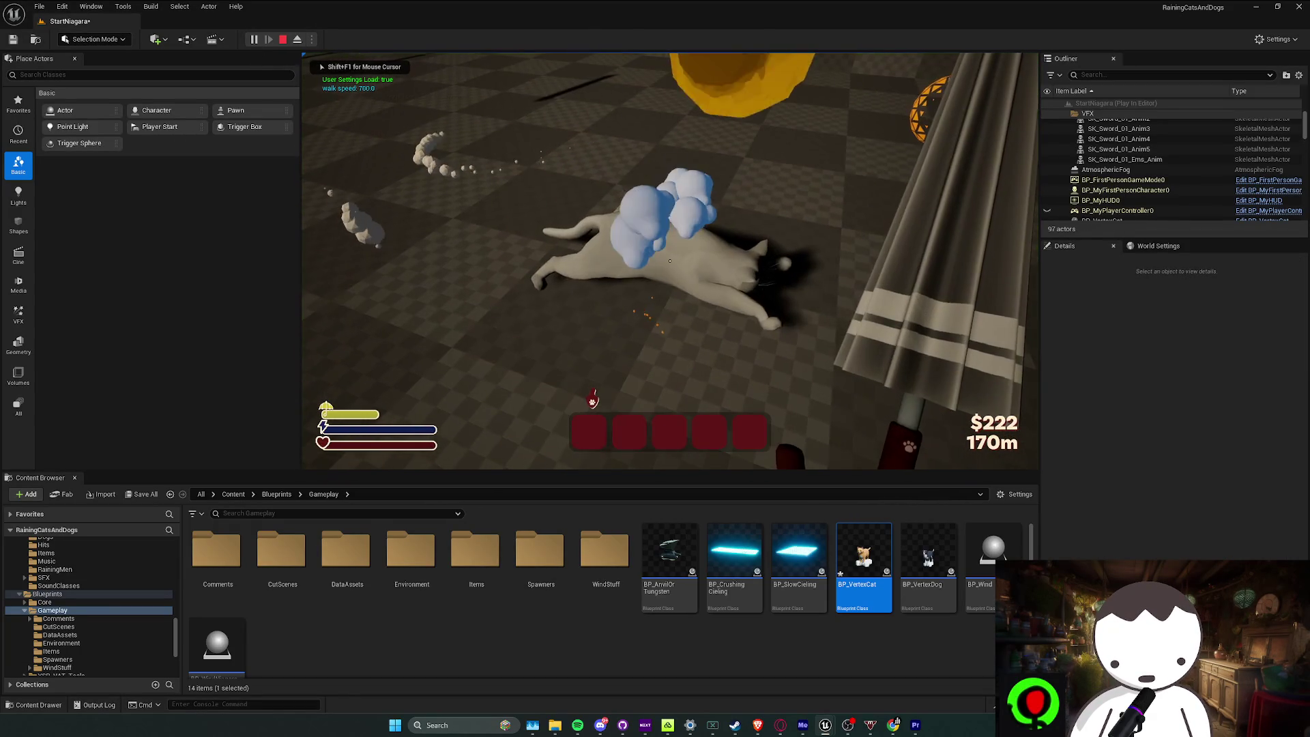
{"action": "key", "text": "Escape"}
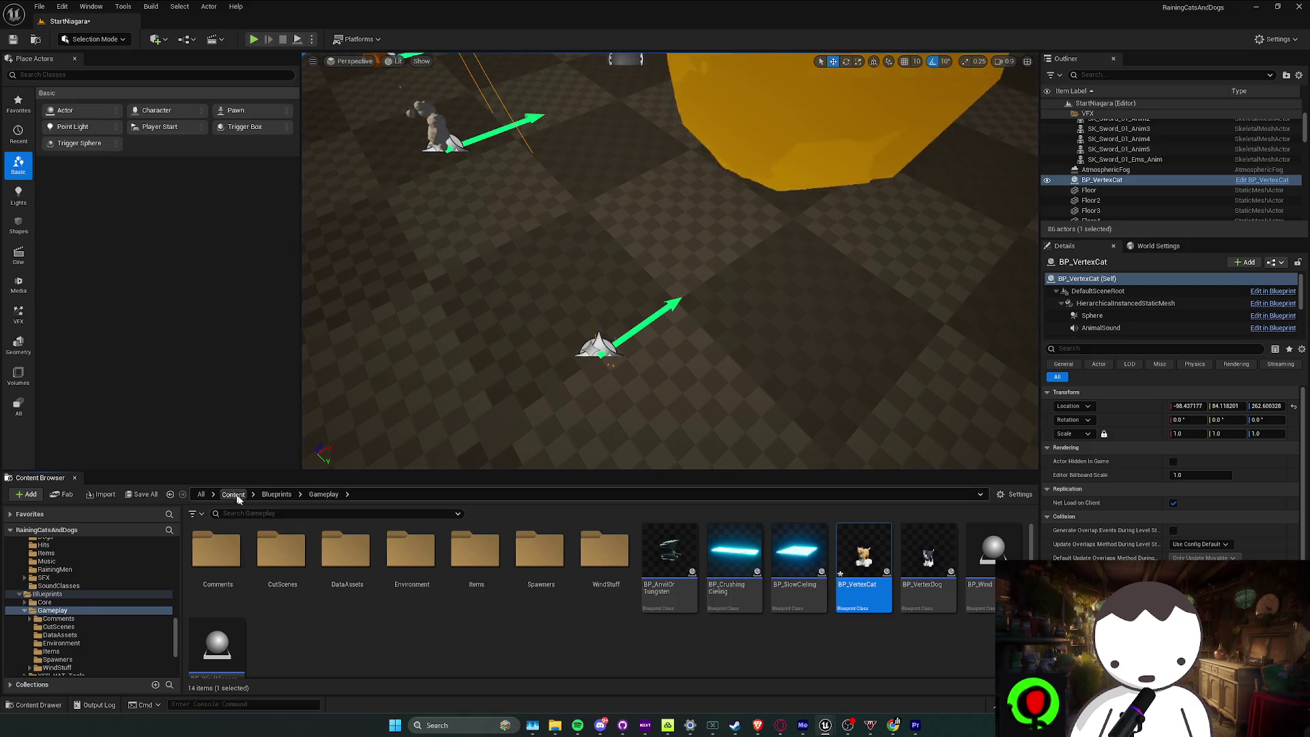
{"action": "left_click", "coordinate": [234, 495]}
{"action": "double_click", "coordinate": [797, 645]}
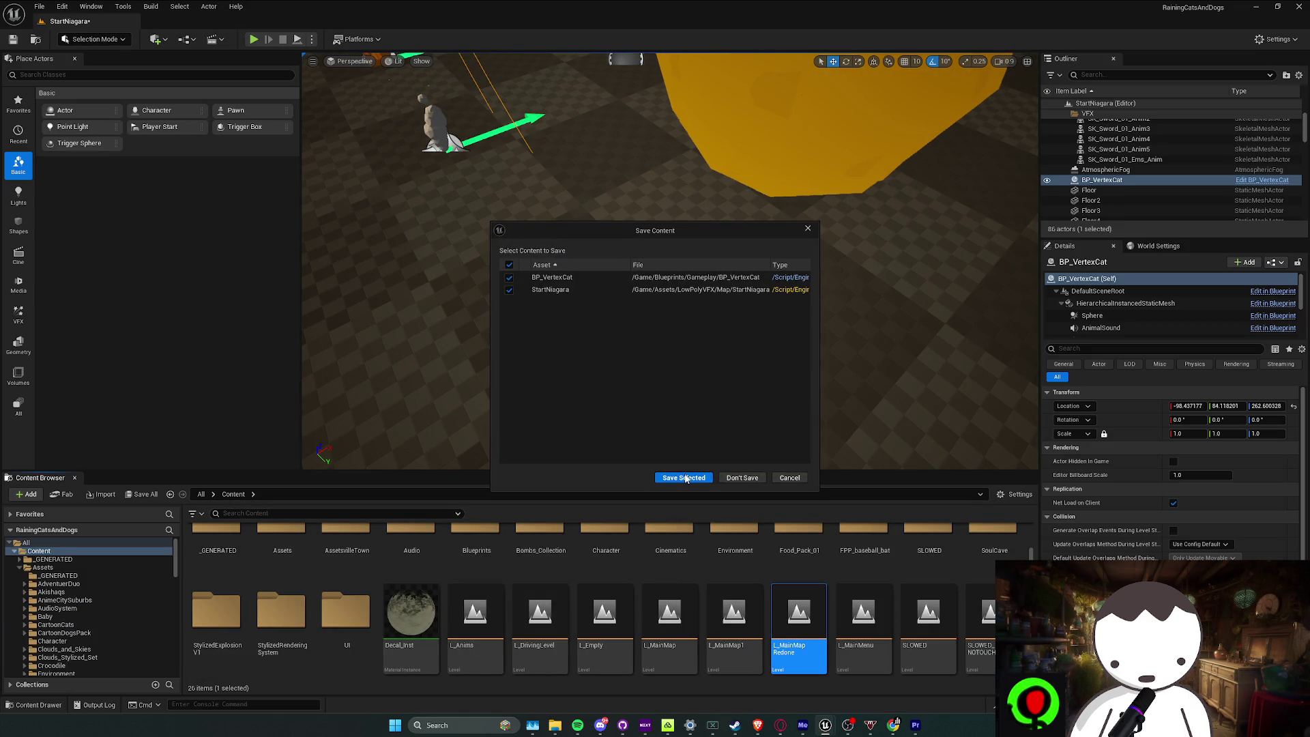
{"action": "left_click", "coordinate": [685, 476]}
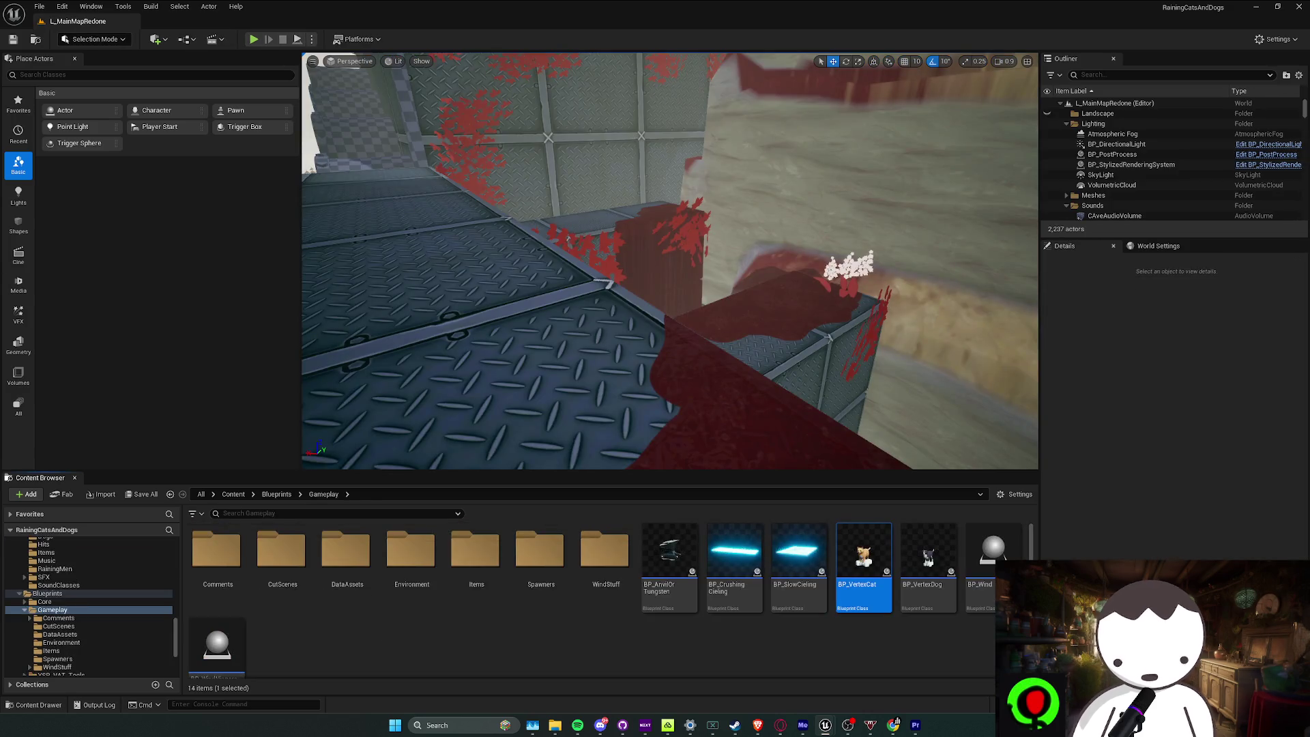
Place a BP_VertexCat in the main map and playtest it briefly
{"action": "mouse_move", "coordinate": [863, 557]}
{"action": "left_mouse_down"}
{"action": "mouse_move", "coordinate": [371, 292]}
{"action": "mouse_move", "coordinate": [469, 284]}
{"action": "mouse_move", "coordinate": [500, 204]}
{"action": "mouse_move", "coordinate": [493, 133]}
{"action": "left_mouse_up"}
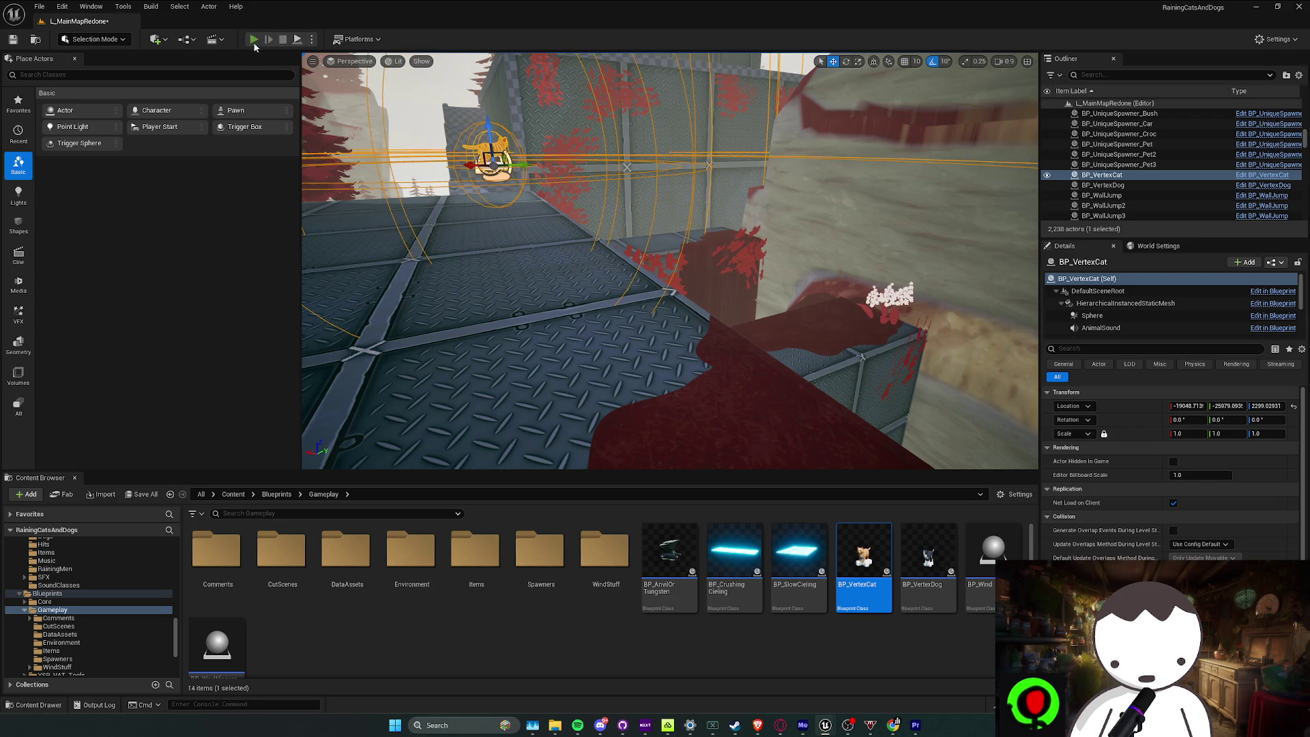
{"action": "left_click", "coordinate": [254, 41]}
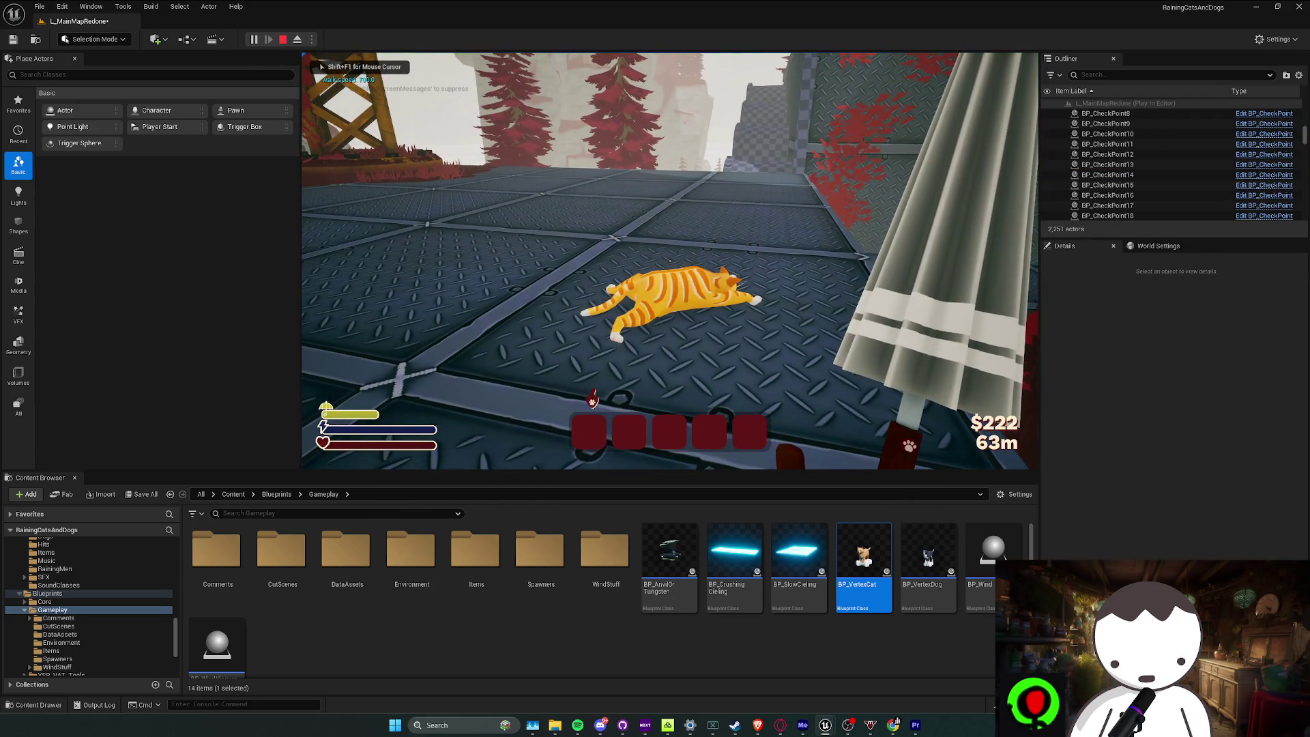
{"action": "key", "text": "Escape"}
Check BP_VertexCat's P_Explosion_01_Converted component, then open the BP_VertexDog Blueprint
{"action": "key", "text": "ctrl+e"}
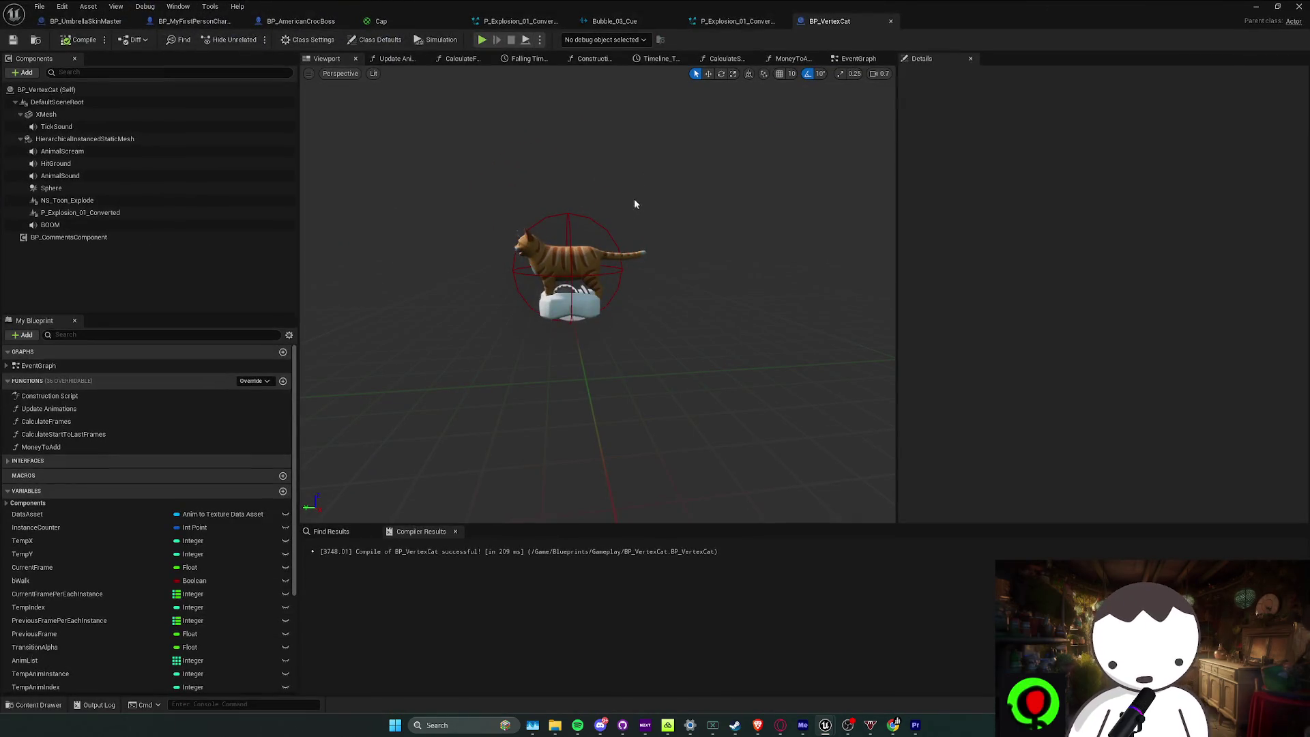
{"action": "left_click", "coordinate": [87, 213]}
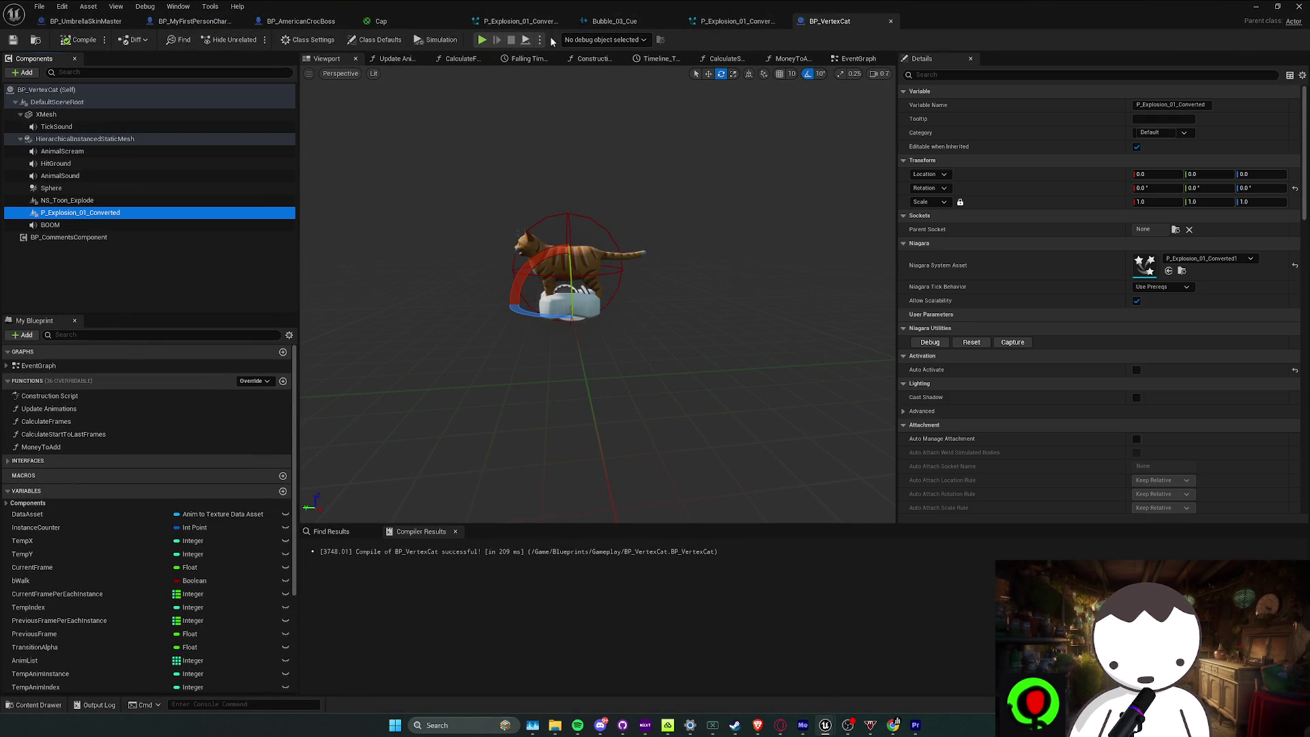
{"action": "left_click", "coordinate": [37, 40]}
{"action": "double_click", "coordinate": [908, 590]}
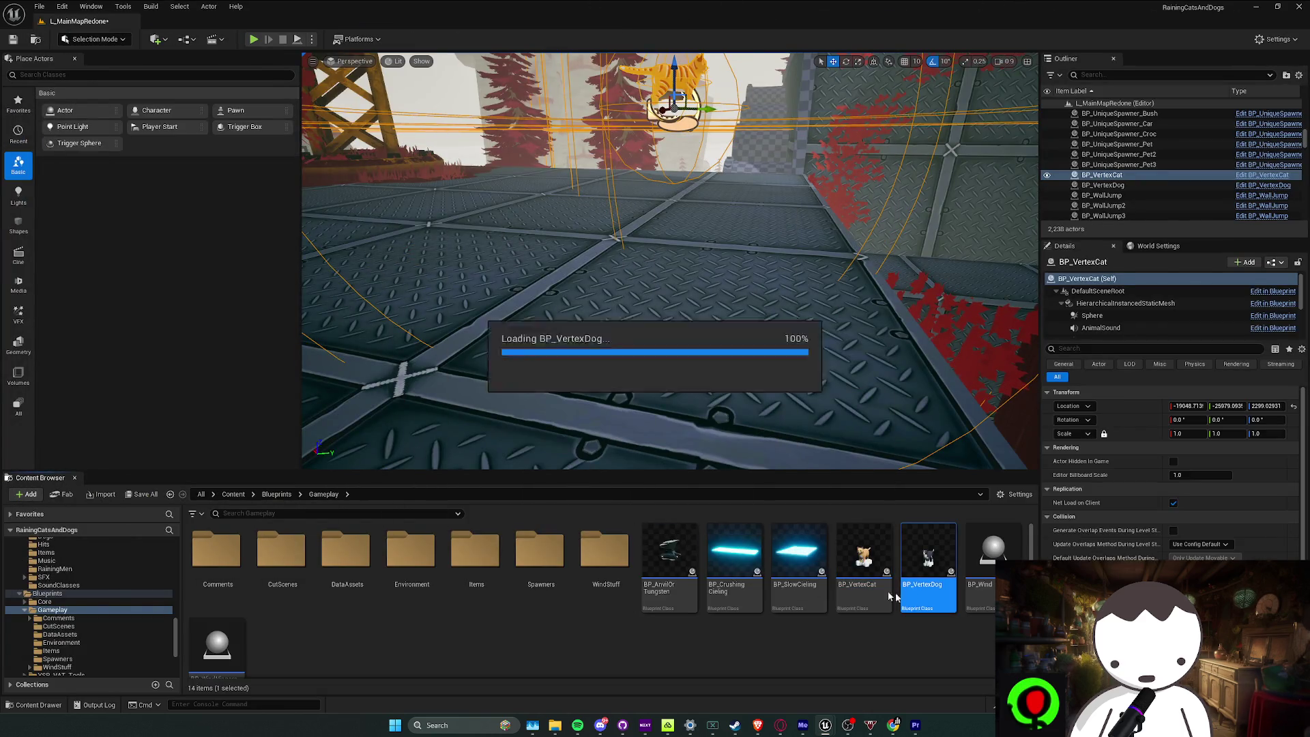
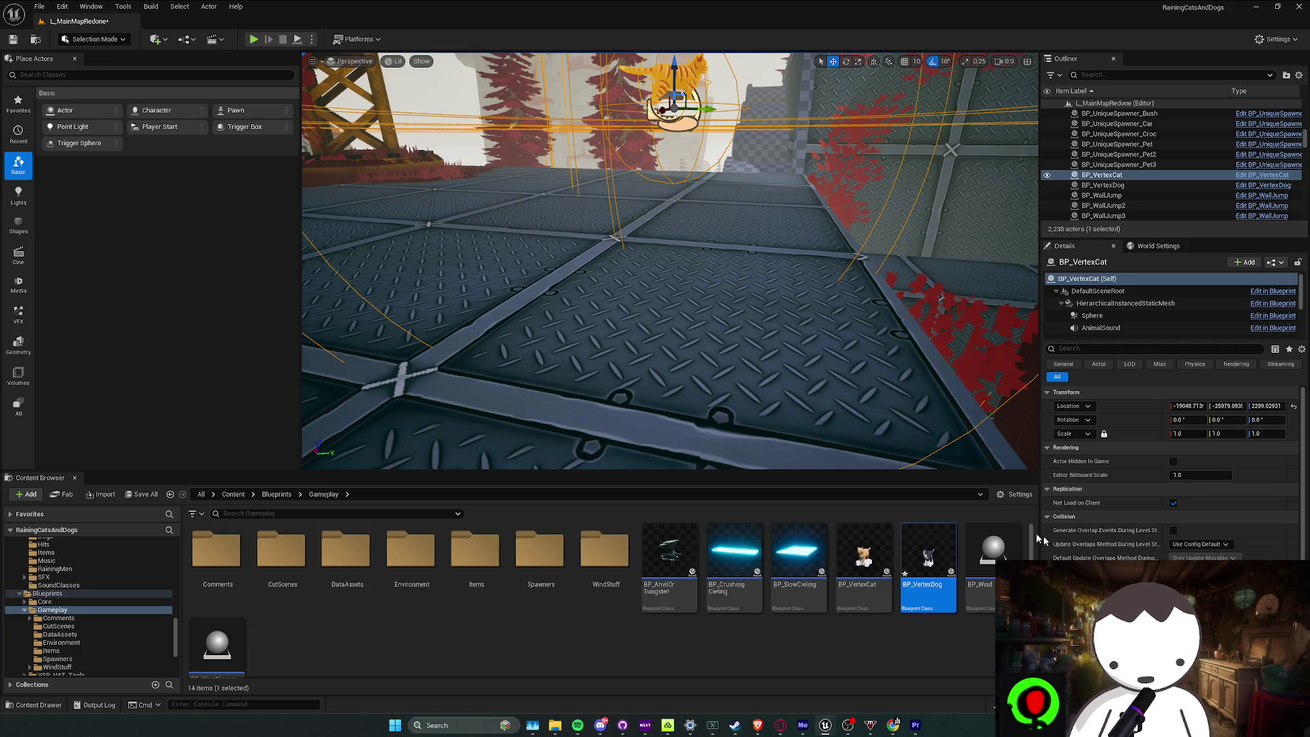
Place a BP_VertexDog beside the cat, focus on it, and run a quick play test
{"action": "mouse_move", "coordinate": [928, 557]}
{"action": "left_mouse_down"}
{"action": "mouse_move", "coordinate": [751, 296]}
{"action": "mouse_move", "coordinate": [778, 160]}
{"action": "left_mouse_up"}
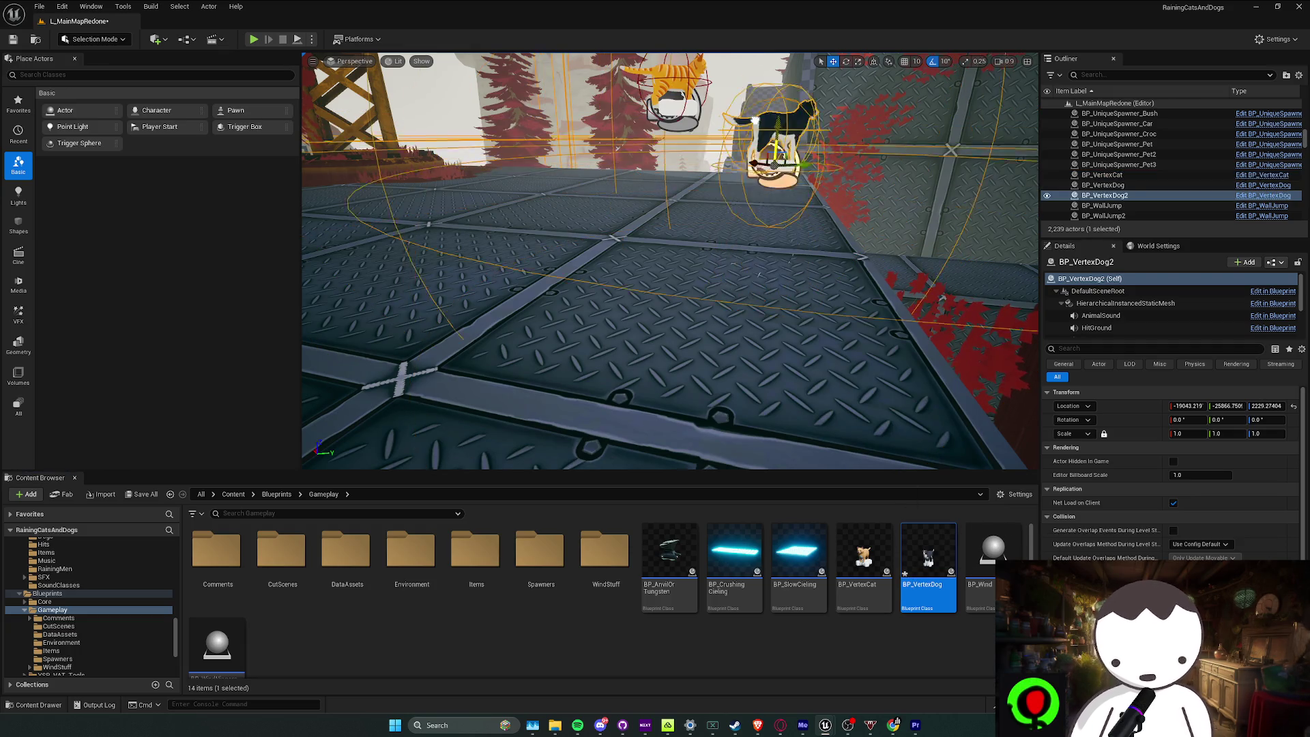
{"action": "key", "text": "f"}
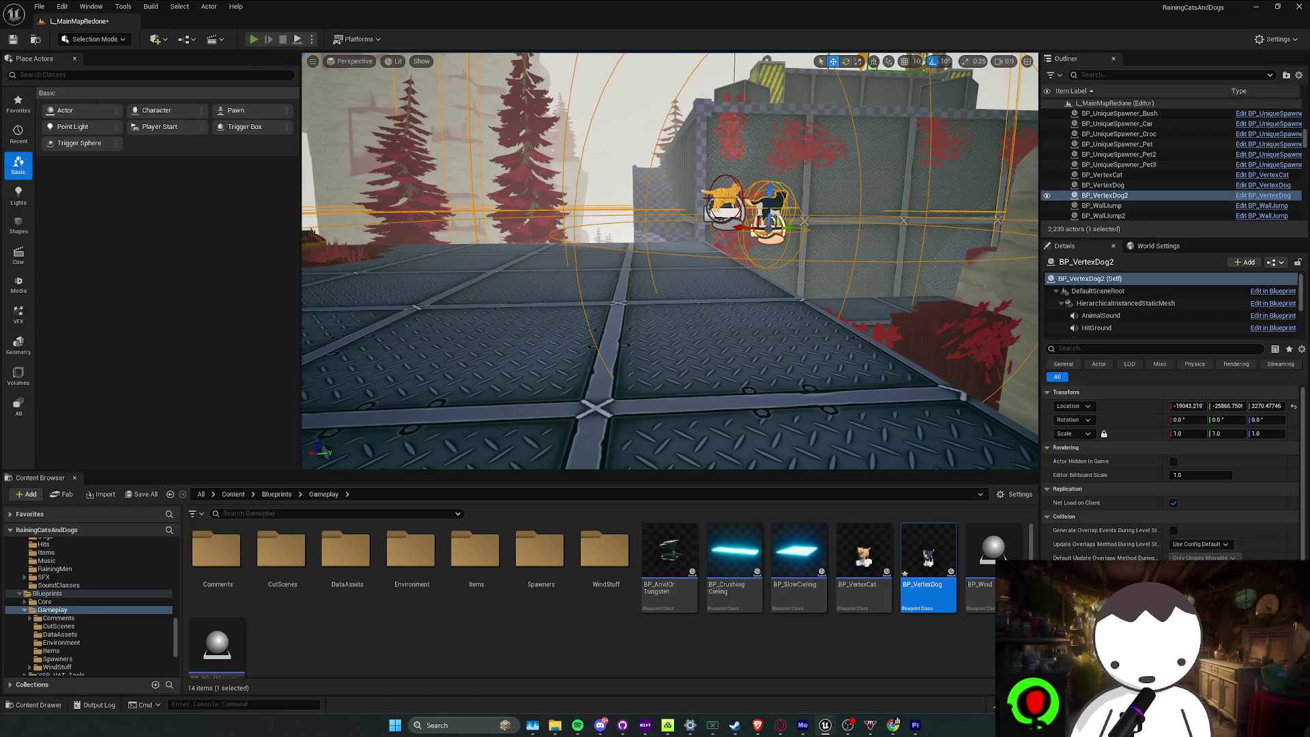
{"action": "key", "text": "alt+p"}
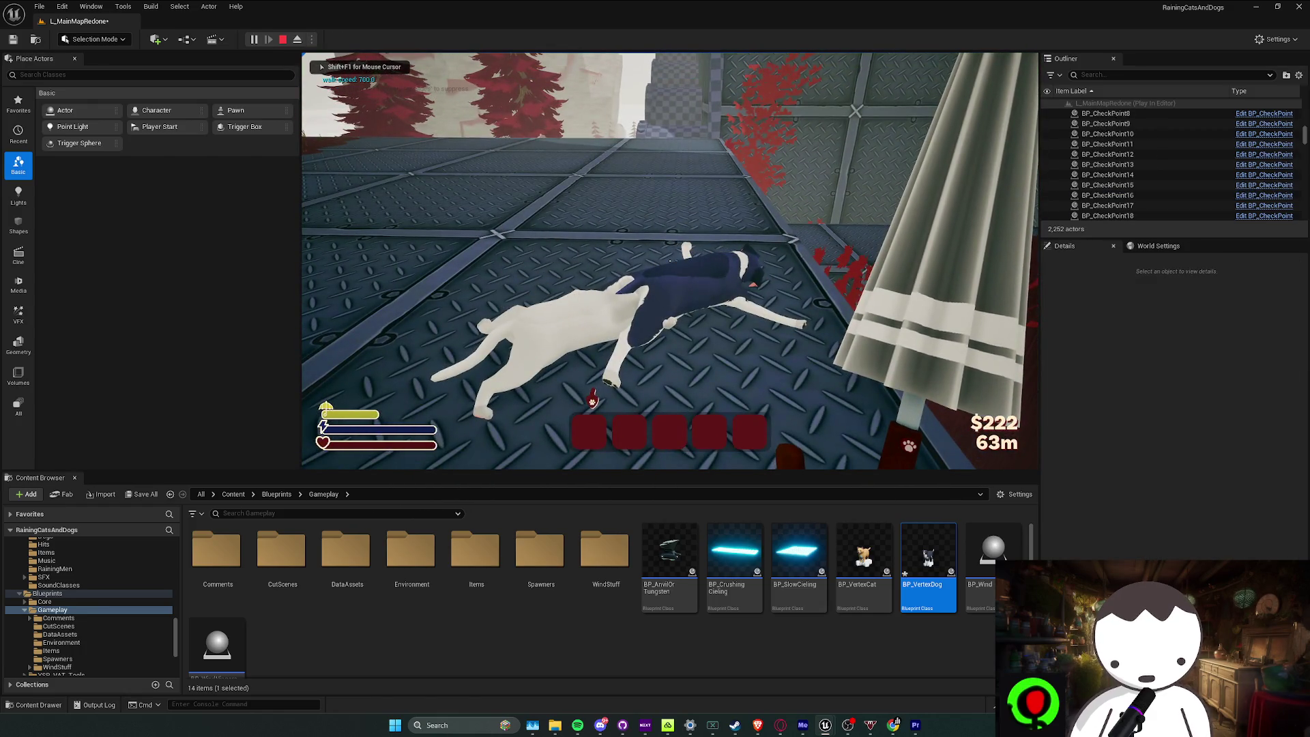
{"action": "key", "text": "Escape"}
Save the BP_VertexDog Blueprint and close the extra Blueprint tabs, including BP_VertexCat
{"action": "key", "text": "alt+Tab"}
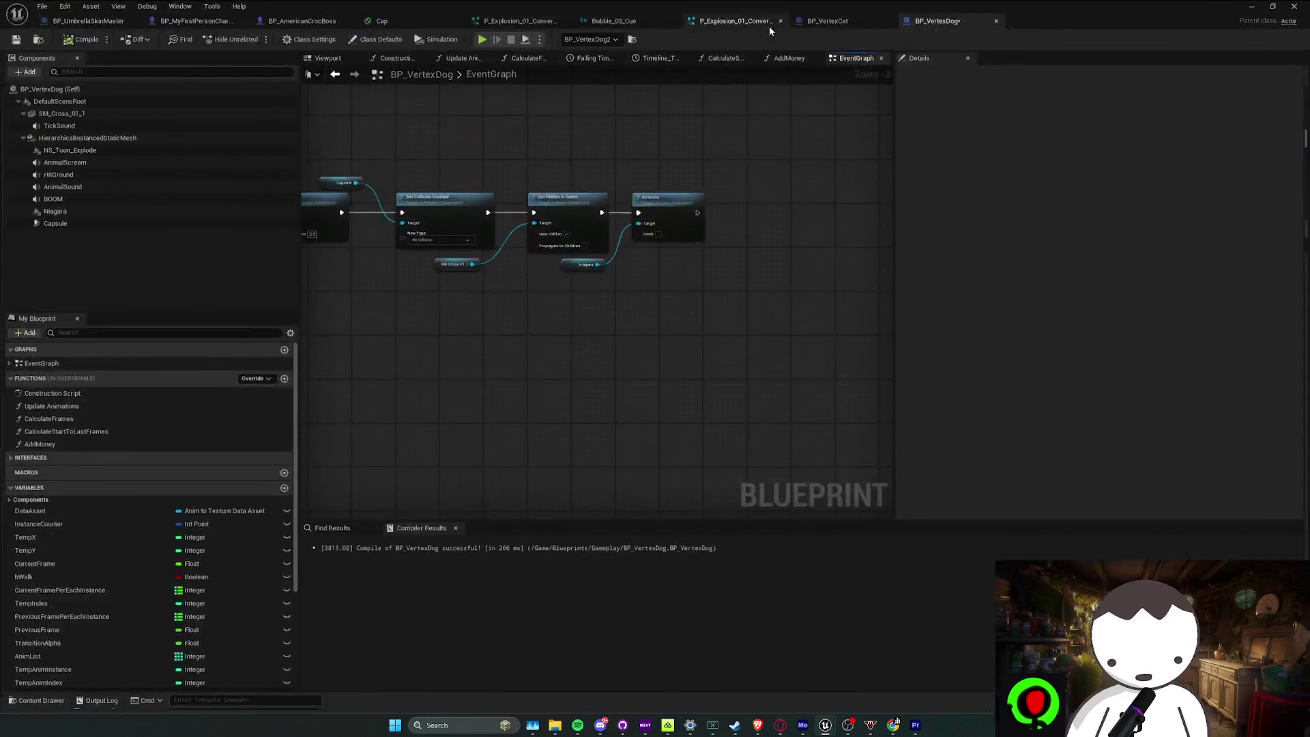
{"action": "left_click", "coordinate": [13, 39]}
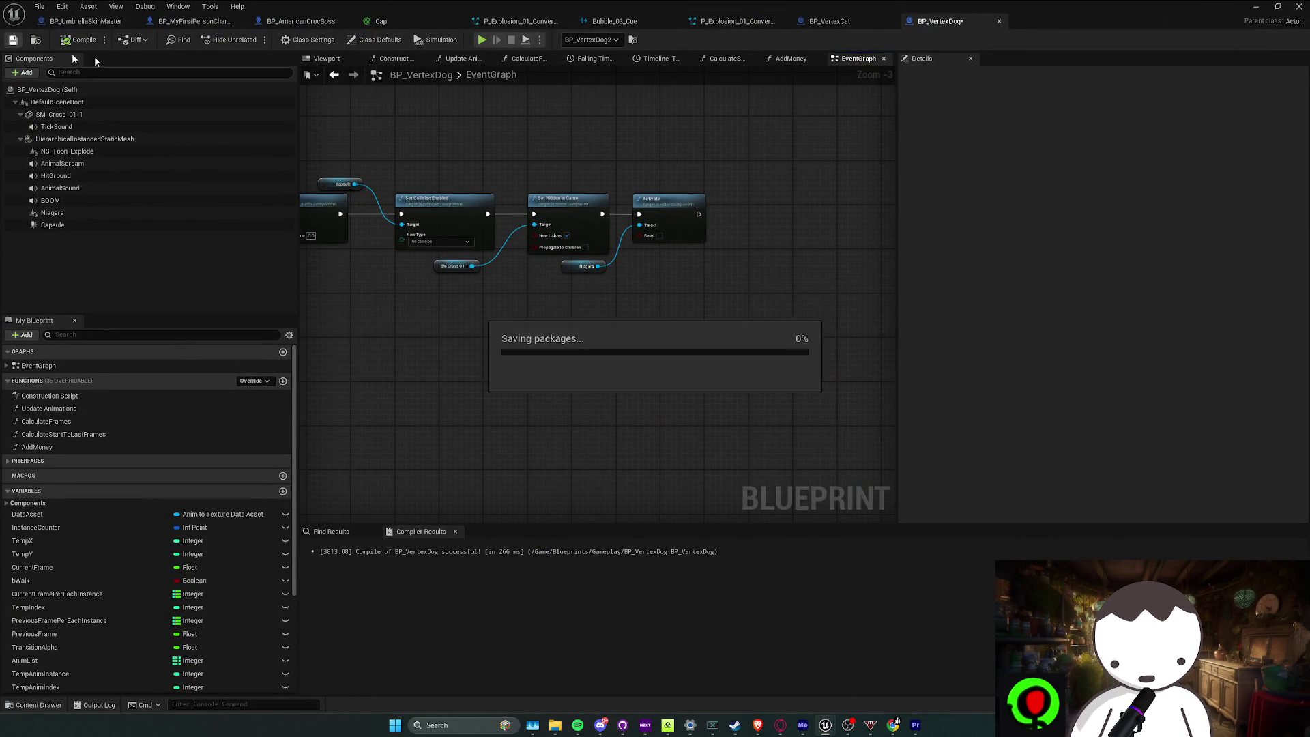
{"action": "left_click", "coordinate": [826, 21]}
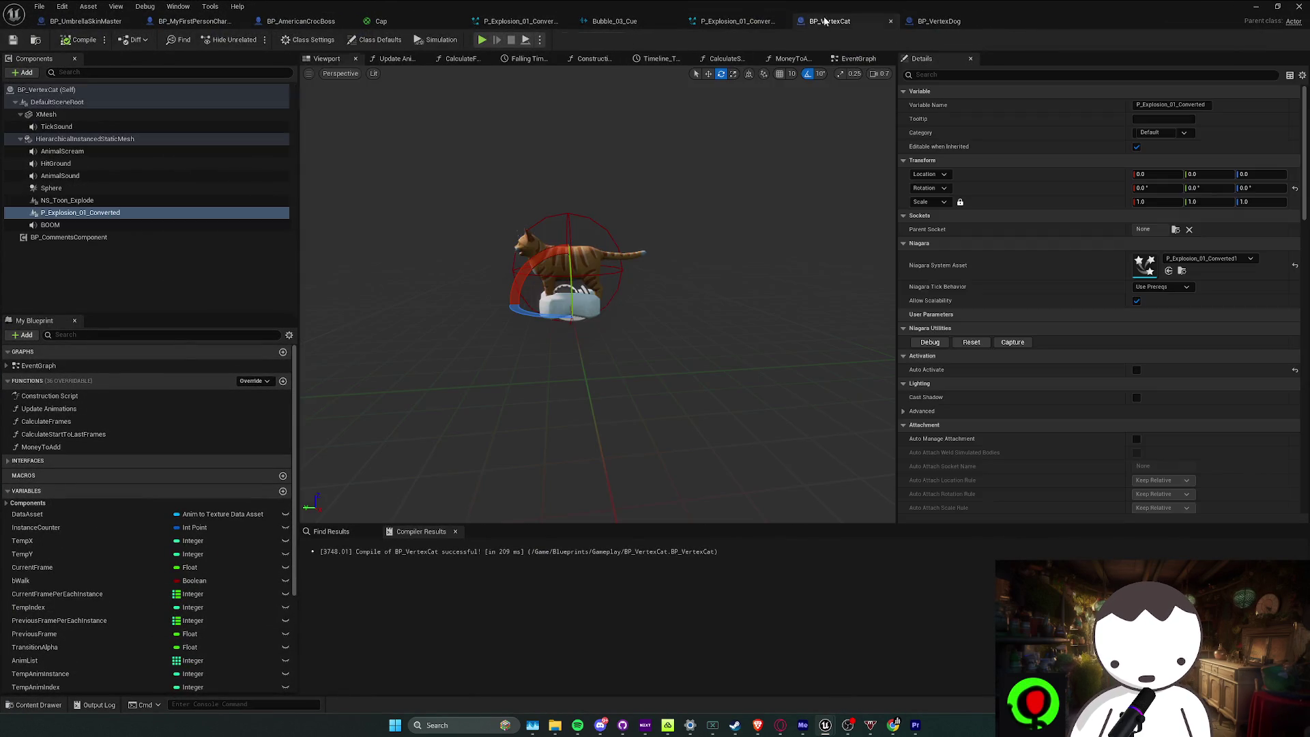
{"action": "left_click", "coordinate": [891, 21]}
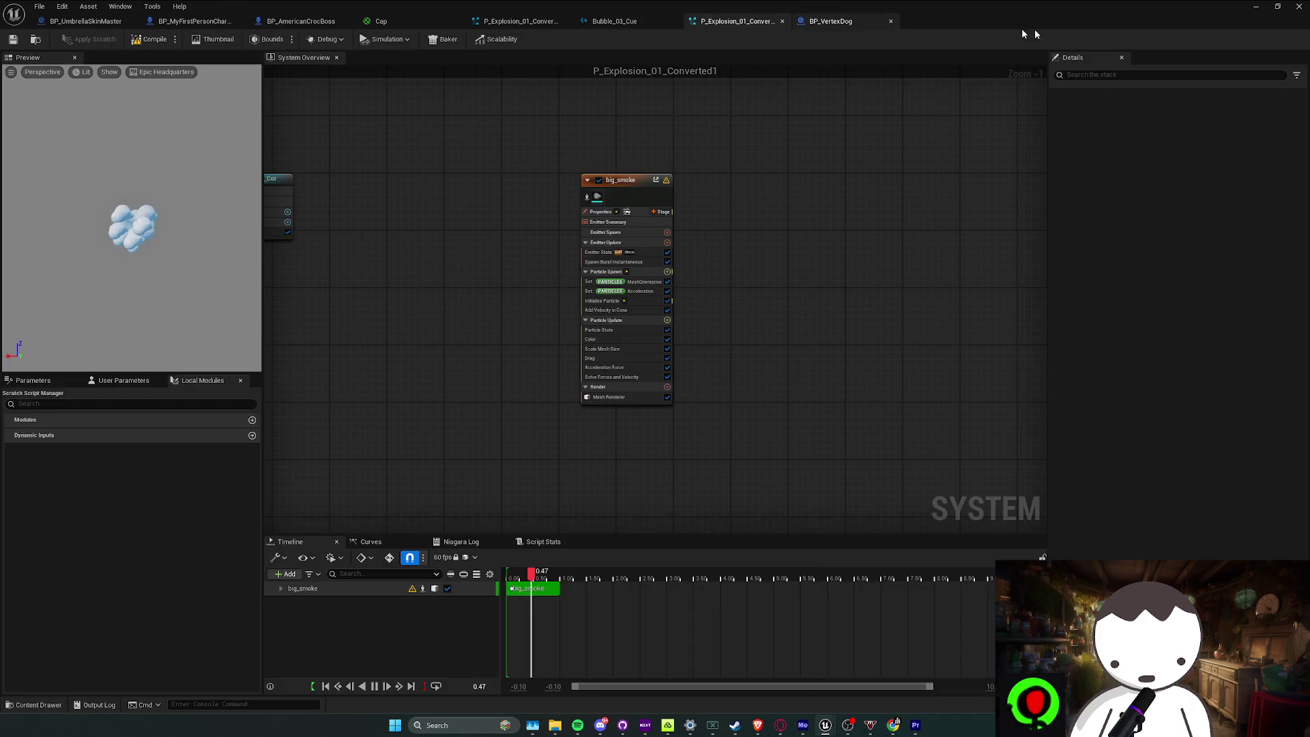
{"action": "left_click", "coordinate": [891, 21]}
Run another short play test of the level, then bring the Discord call forward
{"action": "key", "text": "alt+p"}
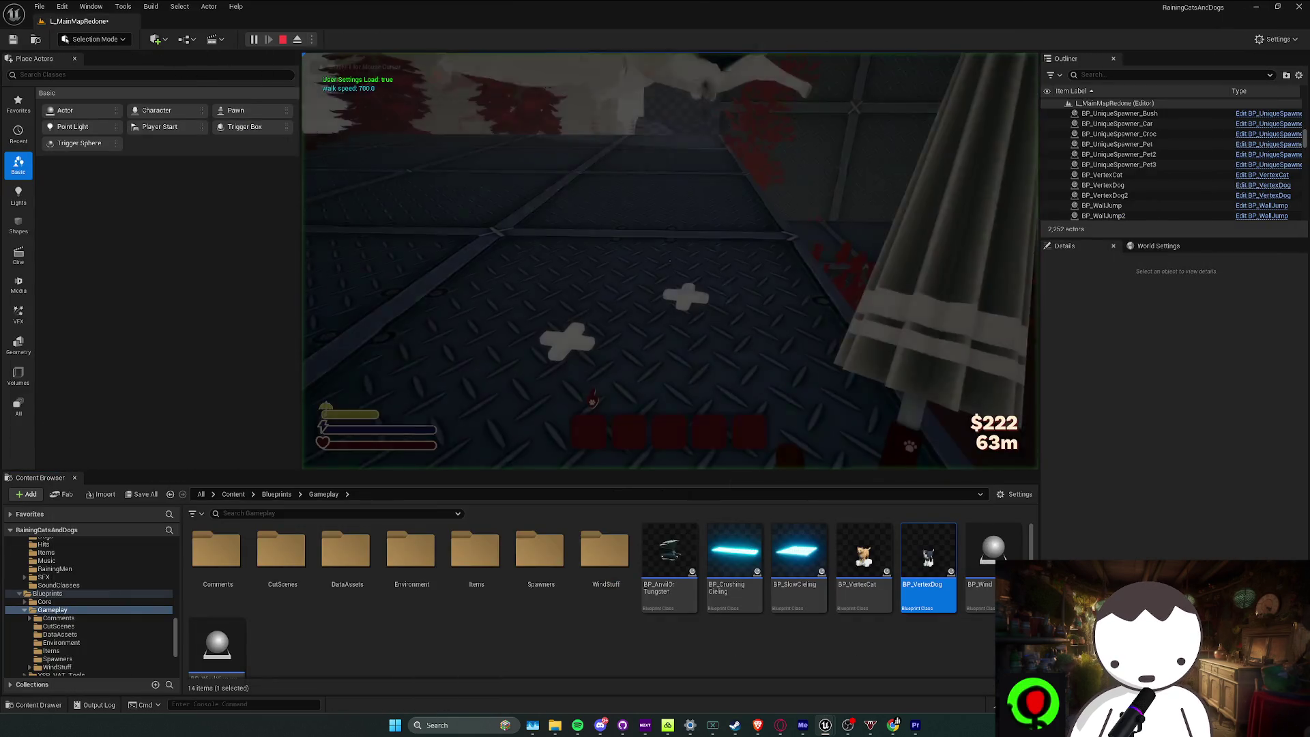
{"action": "key", "text": "Escape"}
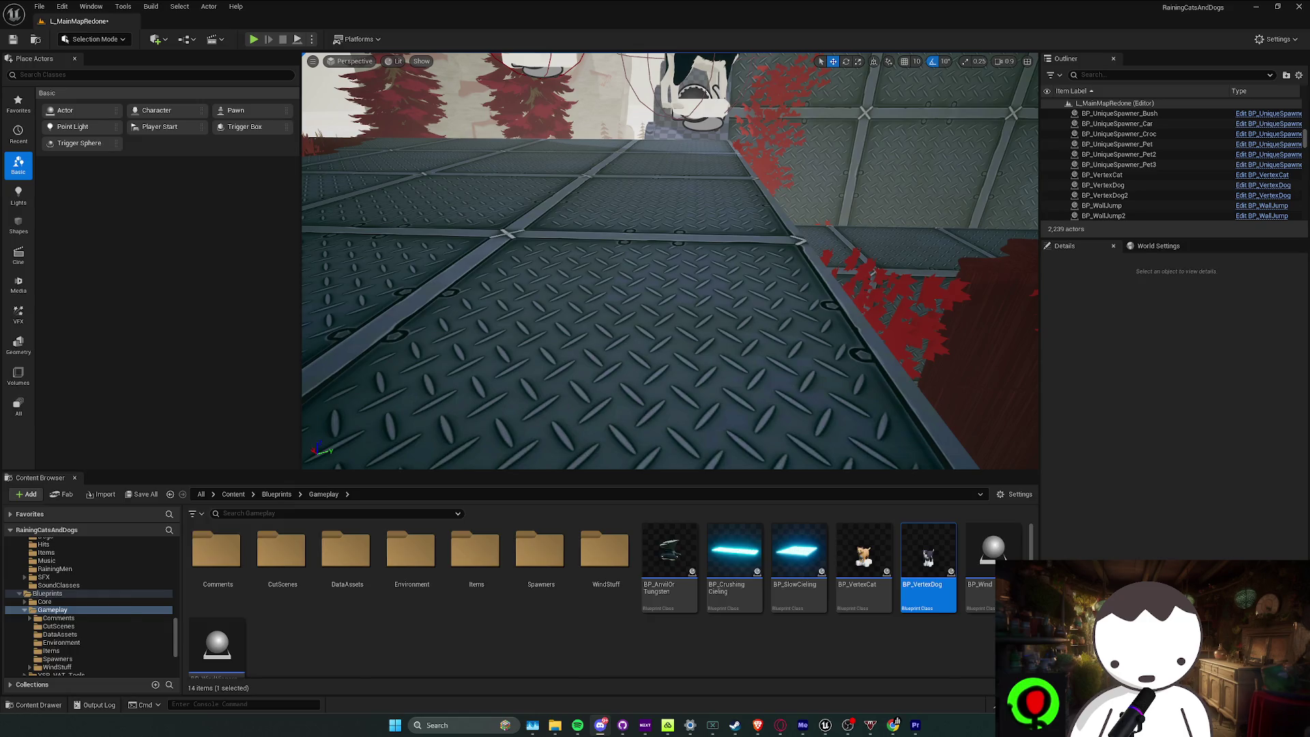
{"action": "key", "text": "alt+Tab"}
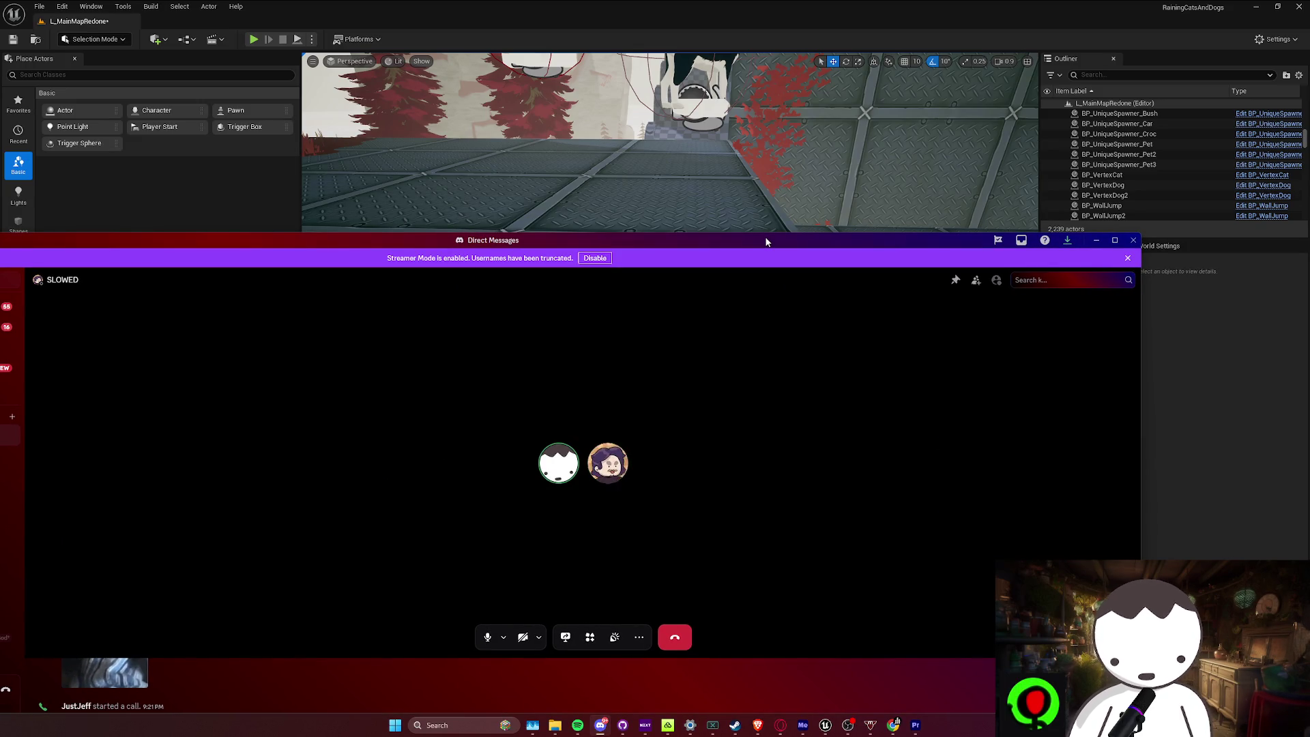
Reposition the Discord call window and view the dog GIF enlarged before closing it
{"action": "left_click_drag", "start_coordinate": [766, 241], "coordinate": [822, 232]}
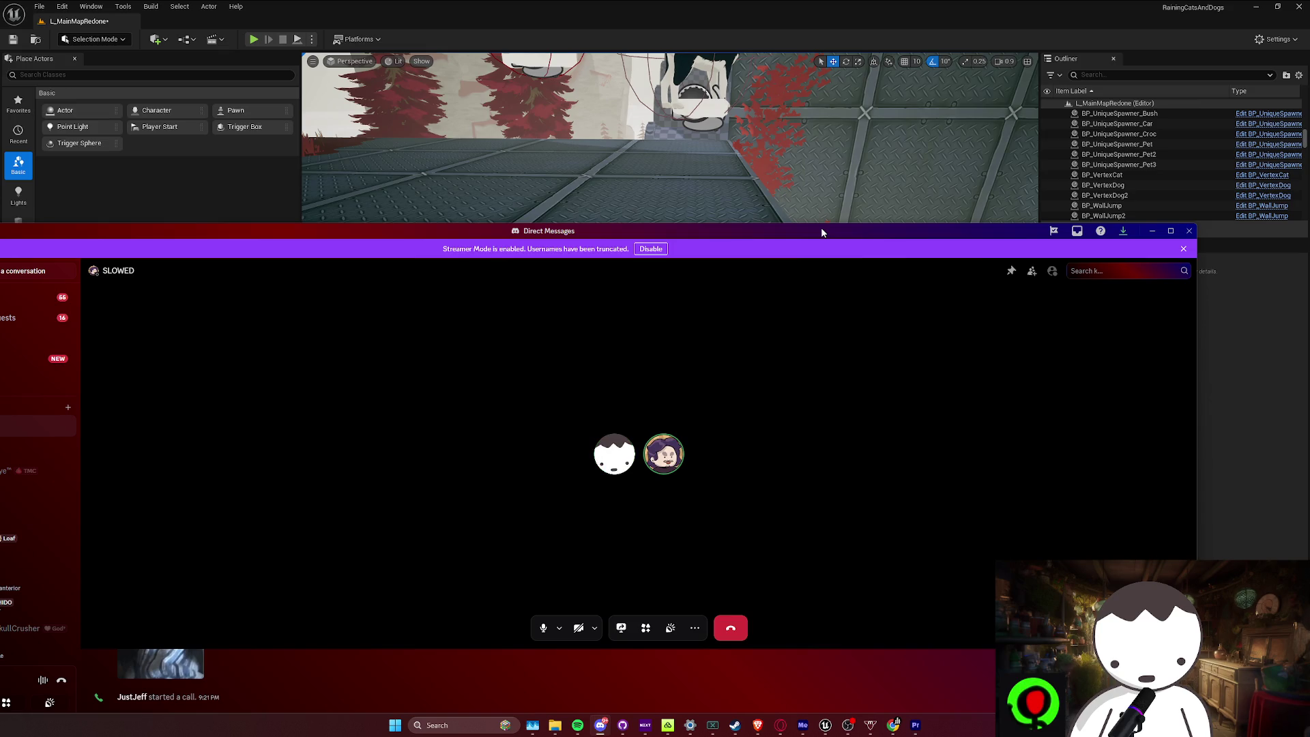
{"action": "key", "text": "alt+Tab"}
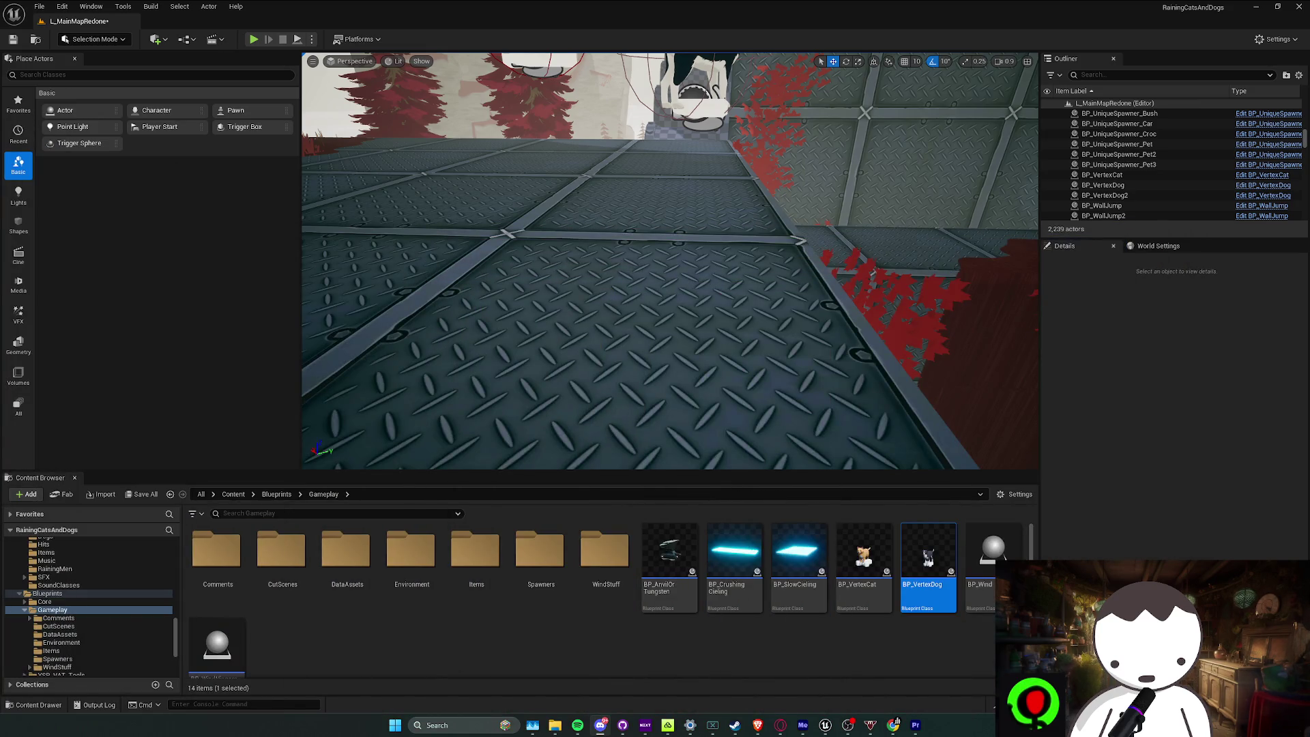
{"action": "key", "text": "alt+Tab"}
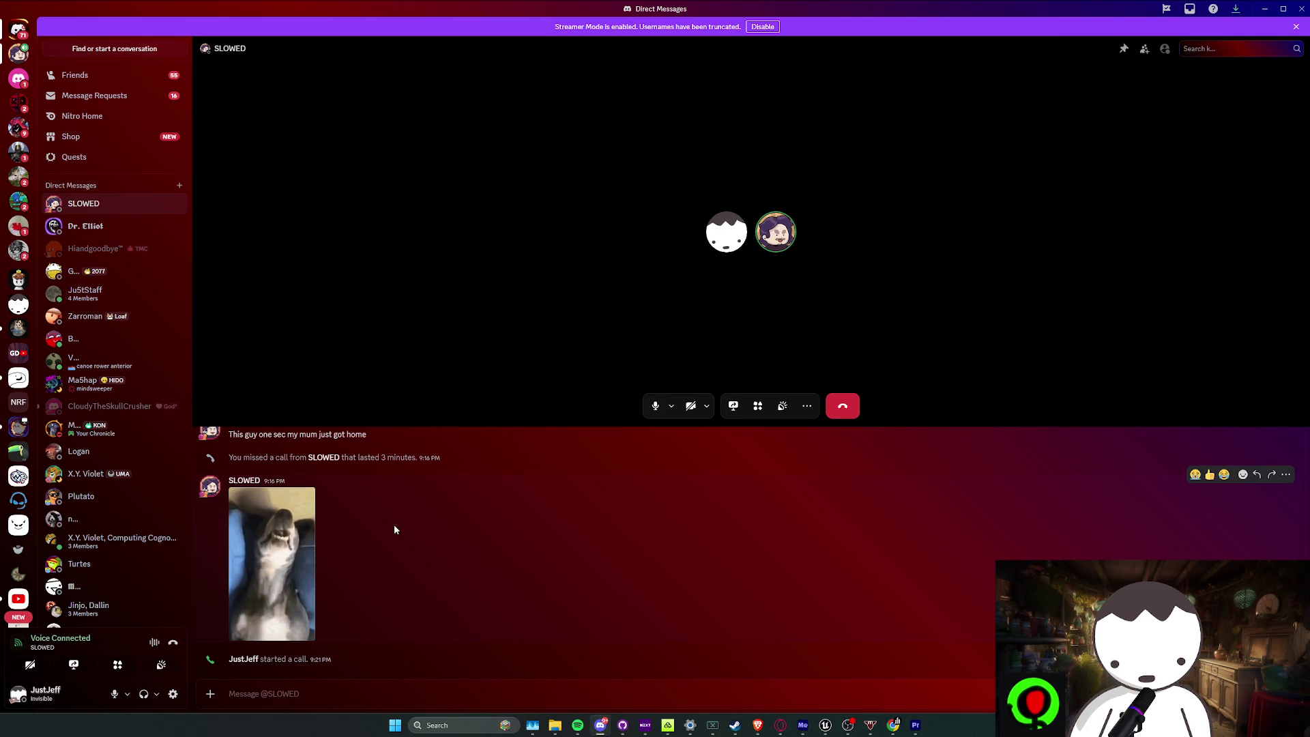
{"action": "left_click", "coordinate": [301, 539]}
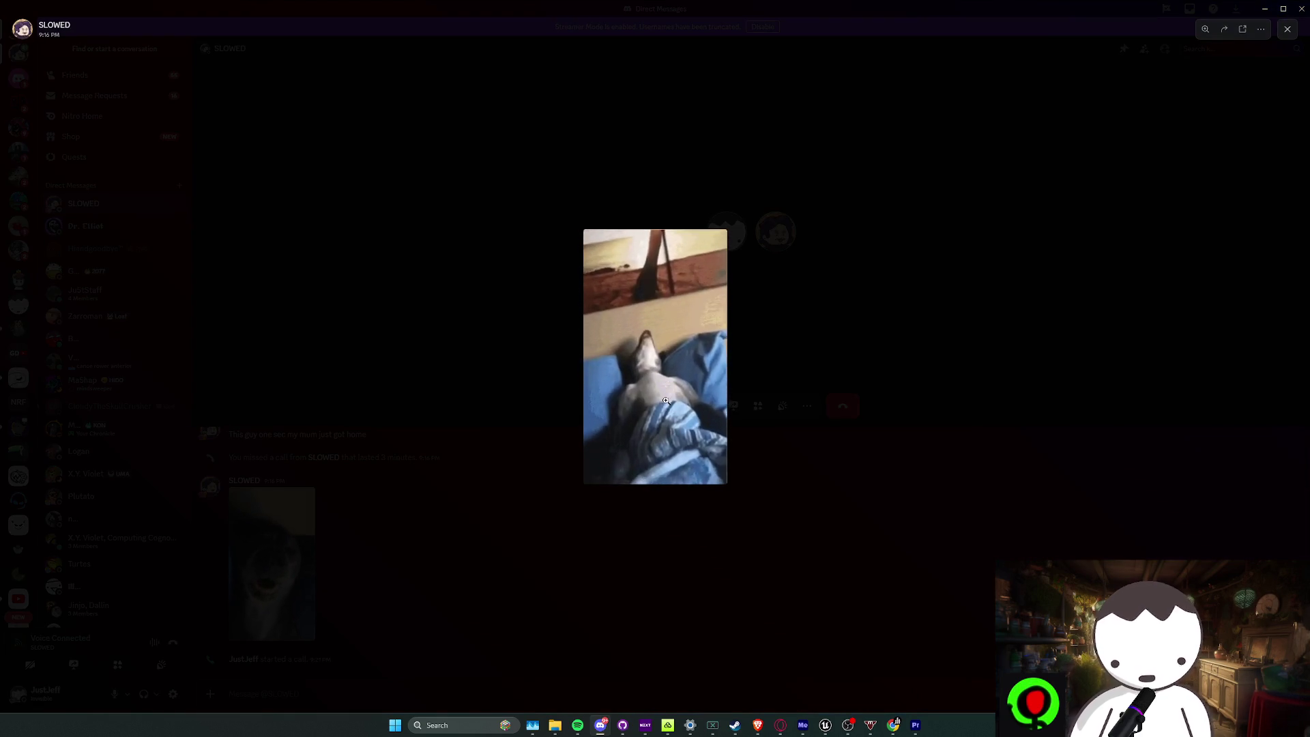
{"action": "left_click", "coordinate": [665, 401]}
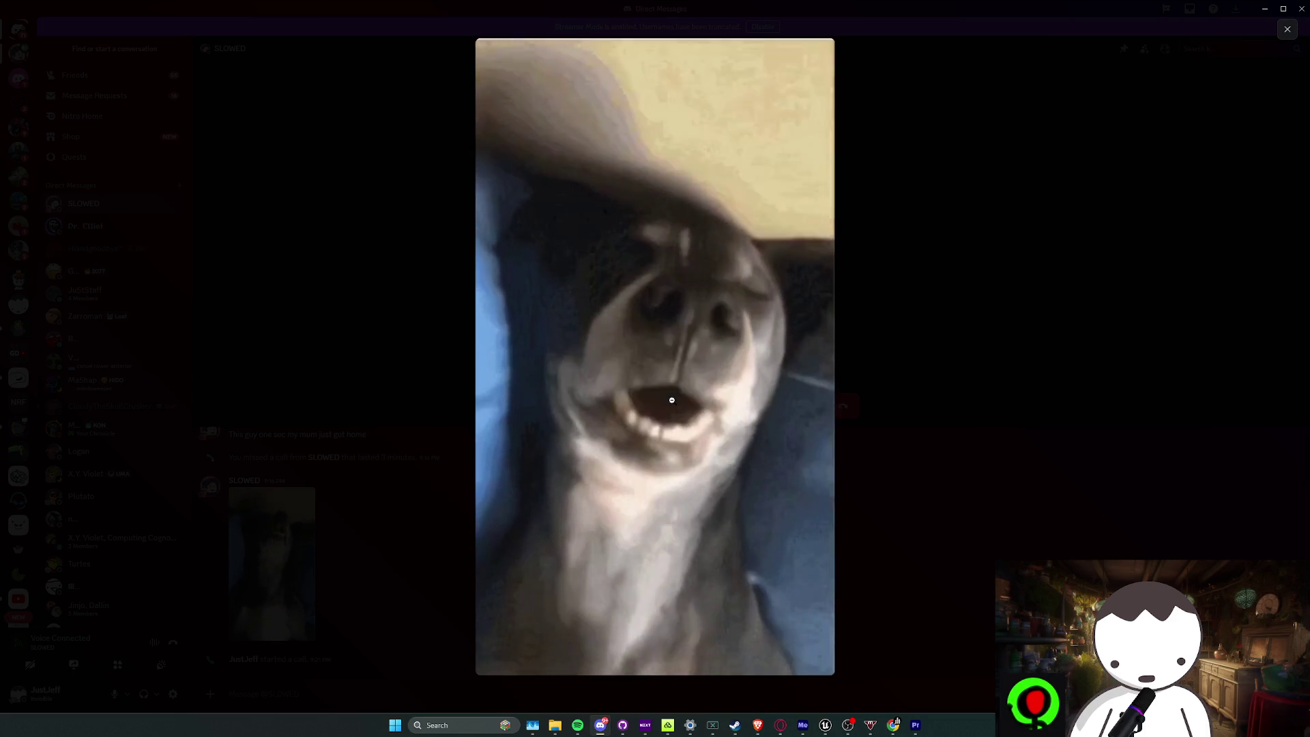
{"action": "left_click", "coordinate": [892, 422]}
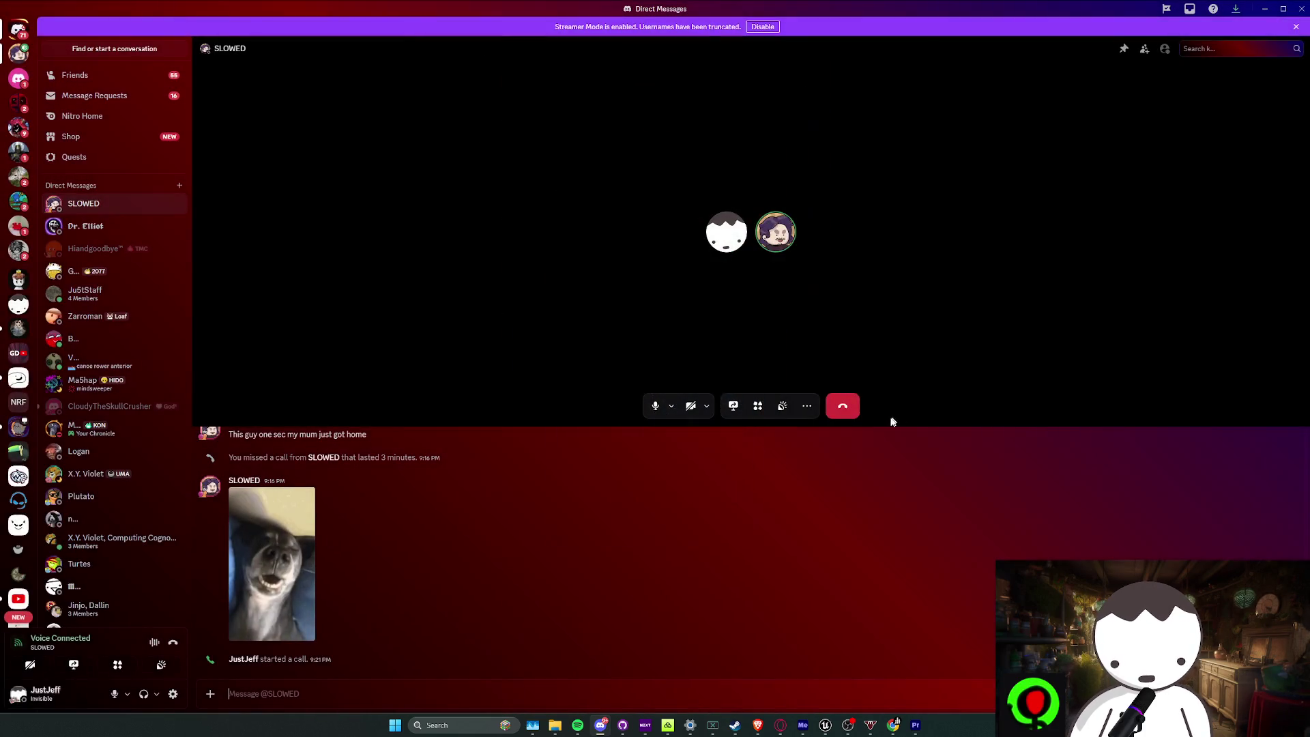
Drag the call divider down to enlarge the call view, then return to Unreal
{"action": "left_click_drag", "start_coordinate": [888, 424], "coordinate": [844, 675]}
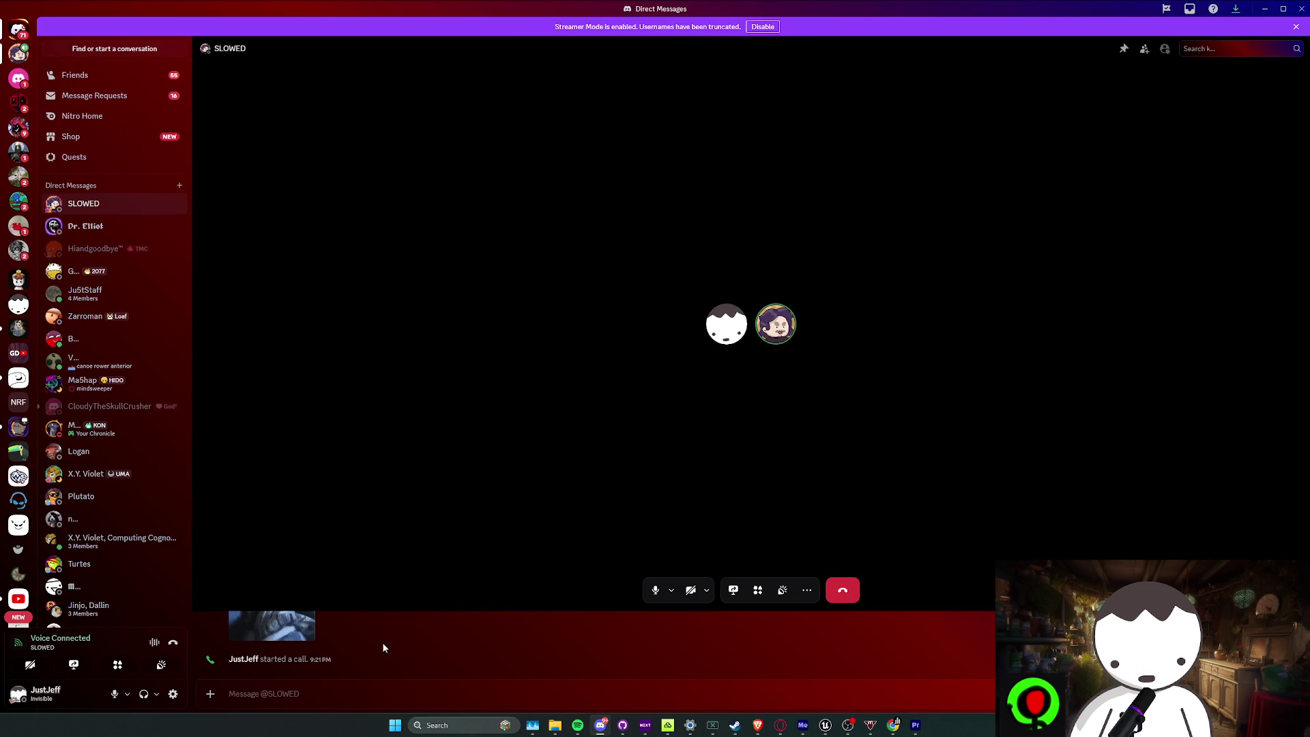
{"action": "mouse_move", "coordinate": [826, 725]}
{"action": "left_click", "coordinate": [767, 672]}
Bring the viewport to the rock tower area and run a brief play test
{"action": "scroll", "coordinate": [671, 260], "scroll_direction": "up", "scroll_amount": 2}
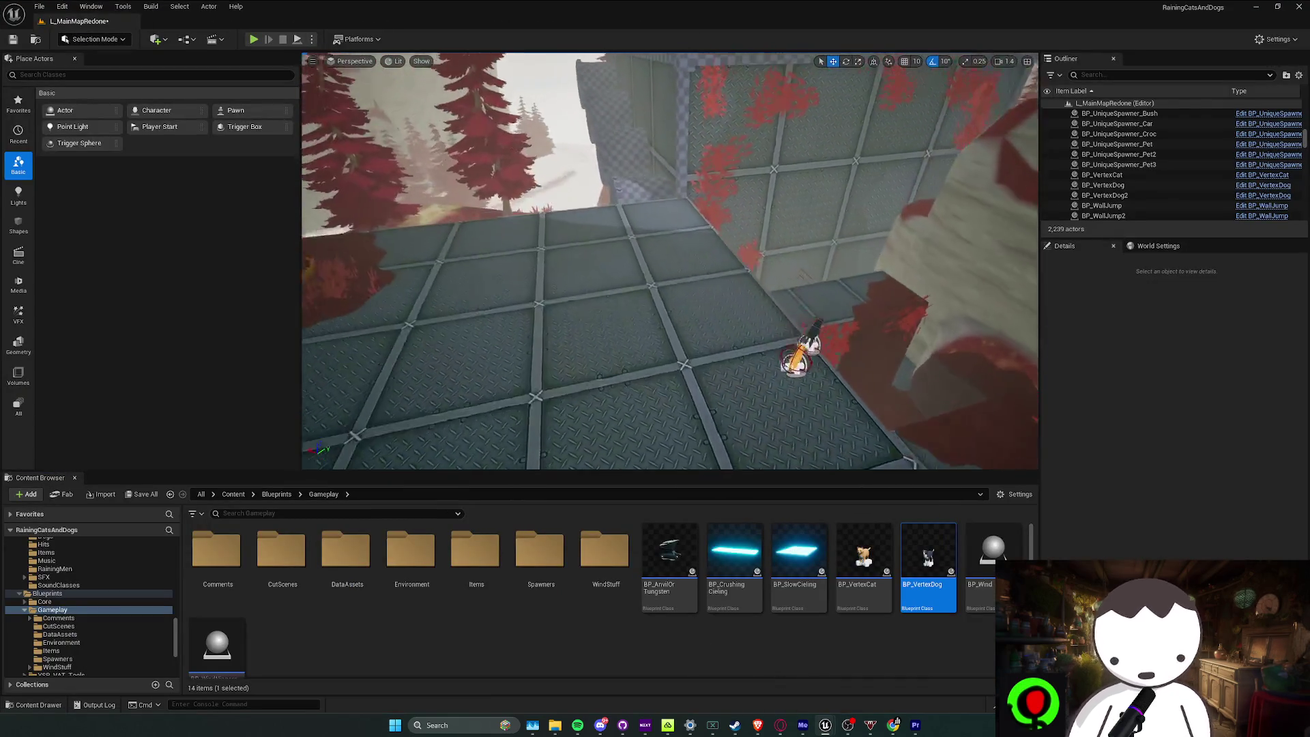
{"action": "scroll", "coordinate": [670, 261], "scroll_direction": "down", "scroll_amount": 1}
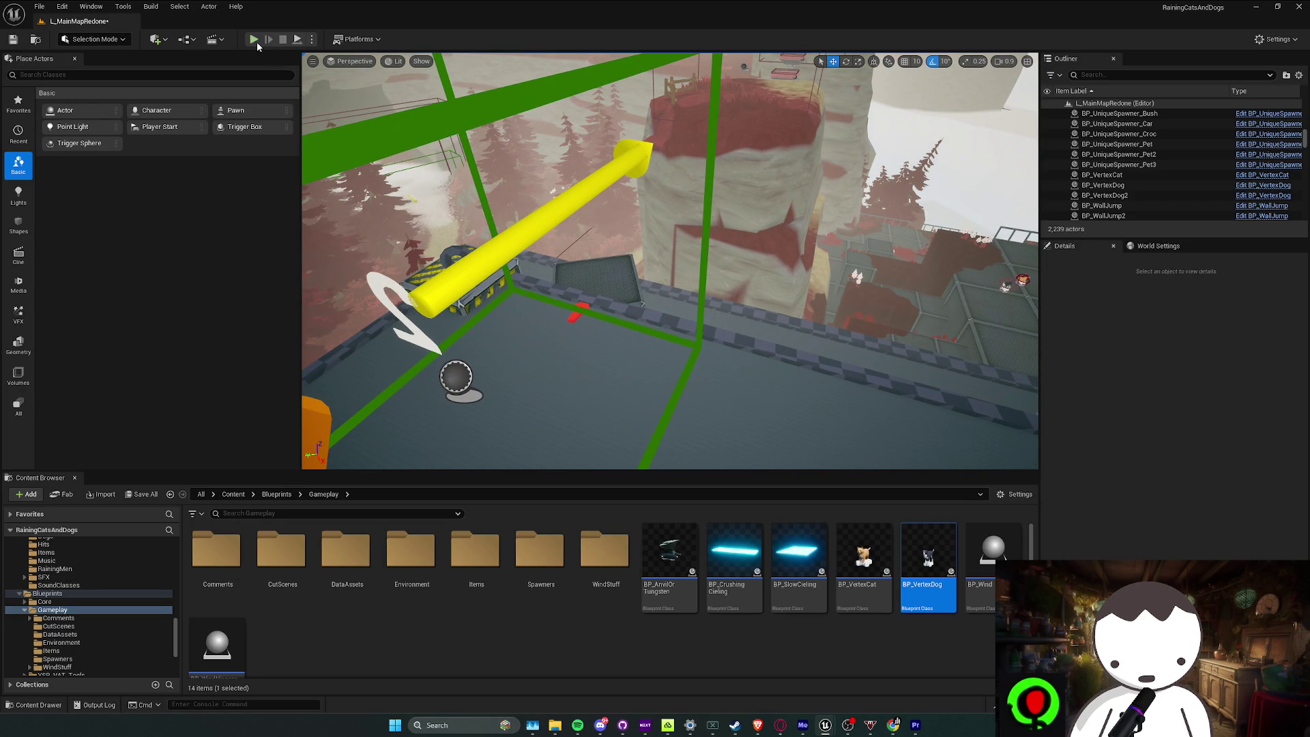
{"action": "left_click", "coordinate": [255, 41]}
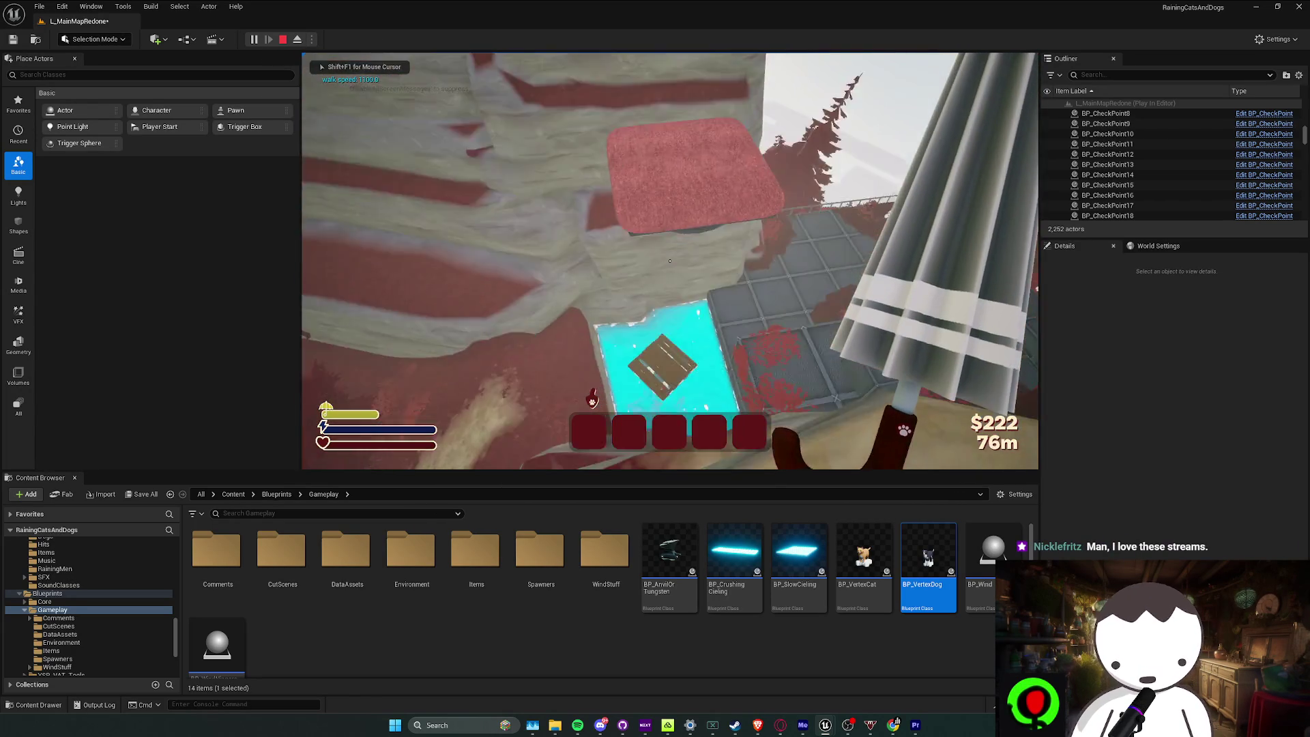
{"action": "key", "text": "Escape"}
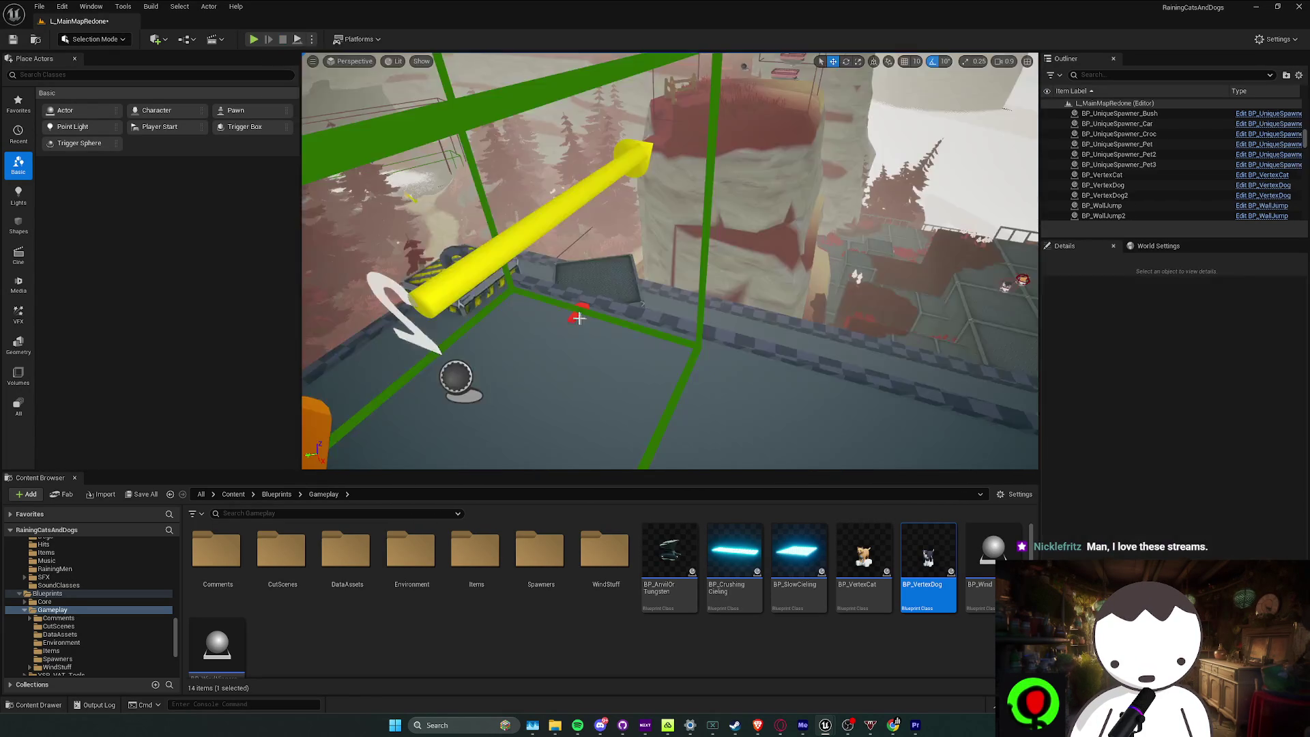
{"action": "right_click", "coordinate": [641, 290]}
Open BP_BHopPlatform, select the Fan component and set its volume multiplier to 0.5
{"action": "left_click", "coordinate": [703, 321]}
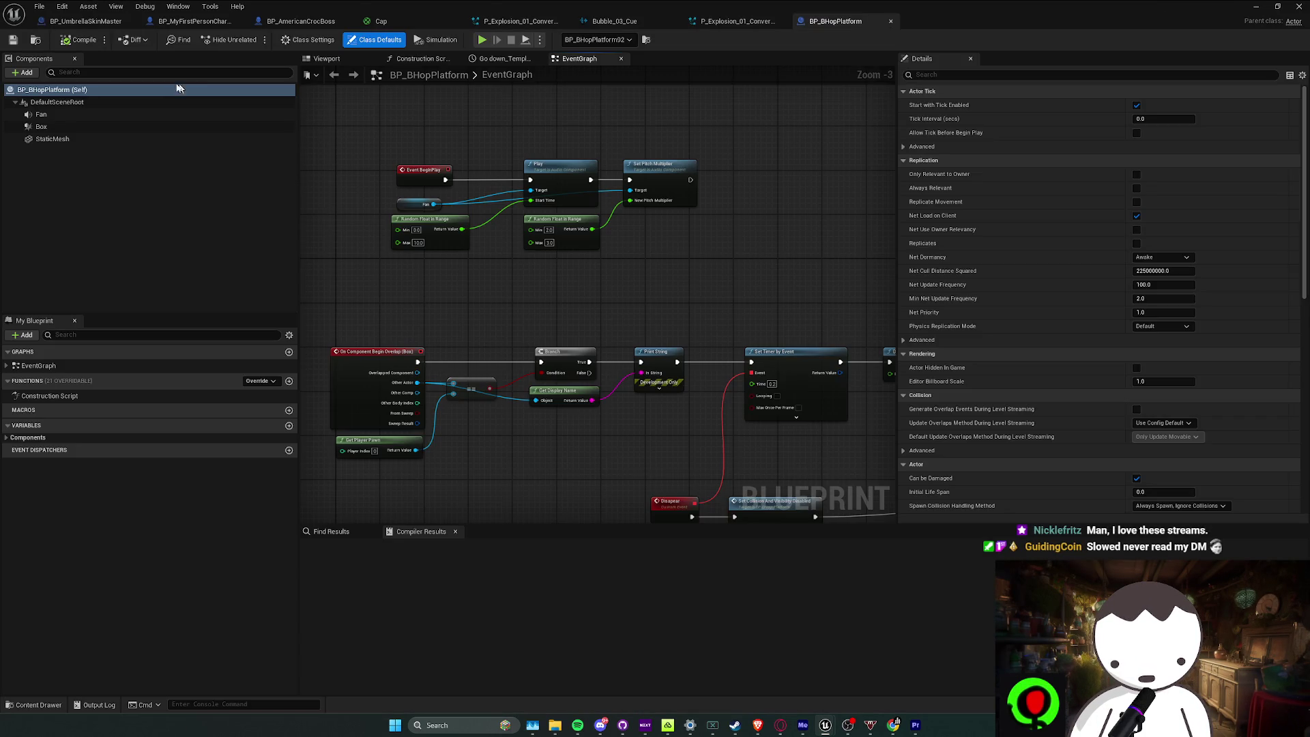
{"action": "left_click", "coordinate": [97, 116]}
{"action": "left_click", "coordinate": [1156, 284]}
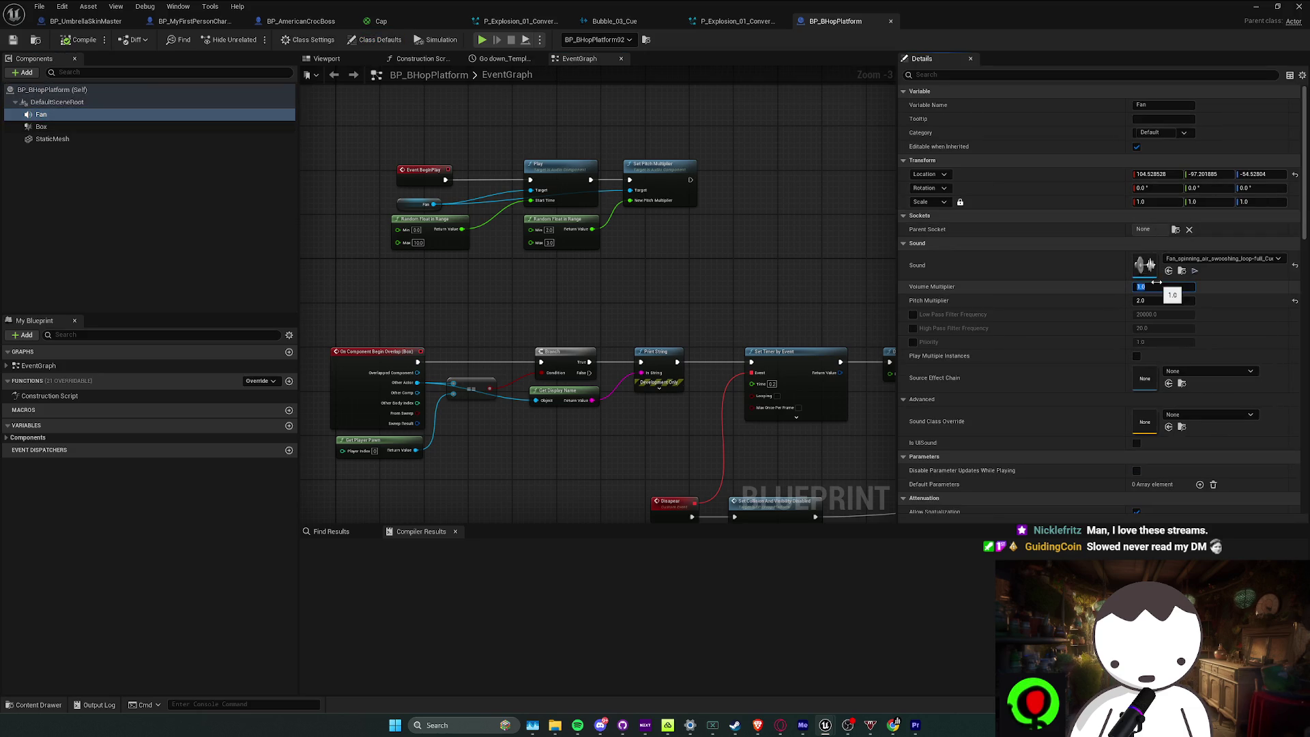
{"action": "type", "text": "0.5"}
{"action": "key", "text": "Return"}
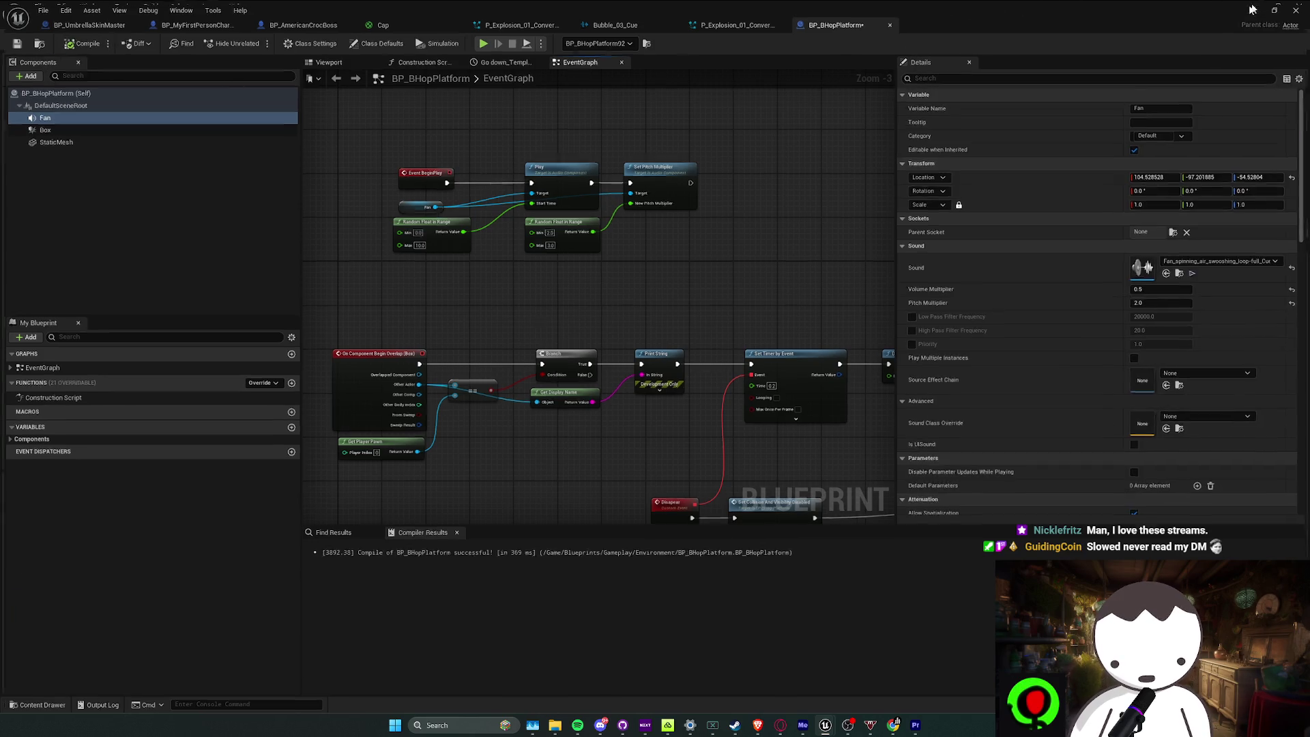
Play-test the level to hear the fan, then return to the Blueprint
{"action": "key", "text": "alt+Tab"}
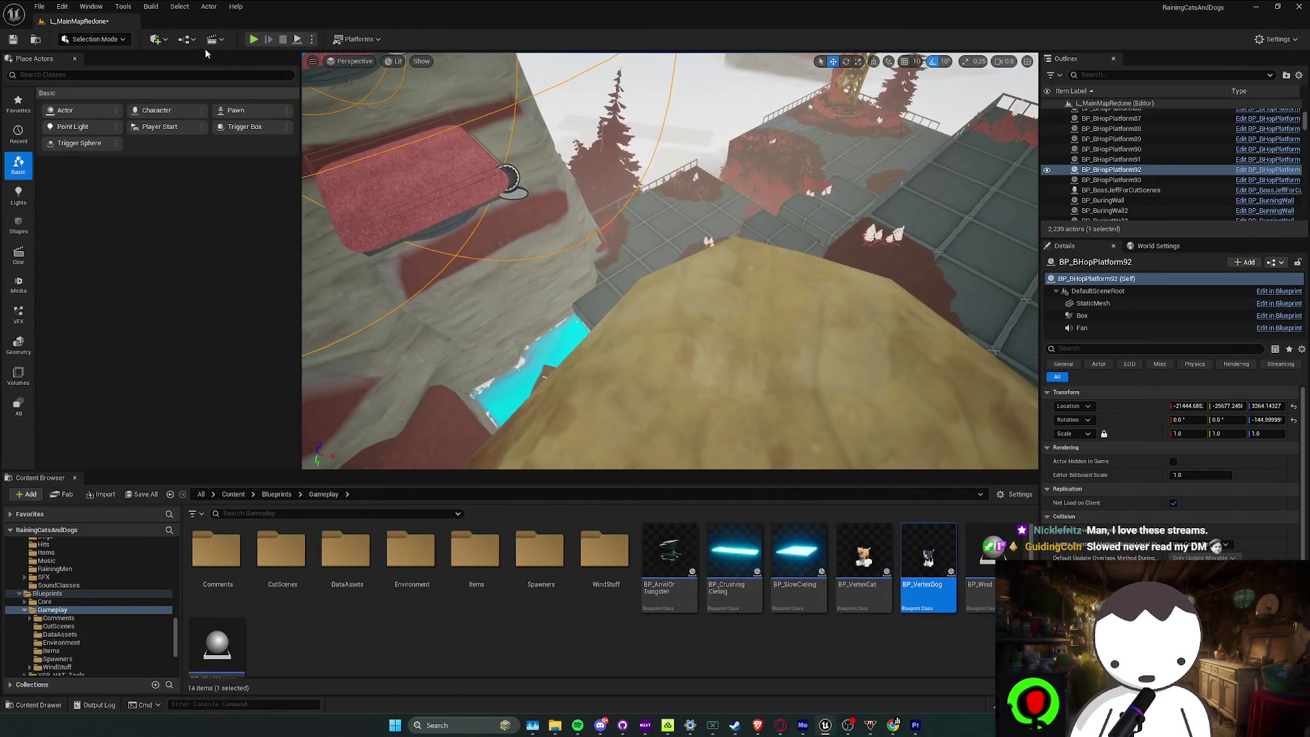
{"action": "left_click", "coordinate": [254, 40]}
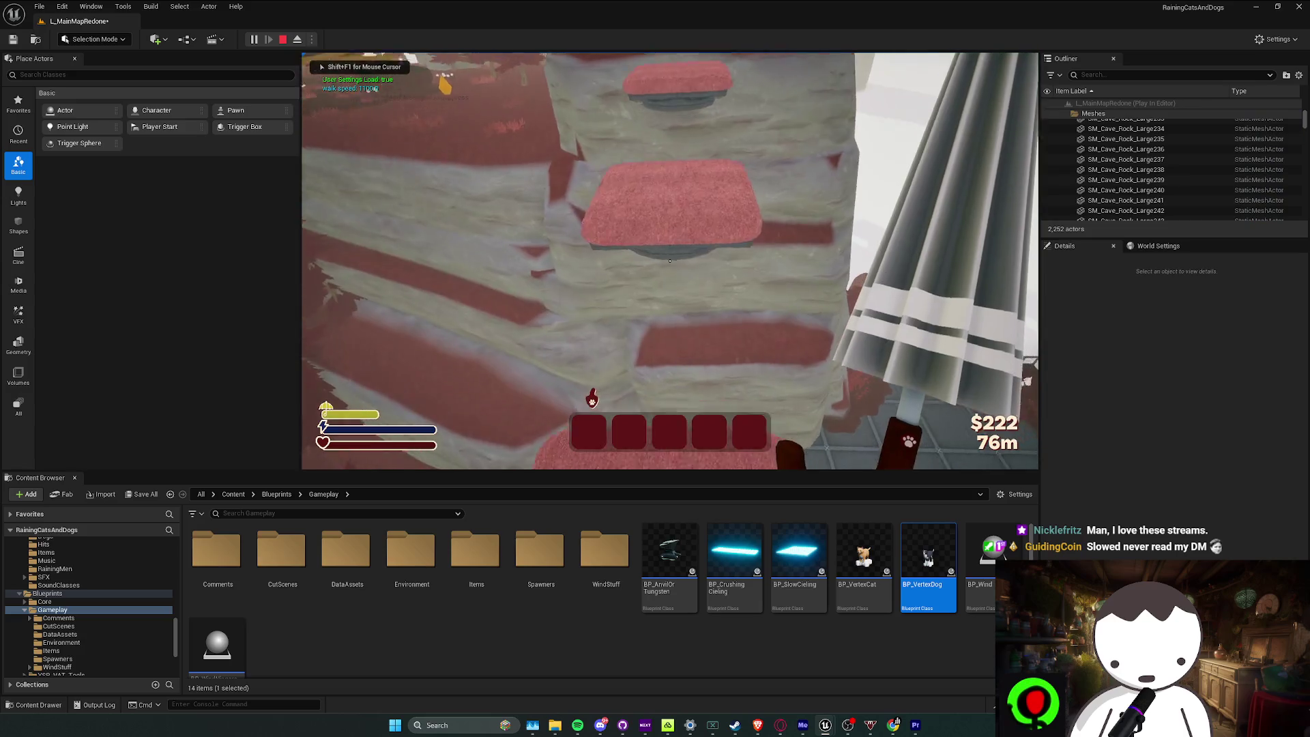
{"action": "key", "text": "Escape"}
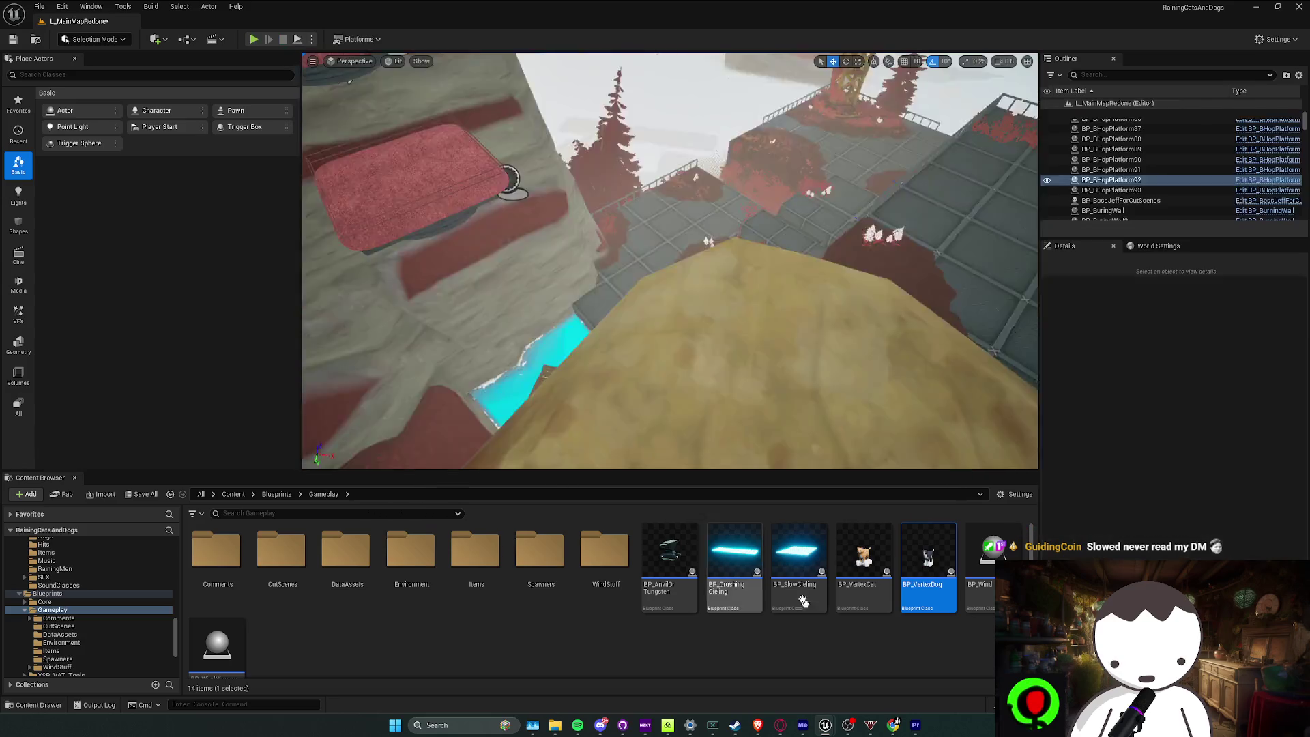
{"action": "mouse_move", "coordinate": [826, 731]}
{"action": "left_click", "coordinate": [880, 673]}
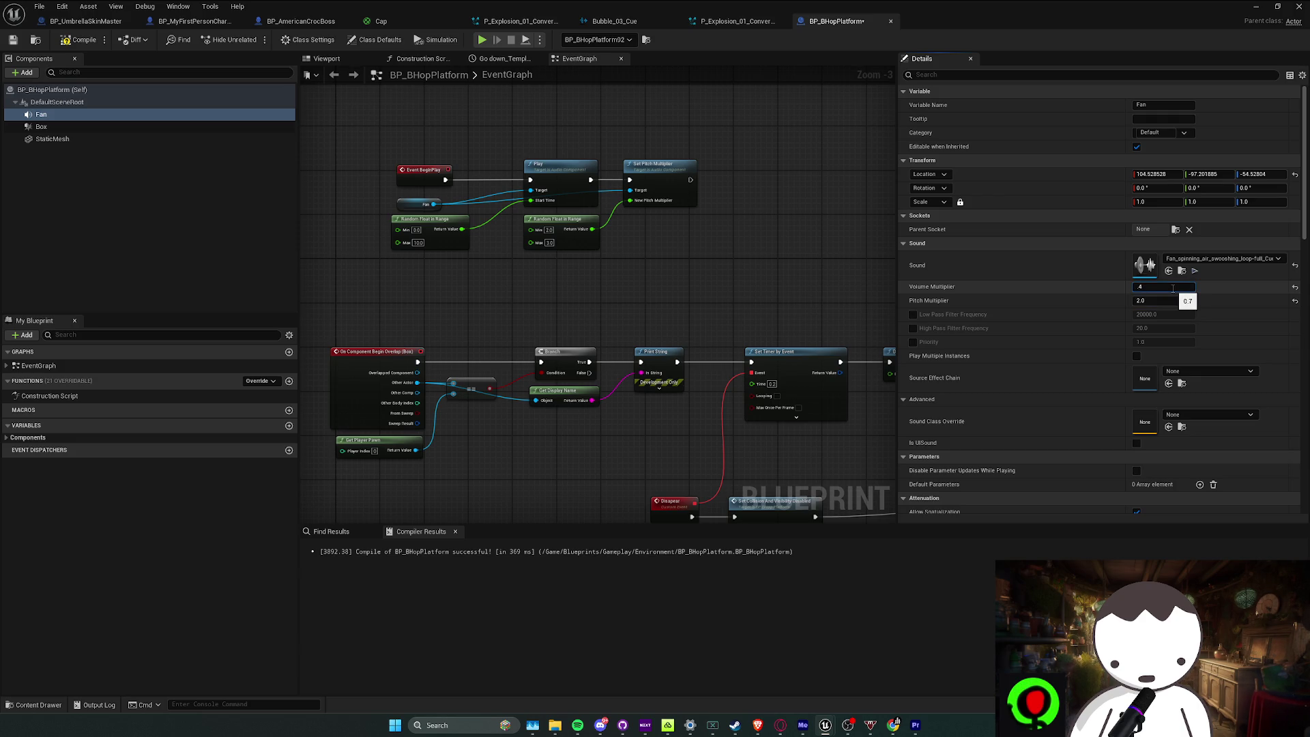
Raise the Fan volume to 3, play-test the louder fan, and dismiss the runtime error log
{"action": "type", "text": "3"}
{"action": "left_click", "coordinate": [1300, 7]}
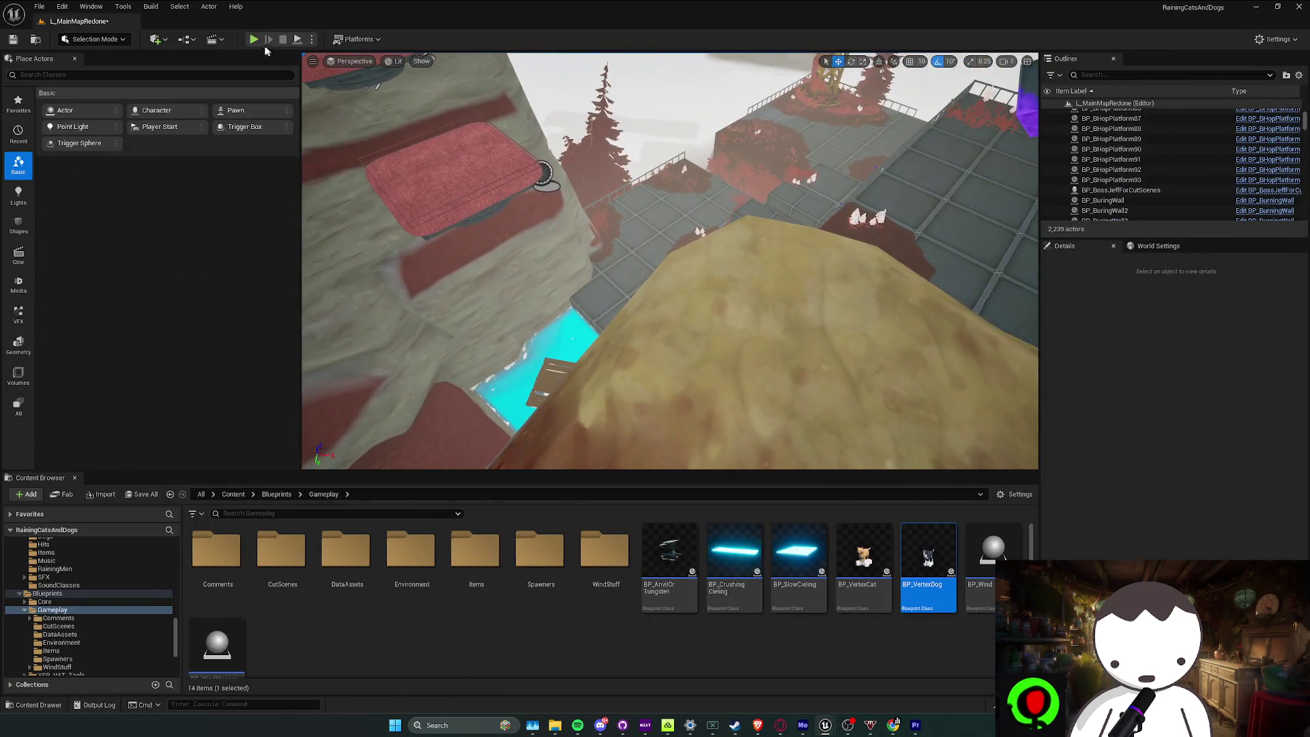
{"action": "left_click", "coordinate": [254, 39]}
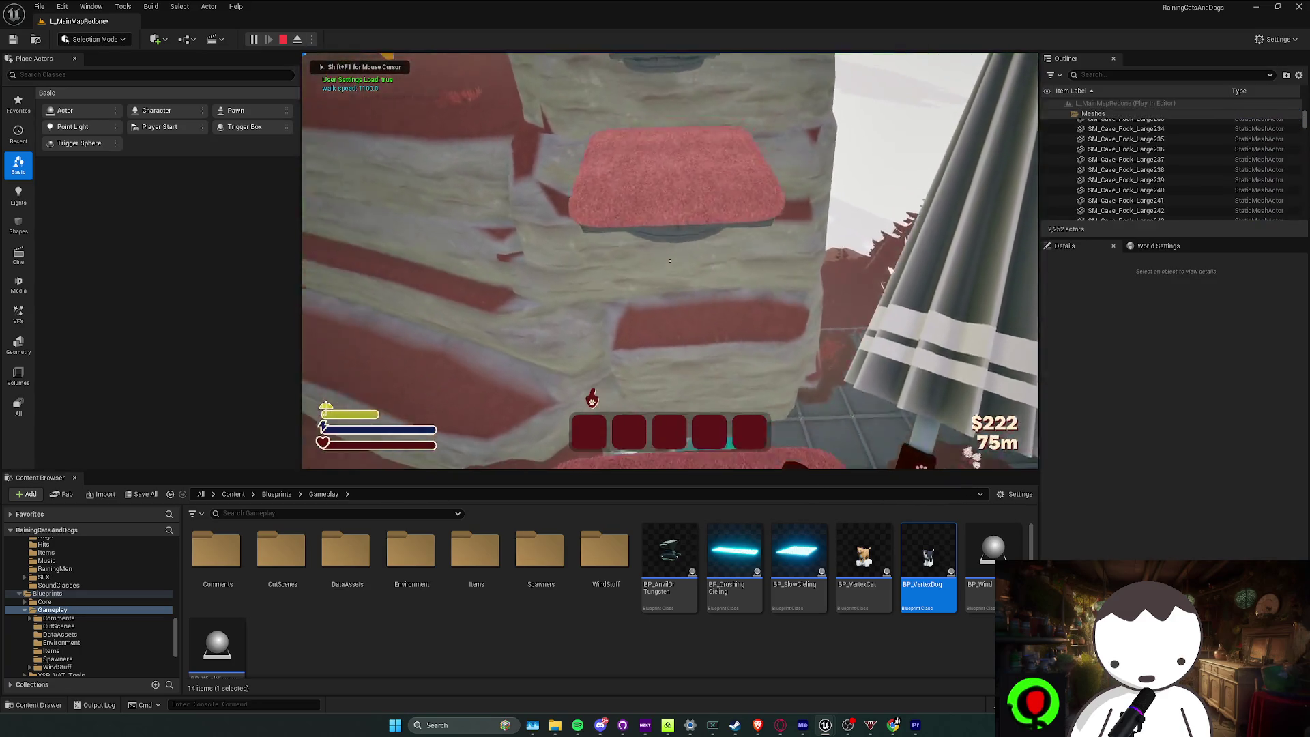
{"action": "key", "text": "w"}
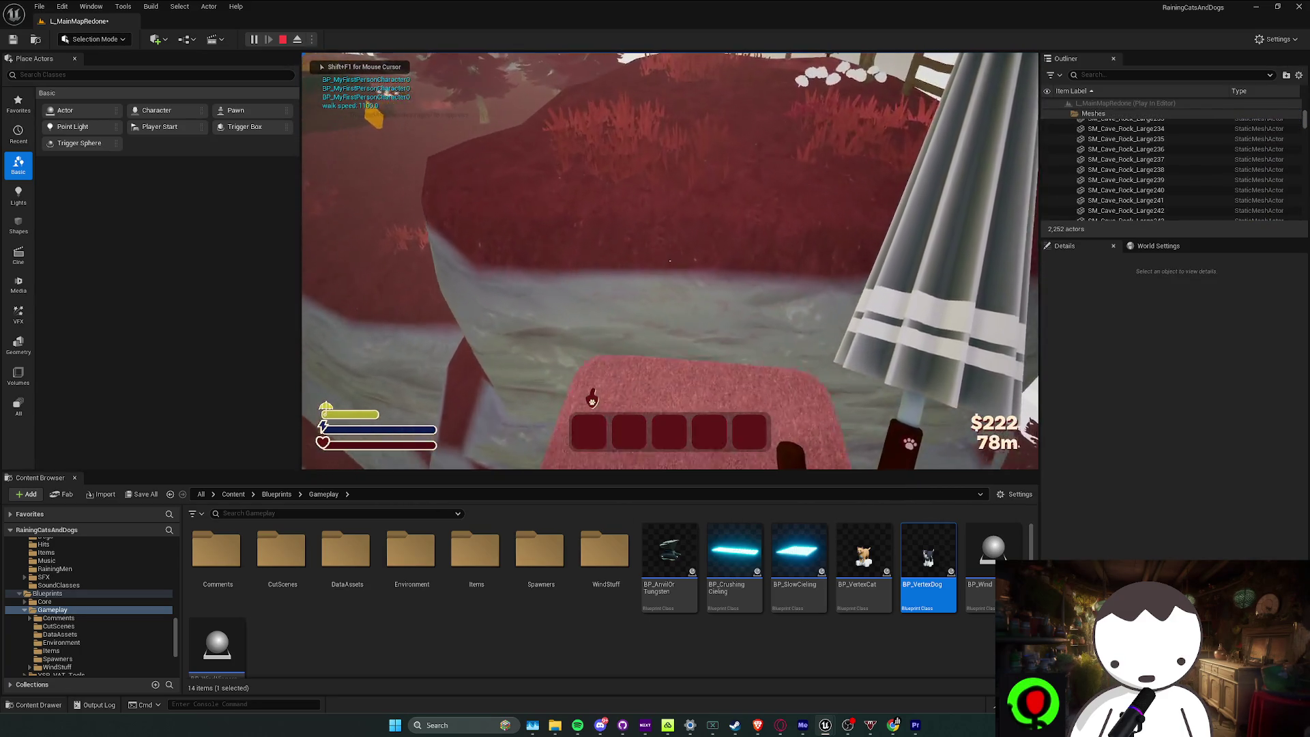
{"action": "key", "text": "w"}
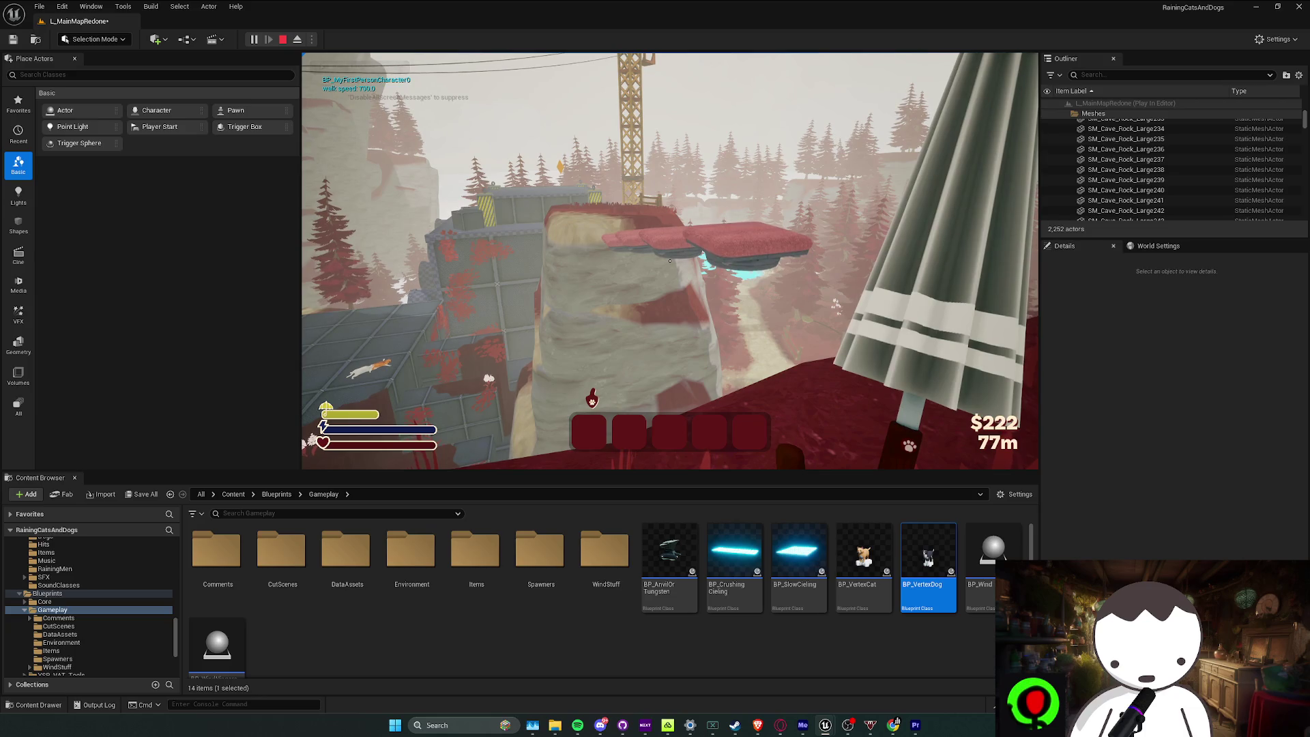
{"action": "key", "text": "w"}
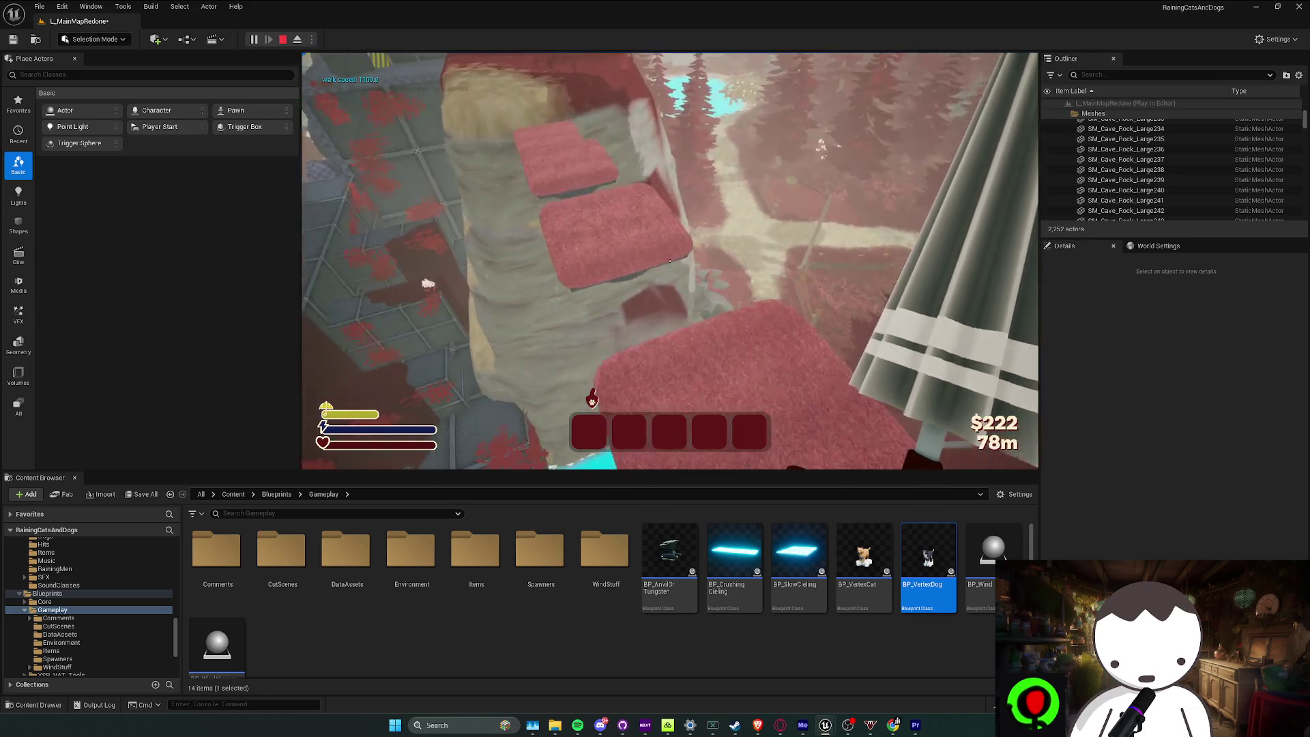
{"action": "key", "text": "Escape"}
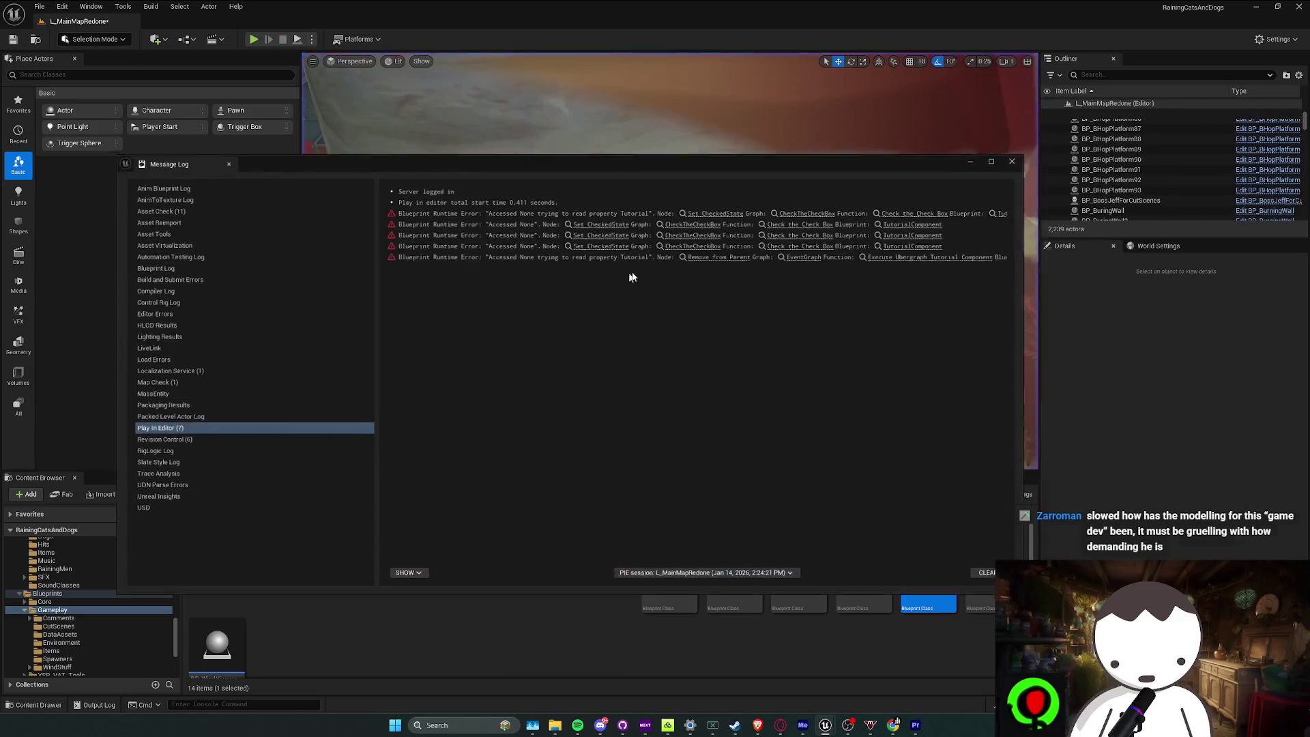
{"action": "left_click", "coordinate": [1023, 157]}
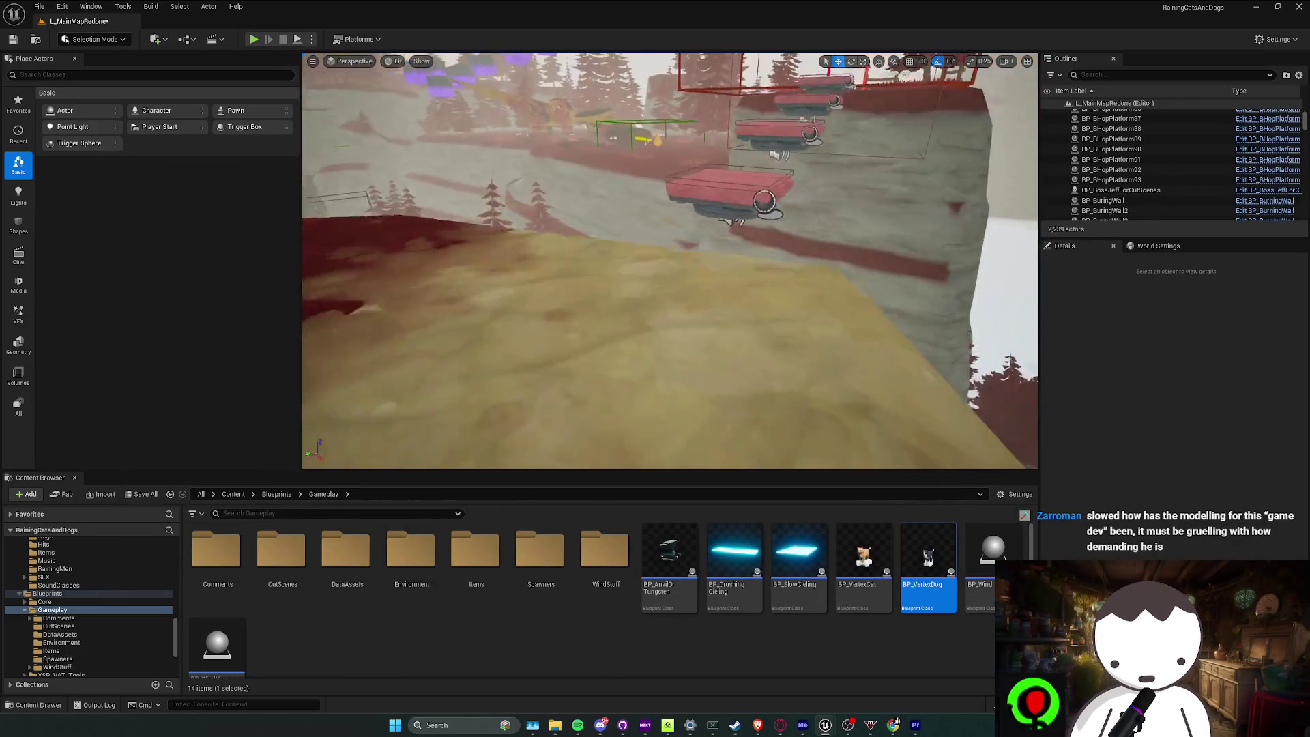
{"action": "left_click", "coordinate": [842, 636]}
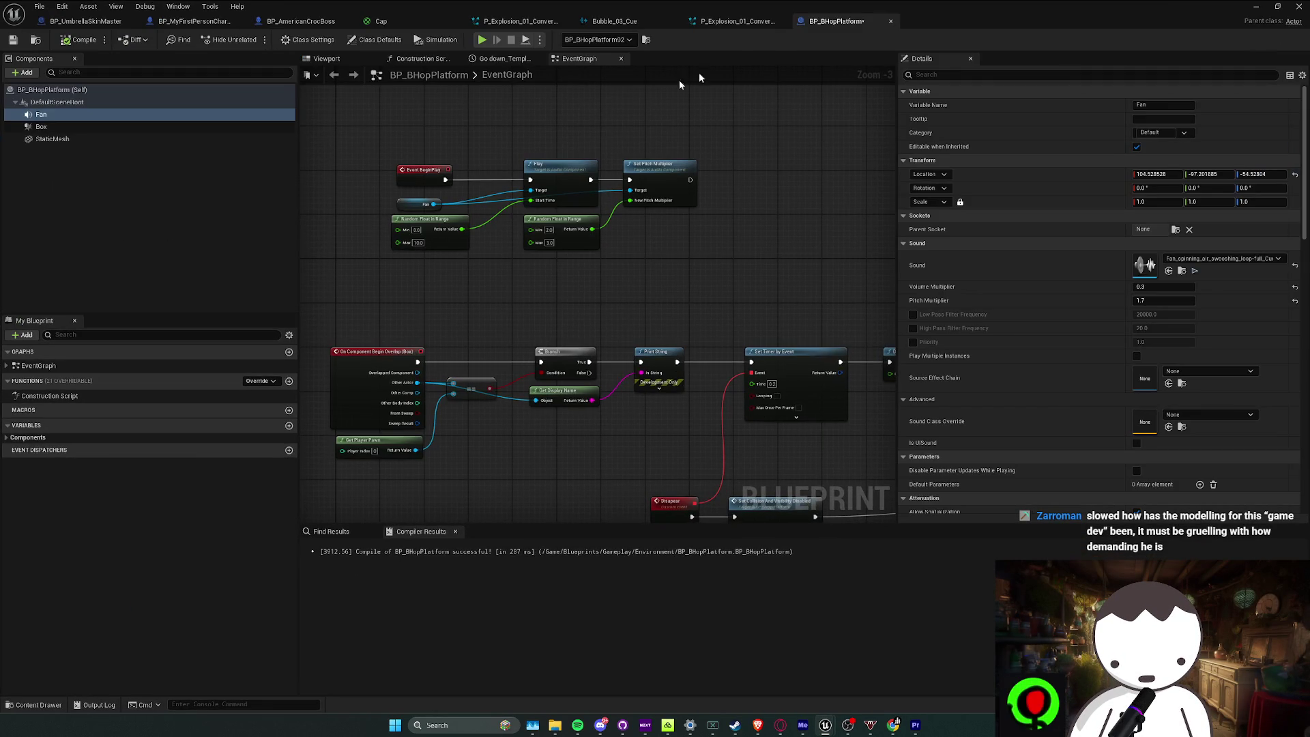
Shrink and hide the Blueprint editor window to reveal the level editor
{"action": "left_click", "coordinate": [615, 21]}
{"action": "left_click", "coordinate": [825, 24]}
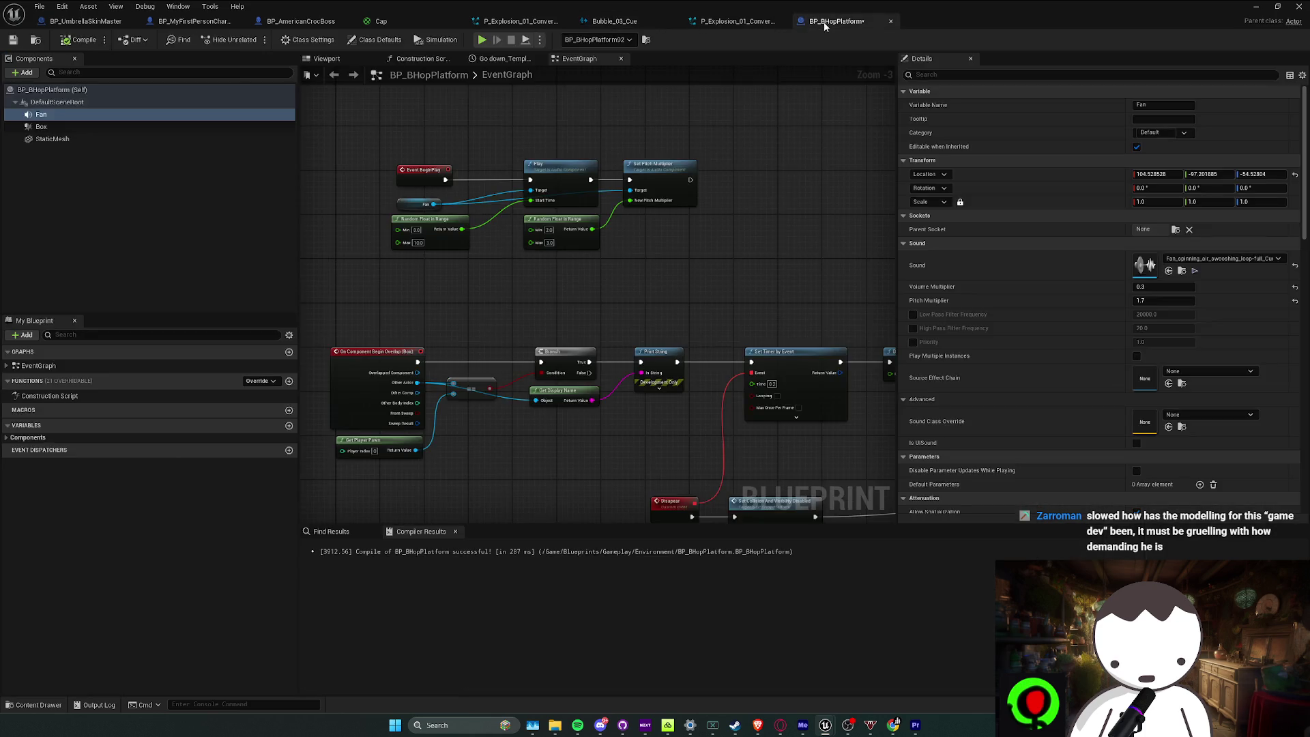
{"action": "left_click_drag", "start_coordinate": [1099, 21], "coordinate": [772, 185]}
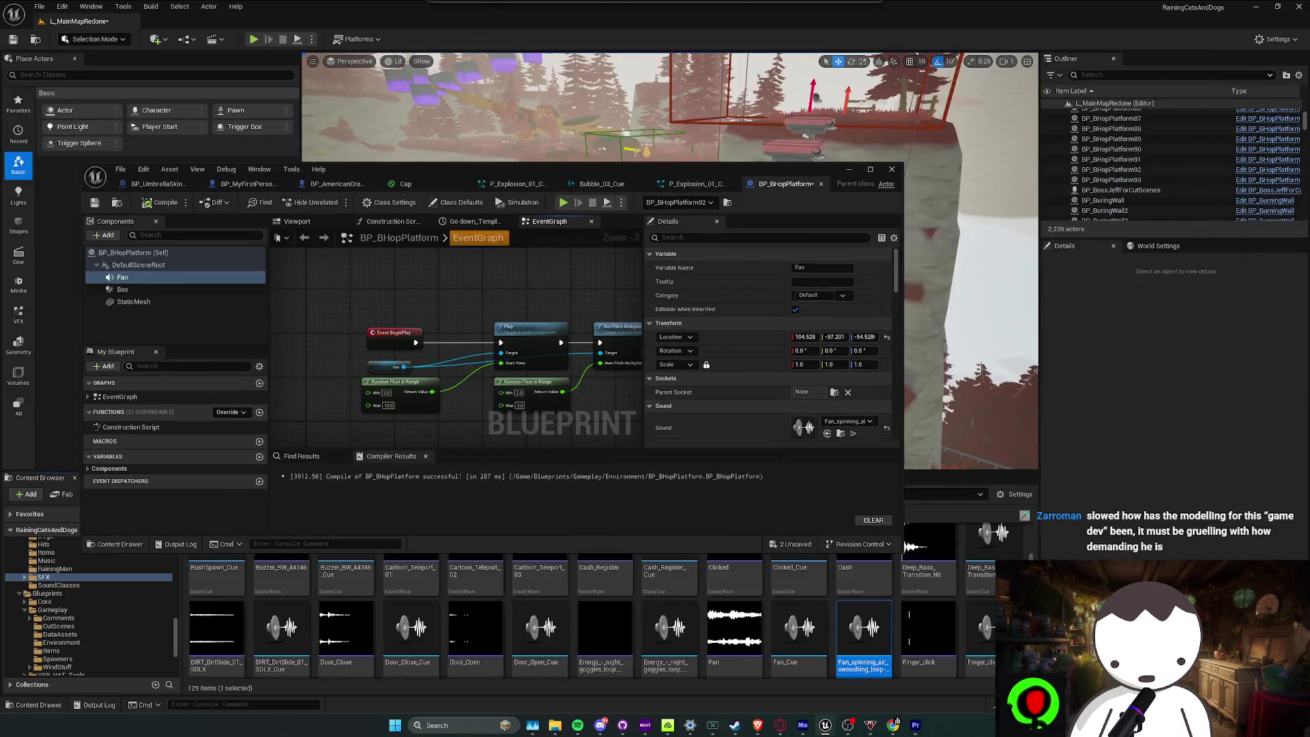
{"action": "left_click", "coordinate": [848, 168]}
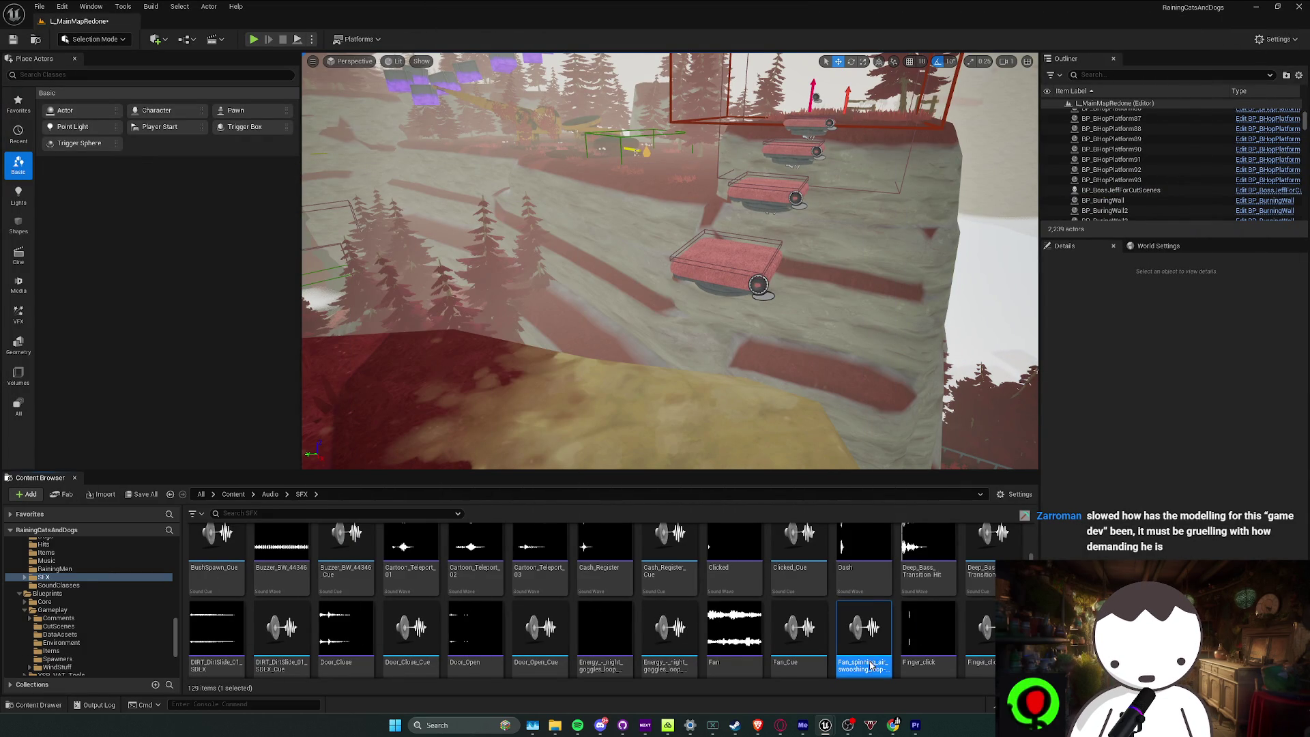
Open the Fan_spinning sound cue, try a node search without adding anything, and shrink its window
{"action": "double_click", "coordinate": [864, 635]}
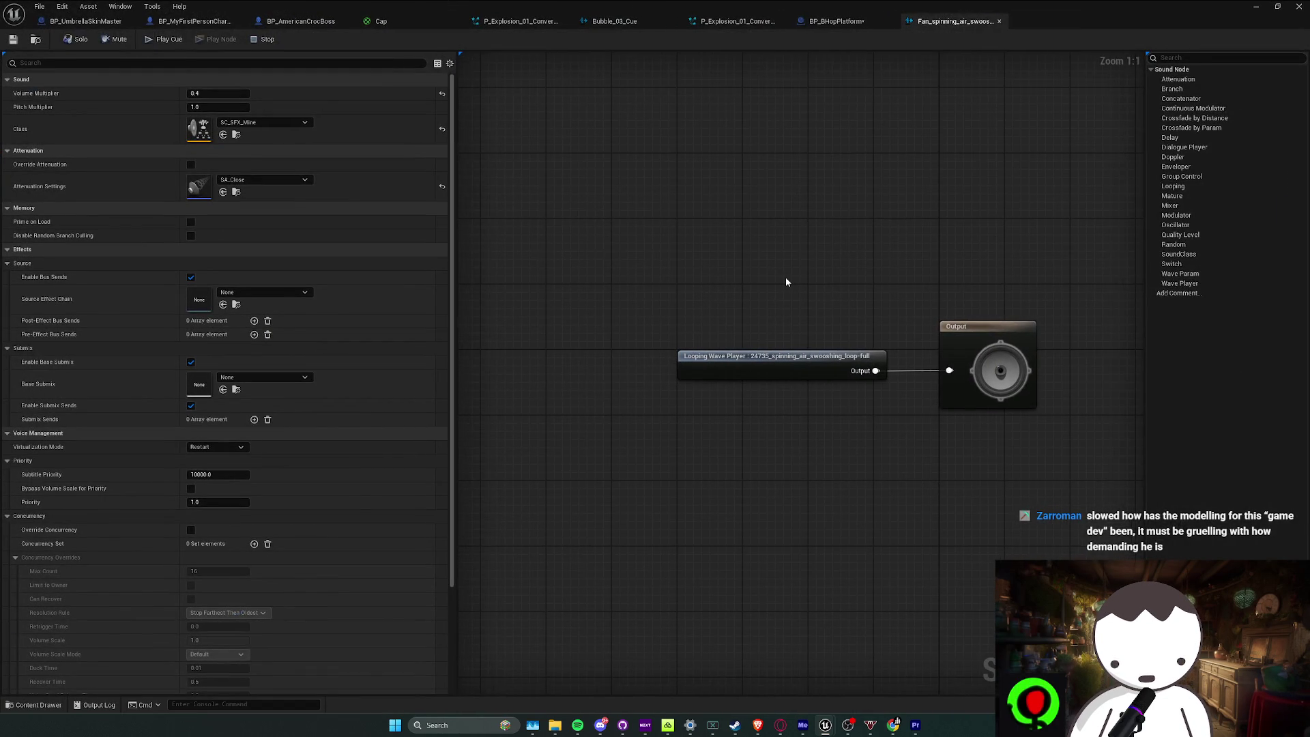
{"action": "right_click", "coordinate": [784, 271]}
{"action": "type", "text": "low"}
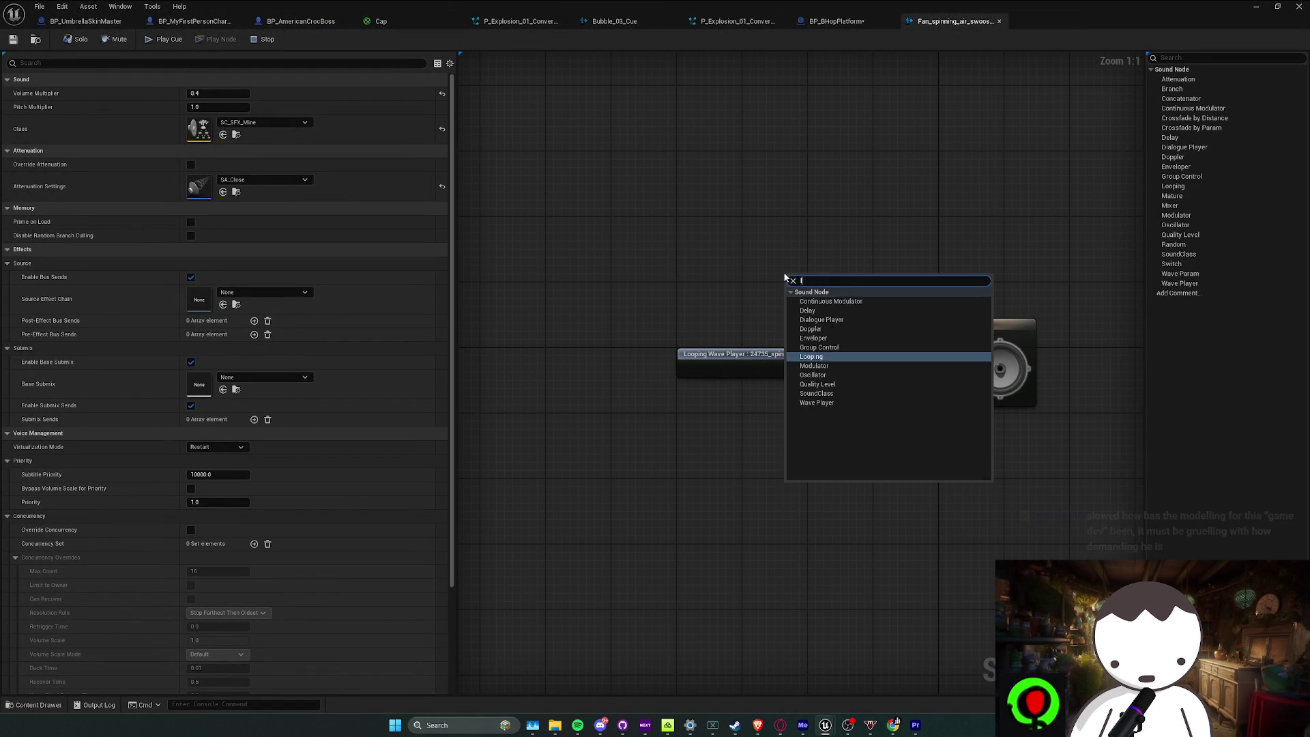
{"action": "key", "text": "BackSpace"}
{"action": "key", "text": "BackSpace"}
{"action": "key", "text": "BackSpace"}
{"action": "type", "text": "pa"}
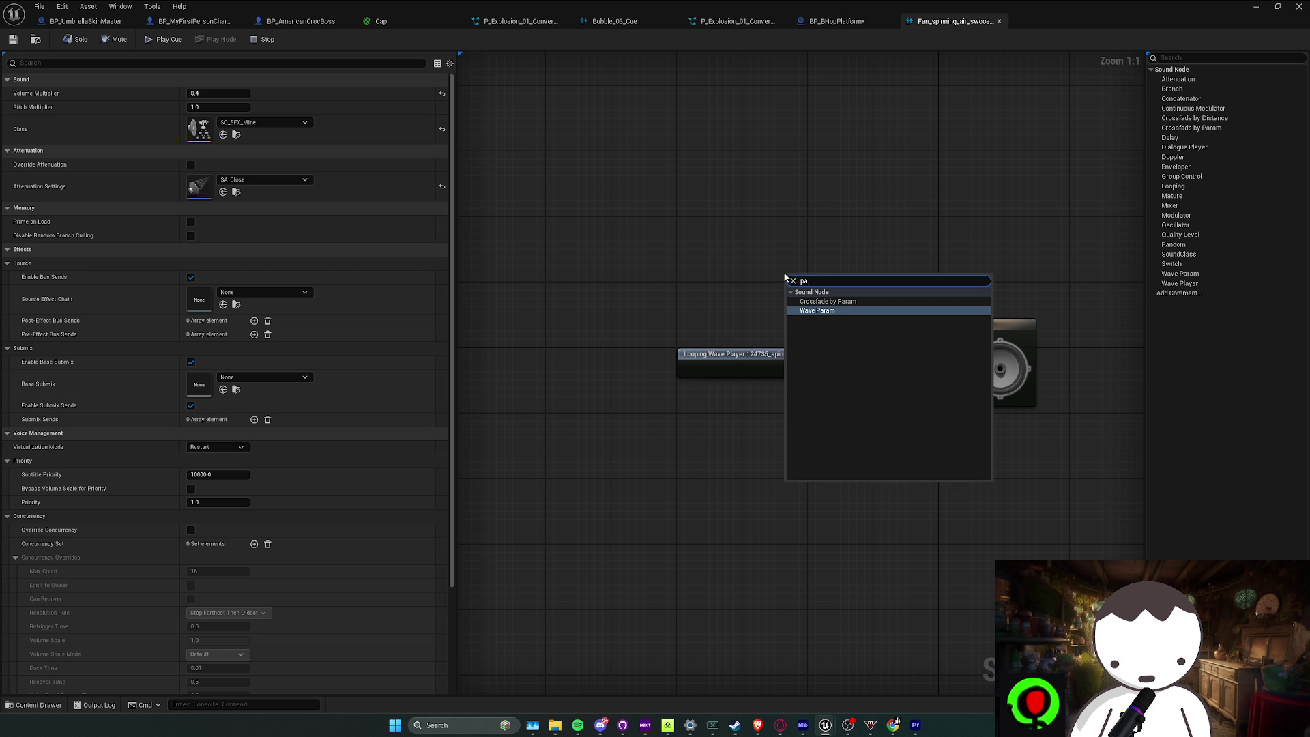
{"action": "key", "text": "BackSpace"}
{"action": "type", "text": "fi"}
{"action": "key", "text": "BackSpace"}
{"action": "key", "text": "BackSpace"}
{"action": "key", "text": "BackSpace"}
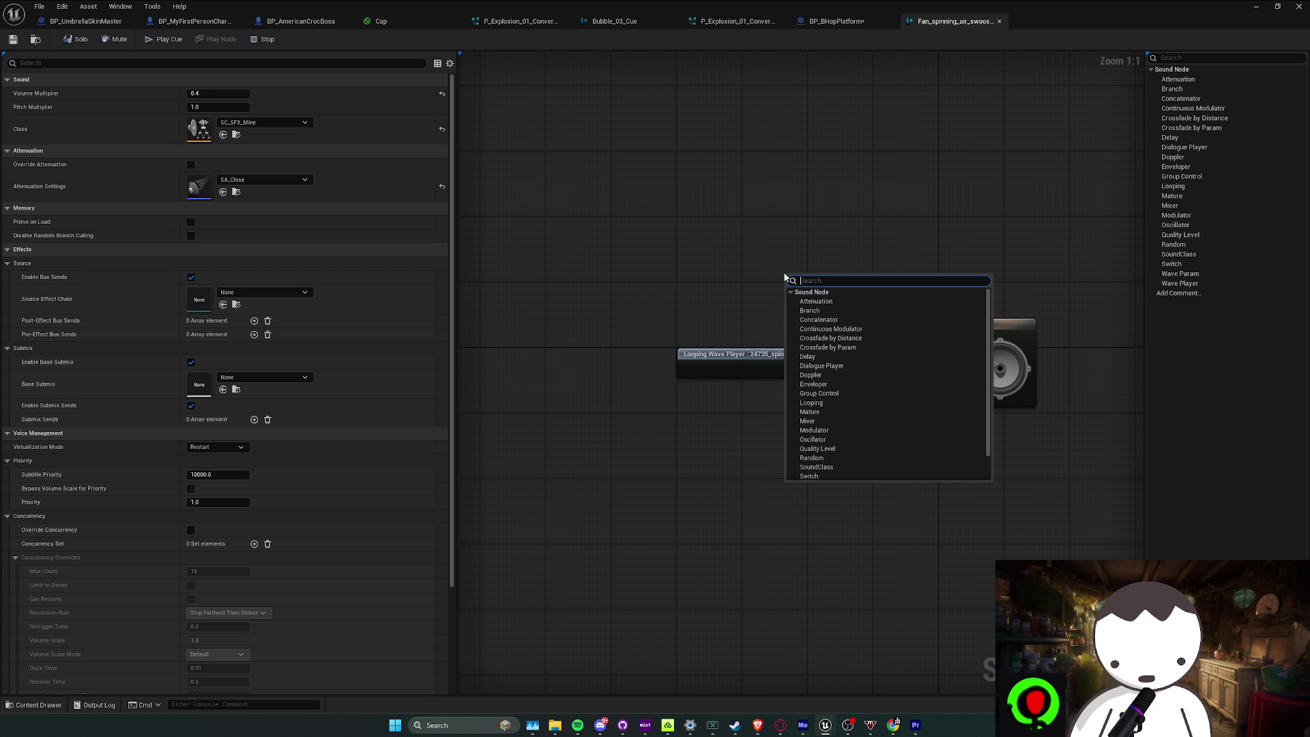
{"action": "key", "text": "Escape"}
{"action": "key", "text": "super+Down"}
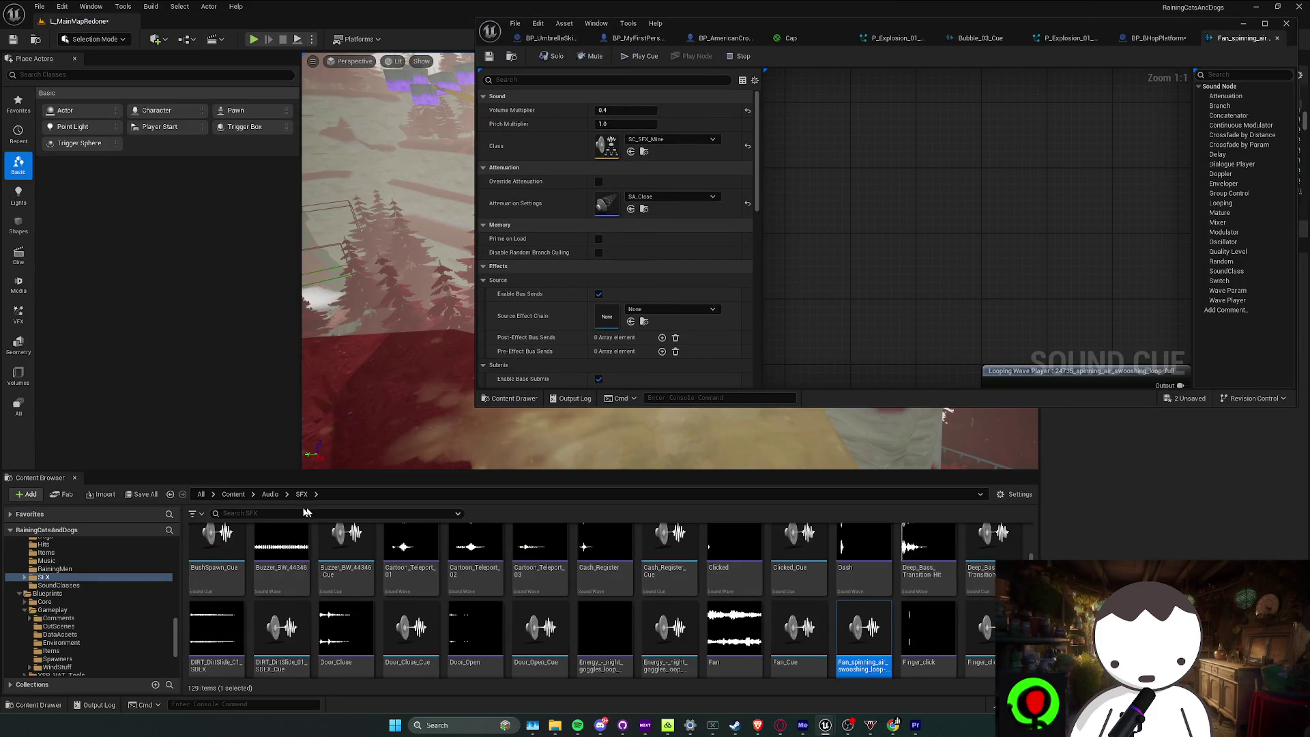
Search the Content Browser for 'wind', open MS_Wind2, and retry a node search in the cue
{"action": "type", "text": "wind"}
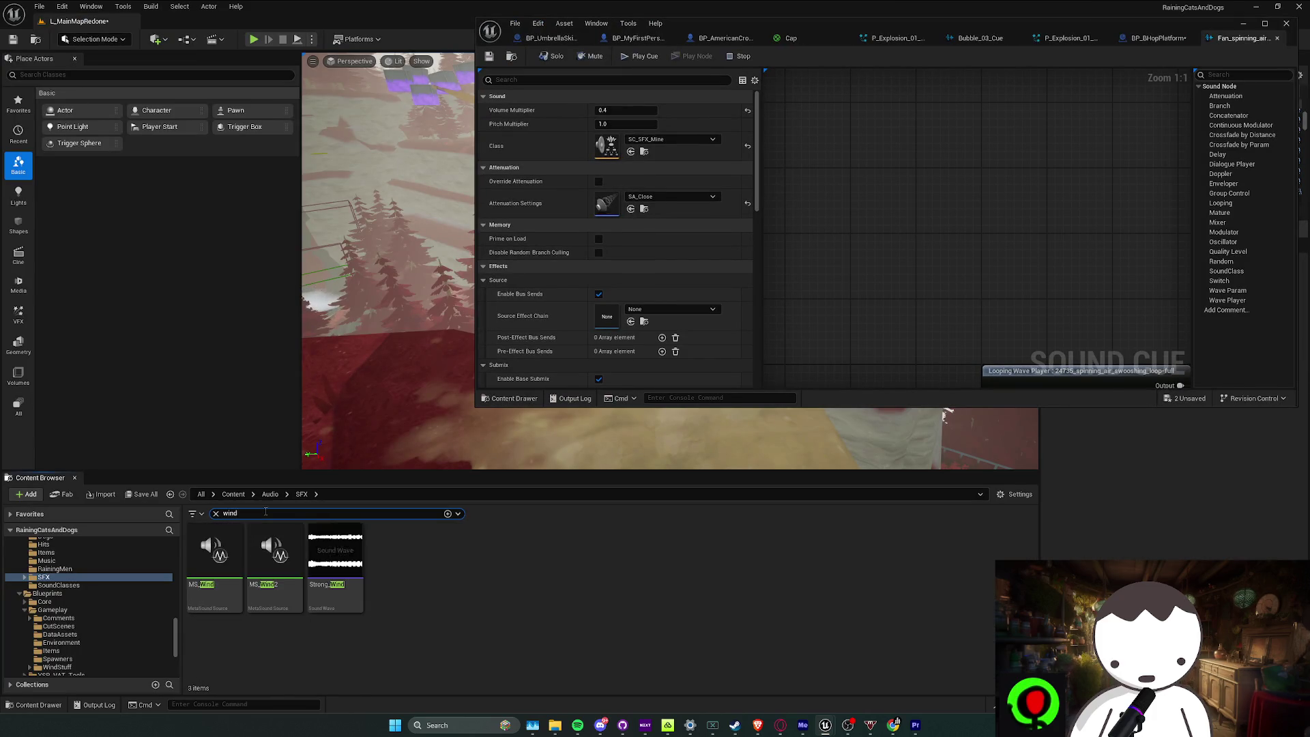
{"action": "double_click", "coordinate": [287, 606]}
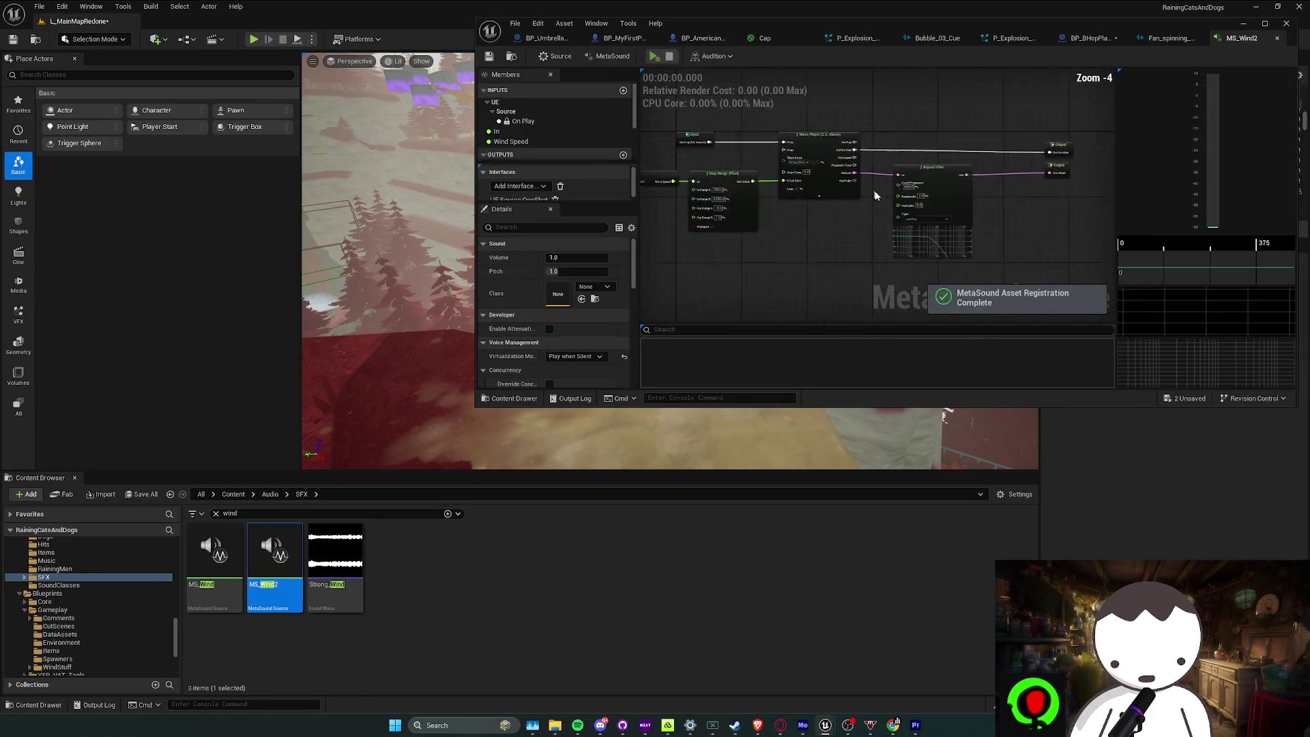
{"action": "left_click", "coordinate": [1167, 39]}
{"action": "right_click", "coordinate": [901, 192]}
{"action": "type", "text": "bul"}
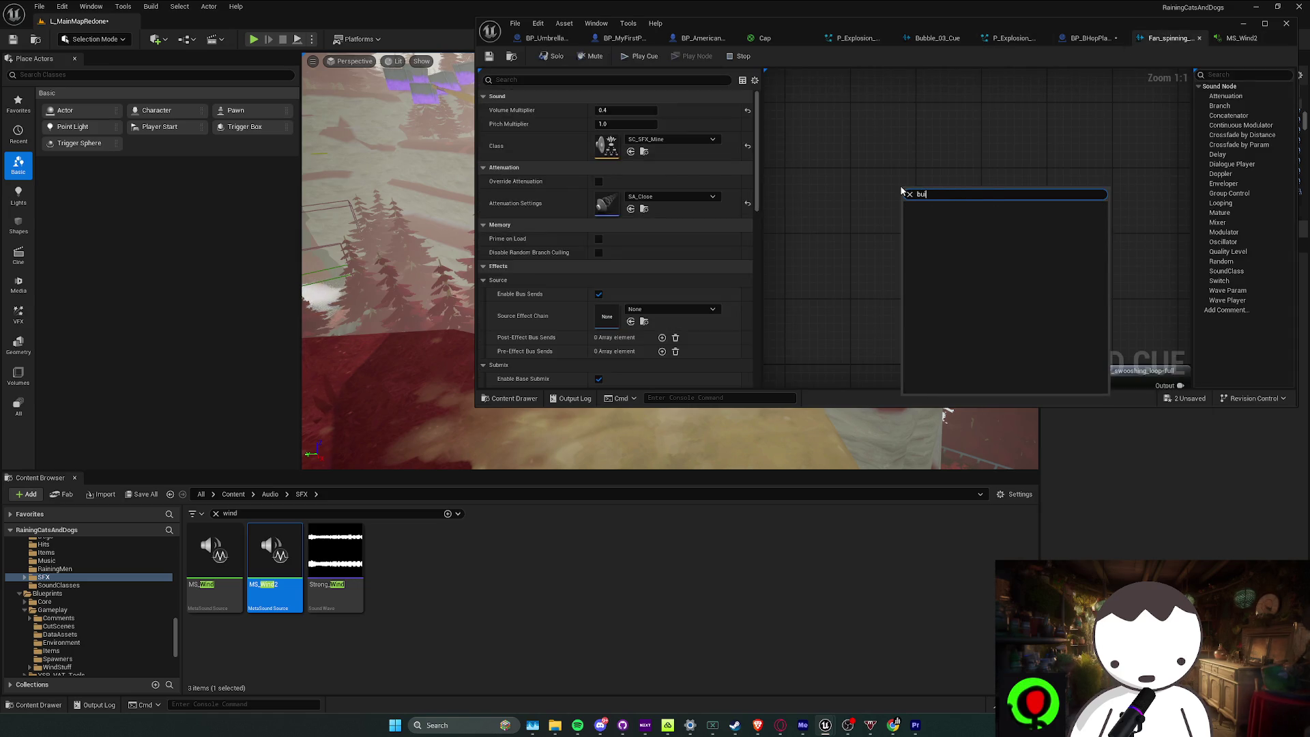
{"action": "key", "text": "BackSpace"}
{"action": "key", "text": "BackSpace"}
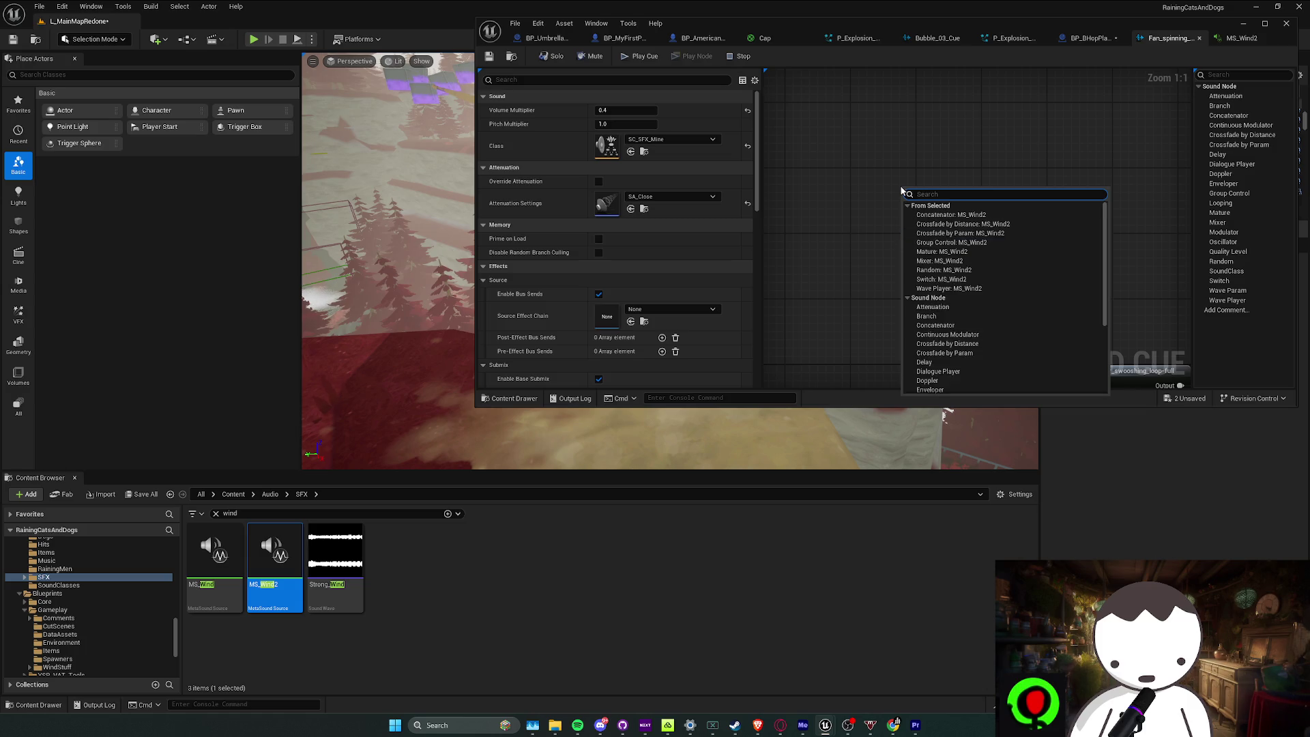
{"action": "type", "text": "qua"}
{"action": "key", "text": "Return"}
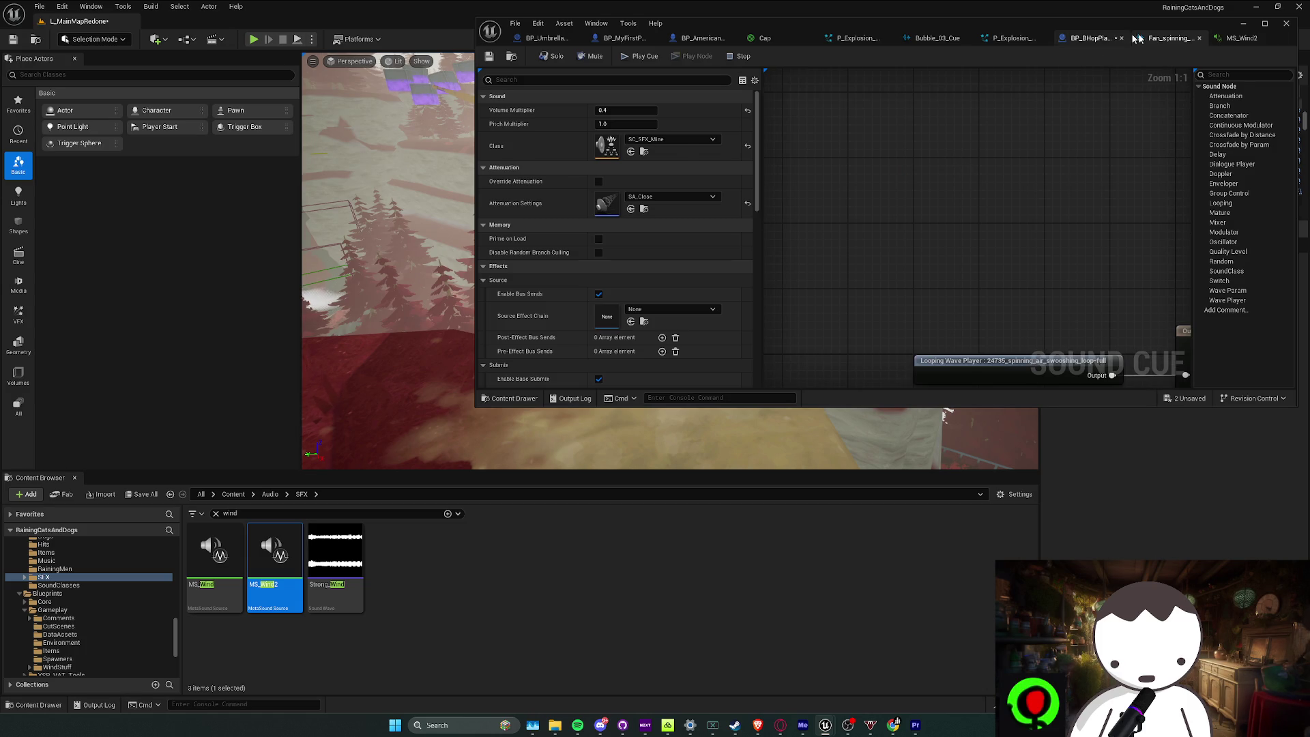
Compare with the MS_Wind2 graph, then resize and reposition the fan cue editor window
{"action": "left_click", "coordinate": [1242, 39]}
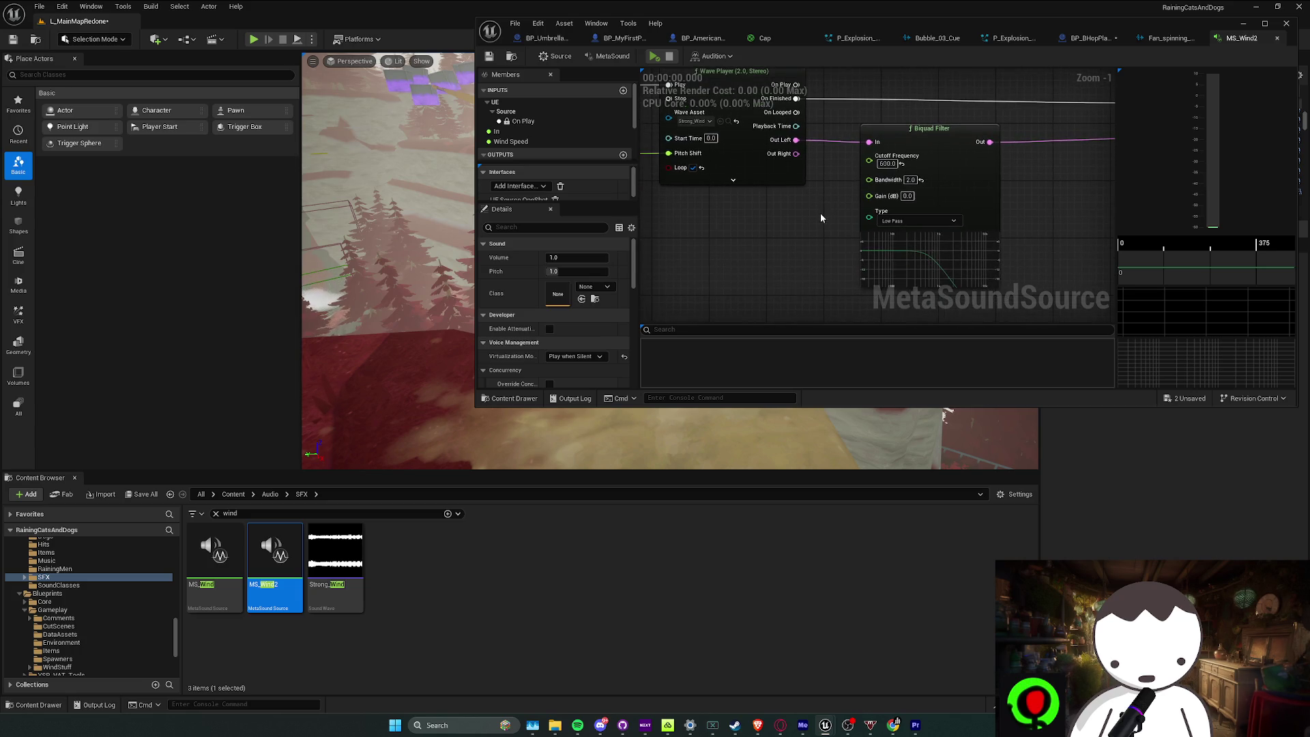
{"action": "left_click", "coordinate": [1169, 38]}
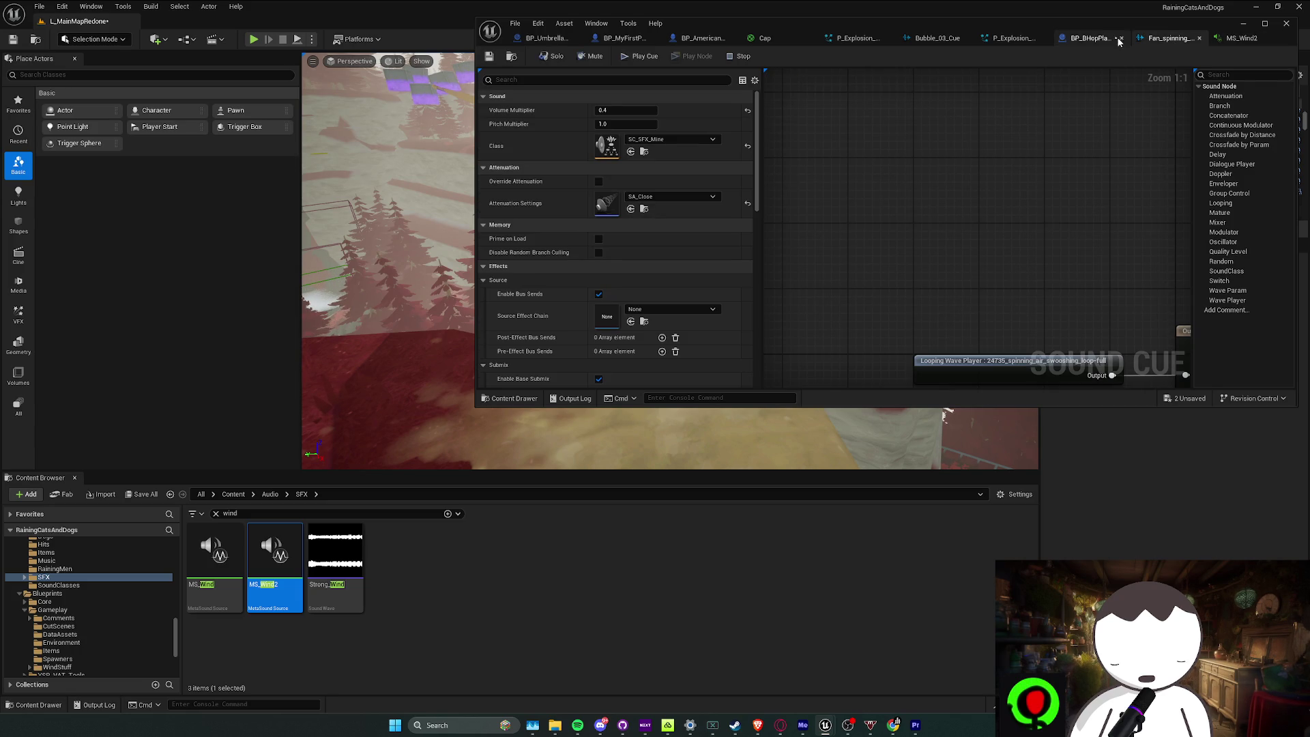
{"action": "double_click", "coordinate": [1204, 30]}
{"action": "left_click_drag", "start_coordinate": [1030, 23], "coordinate": [951, 27]}
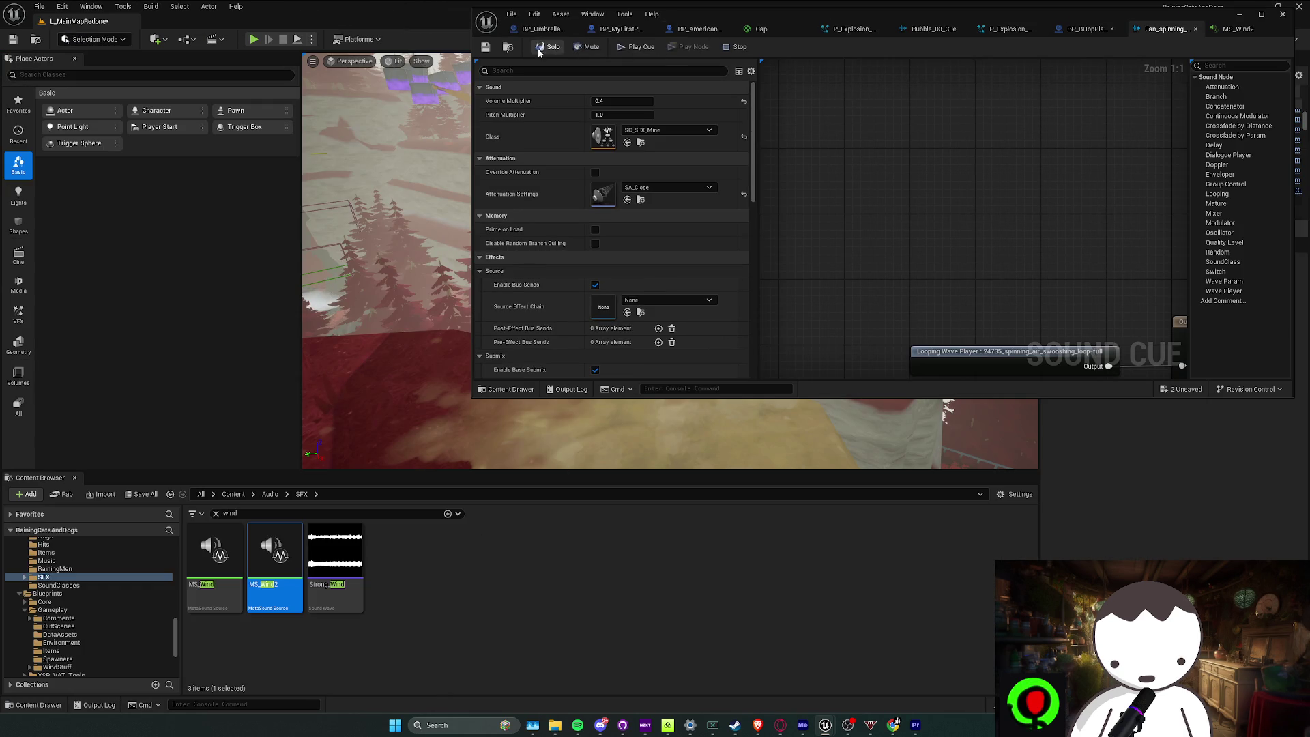
{"action": "left_click", "coordinate": [508, 51]}
Inspect the cue's Looping Wave Player and browse to its sound wave 24735_spinning_air_swooshing_loop-full
{"action": "right_click", "coordinate": [864, 586]}
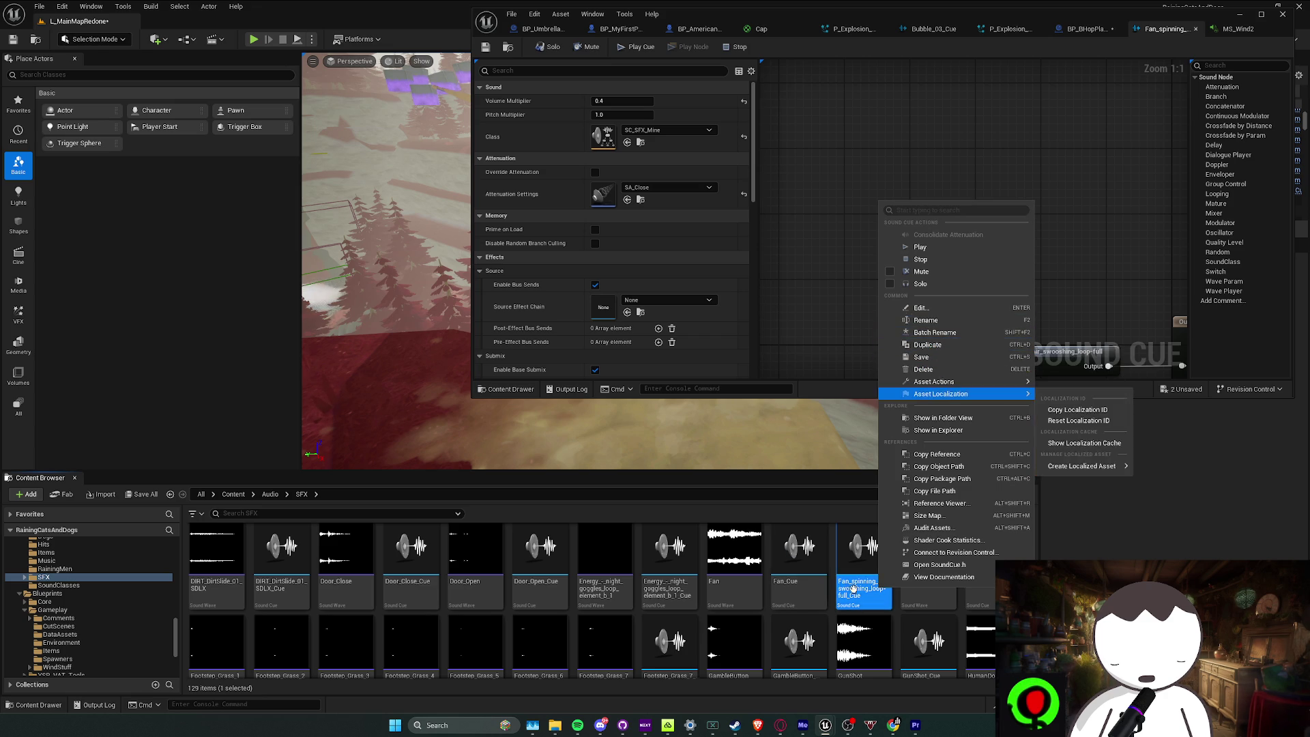
{"action": "key", "text": "Escape"}
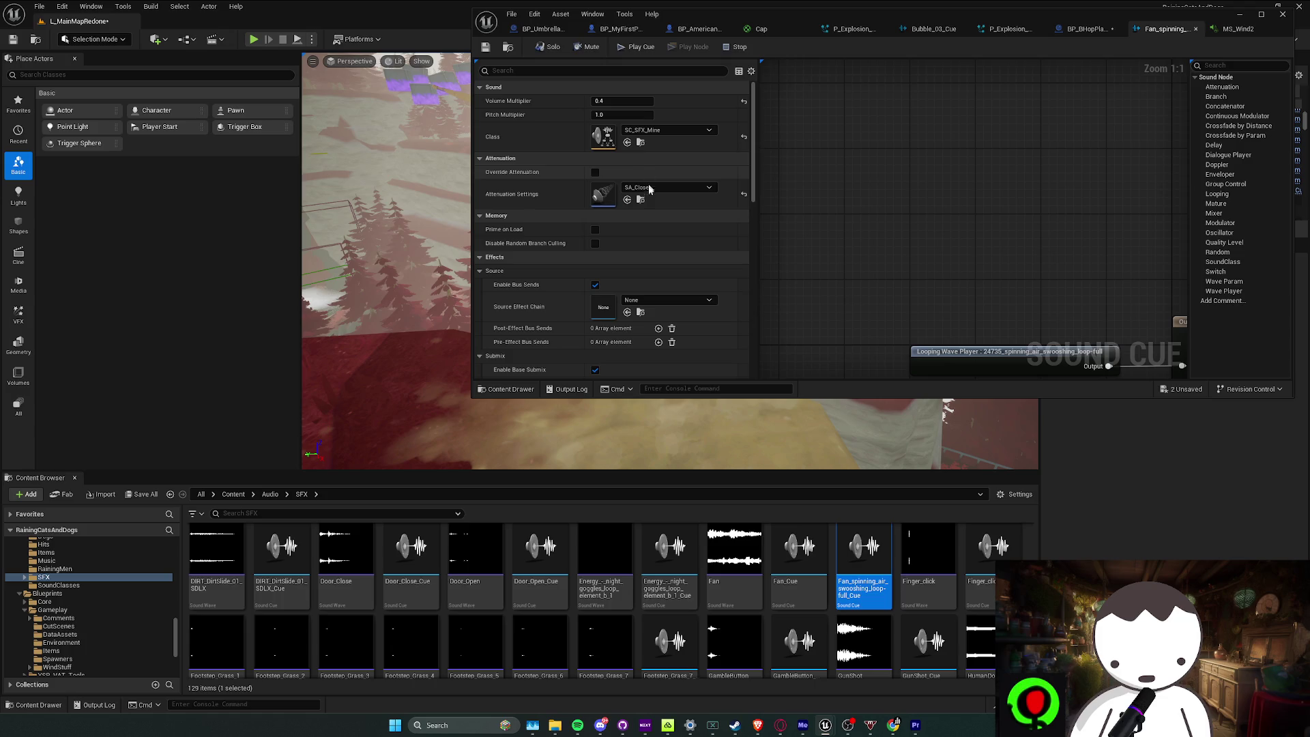
{"action": "left_click_drag", "start_coordinate": [970, 274], "coordinate": [926, 233]}
{"action": "left_click", "coordinate": [969, 317]}
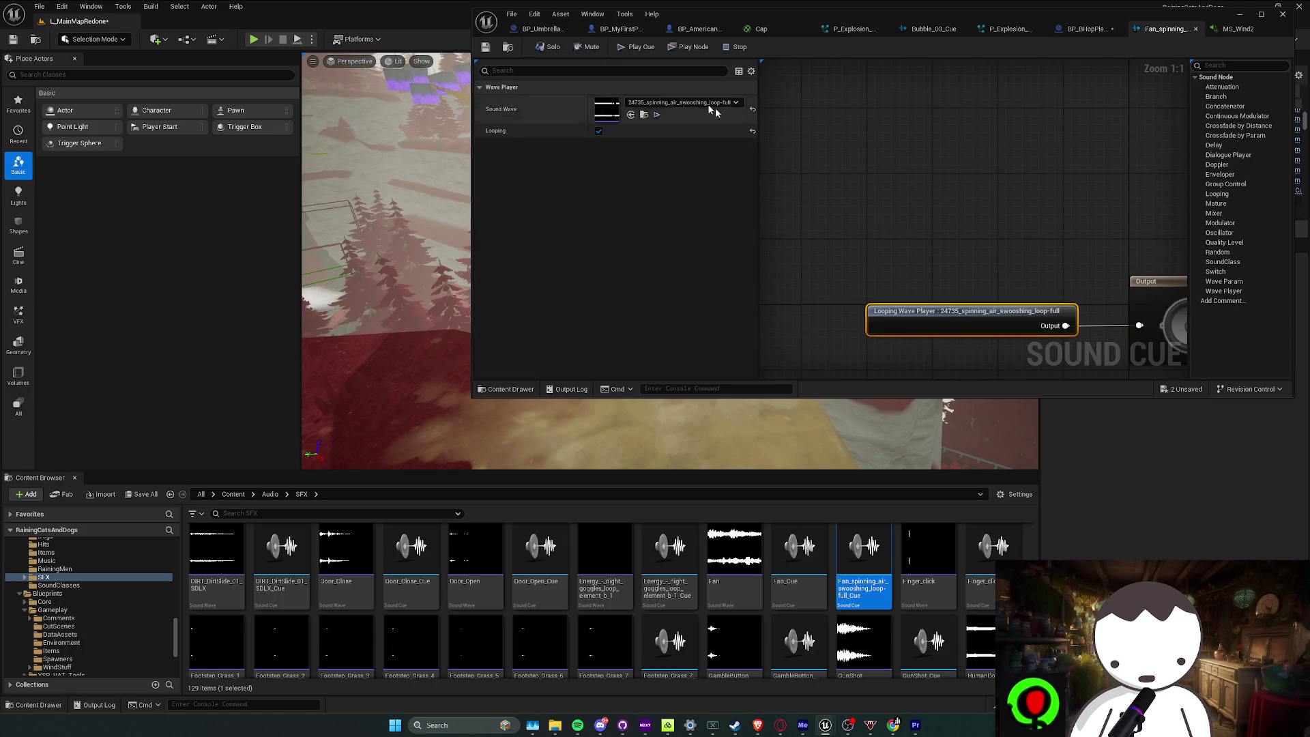
{"action": "left_click", "coordinate": [643, 115]}
{"action": "right_click", "coordinate": [352, 574]}
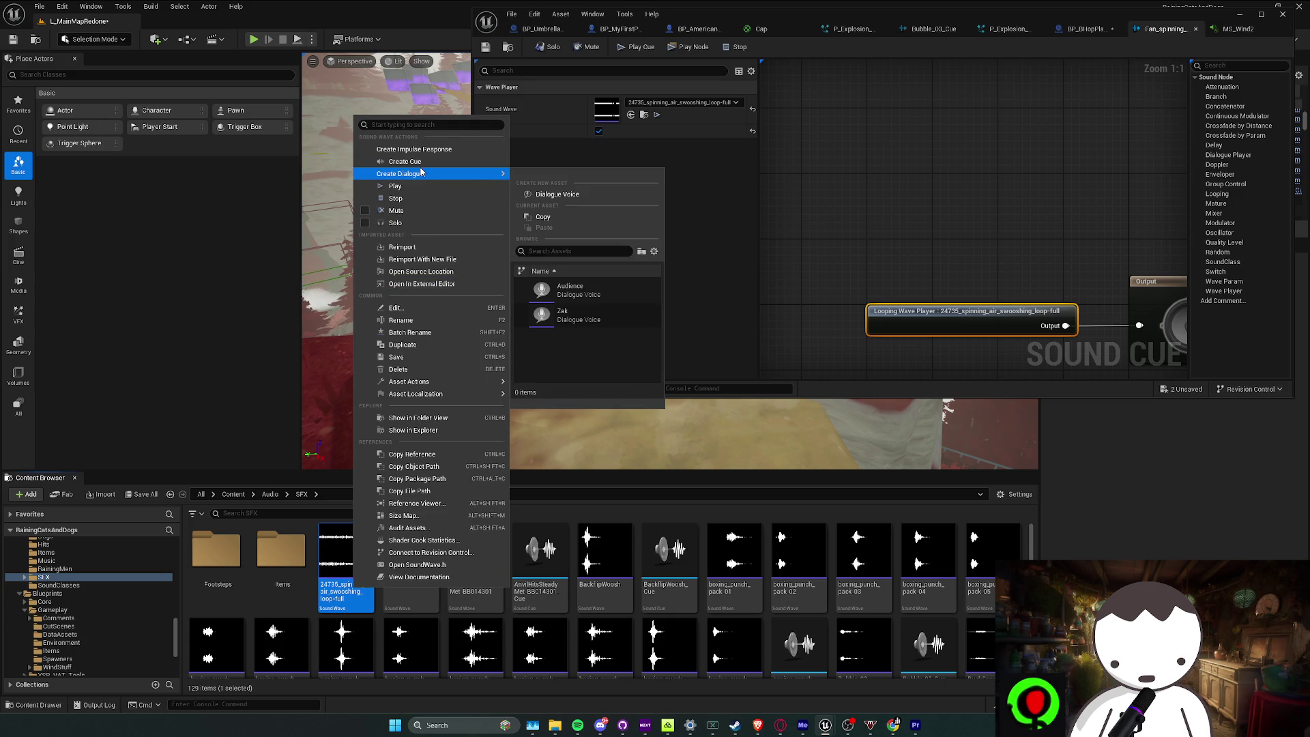
{"action": "mouse_move", "coordinate": [418, 173]}
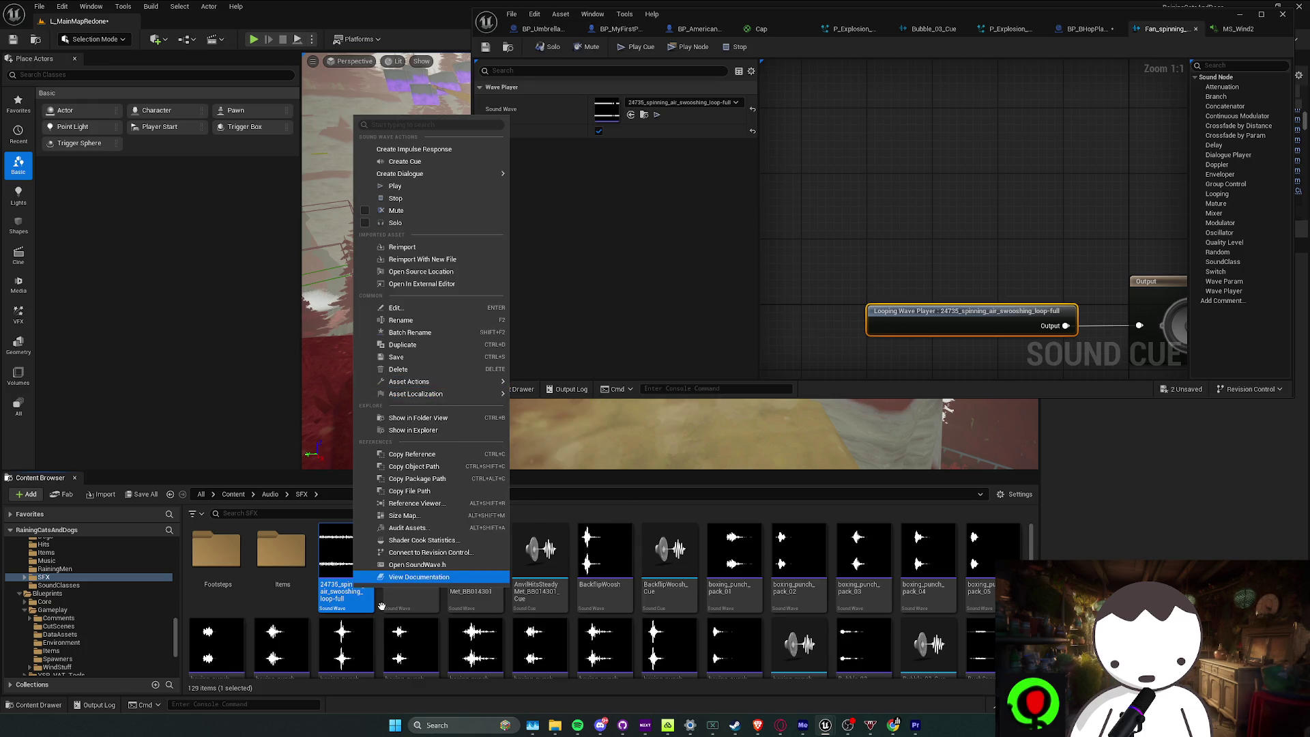
{"action": "left_click", "coordinate": [382, 605]}
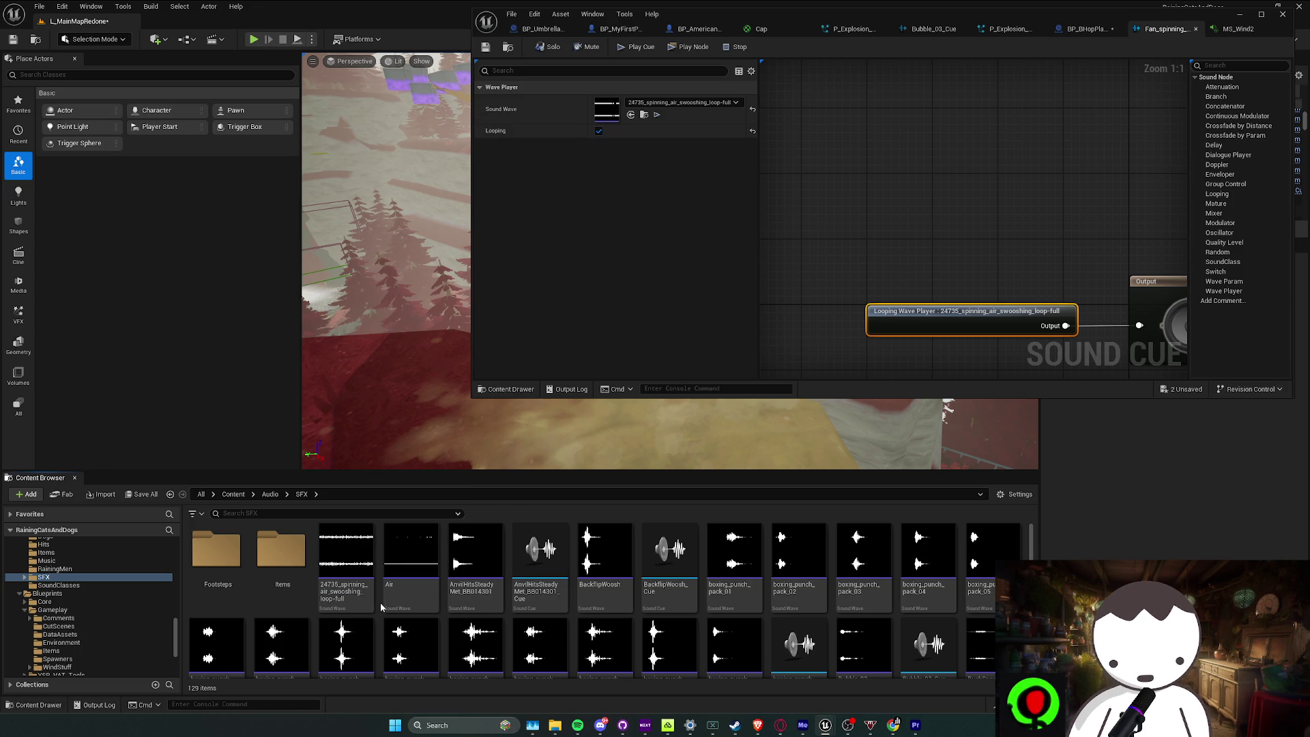
{"action": "right_click", "coordinate": [381, 608]}
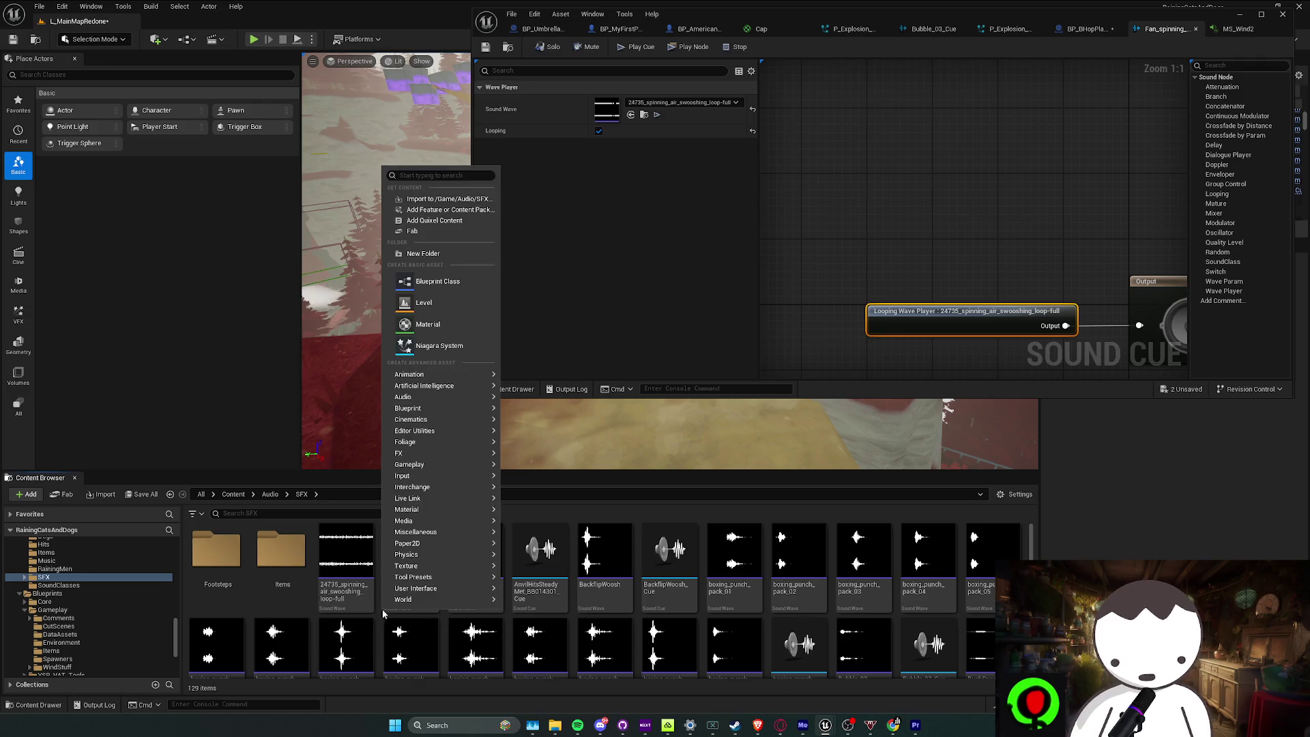
Create an Audio > MetaSound Source named MS_Fan in the SFX folder and open it
{"action": "mouse_move", "coordinate": [443, 509]}
{"action": "mouse_move", "coordinate": [460, 396]}
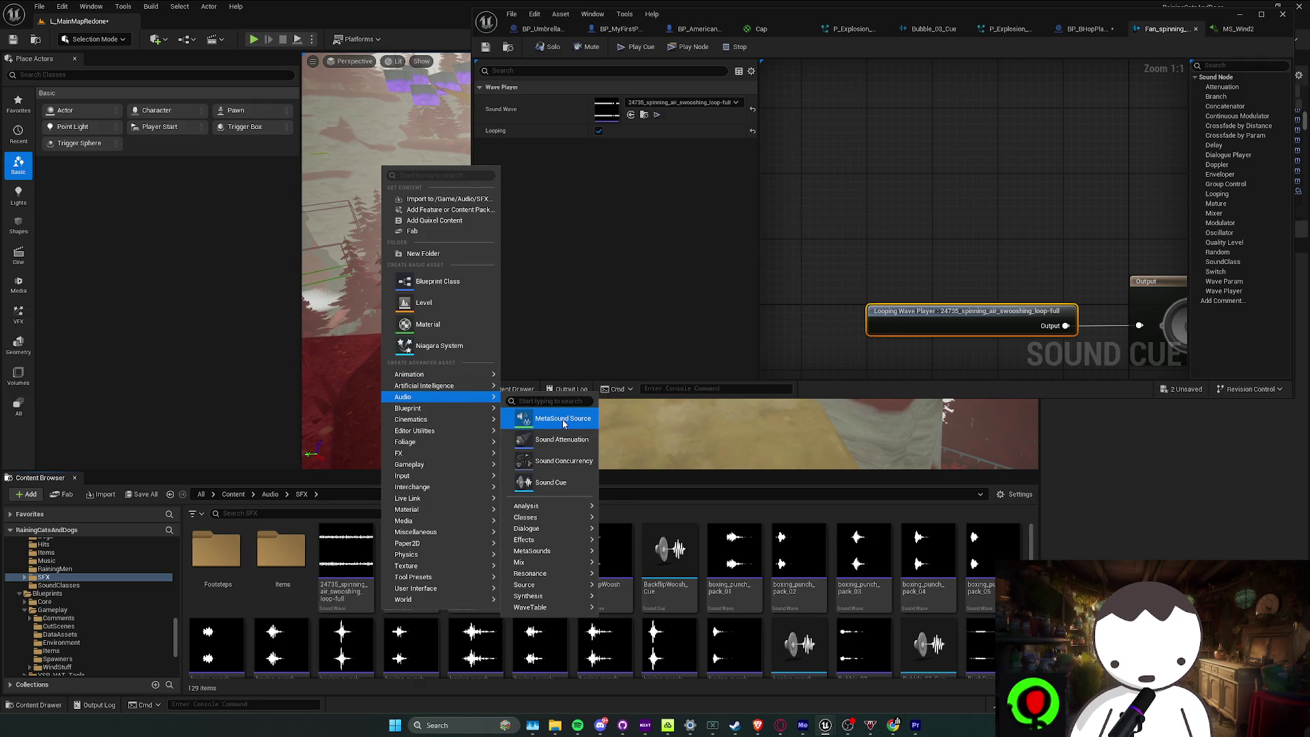
{"action": "left_click", "coordinate": [553, 417]}
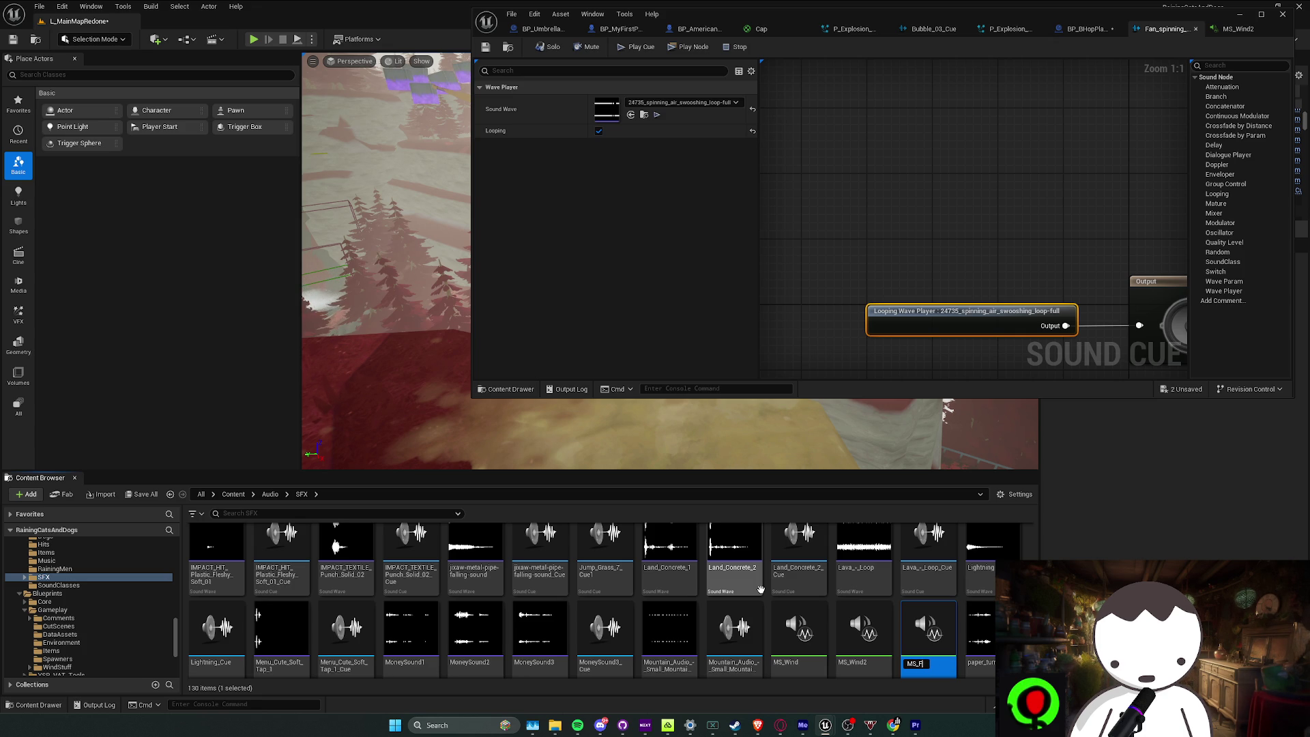
{"action": "type", "text": "an"}
{"action": "key", "text": "Return"}
{"action": "double_click", "coordinate": [789, 659]}
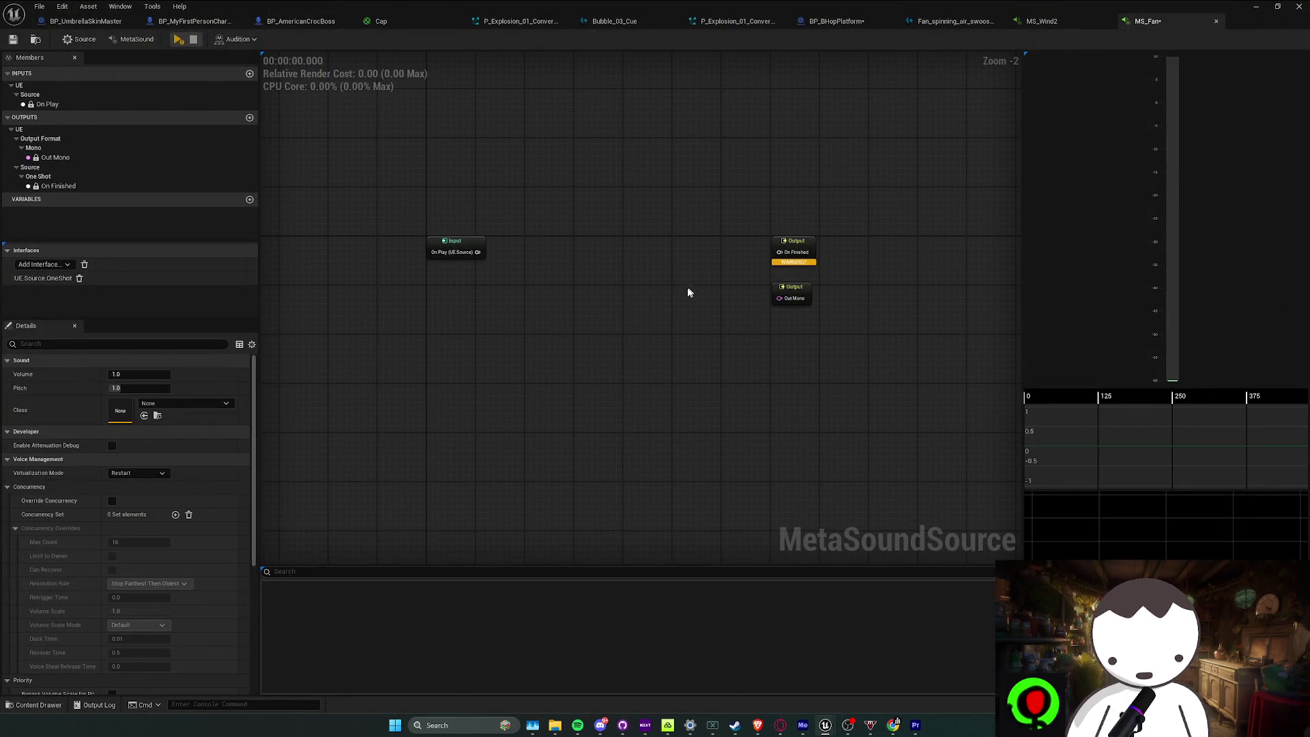
Review the fan cue, MS_Wind2 and the new MS_Fan graphs side by side
{"action": "left_click", "coordinate": [791, 293]}
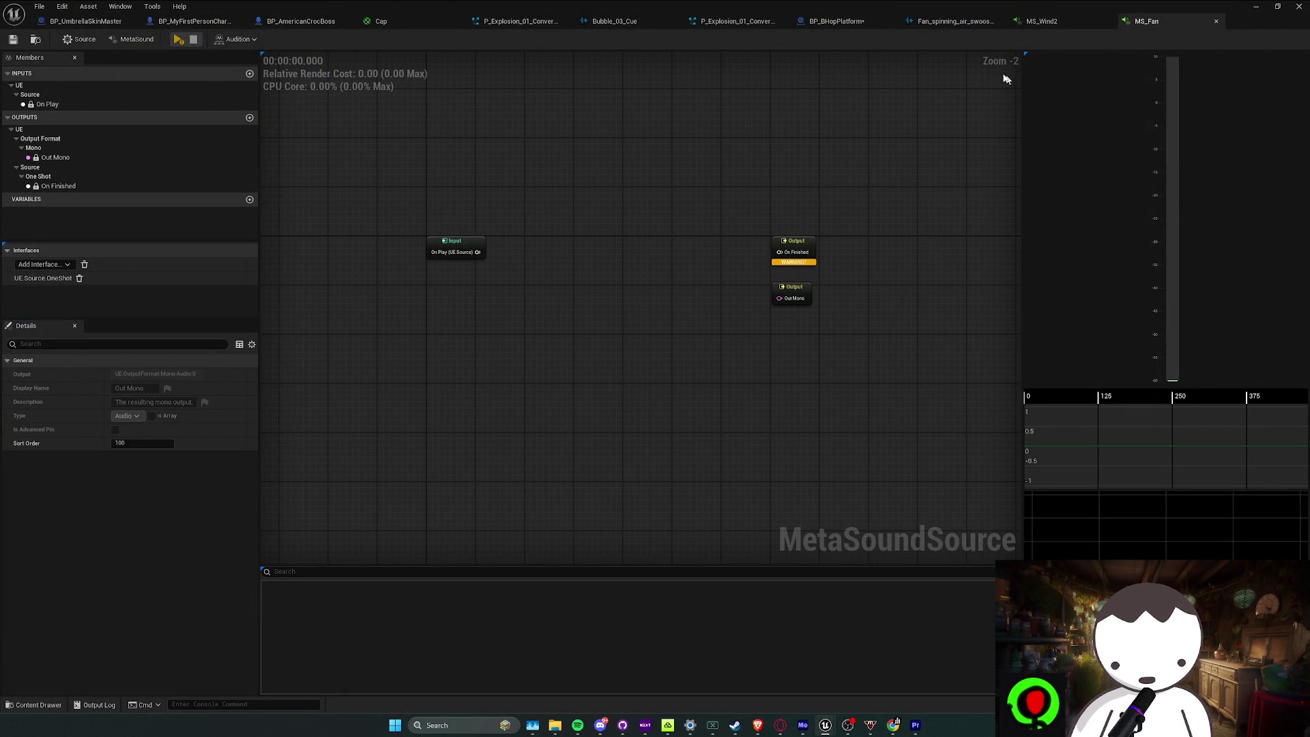
{"action": "left_click", "coordinate": [954, 21]}
{"action": "left_click", "coordinate": [742, 262]}
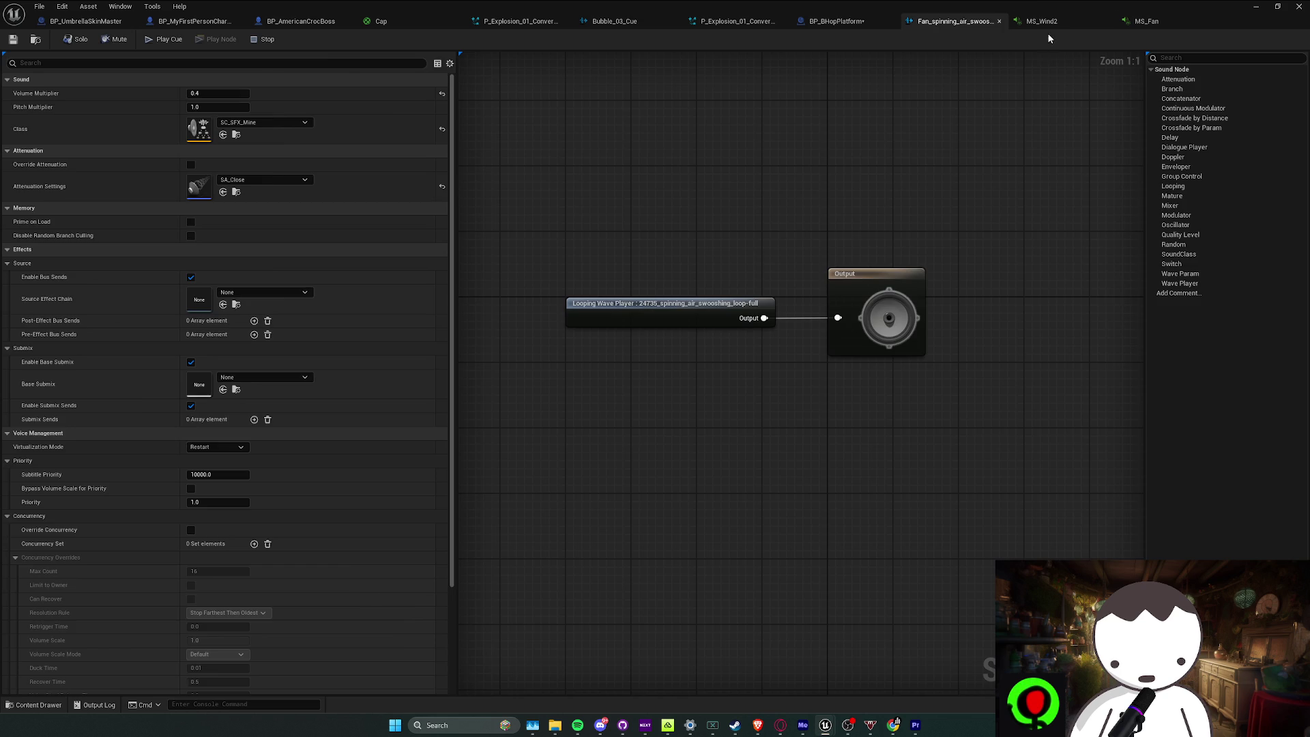
{"action": "left_click", "coordinate": [1042, 21]}
{"action": "scroll", "coordinate": [728, 335], "scroll_direction": "up", "scroll_amount": 3}
{"action": "scroll", "coordinate": [491, 313], "scroll_direction": "down", "scroll_amount": 1}
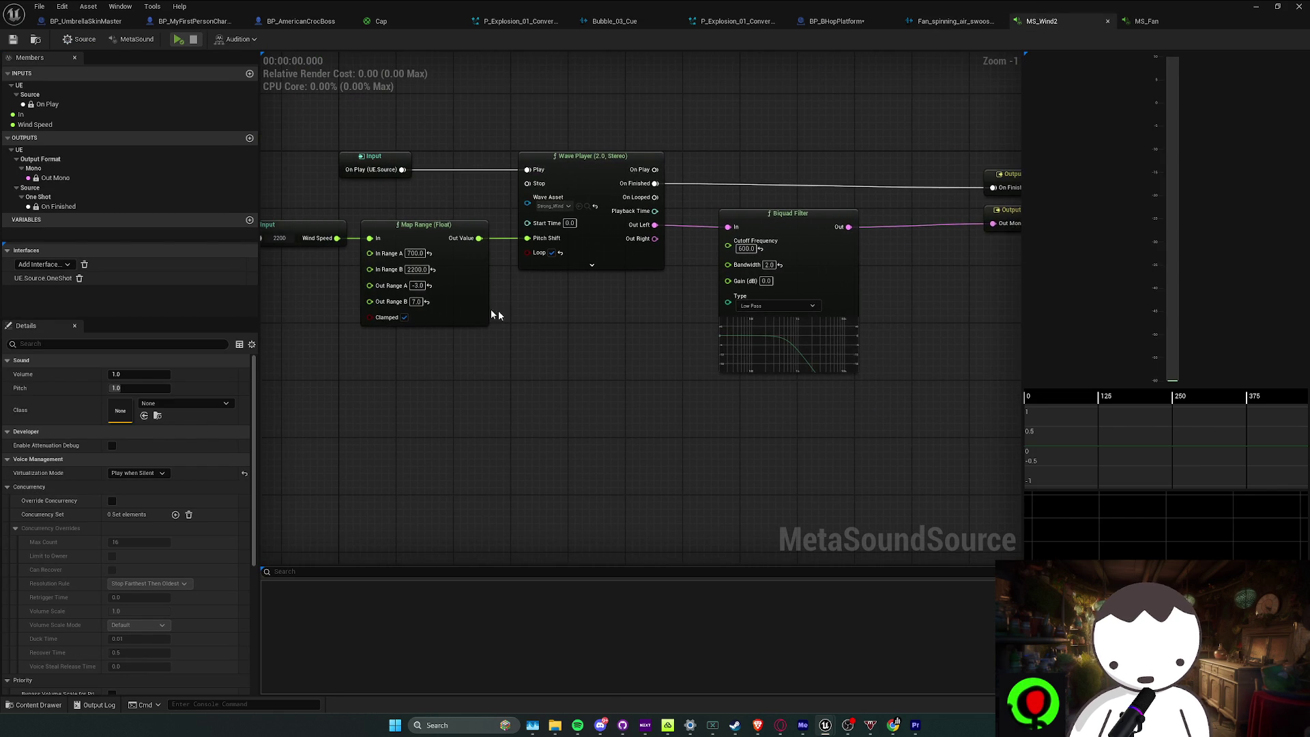
{"action": "scroll", "coordinate": [498, 154], "scroll_direction": "up", "scroll_amount": 1}
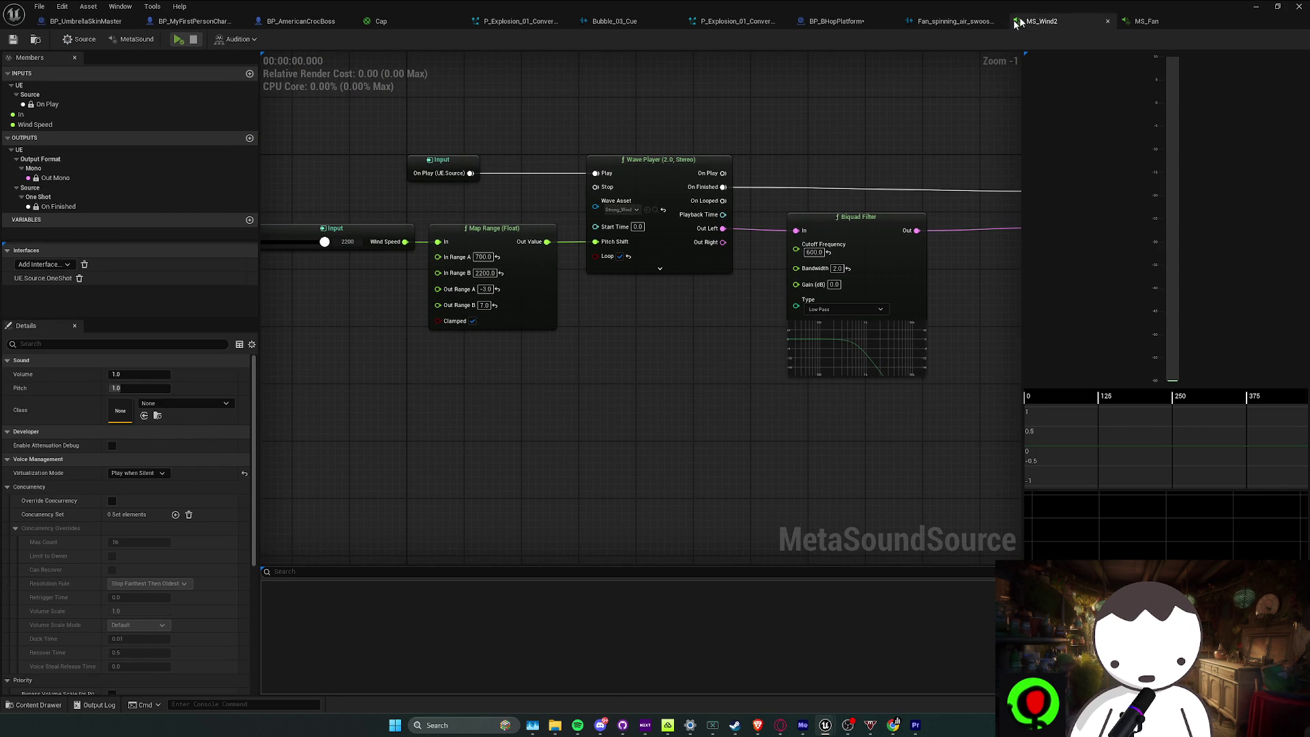
{"action": "left_click", "coordinate": [1146, 21]}
Copy the Wave Player node from MS_Wind2 and paste it into MS_Fan
{"action": "left_click", "coordinate": [655, 164]}
{"action": "key", "text": "ctrl+c"}
{"action": "left_click", "coordinate": [1147, 21]}
{"action": "key", "text": "ctrl+v"}
{"action": "left_click_drag", "start_coordinate": [807, 213], "coordinate": [666, 243]}
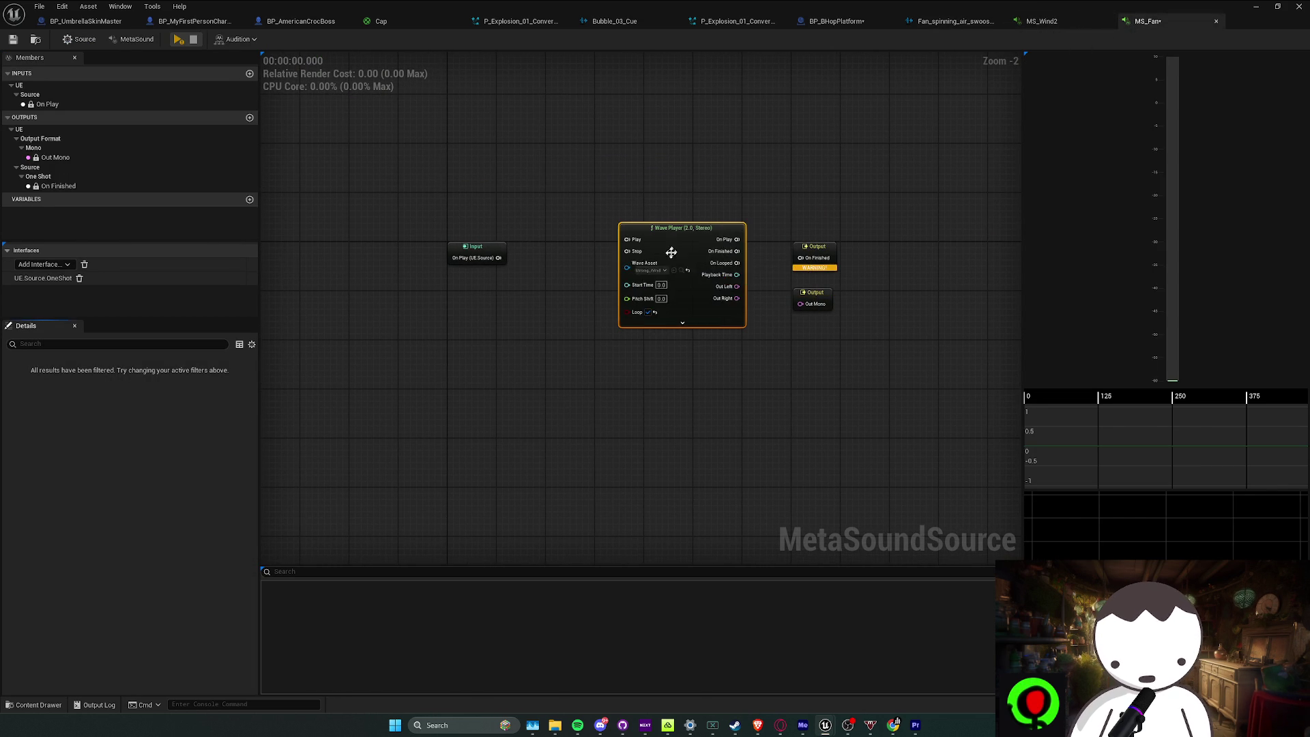
Set the Wave Asset to 24735_spinning_air_swooshing_loop-full and wire On Play to Play
{"action": "left_click", "coordinate": [656, 273]}
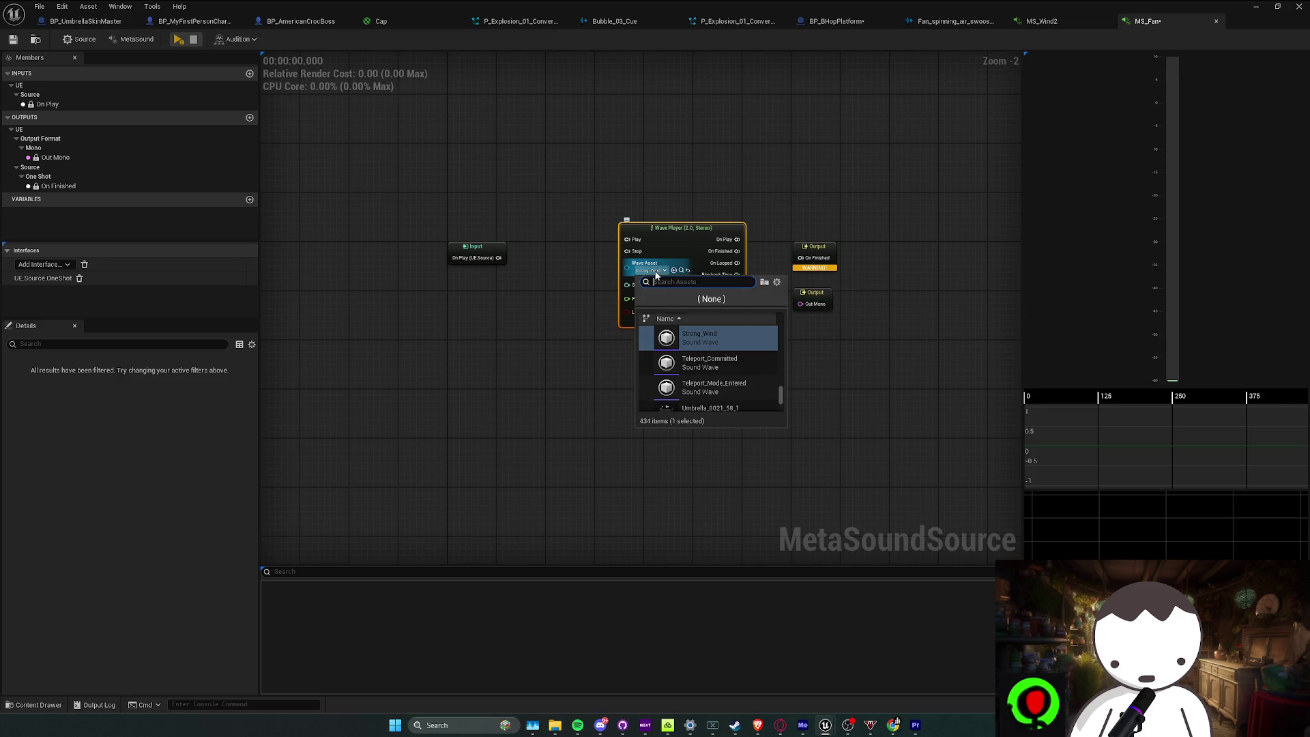
{"action": "left_click", "coordinate": [681, 270]}
{"action": "scroll", "coordinate": [478, 600], "scroll_direction": "up", "scroll_amount": 2}
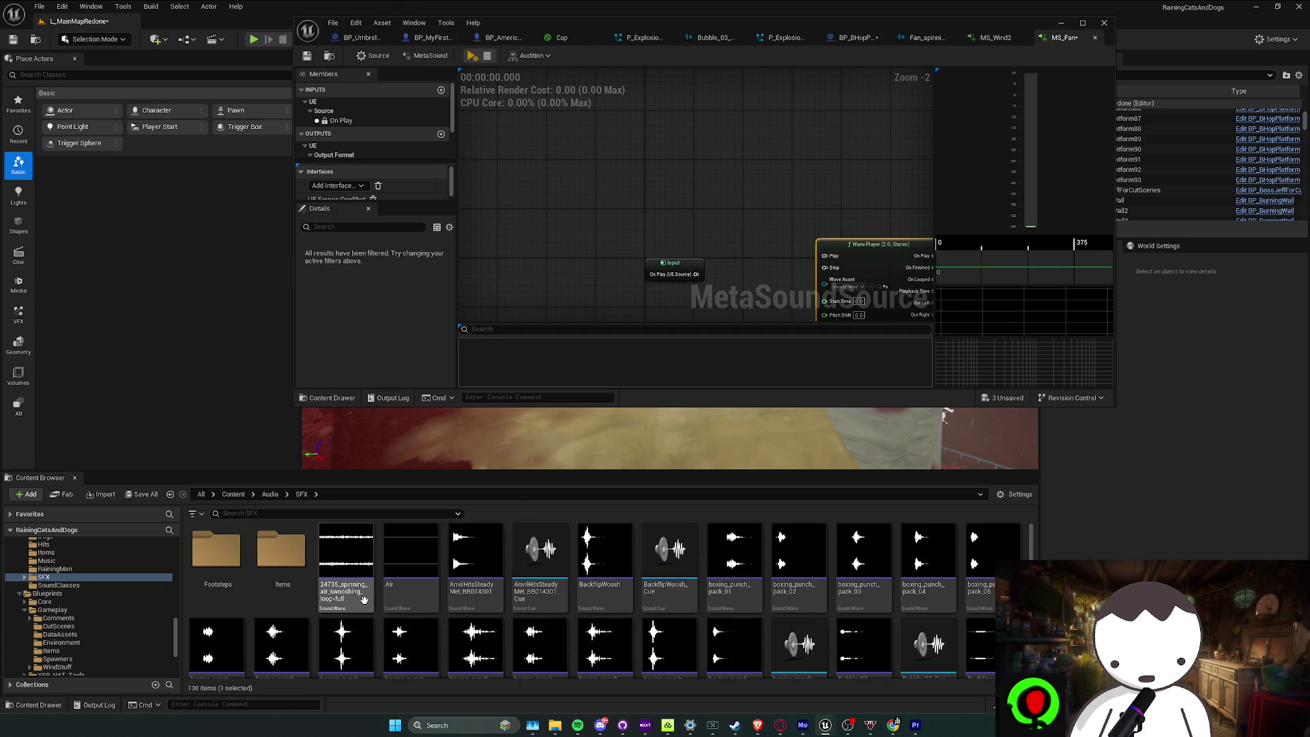
{"action": "double_click", "coordinate": [852, 14]}
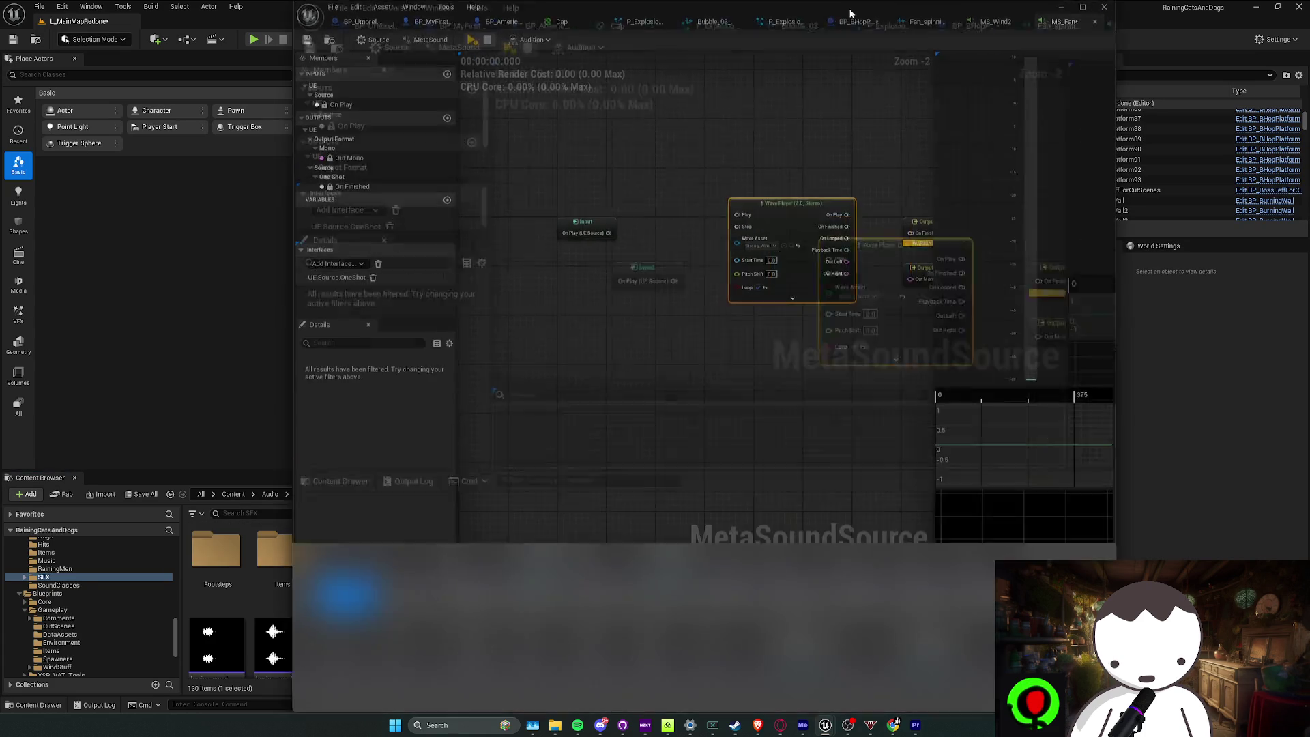
{"action": "left_click", "coordinate": [791, 22]}
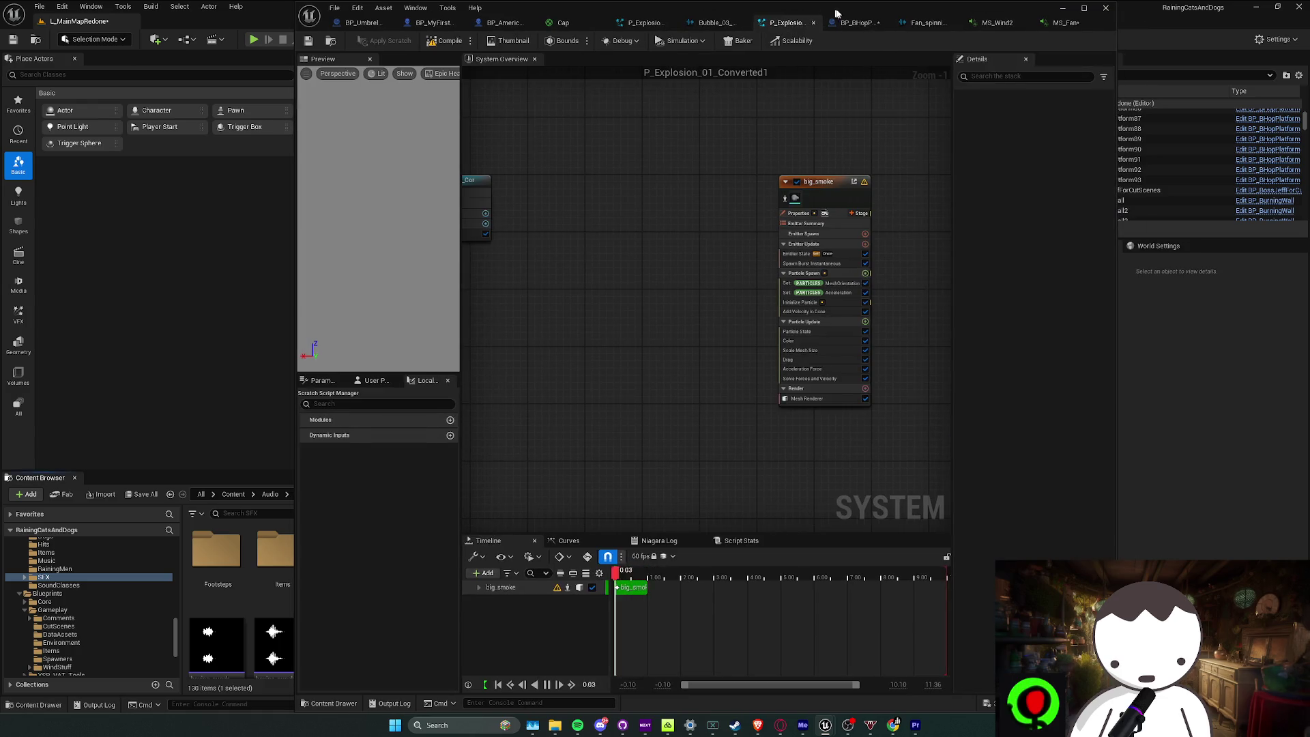
{"action": "left_click", "coordinate": [830, 18]}
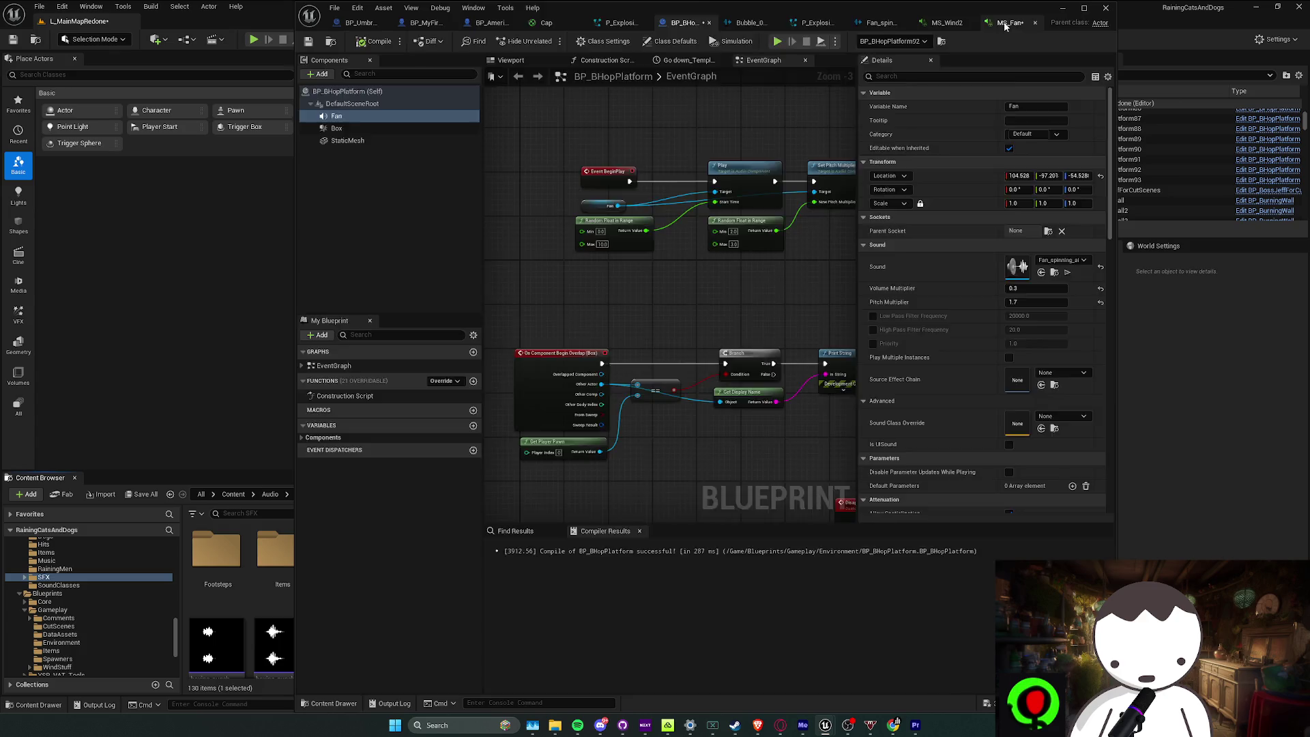
{"action": "left_click", "coordinate": [1005, 24]}
{"action": "left_click", "coordinate": [665, 284]}
{"action": "left_click_drag", "start_coordinate": [376, 279], "coordinate": [375, 279]}
{"action": "mouse_move", "coordinate": [337, 304]}
{"action": "left_mouse_down"}
{"action": "mouse_move", "coordinate": [667, 214]}
{"action": "mouse_move", "coordinate": [558, 240]}
{"action": "mouse_move", "coordinate": [622, 230]}
{"action": "left_mouse_up"}
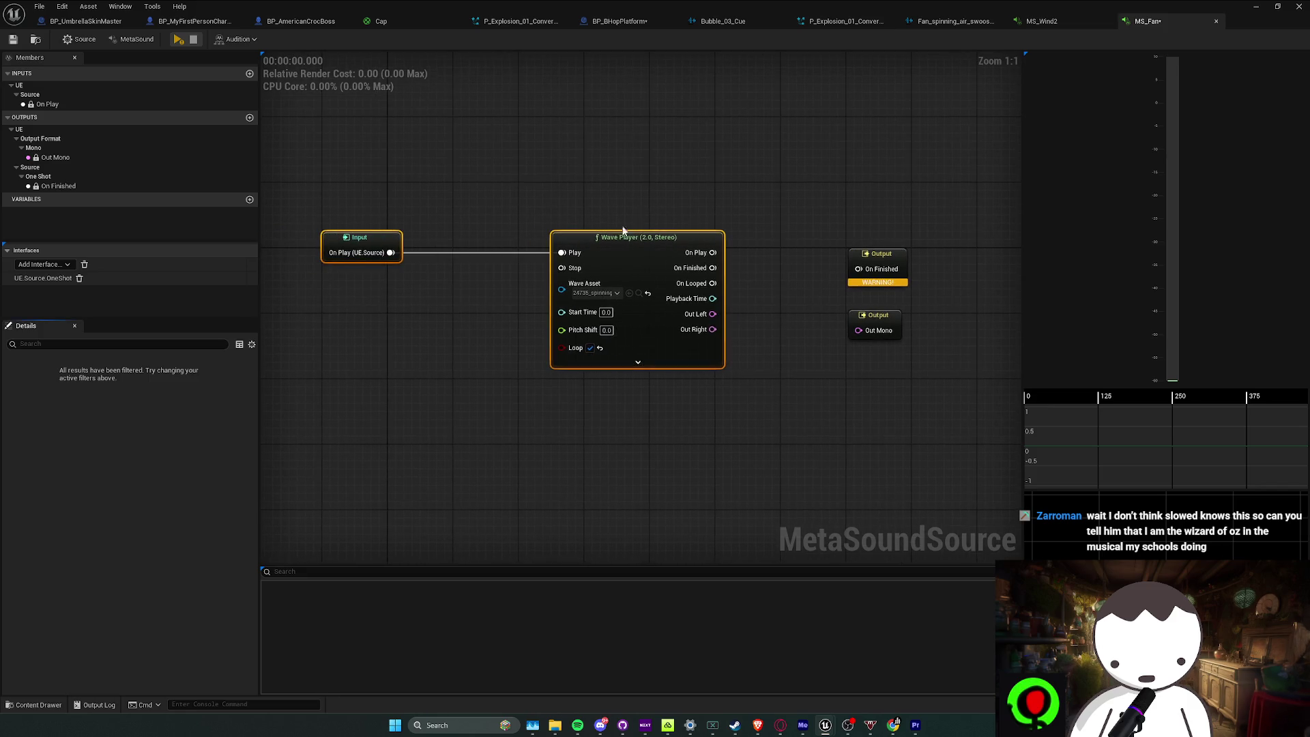
Wire the Wave Player's On Finished to the output, checking MS_Wind2 for reference
{"action": "left_click", "coordinate": [765, 319]}
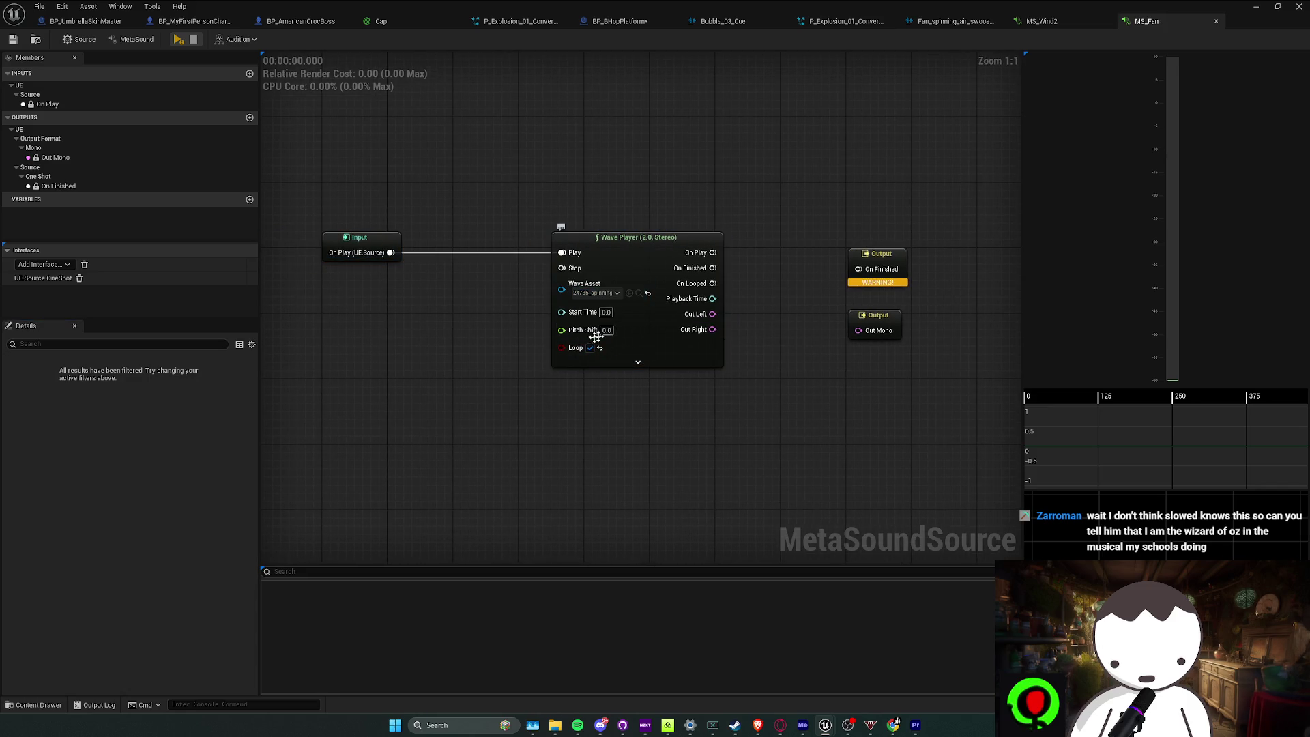
{"action": "mouse_move", "coordinate": [679, 358]}
{"action": "left_mouse_down"}
{"action": "mouse_move", "coordinate": [799, 246]}
{"action": "mouse_move", "coordinate": [841, 277]}
{"action": "left_mouse_up"}
{"action": "left_click", "coordinate": [769, 259]}
{"action": "left_click_drag", "start_coordinate": [745, 271], "coordinate": [643, 271]}
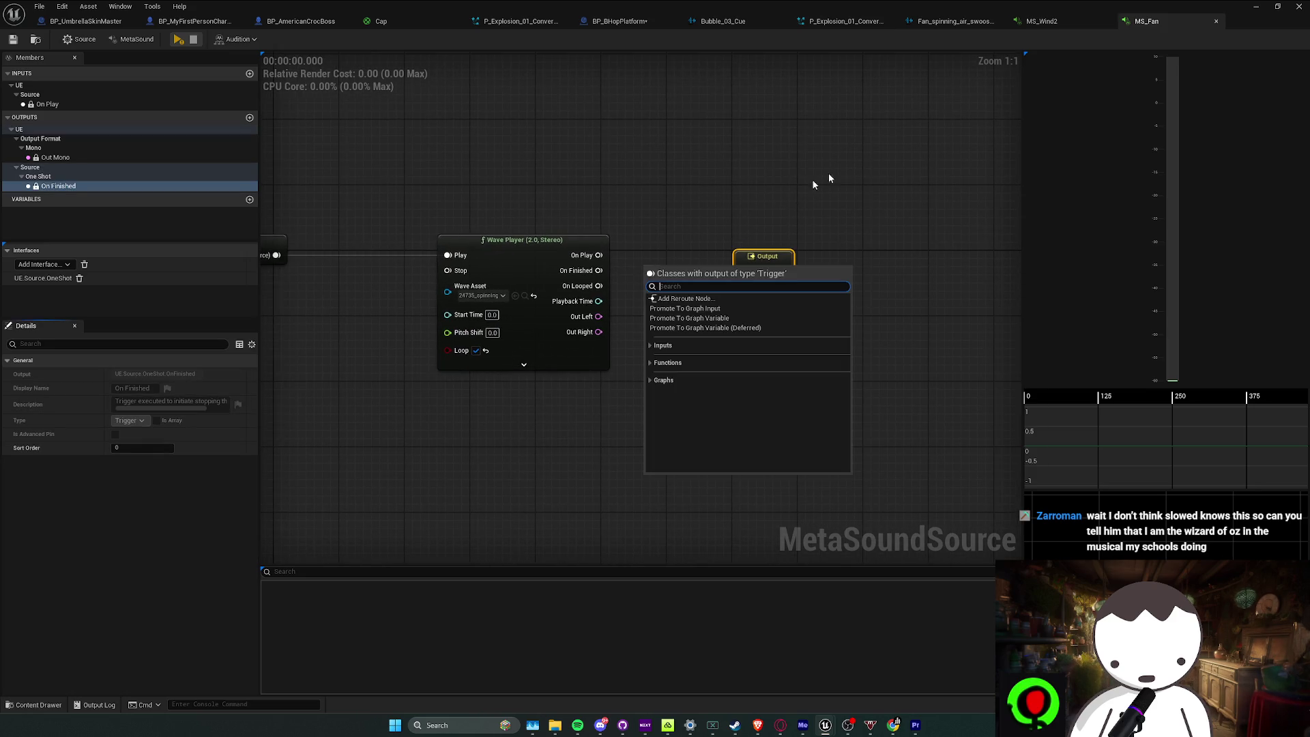
{"action": "left_click", "coordinate": [1043, 21]}
{"action": "left_click_drag", "start_coordinate": [971, 119], "coordinate": [854, 152]}
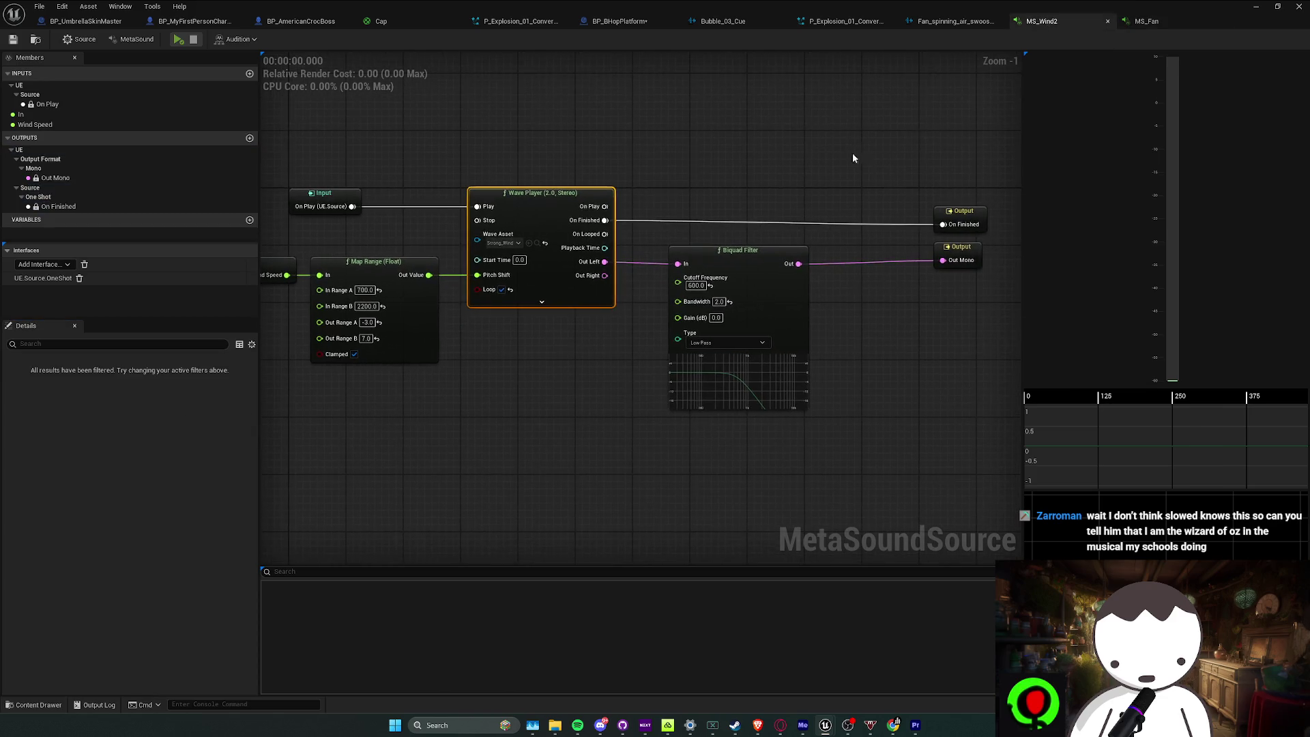
{"action": "left_click", "coordinate": [1149, 22]}
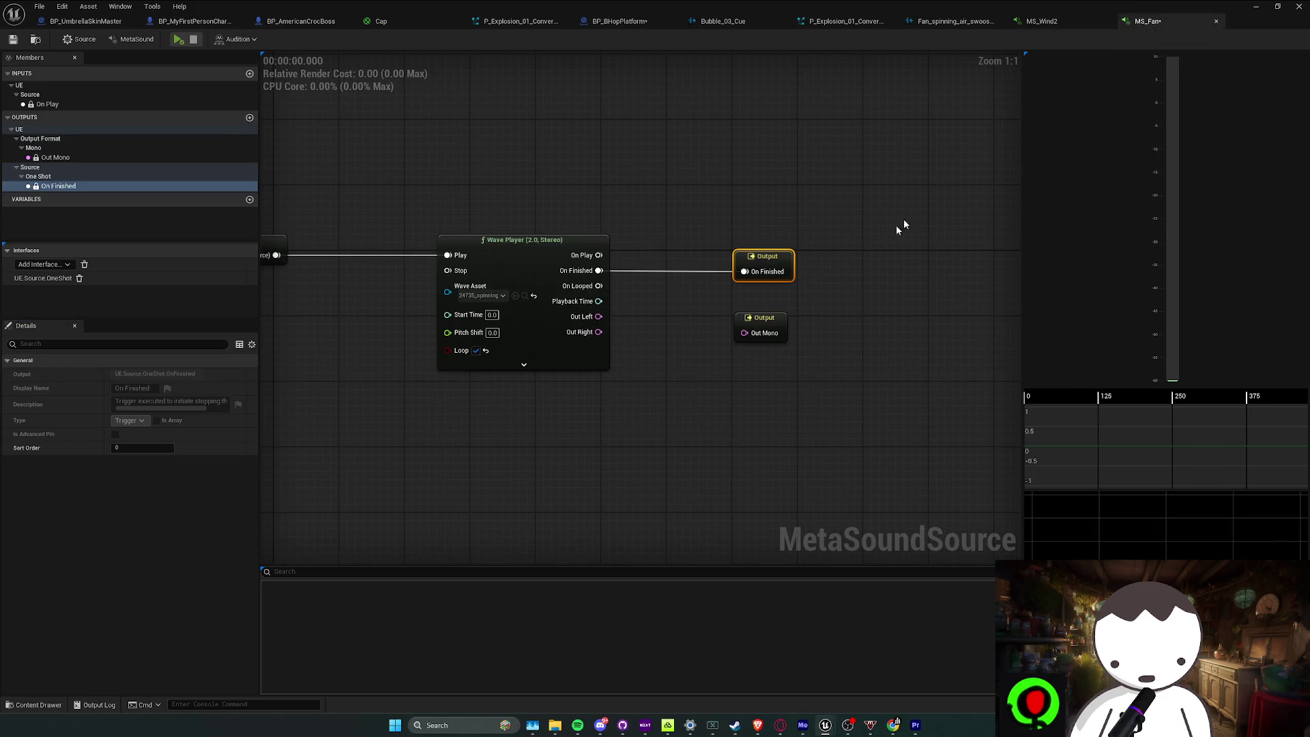
{"action": "left_click", "coordinate": [1070, 22]}
{"action": "left_click", "coordinate": [1153, 22]}
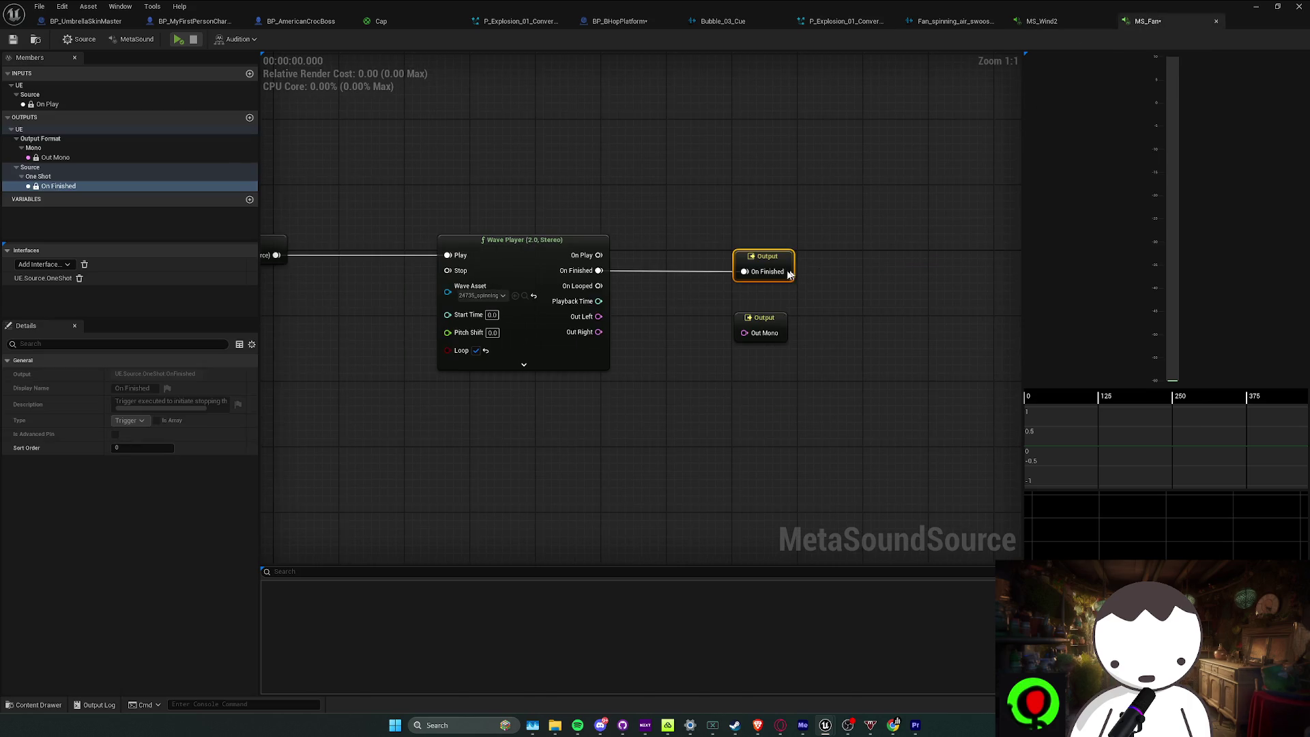
{"action": "left_click", "coordinate": [1062, 24]}
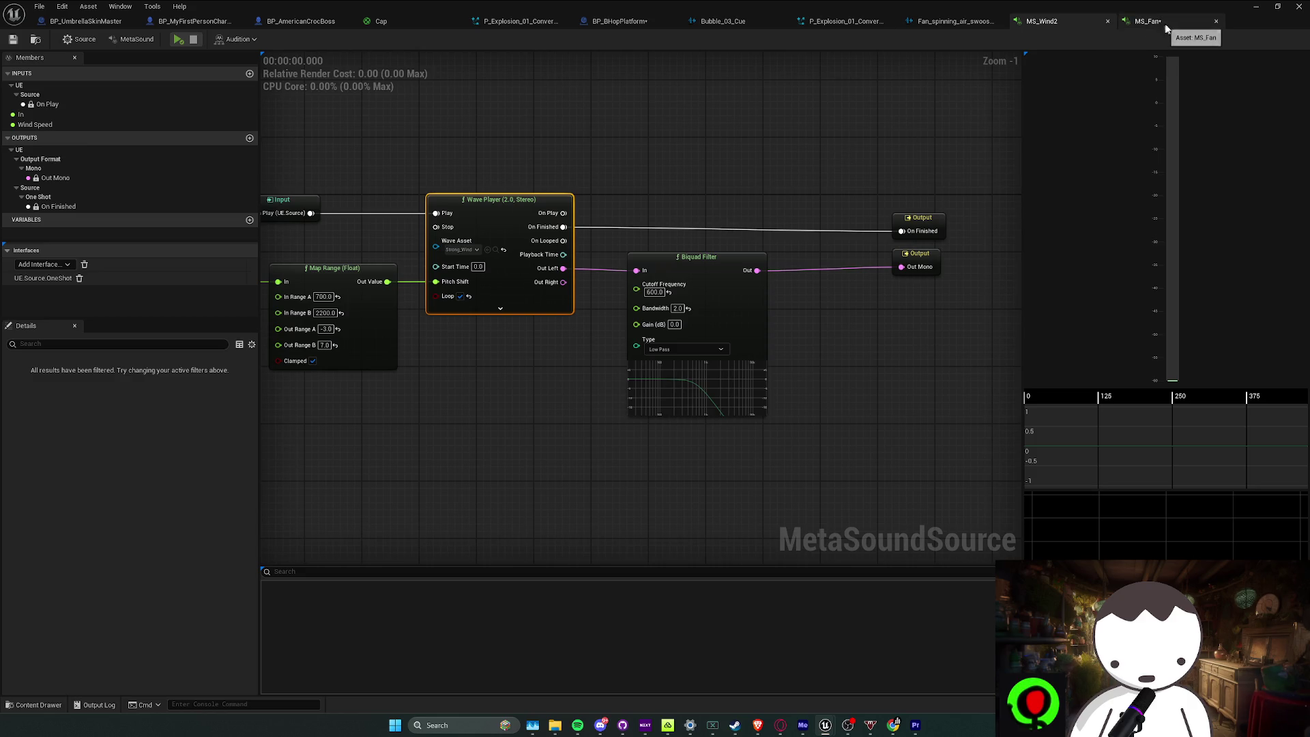
Add MS_Wind2's Low Pass Biquad Filter (cutoff 600) between Out Left and Out Mono
{"action": "left_click", "coordinate": [765, 261]}
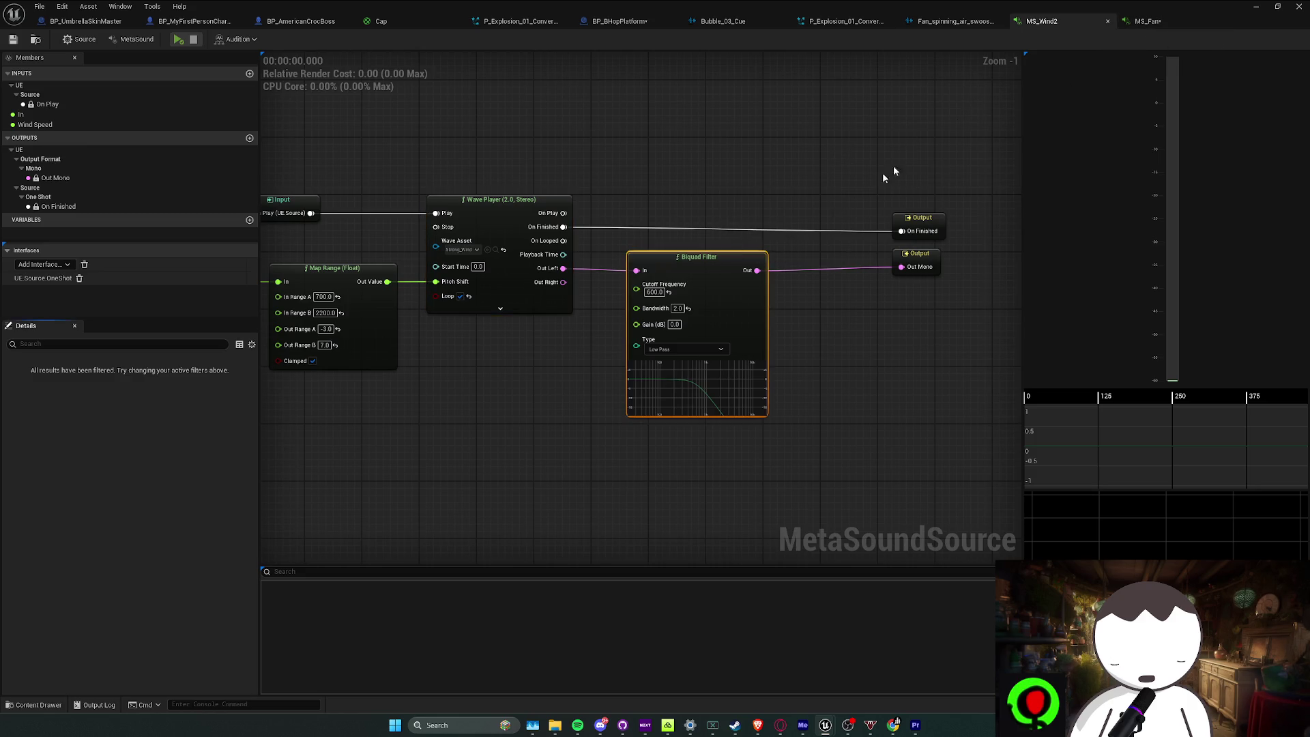
{"action": "left_click", "coordinate": [1149, 21]}
{"action": "key", "text": "ctrl+v"}
{"action": "mouse_move", "coordinate": [703, 312]}
{"action": "left_mouse_down"}
{"action": "mouse_move", "coordinate": [632, 313]}
{"action": "mouse_move", "coordinate": [687, 308]}
{"action": "left_mouse_up"}
{"action": "mouse_move", "coordinate": [825, 309]}
{"action": "left_mouse_down"}
{"action": "mouse_move", "coordinate": [868, 325]}
{"action": "mouse_move", "coordinate": [894, 301]}
{"action": "mouse_move", "coordinate": [621, 348]}
{"action": "left_mouse_up"}
{"action": "key", "text": "q"}
{"action": "left_click", "coordinate": [621, 376]}
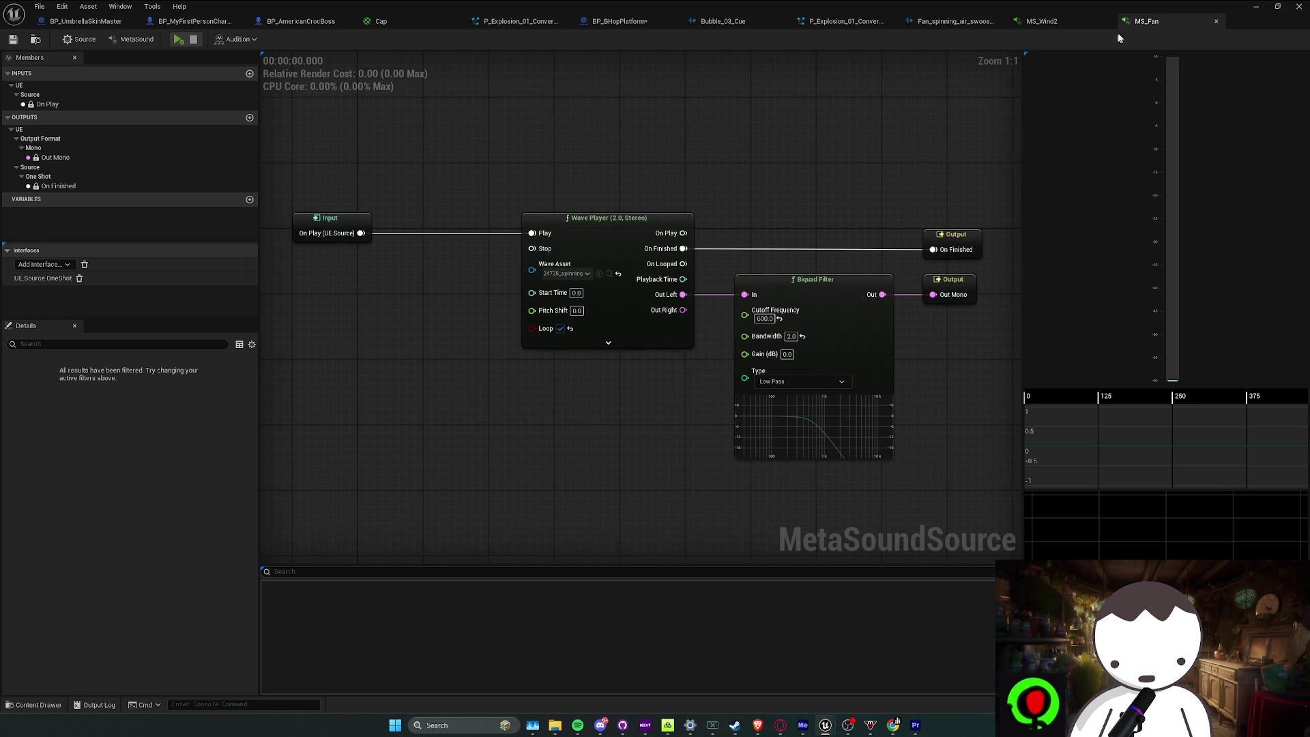
Recheck MS_Wind2 and try wiring the Wave Player's Pitch Shift input in MS_Fan
{"action": "left_click", "coordinate": [1057, 21]}
{"action": "left_click", "coordinate": [1146, 21]}
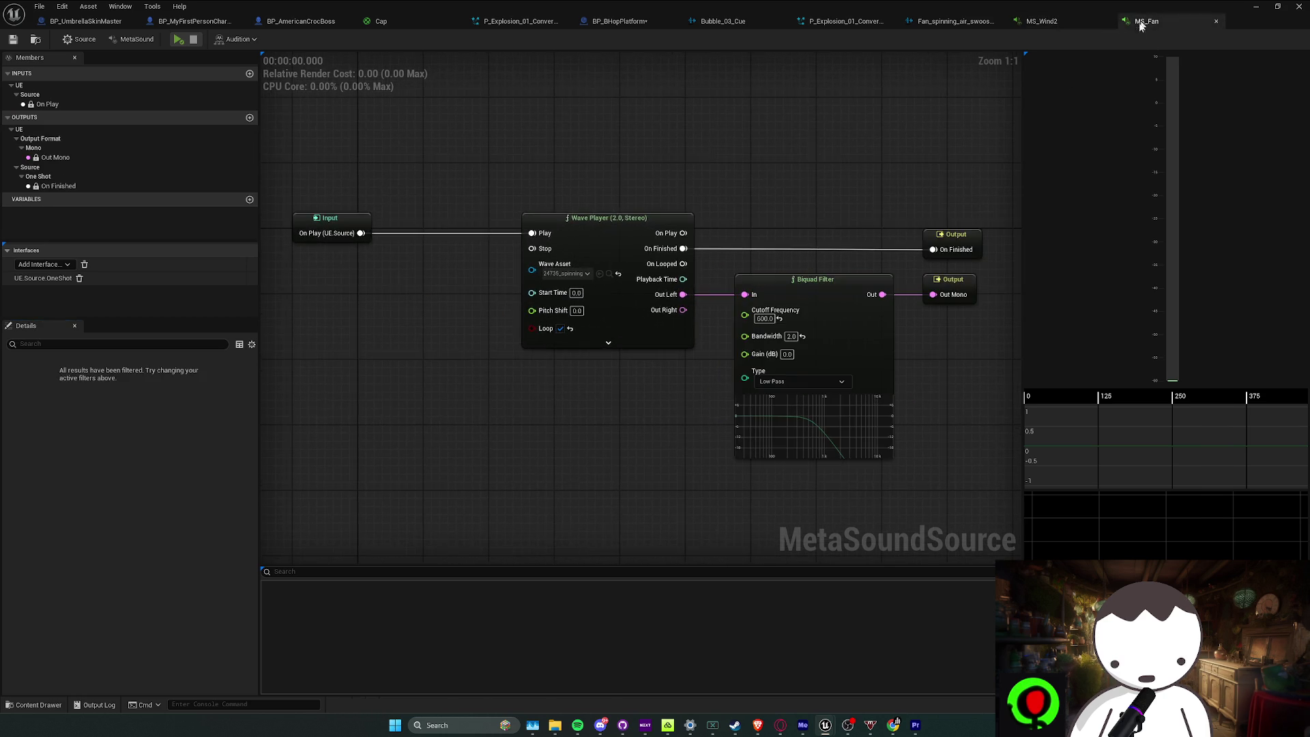
{"action": "left_click_drag", "start_coordinate": [532, 311], "coordinate": [465, 328]}
{"action": "left_click", "coordinate": [490, 316]}
{"action": "mouse_move", "coordinate": [492, 376]}
{"action": "left_mouse_down"}
{"action": "mouse_move", "coordinate": [673, 230]}
{"action": "mouse_move", "coordinate": [526, 364]}
{"action": "mouse_move", "coordinate": [647, 211]}
{"action": "left_mouse_up"}
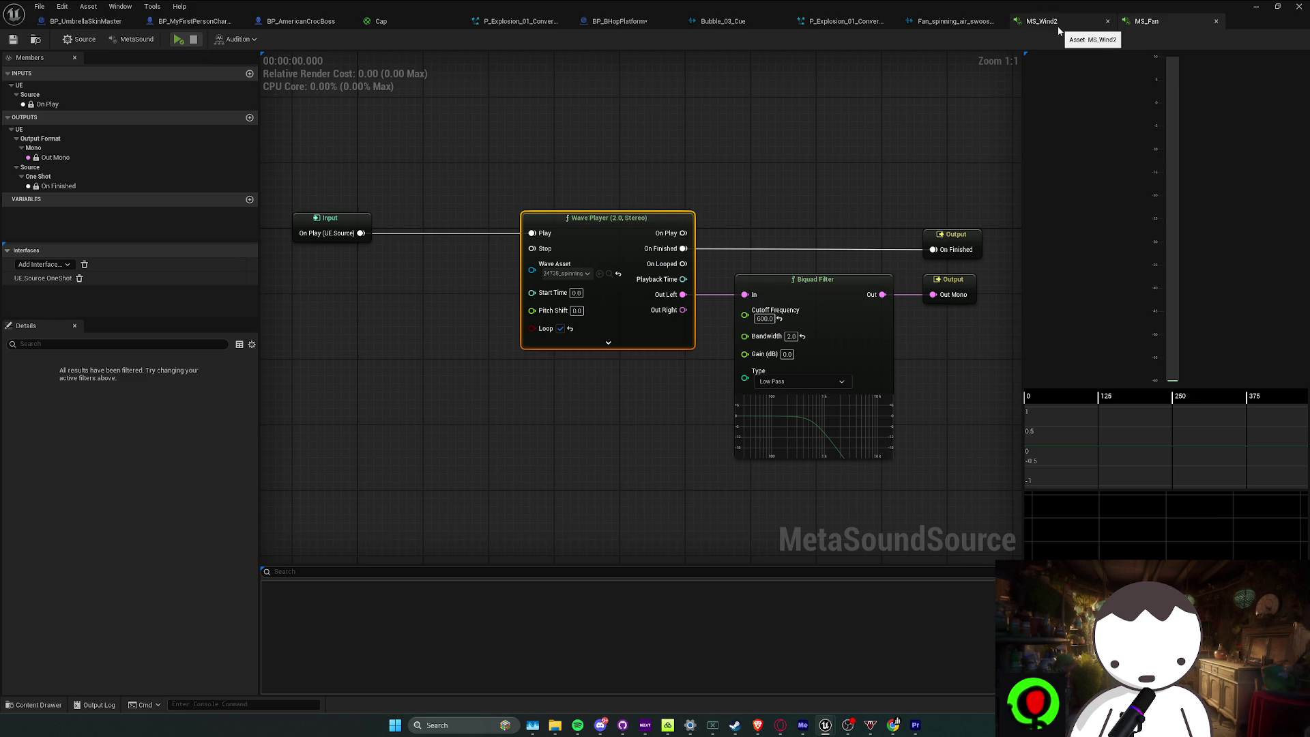
{"action": "left_click", "coordinate": [689, 176]}
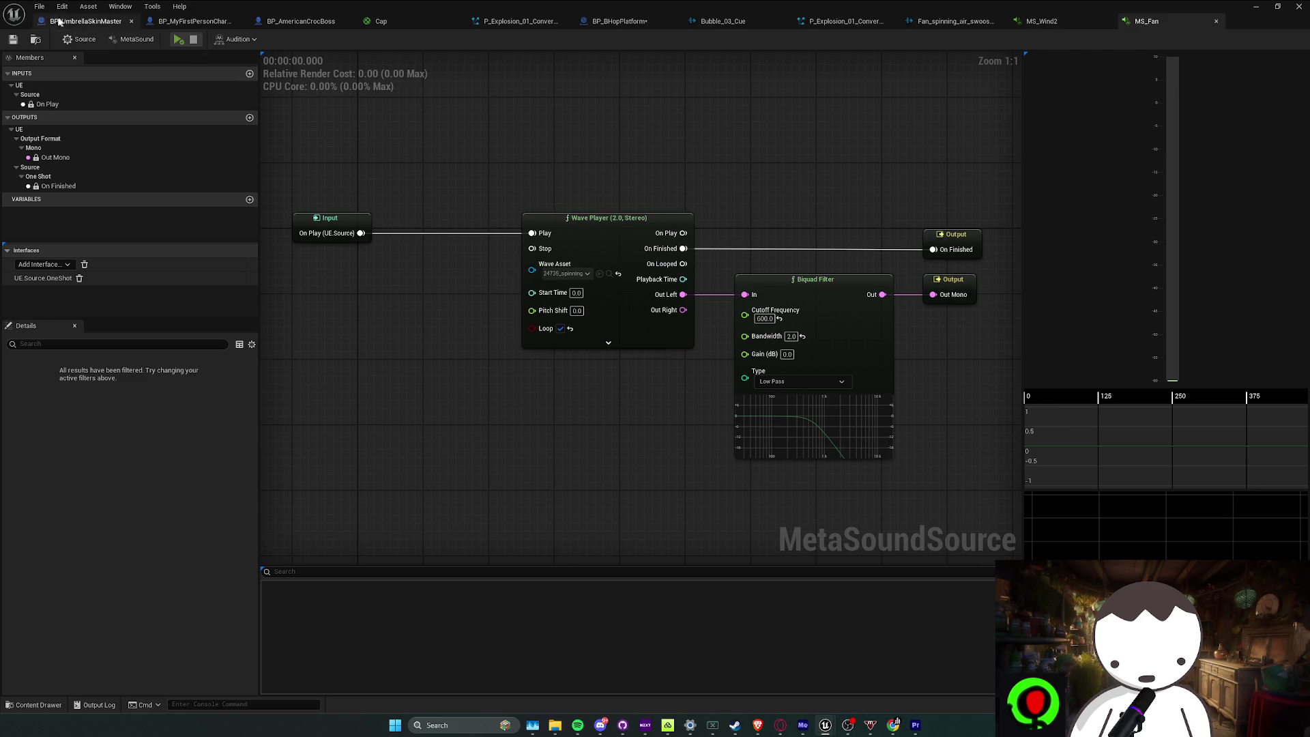
Preview the MS_Fan sound, stop it, and switch over to the Discord call
{"action": "left_click", "coordinate": [178, 40]}
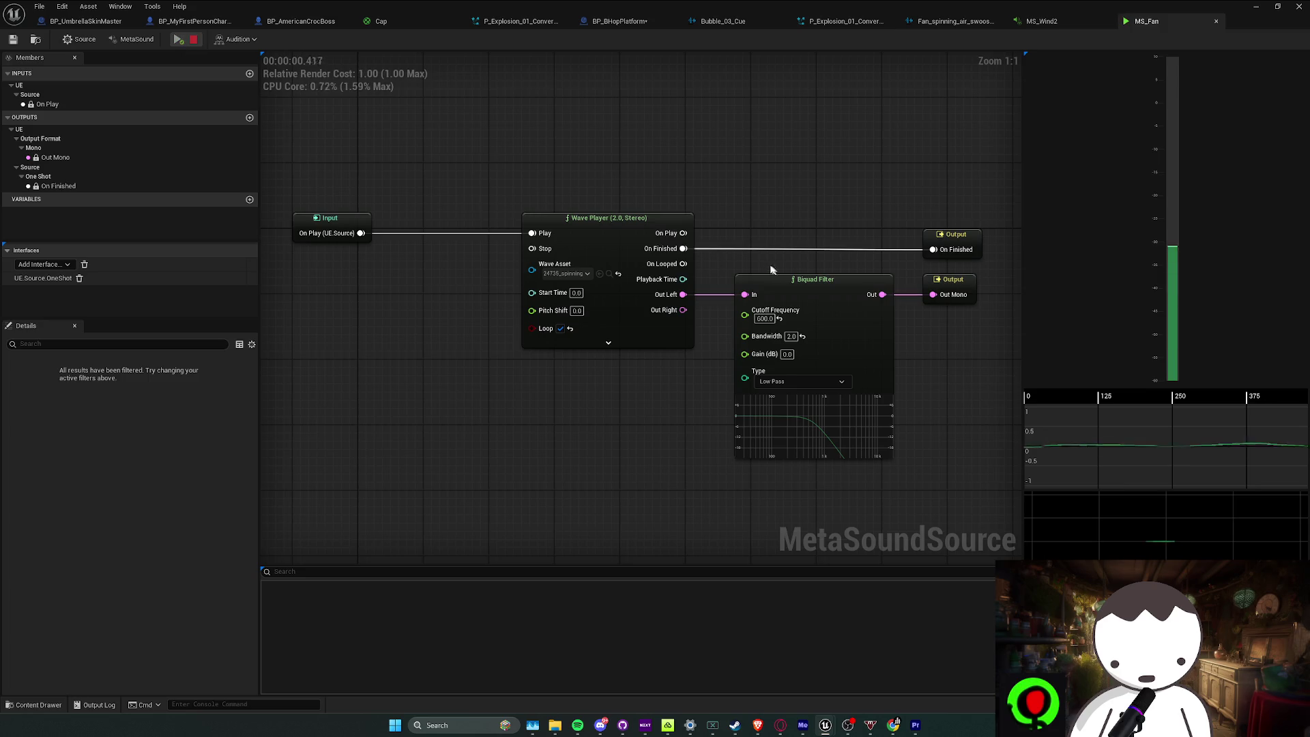
{"action": "left_click_drag", "start_coordinate": [758, 269], "coordinate": [702, 257]}
{"action": "left_click", "coordinate": [194, 38]}
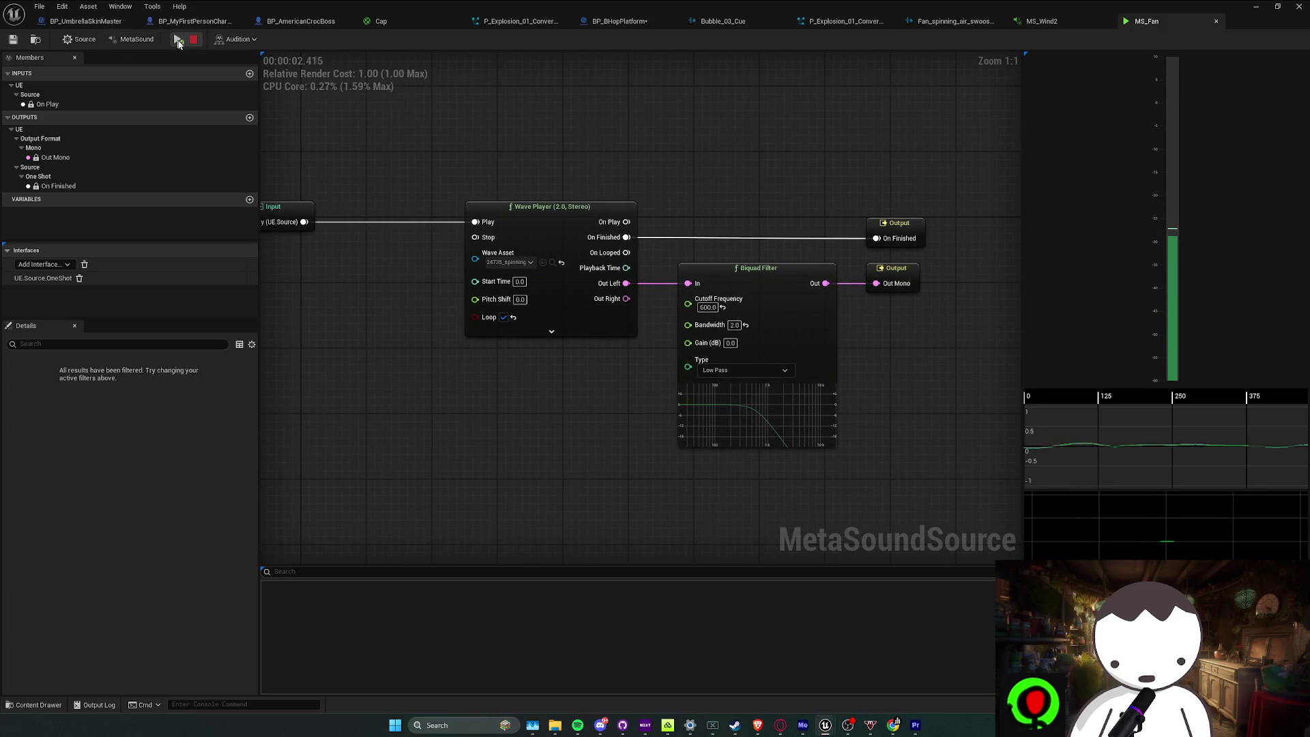
{"action": "left_click", "coordinate": [601, 725]}
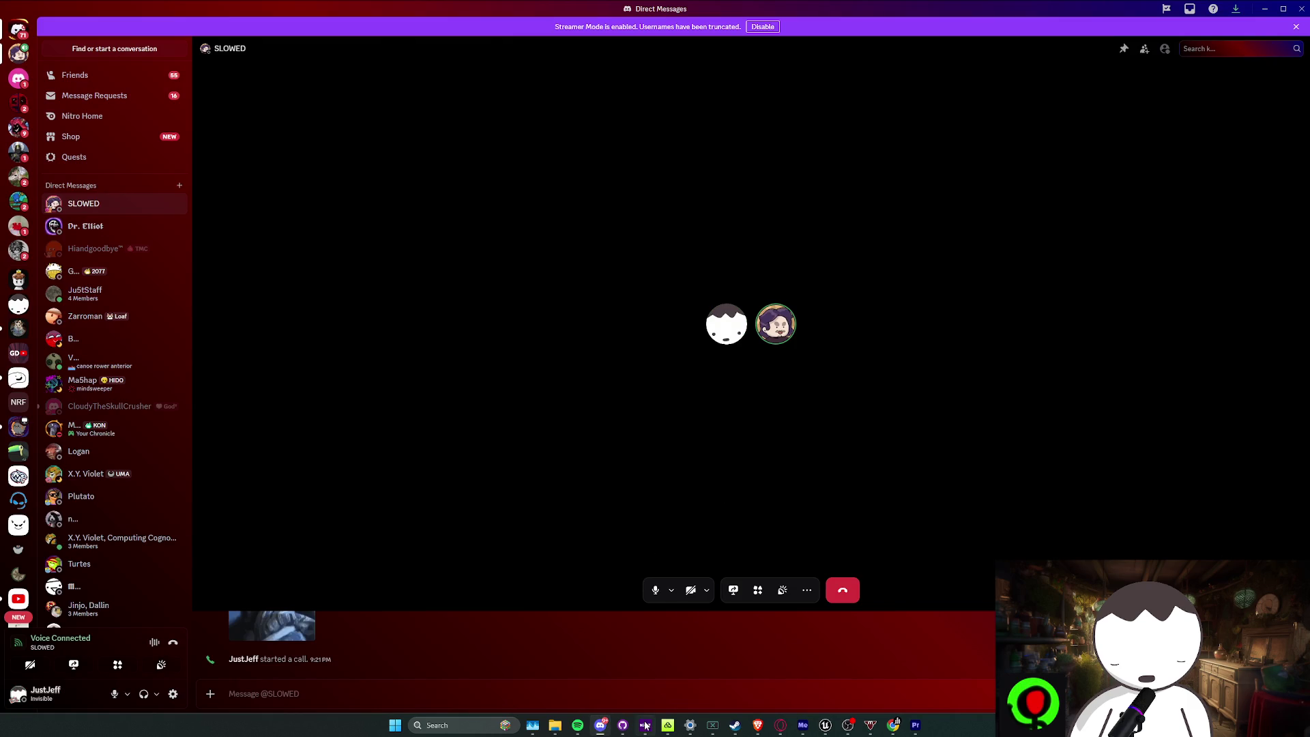
Open the participant's Unreal Editor screen share in the call and view it full-screen
{"action": "left_click", "coordinate": [586, 730]}
{"action": "left_click", "coordinate": [579, 667]}
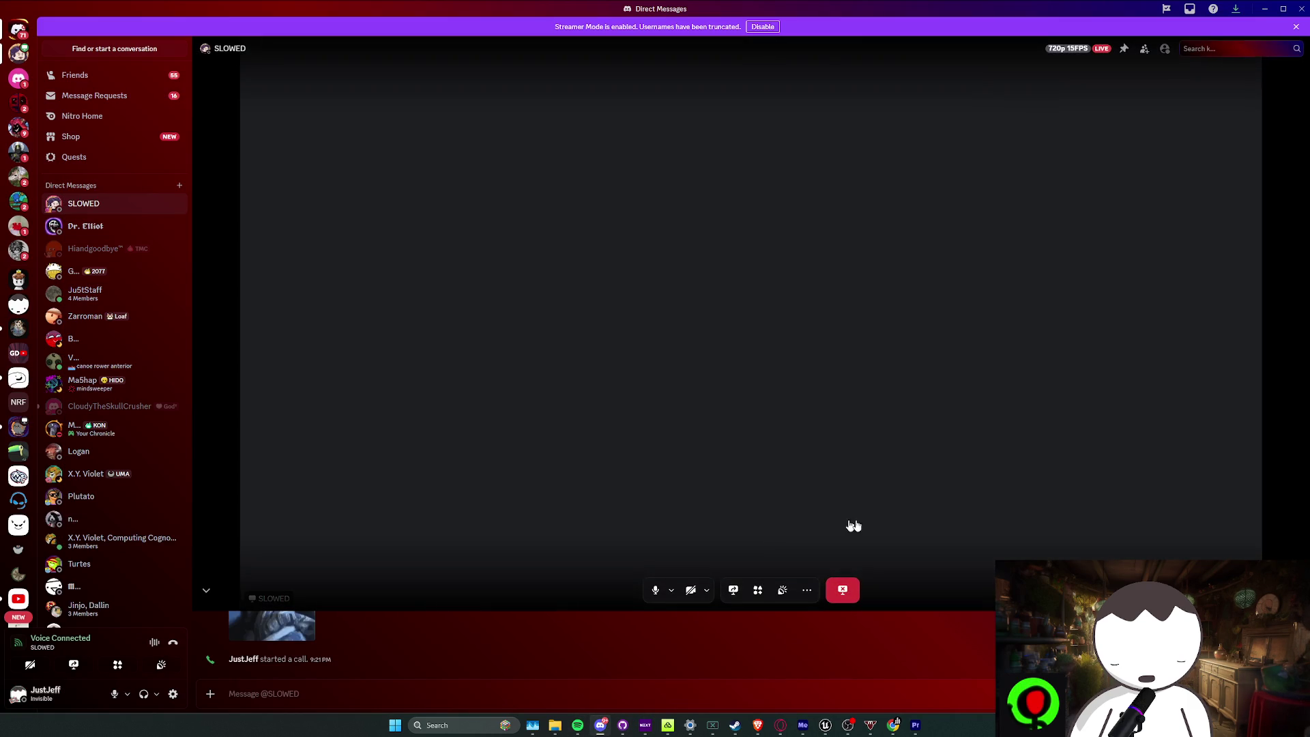
{"action": "double_click", "coordinate": [683, 273]}
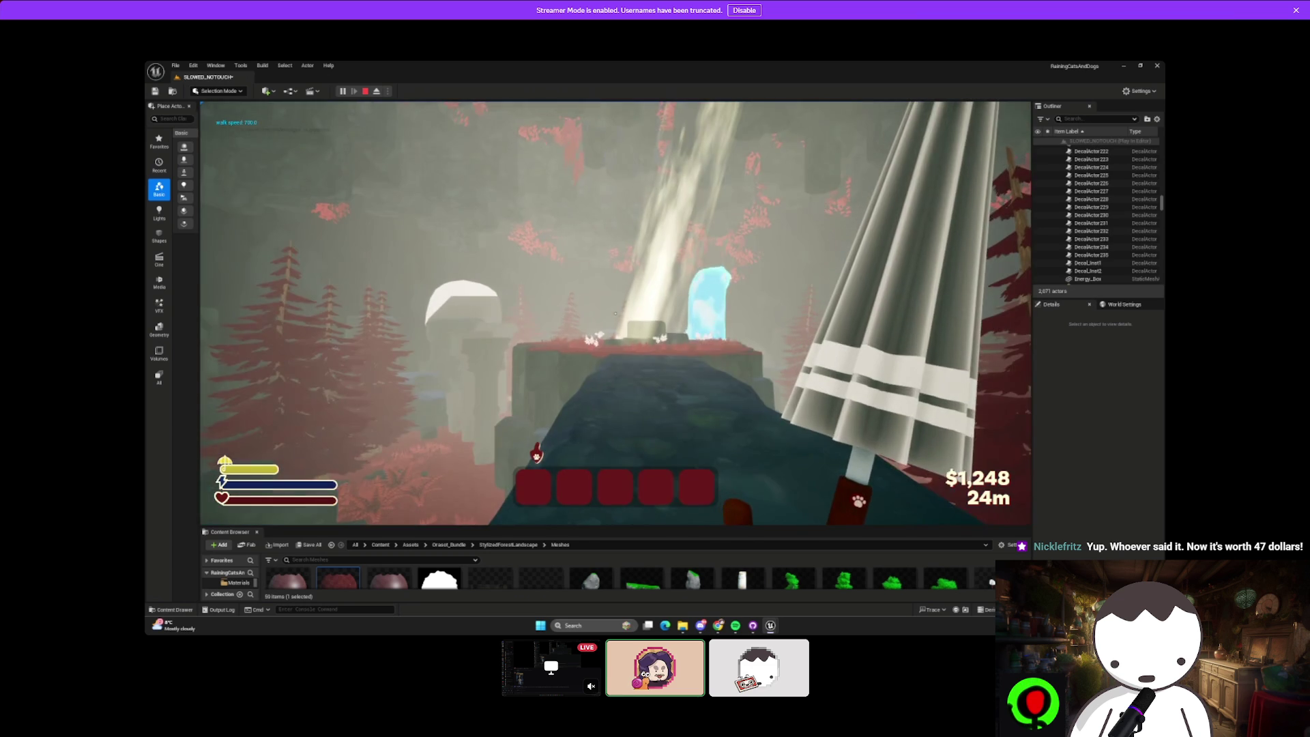
Frame the Light_Shaft decal beside the mossy rock and crystal, and locate its decal material asset
{"action": "key", "text": "Escape"}
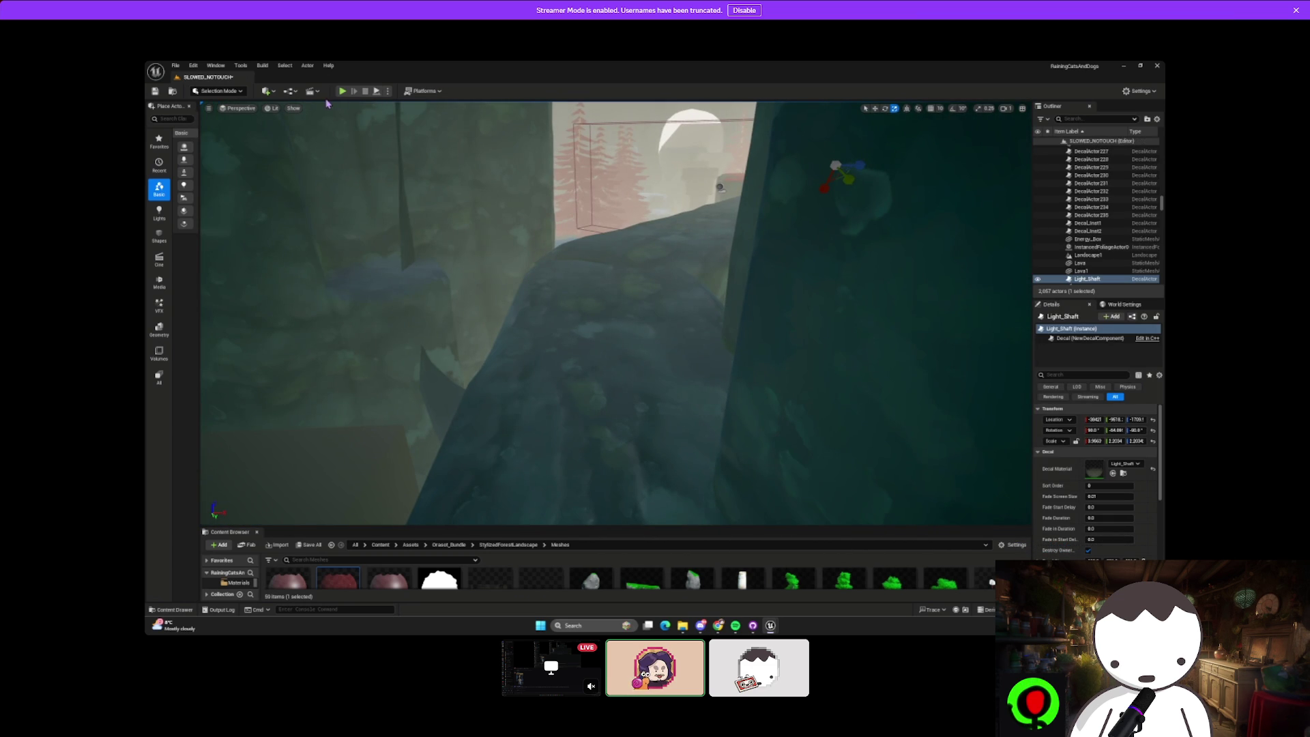
{"action": "key", "text": "alt+p"}
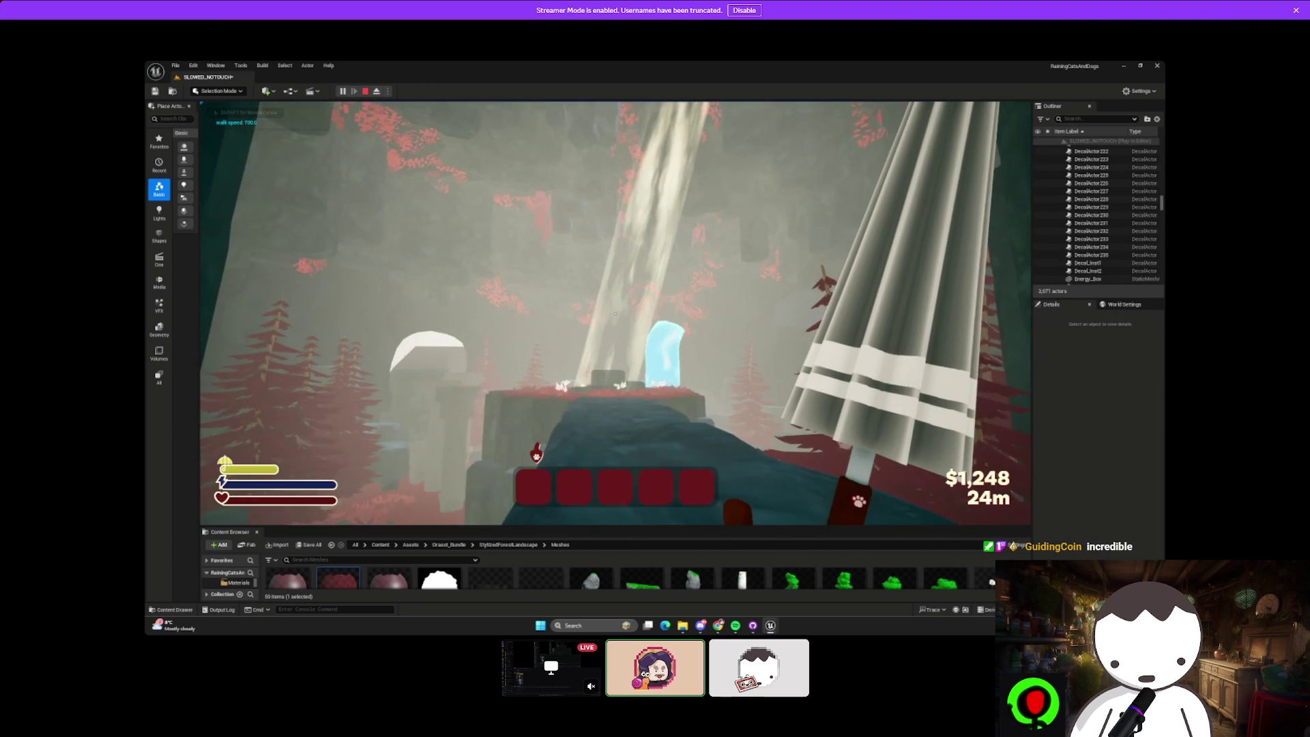
{"action": "key", "text": "w"}
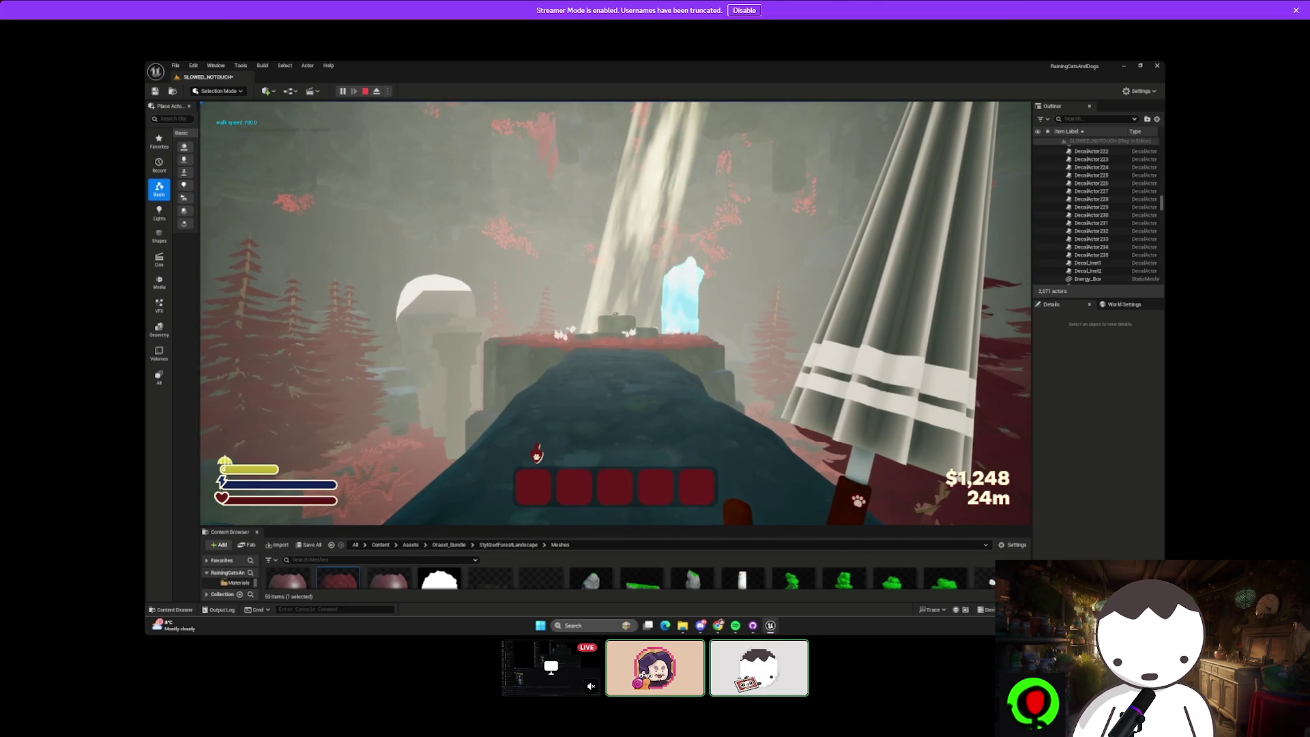
{"action": "key", "text": "Escape"}
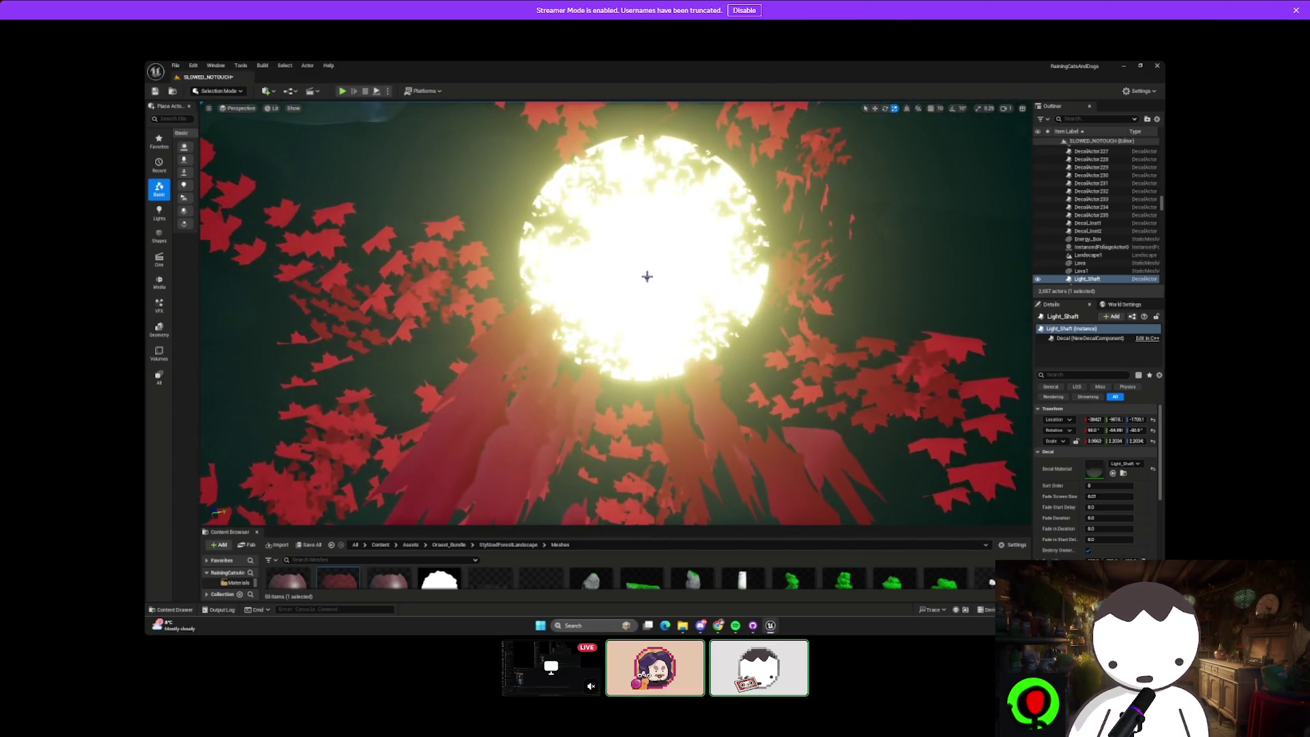
{"action": "left_click", "coordinate": [646, 277]}
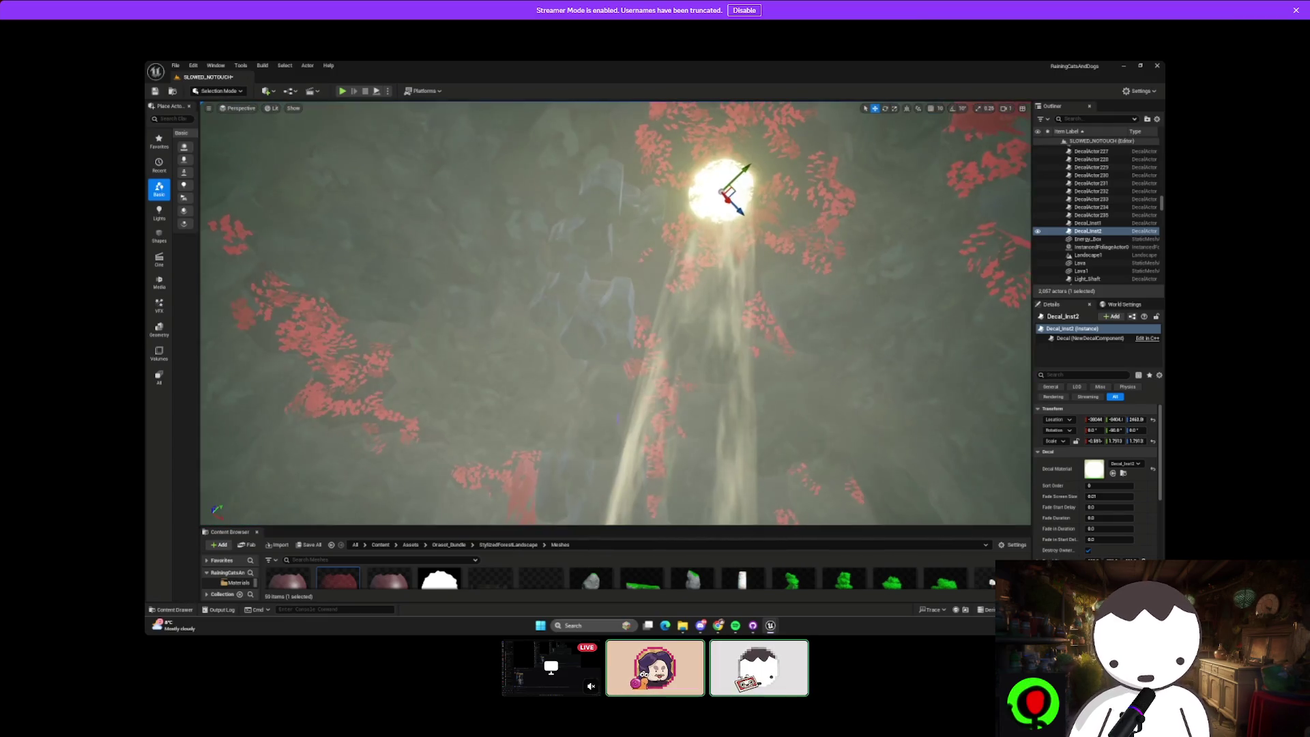
{"action": "key", "text": "ctrl+d"}
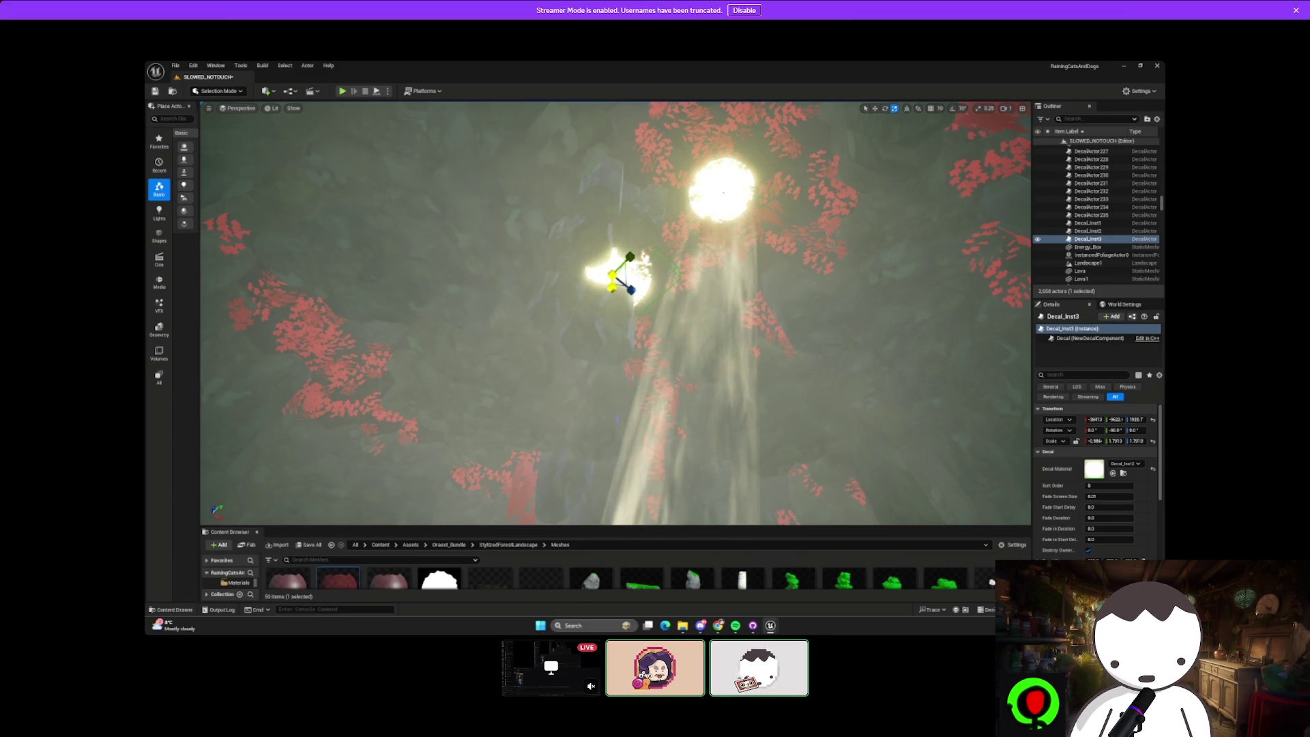
{"action": "left_click_drag", "start_coordinate": [615, 276], "coordinate": [616, 272]}
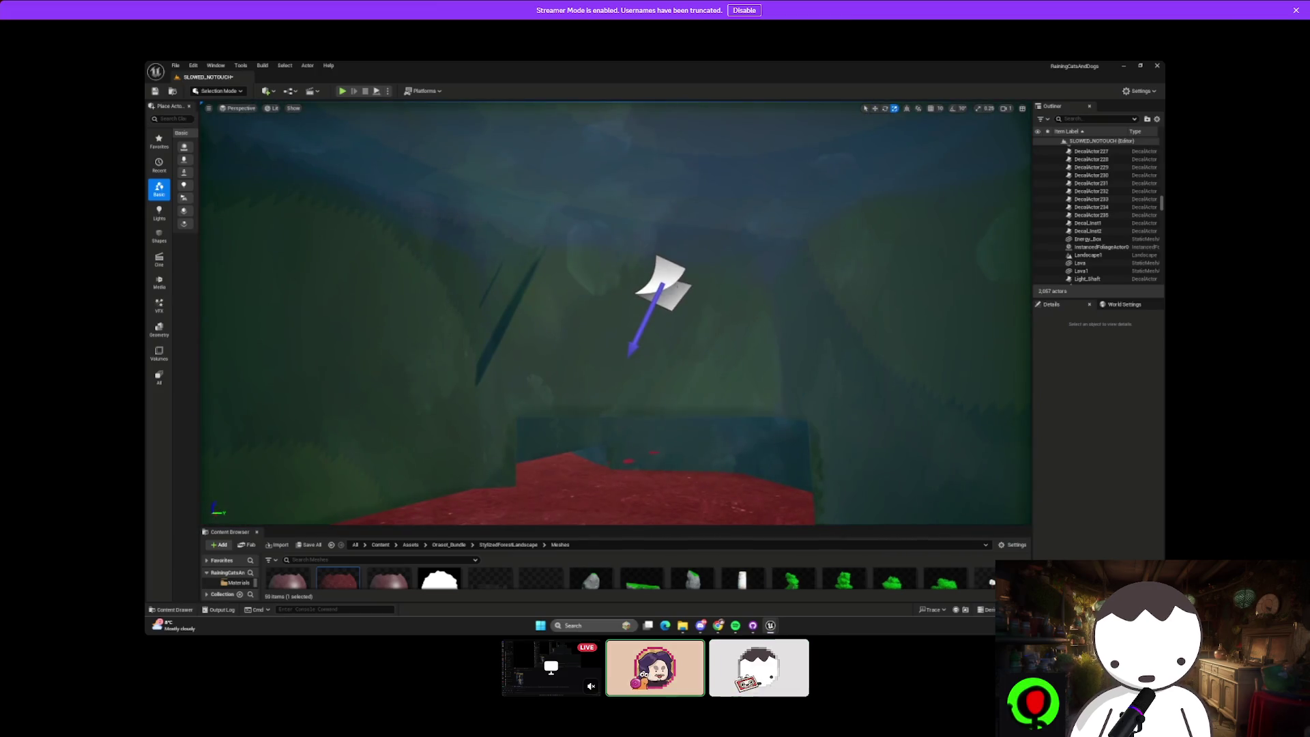
{"action": "double_click", "coordinate": [1088, 279]}
{"action": "left_click", "coordinate": [1124, 473]}
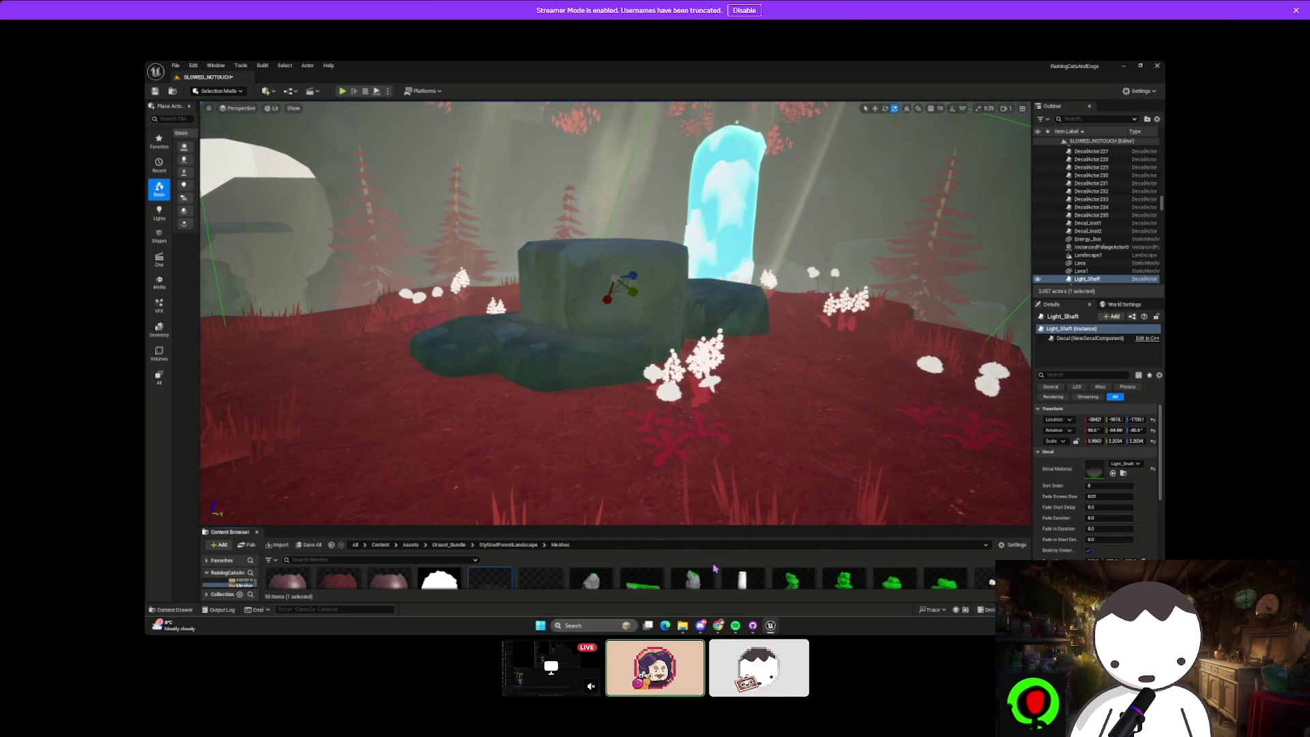
Raise the Light_Shaft material instance's Op opacity from about 0.06 to about 0.14
{"action": "double_click", "coordinate": [493, 575]}
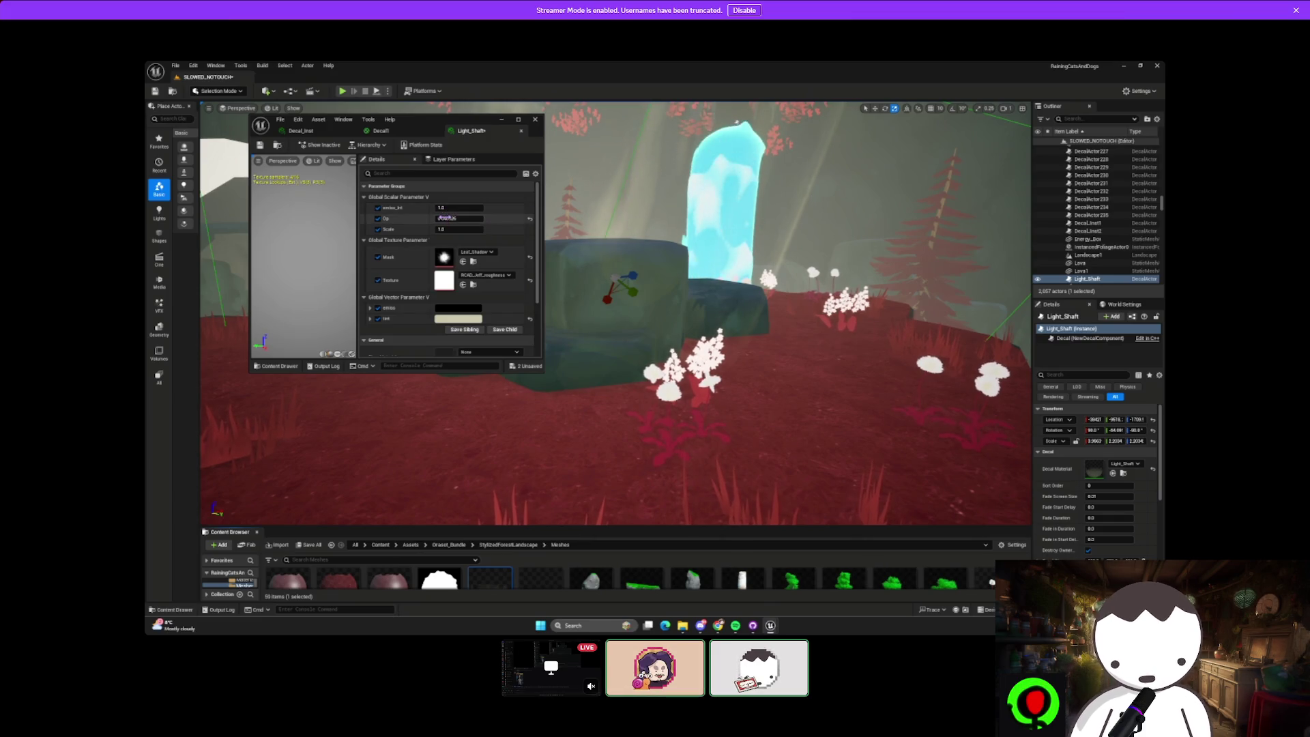
{"action": "left_click_drag", "start_coordinate": [459, 218], "coordinate": [471, 218]}
{"action": "key", "text": "f"}
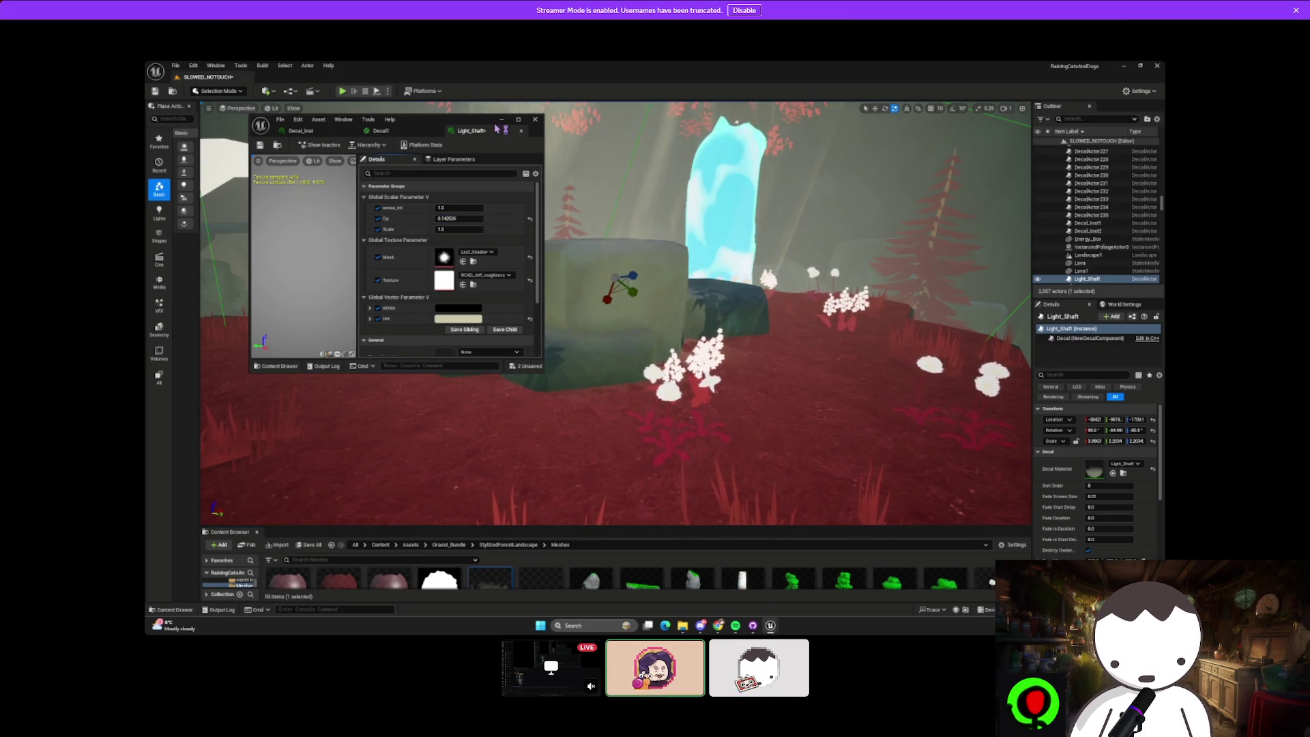
Select the BP_SpawnCat actor and inspect its Arrow component
{"action": "mouse_move", "coordinate": [614, 314]}
{"action": "left_mouse_down"}
{"action": "mouse_move", "coordinate": [614, 355]}
{"action": "mouse_move", "coordinate": [505, 368]}
{"action": "mouse_move", "coordinate": [600, 368]}
{"action": "mouse_move", "coordinate": [573, 368]}
{"action": "left_mouse_up"}
{"action": "scroll", "coordinate": [638, 298], "scroll_direction": "up", "scroll_amount": 4}
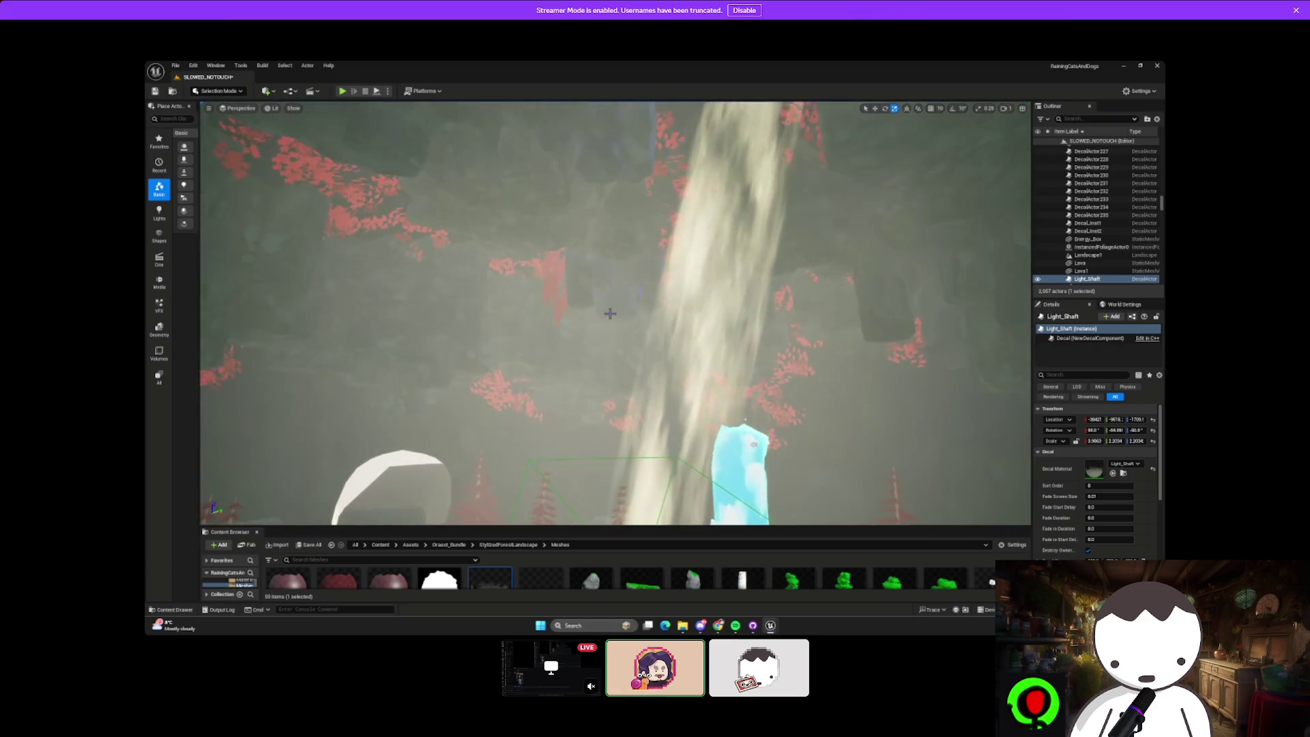
{"action": "left_click", "coordinate": [640, 292]}
{"action": "mouse_move", "coordinate": [640, 292]}
{"action": "left_mouse_down"}
{"action": "mouse_move", "coordinate": [672, 334]}
{"action": "mouse_move", "coordinate": [760, 326]}
{"action": "mouse_move", "coordinate": [743, 256]}
{"action": "mouse_move", "coordinate": [763, 237]}
{"action": "left_mouse_up"}
{"action": "left_click", "coordinate": [1068, 358]}
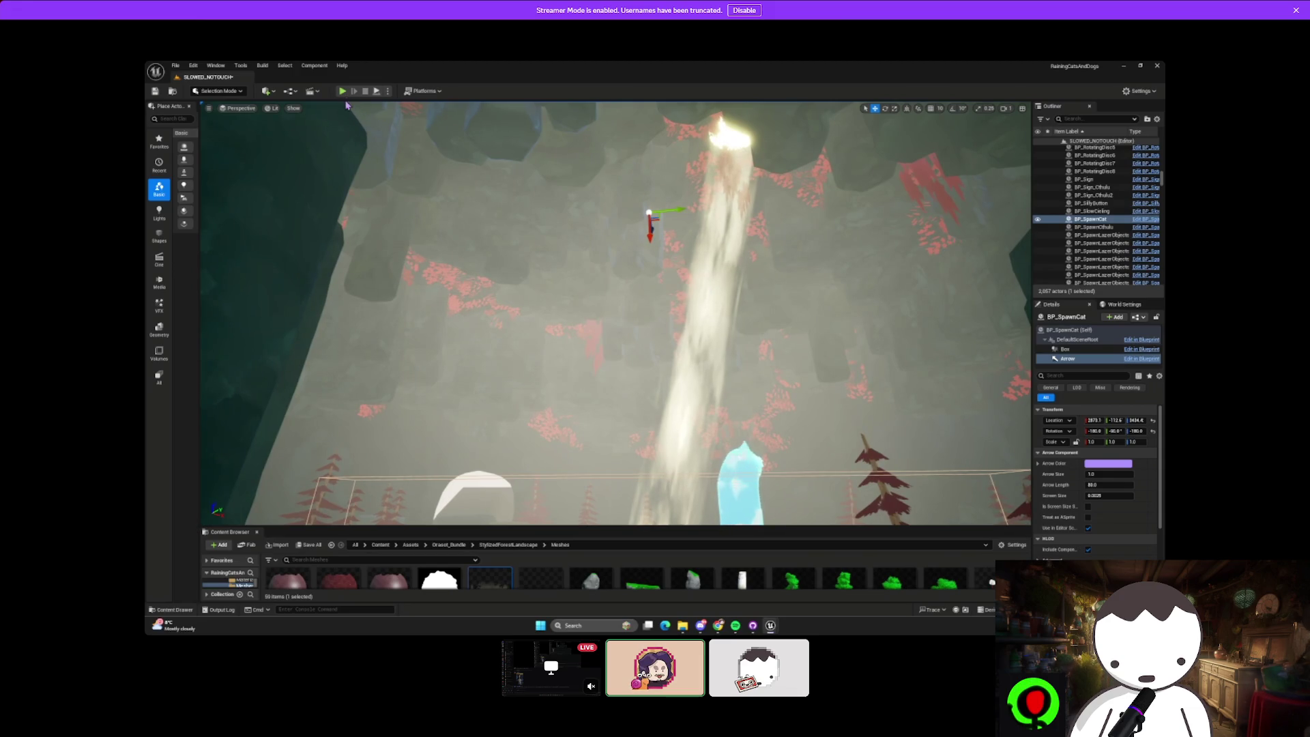
{"action": "key", "text": "alt+p"}
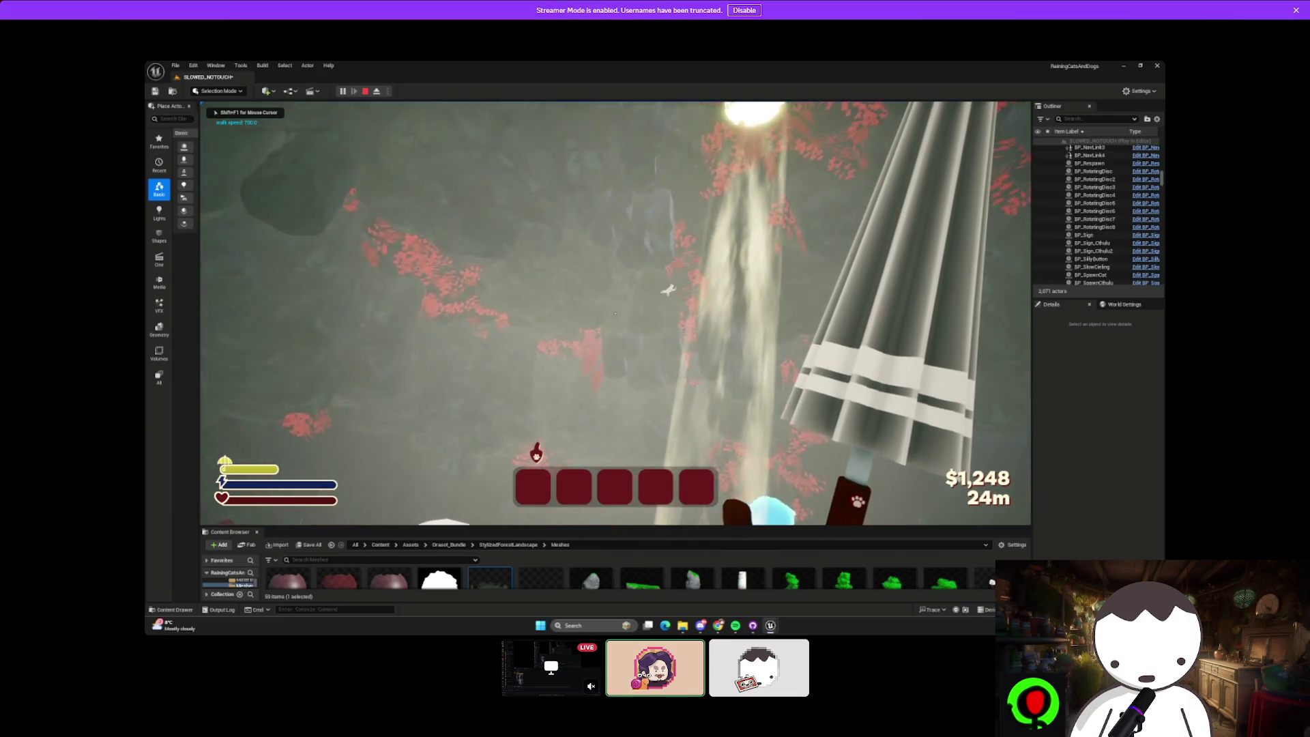
{"action": "key", "text": "w"}
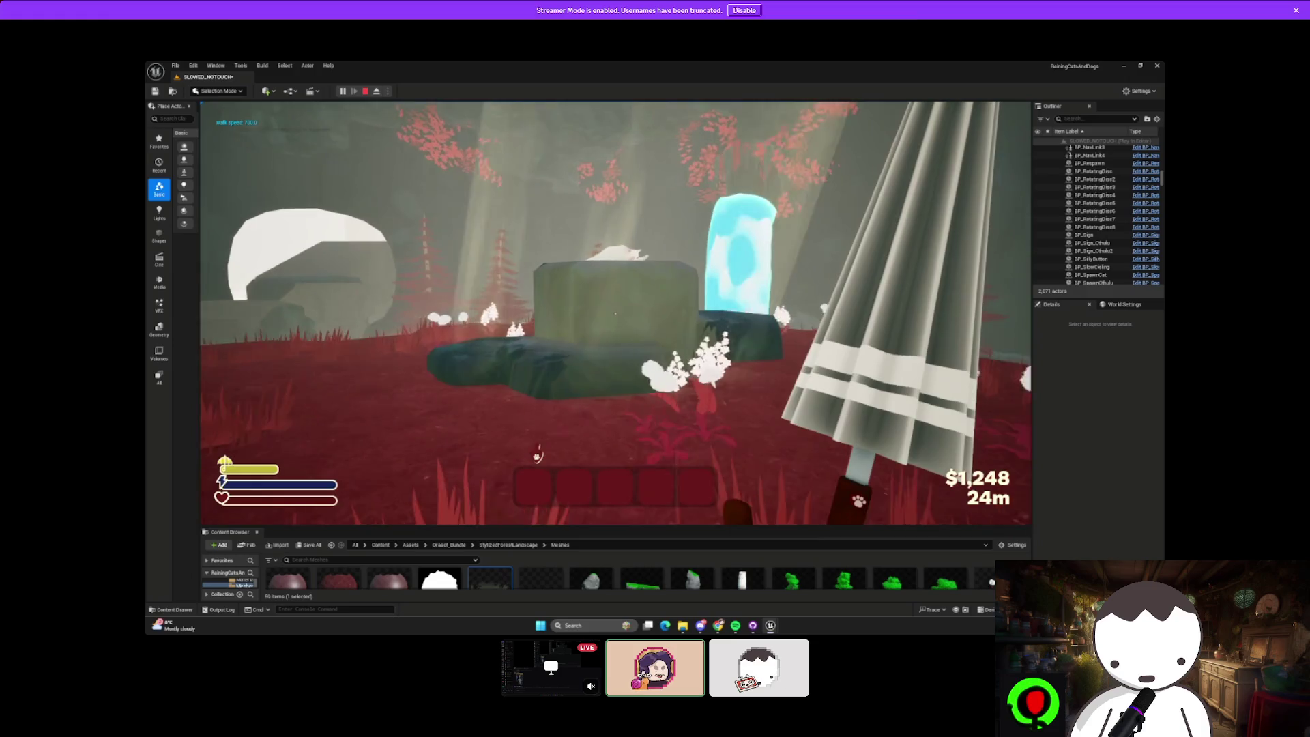
{"action": "key", "text": "w"}
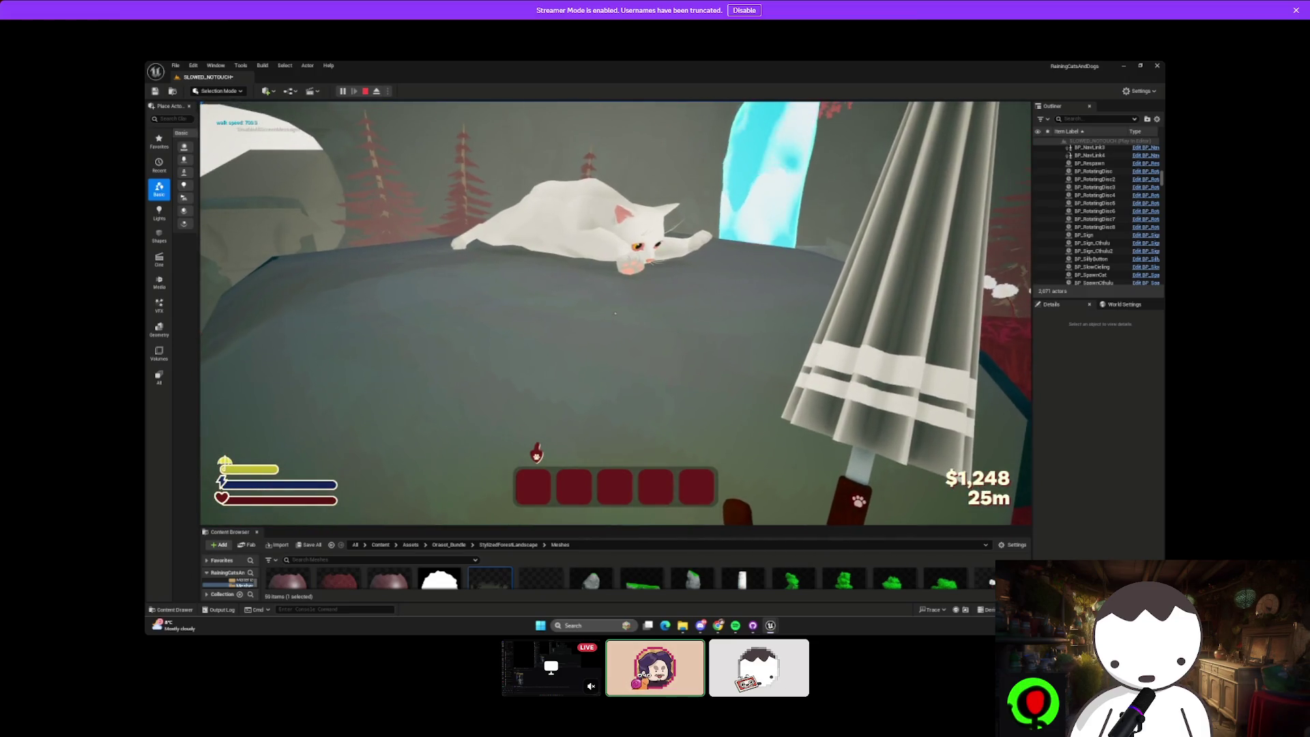
{"action": "key", "text": "space"}
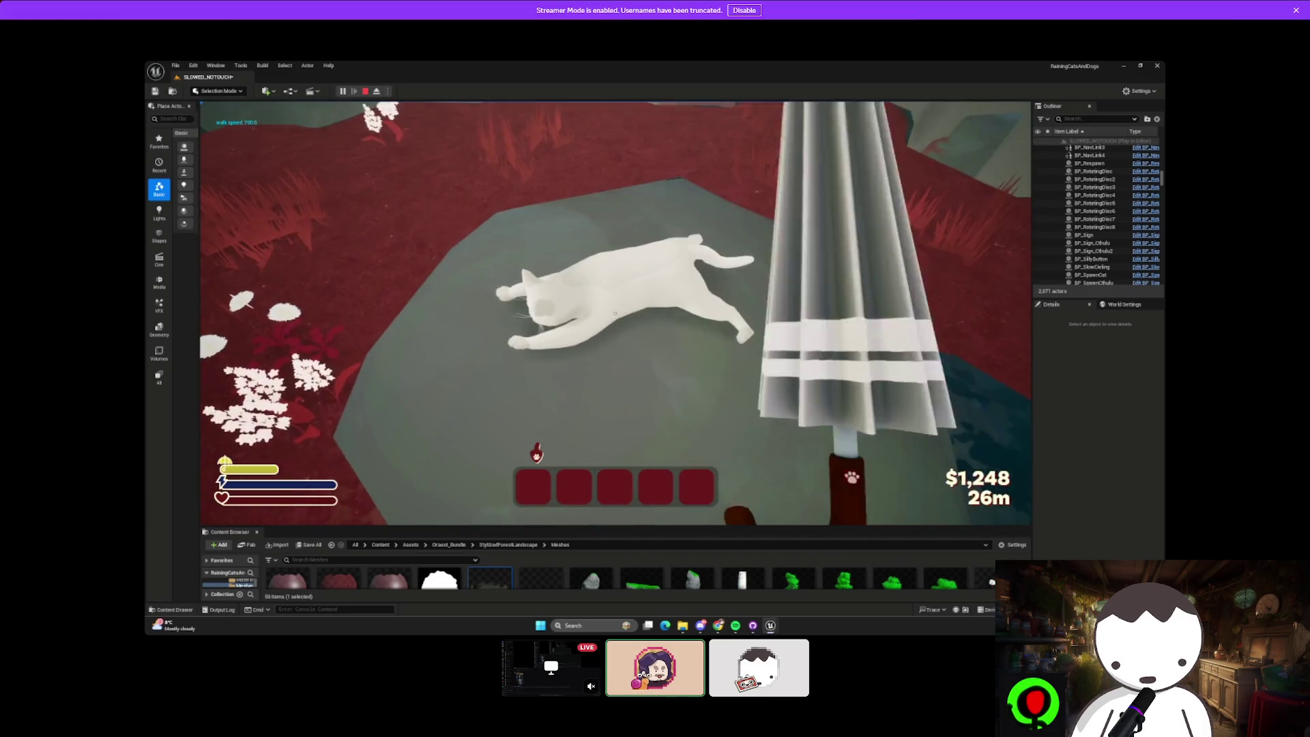
{"action": "left_click", "coordinate": [615, 313]}
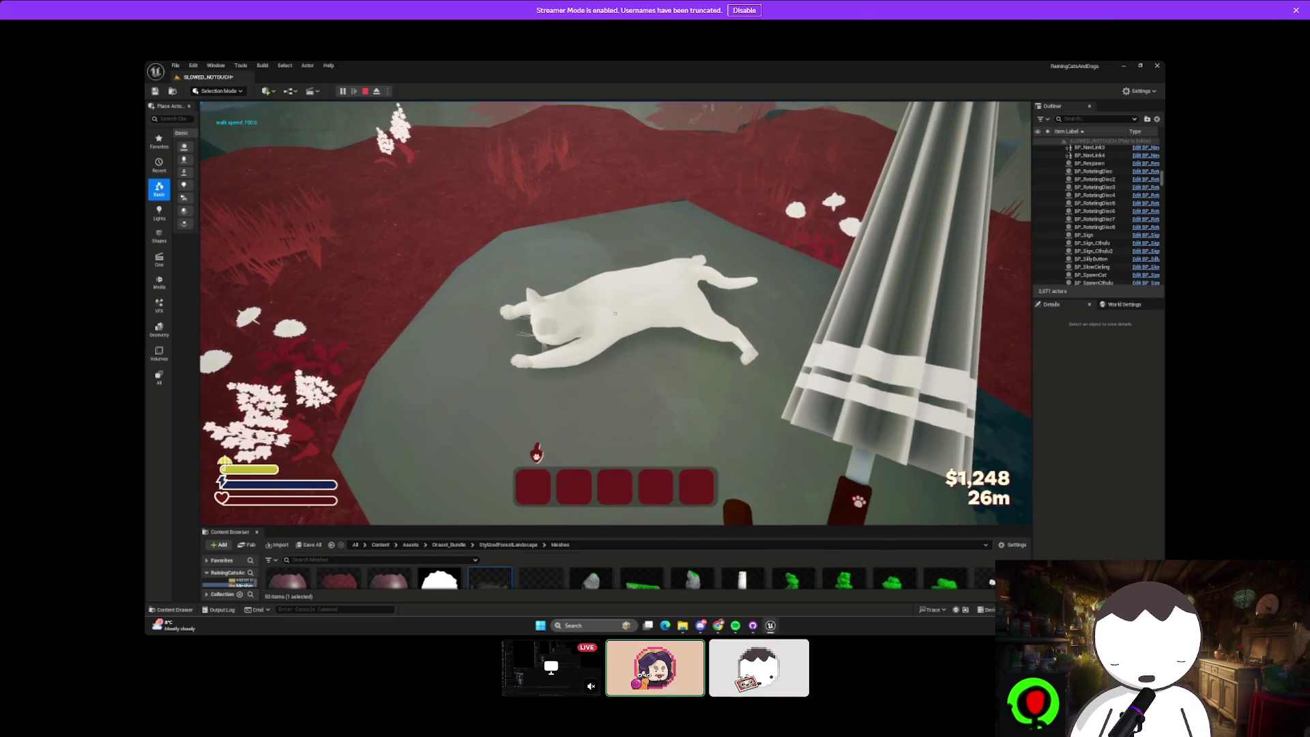
{"action": "key", "text": "Escape"}
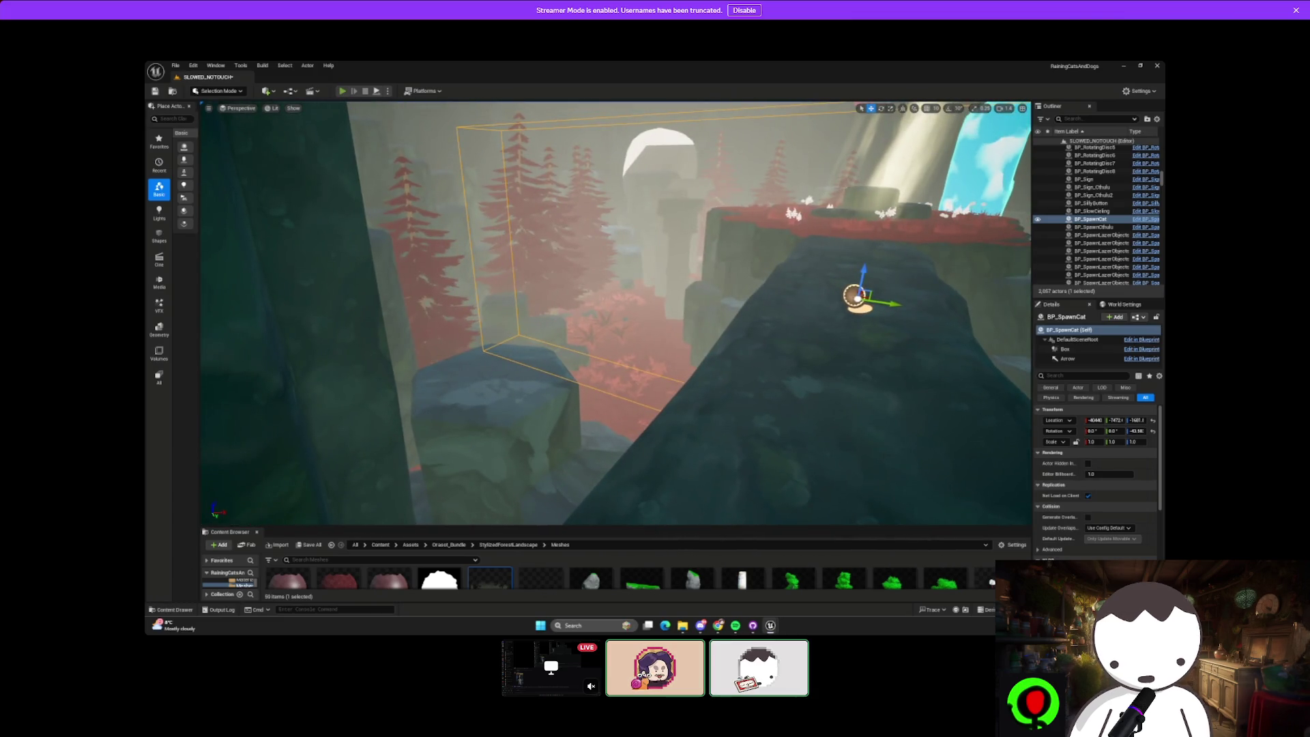
{"action": "left_click", "coordinate": [343, 91]}
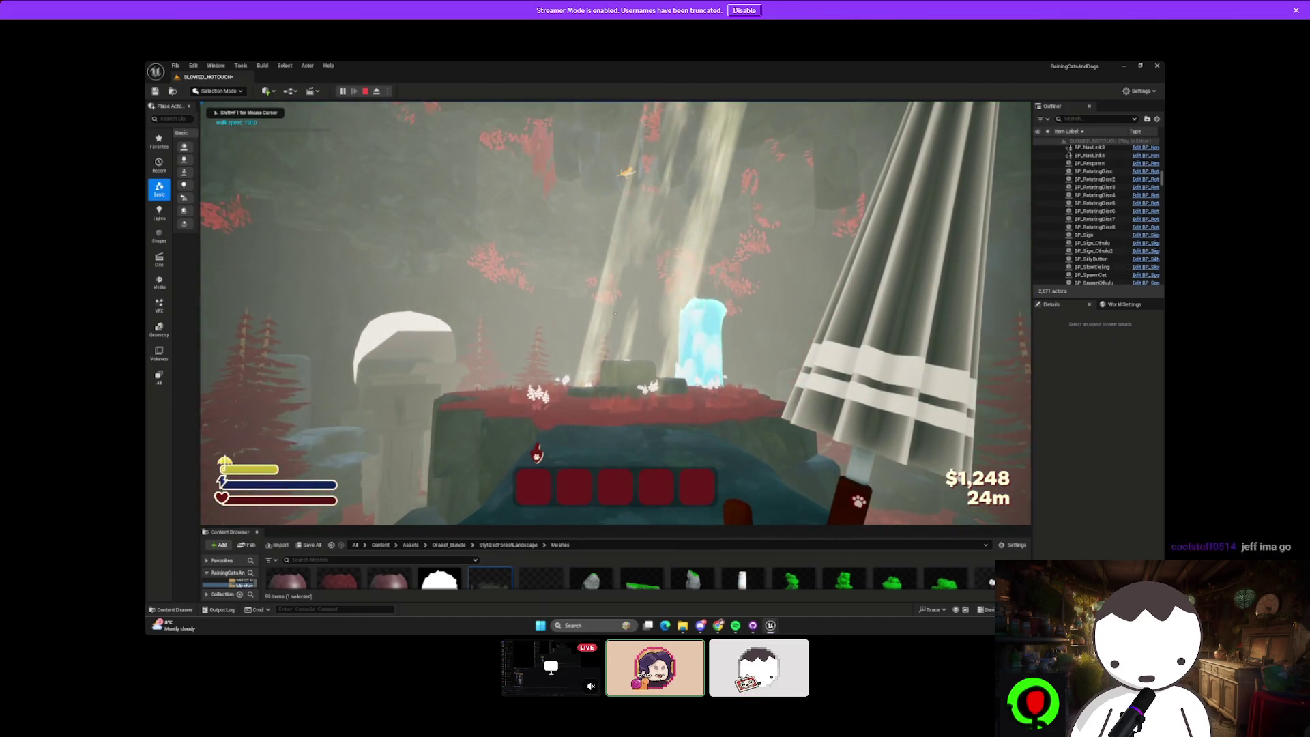
{"action": "key", "text": "w"}
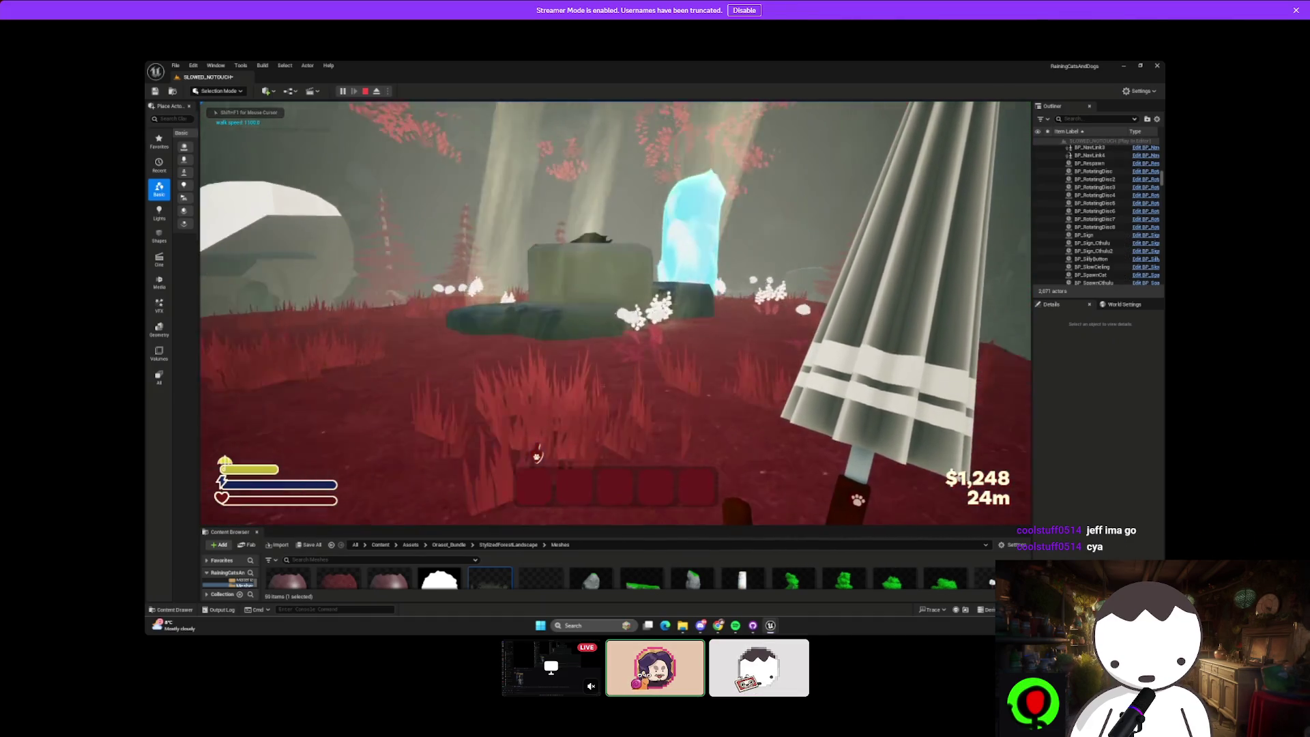
{"action": "key", "text": "space"}
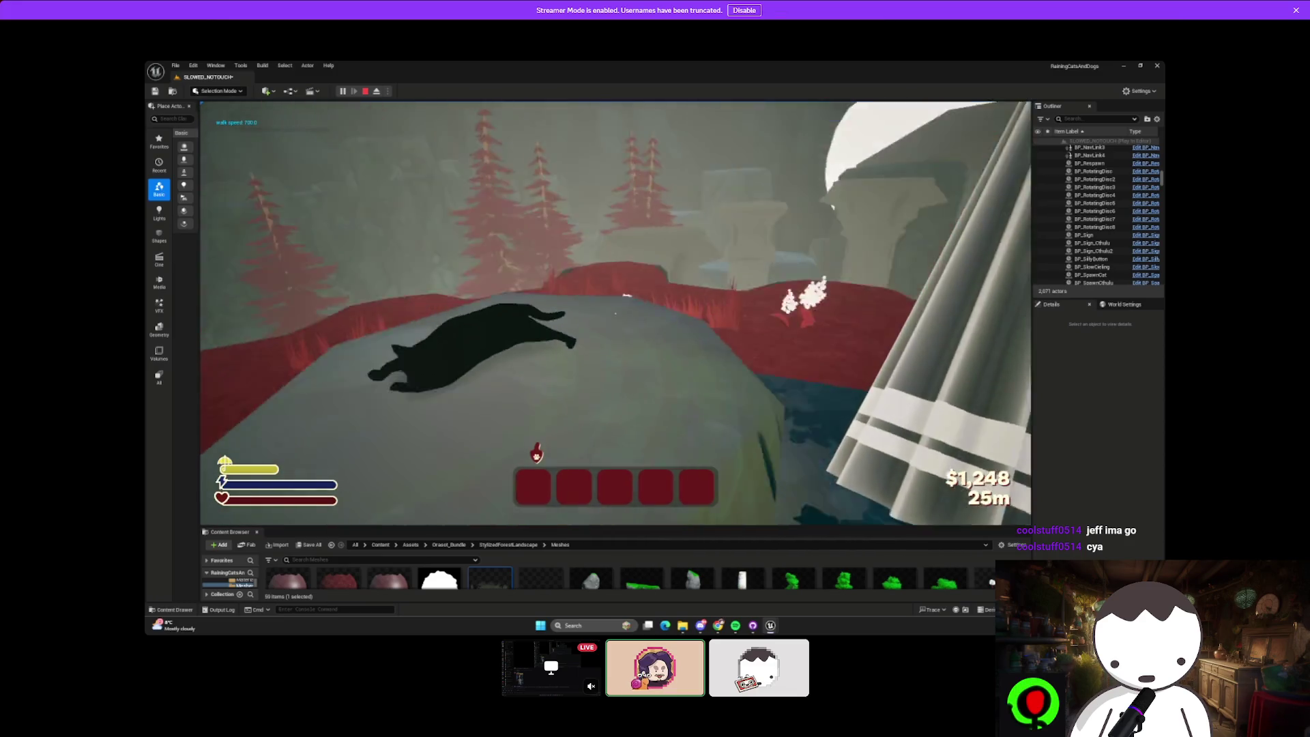
{"action": "key", "text": "w"}
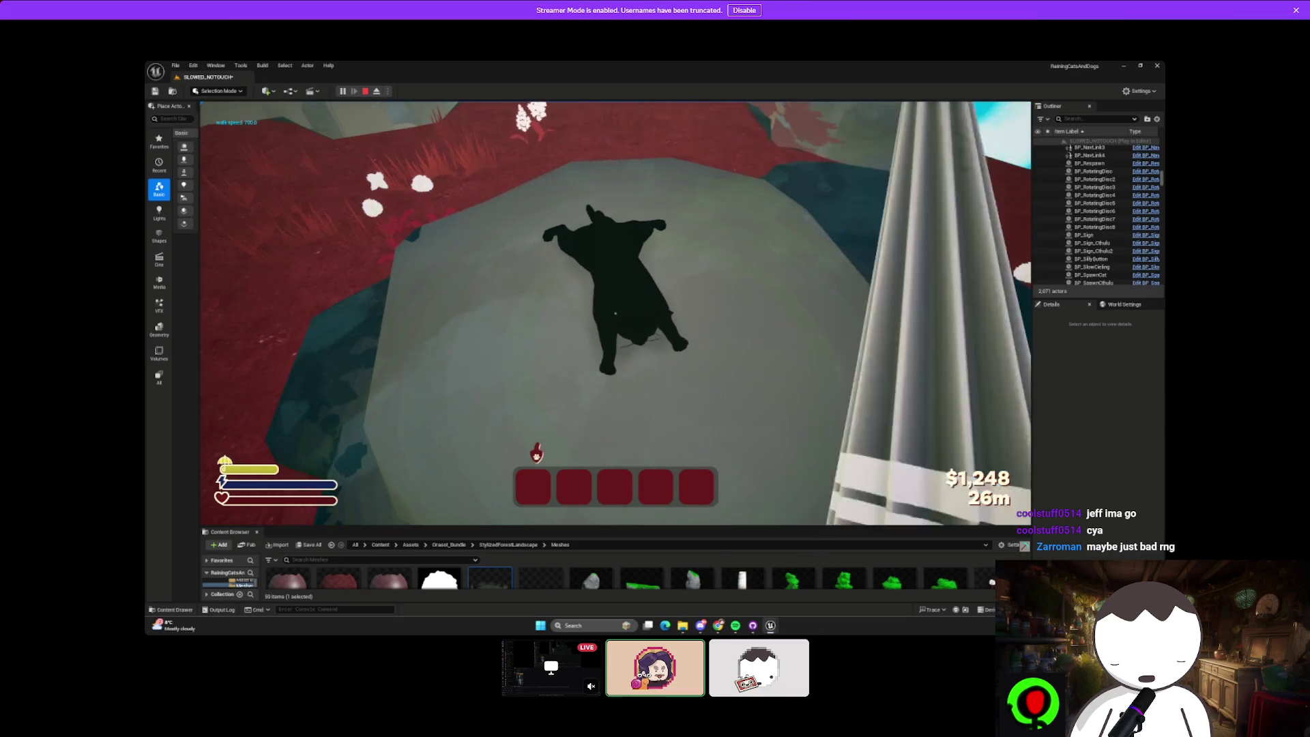
{"action": "key", "text": "w"}
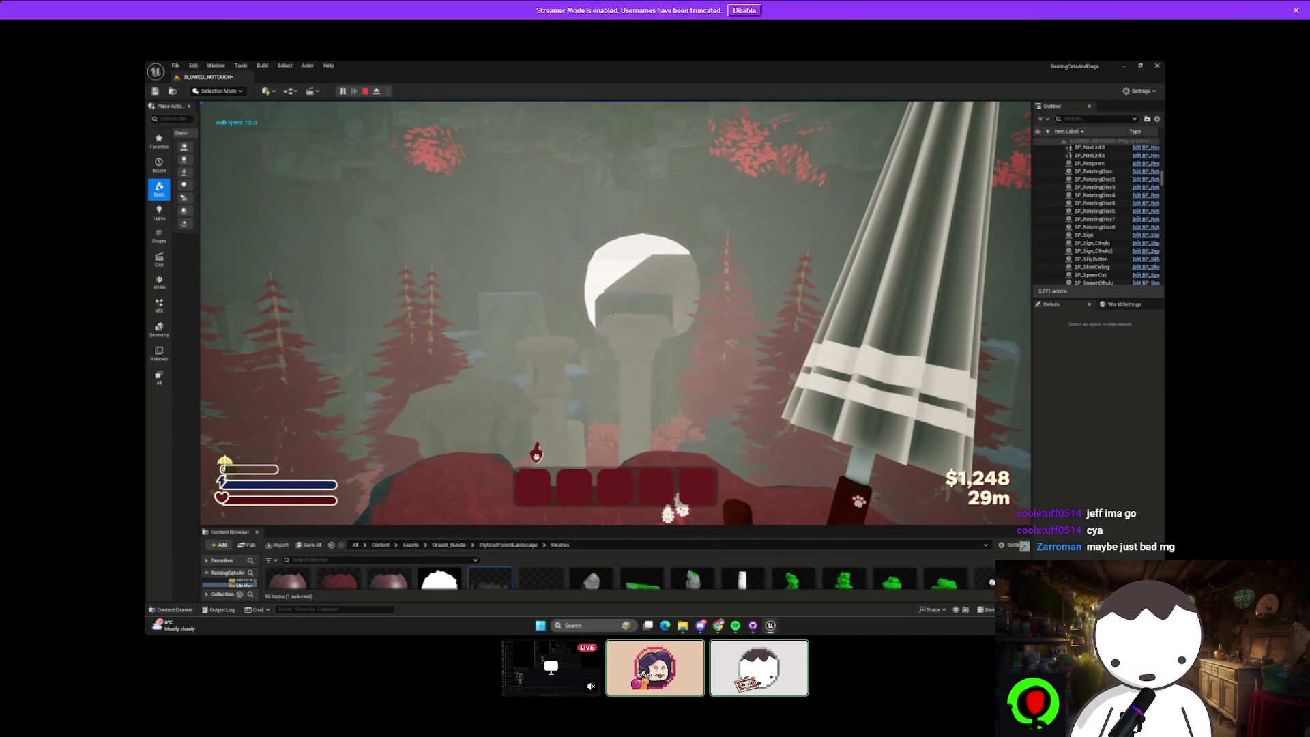
{"action": "key", "text": "s"}
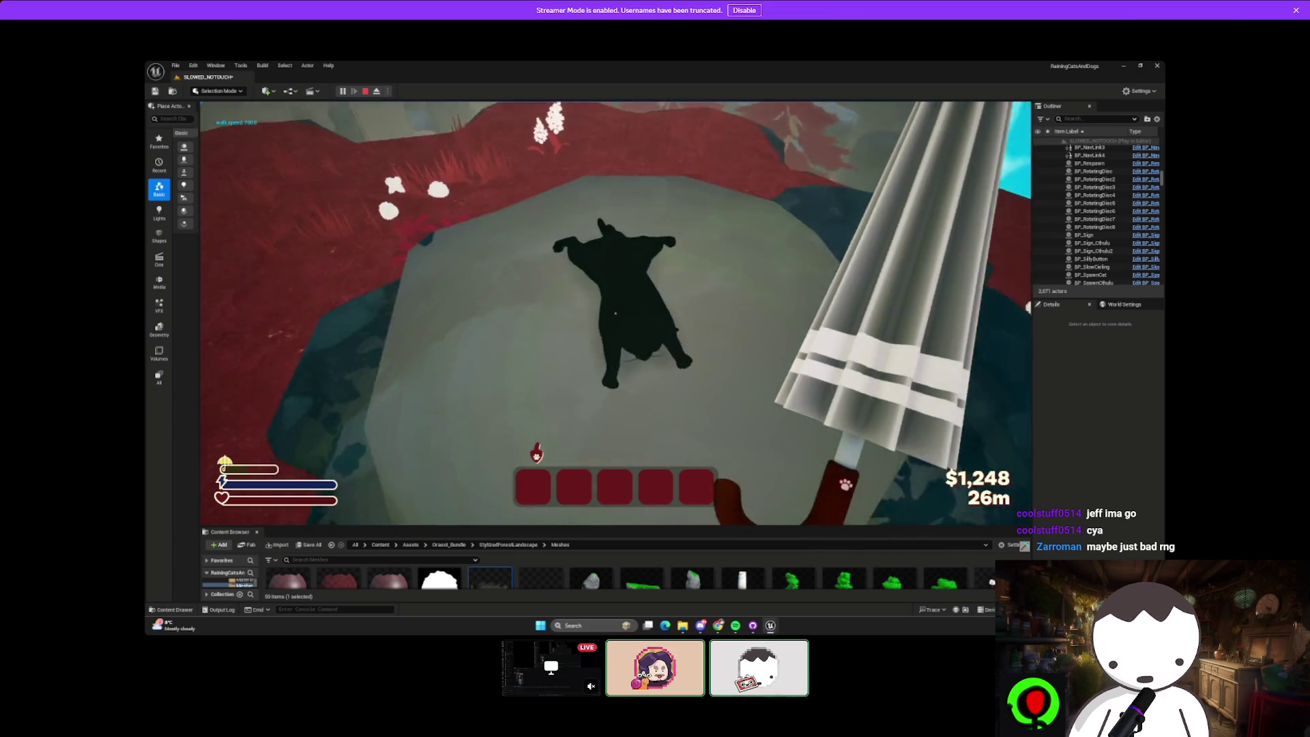
{"action": "key", "text": "shift"}
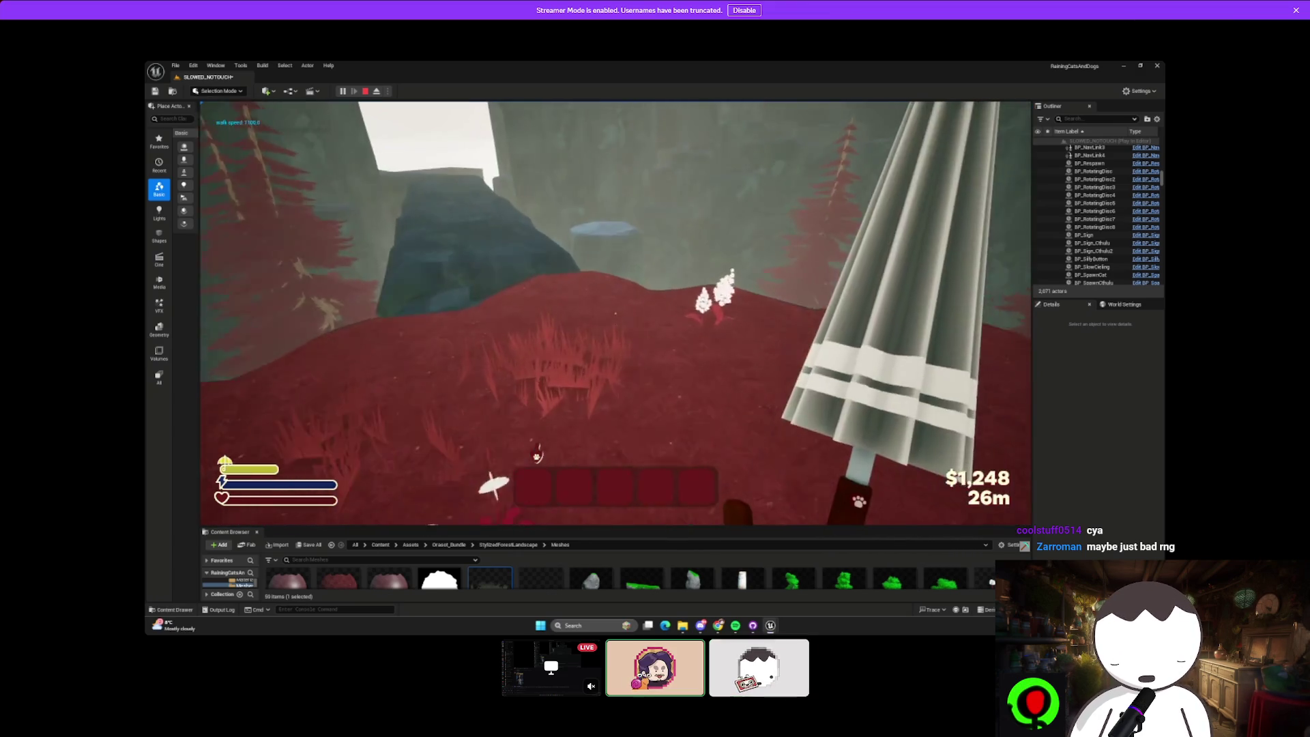
{"action": "key", "text": "w"}
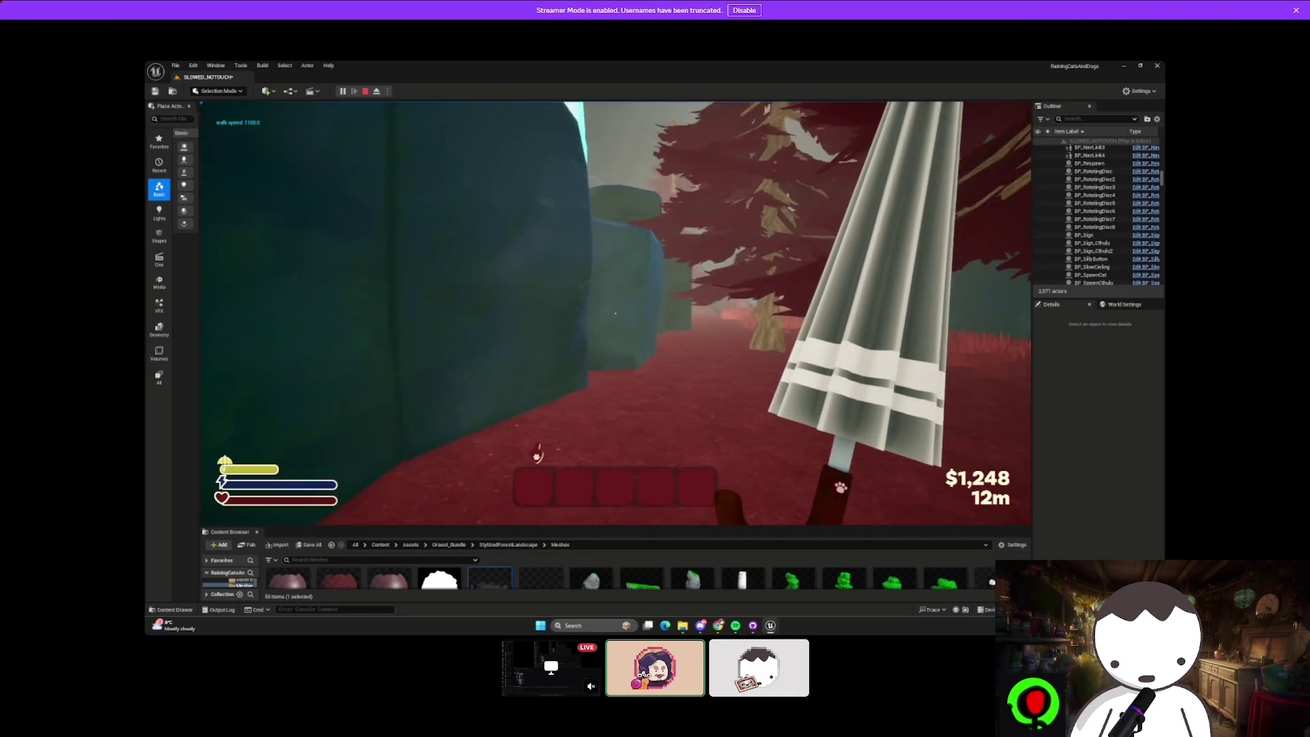
{"action": "key", "text": "w"}
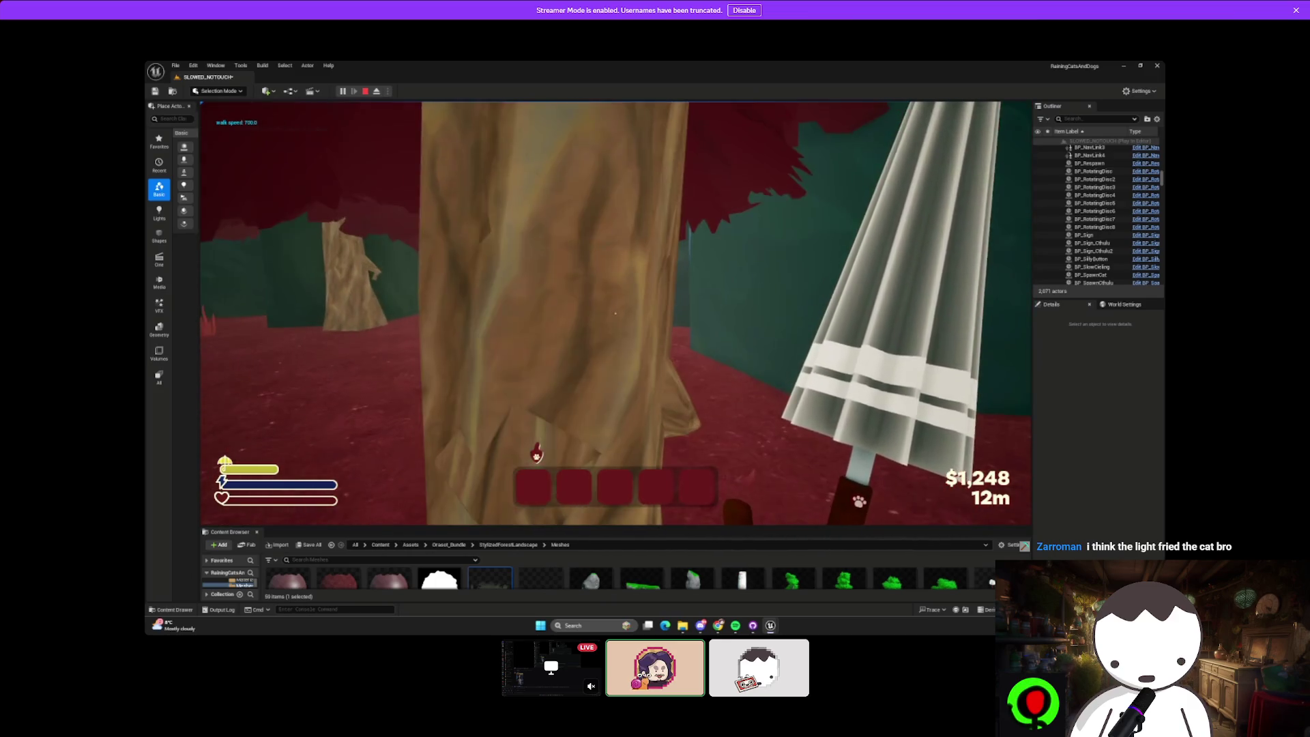
{"action": "key", "text": "shift"}
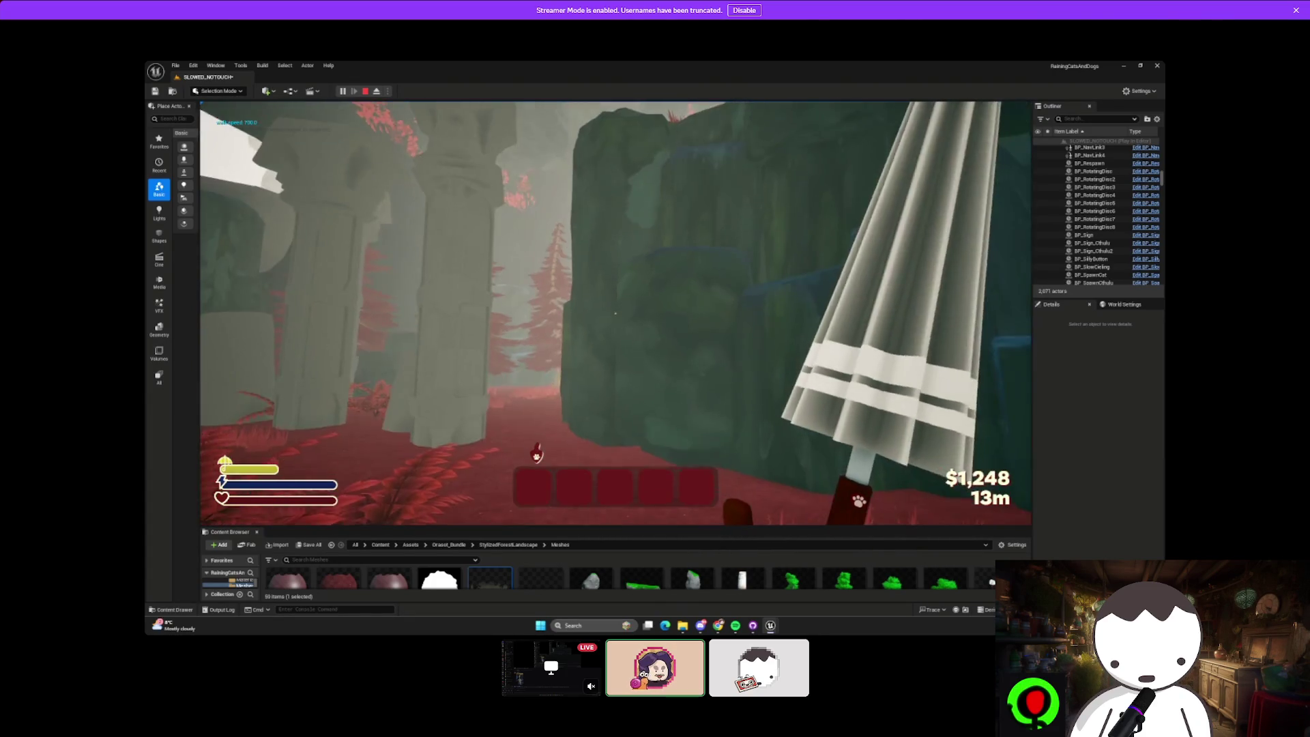
{"action": "key", "text": "w"}
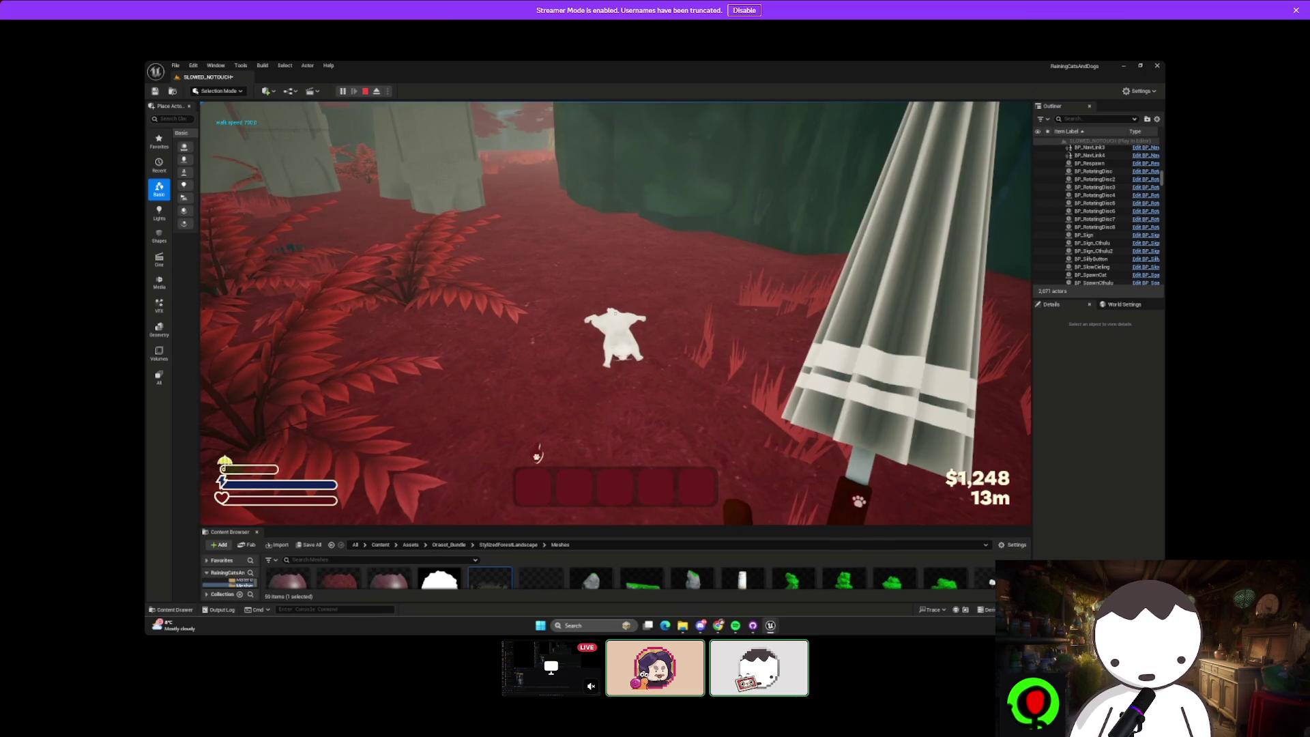
{"action": "key", "text": "w"}
{"action": "key", "text": "Escape"}
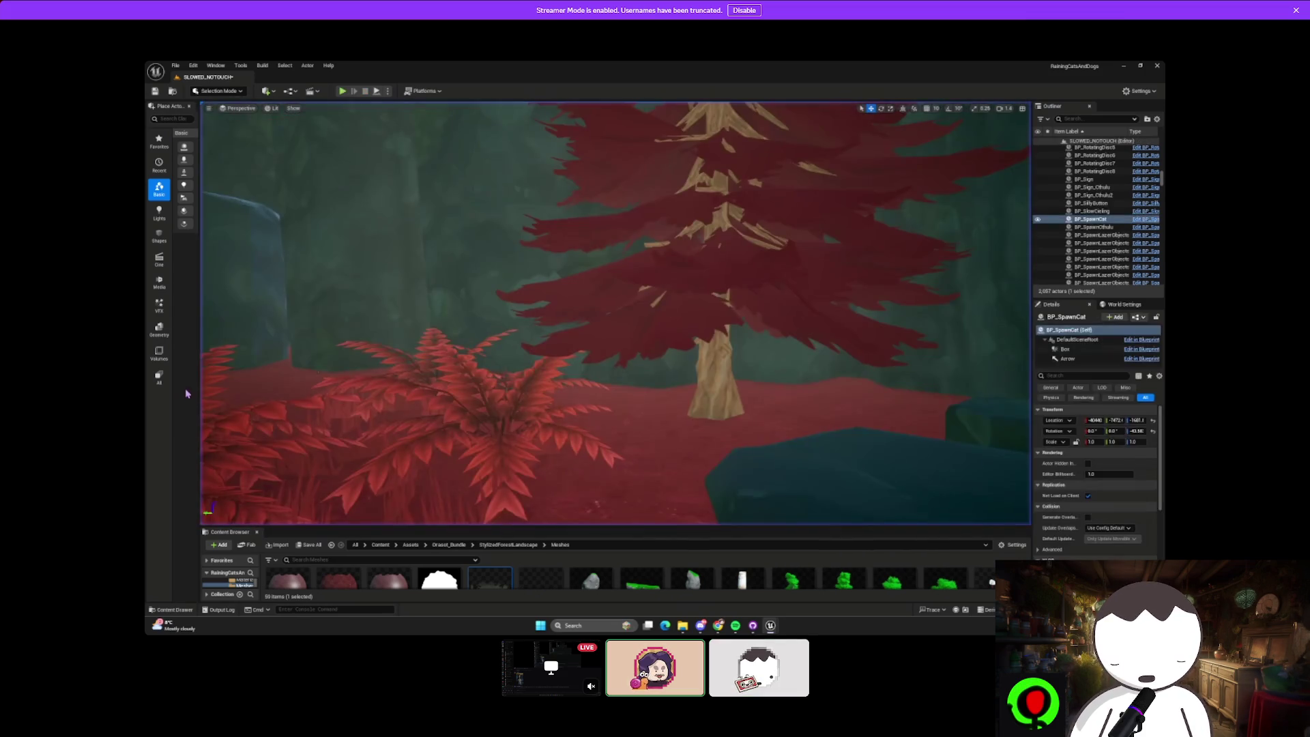
Fly the streamed editor view into the cave and frame the BP_SpawnCat spawner
{"action": "key", "text": "w"}
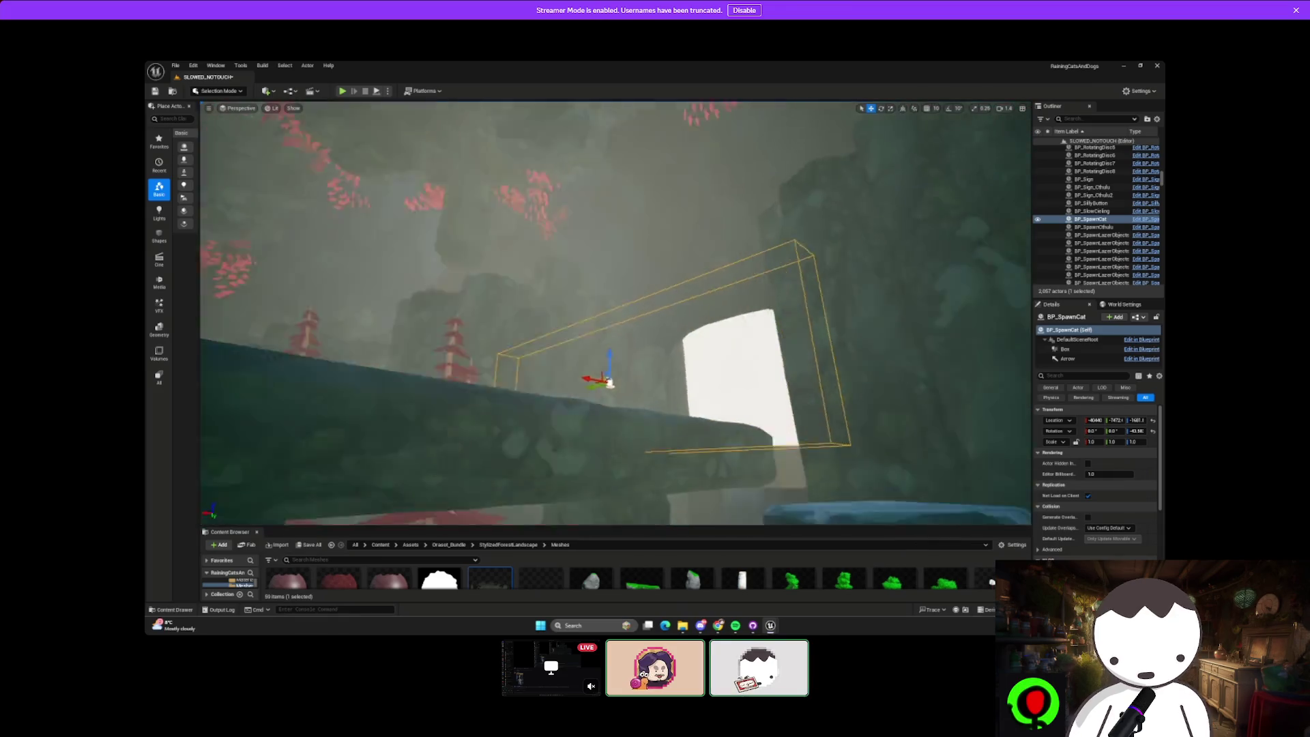
{"action": "key", "text": "f"}
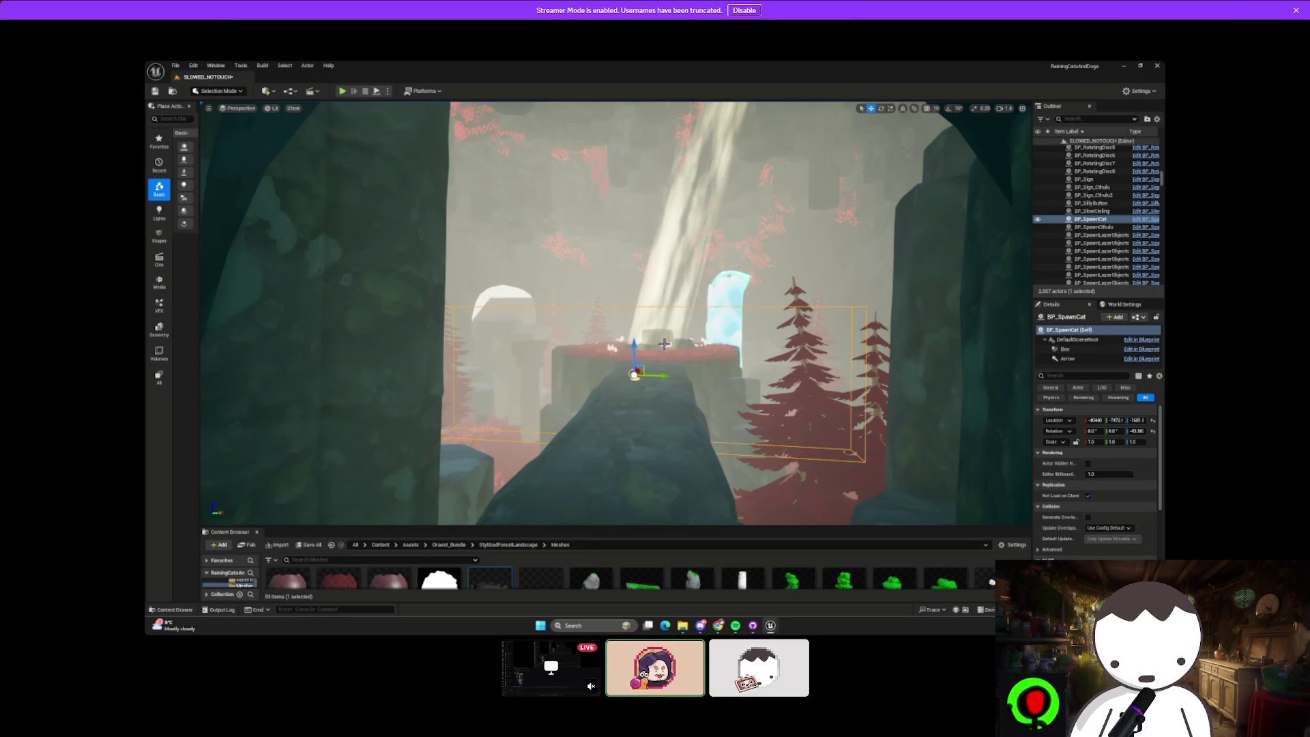
{"action": "mouse_move", "coordinate": [1009, 461]}
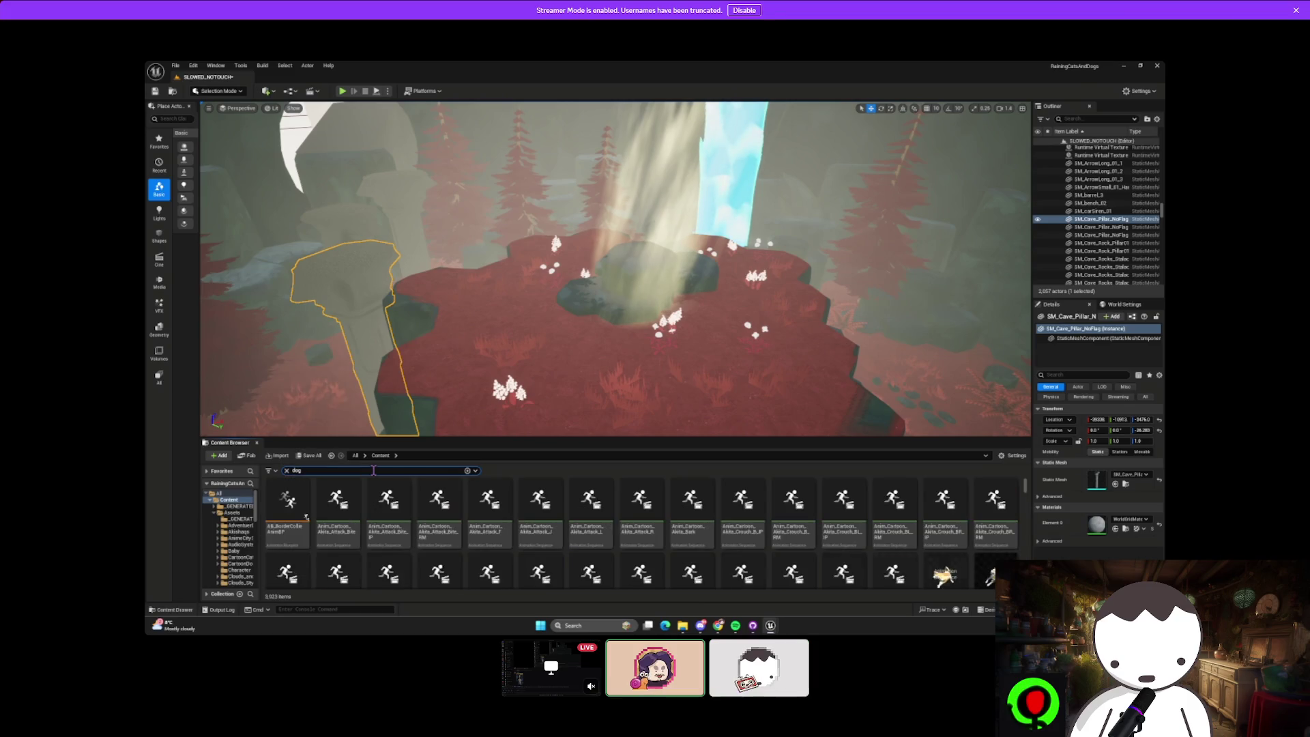
{"action": "mouse_move", "coordinate": [997, 399]}
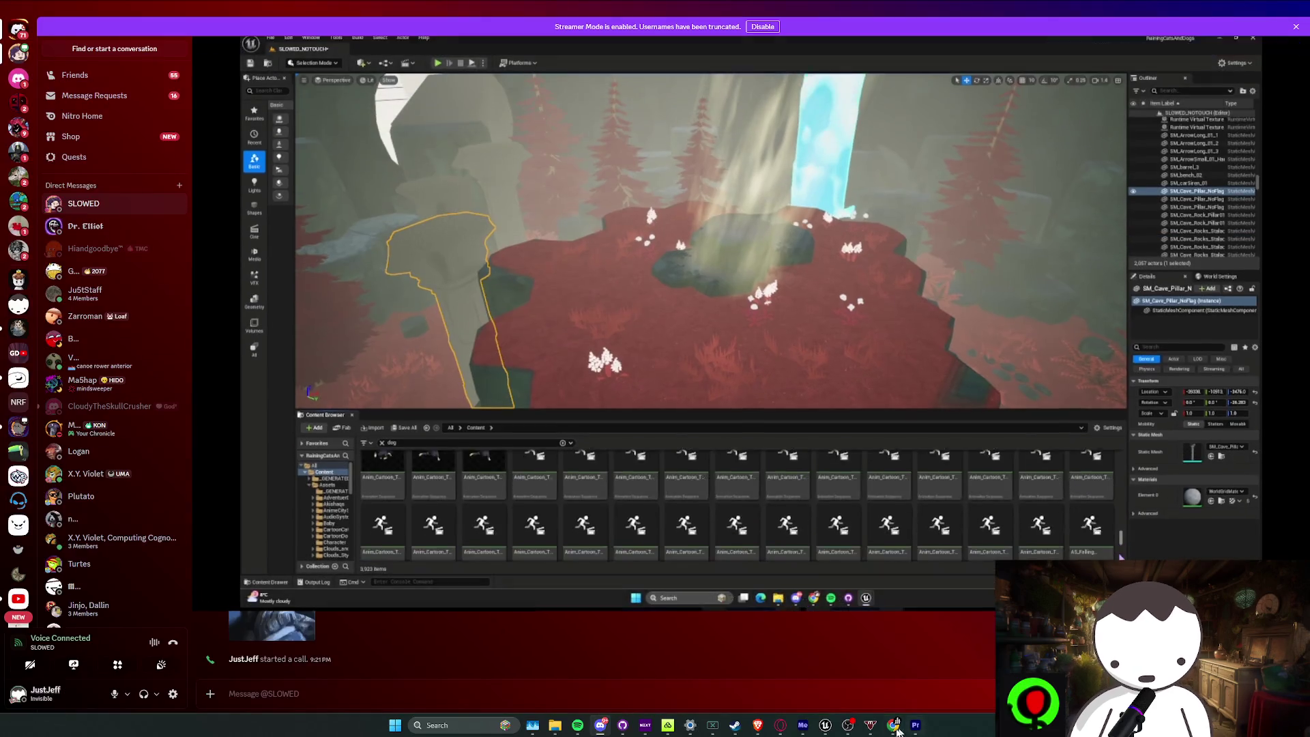
Leave the fullscreen stream, close the MS_Fan editor, run a brief play test and save all
{"action": "key", "text": "Escape"}
{"action": "left_click", "coordinate": [844, 707]}
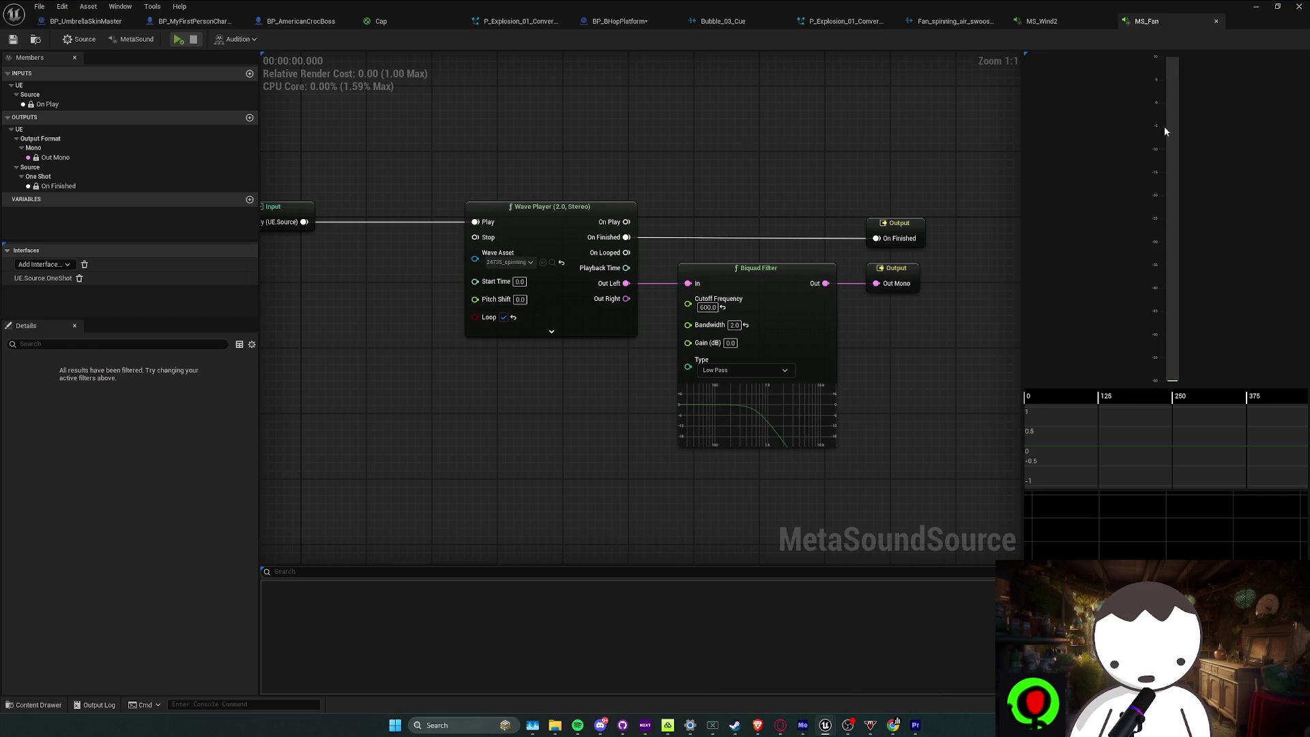
{"action": "left_click", "coordinate": [1256, 6]}
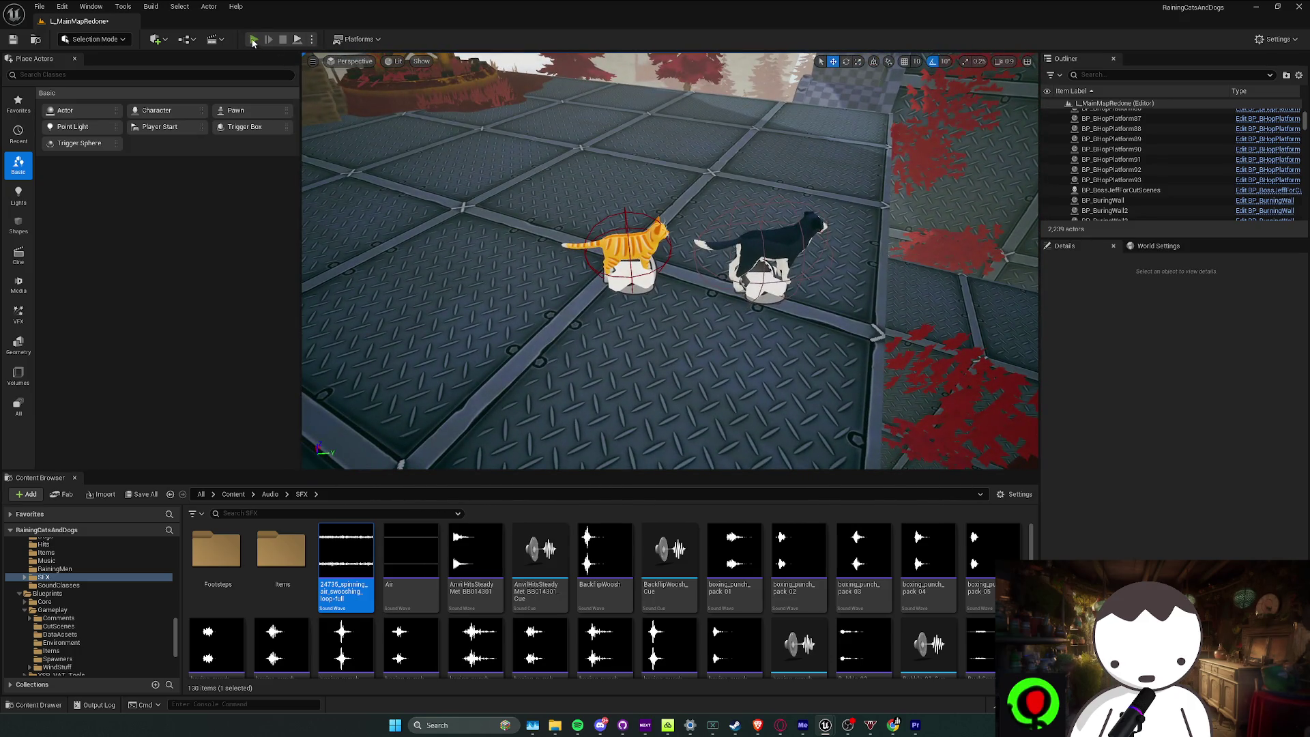
{"action": "left_click", "coordinate": [254, 40]}
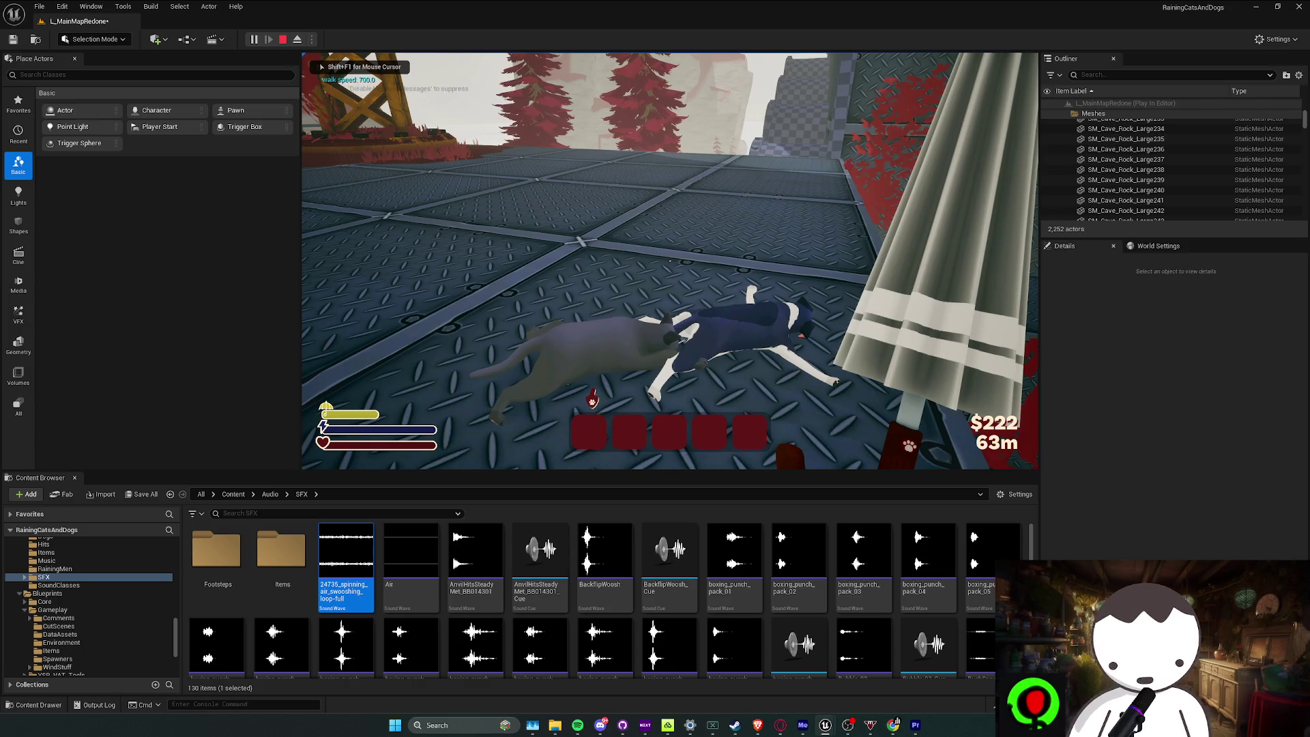
{"action": "key", "text": "Escape"}
{"action": "key", "text": "ctrl+s"}
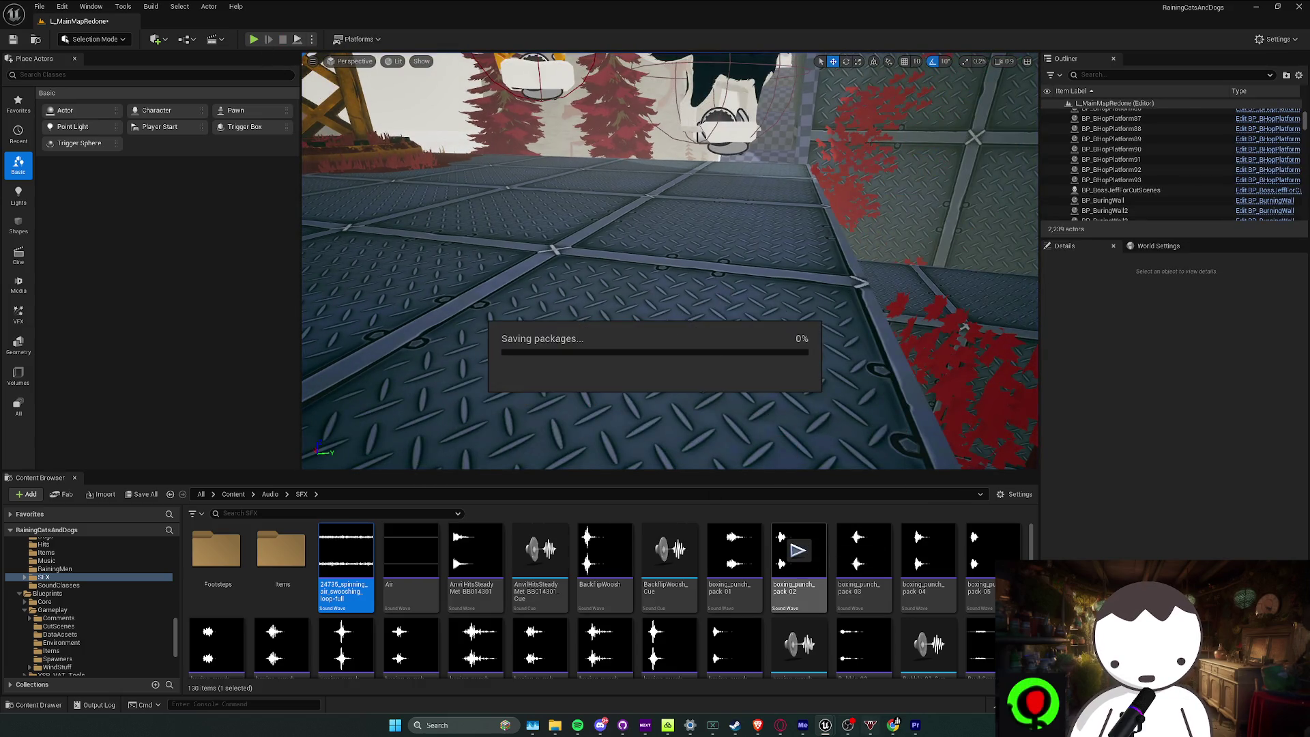
Play-test the level, moving the player toward the blue wall and rock platforms, then return to MS_Fan
{"action": "left_click", "coordinate": [254, 40]}
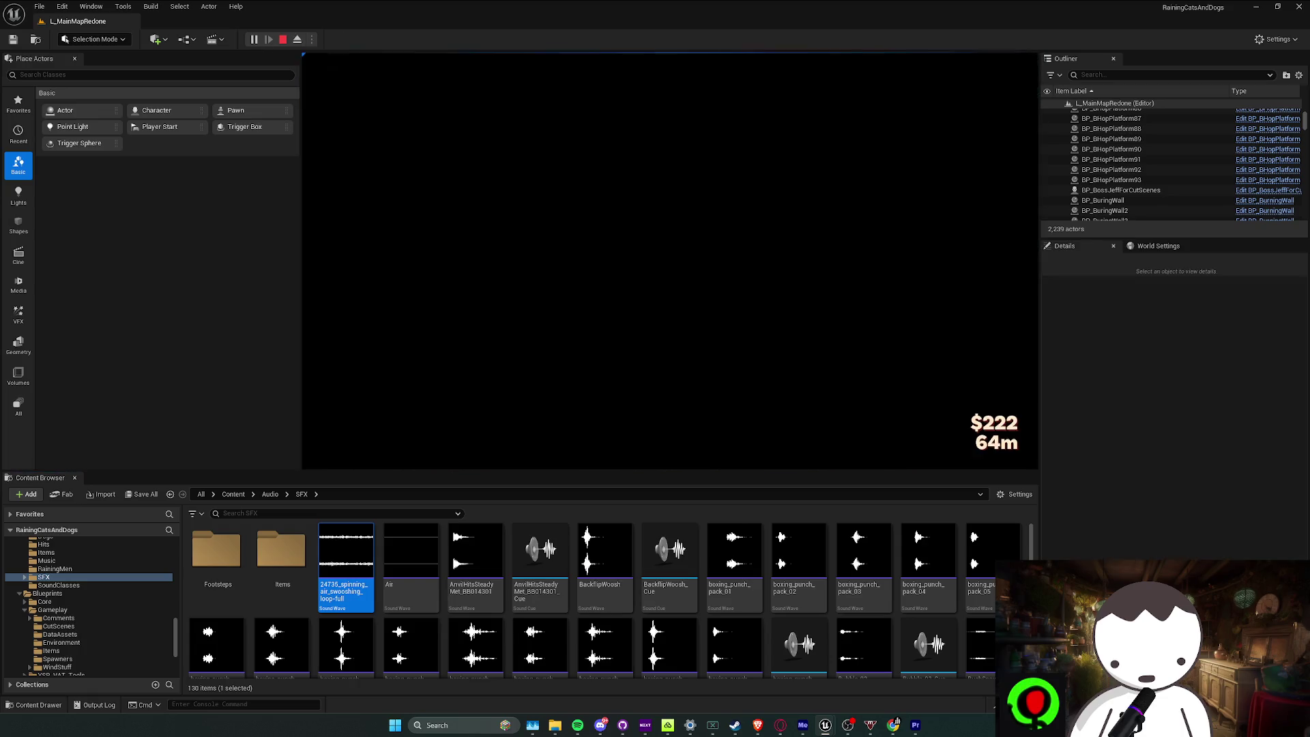
{"action": "key", "text": "w"}
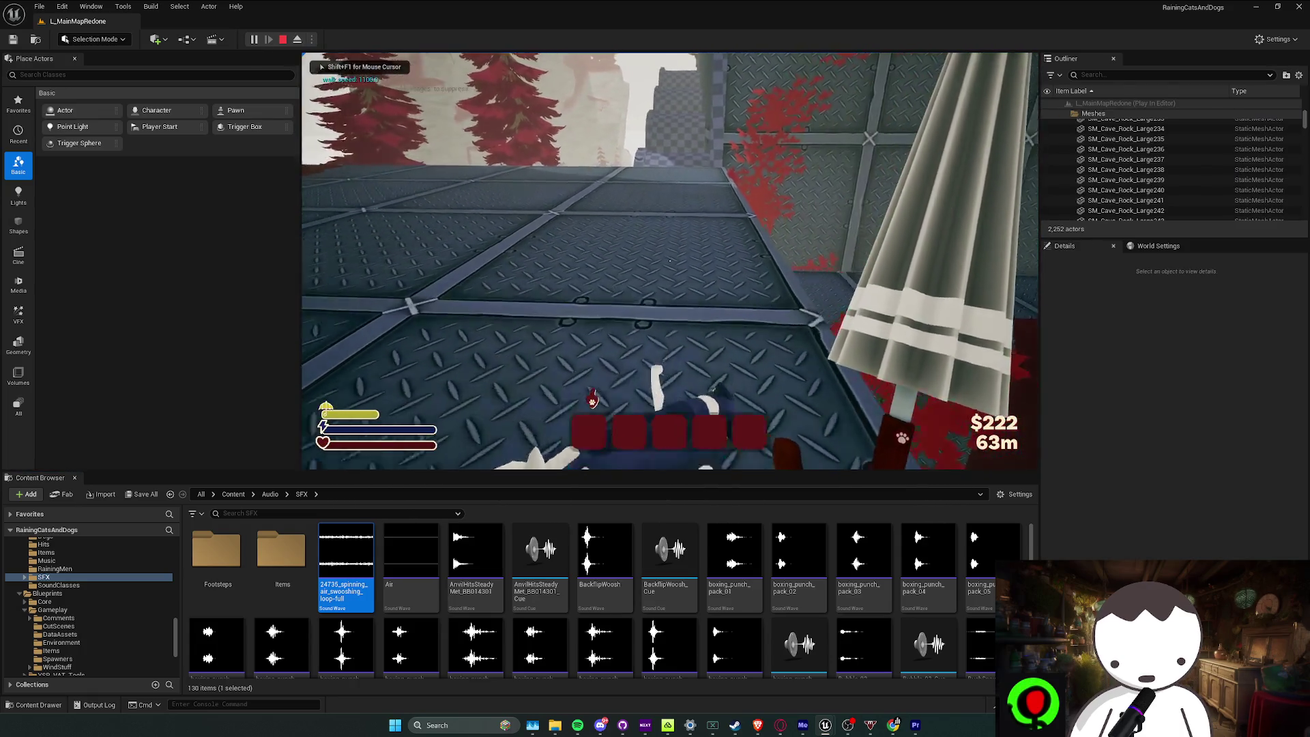
{"action": "key", "text": "w"}
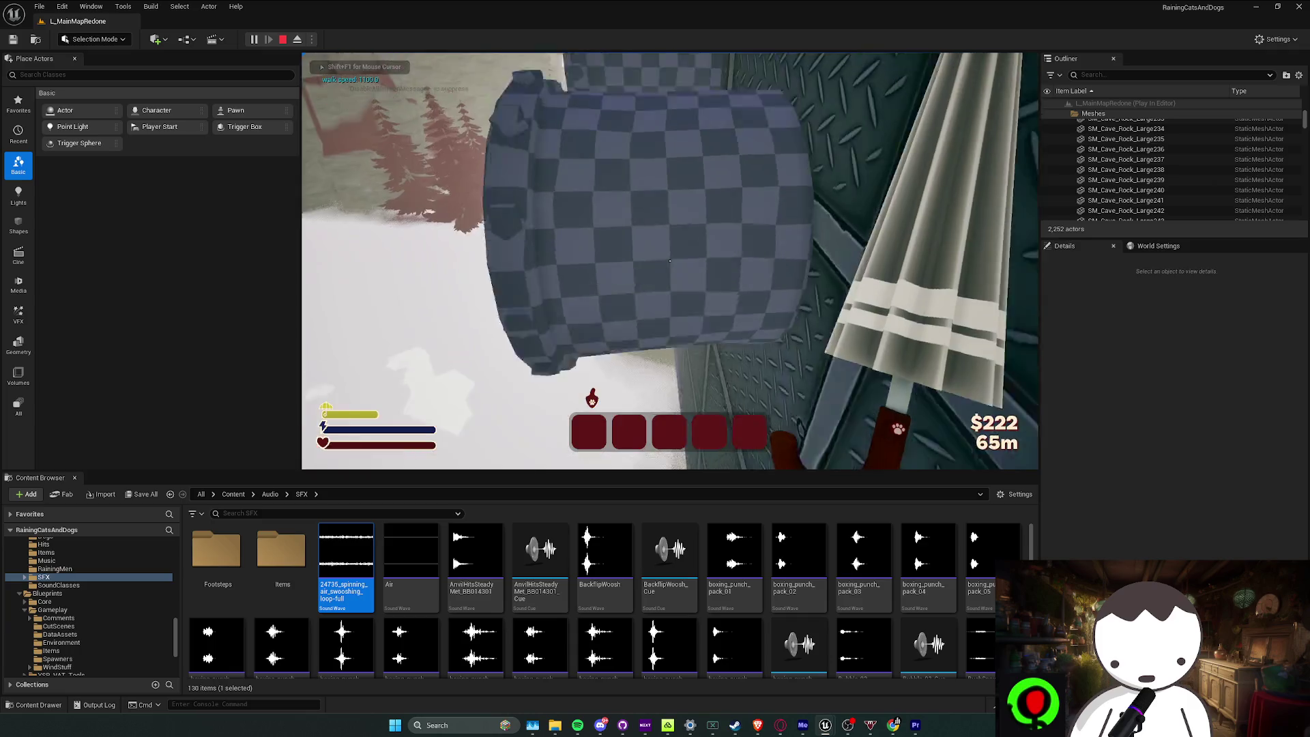
{"action": "key", "text": "w"}
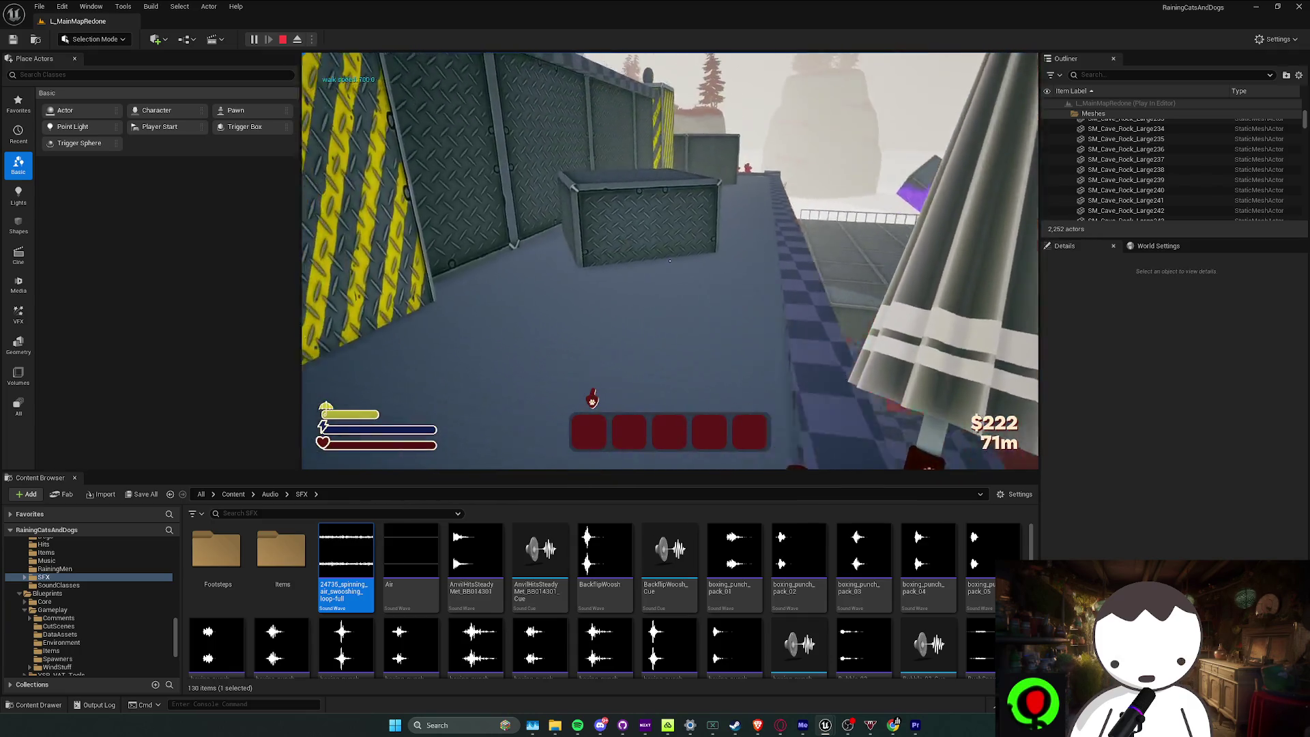
{"action": "key", "text": "w"}
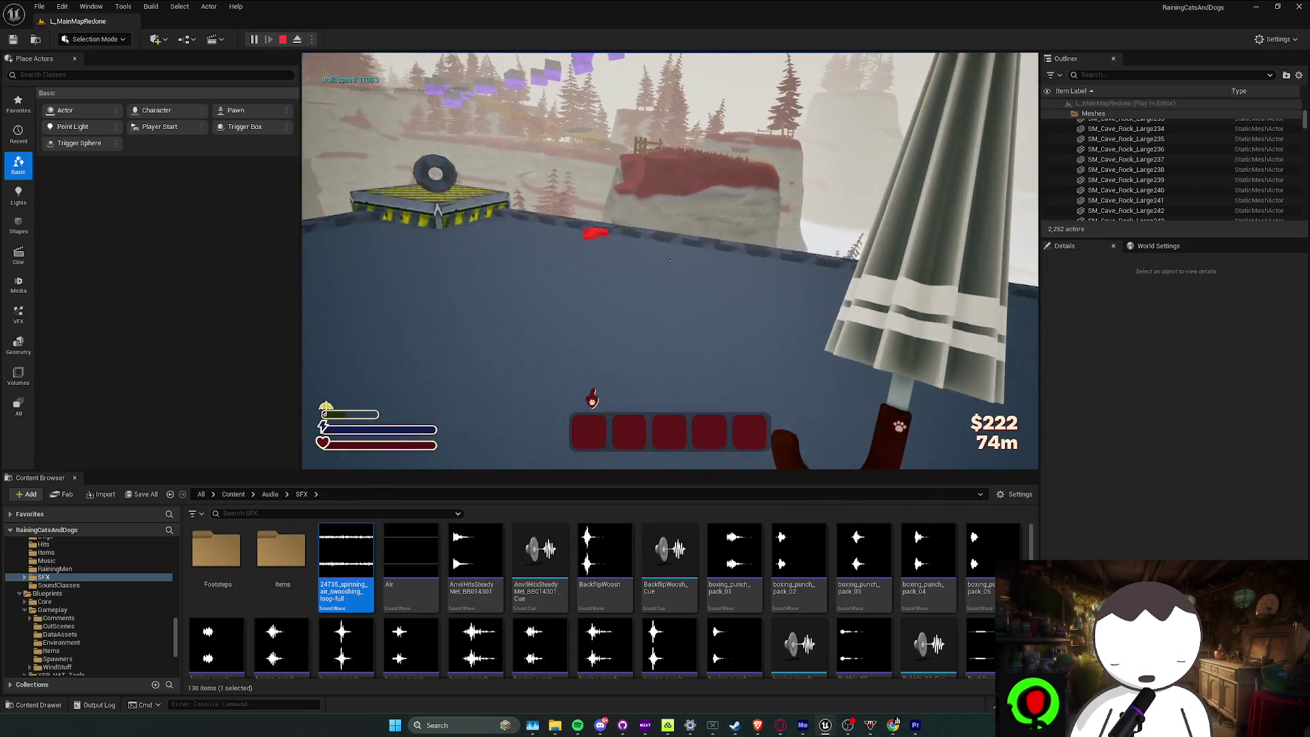
{"action": "key", "text": "w"}
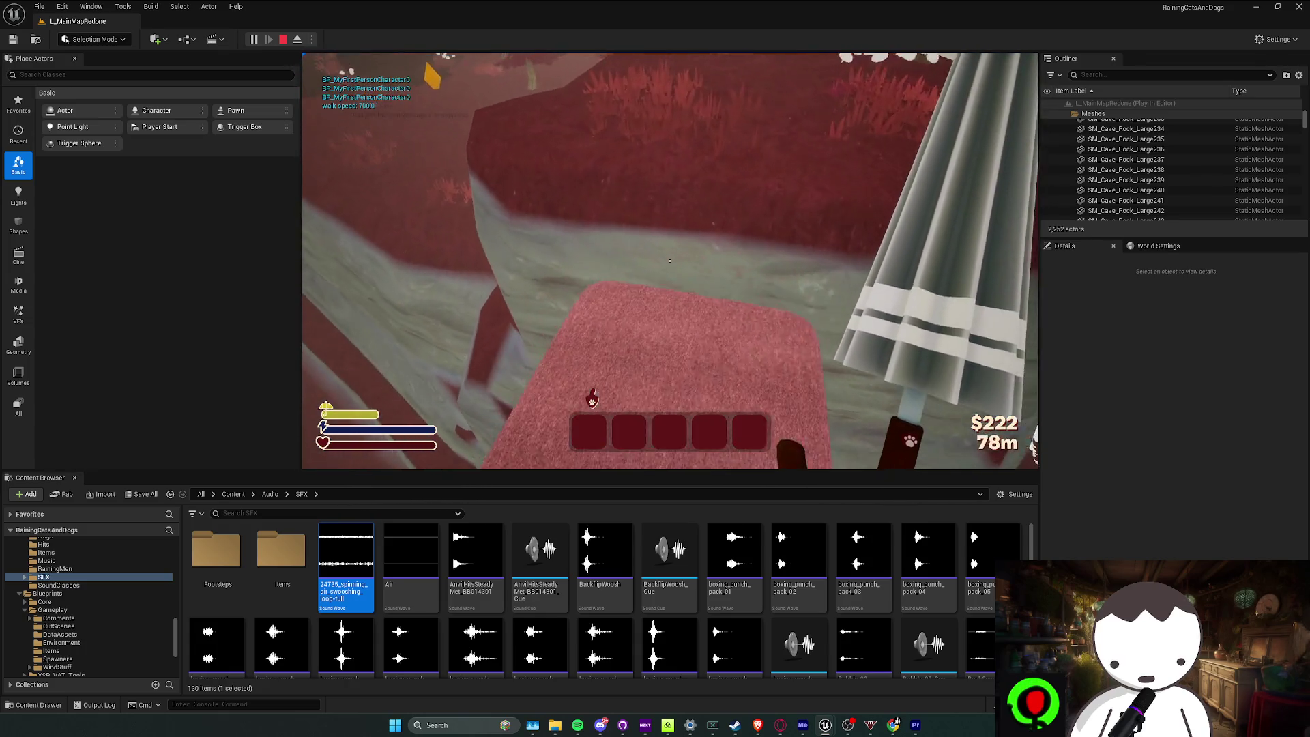
{"action": "key", "text": "alt+Tab"}
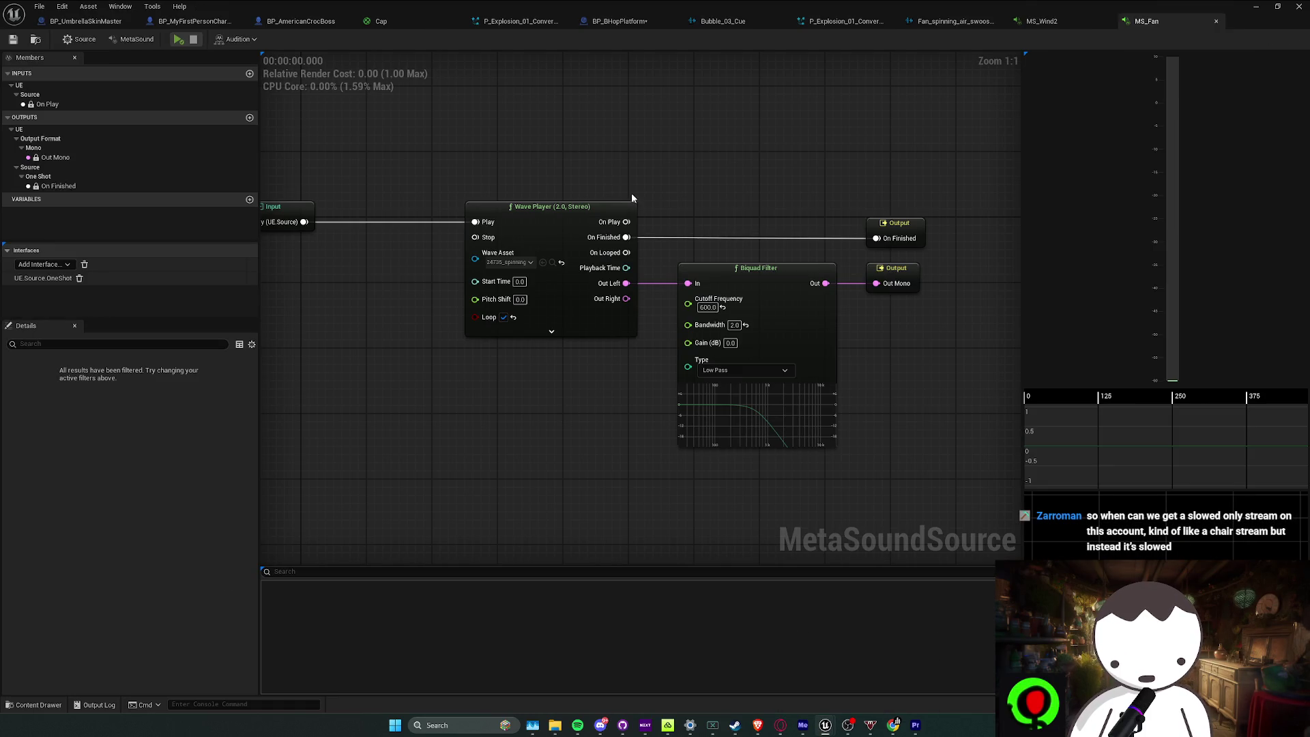
Audition MS_Fan with Biquad Filter cutoffs of 200 and 300, and reset Pitch Shift to 0.0
{"action": "left_click", "coordinate": [181, 40]}
{"action": "type", "text": "-4"}
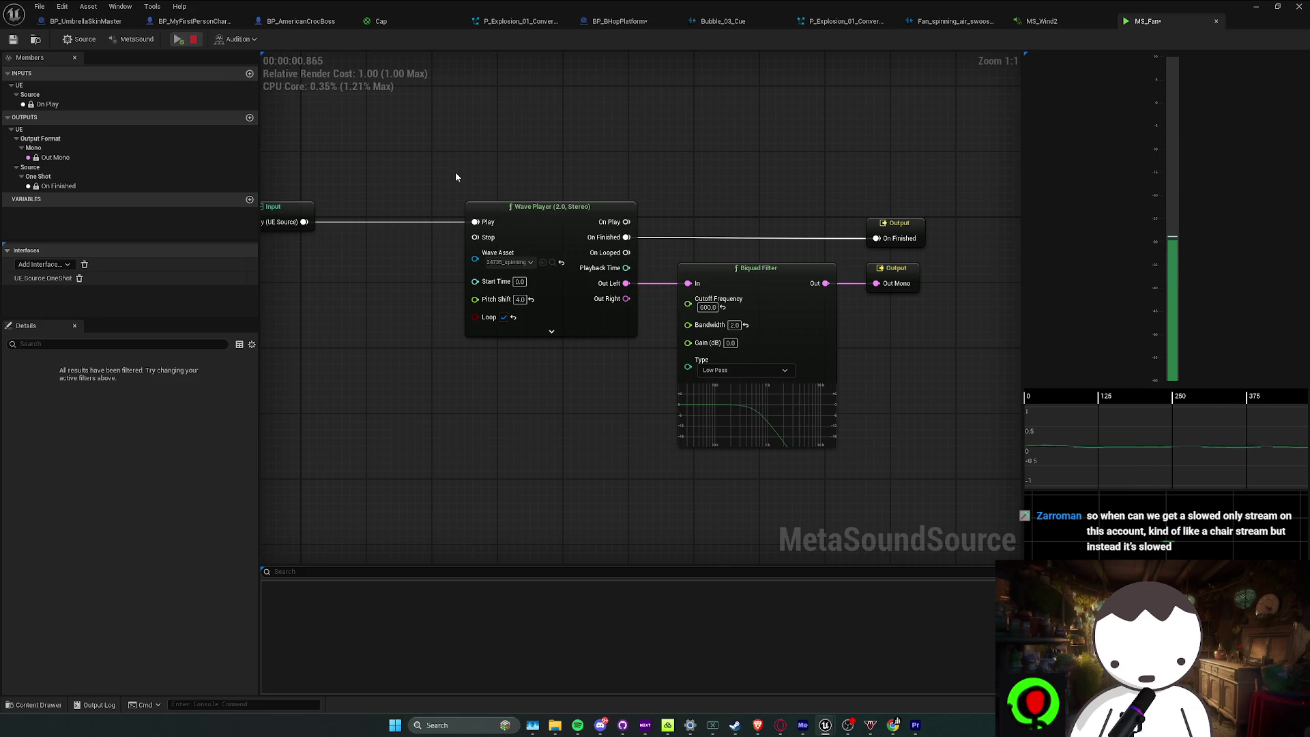
{"action": "type", "text": "200"}
{"action": "key", "text": "Return"}
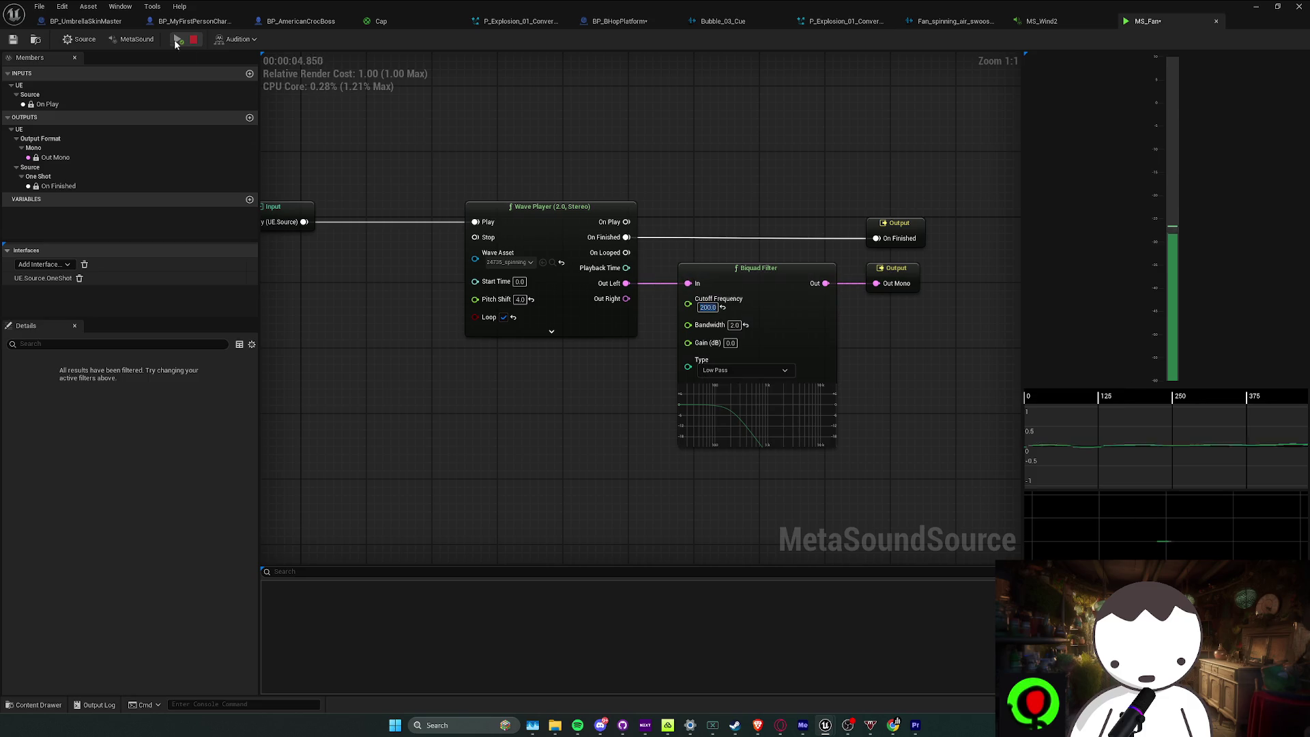
{"action": "left_click", "coordinate": [195, 43]}
{"action": "left_click", "coordinate": [178, 39]}
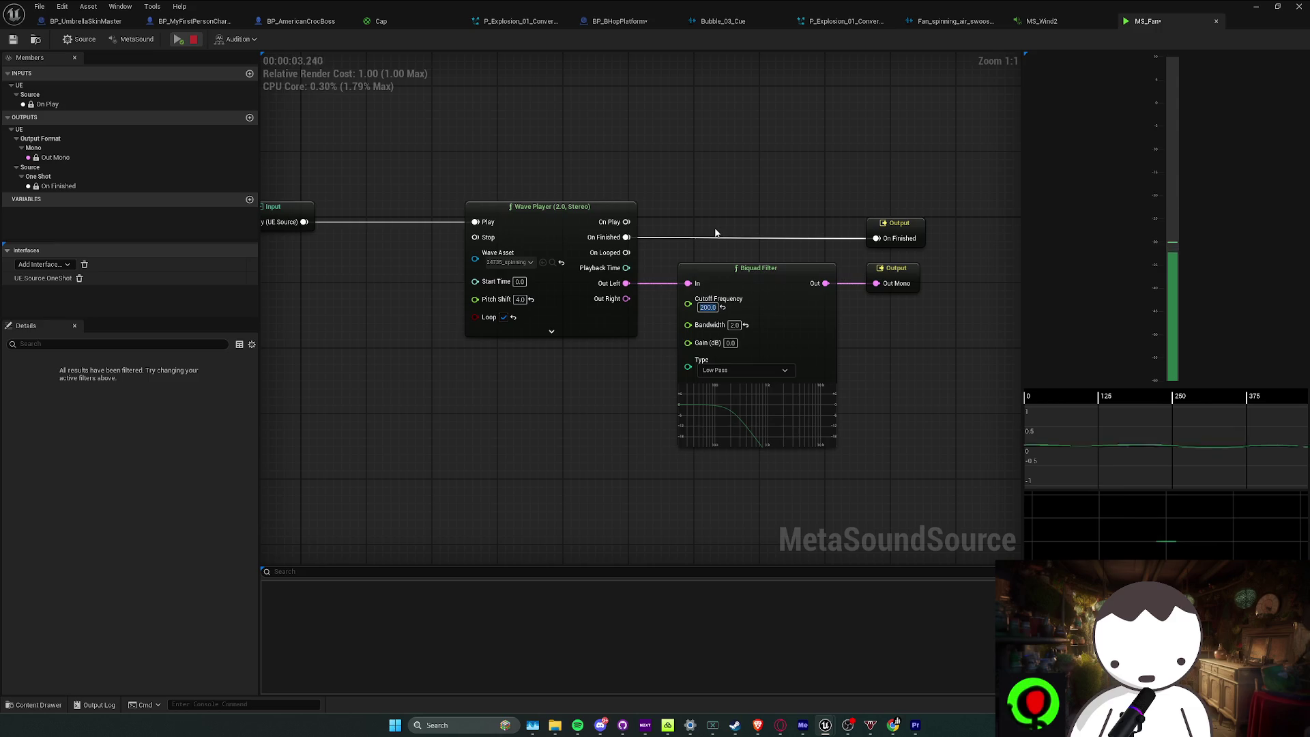
{"action": "type", "text": "300"}
{"action": "key", "text": "Return"}
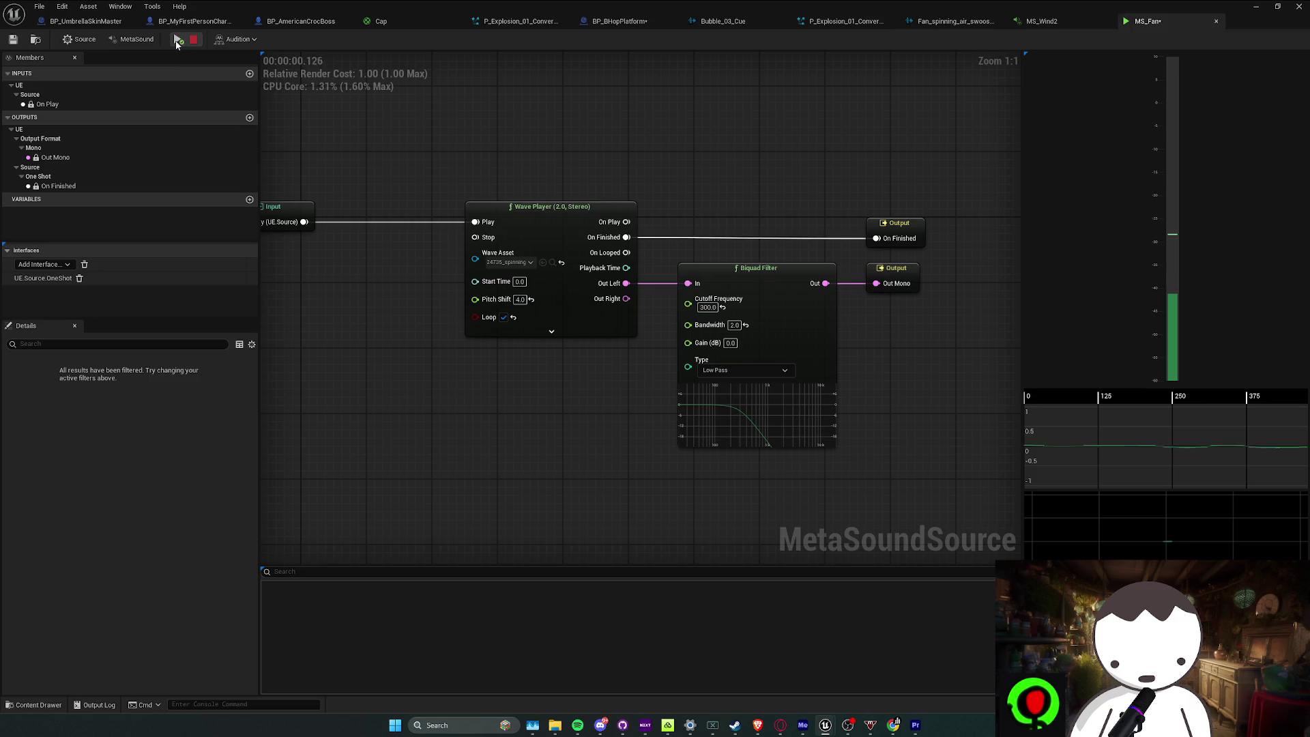
{"action": "left_click", "coordinate": [531, 299]}
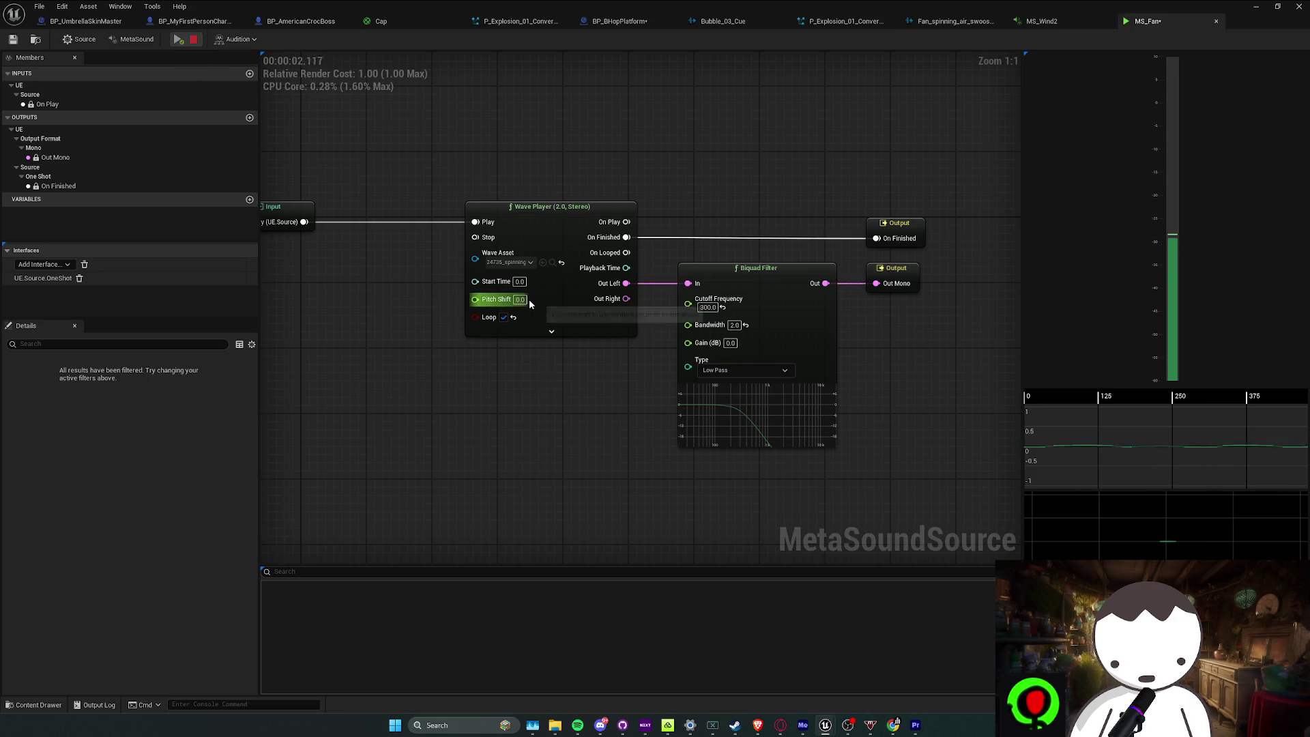
{"action": "left_click", "coordinate": [179, 40]}
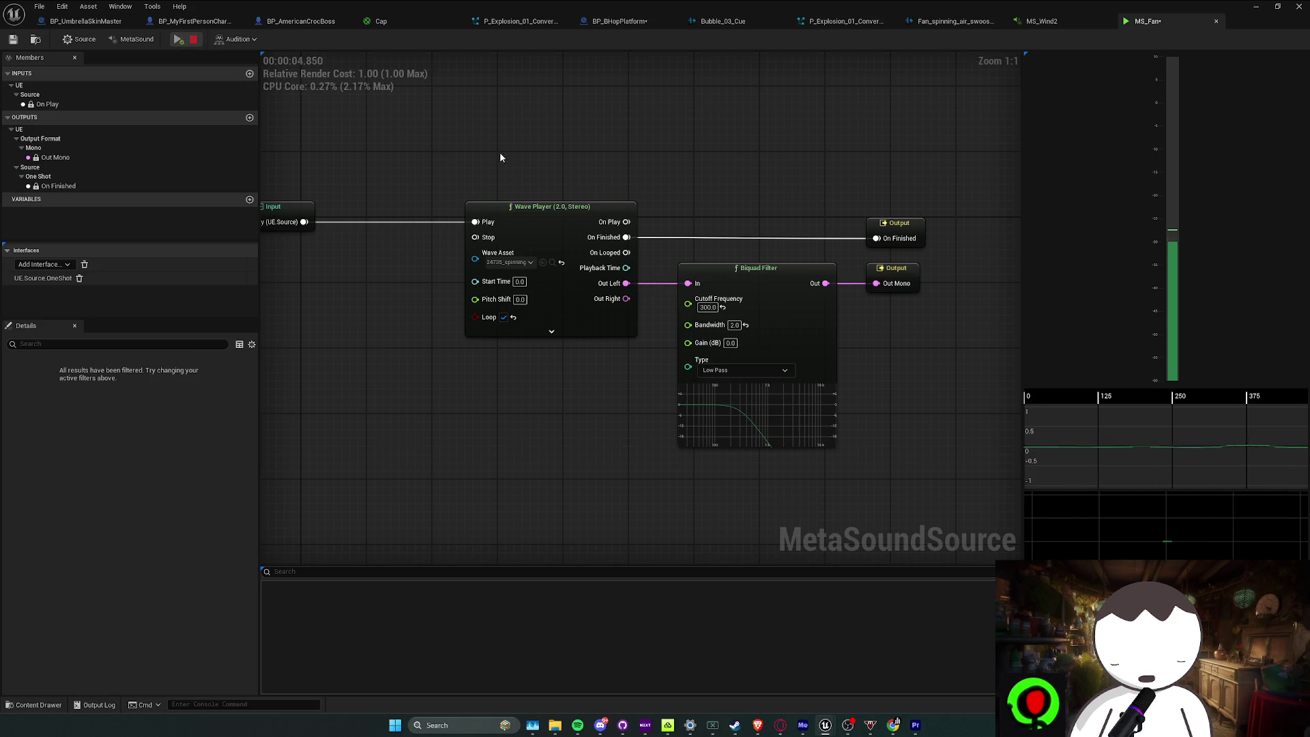
Keep the Low Pass filter type, set the cutoff to 400 and replay MS_Fan
{"action": "left_click", "coordinate": [599, 729]}
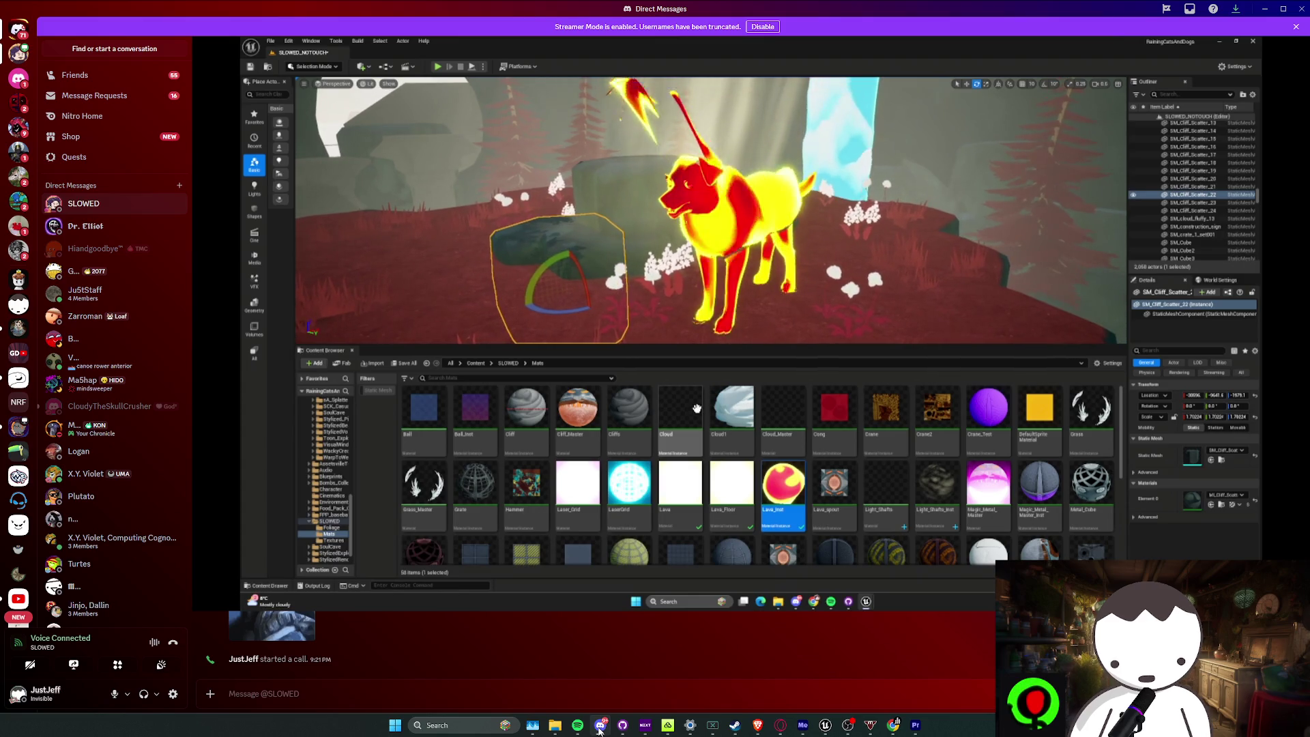
{"action": "left_click", "coordinate": [599, 729]}
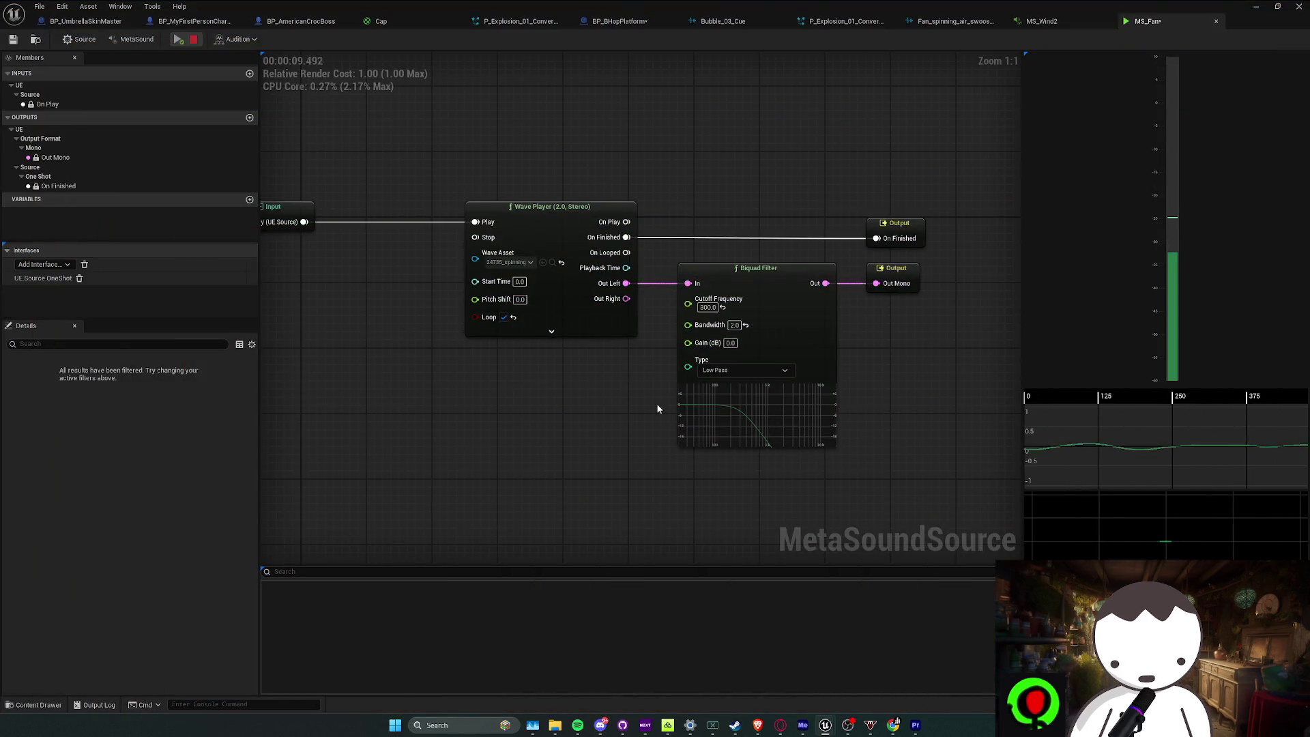
{"action": "left_click", "coordinate": [732, 370]}
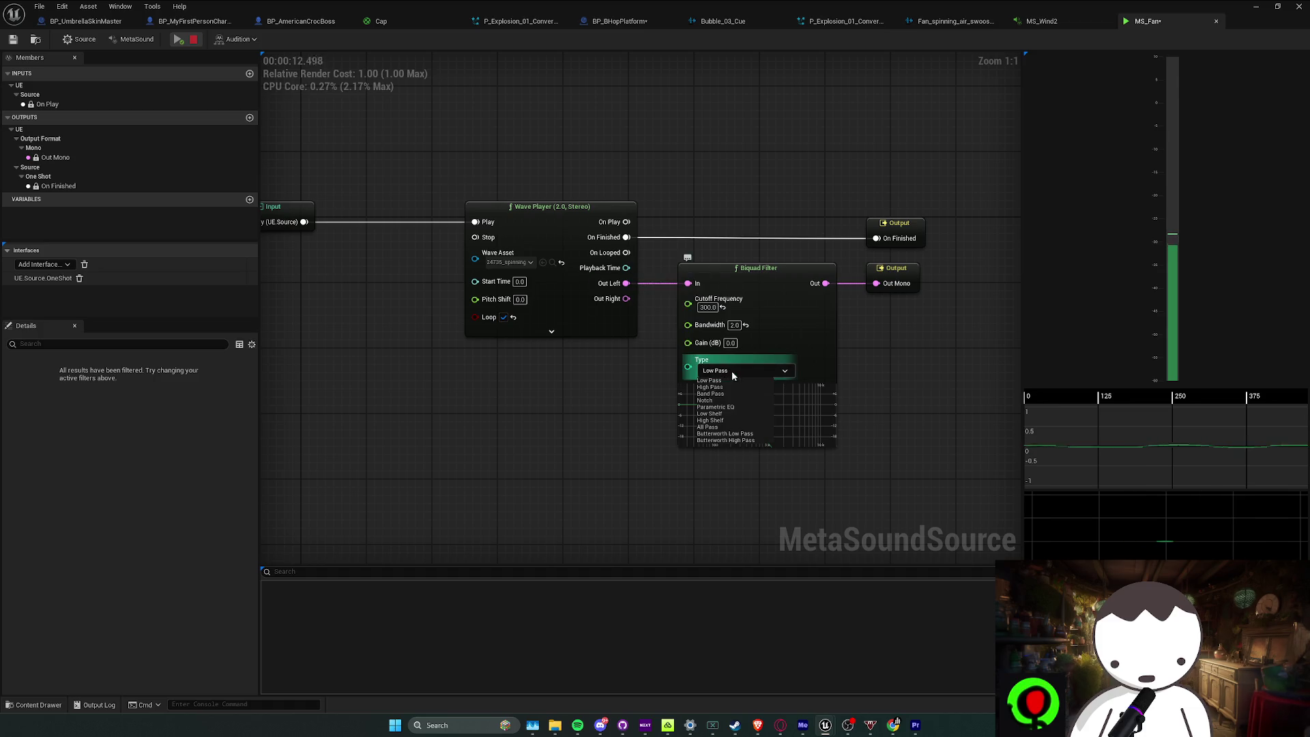
{"action": "left_click", "coordinate": [649, 418]}
{"action": "type", "text": "400"}
{"action": "key", "text": "Return"}
{"action": "left_click", "coordinate": [176, 42]}
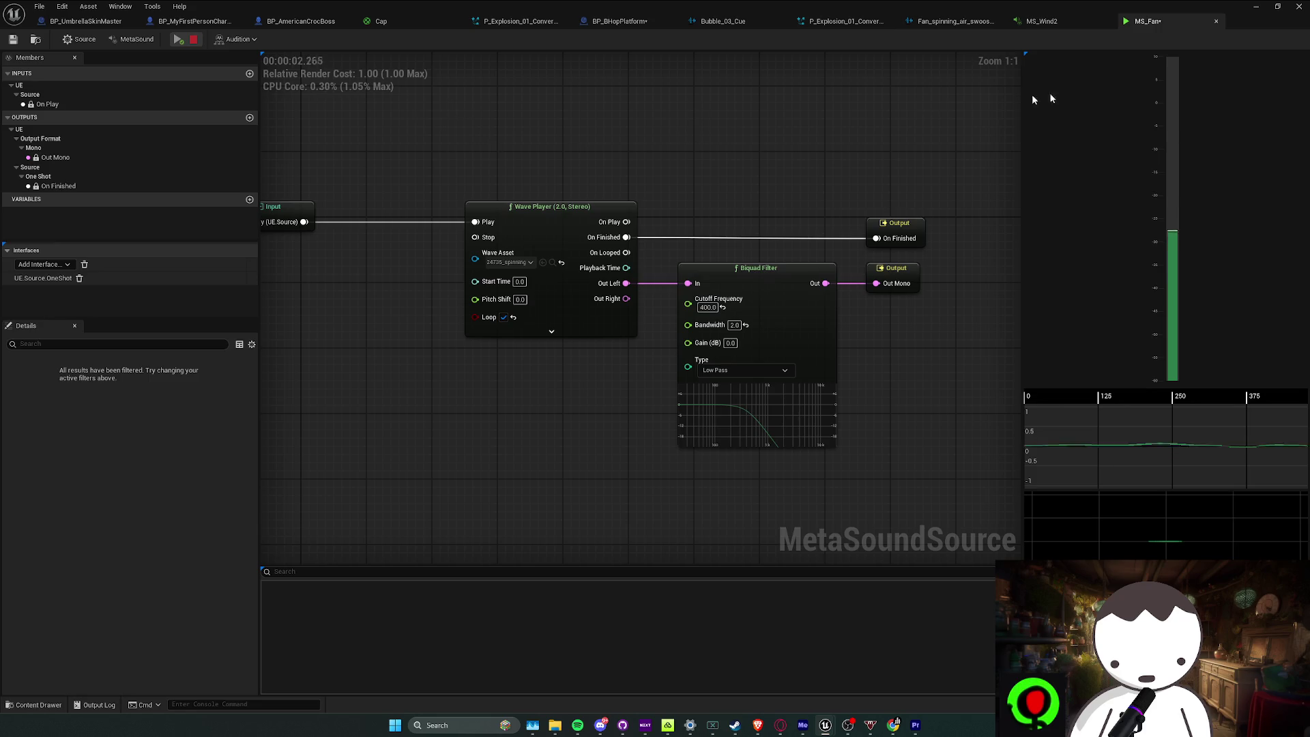
Bring up the fan swooshing Sound Cue and stop its playback
{"action": "left_click", "coordinate": [1067, 24]}
{"action": "left_click", "coordinate": [1154, 21]}
{"action": "left_click", "coordinate": [945, 21]}
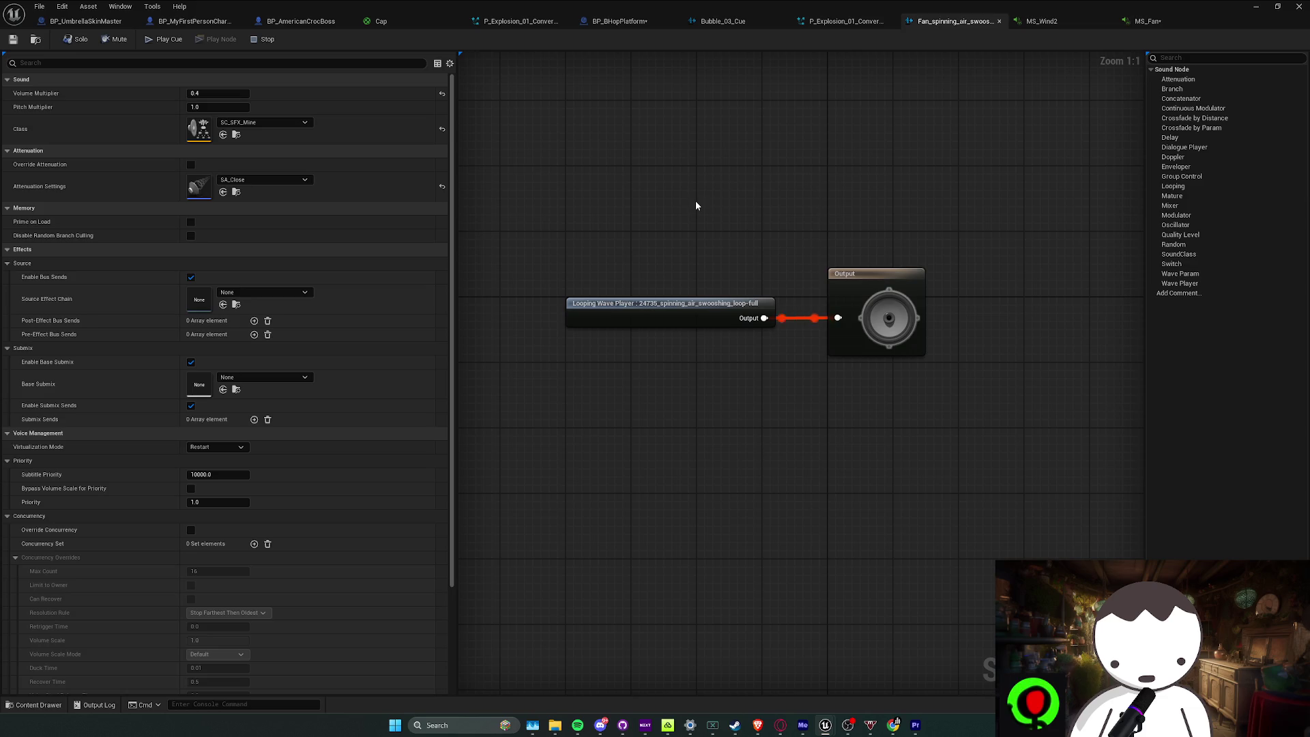
{"action": "left_click", "coordinate": [266, 41]}
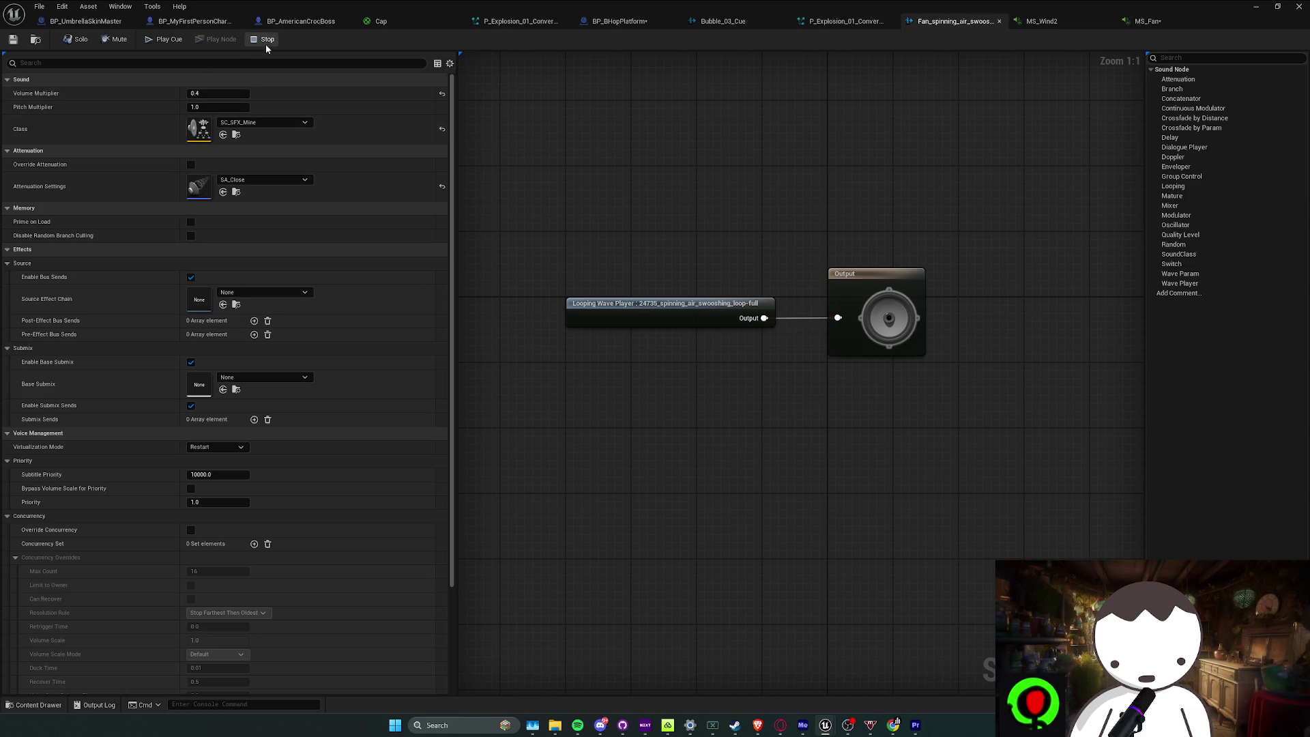
{"action": "mouse_move", "coordinate": [894, 725]}
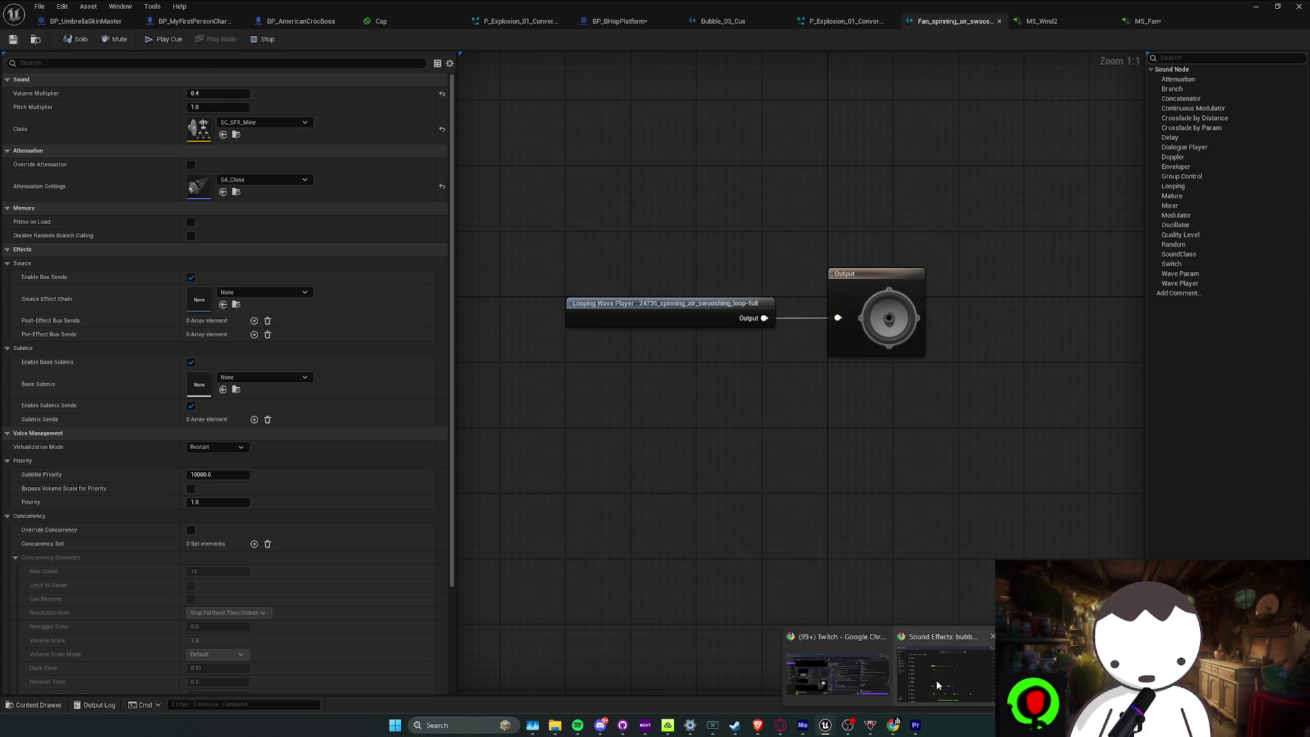
{"action": "left_click", "coordinate": [838, 669]}
Search Envato sound effects for 'fan' and filter the results to looped sounds only
{"action": "triple_click", "coordinate": [596, 69]}
{"action": "type", "text": "fan"}
{"action": "key", "text": "Return"}
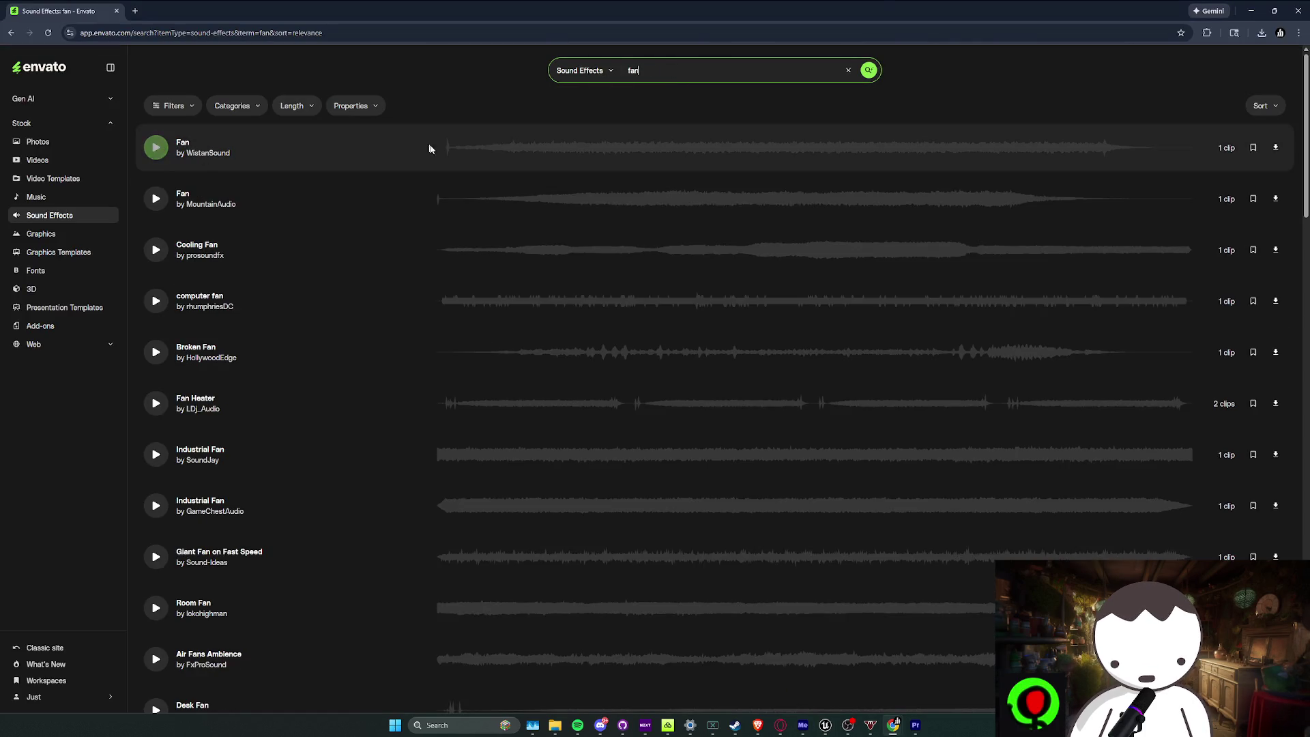
{"action": "left_click", "coordinate": [1264, 105]}
{"action": "left_click", "coordinate": [1243, 137]}
{"action": "left_click", "coordinate": [350, 106]}
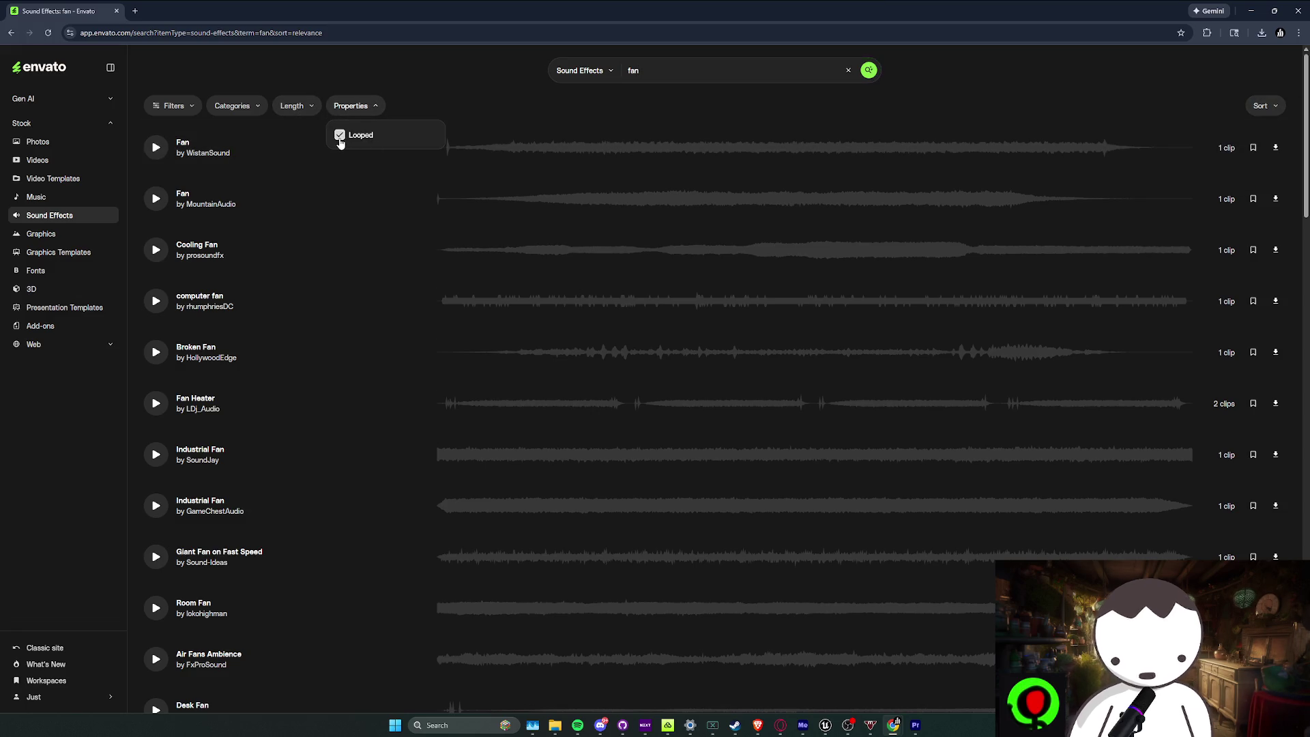
{"action": "left_click", "coordinate": [340, 135]}
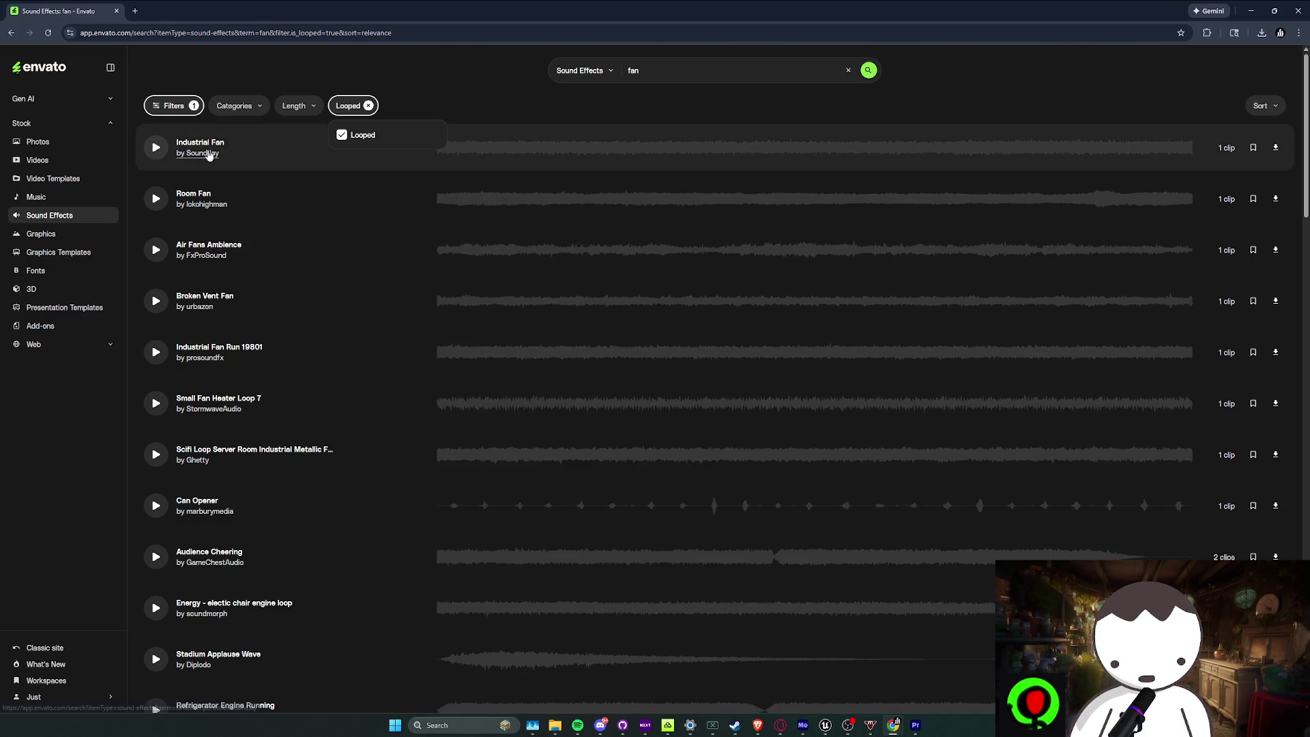
Preview the Air Fans Ambience loop, skipping ahead through it, then stop it
{"action": "left_click", "coordinate": [155, 147]}
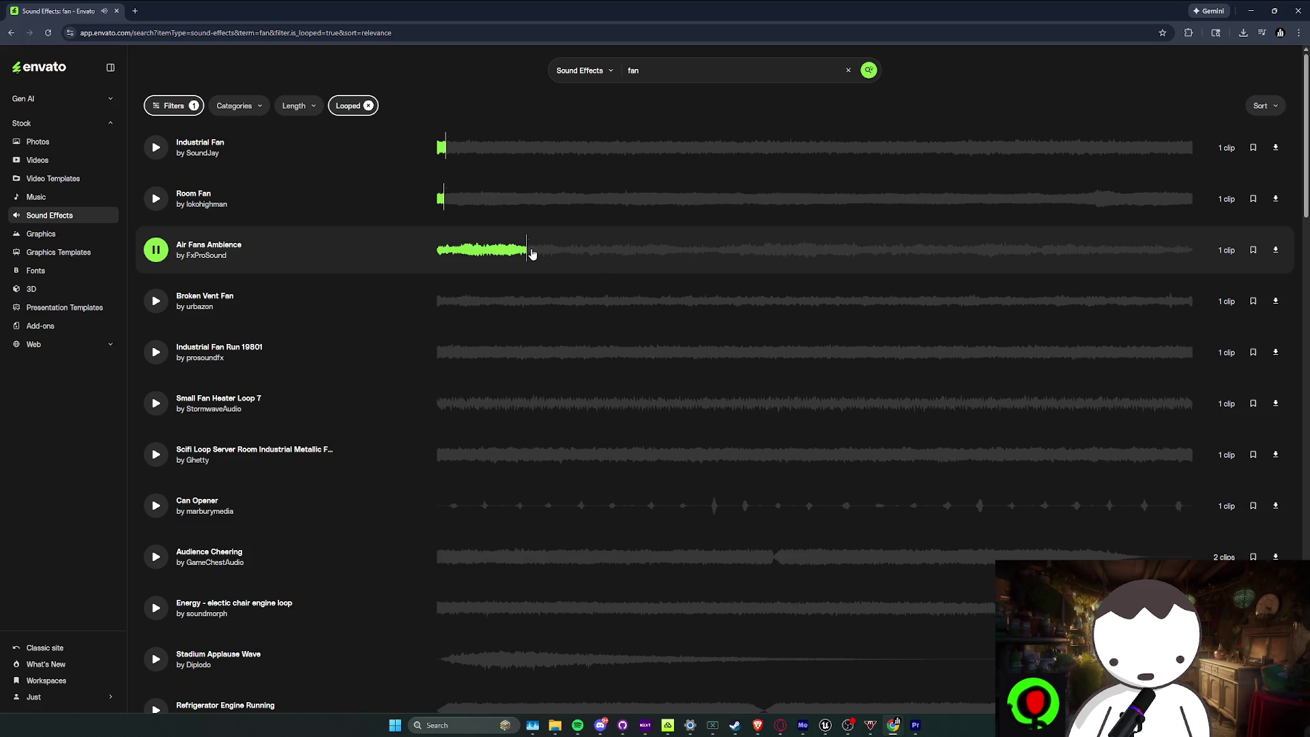
{"action": "left_click", "coordinate": [703, 259]}
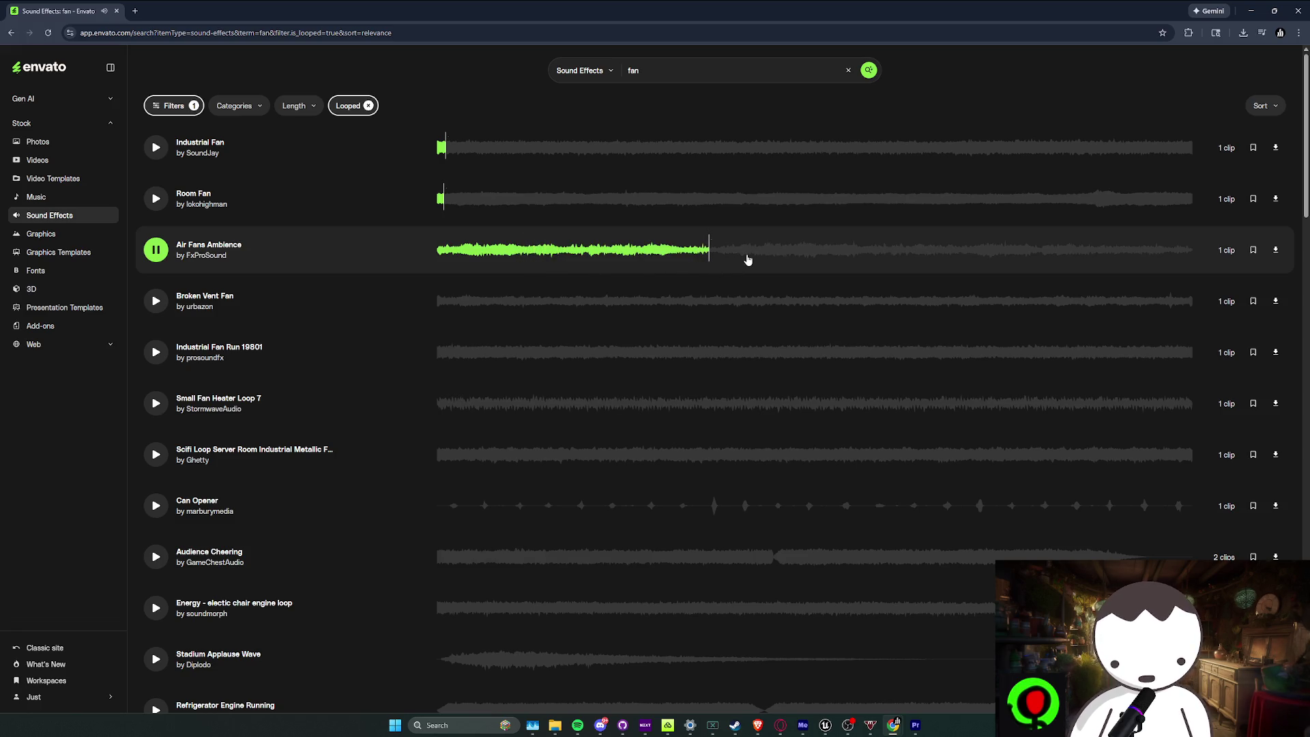
{"action": "left_click", "coordinate": [958, 257]}
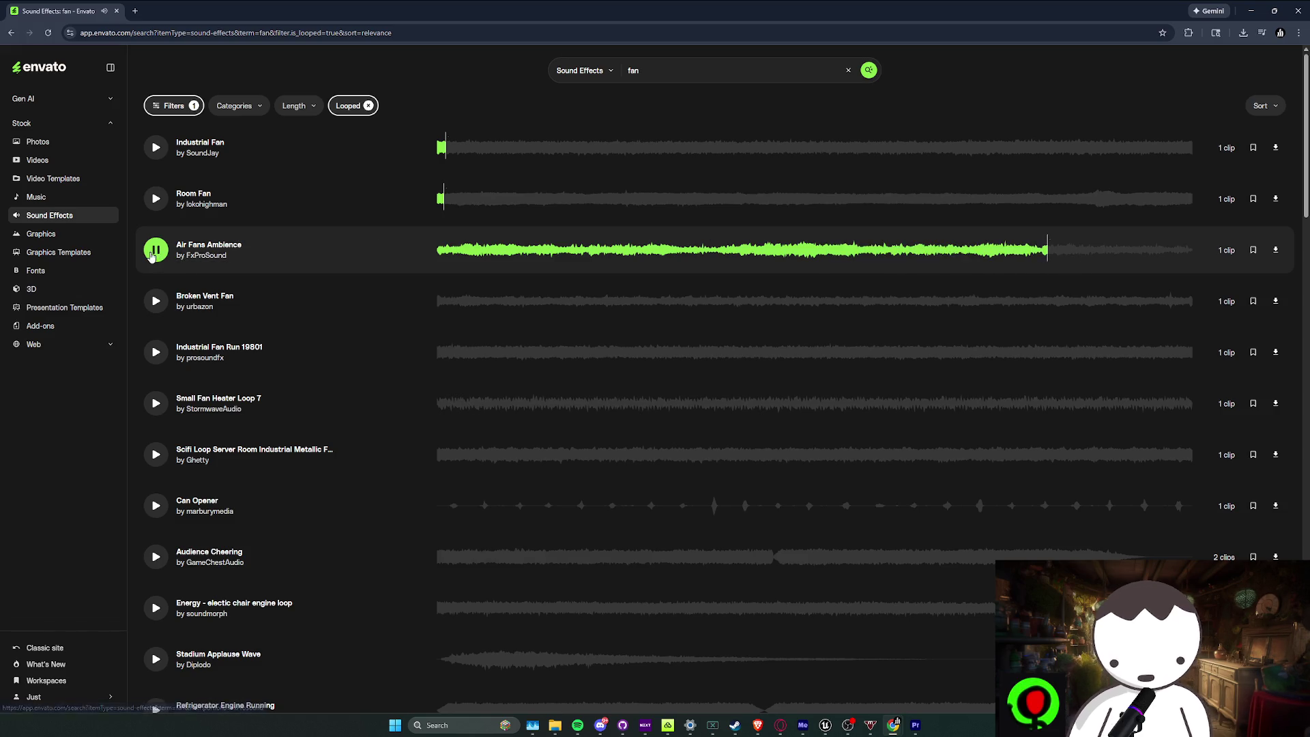
{"action": "left_click", "coordinate": [318, 320]}
{"action": "scroll", "coordinate": [371, 342], "scroll_direction": "down", "scroll_amount": 1}
Preview Industrial Fan Run 19801, Small Fan Heater Loop 7, Wind, Refrigerator Engine Running and Small Fan Loop
{"action": "left_click", "coordinate": [444, 303]}
{"action": "left_click", "coordinate": [453, 366]}
{"action": "scroll", "coordinate": [410, 368], "scroll_direction": "down", "scroll_amount": 1}
{"action": "left_click", "coordinate": [478, 365]}
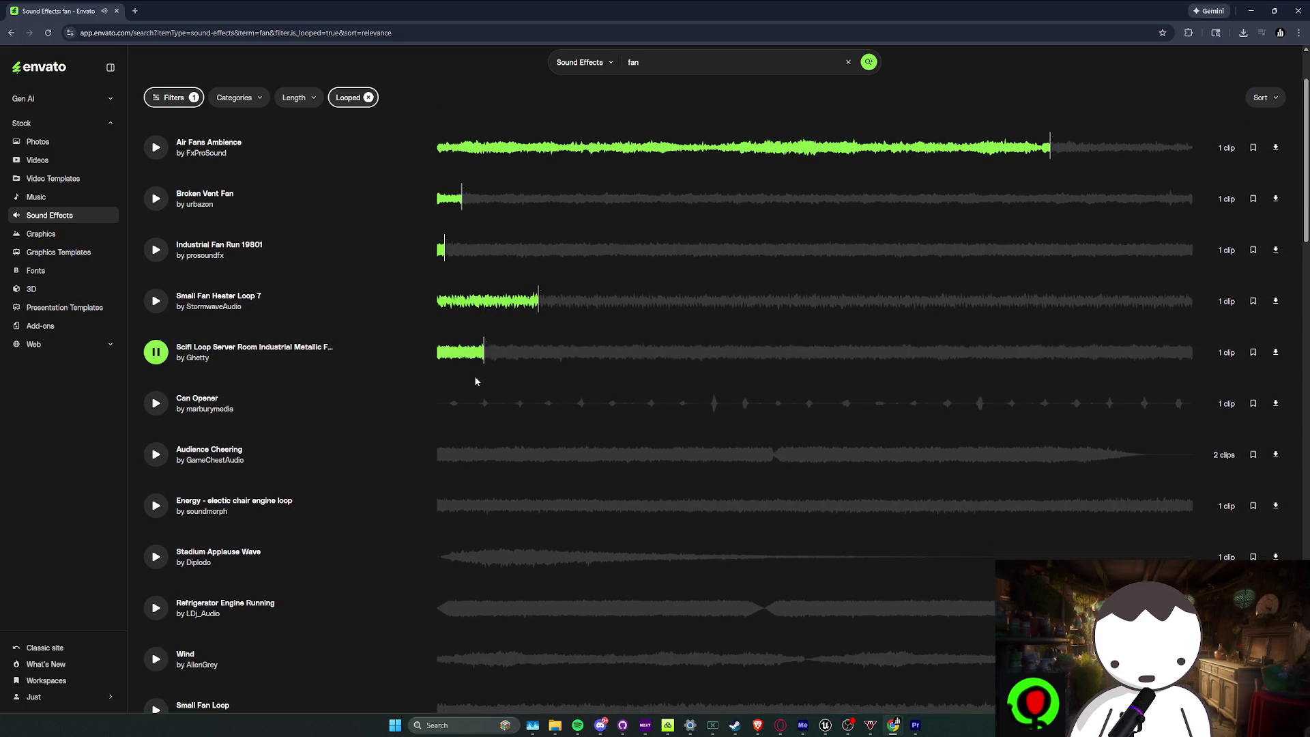
{"action": "scroll", "coordinate": [471, 362], "scroll_direction": "down", "scroll_amount": 2}
{"action": "left_click", "coordinate": [462, 352]}
{"action": "scroll", "coordinate": [502, 434], "scroll_direction": "down", "scroll_amount": 2}
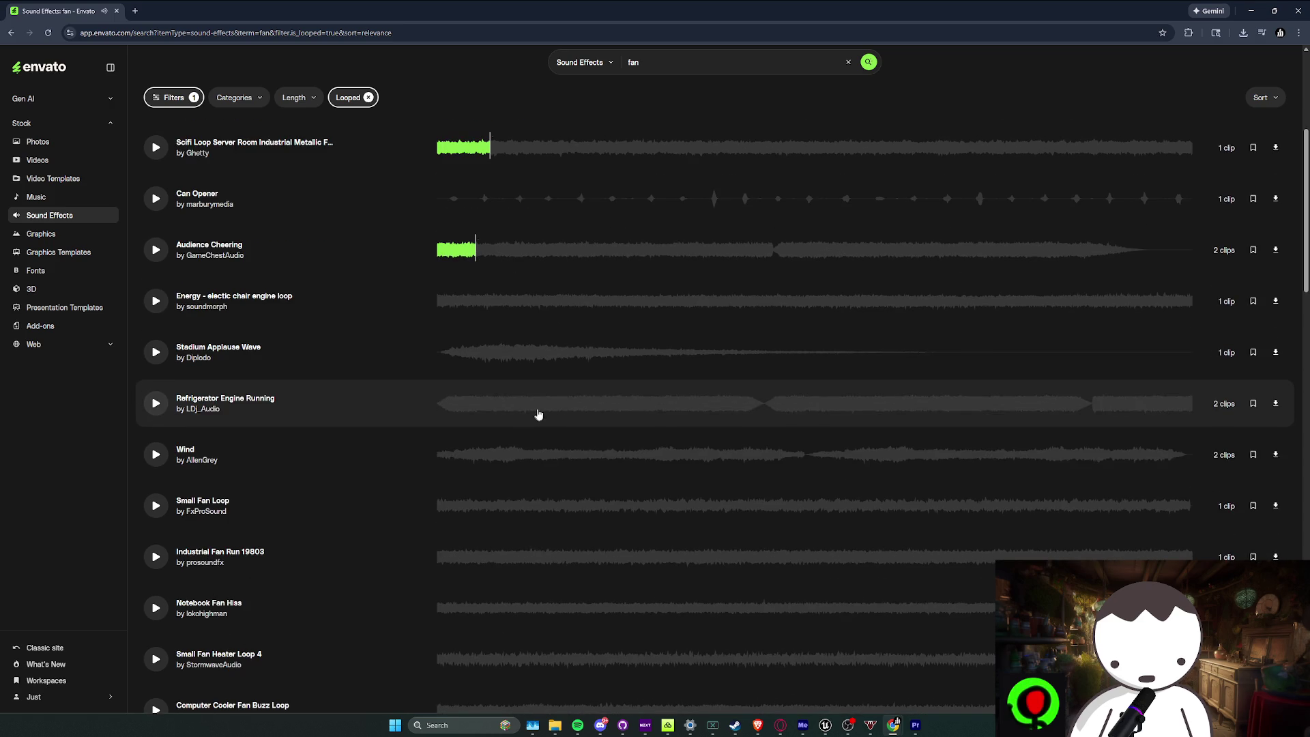
{"action": "left_click", "coordinate": [505, 458]}
{"action": "scroll", "coordinate": [445, 469], "scroll_direction": "down", "scroll_amount": 1}
{"action": "left_click", "coordinate": [445, 349]}
{"action": "left_click", "coordinate": [157, 251]}
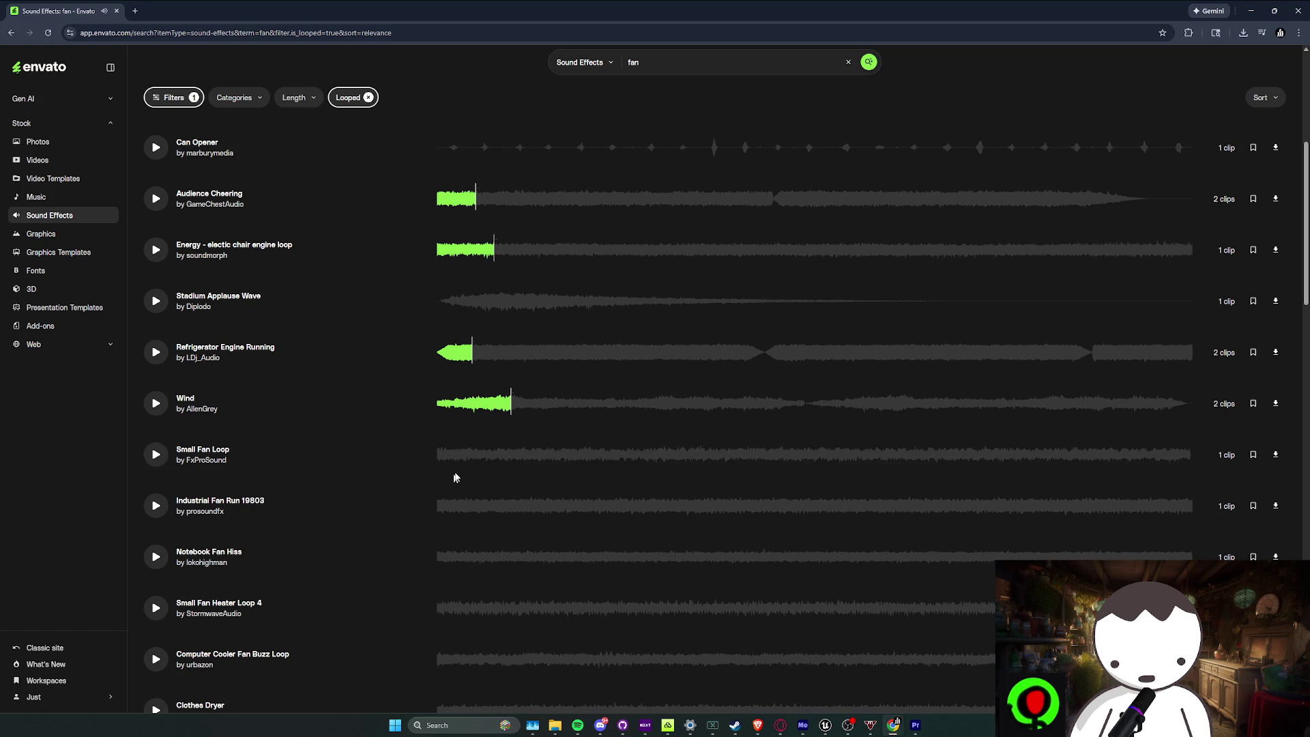
{"action": "left_click", "coordinate": [469, 464]}
Preview Industrial Fan Run 19803, Notebook Fan Hiss, Clothes Dryer, Steam Engine, Ventilation Fan Loop and Elevator Fan
{"action": "scroll", "coordinate": [469, 470], "scroll_direction": "down", "scroll_amount": 1}
{"action": "left_click", "coordinate": [470, 470]}
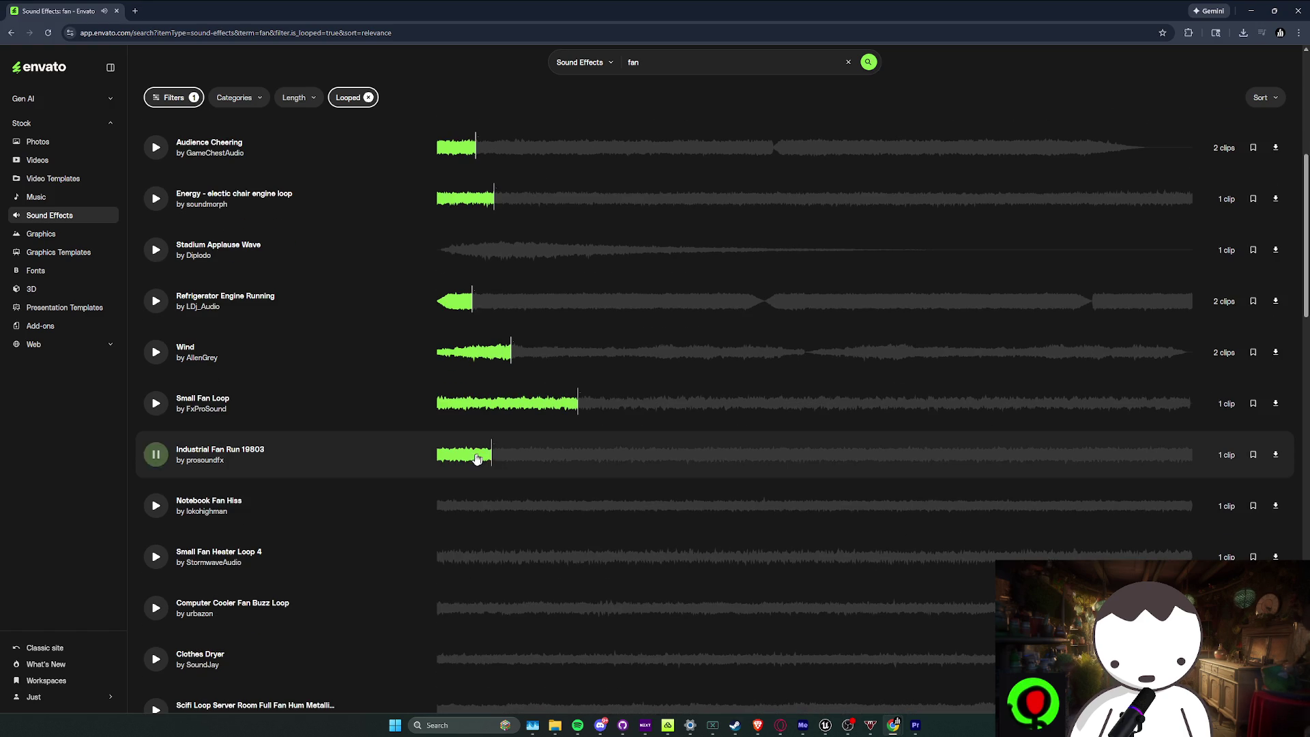
{"action": "scroll", "coordinate": [412, 466], "scroll_direction": "down", "scroll_amount": 2}
{"action": "left_click", "coordinate": [483, 410]}
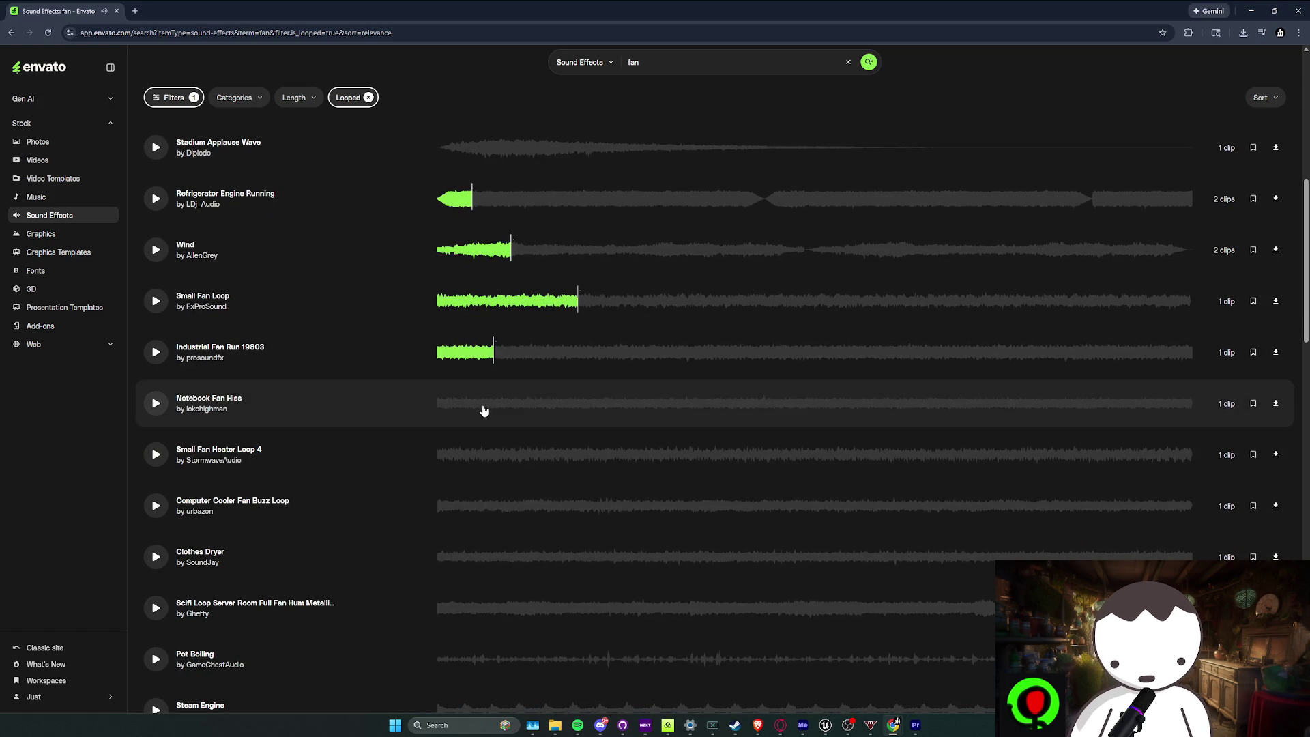
{"action": "left_click", "coordinate": [447, 463]}
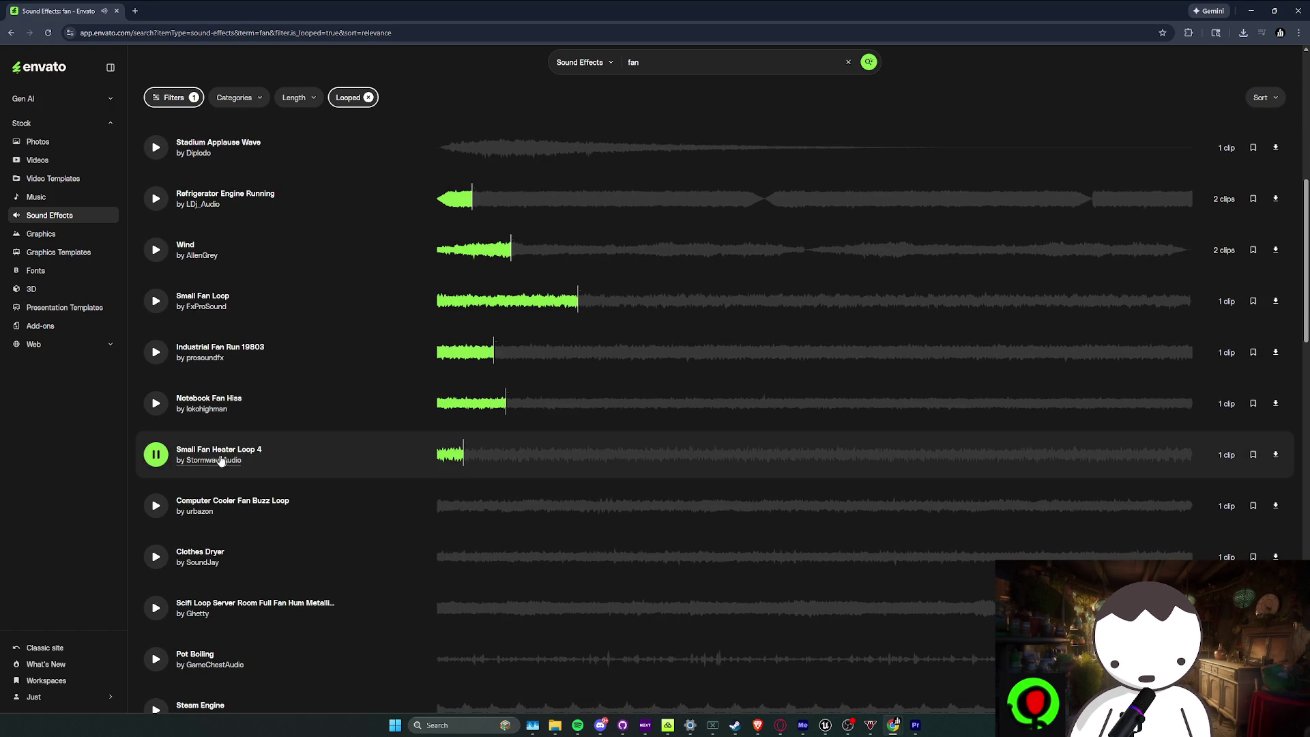
{"action": "scroll", "coordinate": [498, 403], "scroll_direction": "down", "scroll_amount": 3}
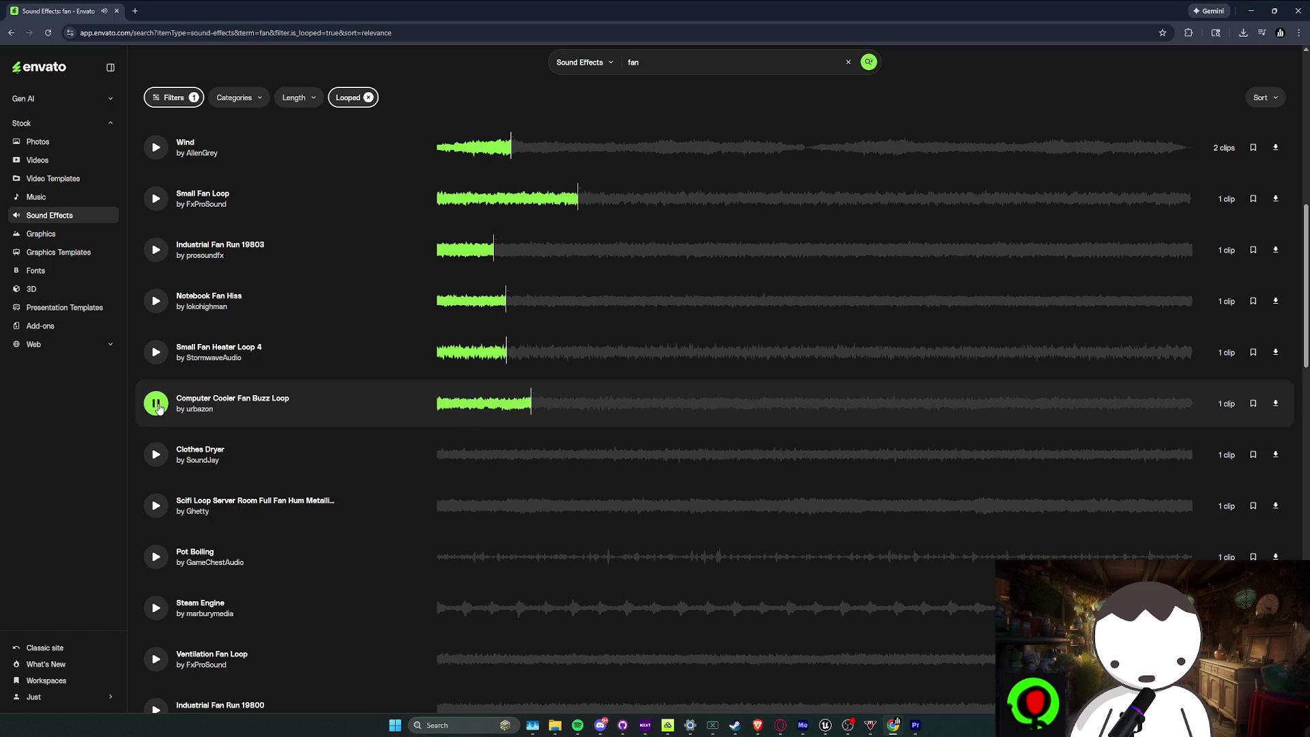
{"action": "scroll", "coordinate": [479, 453], "scroll_direction": "down", "scroll_amount": 1}
{"action": "left_click", "coordinate": [432, 404]}
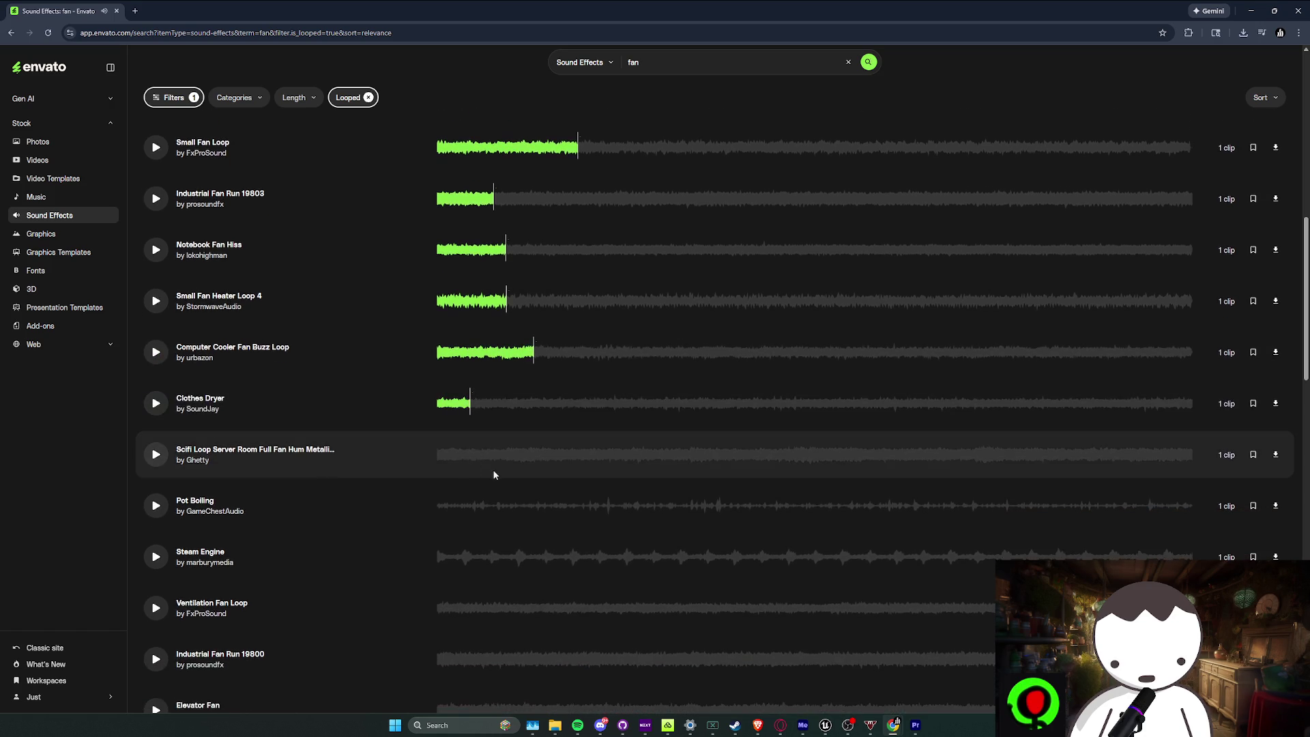
{"action": "scroll", "coordinate": [489, 453], "scroll_direction": "down", "scroll_amount": 4}
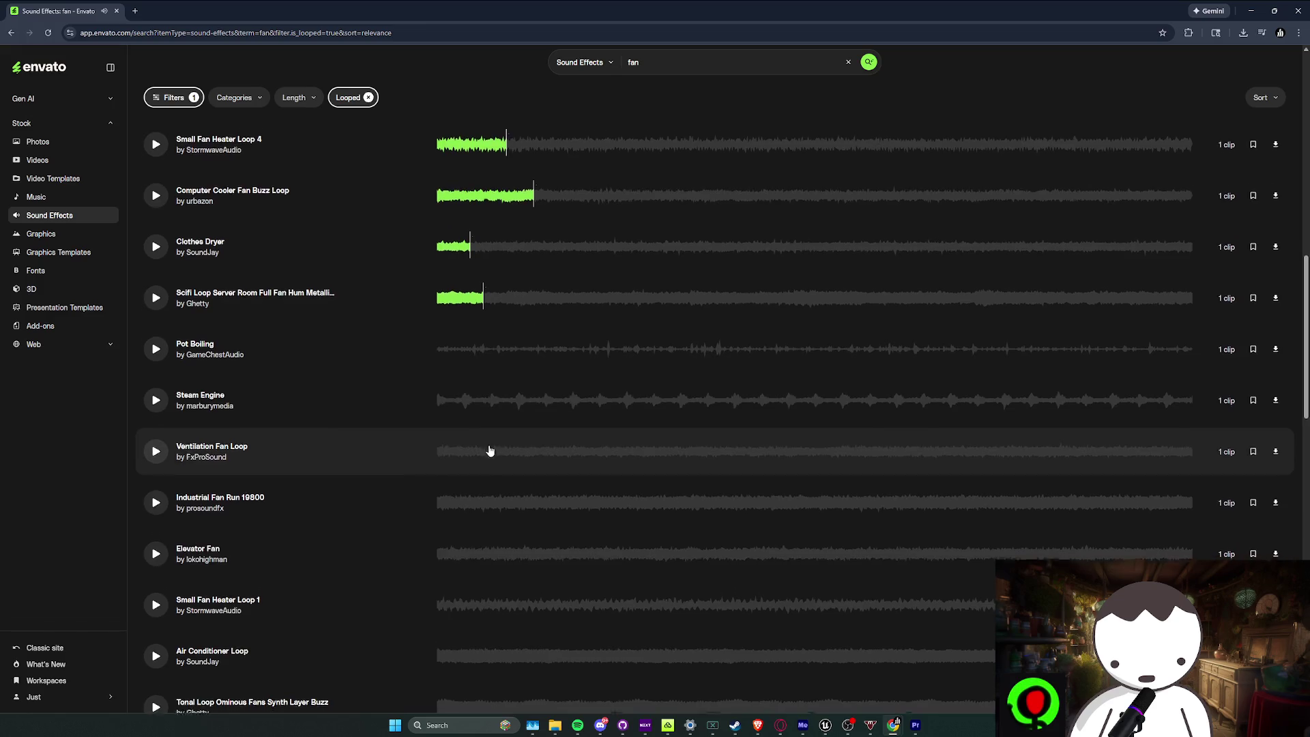
{"action": "left_click", "coordinate": [444, 355]}
{"action": "left_click", "coordinate": [440, 404]}
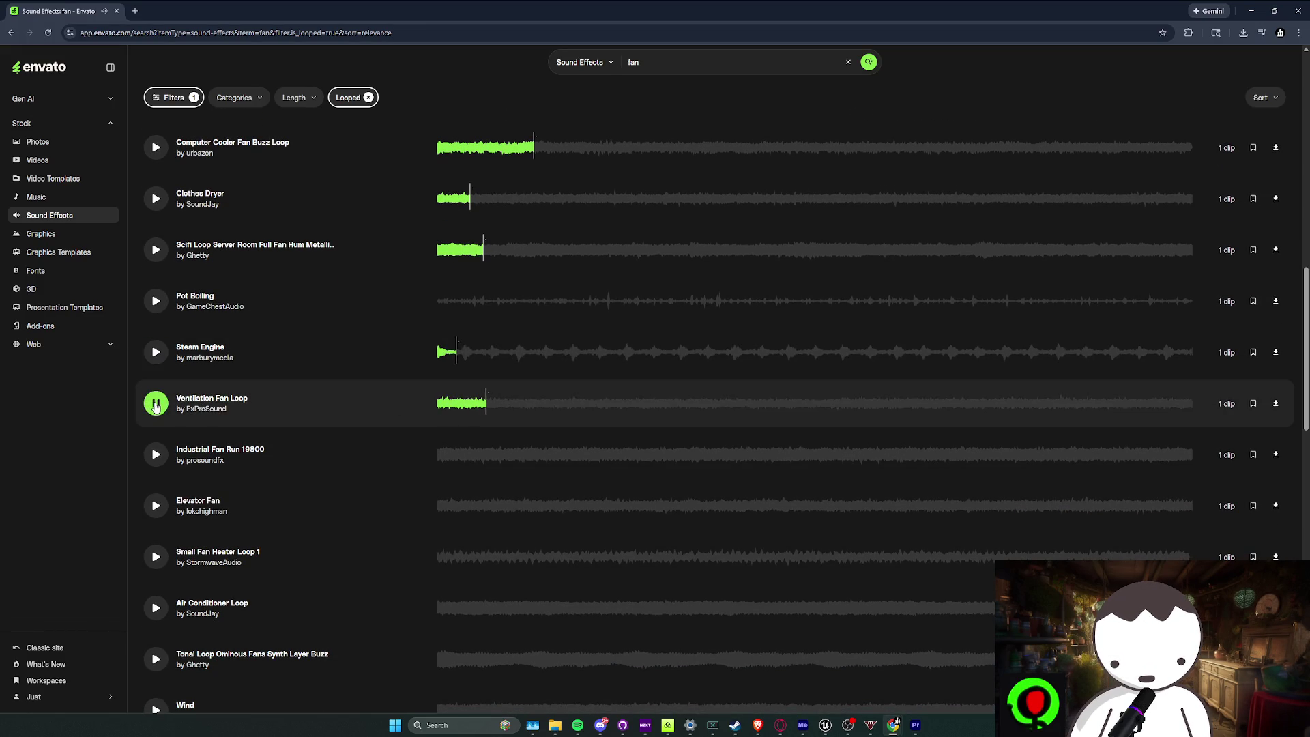
{"action": "left_click", "coordinate": [156, 404]}
{"action": "left_click", "coordinate": [156, 310]}
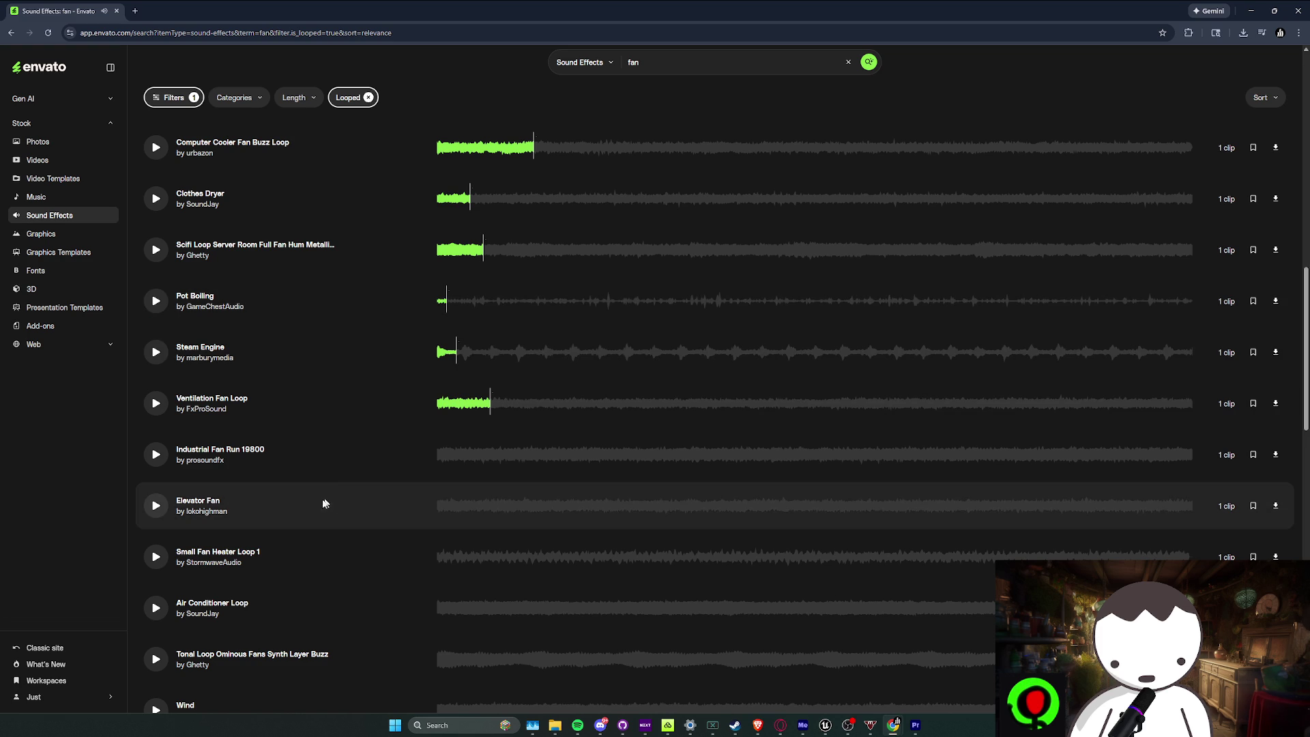
{"action": "left_click", "coordinate": [156, 506]}
Preview the Air Conditioner Loop, Fan Belt Squeak and ominous fans synth elements loop clips
{"action": "scroll", "coordinate": [161, 509], "scroll_direction": "down", "scroll_amount": 3}
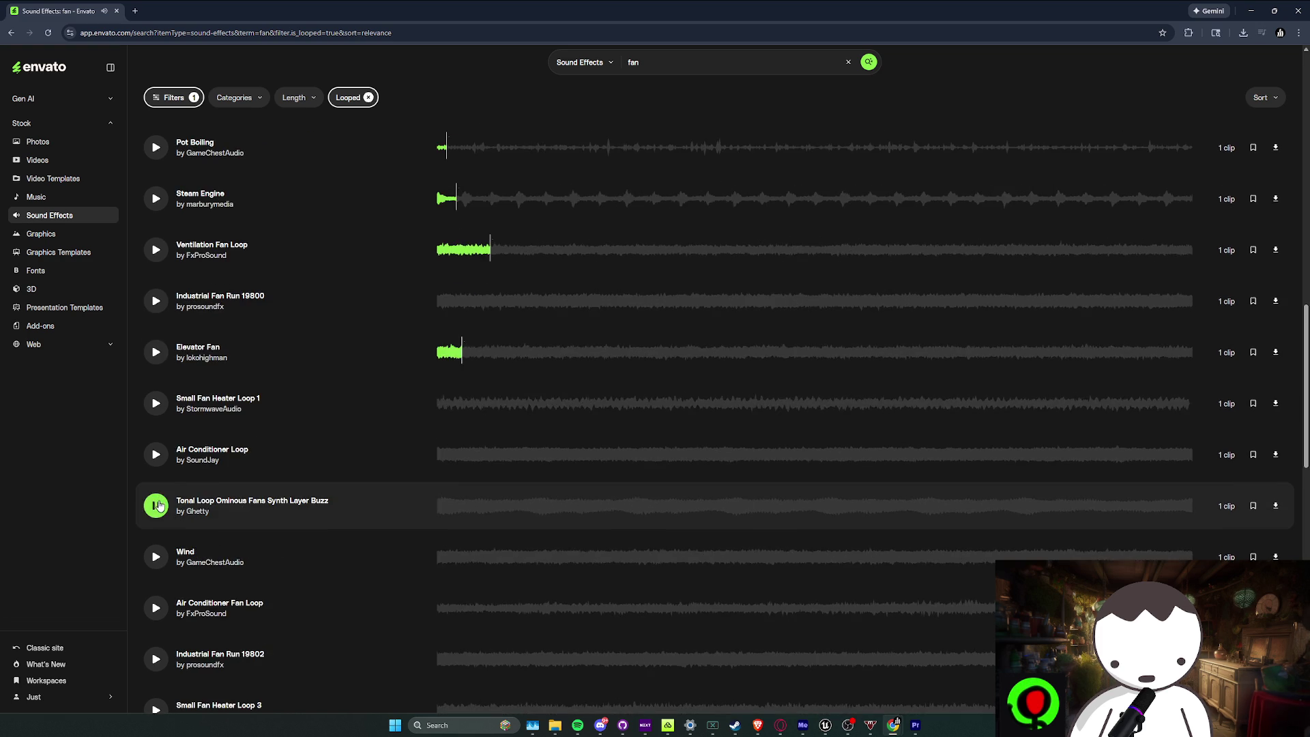
{"action": "left_click", "coordinate": [156, 453]}
{"action": "scroll", "coordinate": [156, 453], "scroll_direction": "down", "scroll_amount": 1}
{"action": "left_click", "coordinate": [156, 403]}
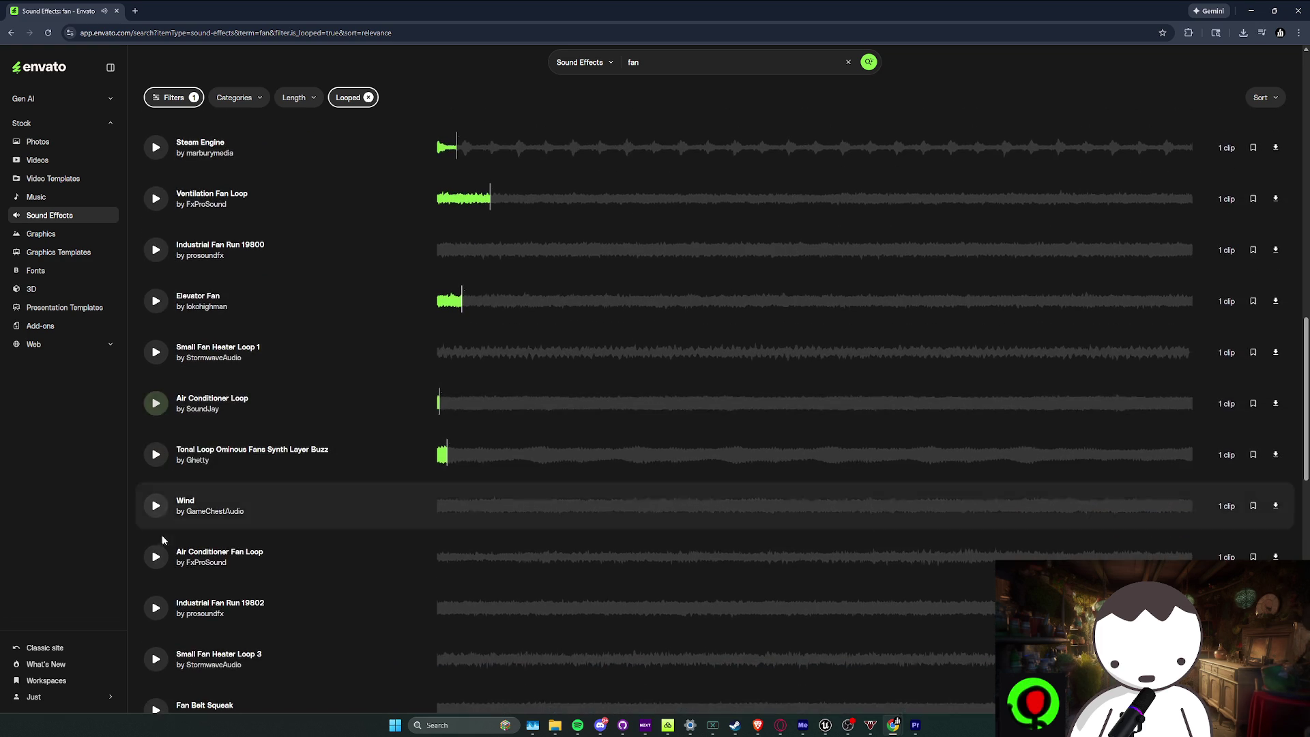
{"action": "scroll", "coordinate": [169, 478], "scroll_direction": "down", "scroll_amount": 2}
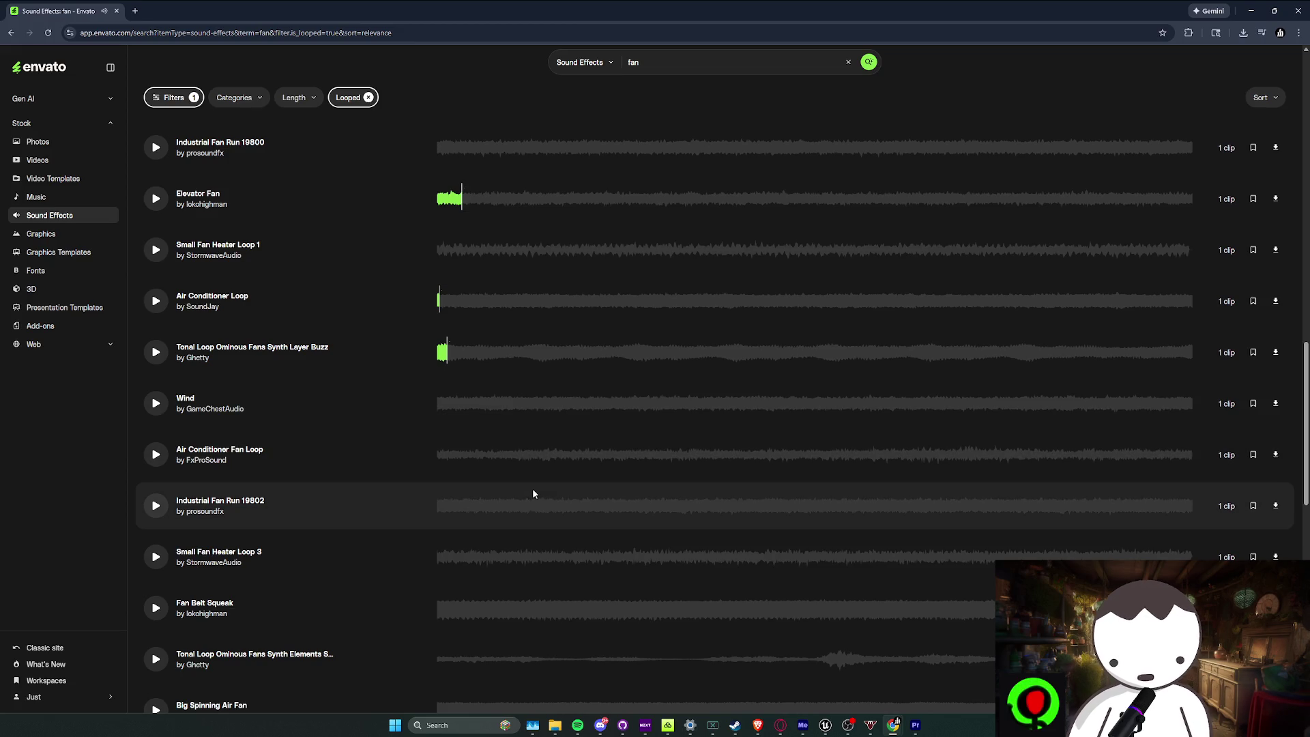
{"action": "left_click", "coordinate": [158, 610]}
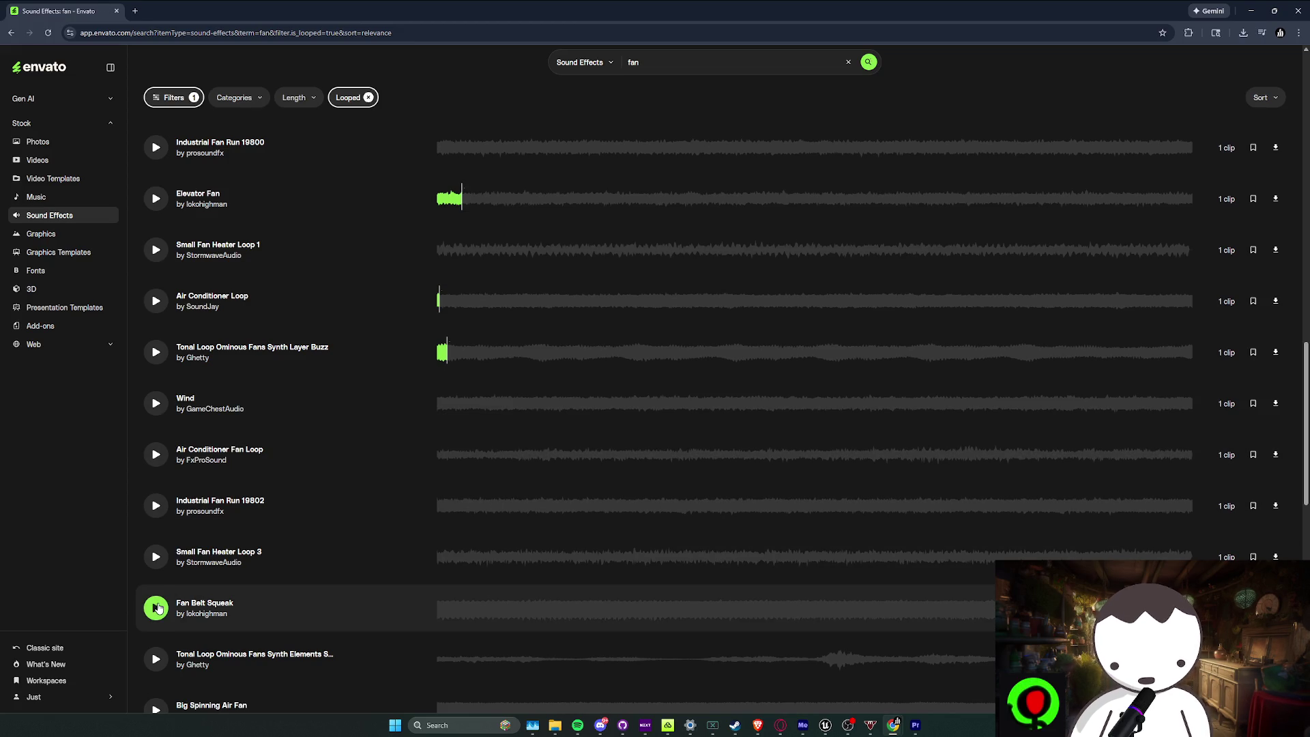
{"action": "scroll", "coordinate": [163, 614], "scroll_direction": "down", "scroll_amount": 2}
{"action": "left_click", "coordinate": [159, 569]}
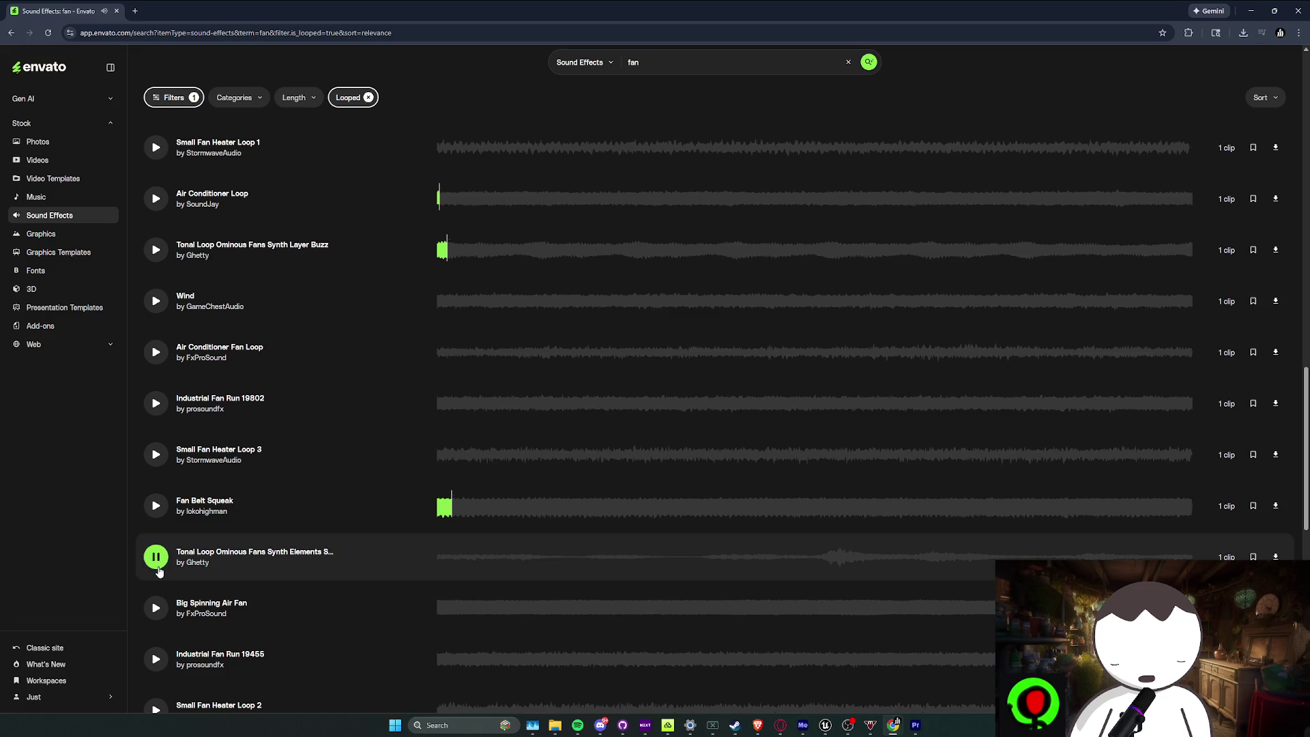
{"action": "left_click", "coordinate": [159, 568]}
{"action": "scroll", "coordinate": [174, 617], "scroll_direction": "down", "scroll_amount": 8}
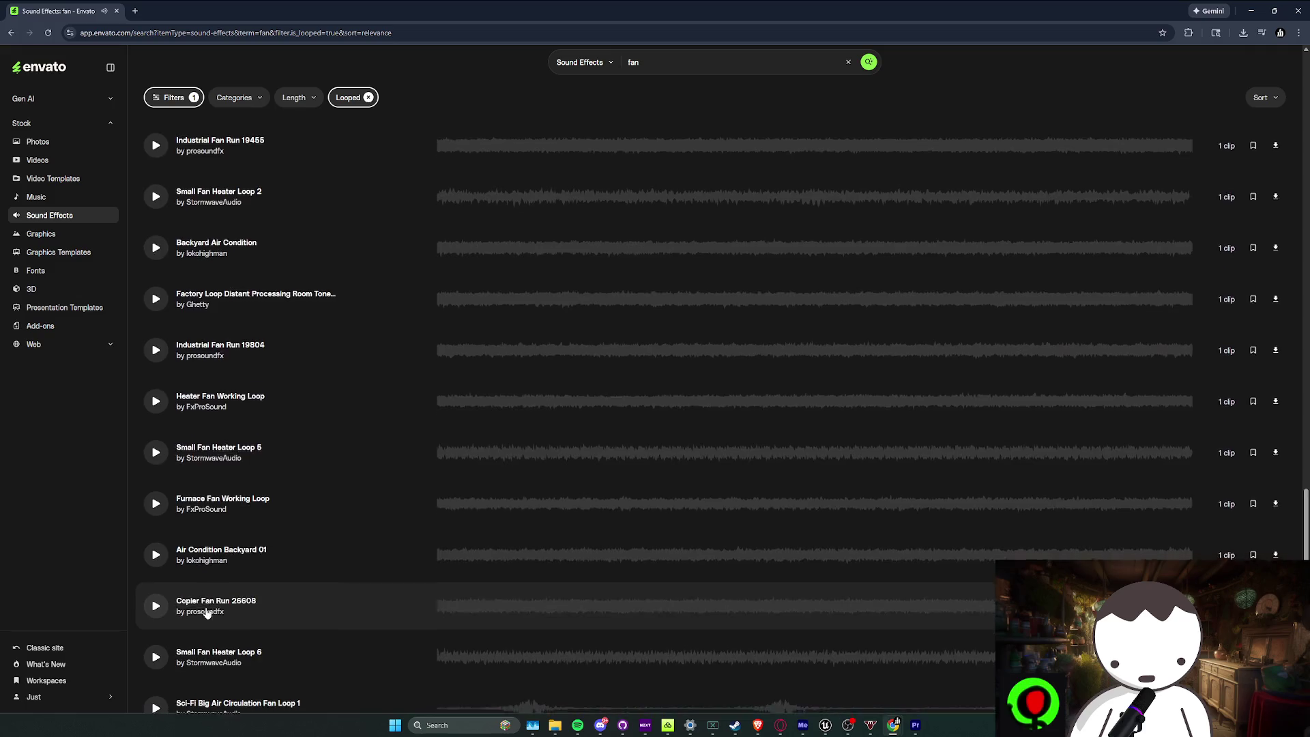
{"action": "scroll", "coordinate": [207, 613], "scroll_direction": "down", "scroll_amount": 2}
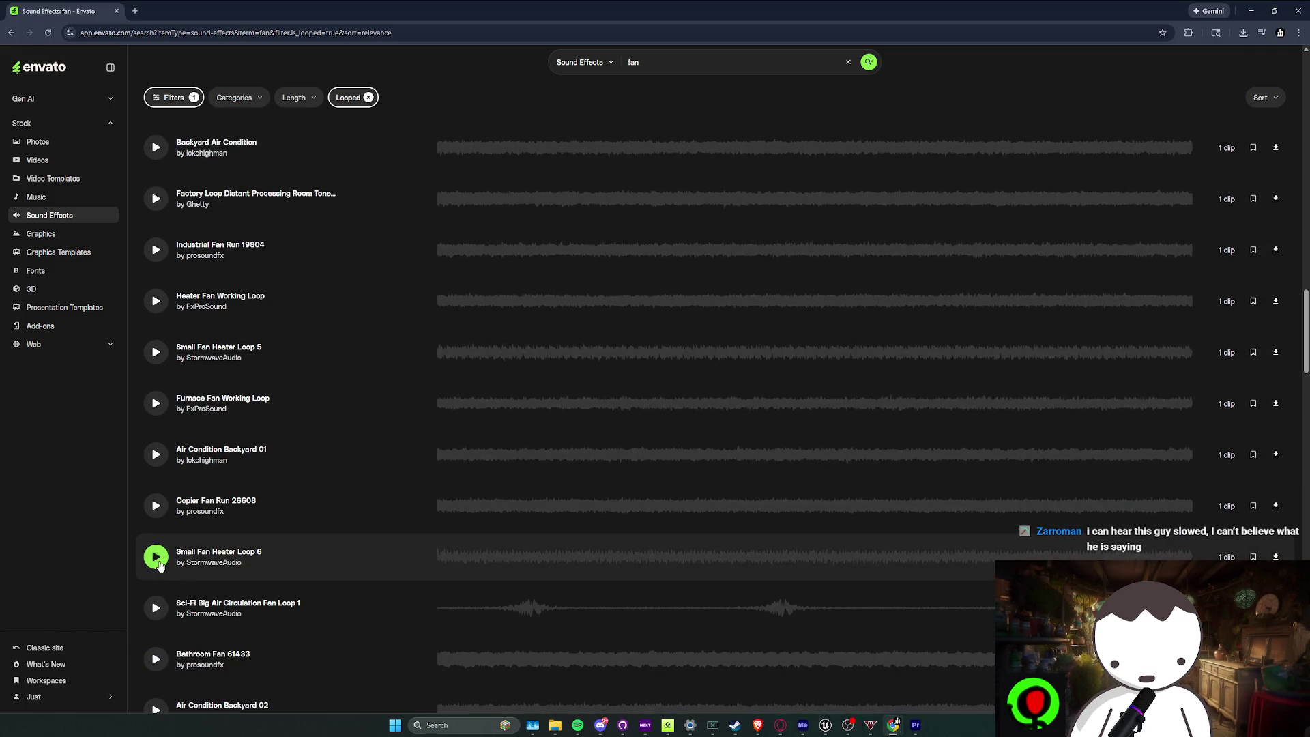
Preview Small Fan Heater Loop 6, both Bathroom Fan clips, Broken Ventilation Fan Loop 3 and Room Air Condition Loop
{"action": "left_click", "coordinate": [156, 557]}
{"action": "scroll", "coordinate": [300, 591], "scroll_direction": "down", "scroll_amount": 2}
{"action": "left_click", "coordinate": [155, 555]}
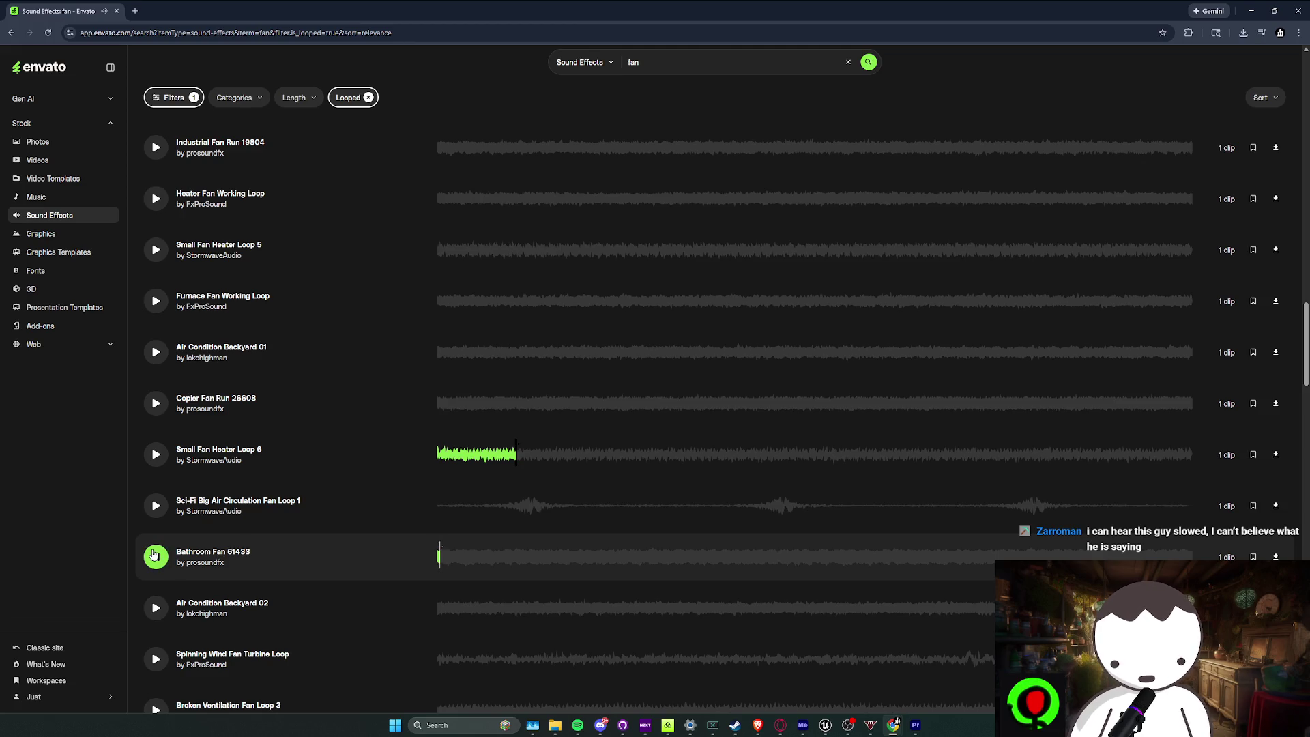
{"action": "scroll", "coordinate": [153, 554], "scroll_direction": "down", "scroll_amount": 2}
{"action": "scroll", "coordinate": [157, 557], "scroll_direction": "down", "scroll_amount": 1}
{"action": "left_click", "coordinate": [157, 557]}
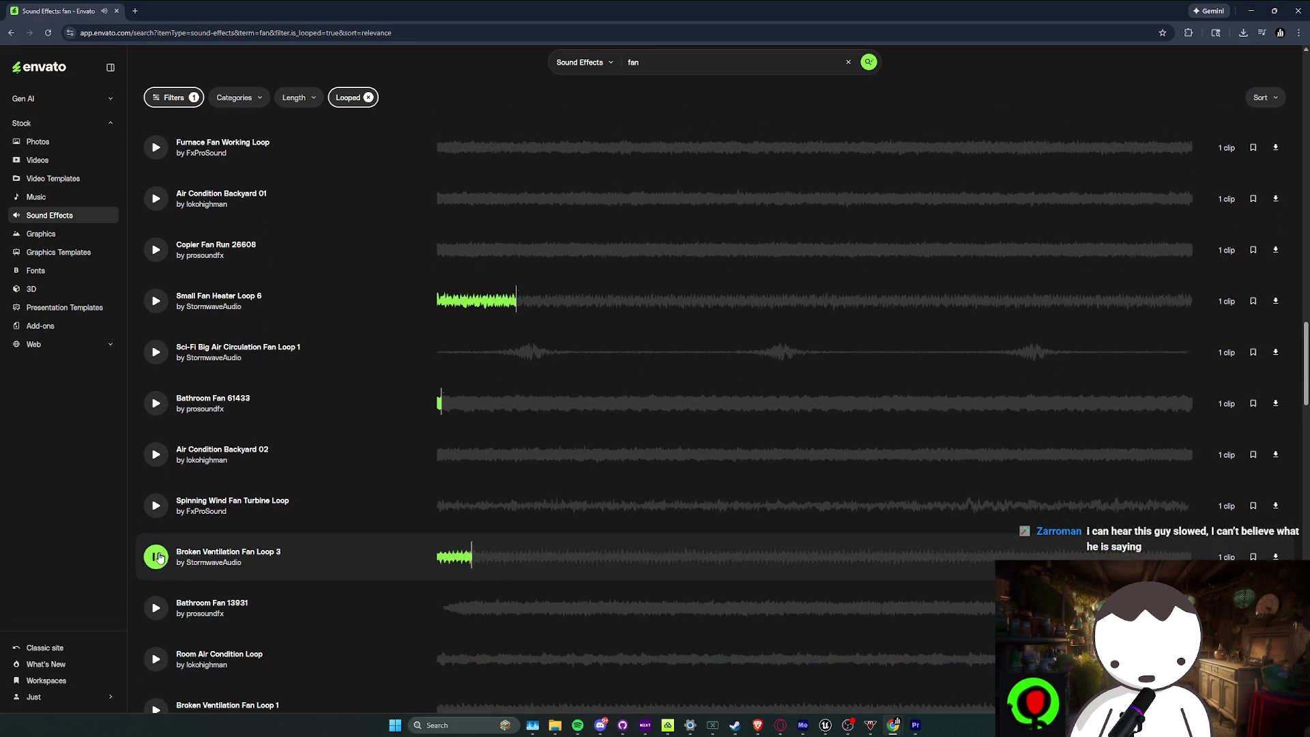
{"action": "left_click", "coordinate": [156, 609]}
{"action": "scroll", "coordinate": [157, 601], "scroll_direction": "down", "scroll_amount": 2}
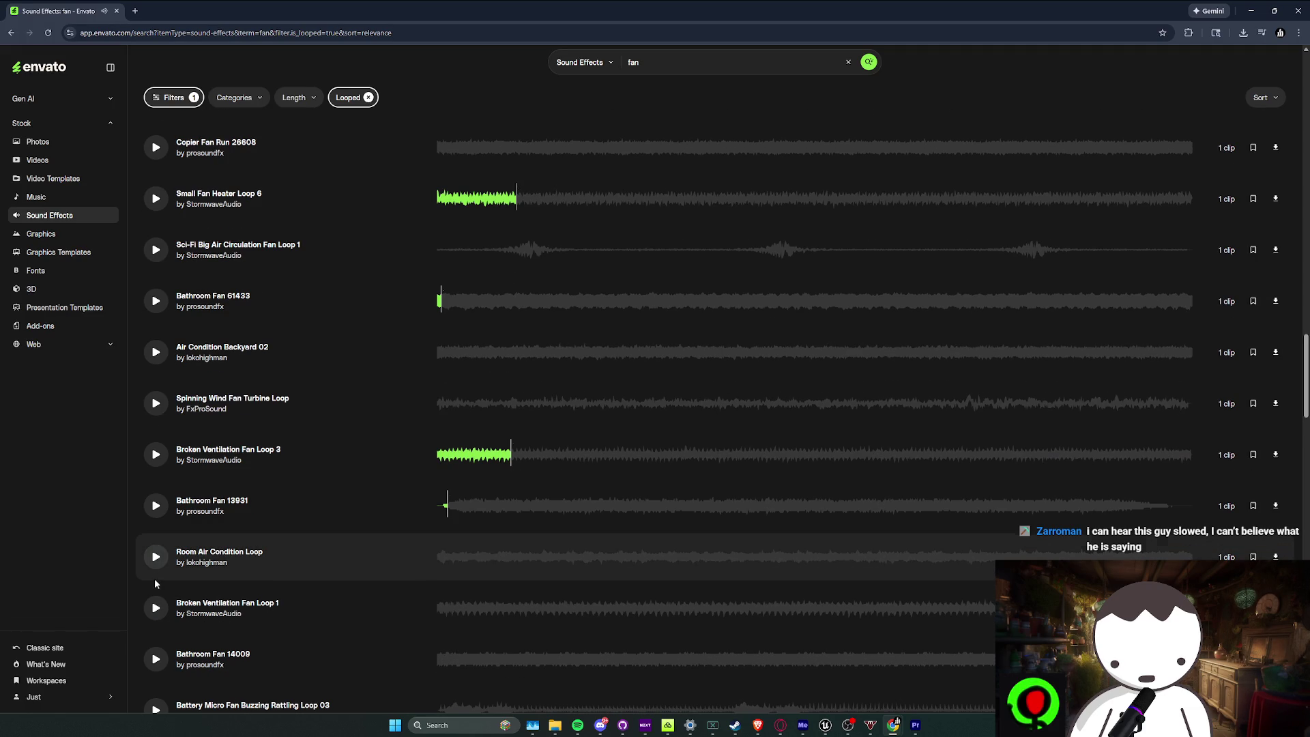
{"action": "left_click", "coordinate": [157, 558]}
{"action": "scroll", "coordinate": [156, 565], "scroll_direction": "down", "scroll_amount": 3}
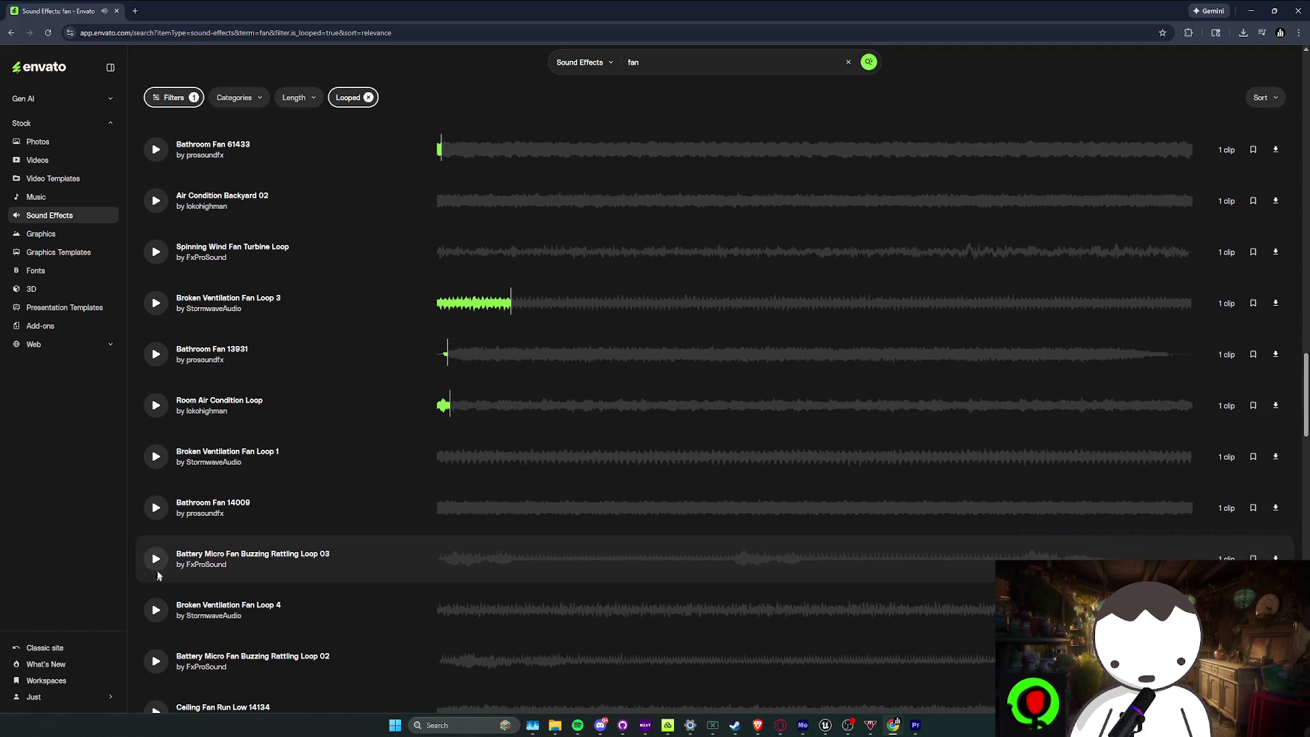
{"action": "scroll", "coordinate": [614, 526], "scroll_direction": "down", "scroll_amount": 1}
{"action": "scroll", "coordinate": [614, 526], "scroll_direction": "down", "scroll_amount": 3}
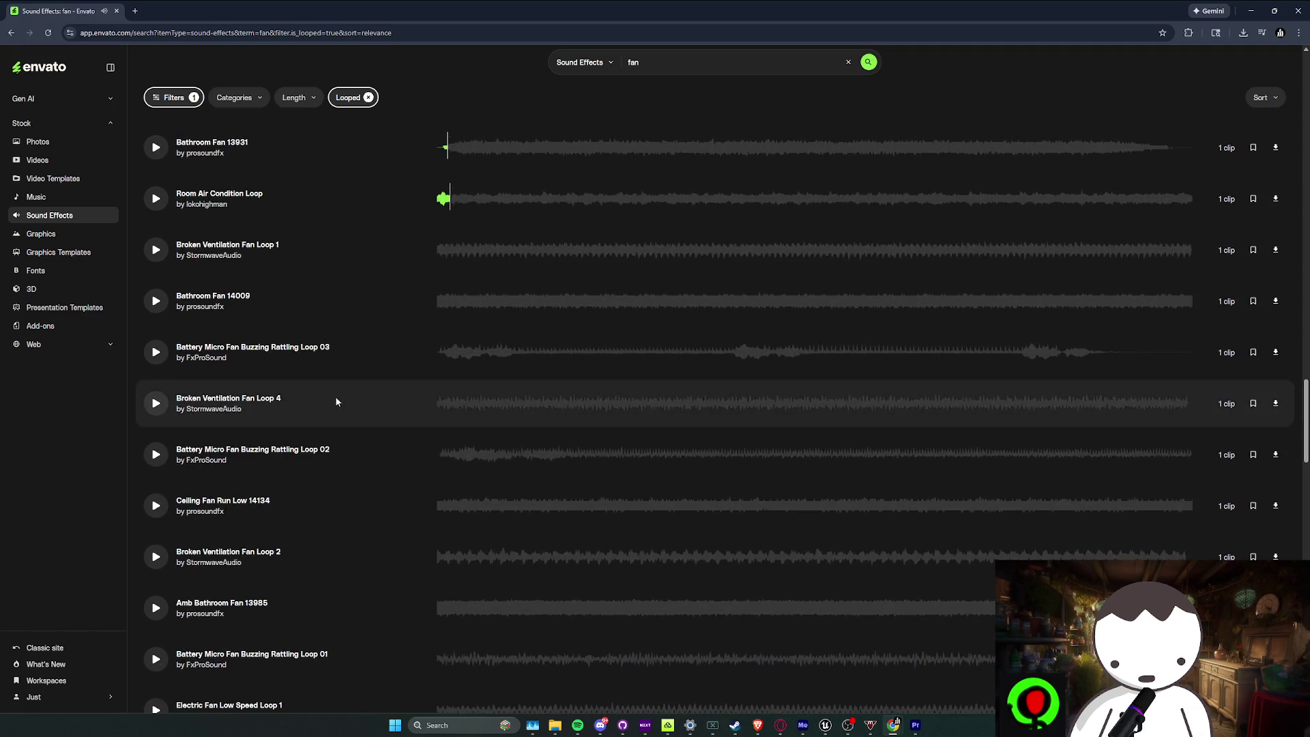
{"action": "scroll", "coordinate": [634, 214], "scroll_direction": "up", "scroll_amount": 10}
{"action": "left_click", "coordinate": [665, 63]}
Search Envato for 'airy fan' and preview loops such as Air Fans Ambience, Oven Fan Run High and Broken Vent Fan
{"action": "key", "text": "Home"}
{"action": "type", "text": "a"}
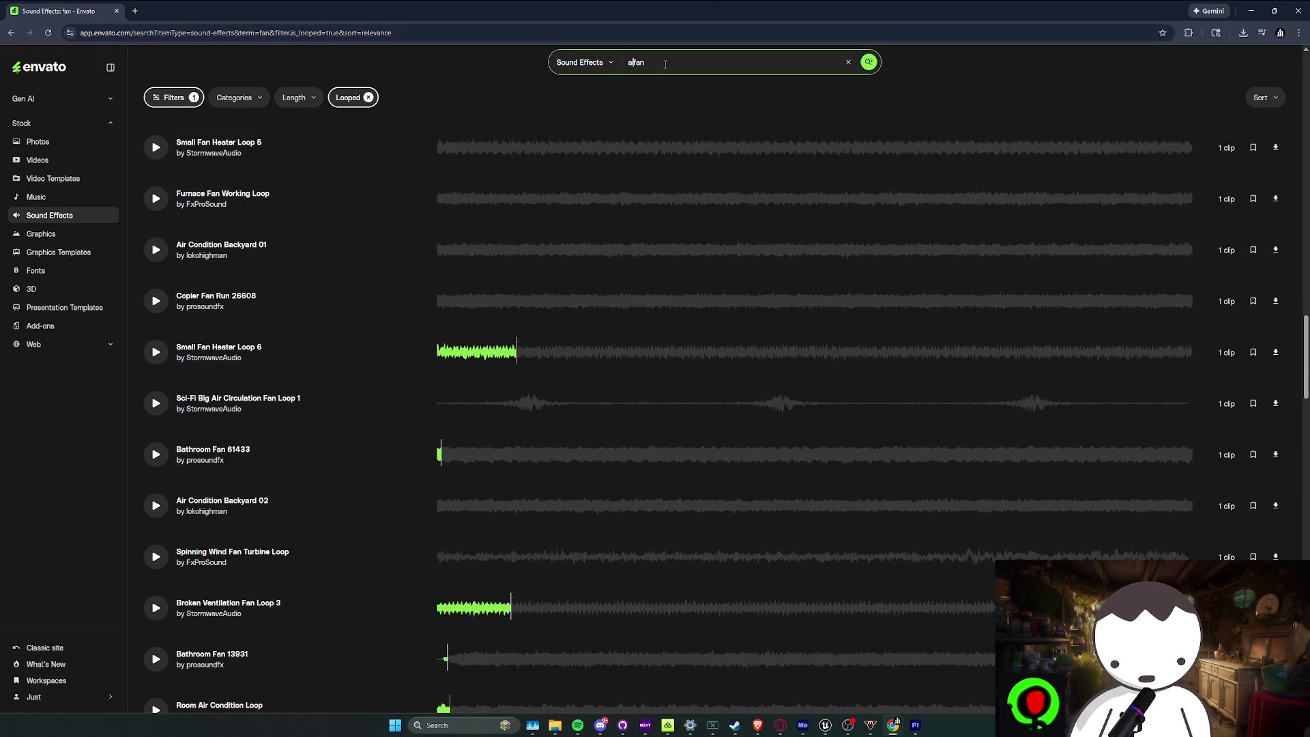
{"action": "key", "text": "Return"}
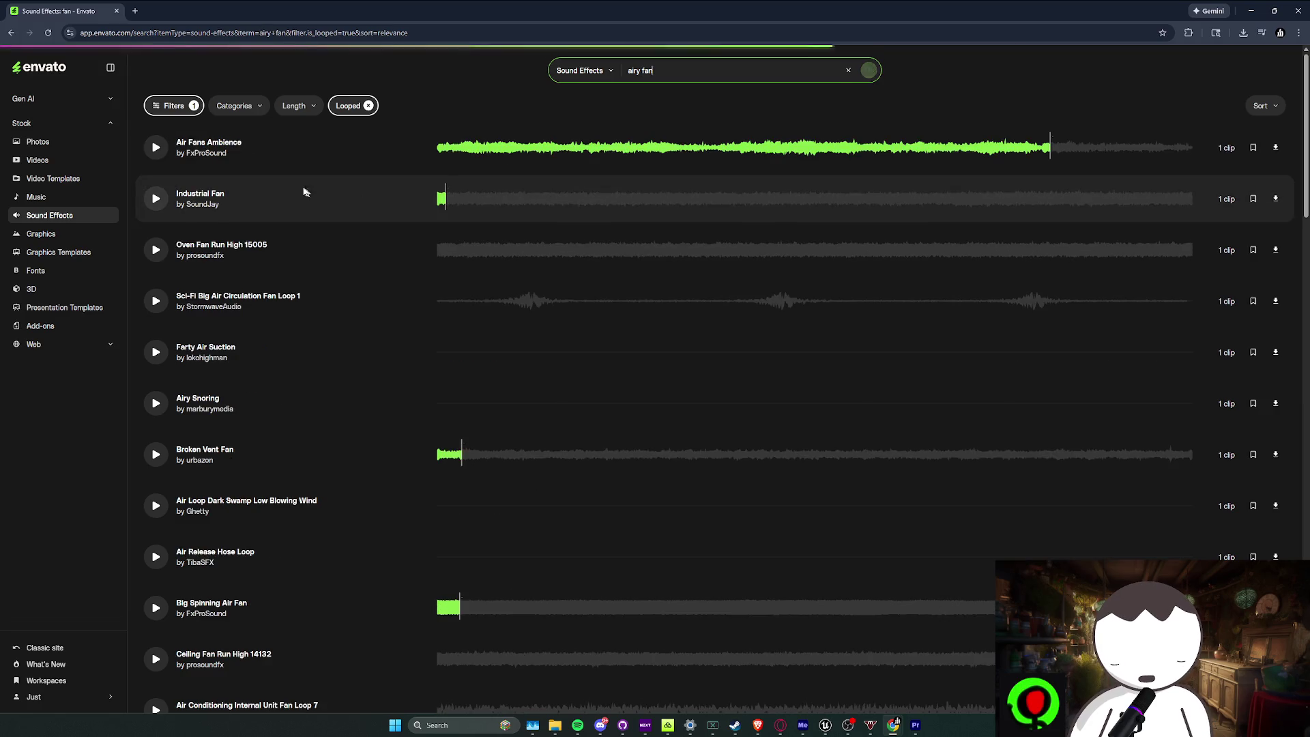
{"action": "left_click", "coordinate": [166, 157]}
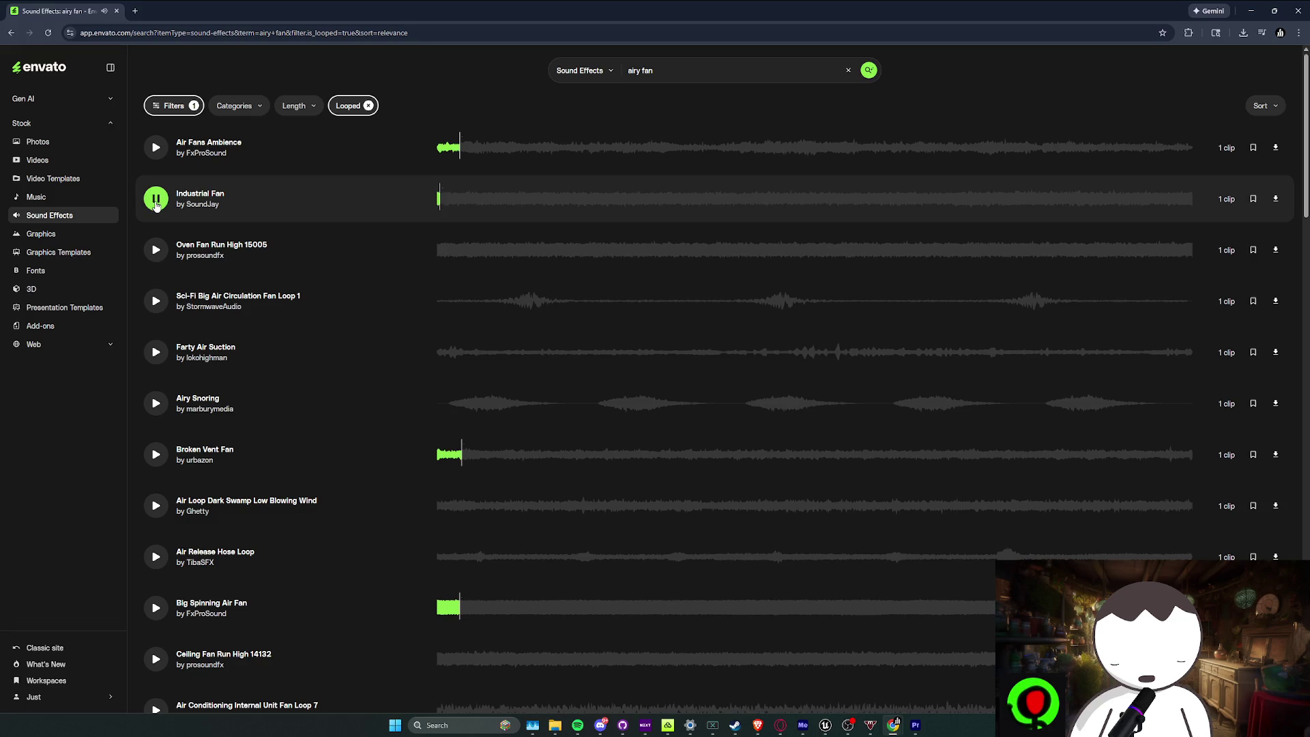
{"action": "left_click", "coordinate": [158, 250]}
{"action": "left_click", "coordinate": [160, 304]}
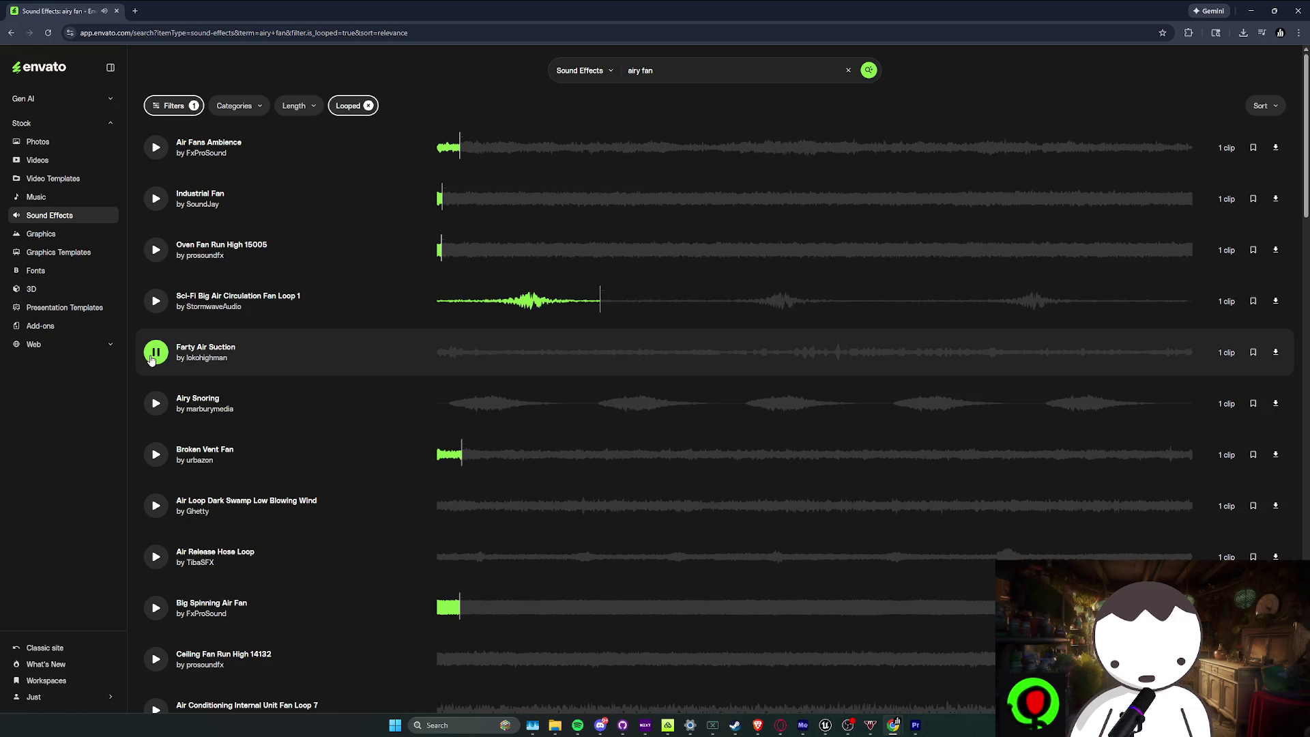
{"action": "left_click", "coordinate": [157, 403]}
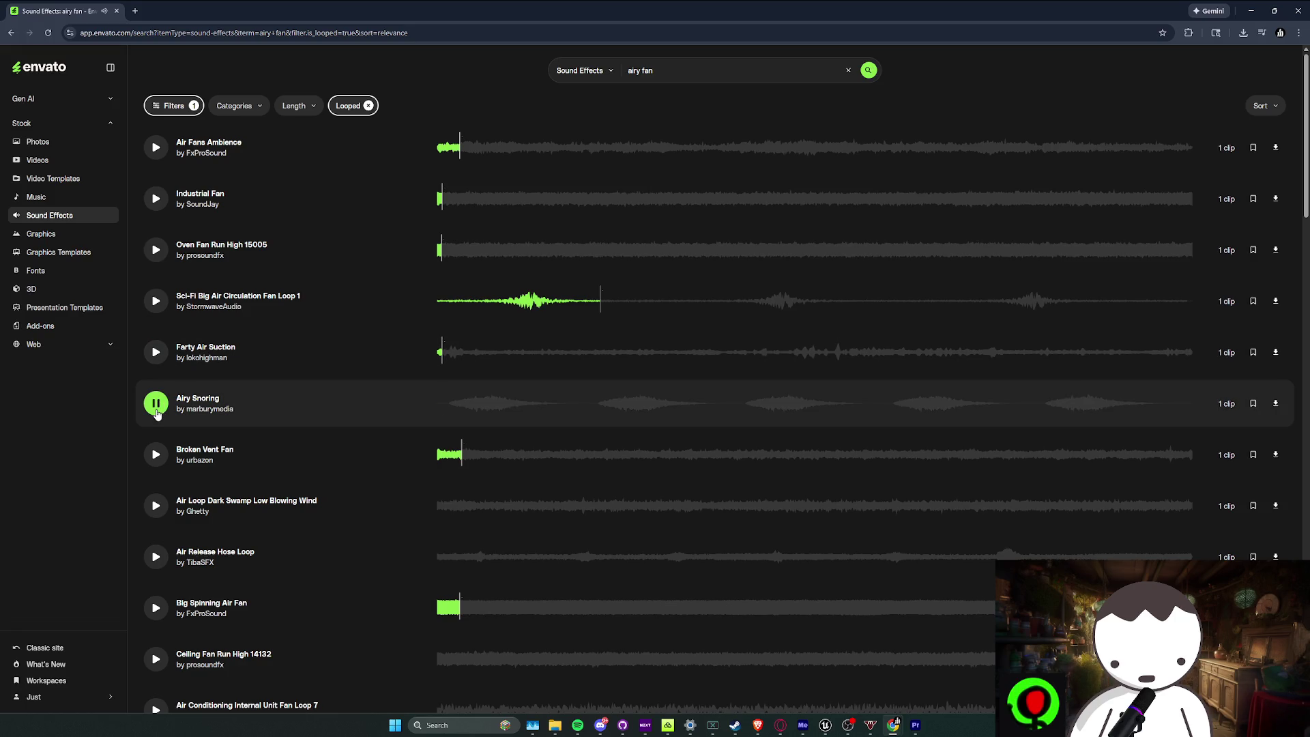
{"action": "left_click", "coordinate": [155, 456]}
{"action": "left_click", "coordinate": [158, 505]}
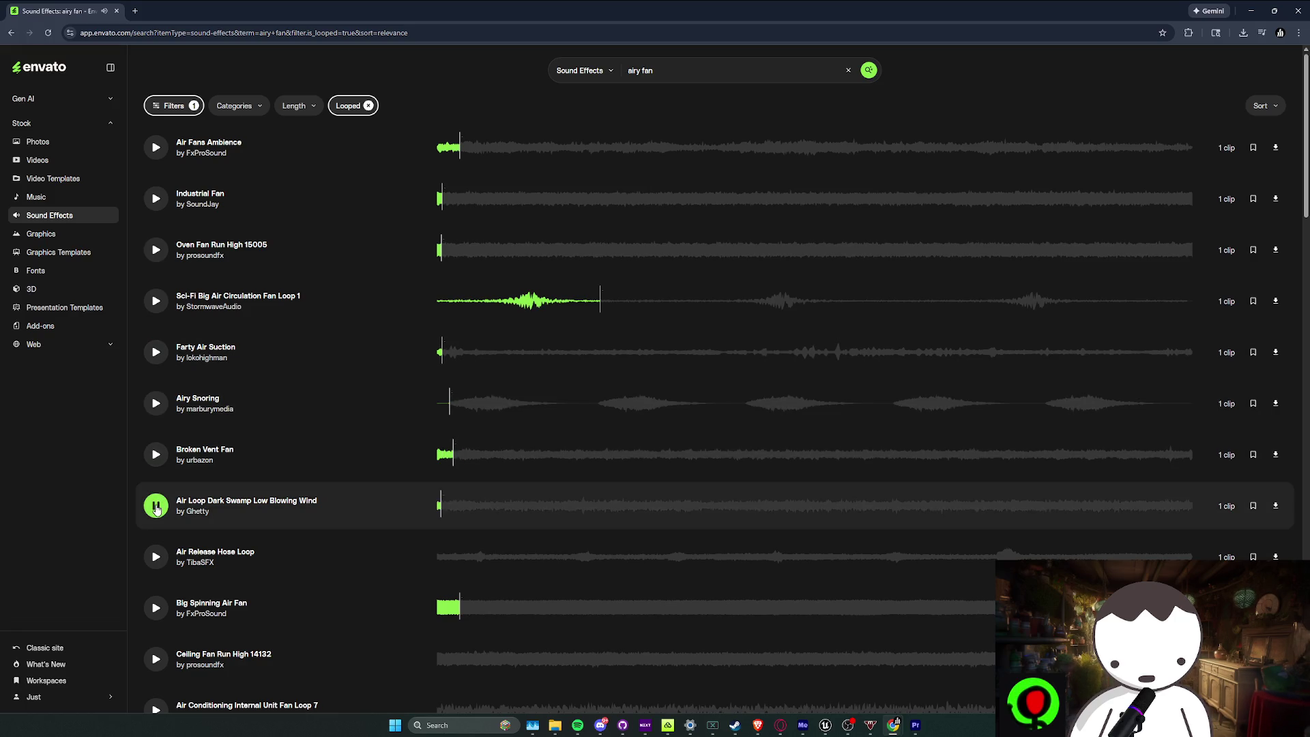
{"action": "scroll", "coordinate": [156, 508], "scroll_direction": "down", "scroll_amount": 2}
{"action": "left_click", "coordinate": [154, 410]}
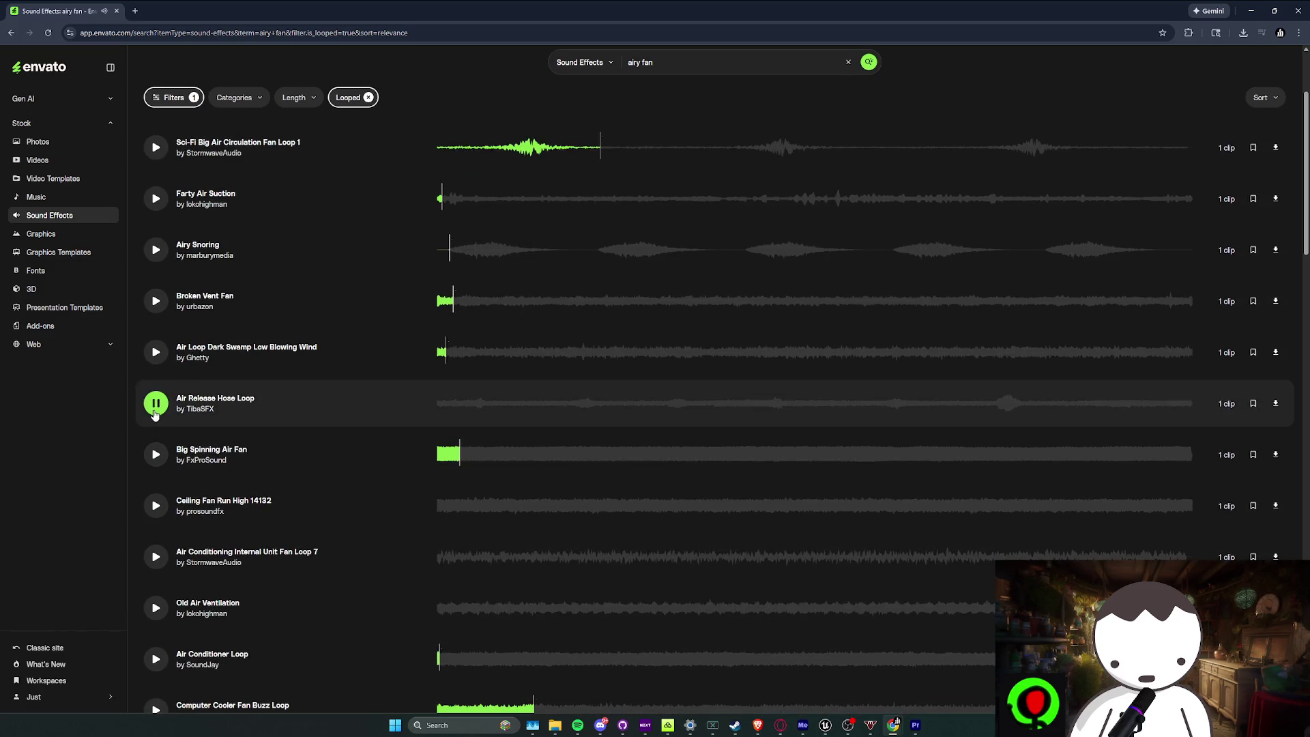
{"action": "left_click", "coordinate": [156, 556]}
{"action": "scroll", "coordinate": [518, 425], "scroll_direction": "up", "scroll_amount": 3}
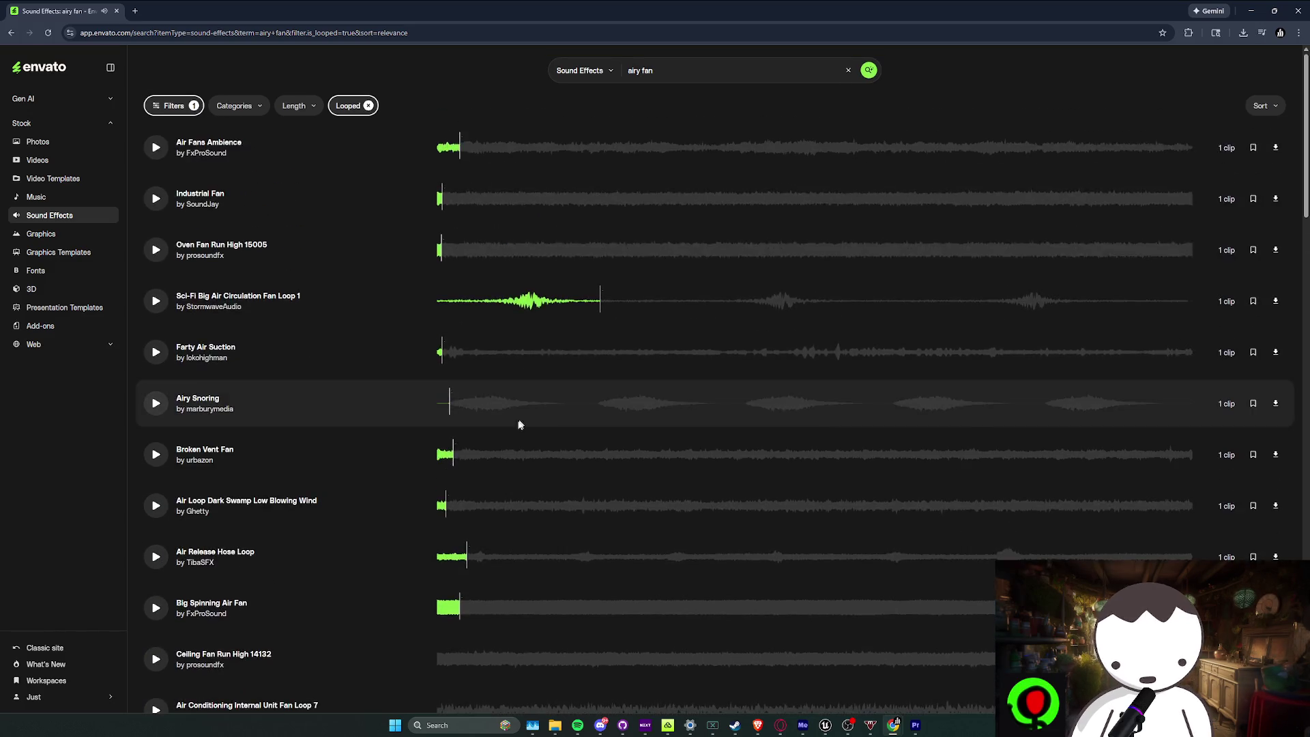
Sort results by popularity and preview Air Conditioner Fan Loop, Ceiling Fan Run High/Low and Amb Air Duct
{"action": "left_click", "coordinate": [234, 105]}
{"action": "left_click", "coordinate": [294, 105]}
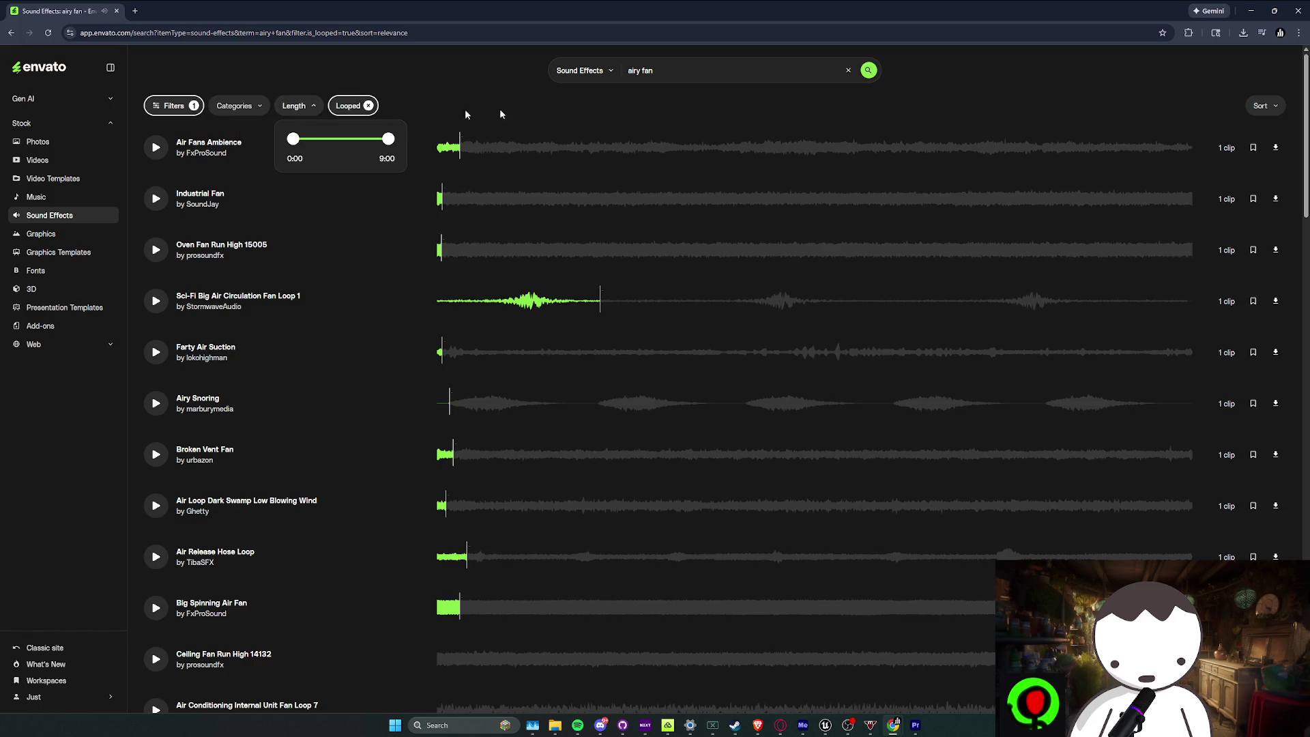
{"action": "left_click", "coordinate": [1264, 107]}
{"action": "left_click", "coordinate": [1237, 158]}
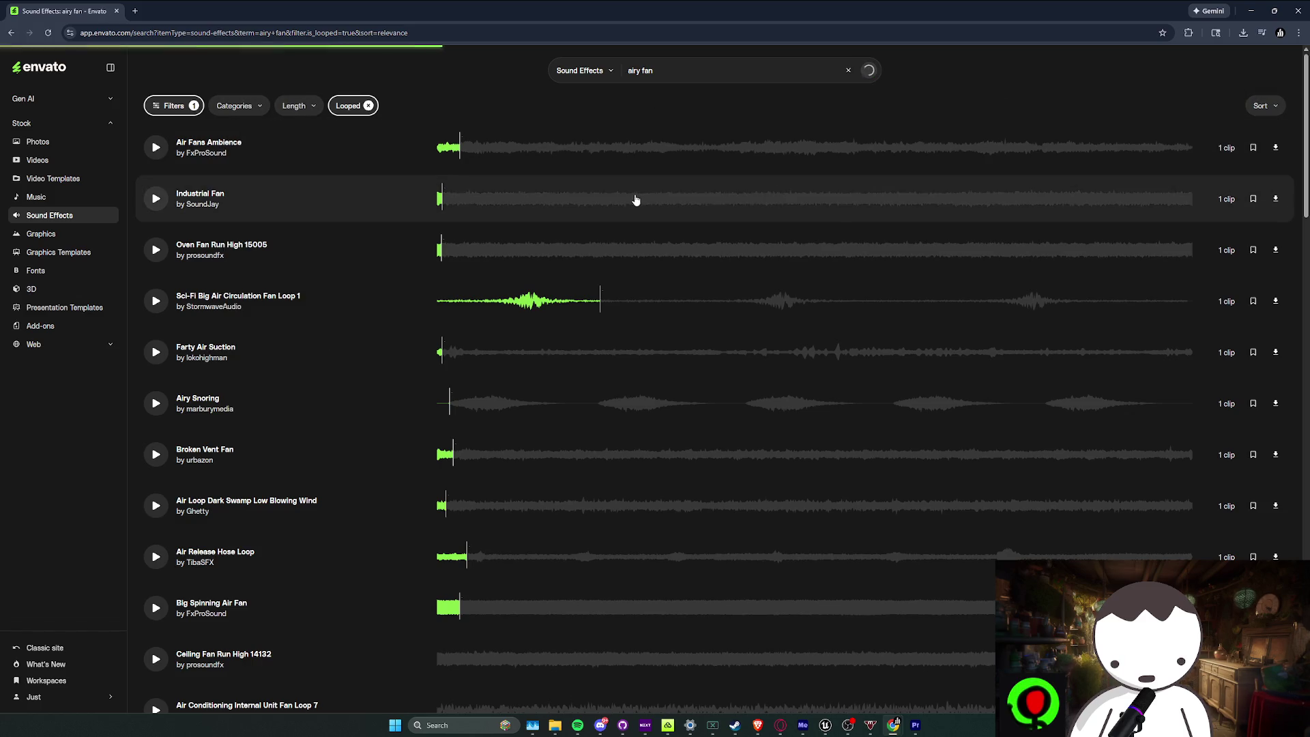
{"action": "left_click", "coordinate": [491, 249]}
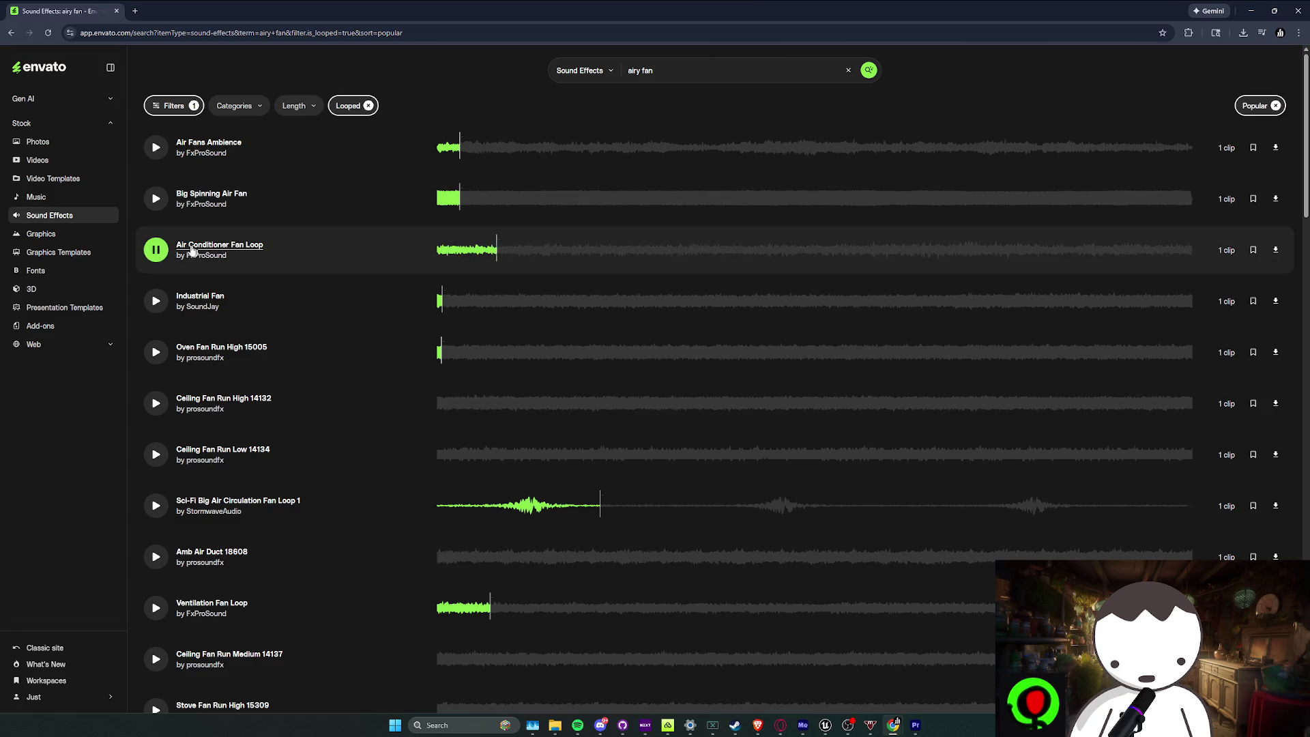
{"action": "left_click", "coordinate": [489, 402]}
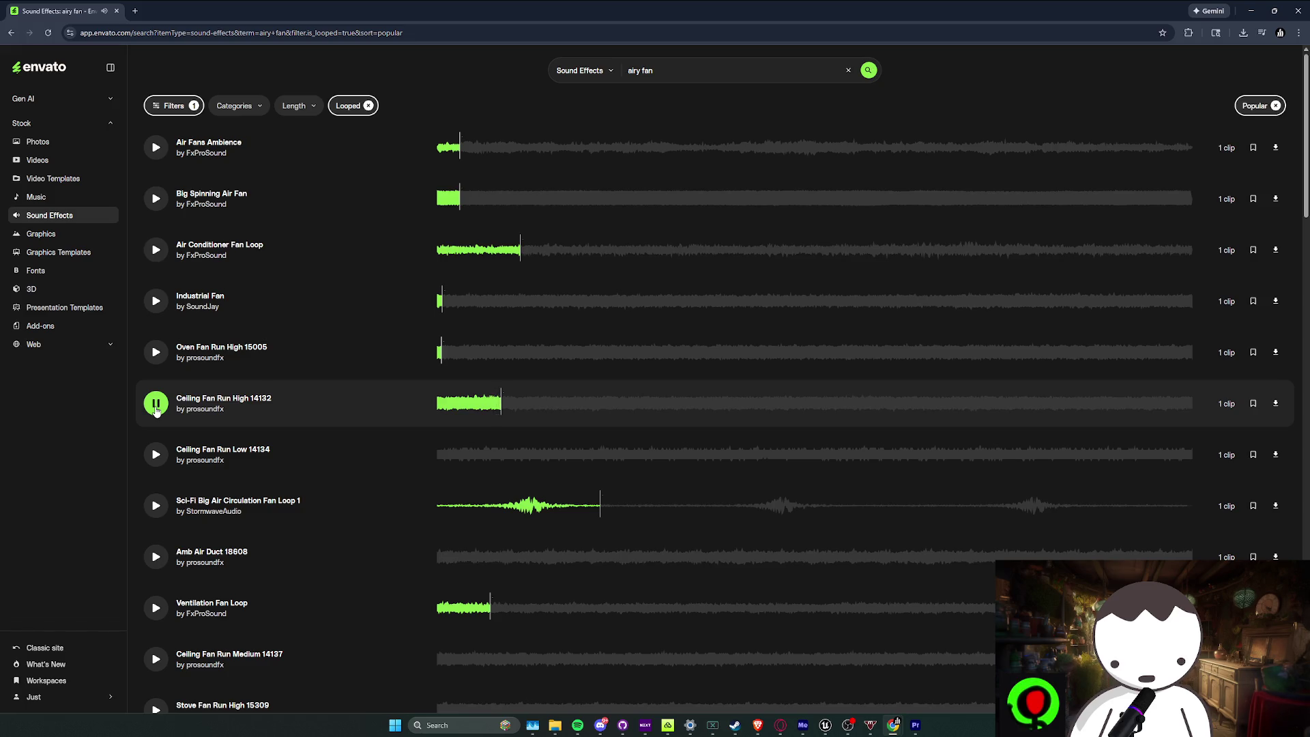
{"action": "scroll", "coordinate": [461, 348], "scroll_direction": "down", "scroll_amount": 1}
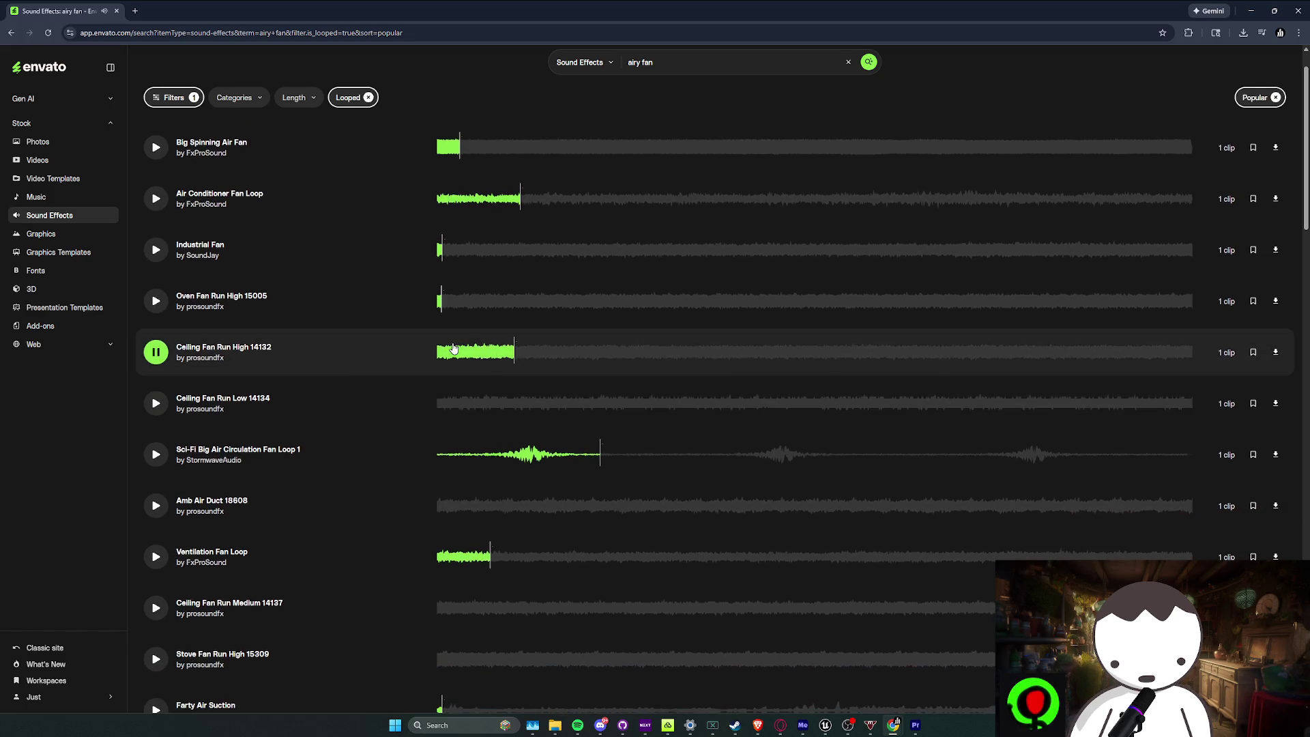
{"action": "left_click", "coordinate": [161, 408]}
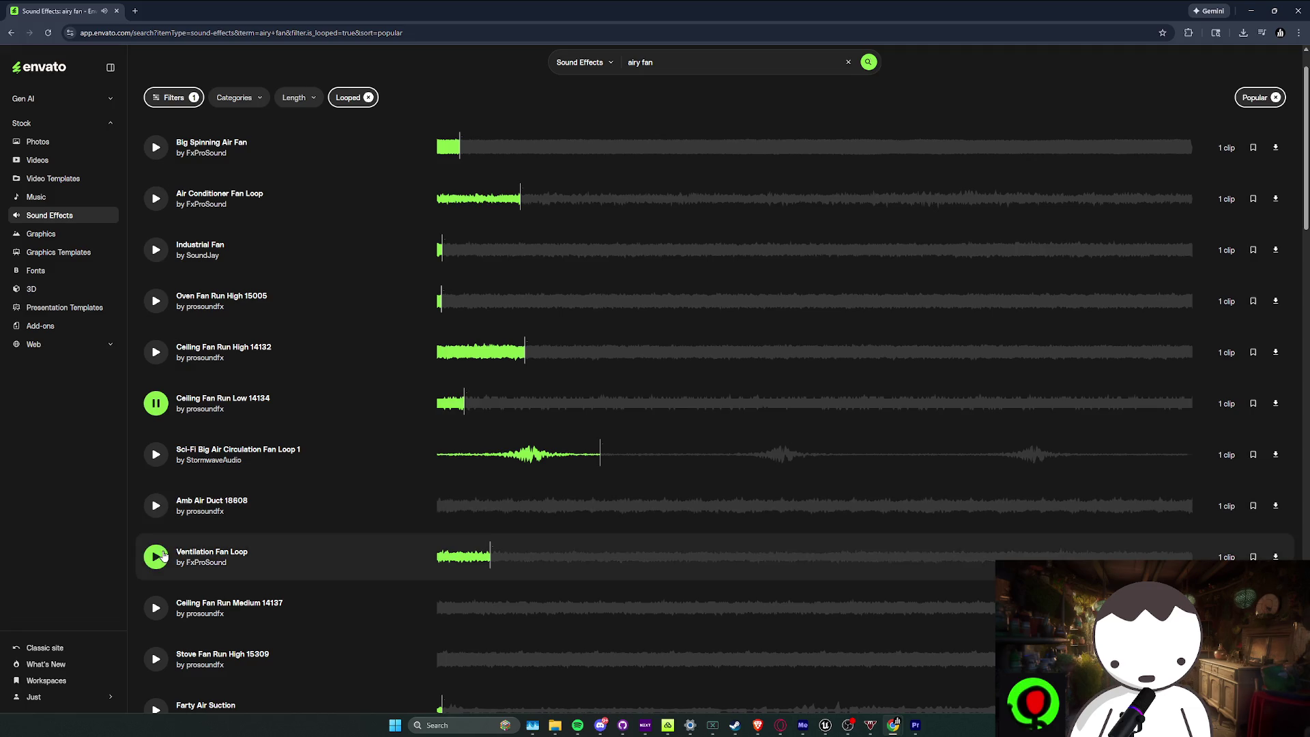
{"action": "left_click", "coordinate": [158, 505]}
Preview Industrial Fan Run 19455 further down, then briefly bring up Discord and minimize it
{"action": "scroll", "coordinate": [161, 505], "scroll_direction": "down", "scroll_amount": 1}
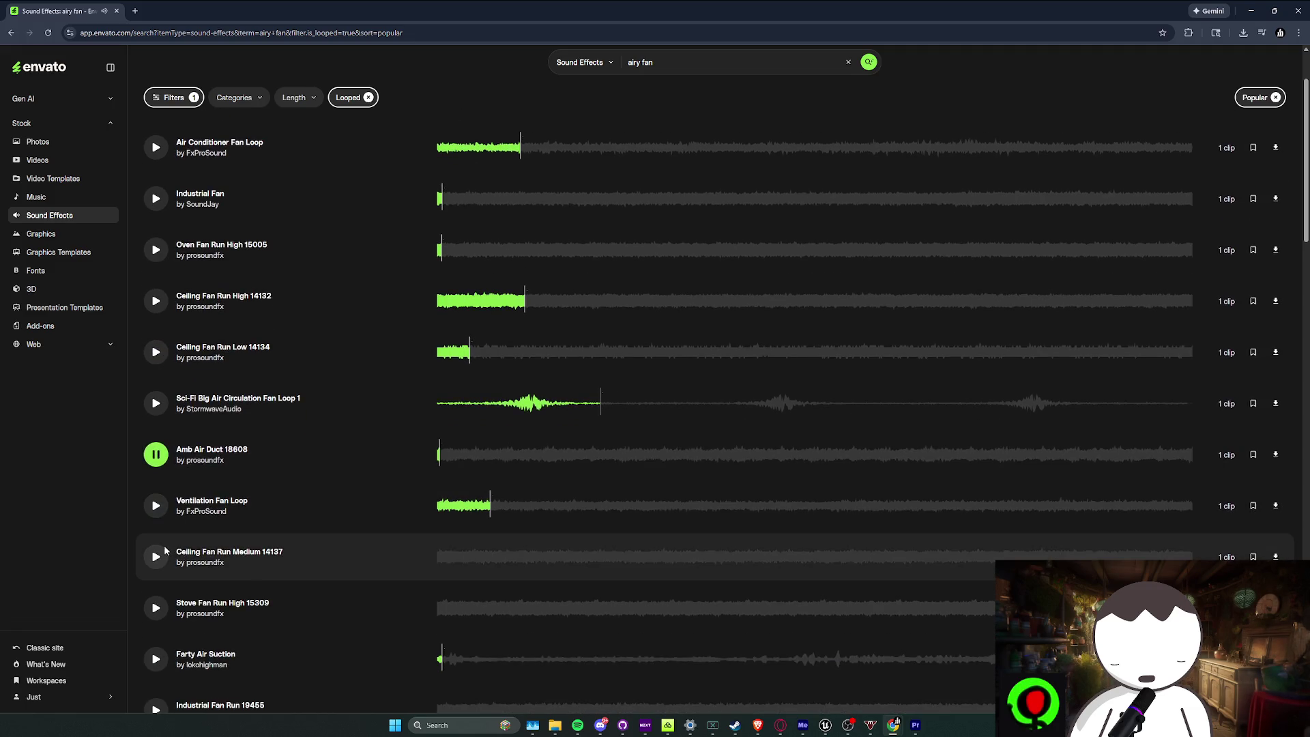
{"action": "scroll", "coordinate": [164, 556], "scroll_direction": "down", "scroll_amount": 1}
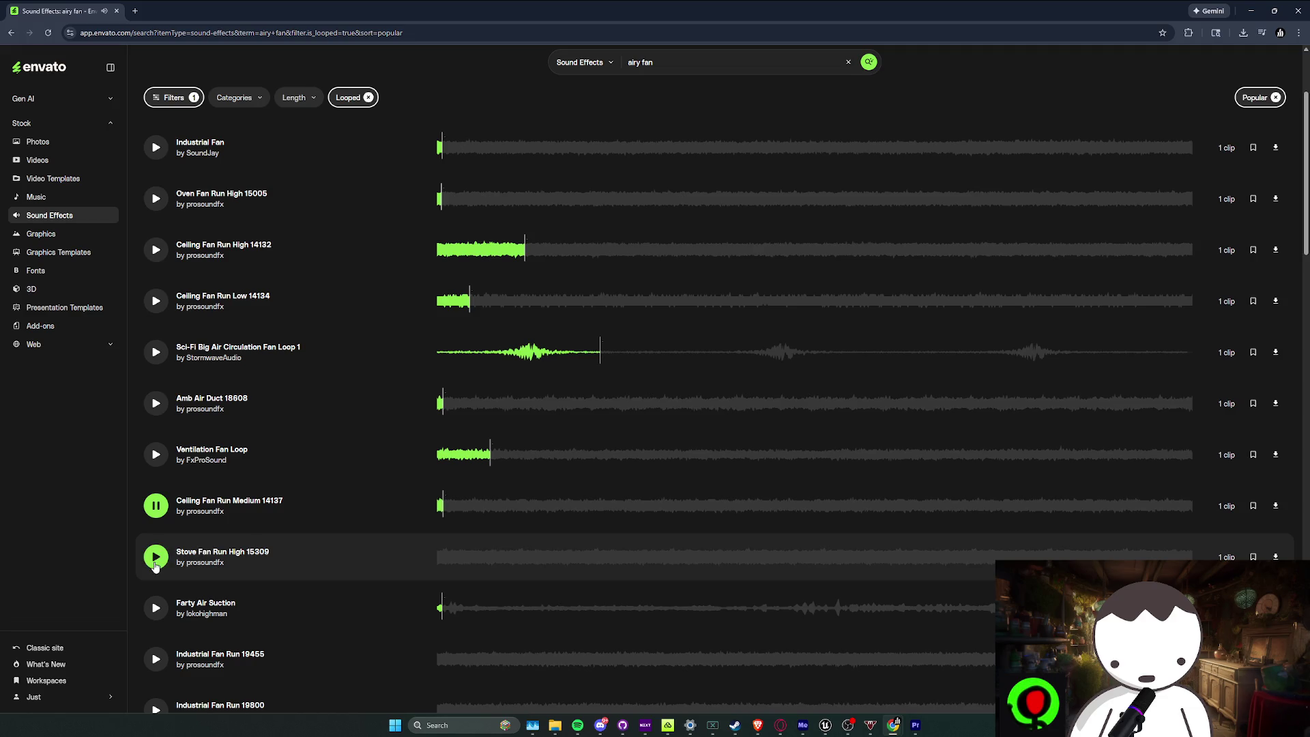
{"action": "scroll", "coordinate": [156, 559], "scroll_direction": "down", "scroll_amount": 1}
{"action": "left_click", "coordinate": [164, 608]}
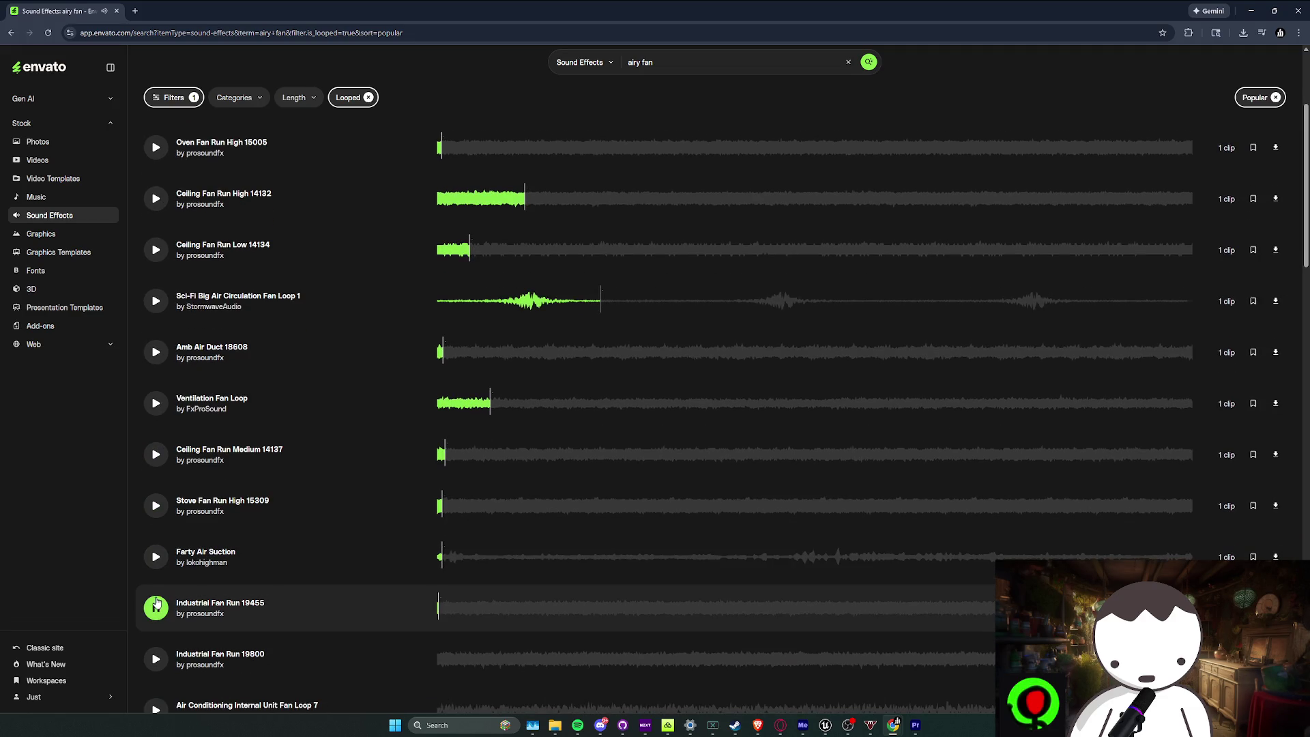
{"action": "scroll", "coordinate": [159, 553], "scroll_direction": "down", "scroll_amount": 3}
{"action": "scroll", "coordinate": [164, 515], "scroll_direction": "down", "scroll_amount": 4}
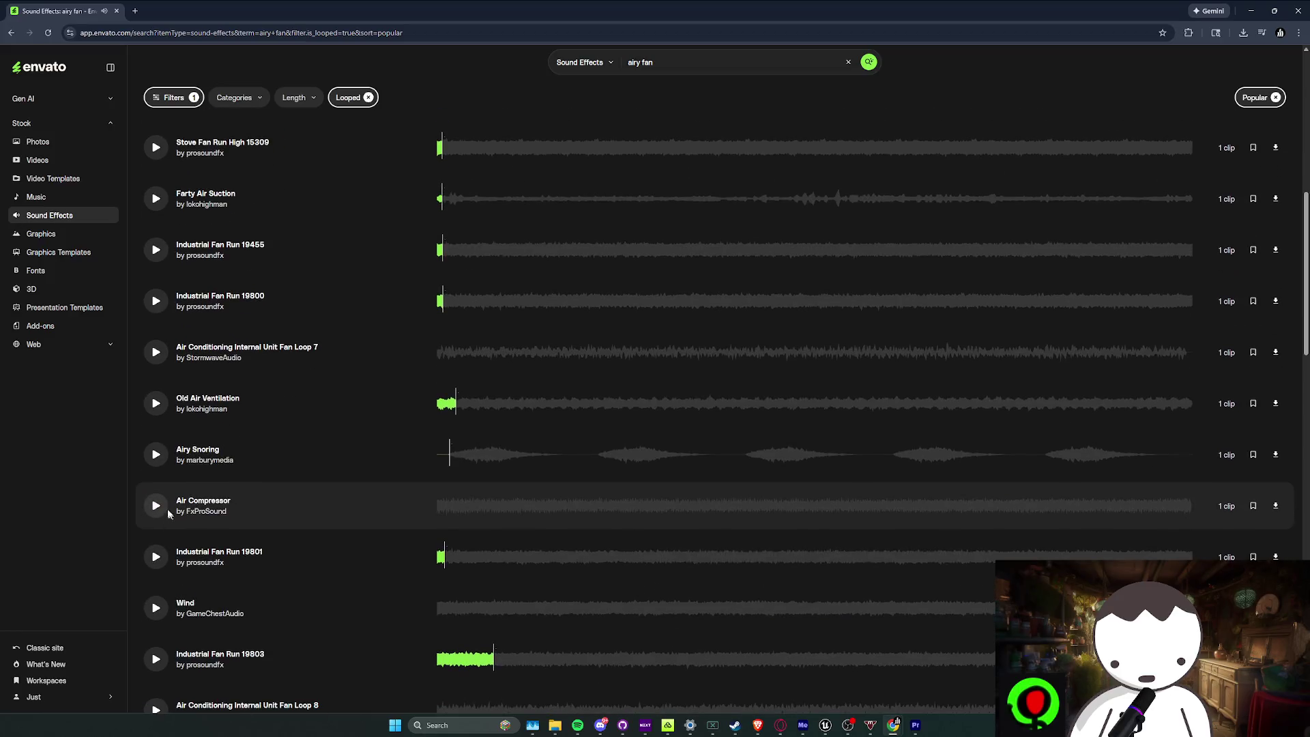
{"action": "scroll", "coordinate": [157, 587], "scroll_direction": "down", "scroll_amount": 3}
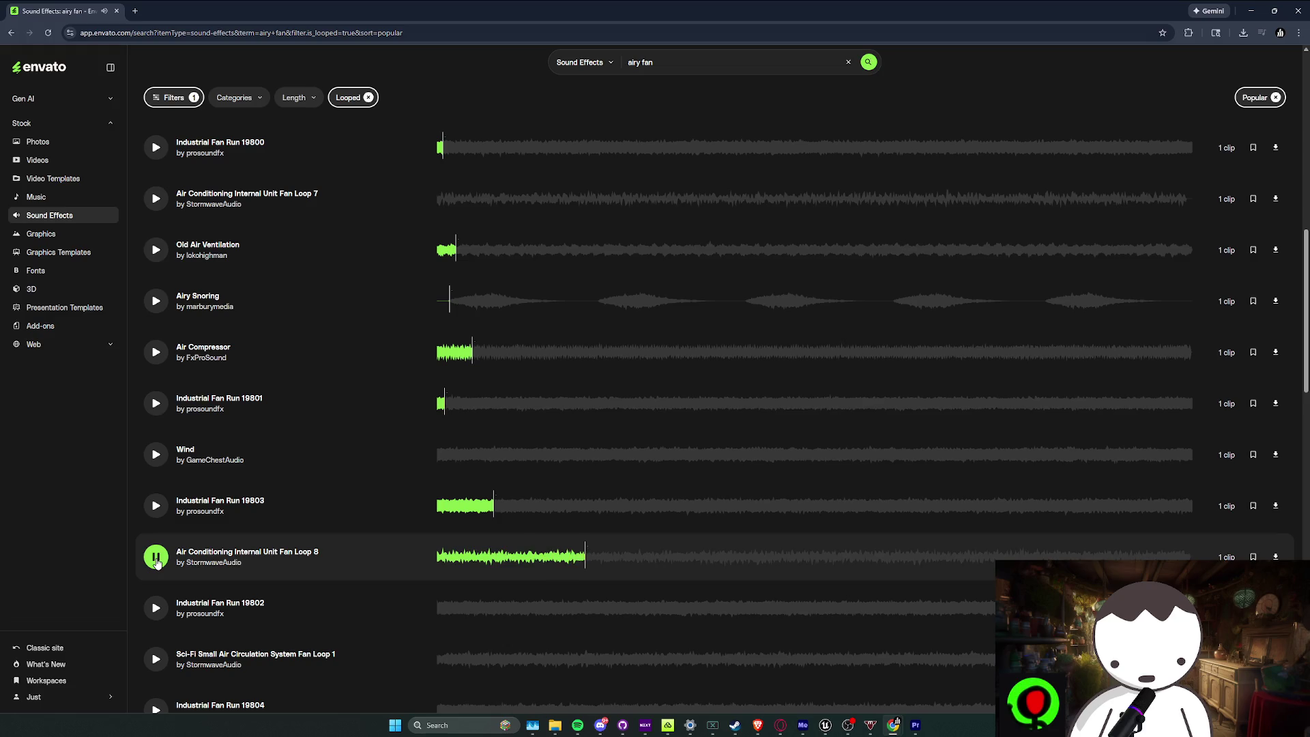
{"action": "scroll", "coordinate": [157, 561], "scroll_direction": "down", "scroll_amount": 2}
{"action": "left_click", "coordinate": [604, 726]}
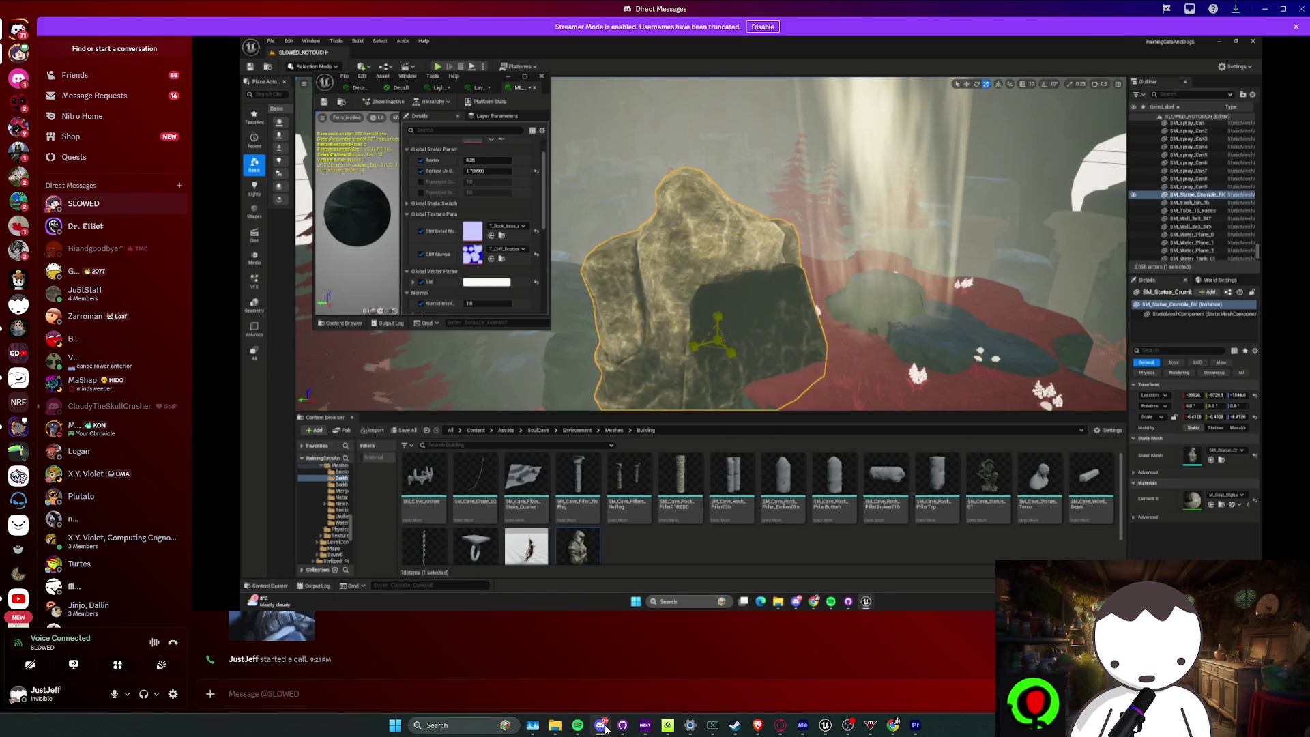
{"action": "left_click", "coordinate": [604, 727]}
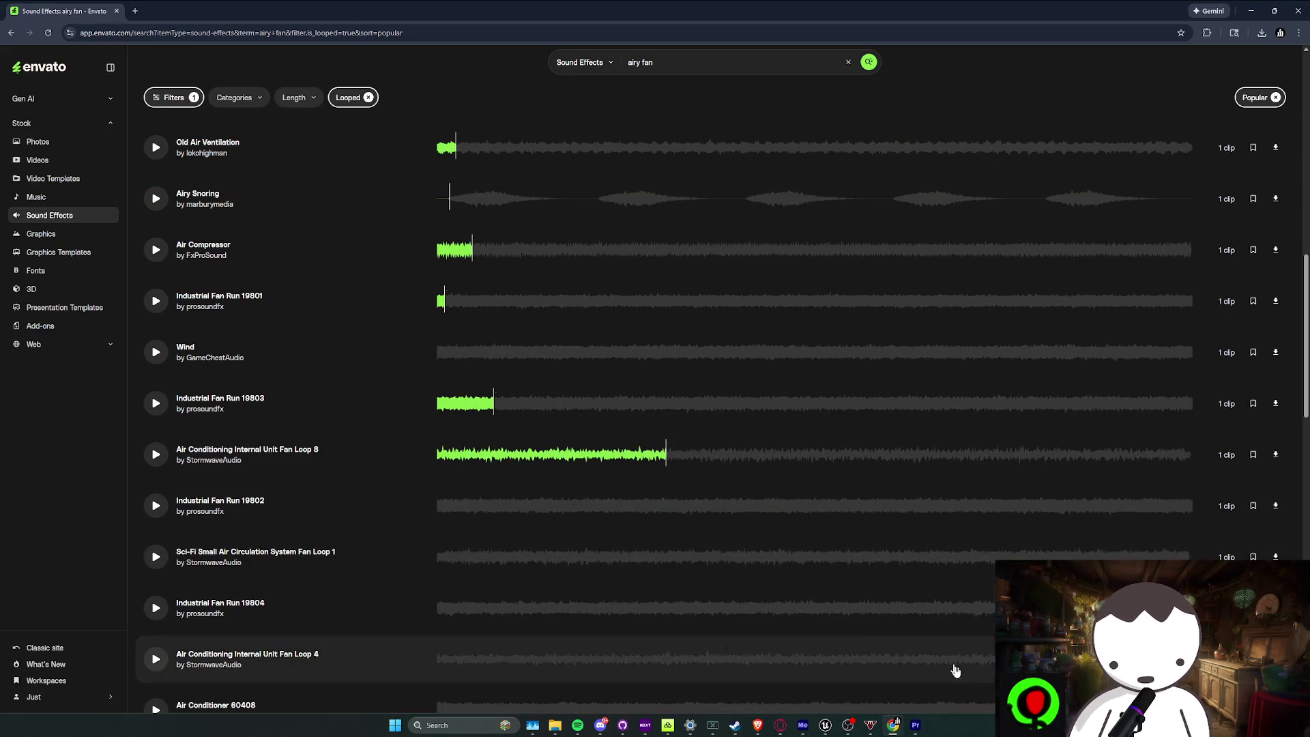
Back in Unreal, audition the MS_Fan MetaSound twice
{"action": "mouse_move", "coordinate": [825, 725]}
{"action": "left_click", "coordinate": [809, 655]}
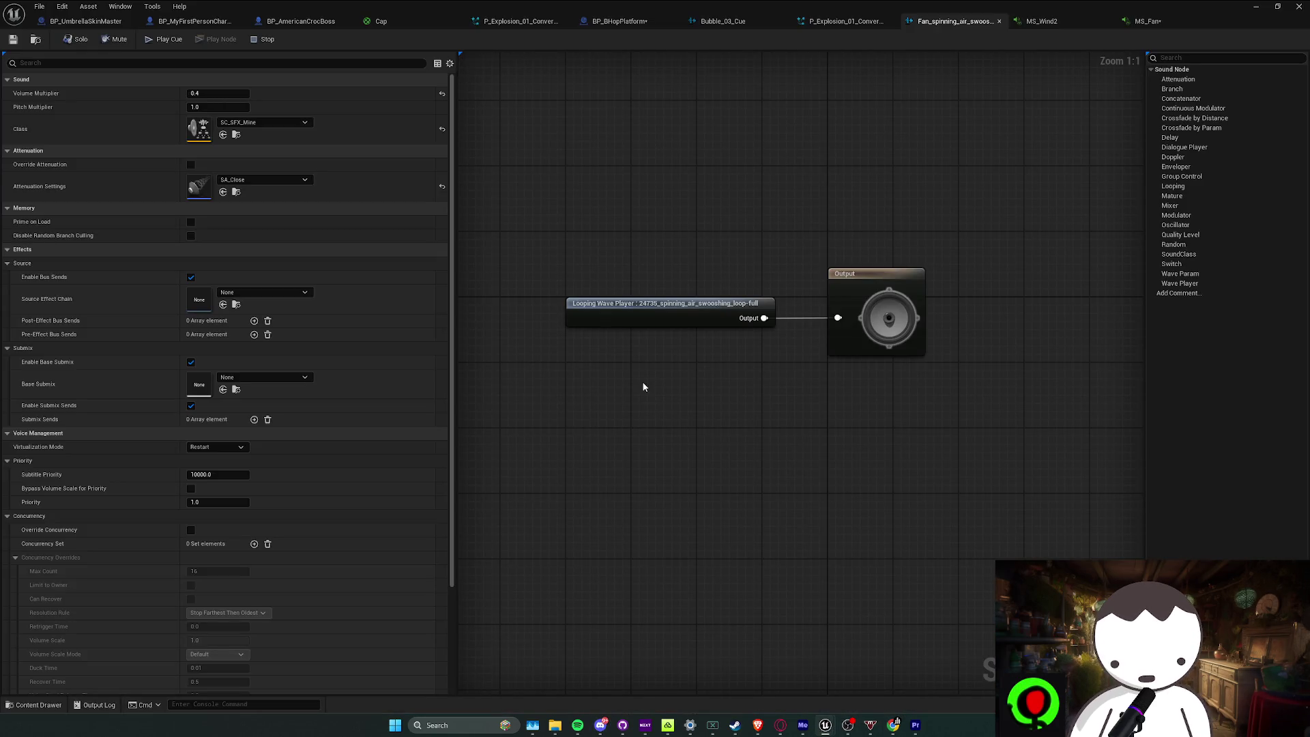
{"action": "left_click", "coordinate": [1146, 21]}
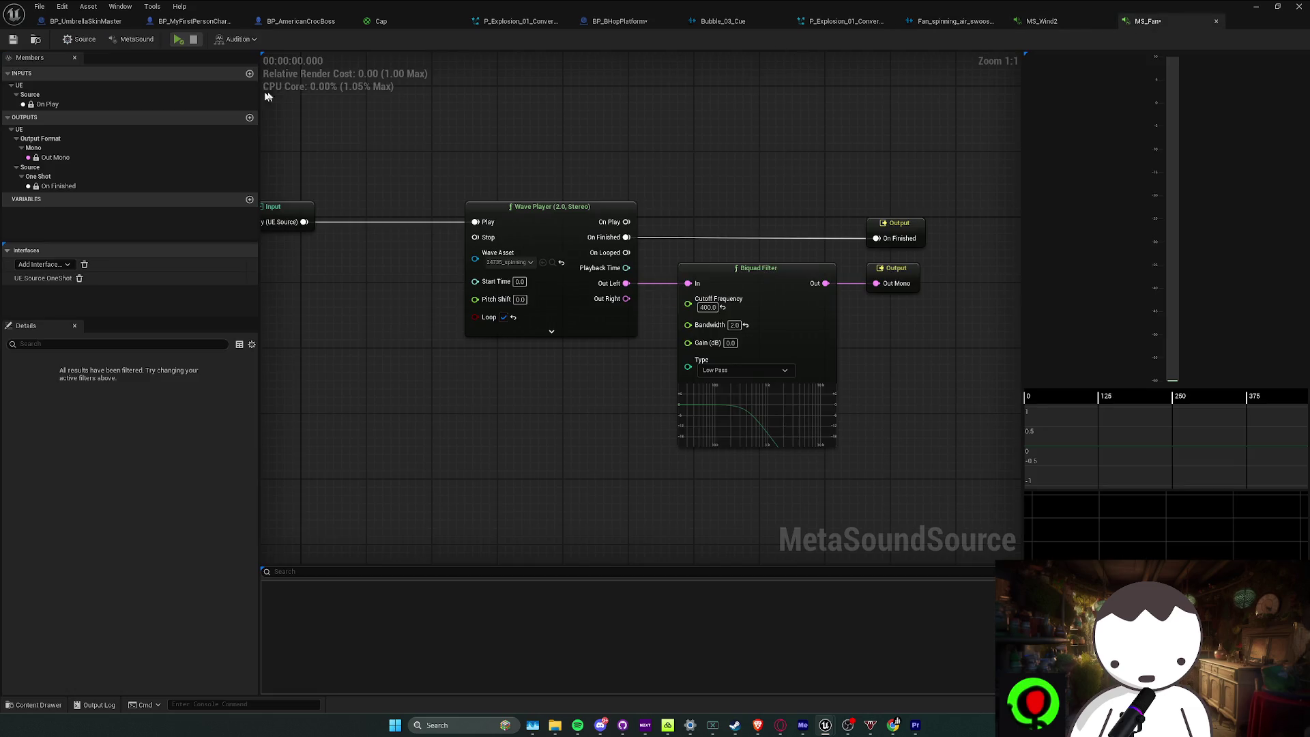
{"action": "left_click", "coordinate": [176, 39]}
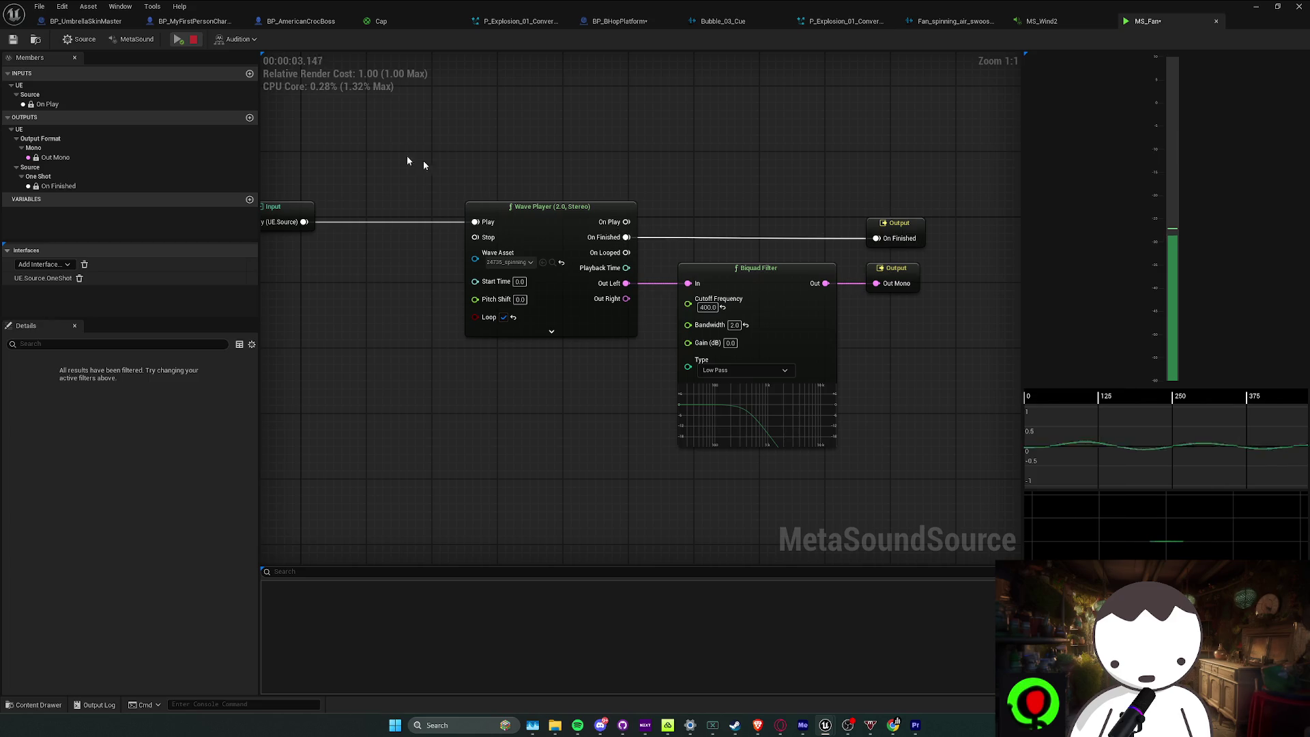
{"action": "left_click", "coordinate": [194, 40]}
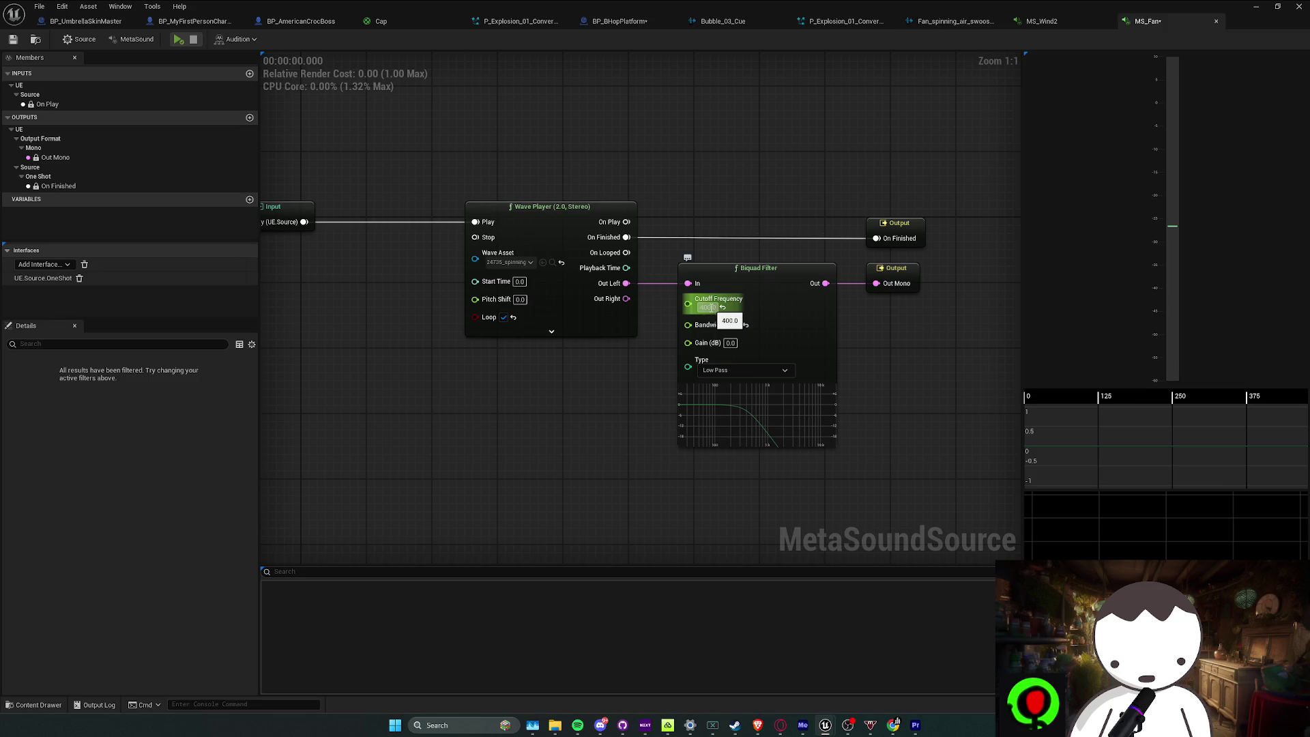
{"action": "type", "text": "20000"}
{"action": "left_click", "coordinate": [179, 39]}
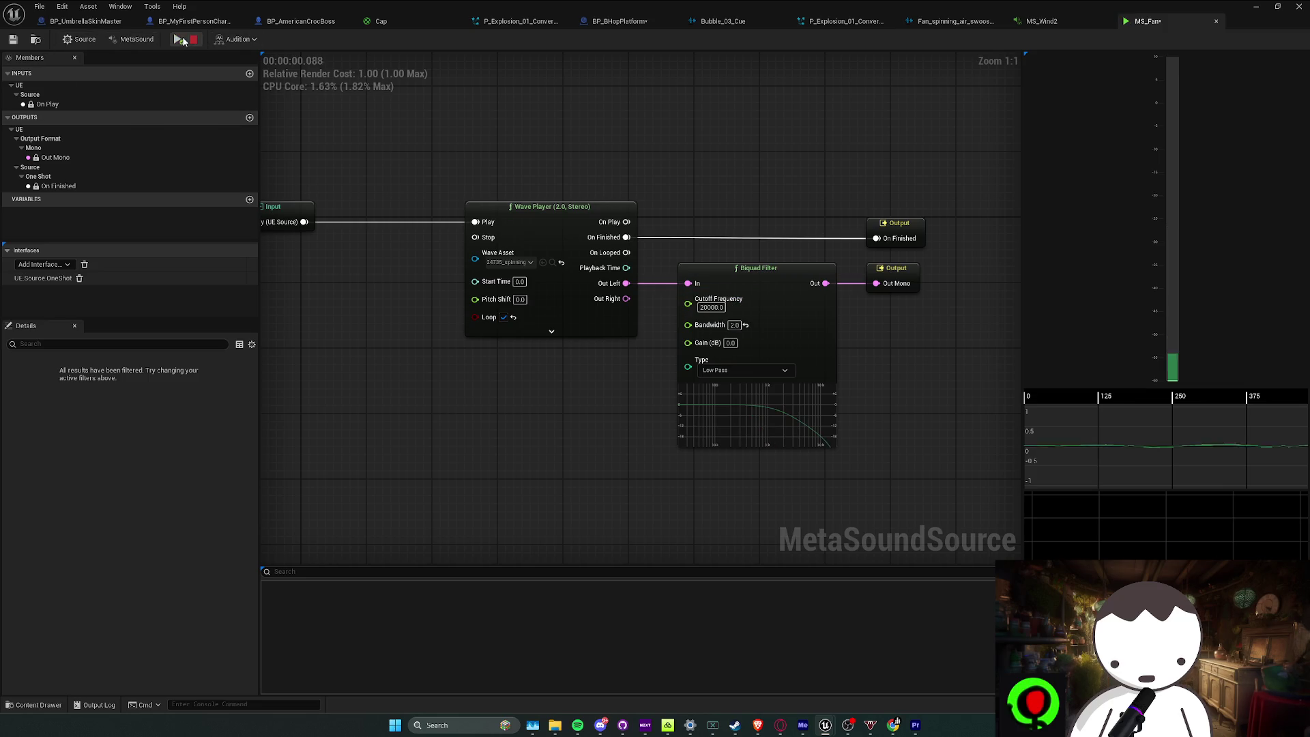
{"action": "left_click", "coordinate": [193, 39]}
Try the Biquad Filter as Parametric EQ, Band Pass, Low Shelf and High Shelf
{"action": "left_click", "coordinate": [722, 307]}
{"action": "left_click", "coordinate": [759, 371]}
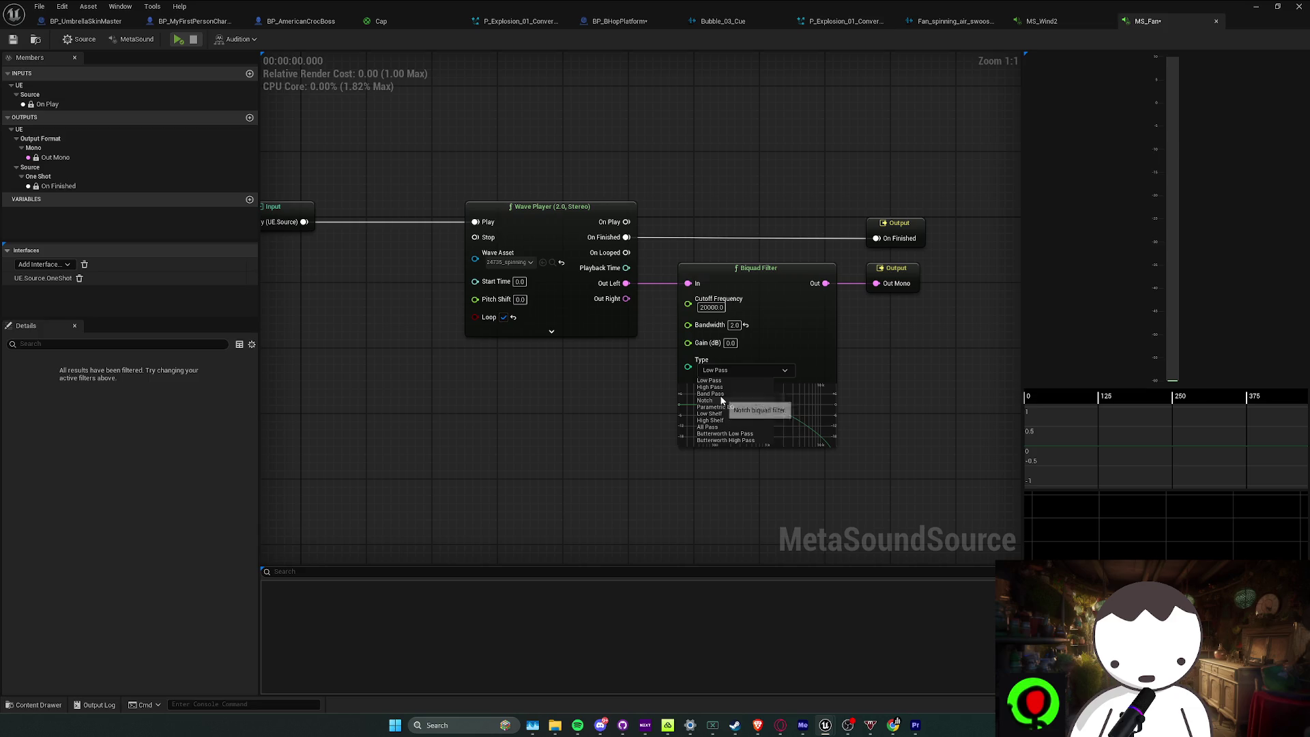
{"action": "left_click", "coordinate": [733, 408]}
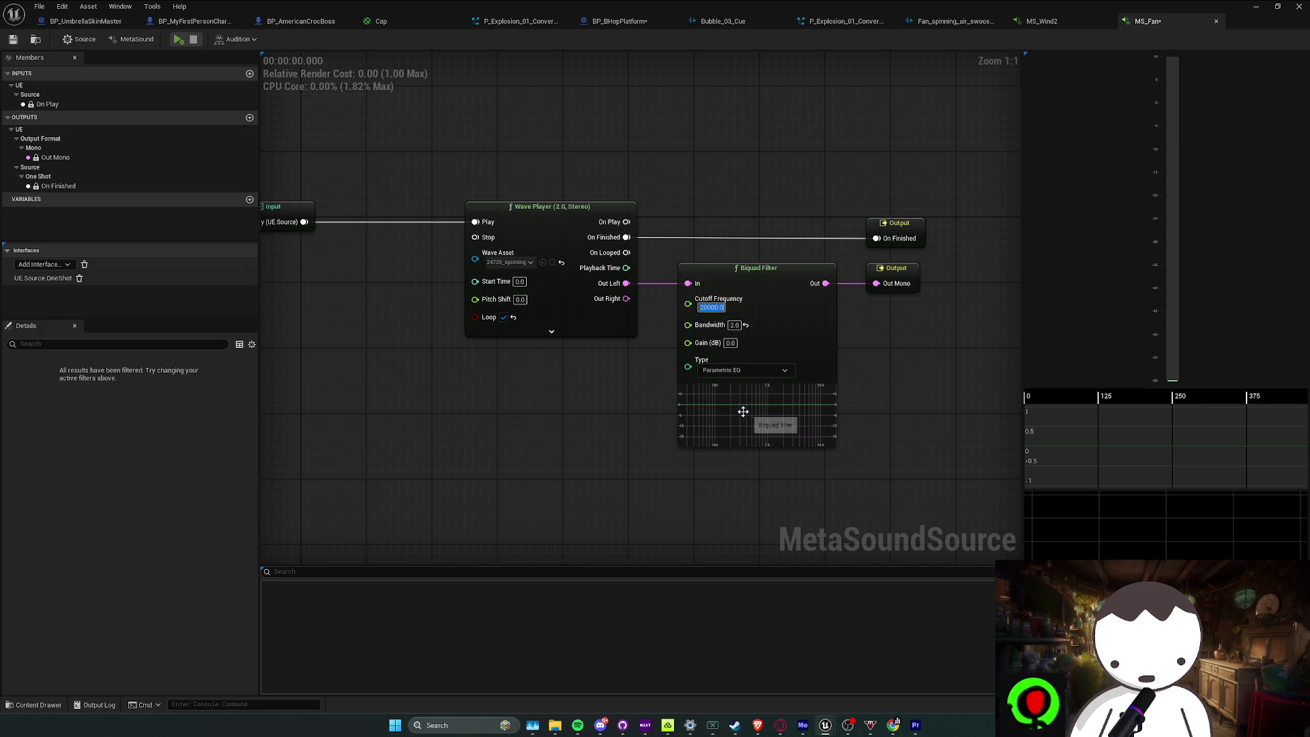
{"action": "left_click_drag", "start_coordinate": [735, 383], "coordinate": [735, 386]}
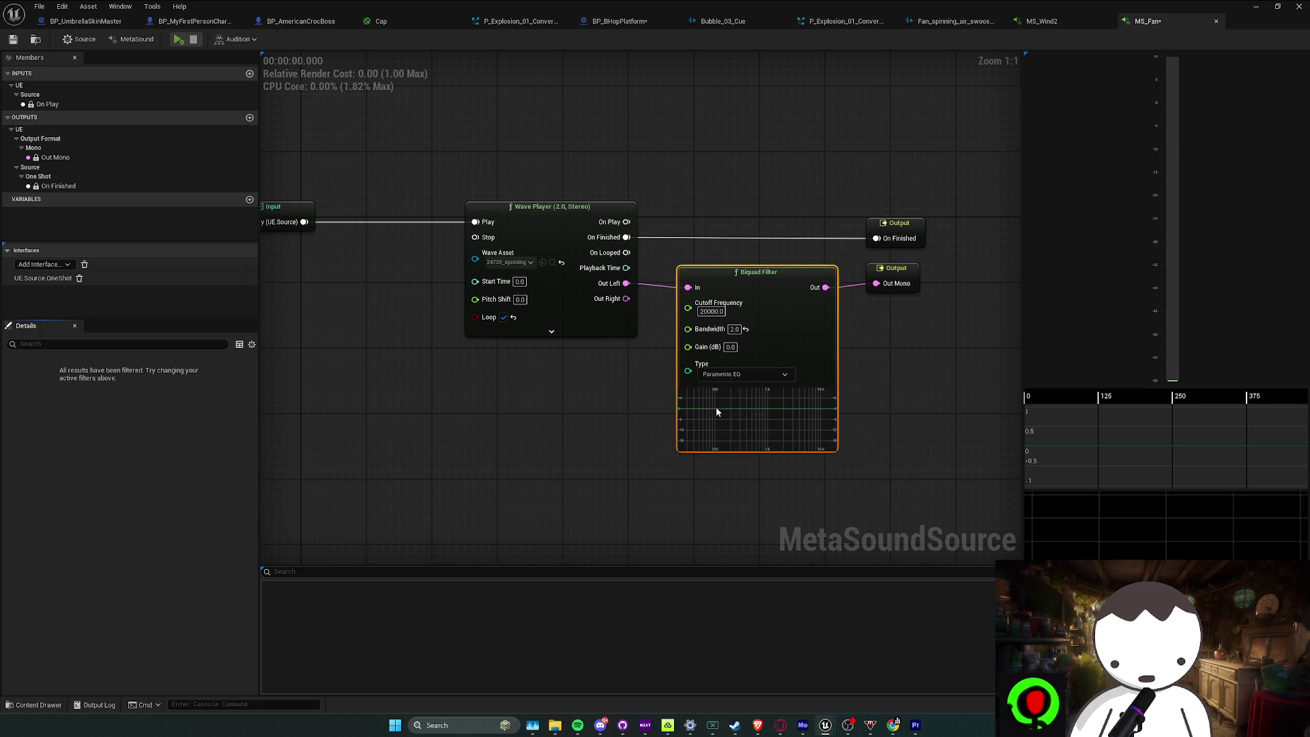
{"action": "left_click", "coordinate": [730, 375]}
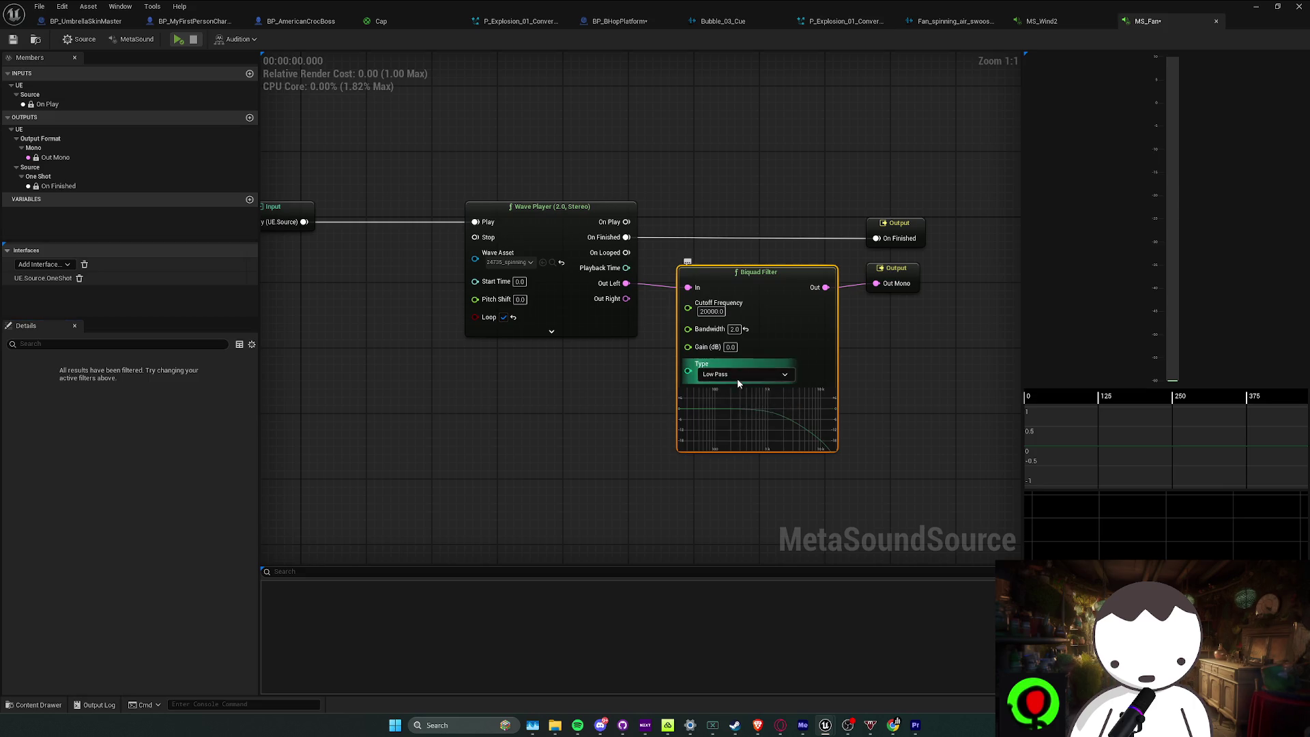
{"action": "left_click", "coordinate": [732, 398]}
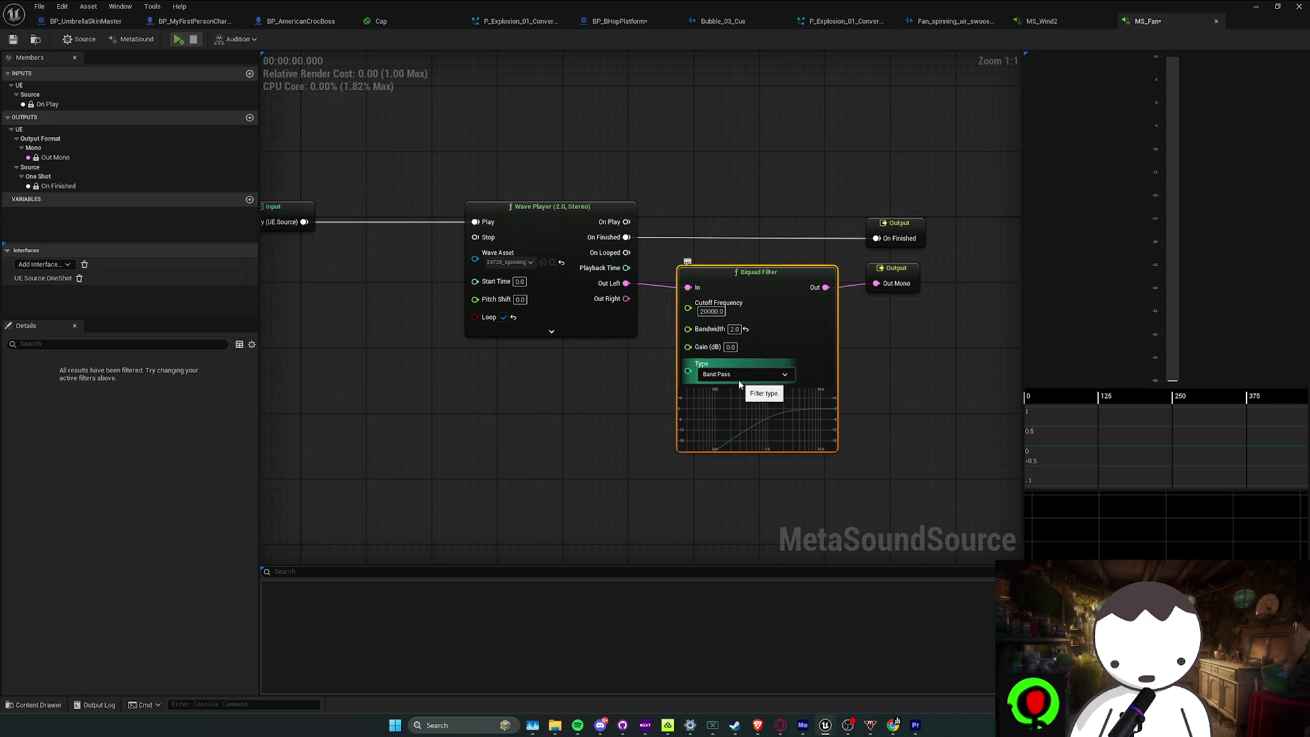
{"action": "left_click", "coordinate": [740, 380]}
{"action": "left_click", "coordinate": [781, 381]}
{"action": "left_click", "coordinate": [781, 381]}
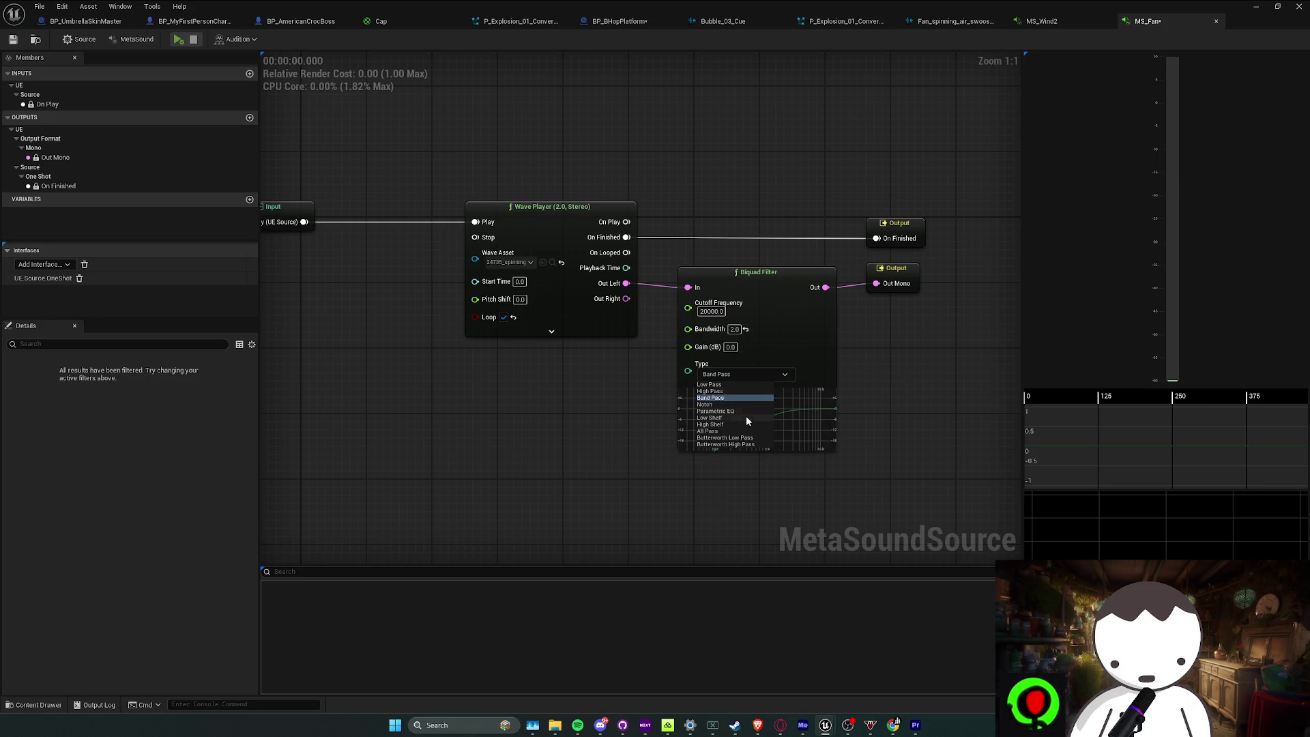
{"action": "left_click", "coordinate": [727, 419]}
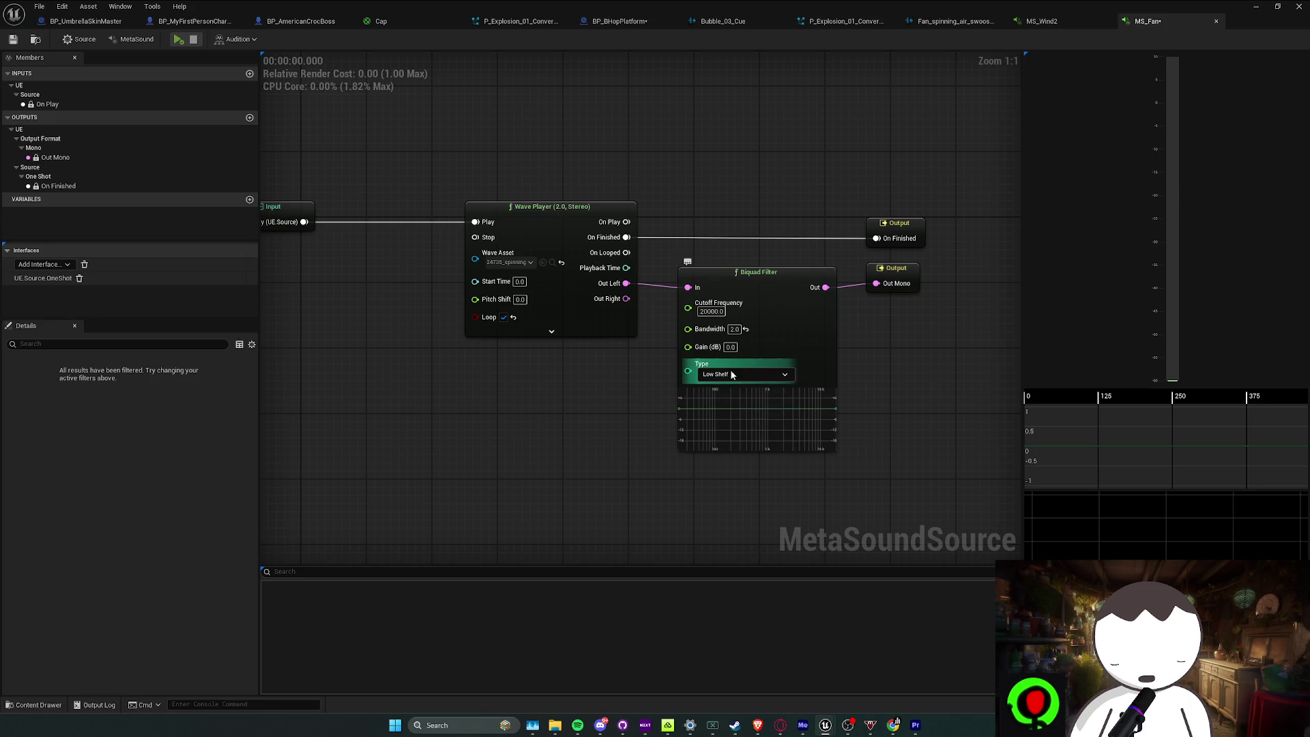
{"action": "left_click", "coordinate": [732, 374]}
{"action": "left_click", "coordinate": [731, 422]}
{"action": "left_click", "coordinate": [732, 374]}
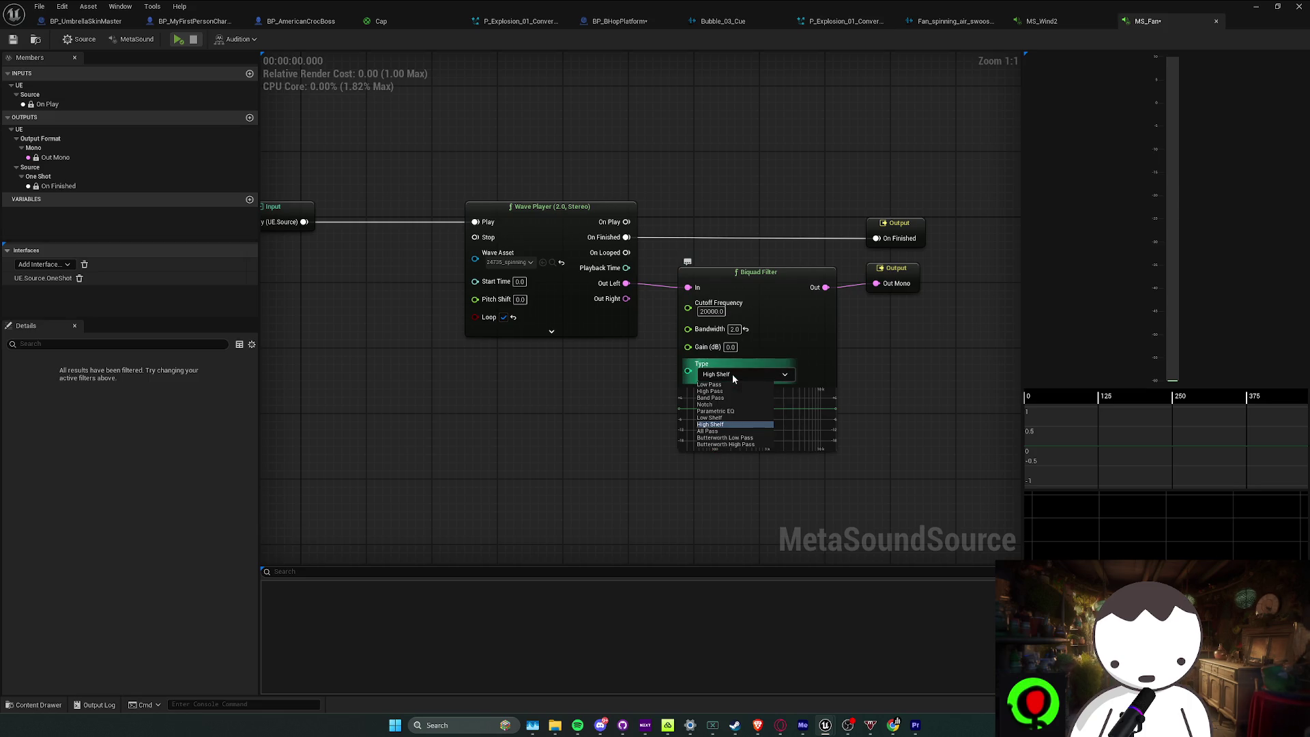
{"action": "left_click", "coordinate": [733, 379]}
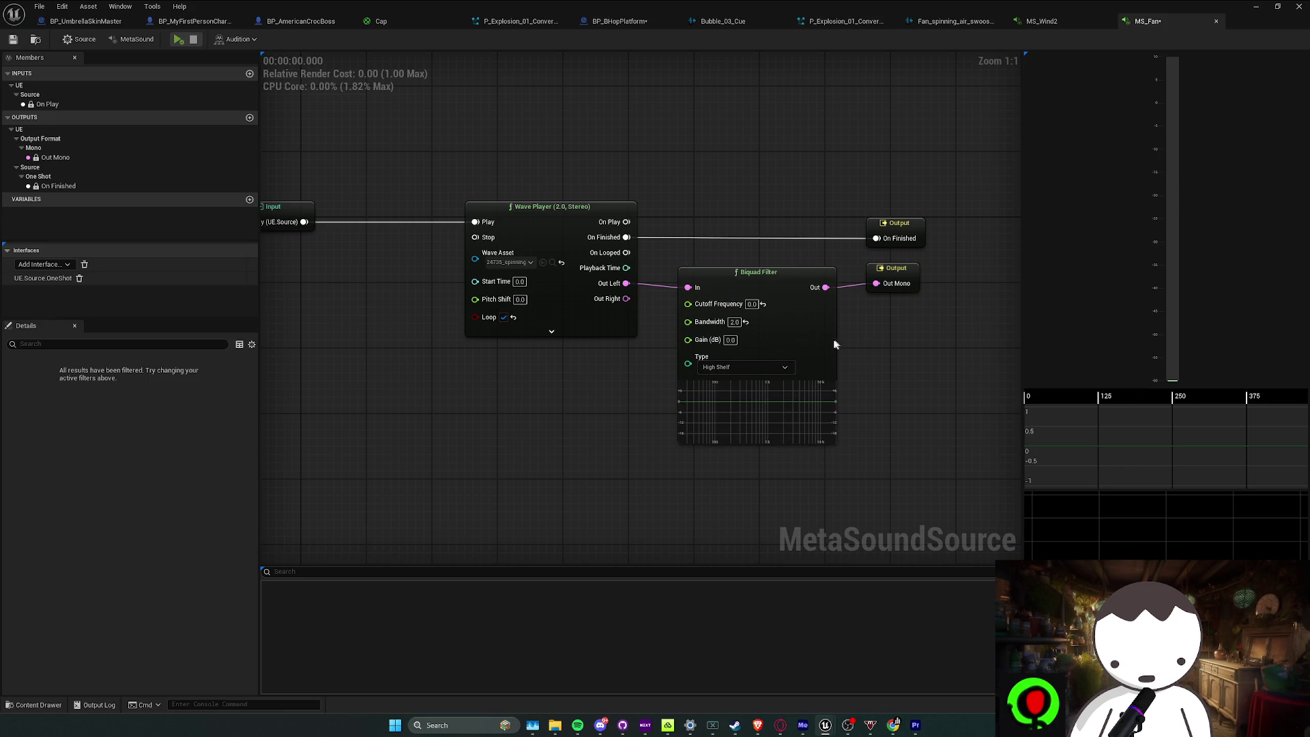
Try All Pass, Parametric EQ and High Pass, then settle on Band Pass and preview the sound
{"action": "left_click", "coordinate": [759, 369]}
{"action": "left_click", "coordinate": [731, 425]}
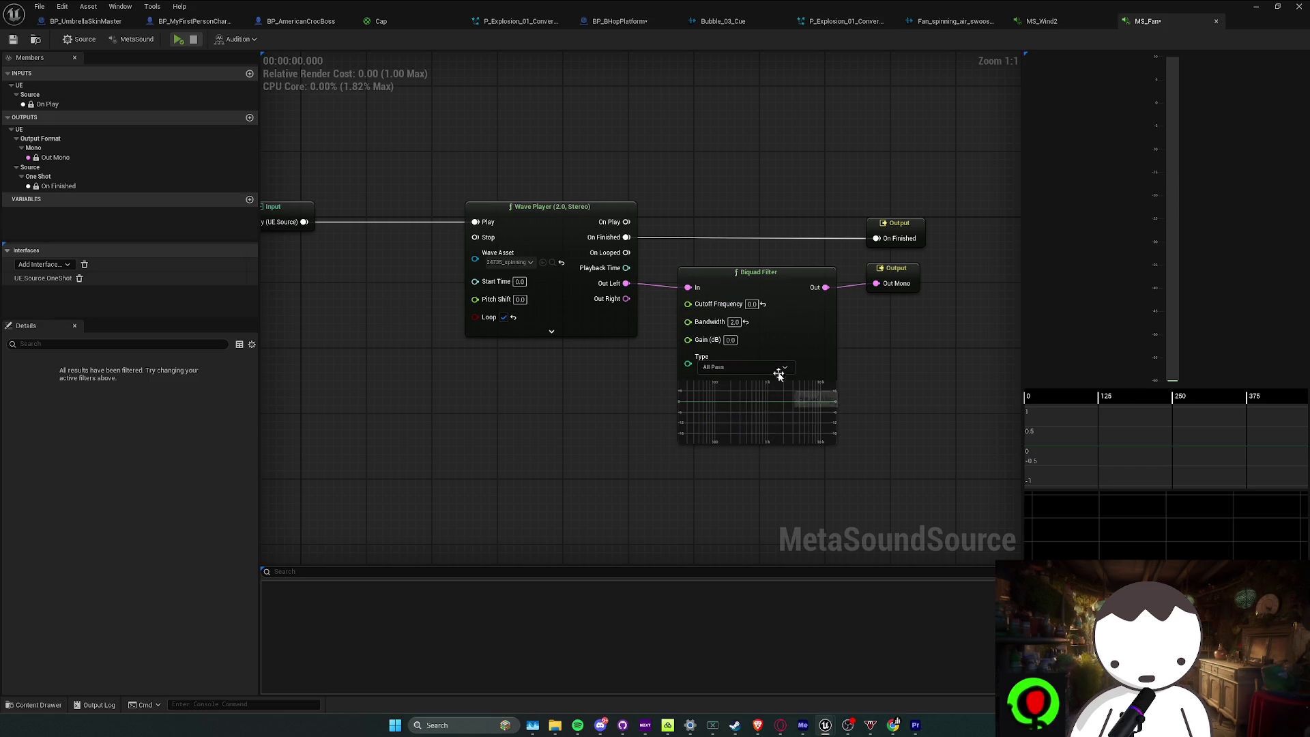
{"action": "left_click", "coordinate": [764, 367]}
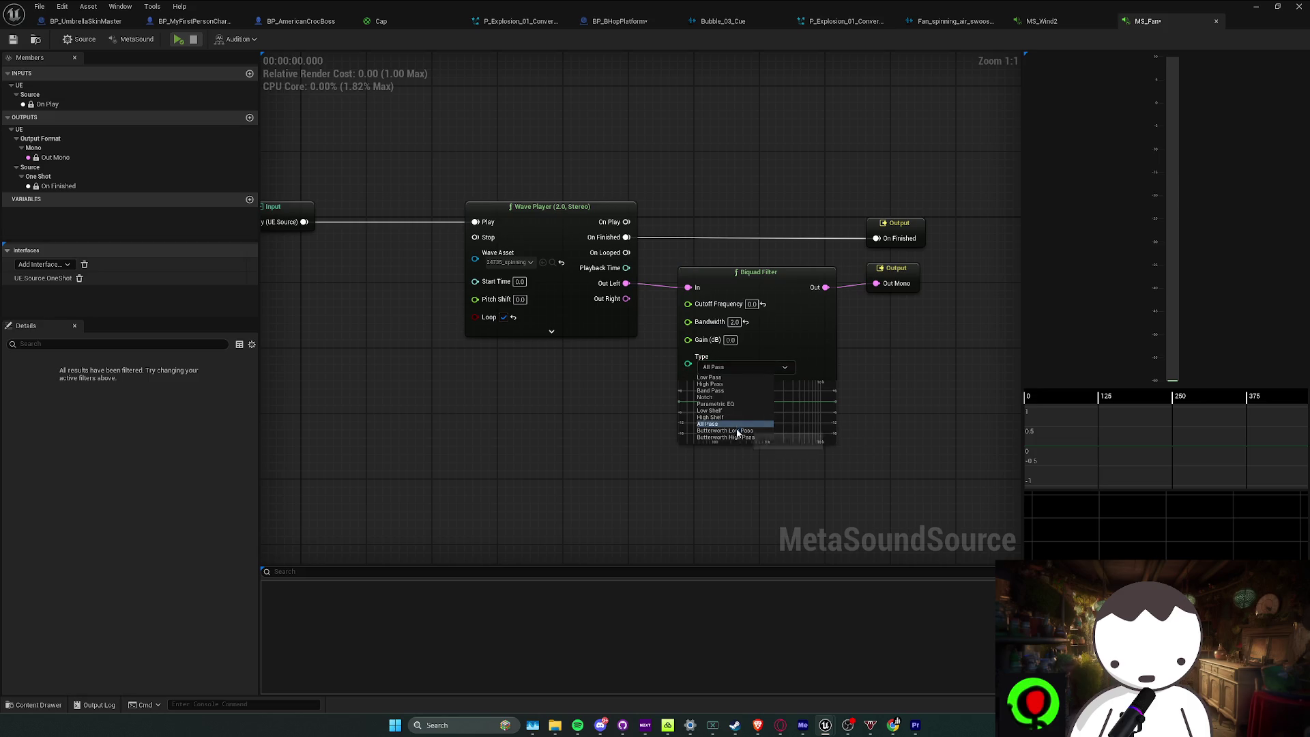
{"action": "left_click", "coordinate": [733, 402]}
{"action": "left_click", "coordinate": [823, 349]}
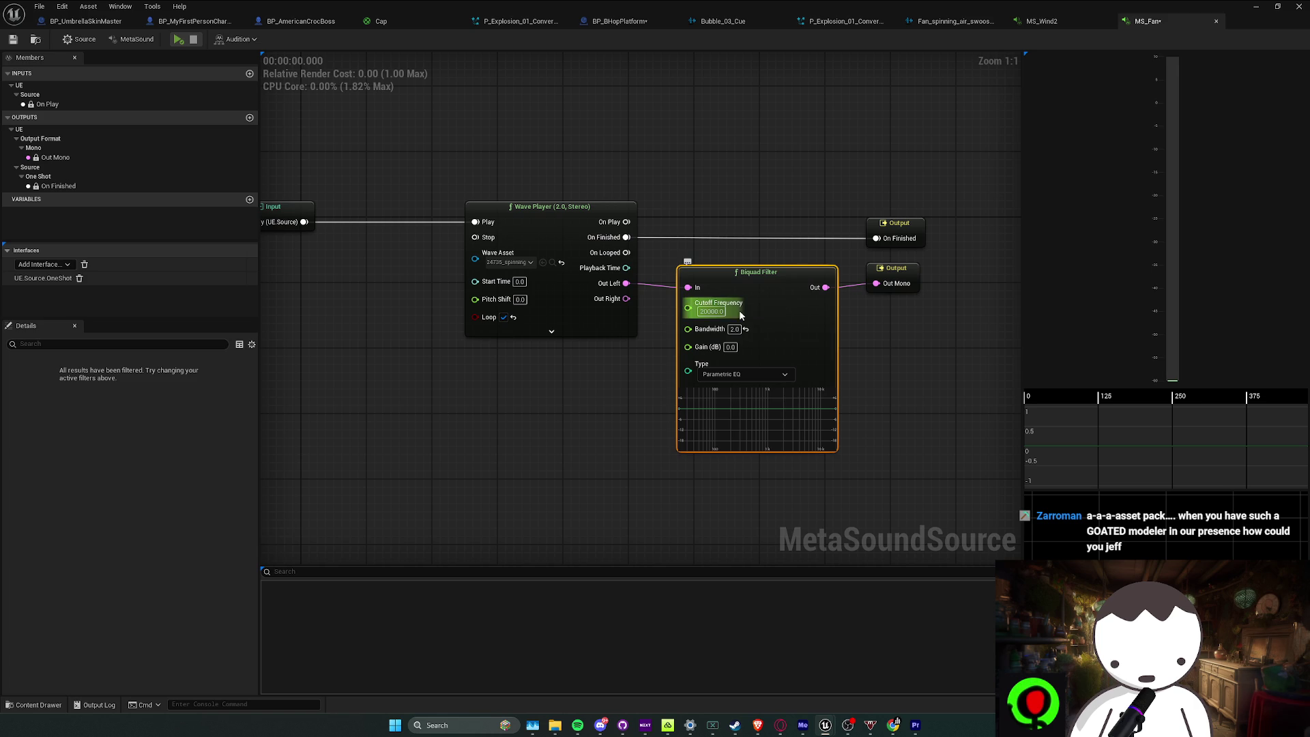
{"action": "left_click", "coordinate": [756, 375]}
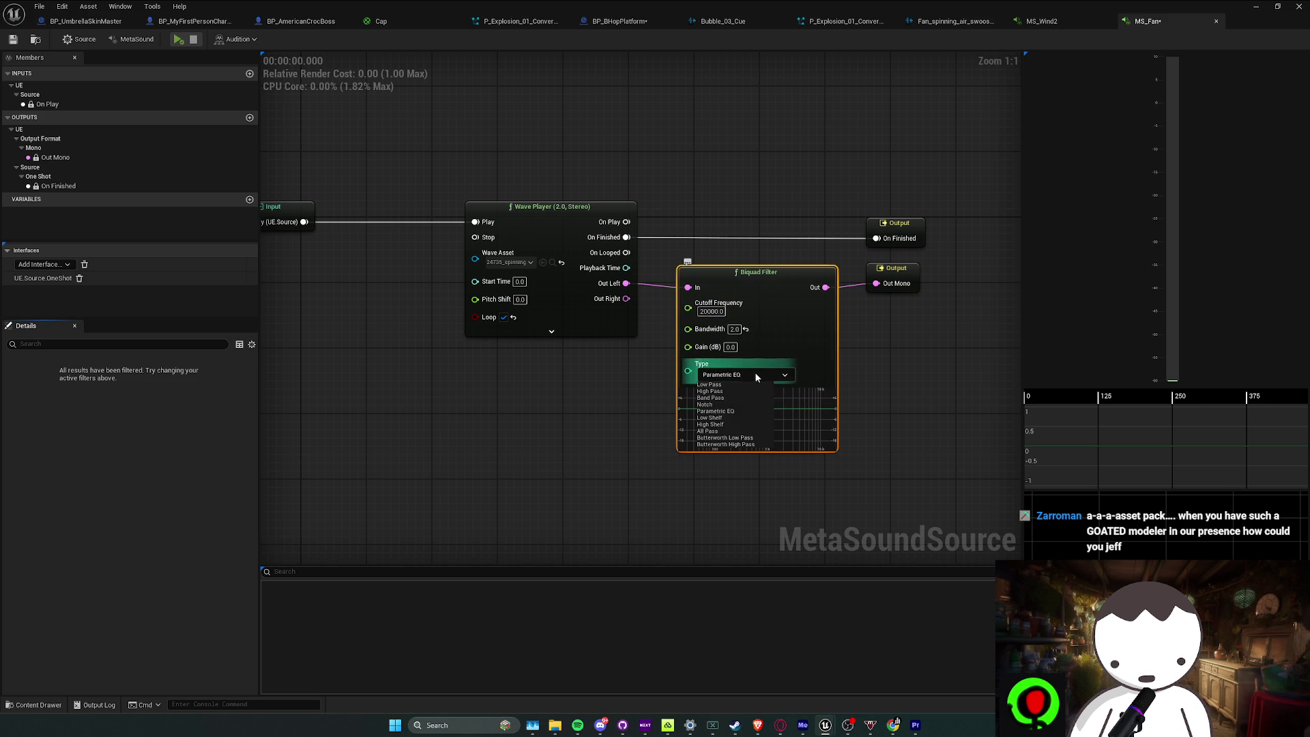
{"action": "left_click", "coordinate": [729, 392]}
{"action": "left_click", "coordinate": [731, 375]}
{"action": "left_click", "coordinate": [740, 393]}
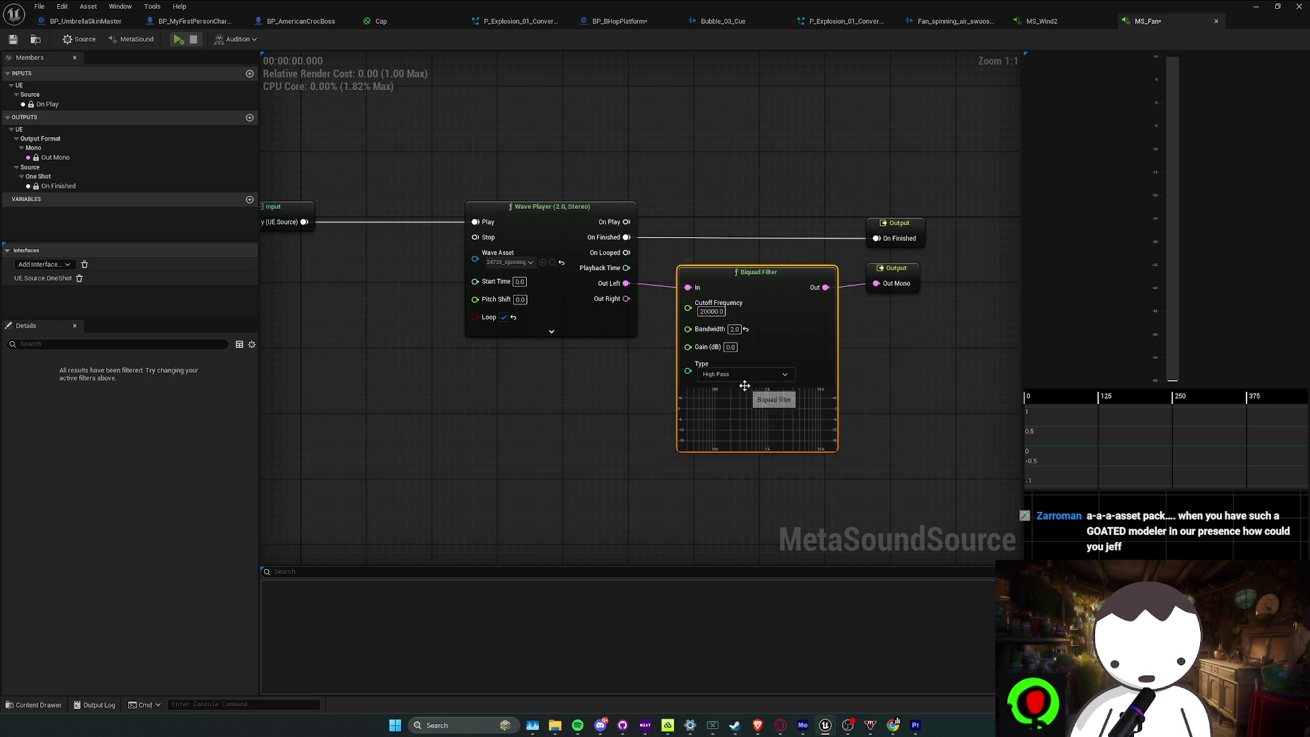
{"action": "left_click", "coordinate": [748, 375]}
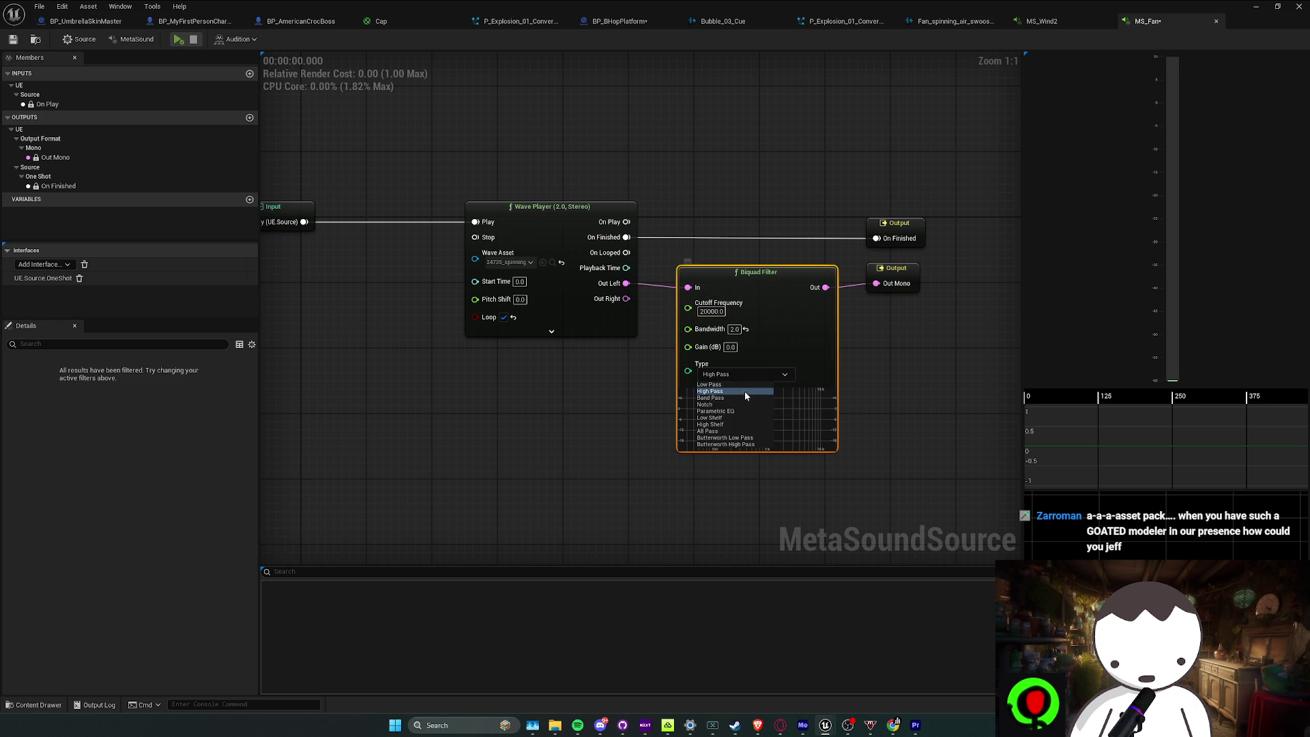
{"action": "left_click", "coordinate": [739, 399]}
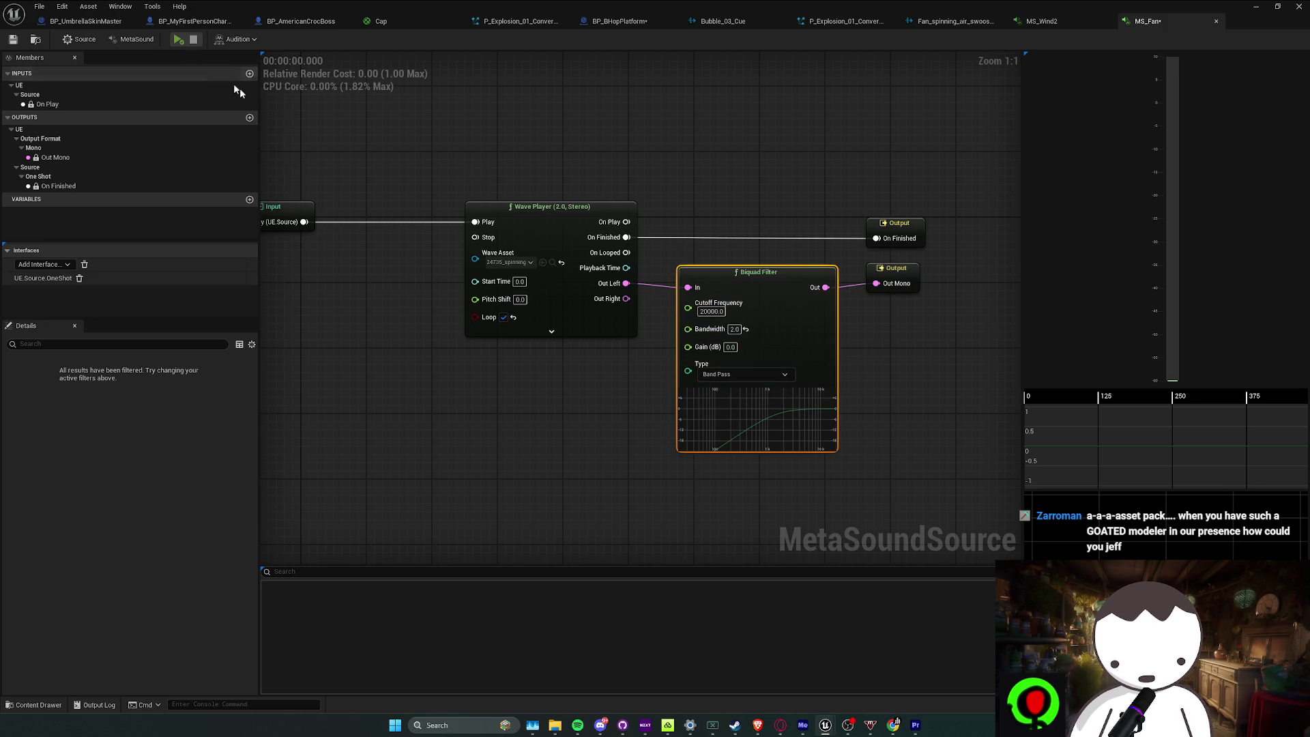
{"action": "left_click", "coordinate": [178, 40]}
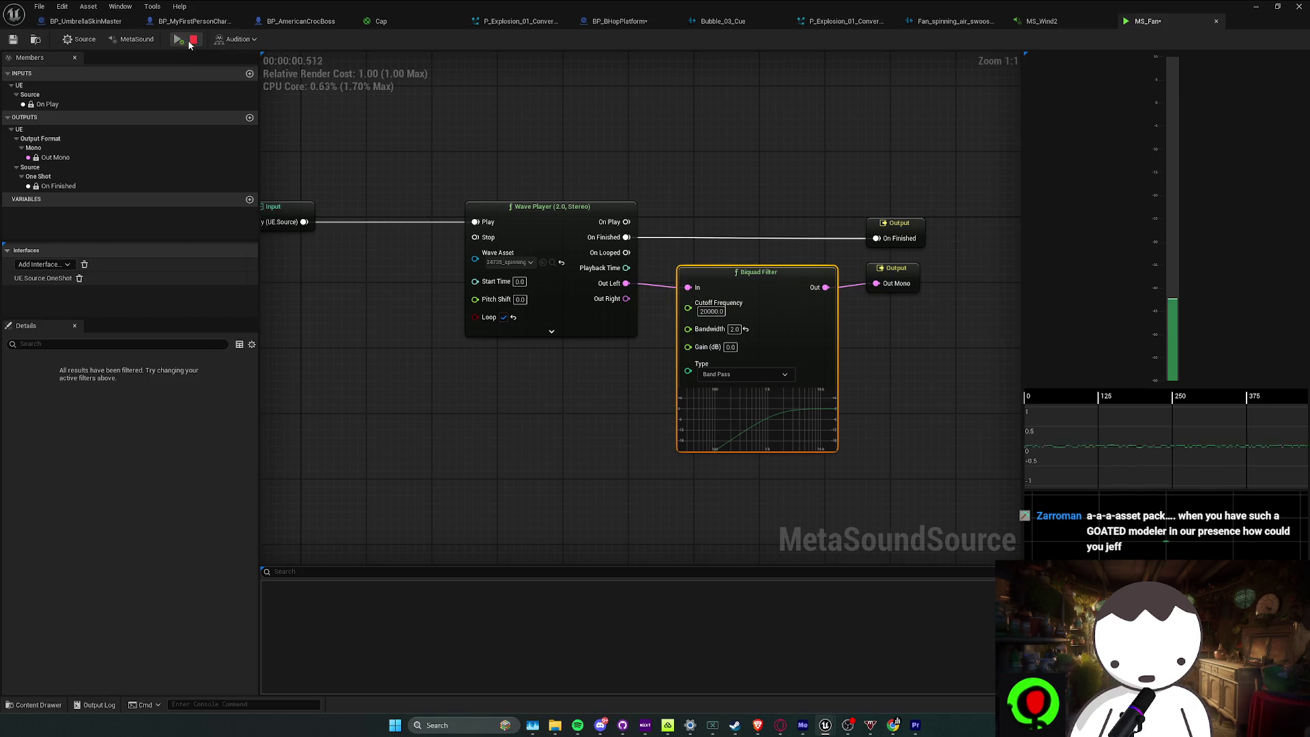
Switch the Biquad Filter through Low Pass and Butterworth High Pass to Butterworth Low Pass
{"action": "left_click", "coordinate": [748, 374]}
{"action": "left_click", "coordinate": [713, 384]}
{"action": "left_click", "coordinate": [729, 374]}
{"action": "left_click", "coordinate": [741, 444]}
{"action": "left_click", "coordinate": [745, 374]}
{"action": "left_click", "coordinate": [734, 440]}
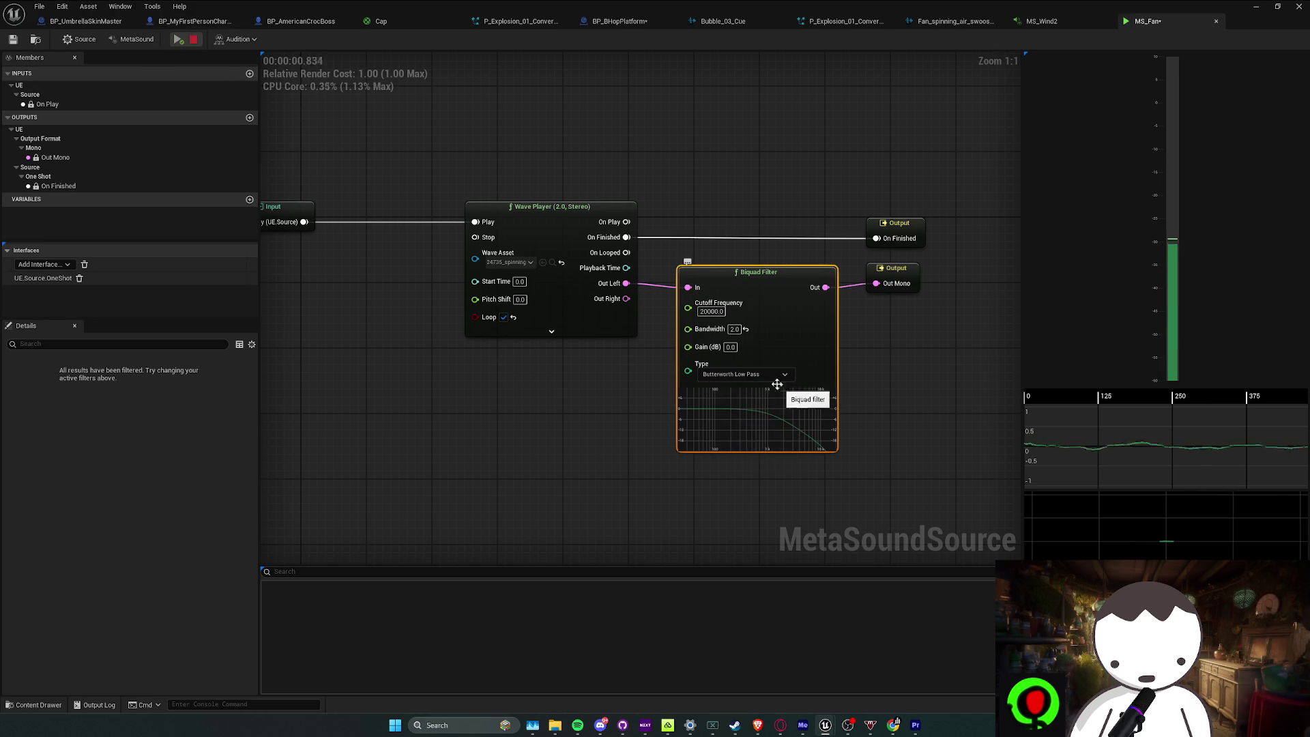
Experiment with Biquad cutoff frequencies of 1000, 5000 and 100
{"action": "left_click", "coordinate": [711, 311]}
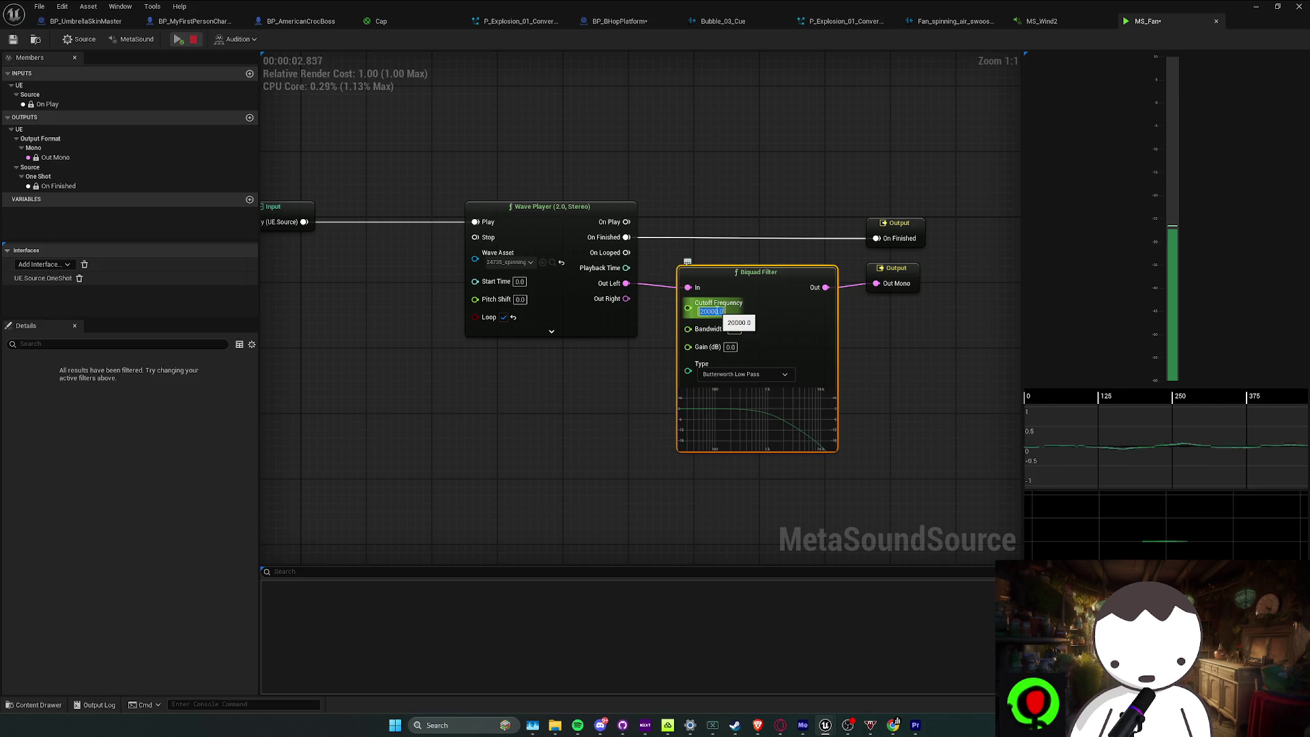
{"action": "type", "text": "1000"}
{"action": "key", "text": "Return"}
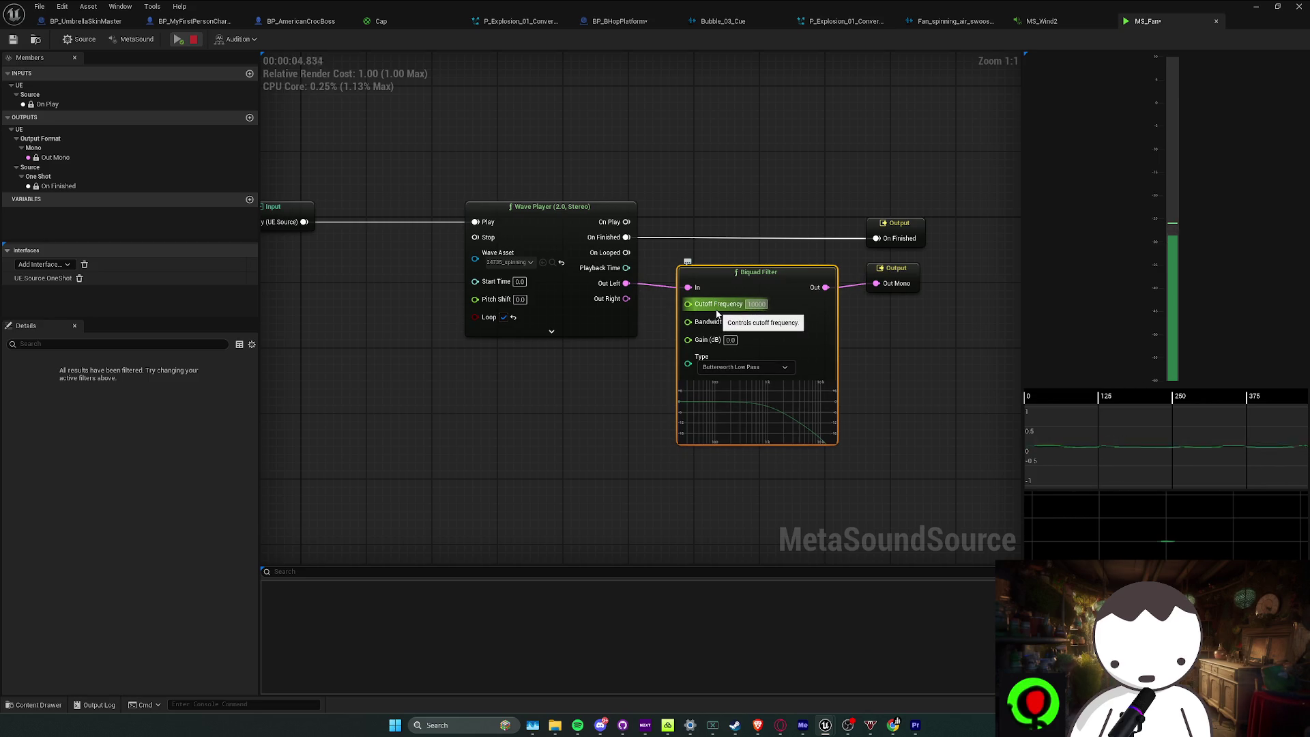
{"action": "left_click", "coordinate": [717, 314]}
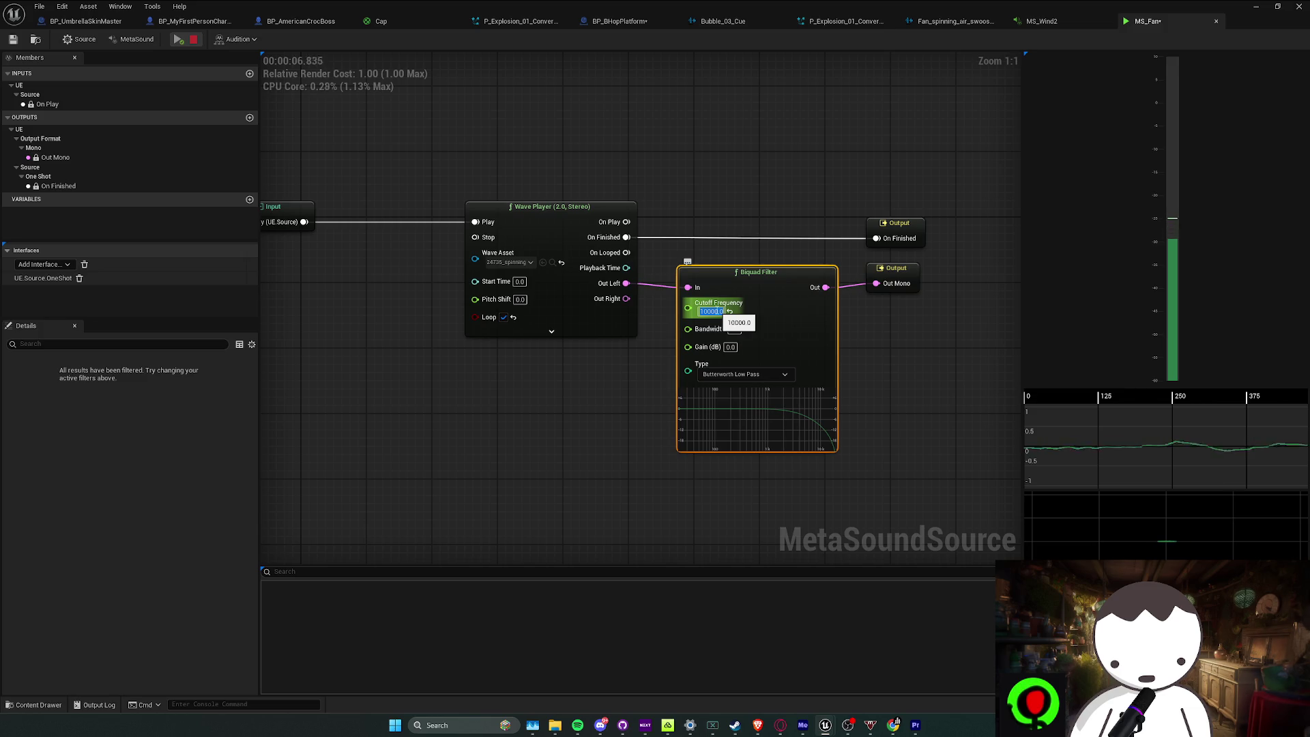
{"action": "type", "text": "5000"}
{"action": "key", "text": "Return"}
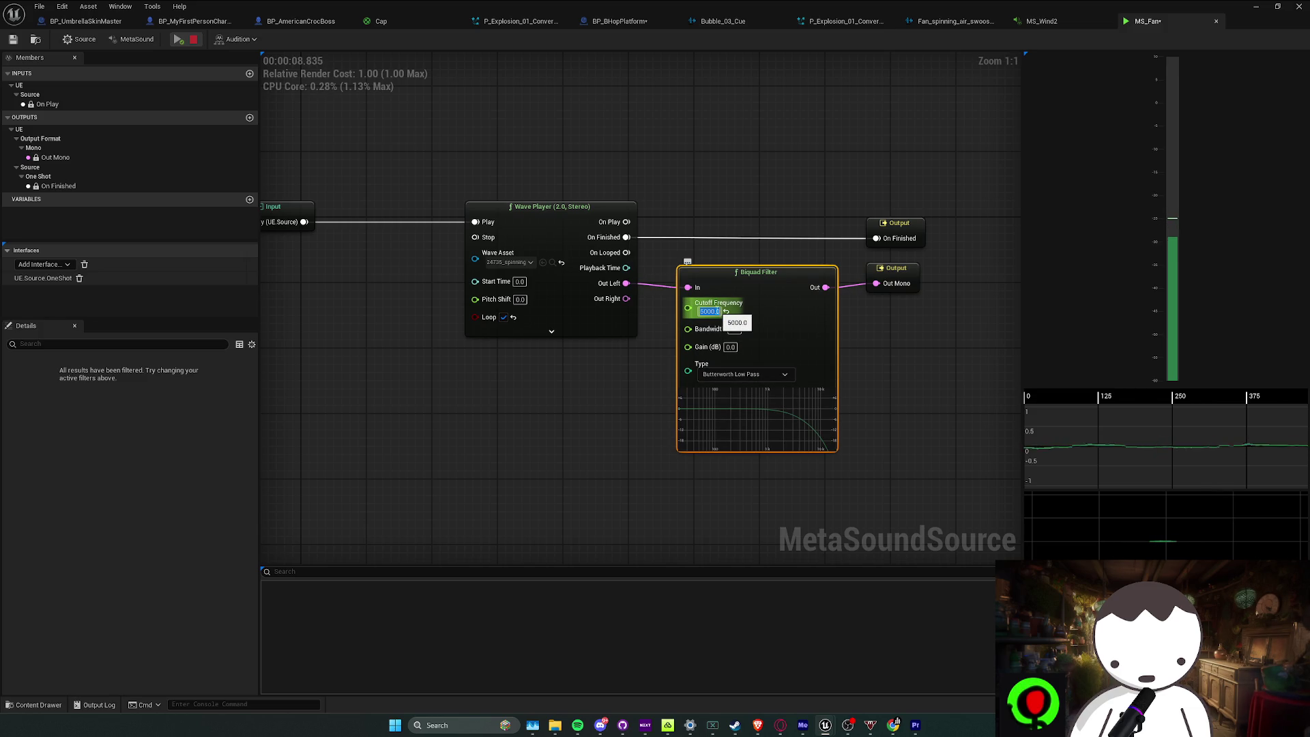
{"action": "type", "text": "100"}
{"action": "key", "text": "Return"}
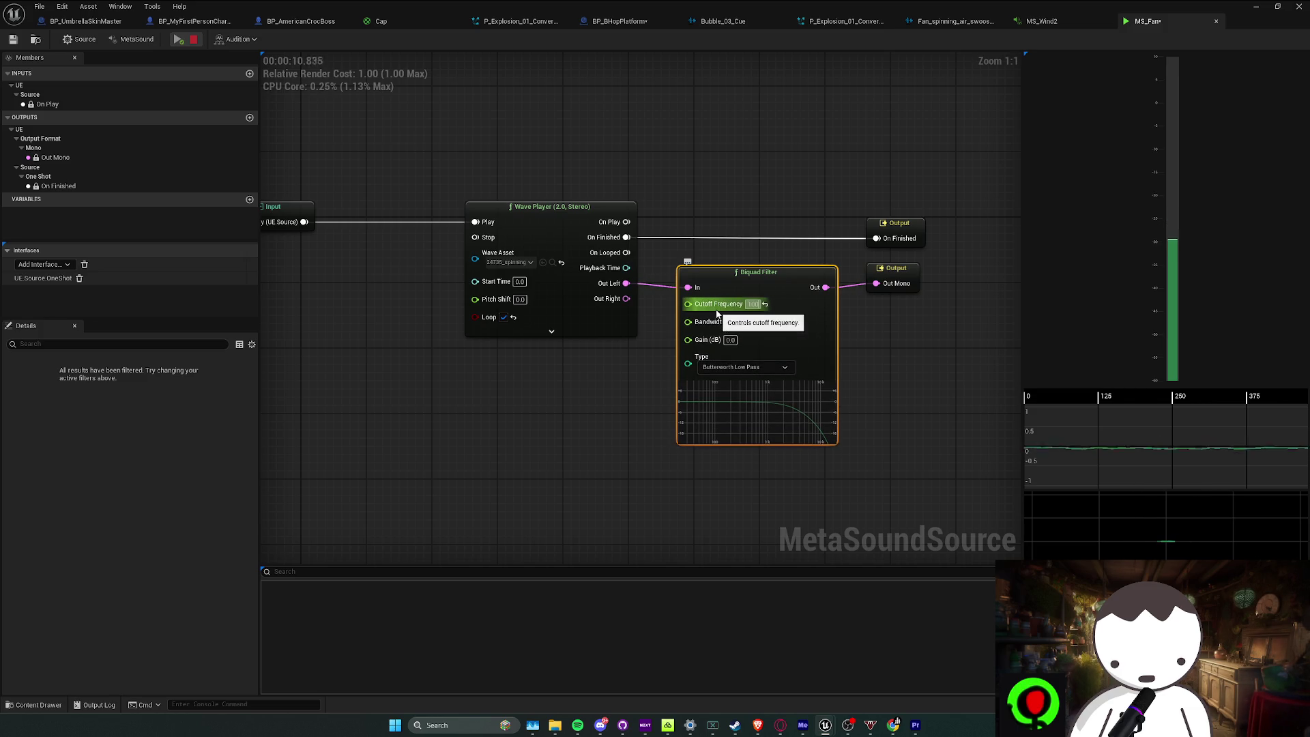
{"action": "left_click", "coordinate": [717, 314]}
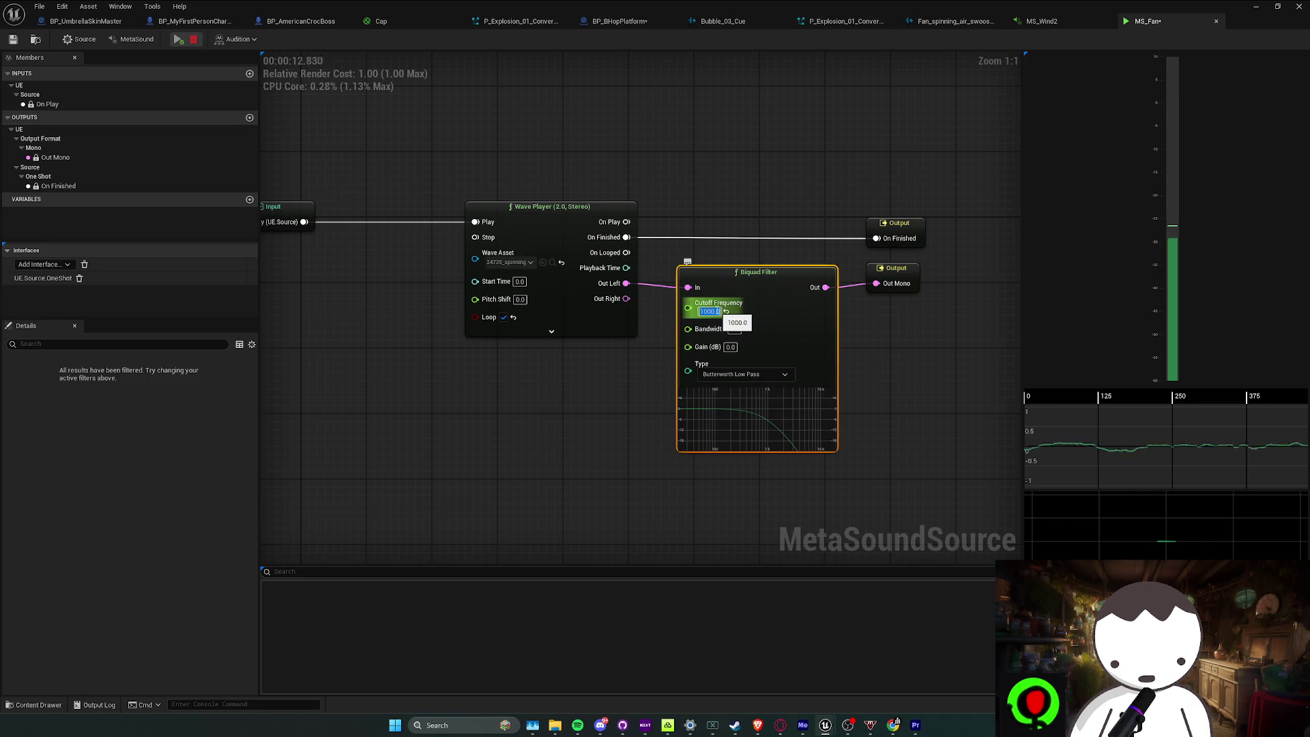
{"action": "key", "text": "BackSpace"}
{"action": "key", "text": "Return"}
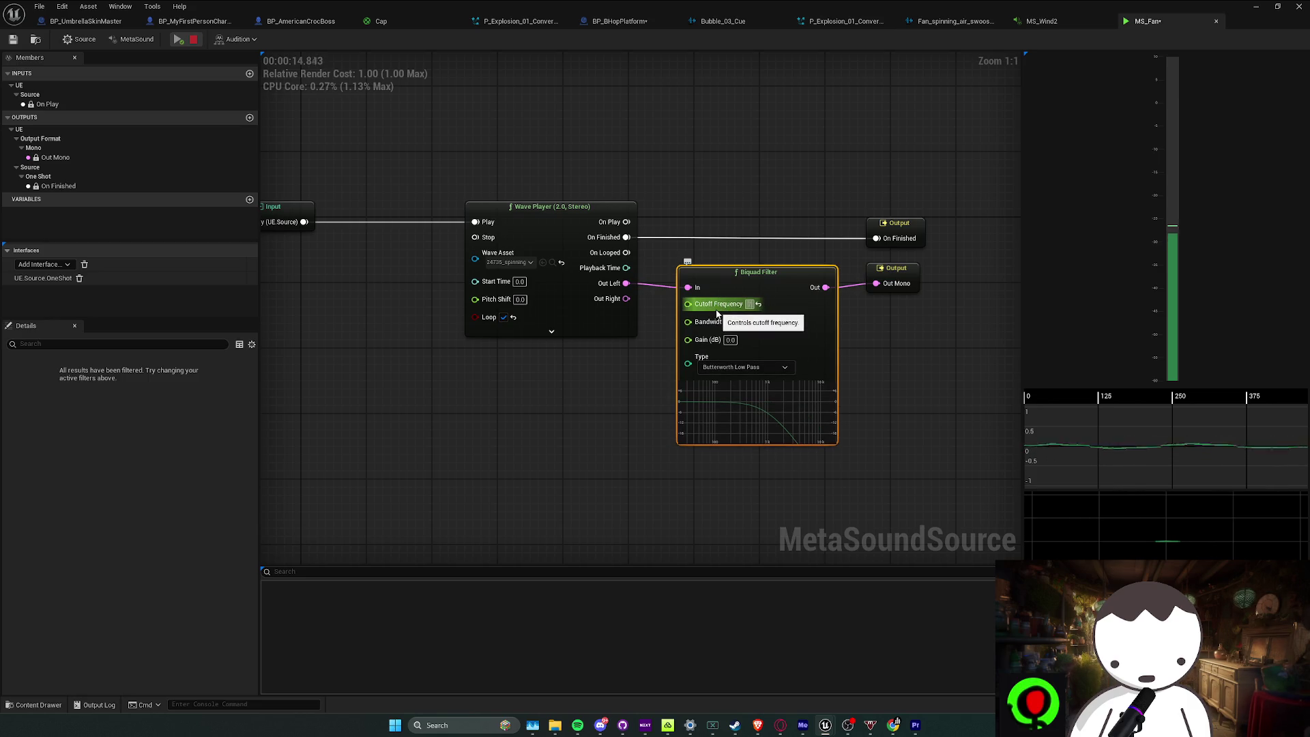
Audition a 600 cutoff, then set the cutoff to 1000 and preview again
{"action": "left_click", "coordinate": [717, 313]}
{"action": "key", "text": "Return"}
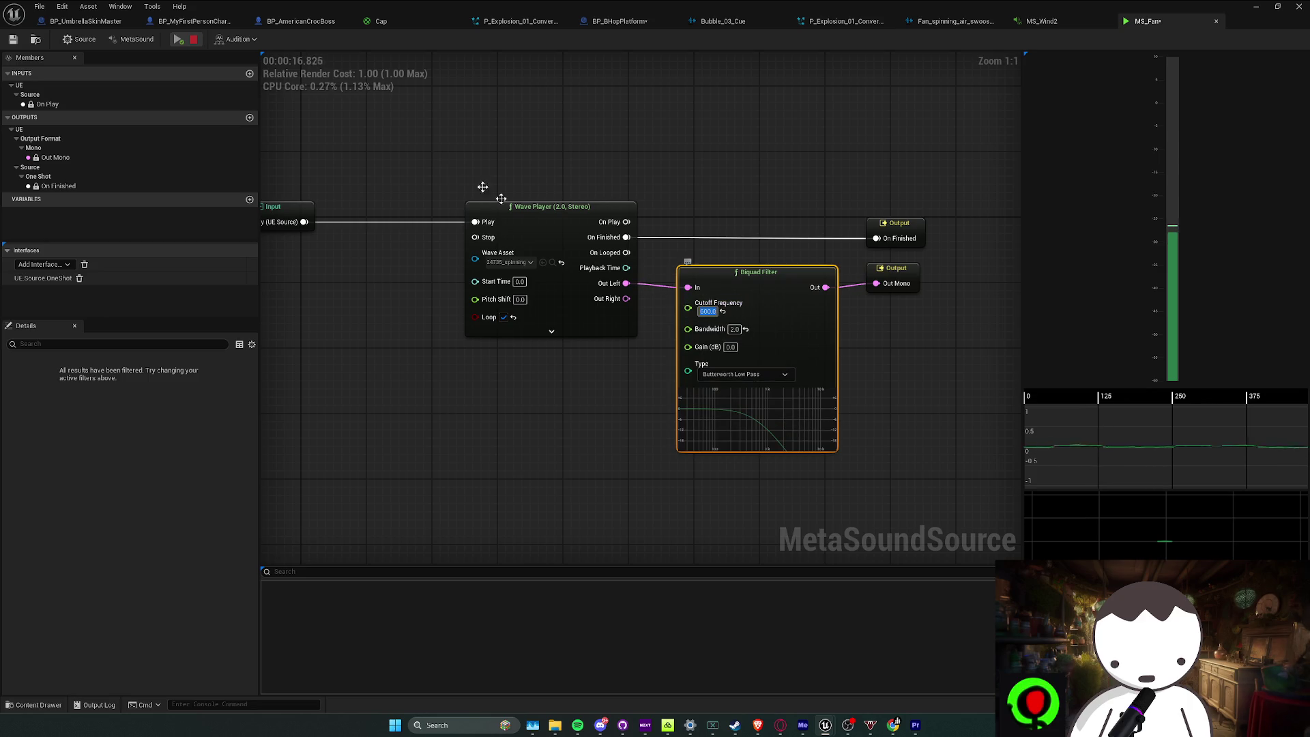
{"action": "left_click", "coordinate": [178, 39]}
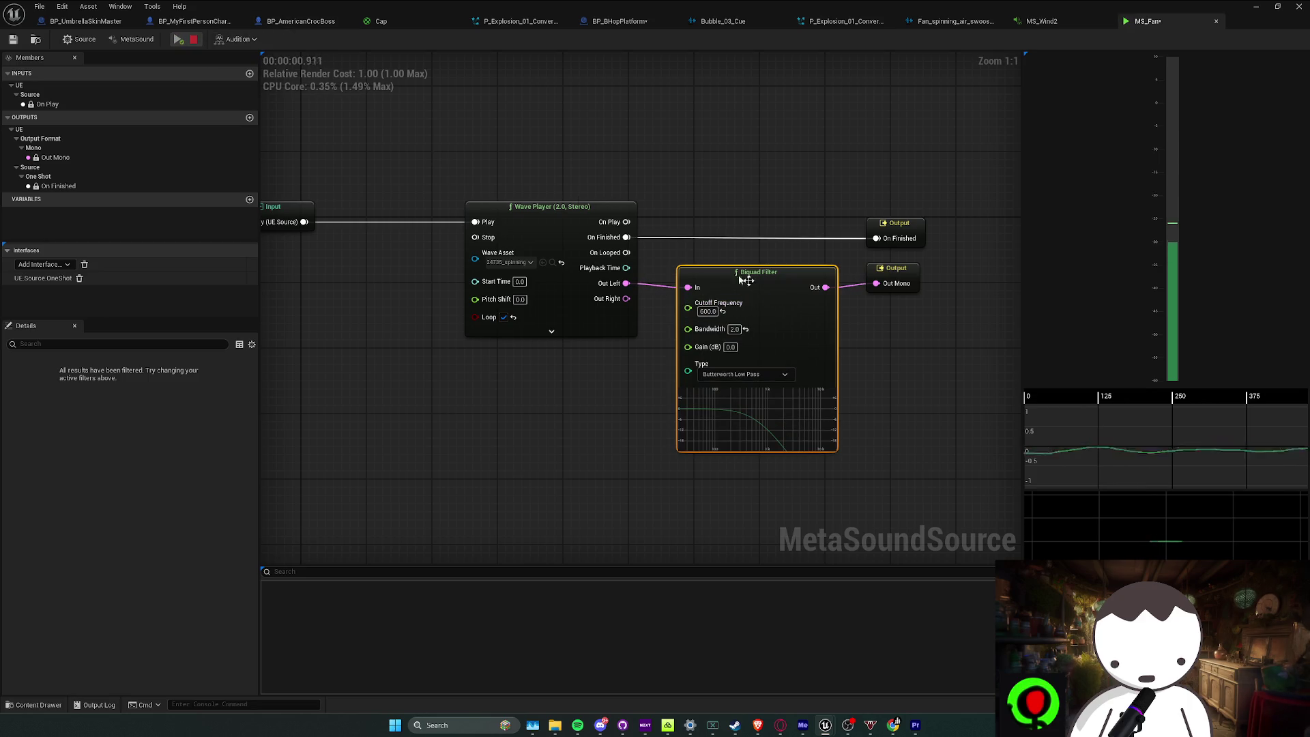
{"action": "left_click", "coordinate": [709, 312]}
{"action": "type", "text": "1000"}
{"action": "key", "text": "Return"}
{"action": "left_click", "coordinate": [178, 39]}
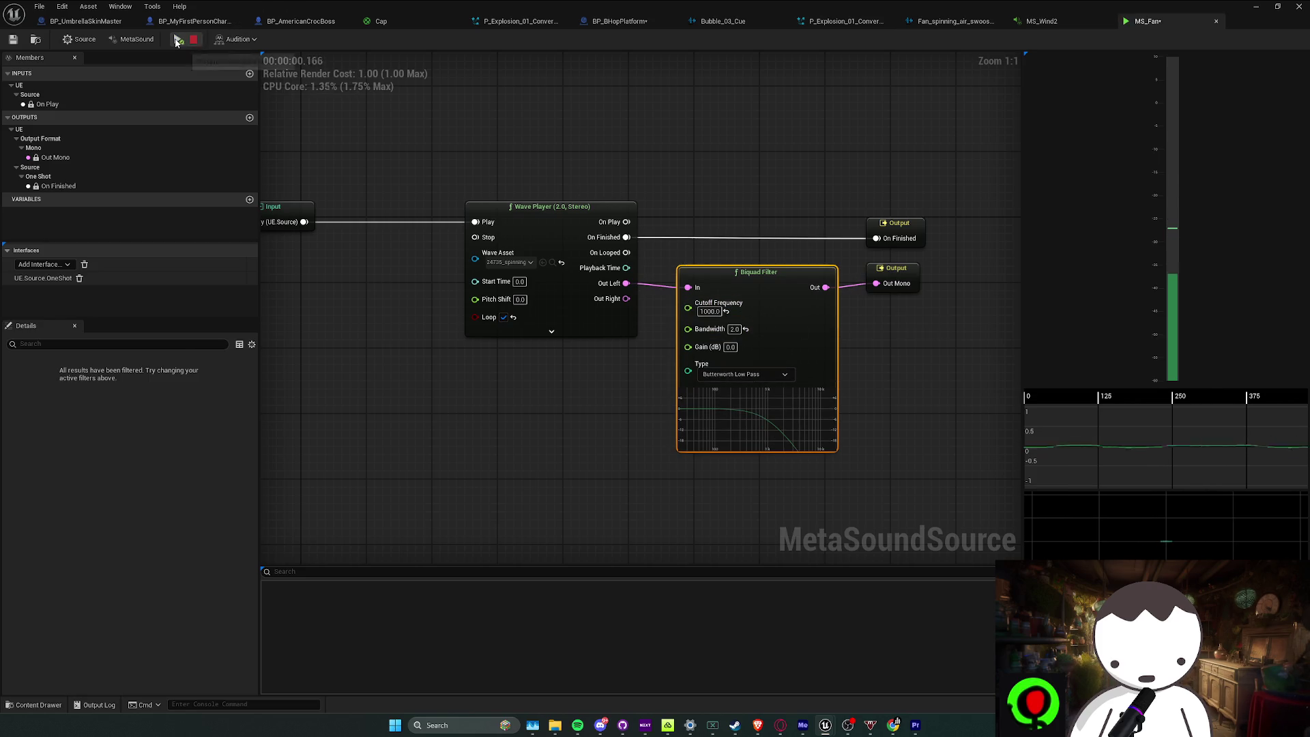
Straighten the wave player, filter and output nodes with Q and stop the preview
{"action": "mouse_move", "coordinate": [559, 352]}
{"action": "left_mouse_down"}
{"action": "mouse_move", "coordinate": [909, 293]}
{"action": "mouse_move", "coordinate": [940, 272]}
{"action": "left_mouse_up"}
{"action": "key", "text": "q"}
{"action": "left_click_drag", "start_coordinate": [731, 277], "coordinate": [732, 280]}
{"action": "left_click", "coordinate": [815, 190]}
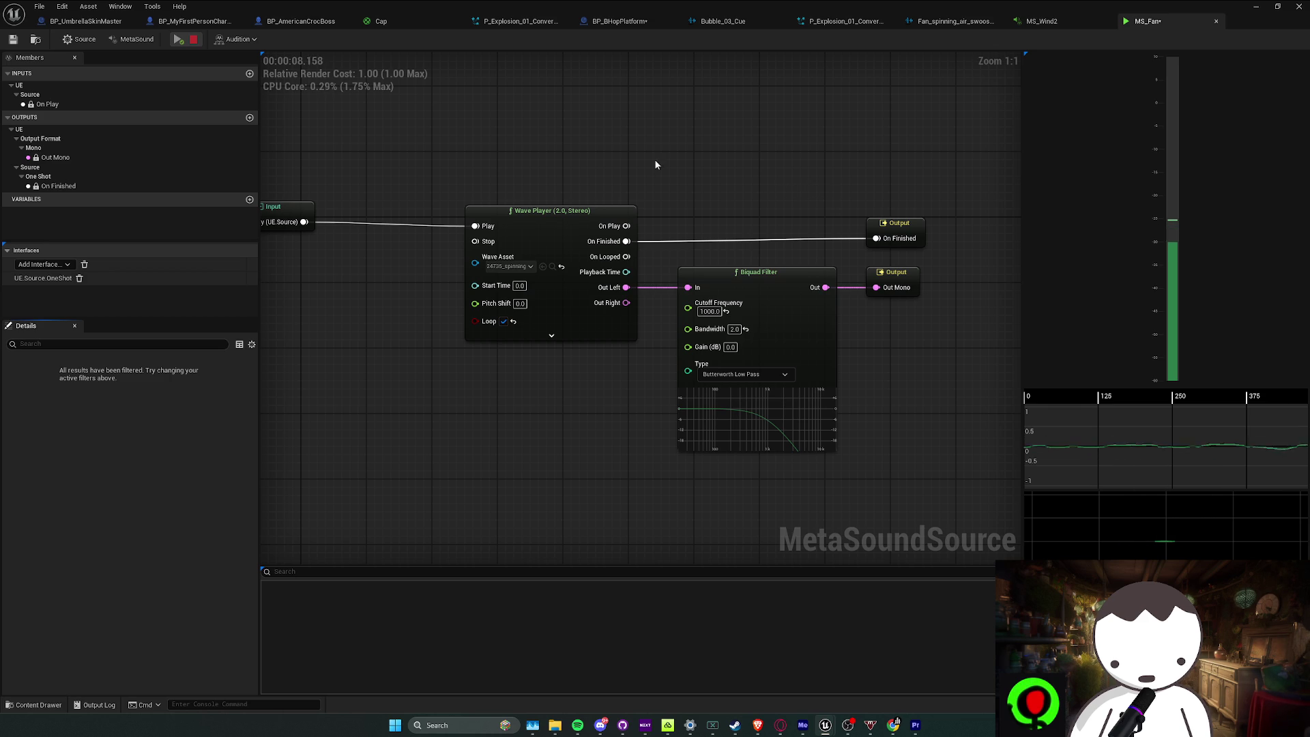
{"action": "left_click", "coordinate": [194, 40]}
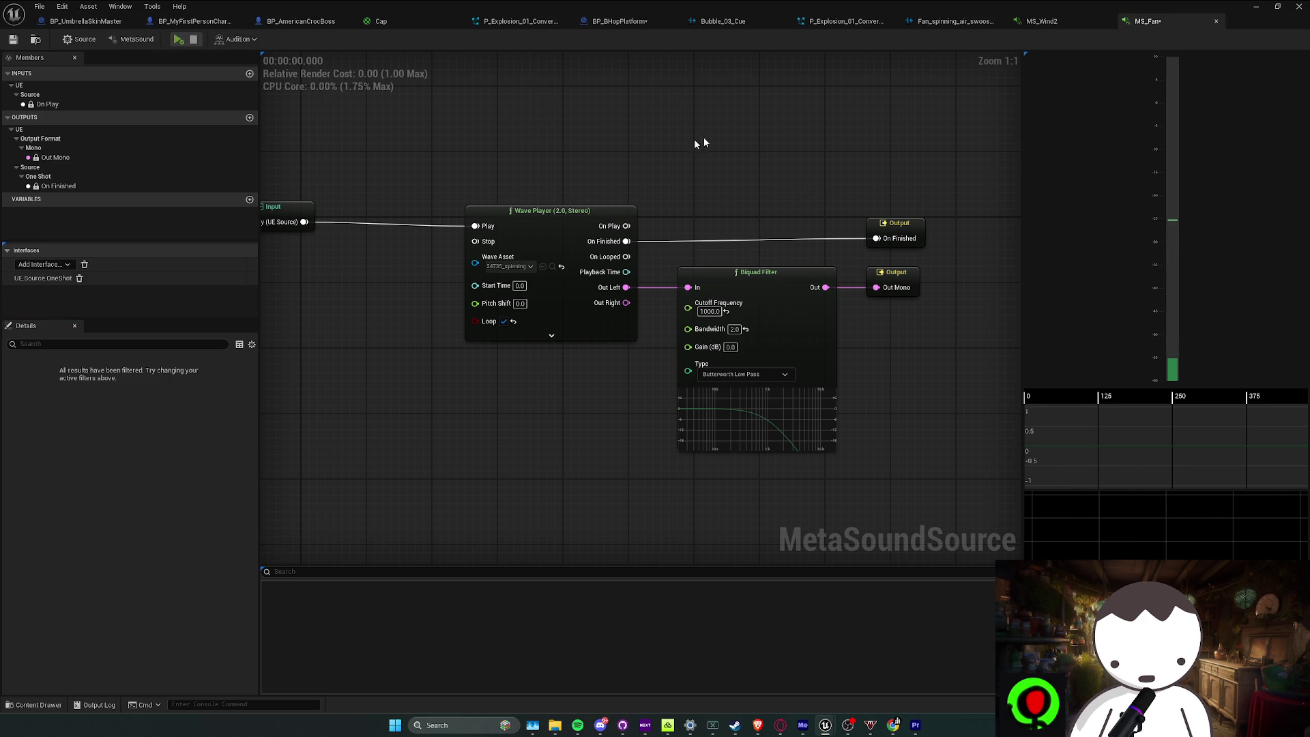
{"action": "left_click", "coordinate": [846, 21]}
In BP_BHopPlatform, assign MS_Fan as the Fan component's sound
{"action": "left_click", "coordinate": [723, 21]}
{"action": "left_click", "coordinate": [620, 21]}
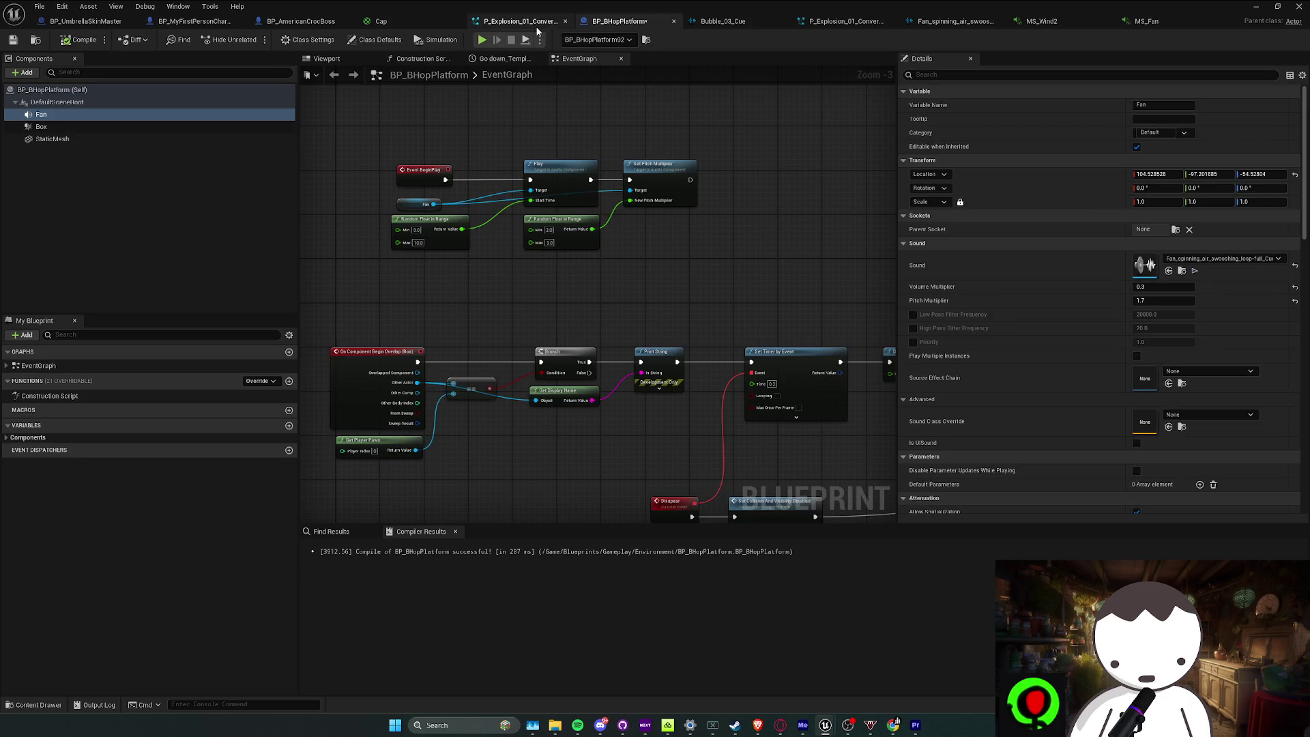
{"action": "left_click", "coordinate": [121, 115]}
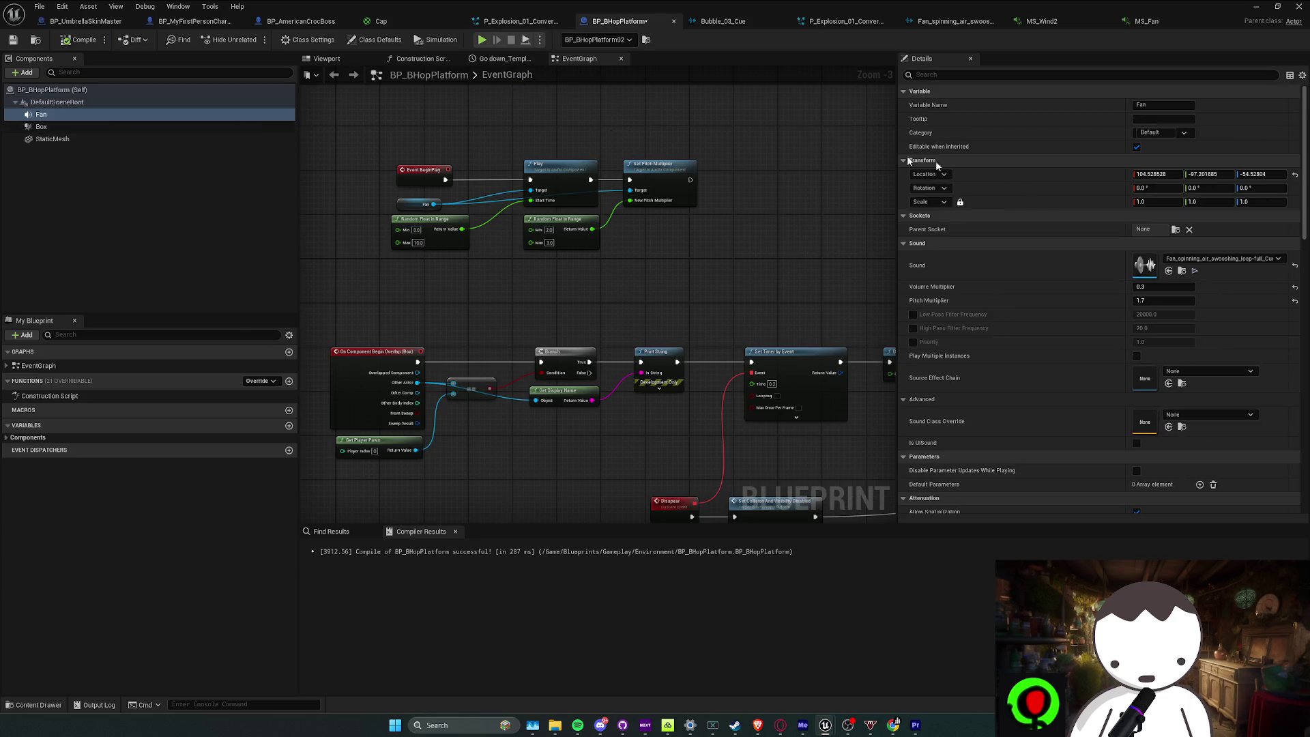
{"action": "left_click", "coordinate": [176, 143]}
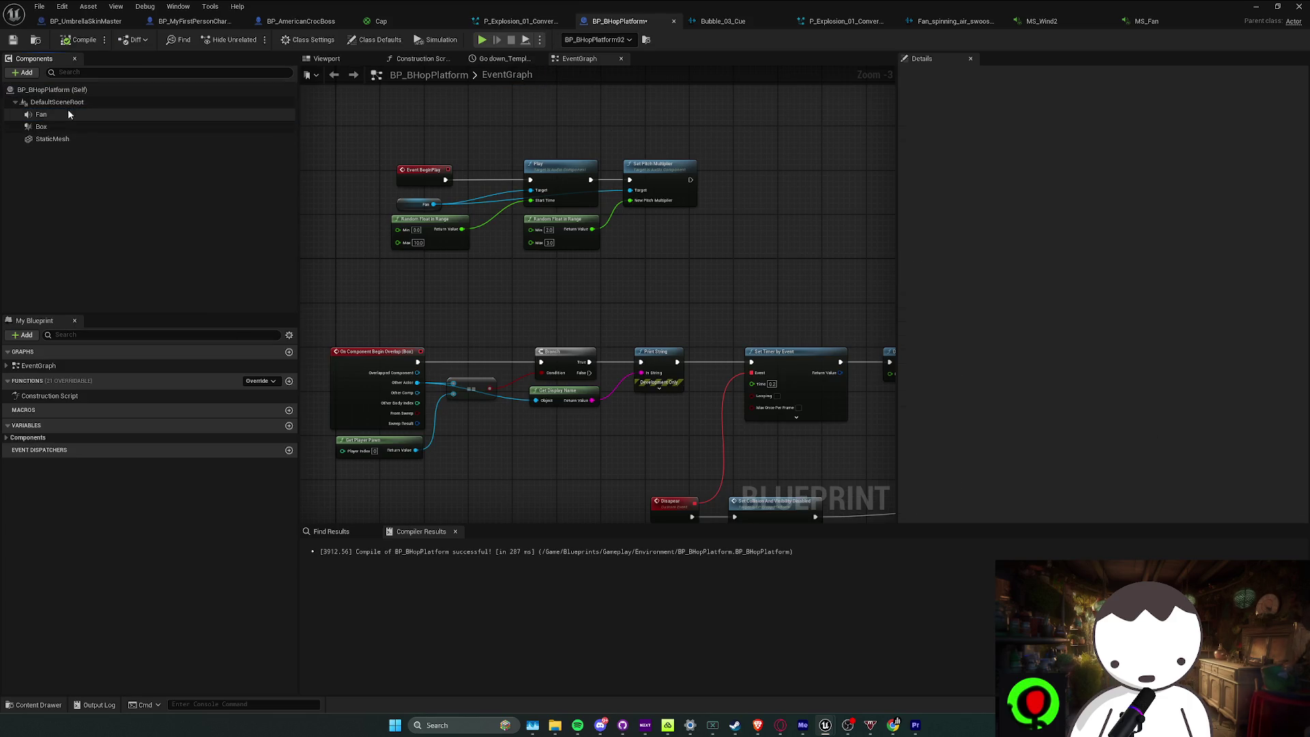
{"action": "left_click", "coordinate": [22, 73]}
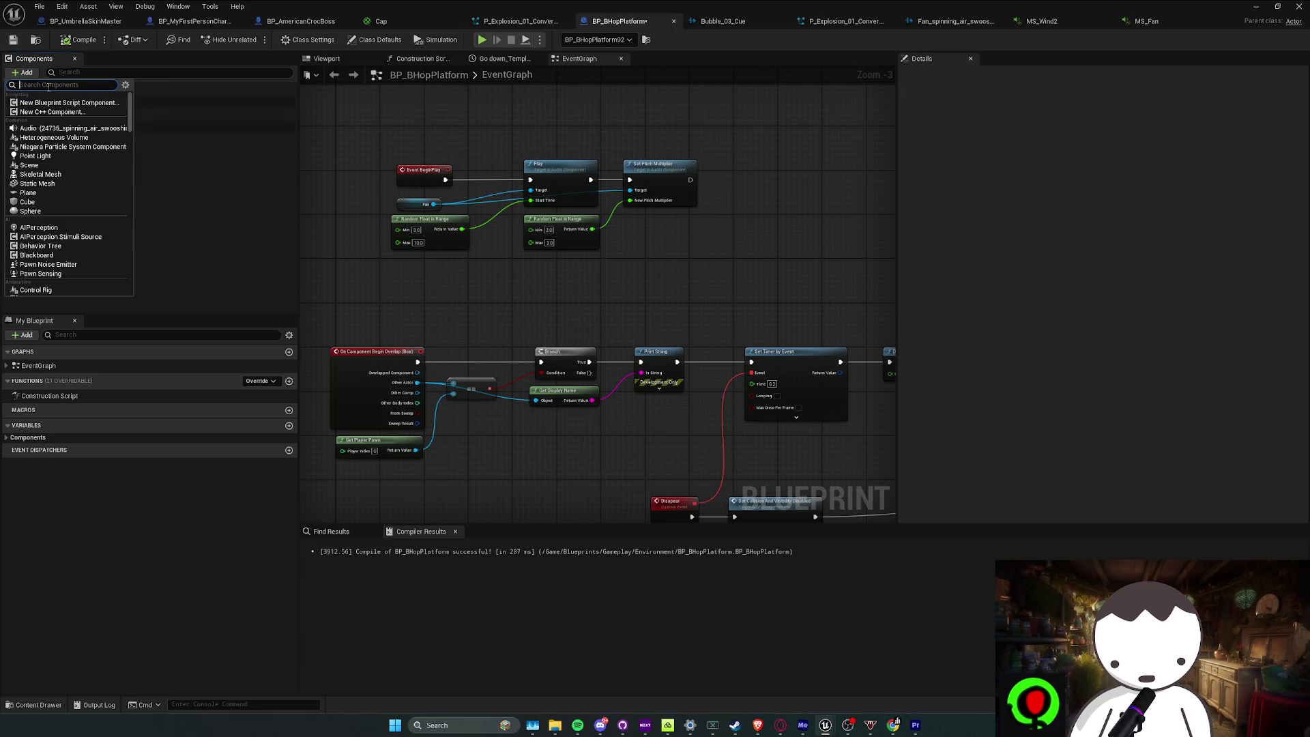
{"action": "left_click", "coordinate": [97, 199]}
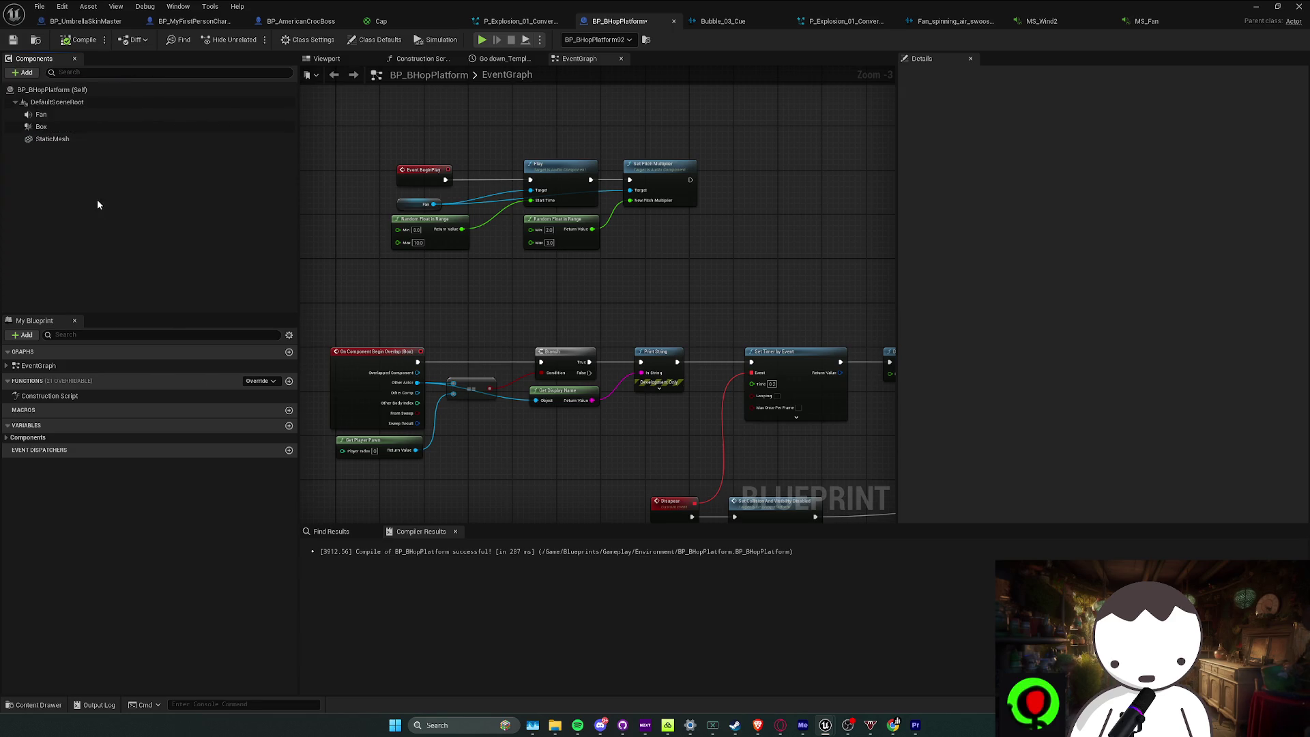
{"action": "left_click", "coordinate": [41, 114]}
{"action": "left_click", "coordinate": [1171, 259]}
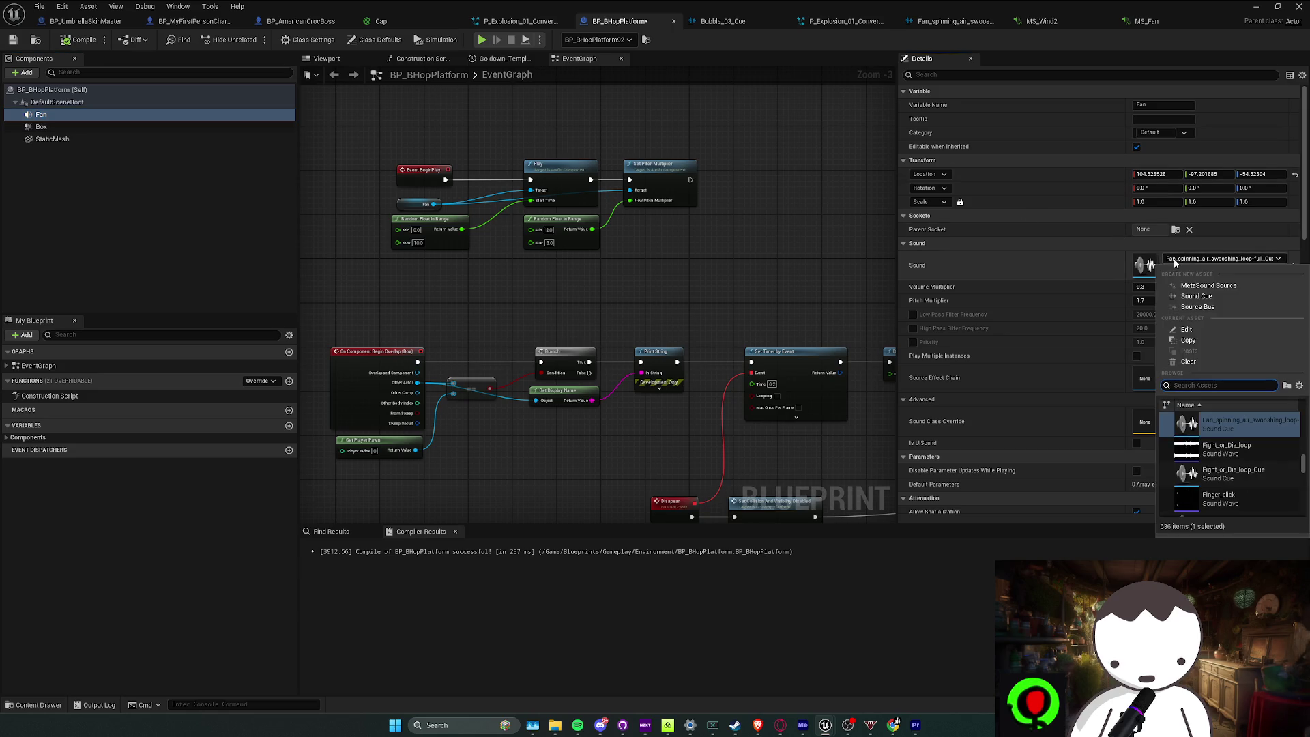
{"action": "type", "text": "ms_"}
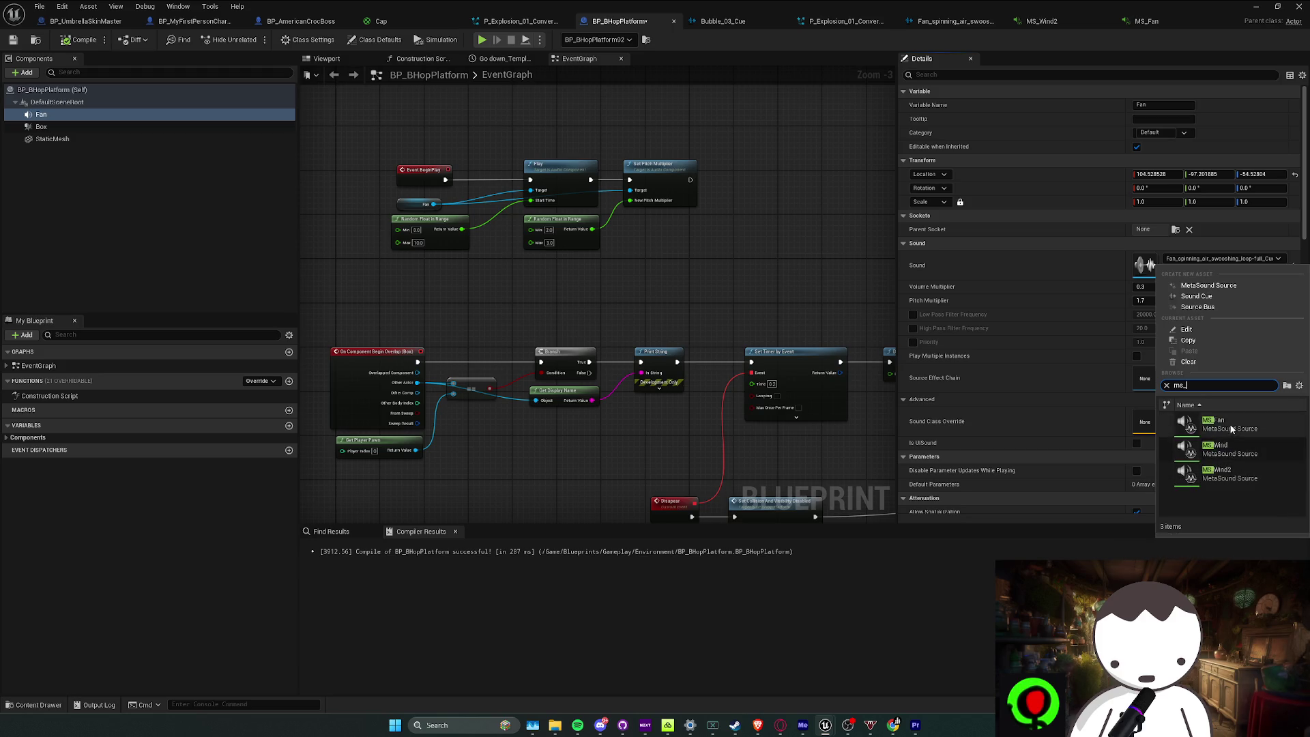
{"action": "left_click", "coordinate": [1236, 425]}
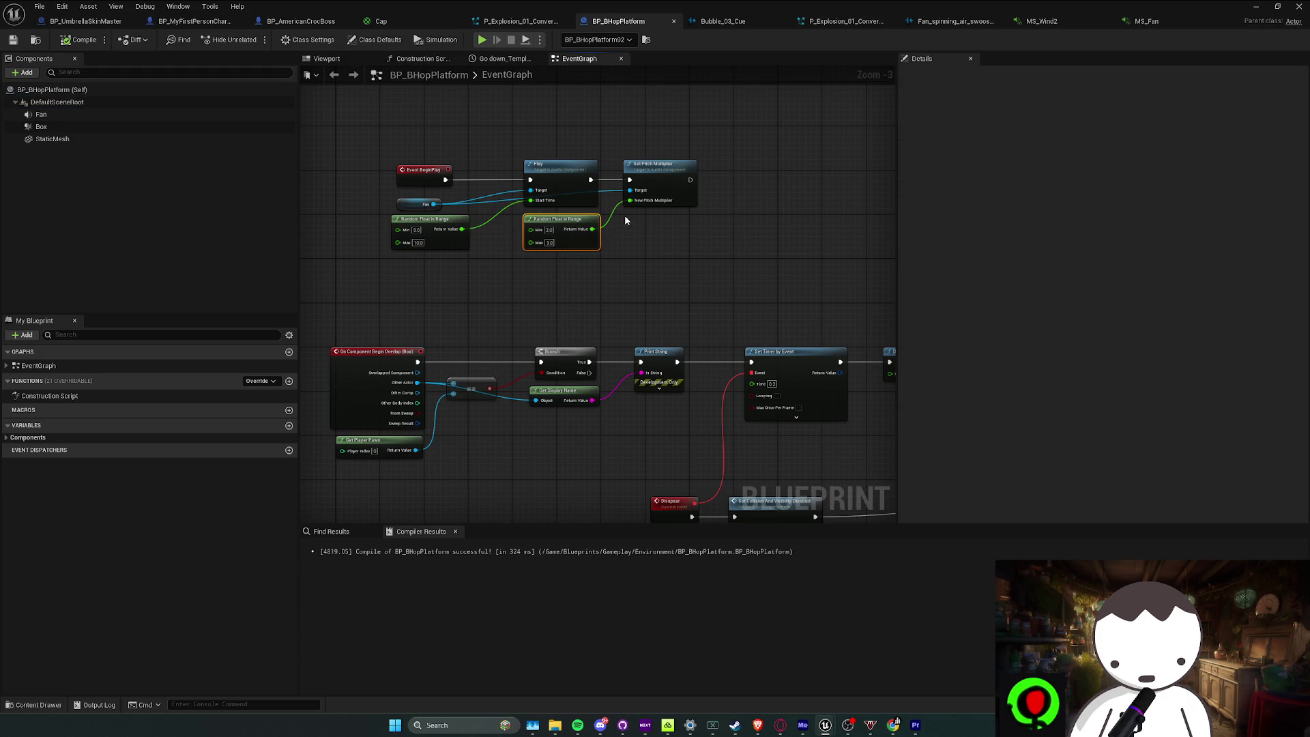
Delete the pitch-randomising nodes, restore them with Ctrl+Z, and check the pitch range minimum
{"action": "key", "text": "Delete"}
{"action": "left_click", "coordinate": [129, 114]}
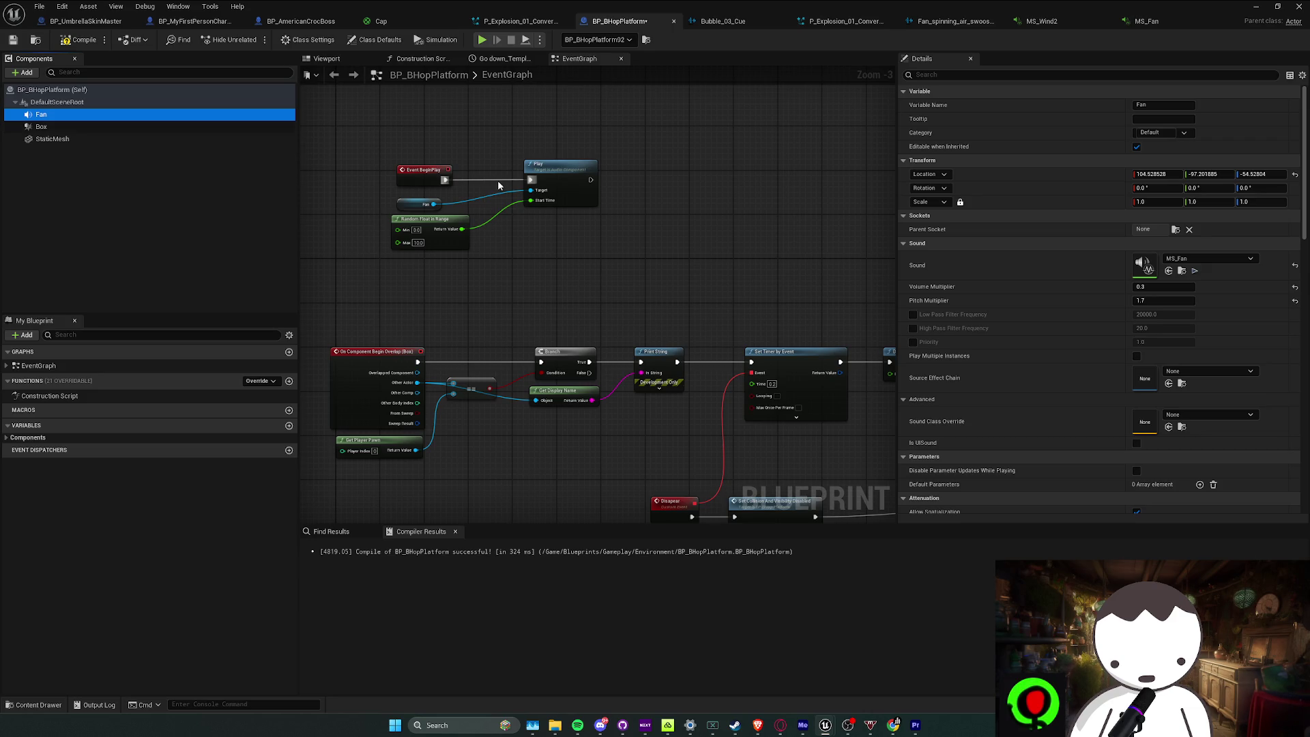
{"action": "key", "text": "ctrl+z"}
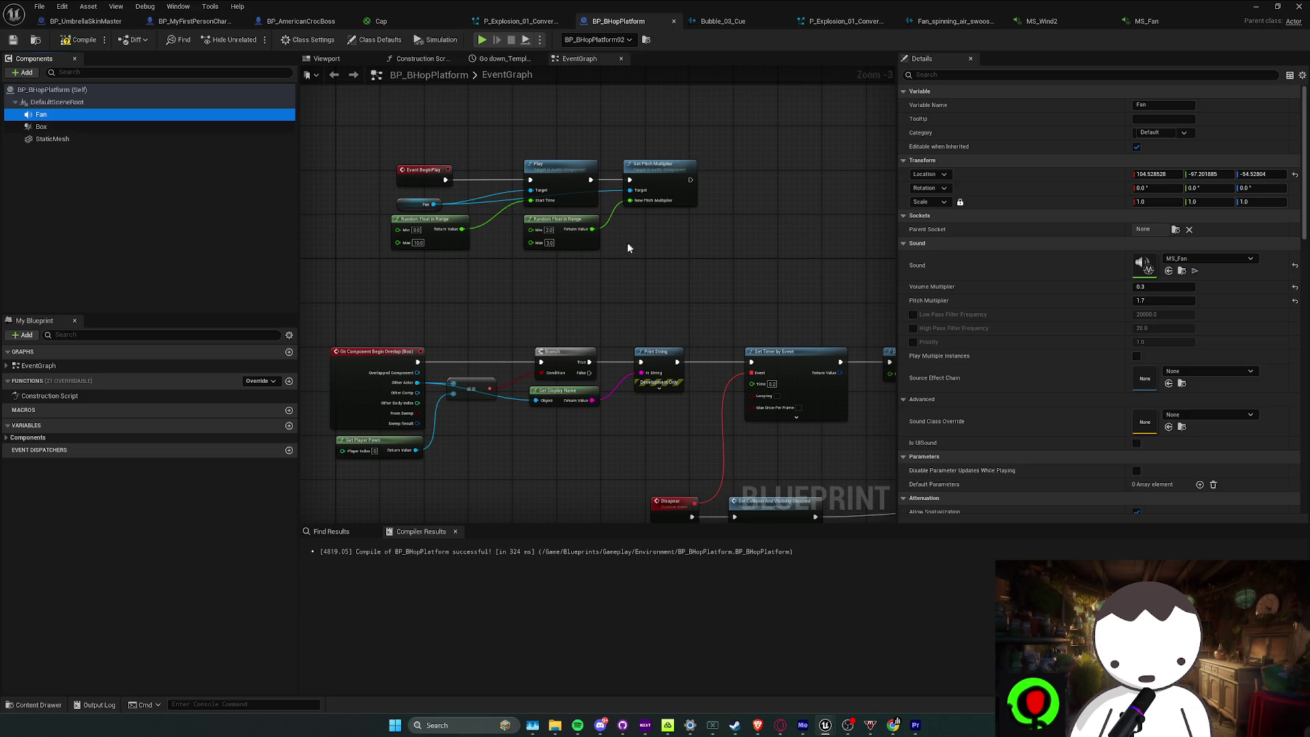
{"action": "left_click", "coordinate": [557, 230]}
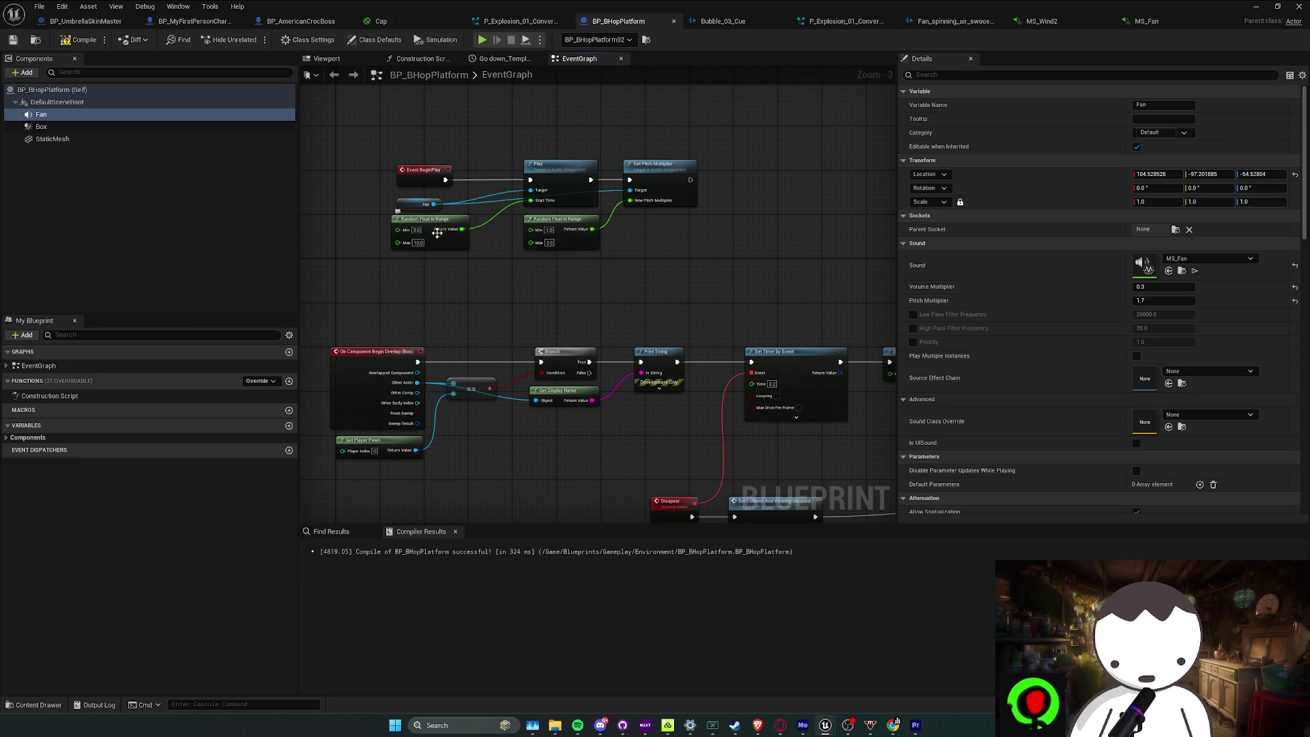
{"action": "left_click", "coordinate": [523, 35]}
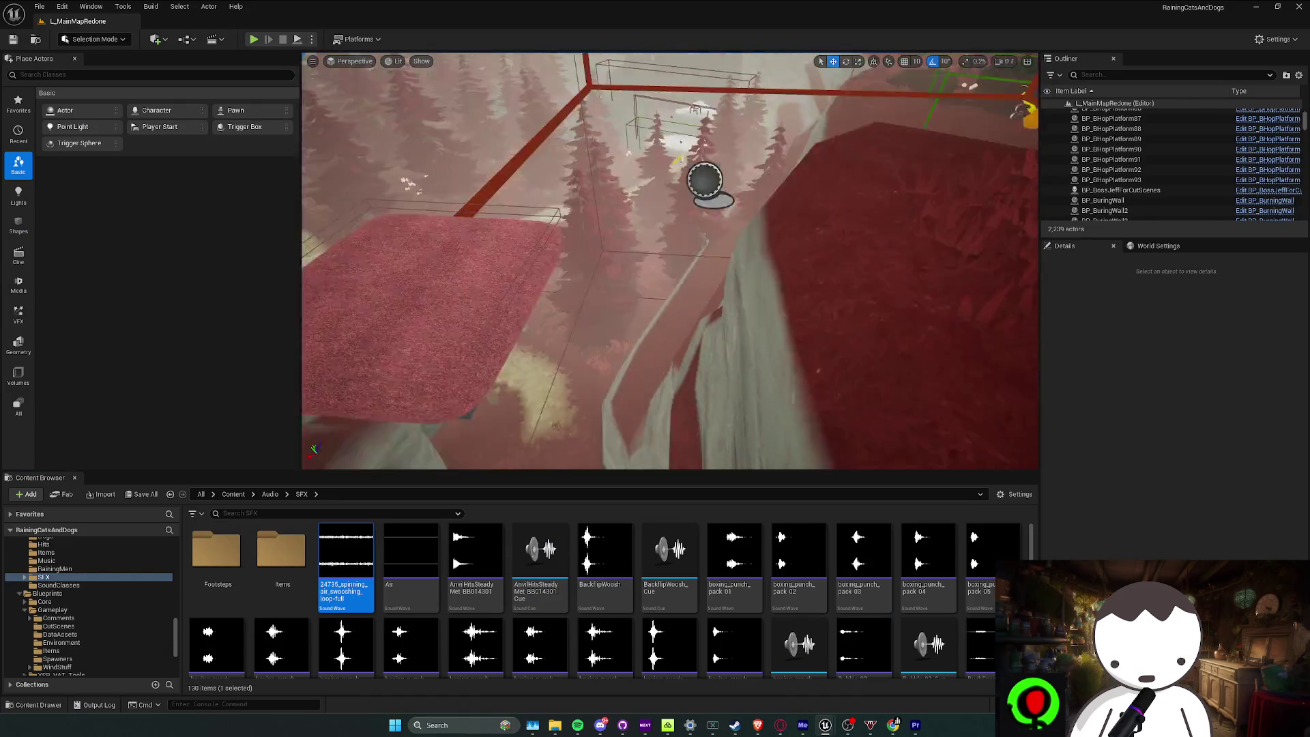
Play the level, walk toward the fan platform to listen, then stop with Esc
{"action": "left_click", "coordinate": [254, 39]}
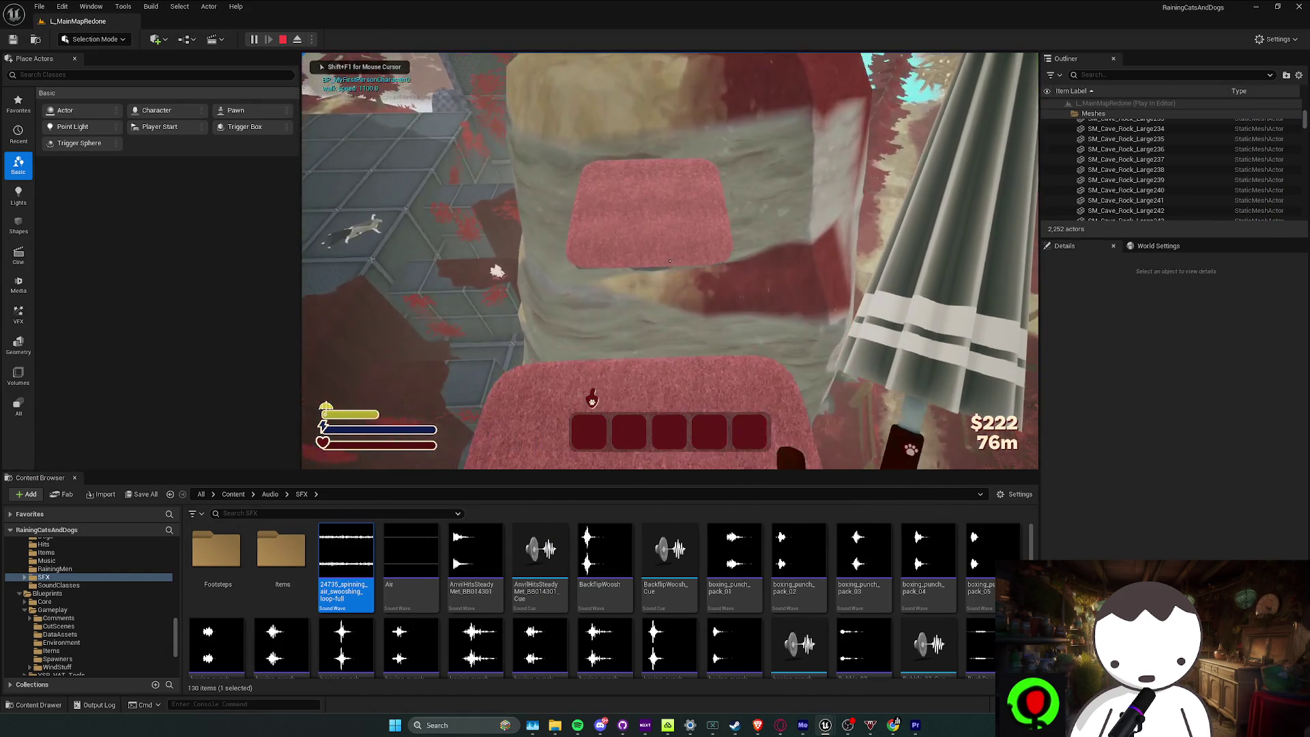
{"action": "key", "text": "w"}
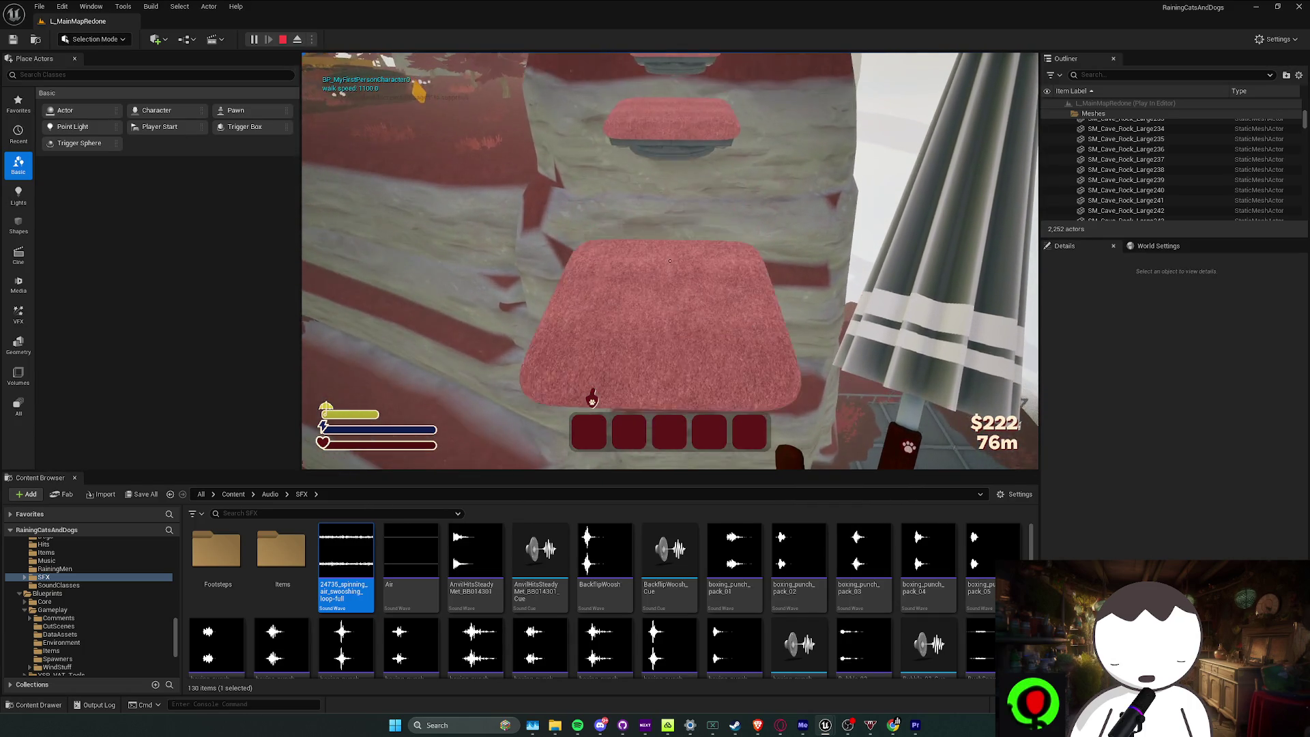
{"action": "key", "text": "Escape"}
{"action": "left_click", "coordinate": [805, 727]}
Review the MS_Fan, Bubble_03_Cue and fan swooshing sound tabs before returning to BP_BHopPlatform
{"action": "mouse_move", "coordinate": [824, 727]}
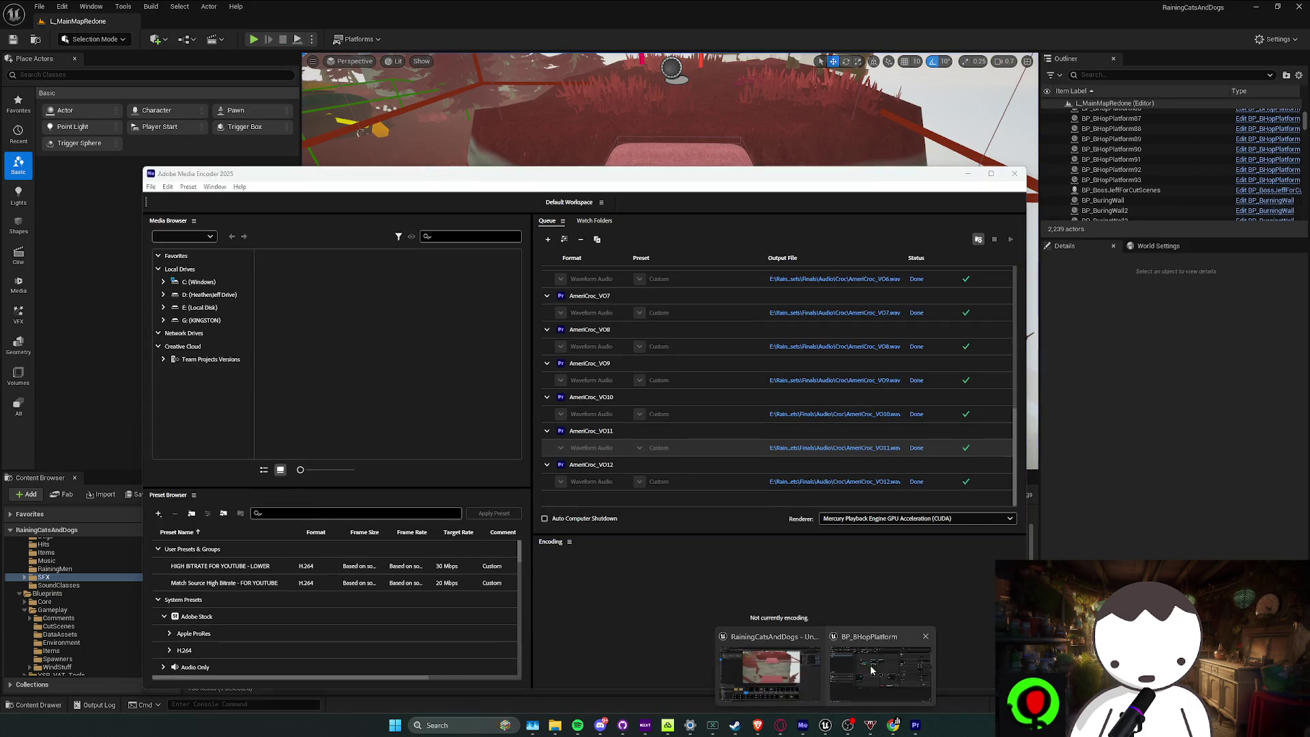
{"action": "left_click", "coordinate": [829, 672]}
{"action": "left_click", "coordinate": [1149, 24]}
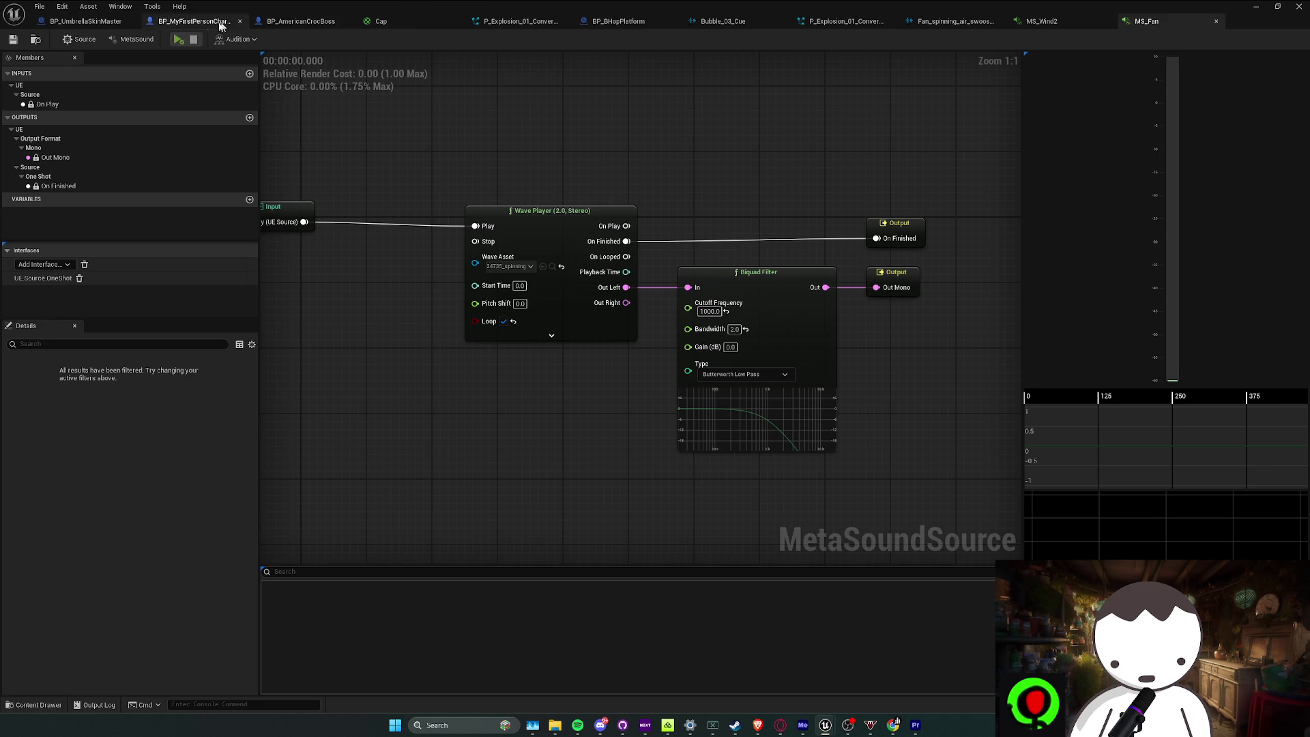
{"action": "left_click", "coordinate": [743, 23]}
{"action": "left_click", "coordinate": [839, 22]}
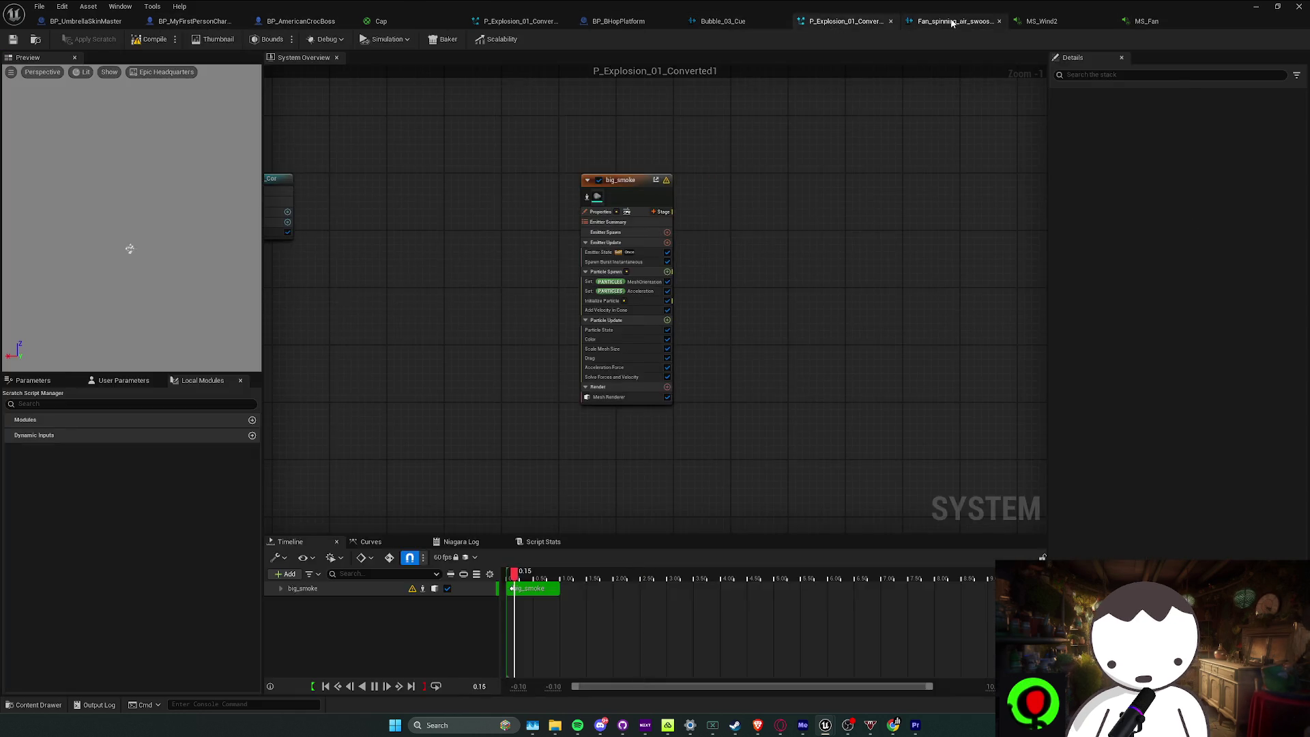
{"action": "left_click", "coordinate": [950, 22]}
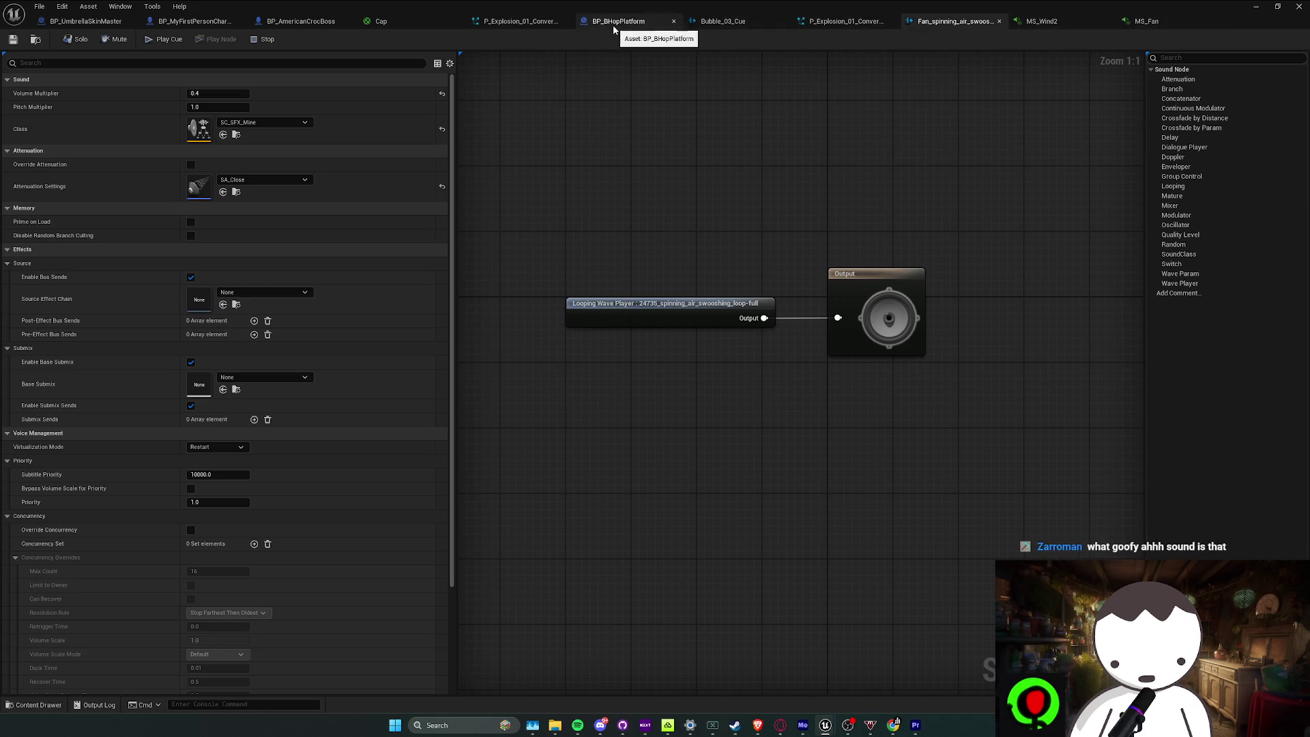
{"action": "left_click", "coordinate": [642, 22]}
Inspect the Fan's Attenuation Settings and set the pitch range minimum to 1.7
{"action": "scroll", "coordinate": [1062, 323], "scroll_direction": "down", "scroll_amount": 3}
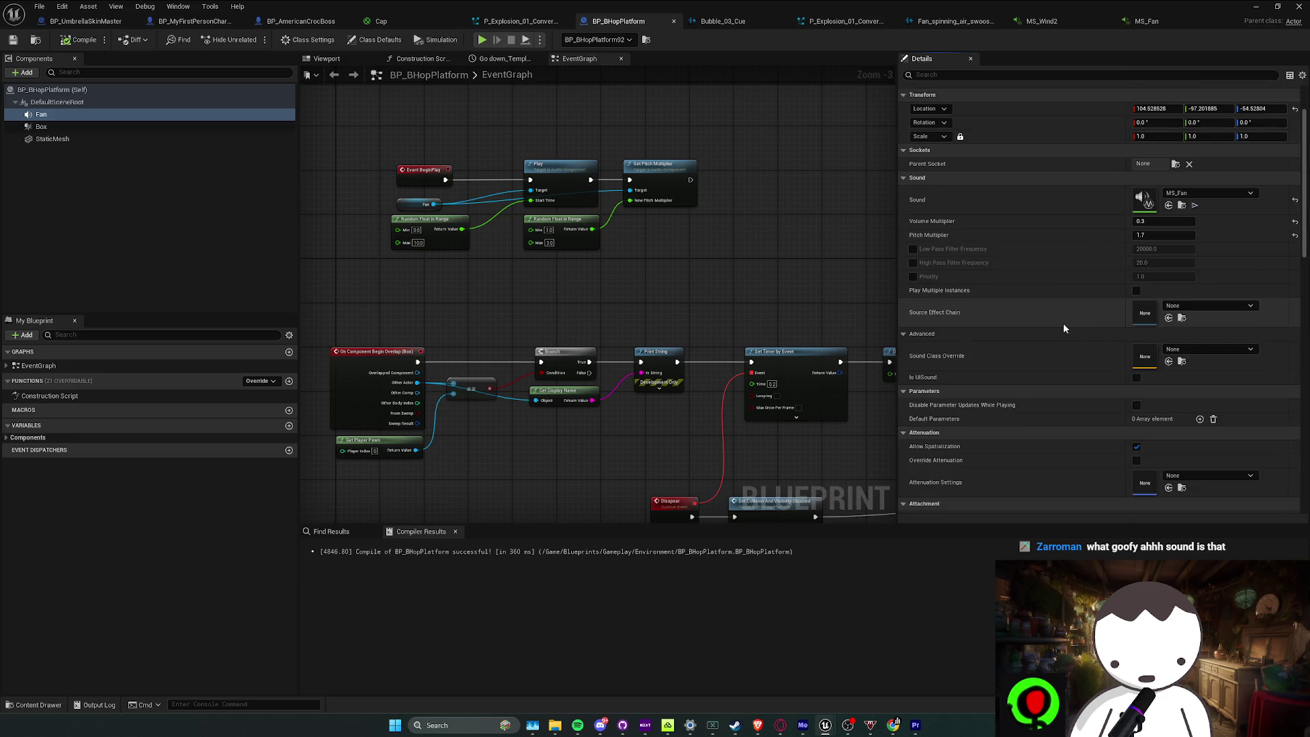
{"action": "scroll", "coordinate": [1183, 361], "scroll_direction": "down", "scroll_amount": 2}
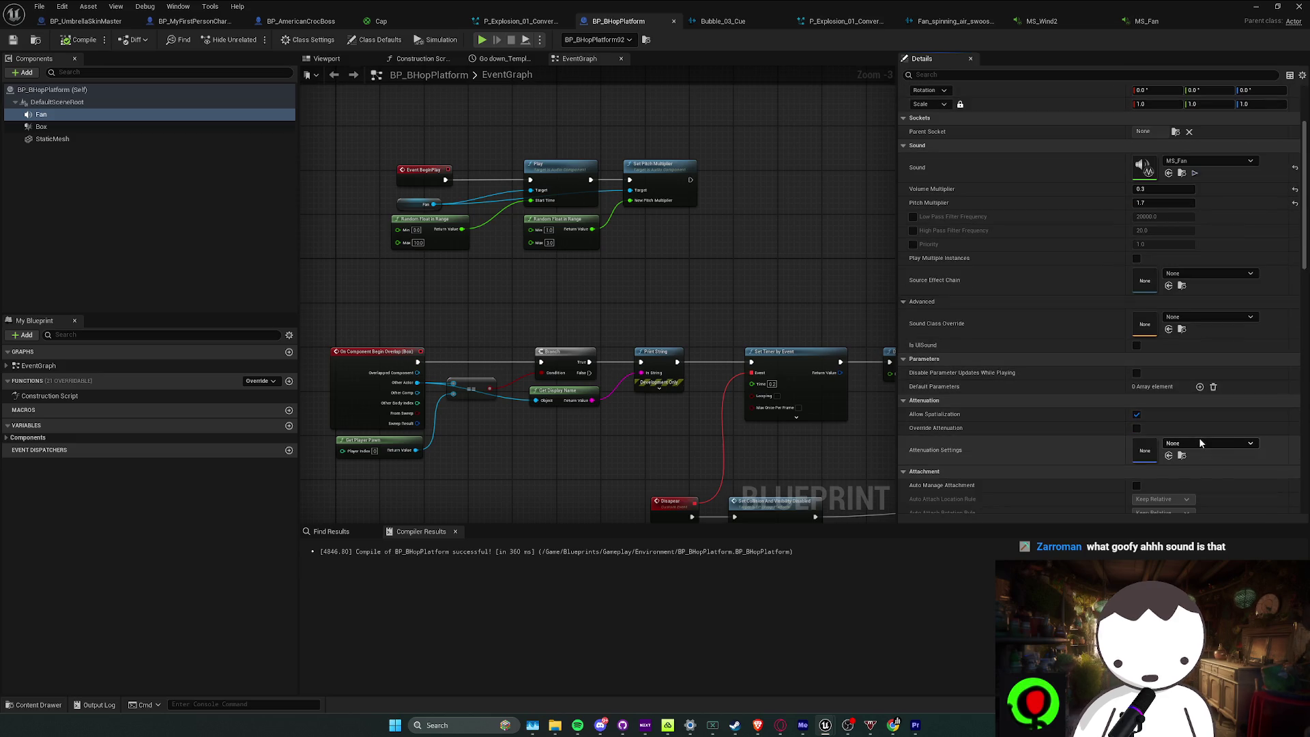
{"action": "left_click", "coordinate": [1201, 441]}
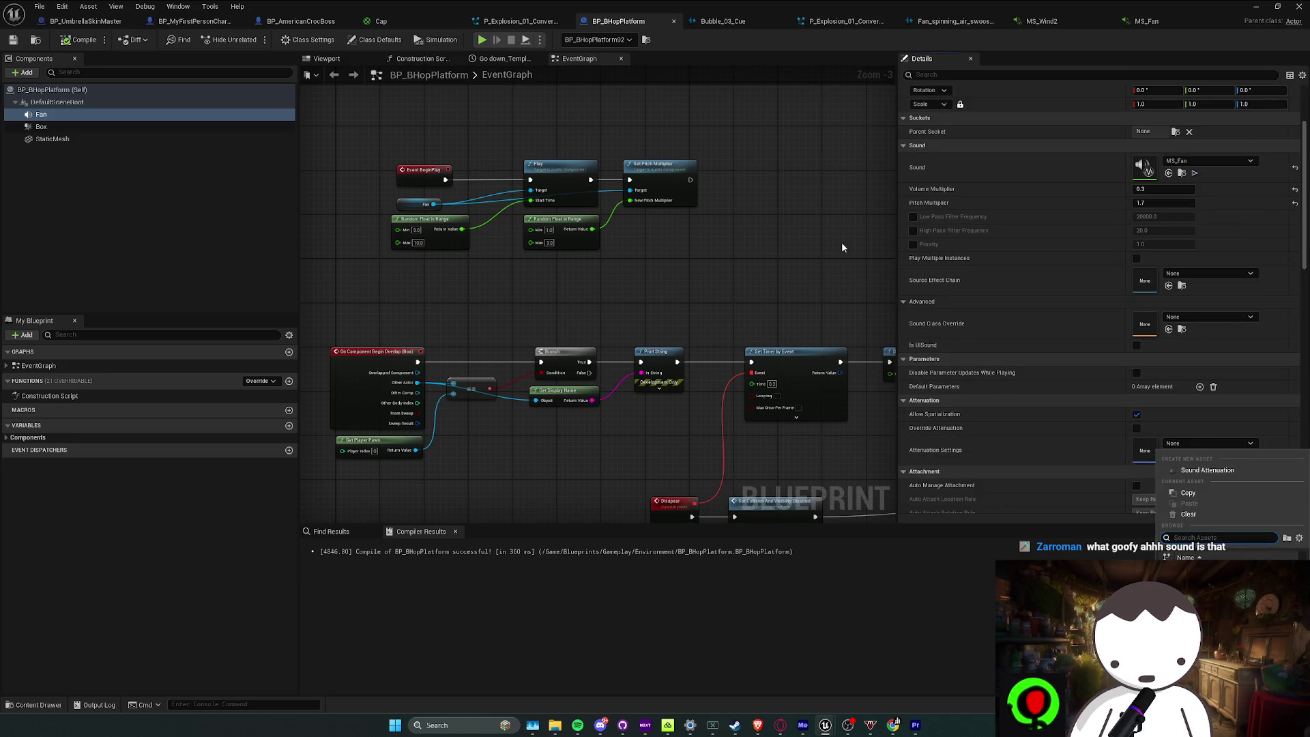
{"action": "left_click", "coordinate": [821, 252]}
{"action": "key", "text": "ctrl+z"}
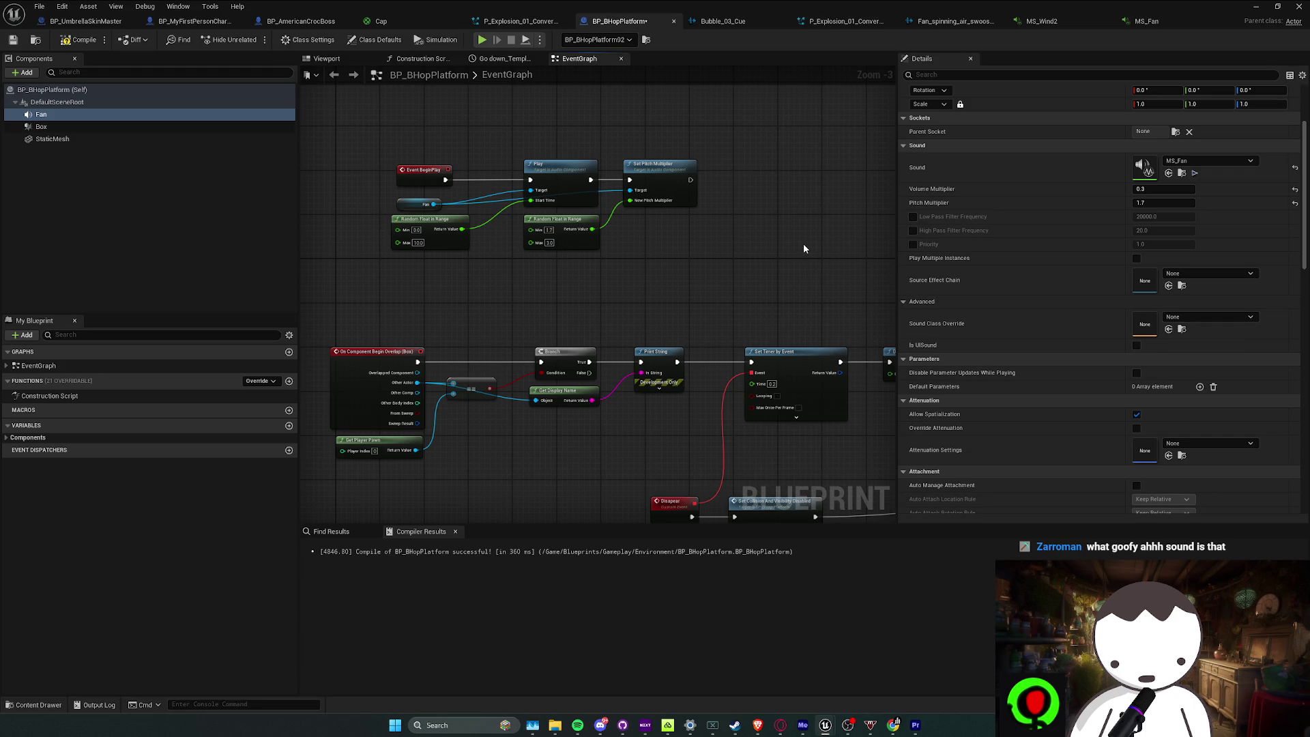
{"action": "left_click", "coordinate": [1256, 6]}
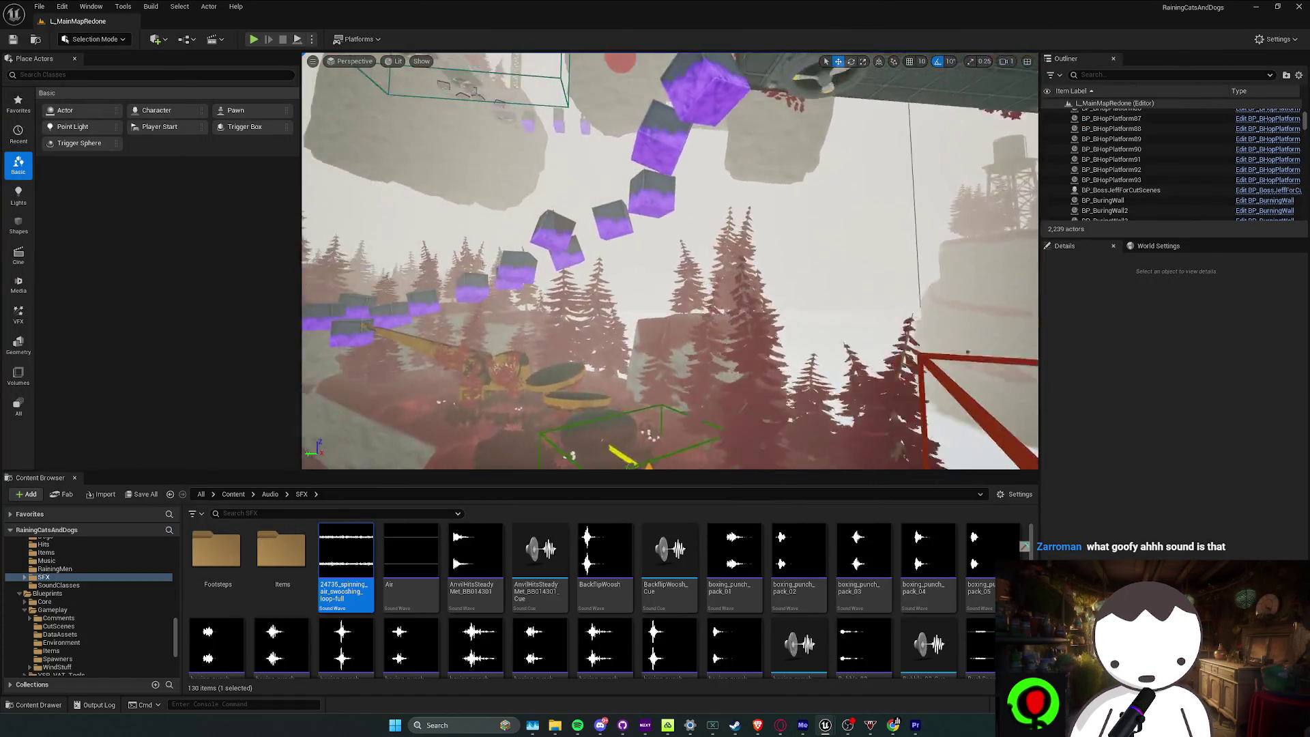
{"action": "right_click", "coordinate": [555, 167]}
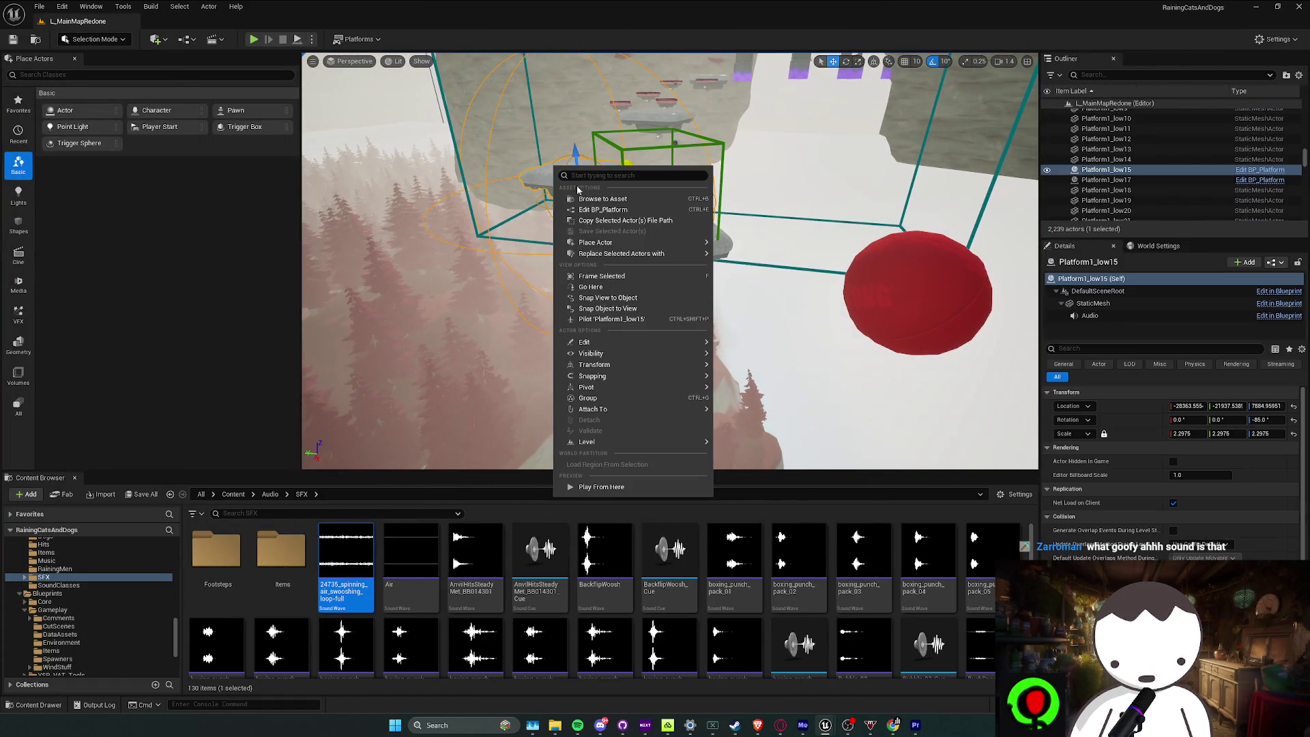
{"action": "left_click", "coordinate": [585, 211]}
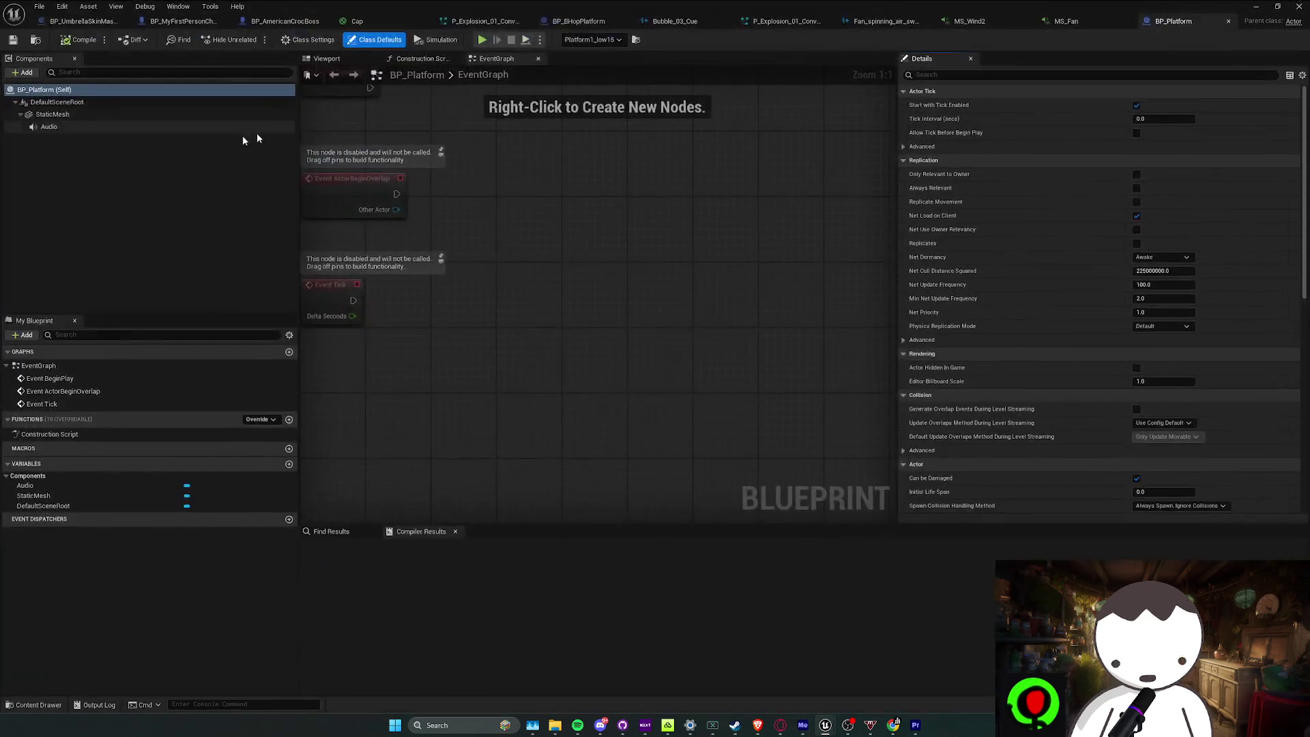
{"action": "left_click", "coordinate": [91, 126]}
{"action": "scroll", "coordinate": [1182, 331], "scroll_direction": "down", "scroll_amount": 3}
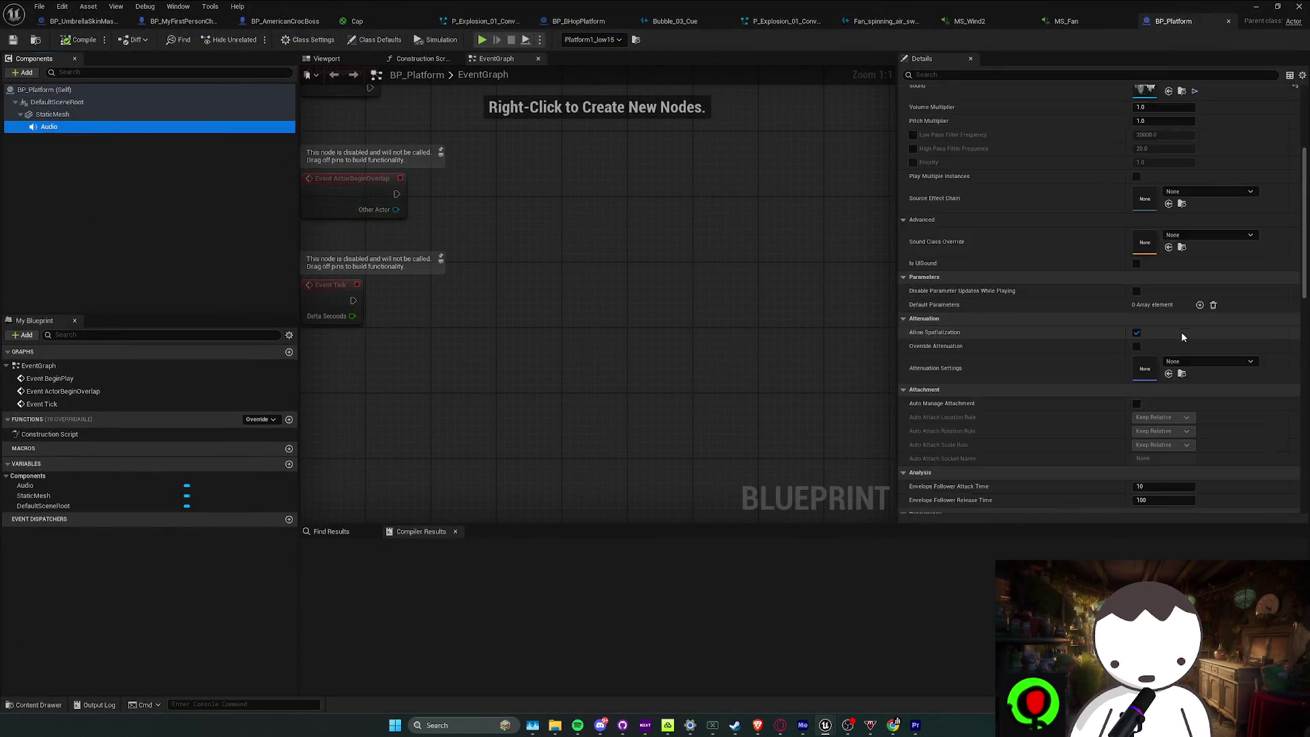
{"action": "left_click", "coordinate": [1181, 206]}
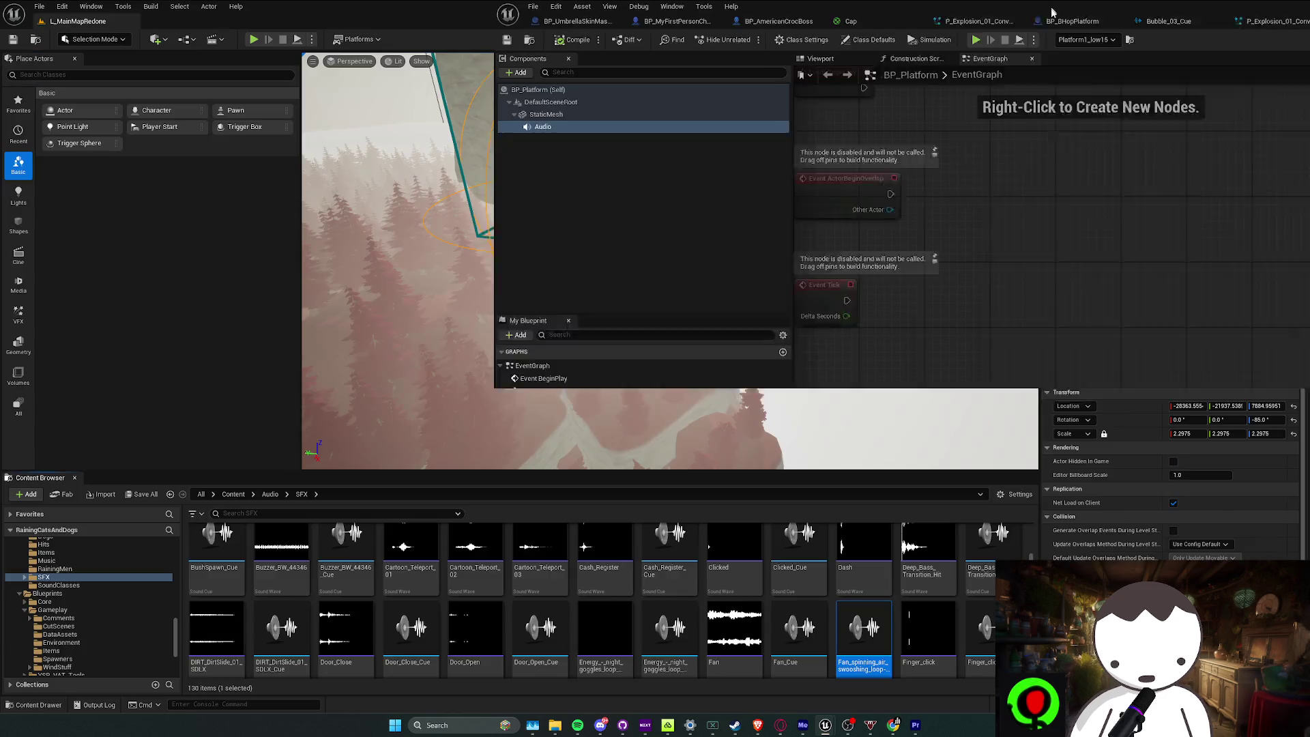
{"action": "double_click", "coordinate": [877, 666]}
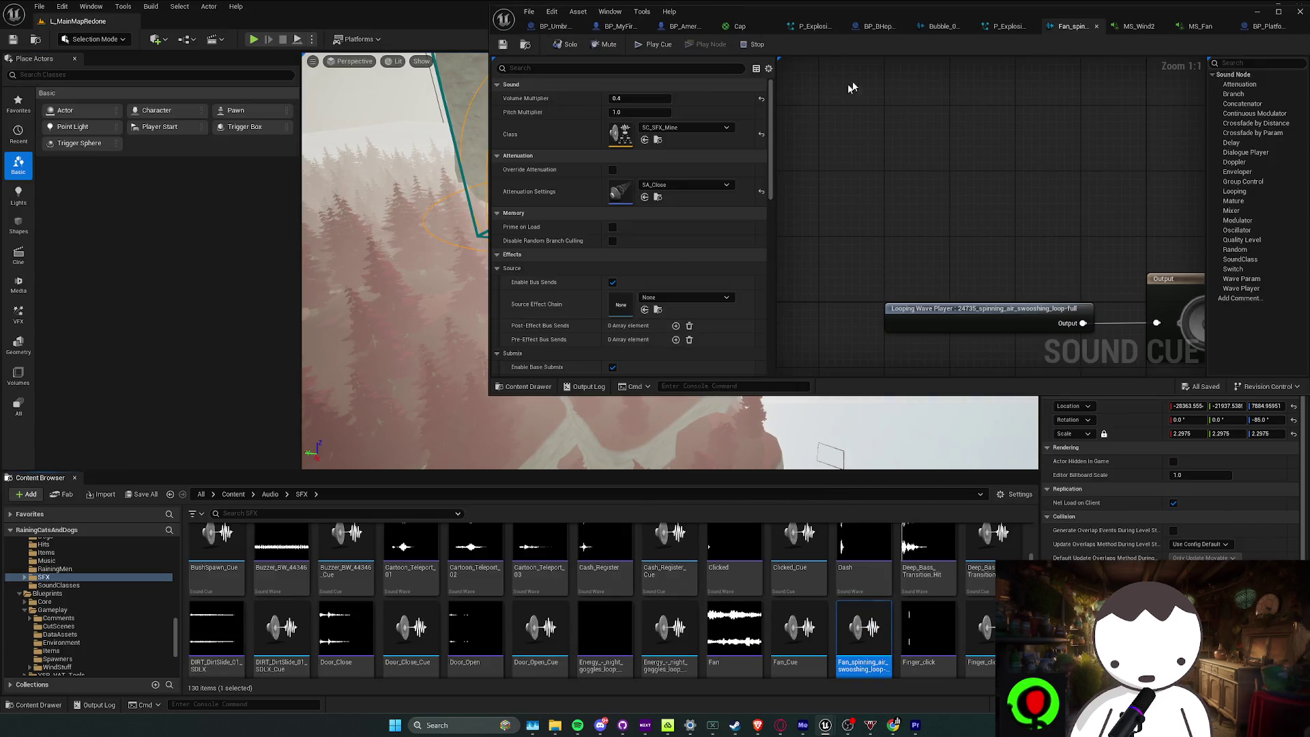
{"action": "double_click", "coordinate": [927, 17]}
{"action": "left_click", "coordinate": [1068, 21]}
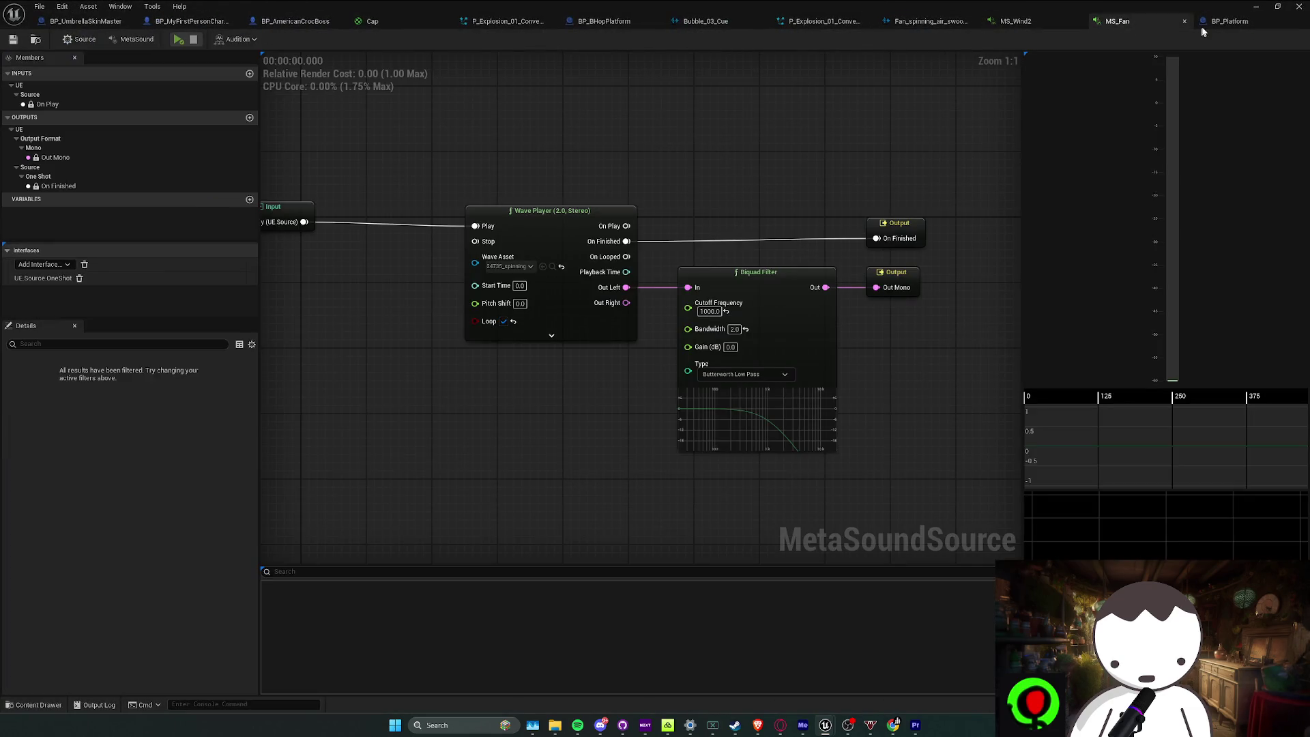
{"action": "left_click", "coordinate": [1146, 21]}
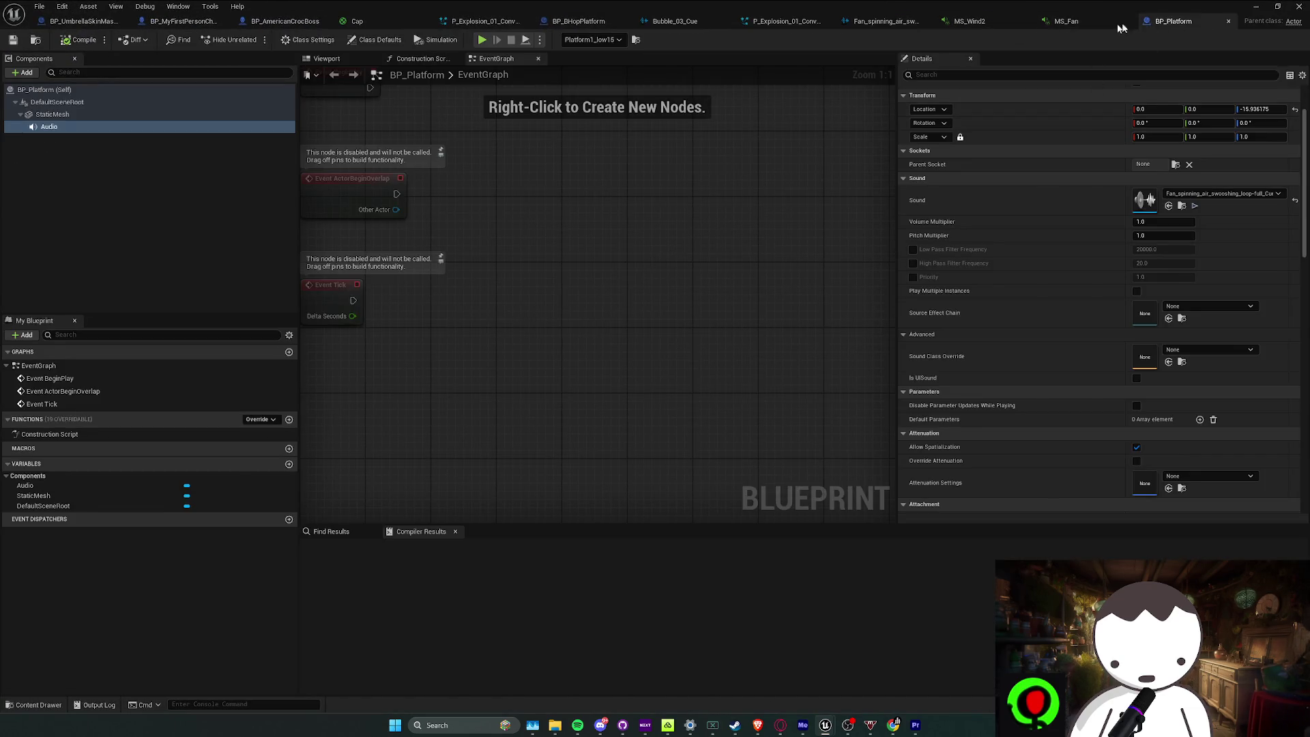
{"action": "left_click", "coordinate": [1092, 22]}
{"action": "left_click", "coordinate": [539, 313]}
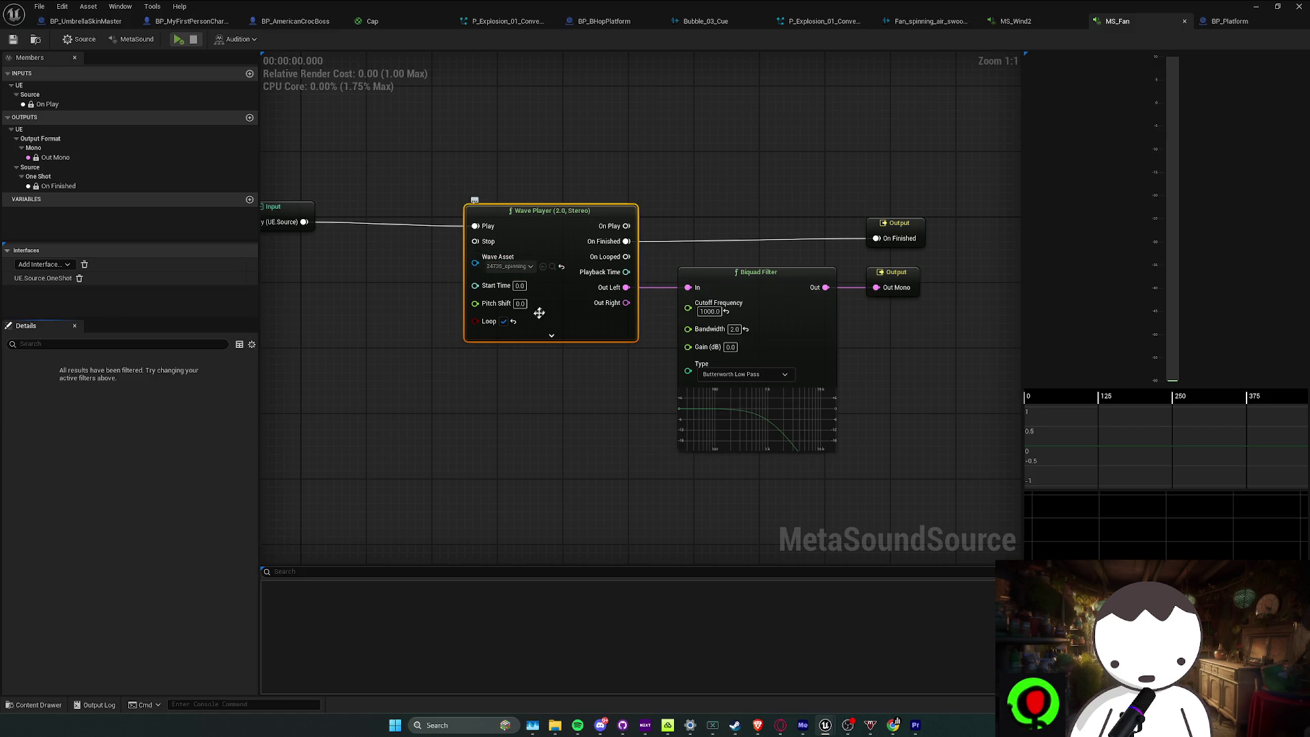
{"action": "left_click", "coordinate": [405, 334]}
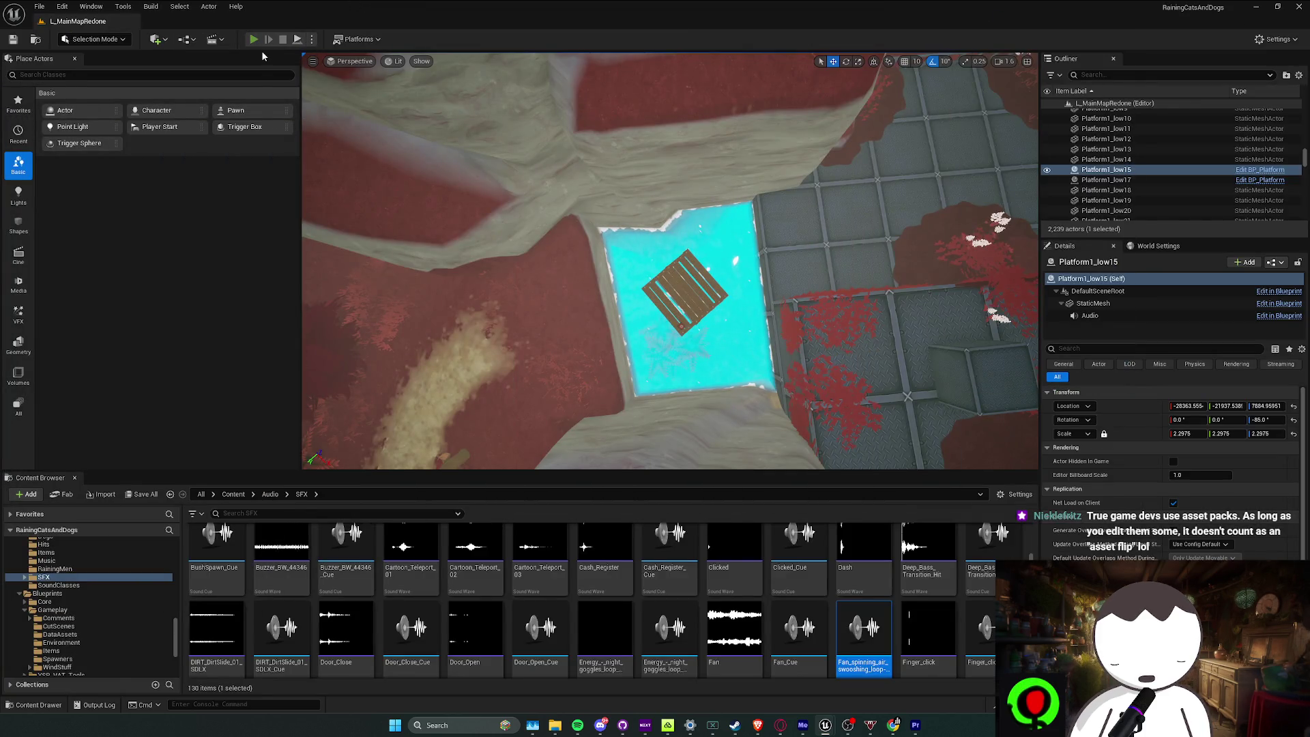
Give the Fan SA_Common attenuation, compile BP_BHopPlatform, and run a quick play test
{"action": "left_click", "coordinate": [253, 39]}
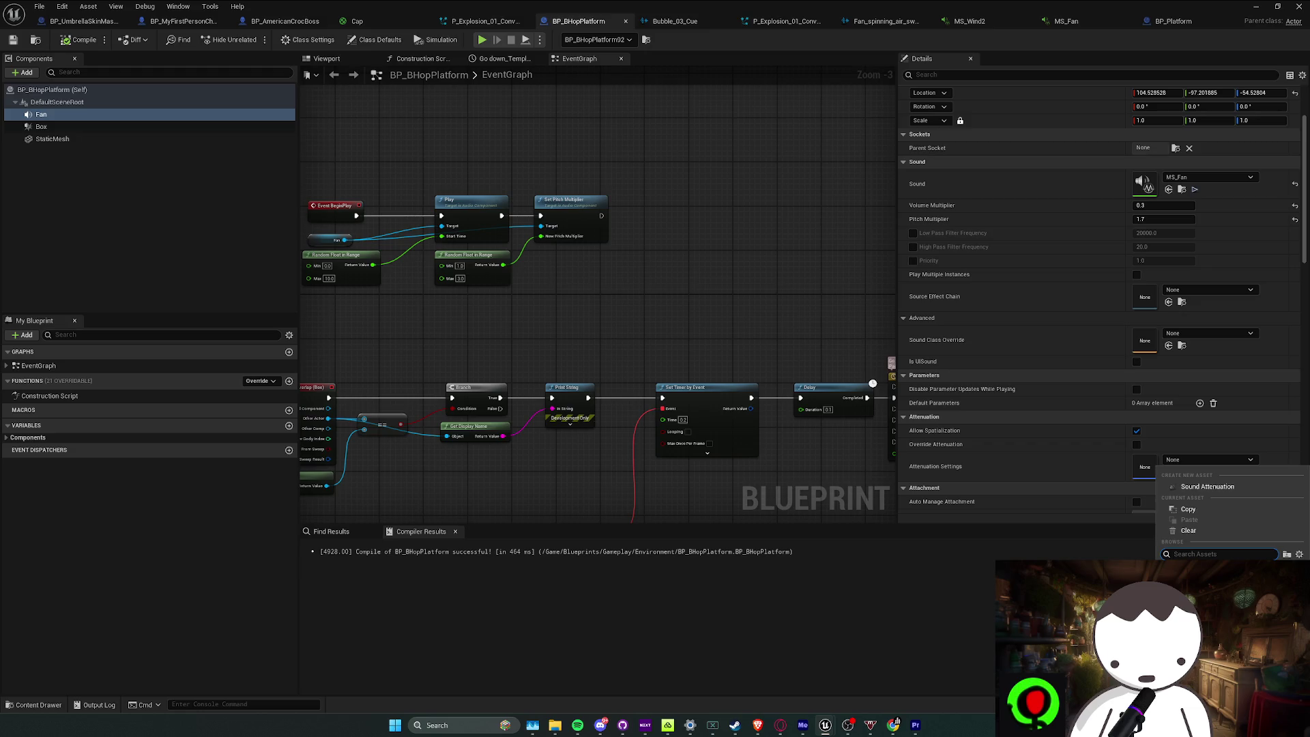
{"action": "left_click", "coordinate": [681, 302]}
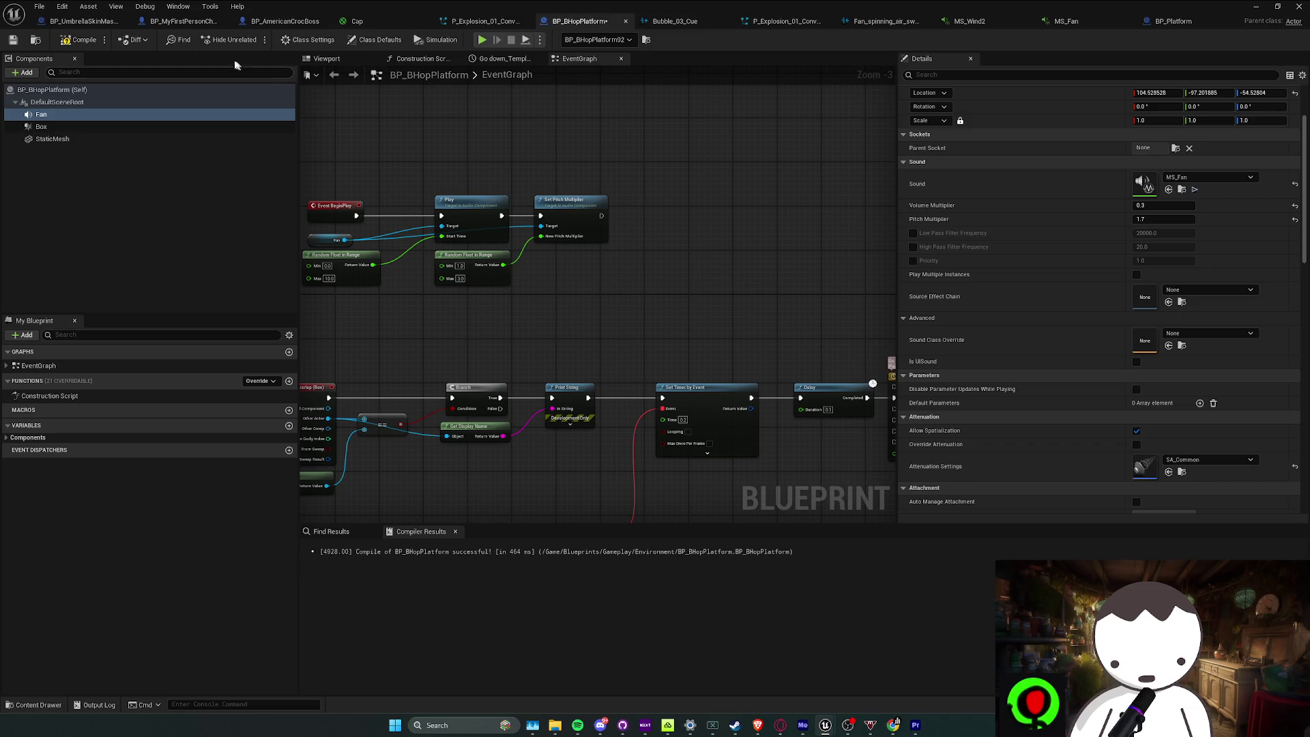
{"action": "left_click", "coordinate": [71, 45]}
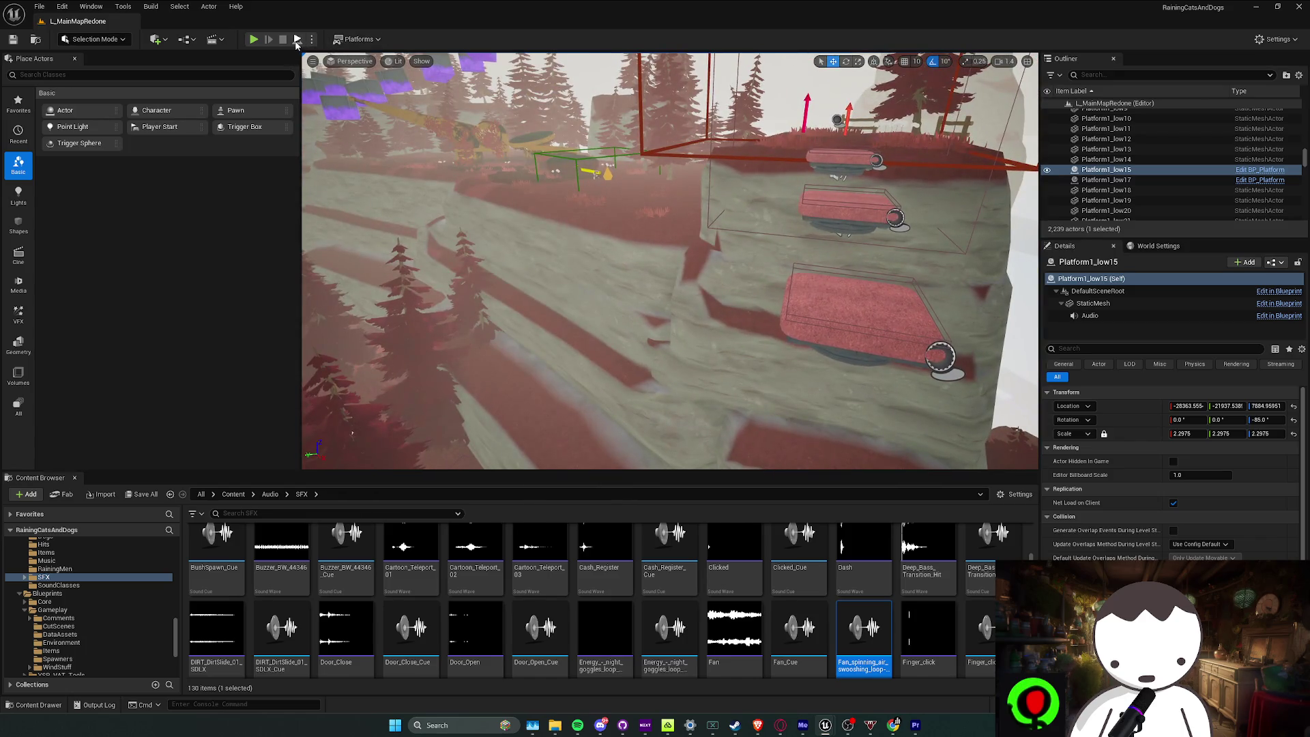
{"action": "key", "text": "alt+p"}
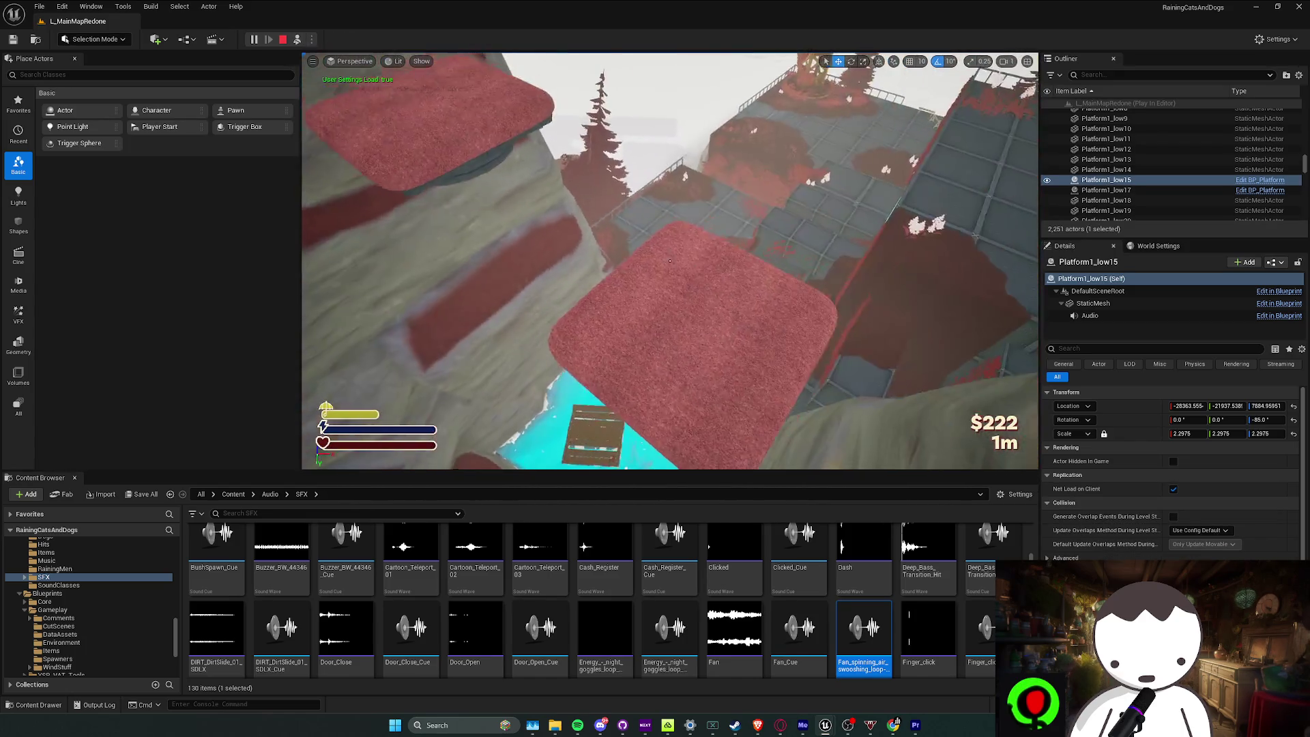
{"action": "key", "text": "Escape"}
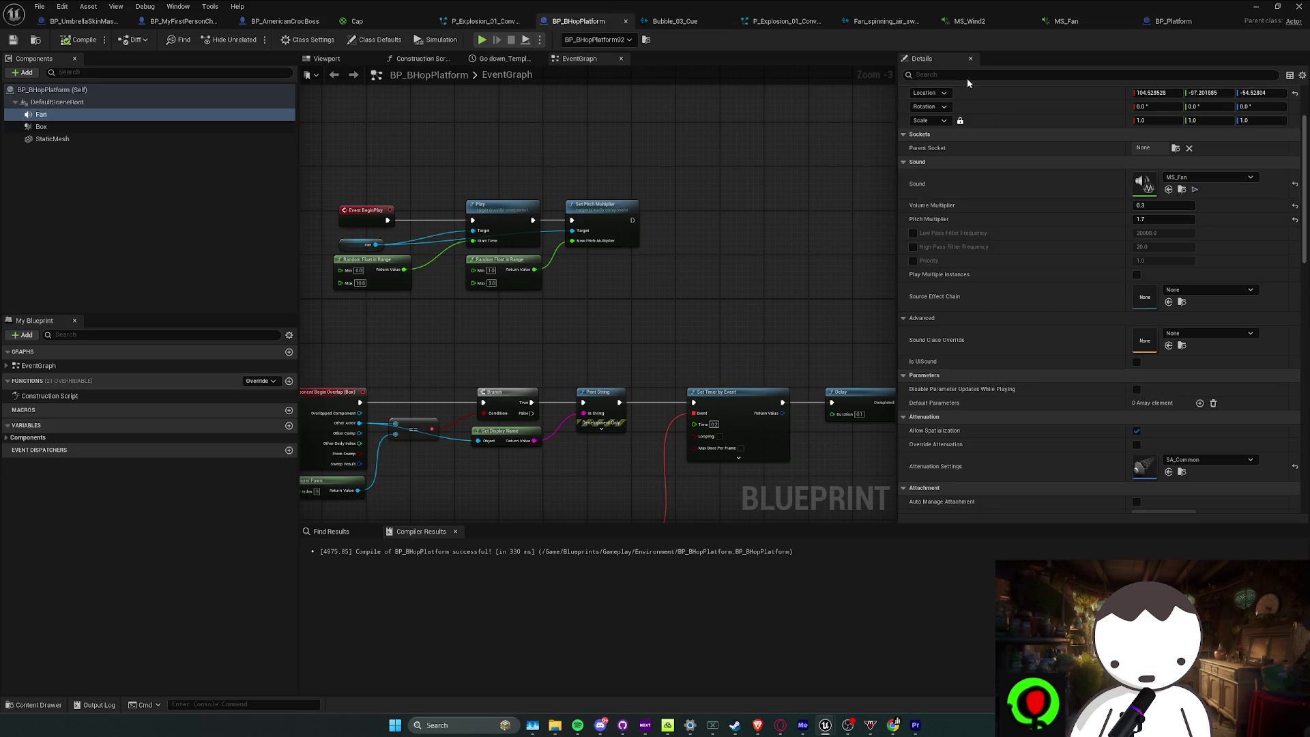
{"action": "type", "text": "ut"}
{"action": "left_click", "coordinate": [1141, 188]}
{"action": "left_click", "coordinate": [1142, 189]}
{"action": "left_click", "coordinate": [484, 205]}
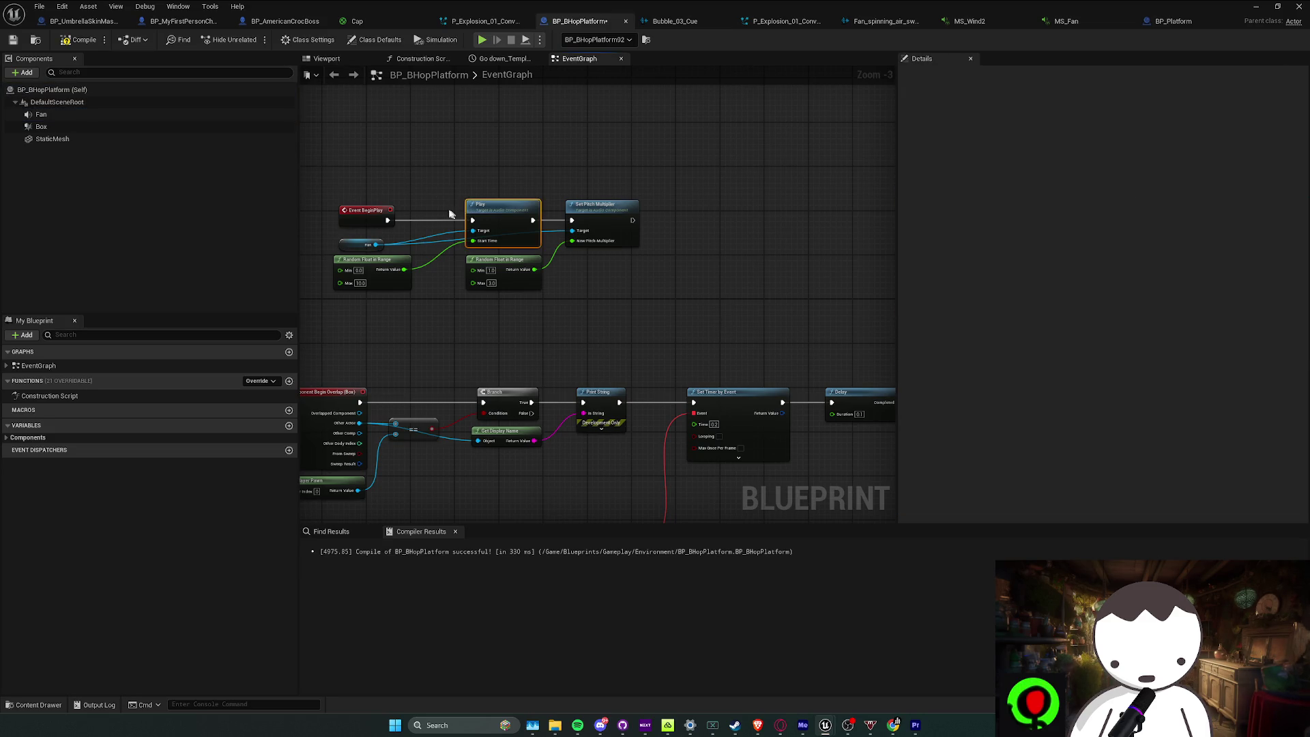
{"action": "key", "text": "alt+Tab"}
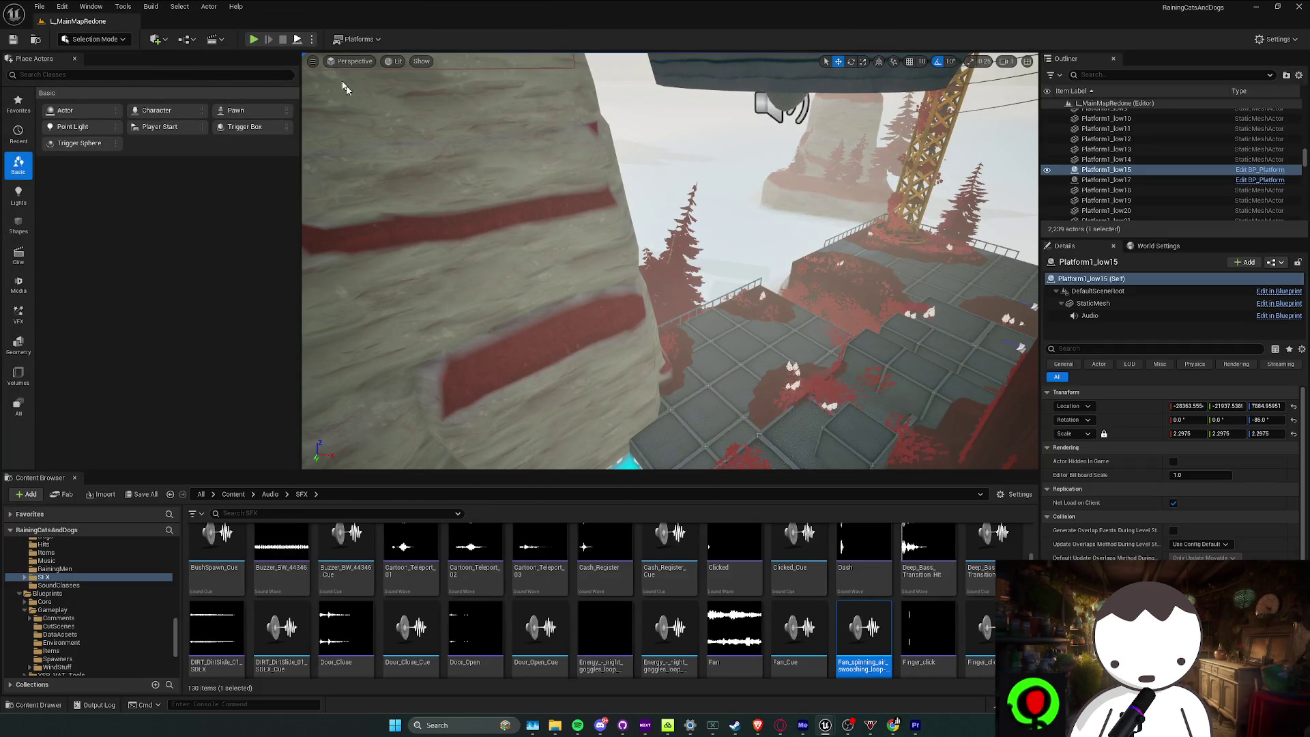
{"action": "key", "text": "alt+p"}
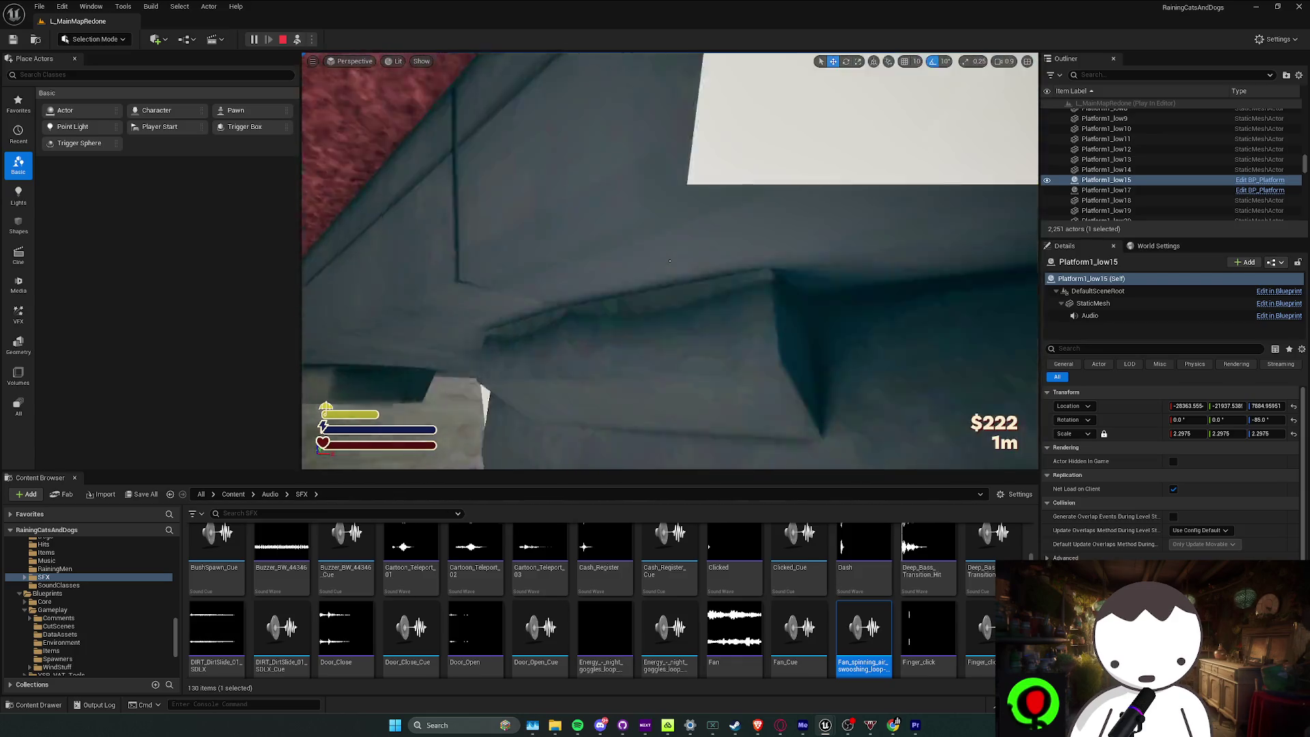
{"action": "key", "text": "alt+Tab"}
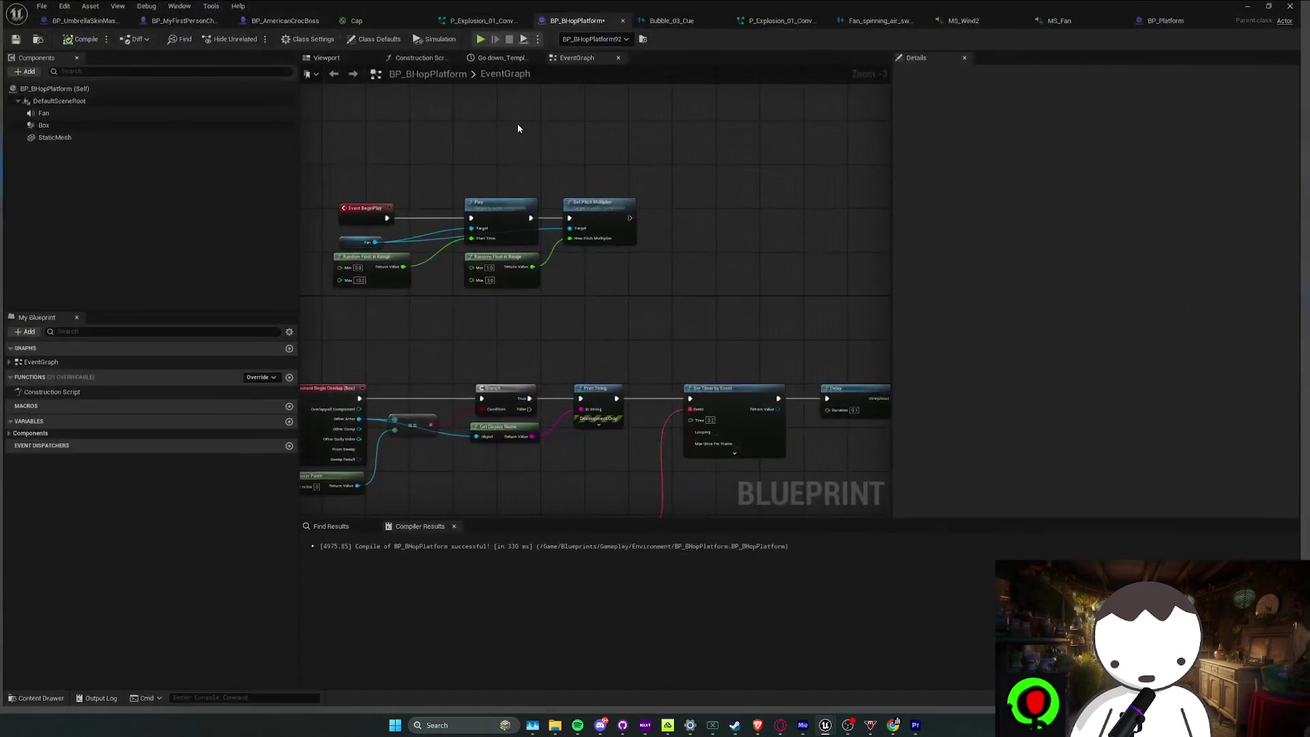
{"action": "left_click_drag", "start_coordinate": [494, 190], "coordinate": [571, 260]}
{"action": "key", "text": "Delete"}
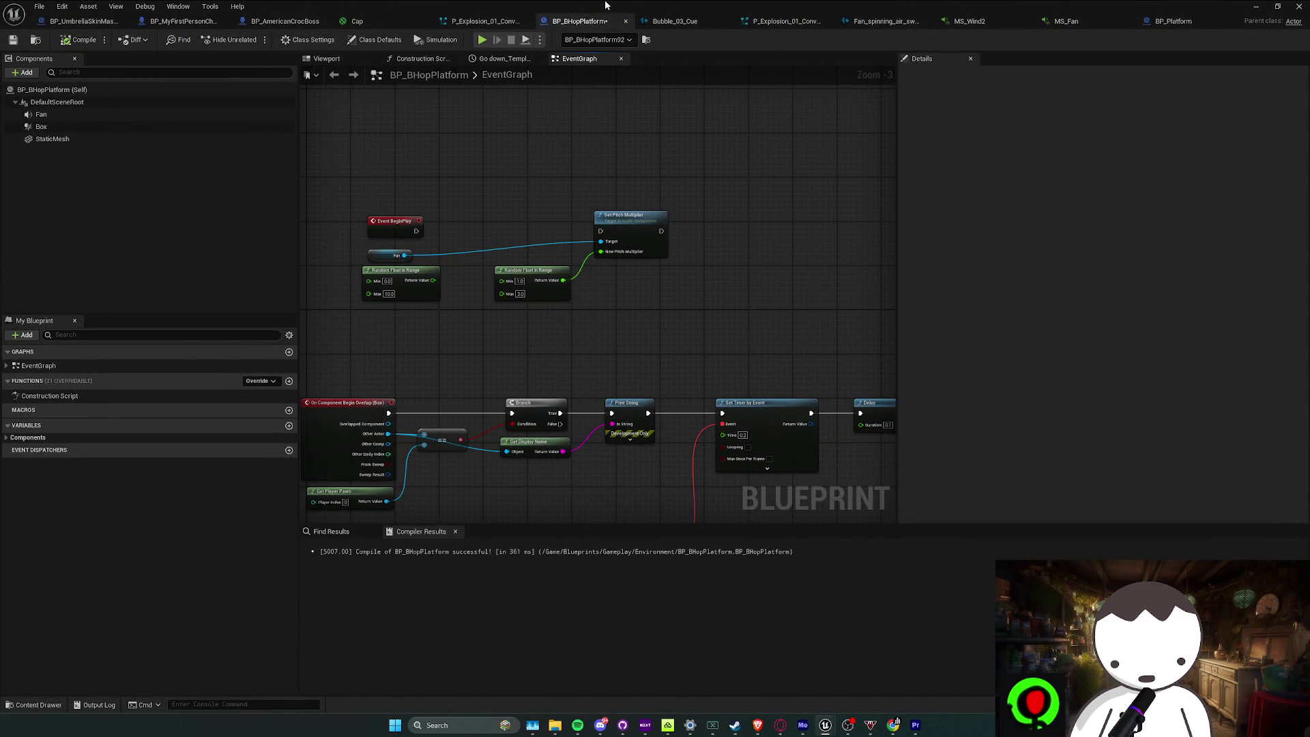
{"action": "key", "text": "alt+Tab"}
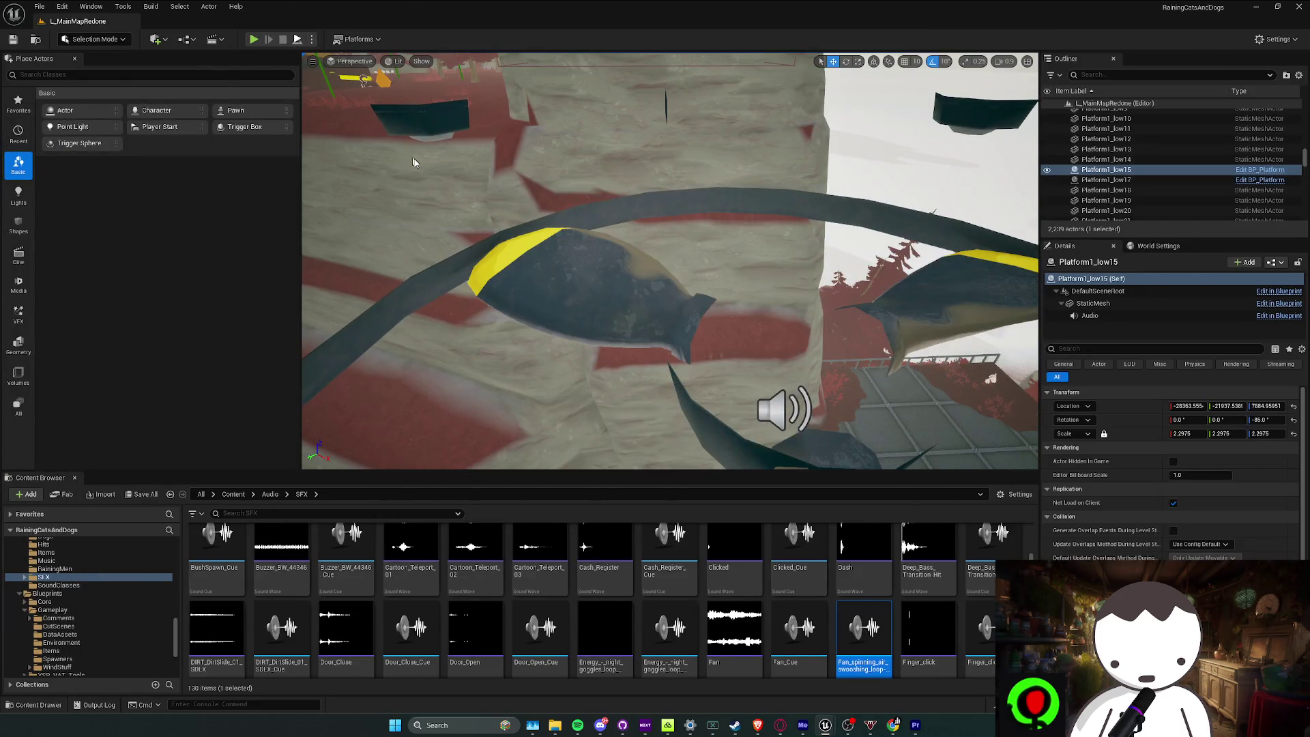
{"action": "key", "text": "alt+p"}
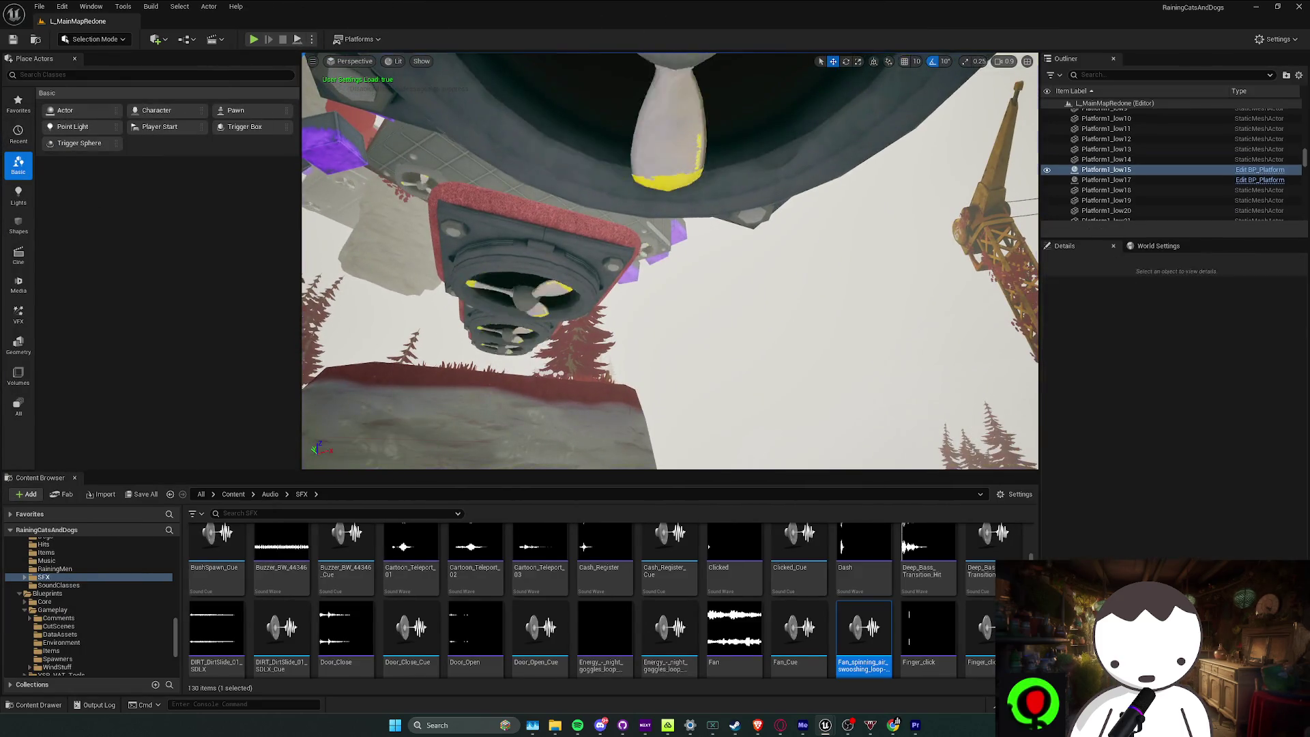
{"action": "key", "text": "alt+Tab"}
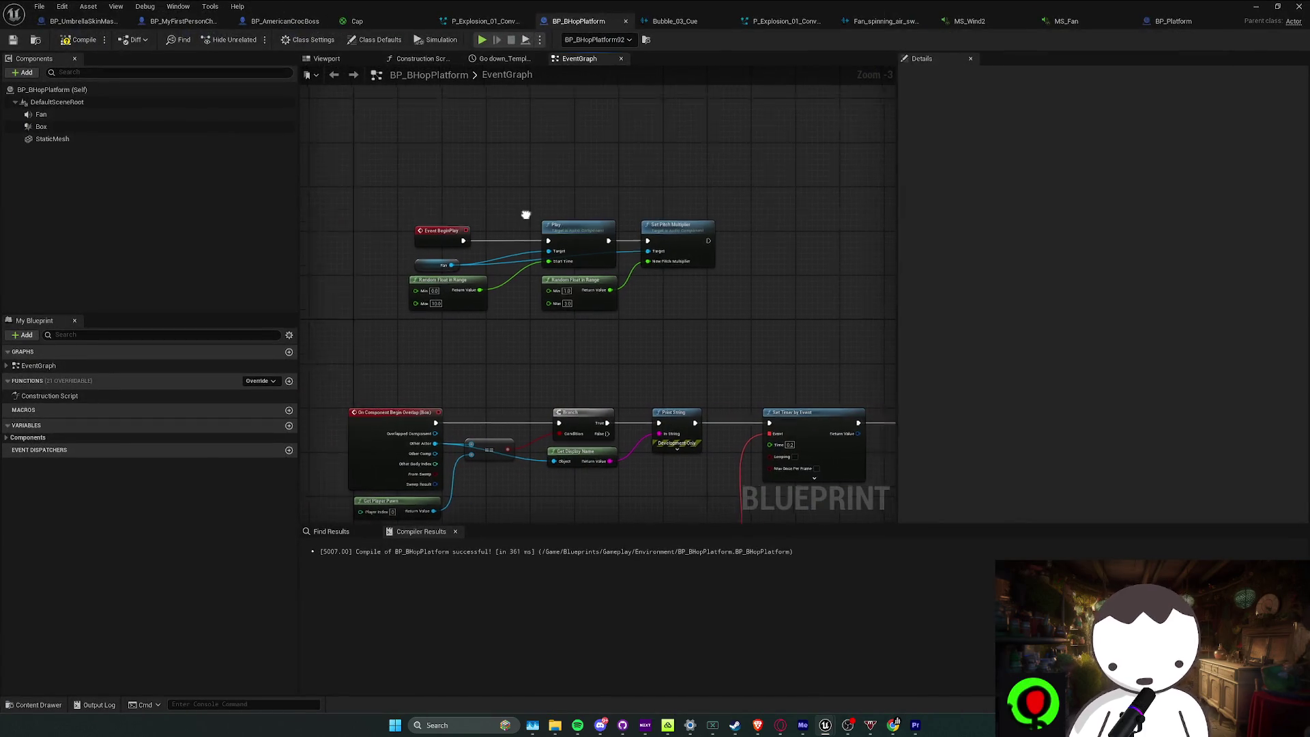
{"action": "left_click", "coordinate": [136, 115]}
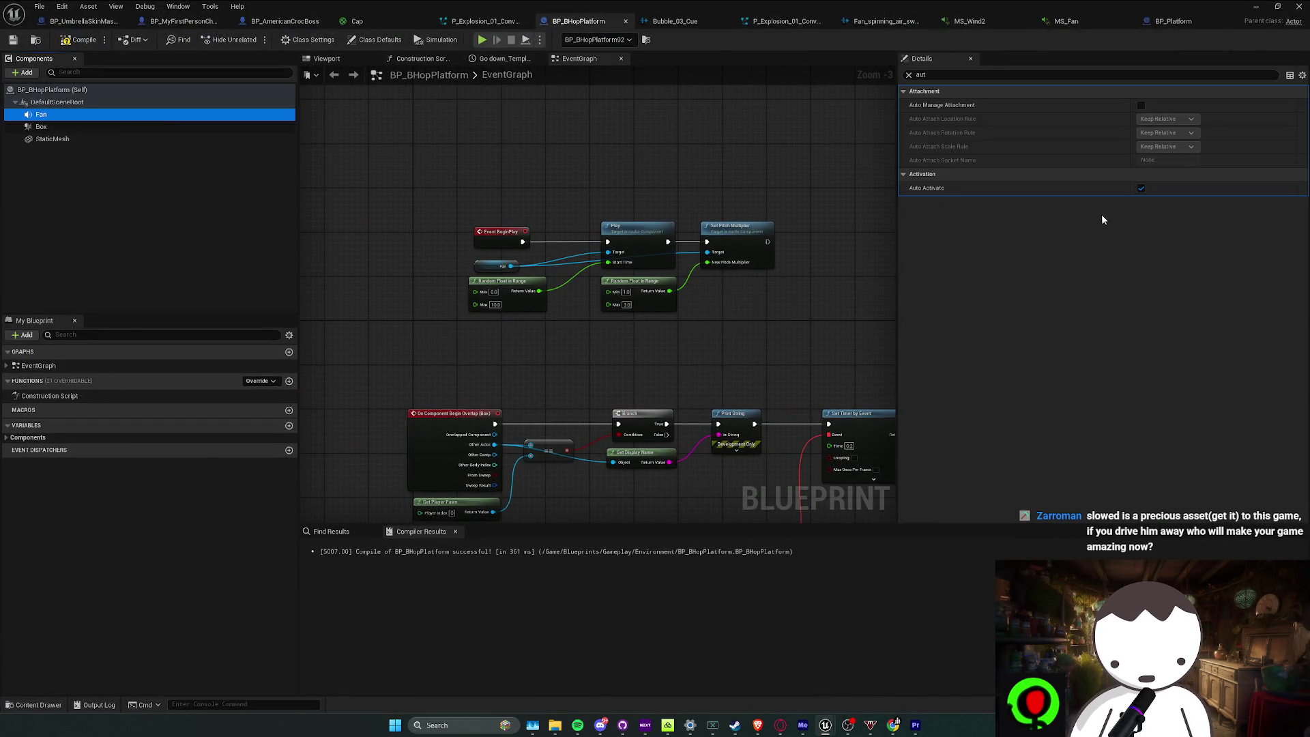
{"action": "left_click", "coordinate": [1141, 189]}
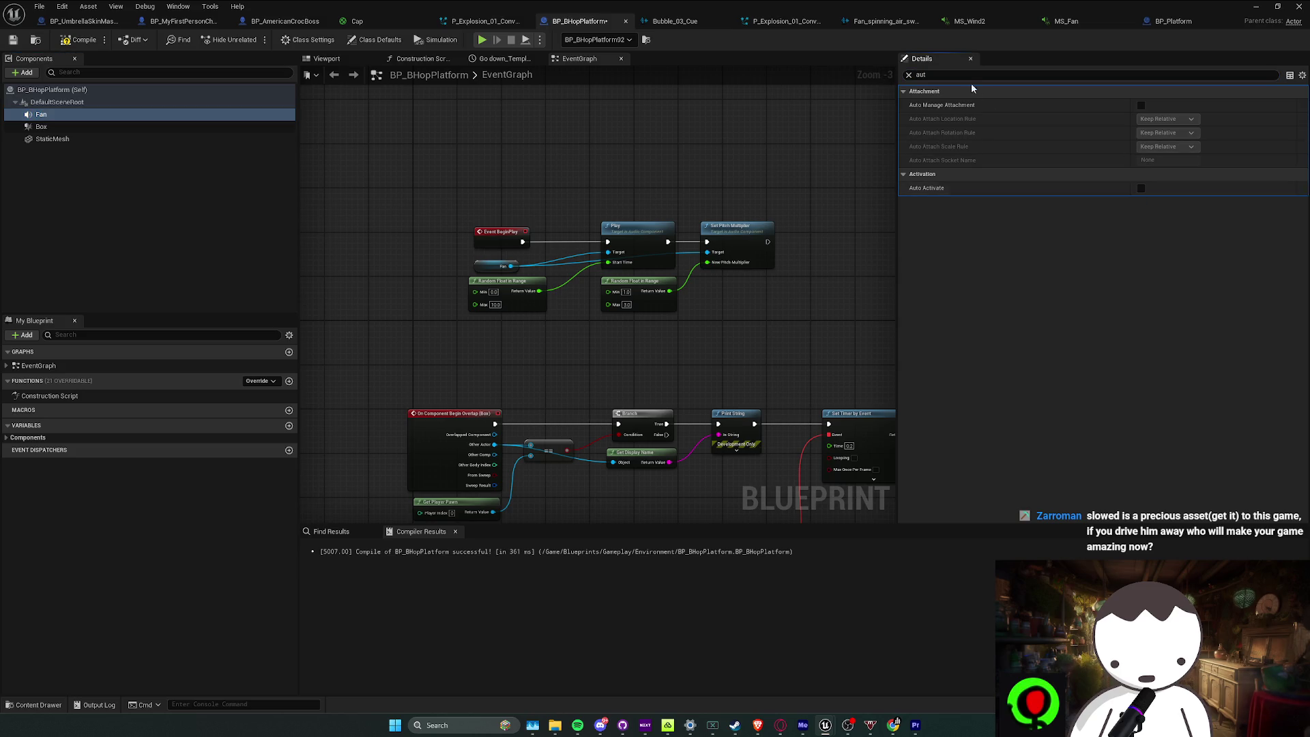
{"action": "key", "text": "BackSpace"}
{"action": "left_click_drag", "start_coordinate": [788, 190], "coordinate": [697, 200]}
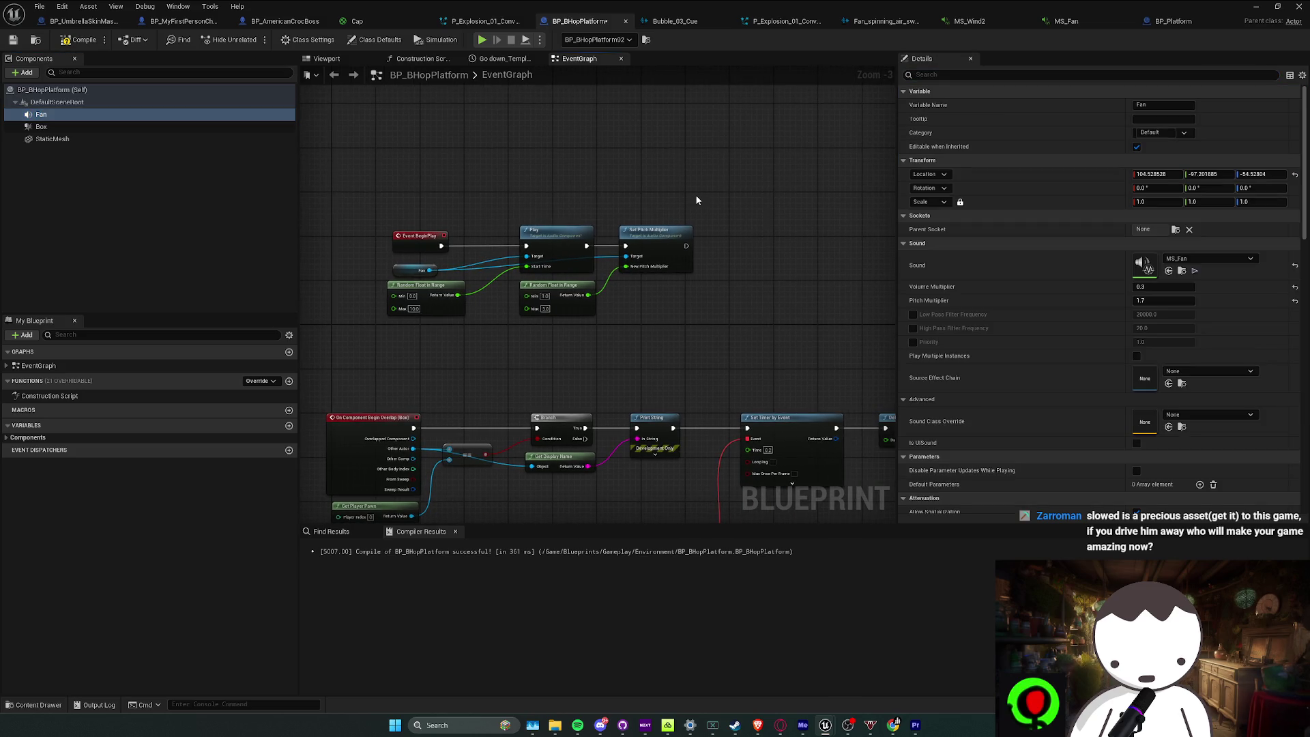
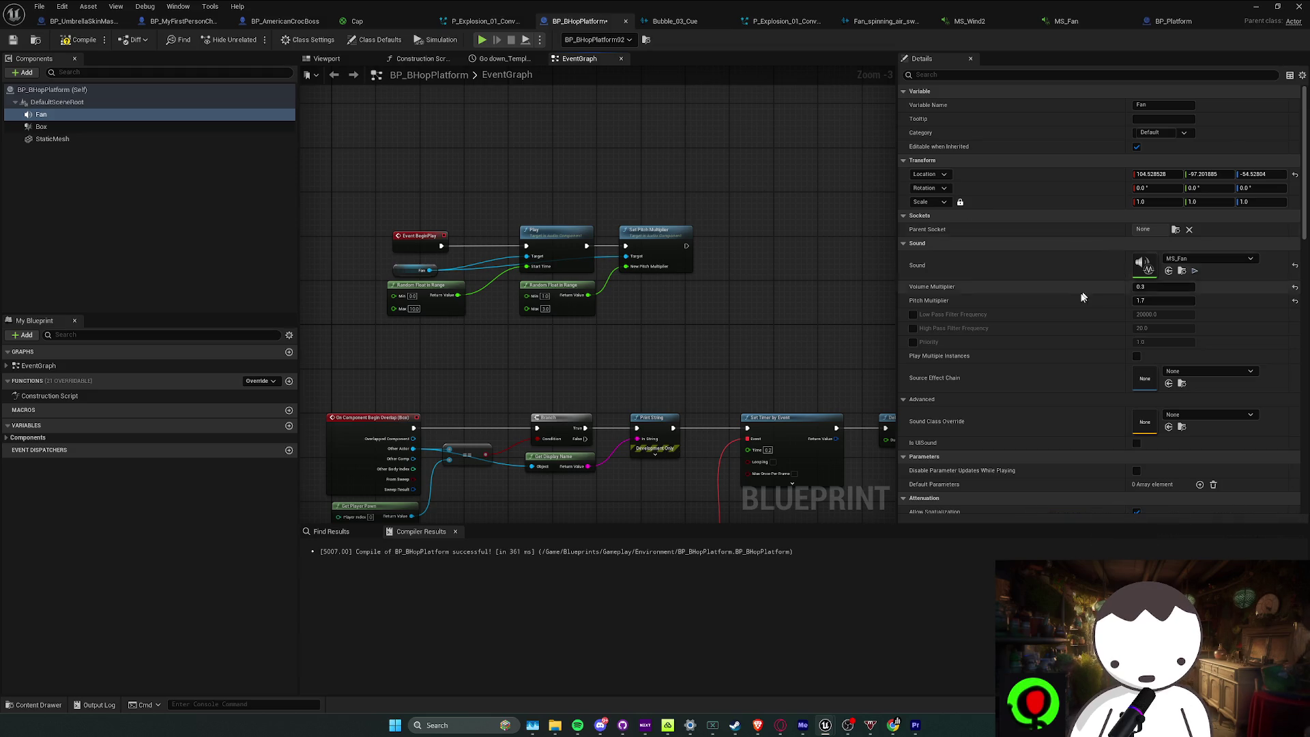
Set the Fan component's Sound Class Override to SC_SFX_Mine
{"action": "scroll", "coordinate": [1065, 307], "scroll_direction": "down", "scroll_amount": 4}
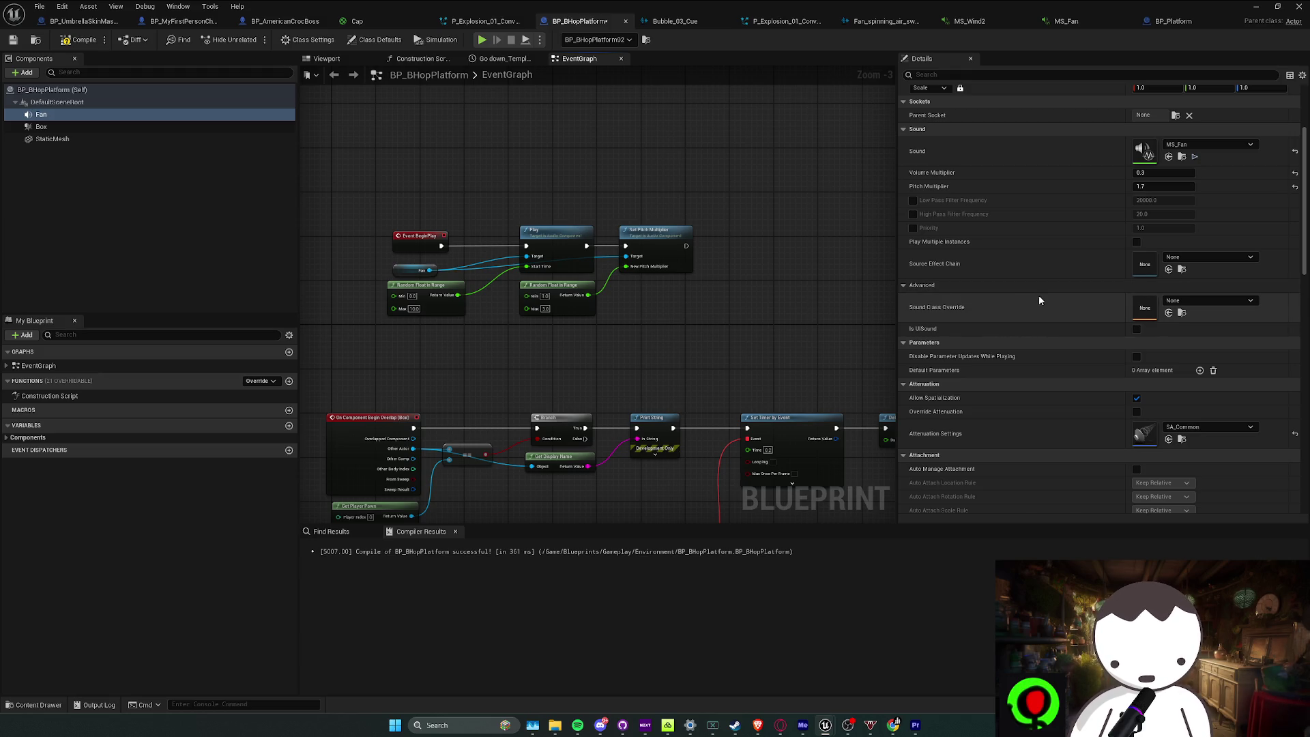
{"action": "left_click", "coordinate": [1183, 303]}
{"action": "scroll", "coordinate": [1242, 469], "scroll_direction": "down", "scroll_amount": 3}
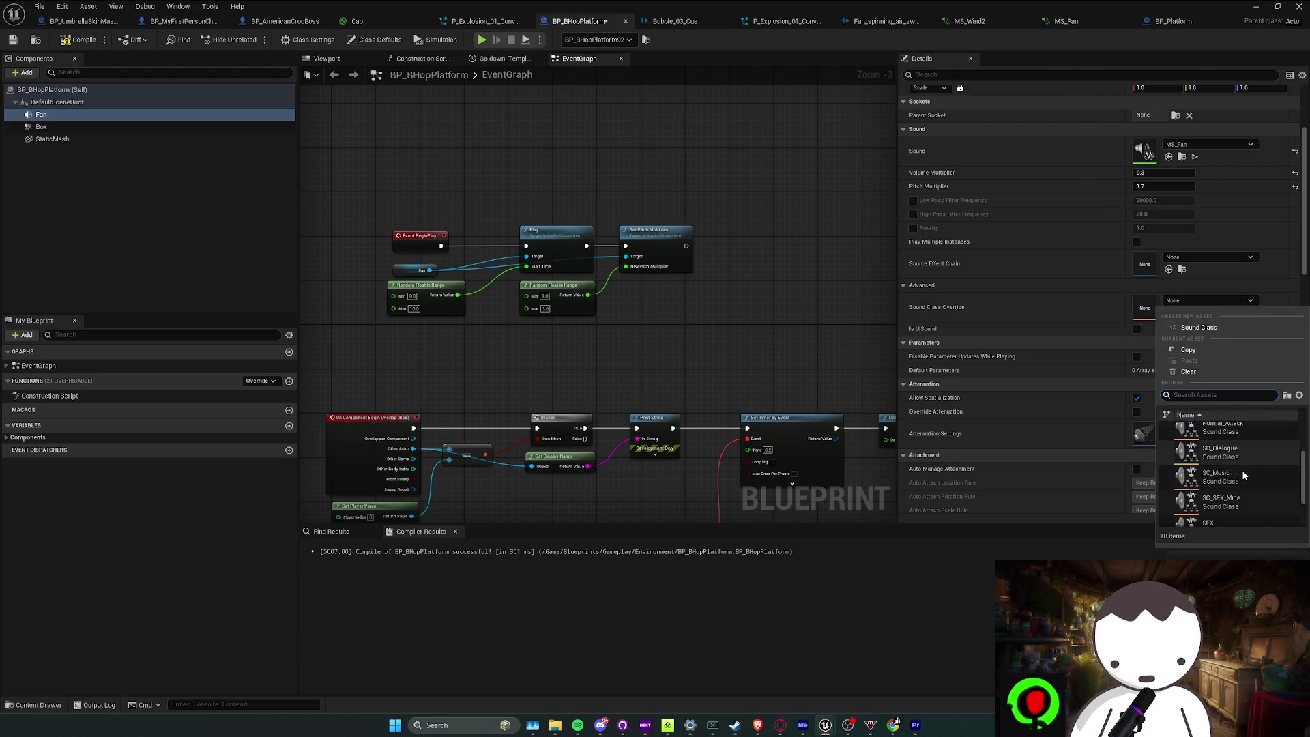
{"action": "left_click", "coordinate": [1240, 484]}
Review the Fan details, then bring up the MS_Fan MetaSound graph
{"action": "scroll", "coordinate": [1197, 316], "scroll_direction": "up", "scroll_amount": 2}
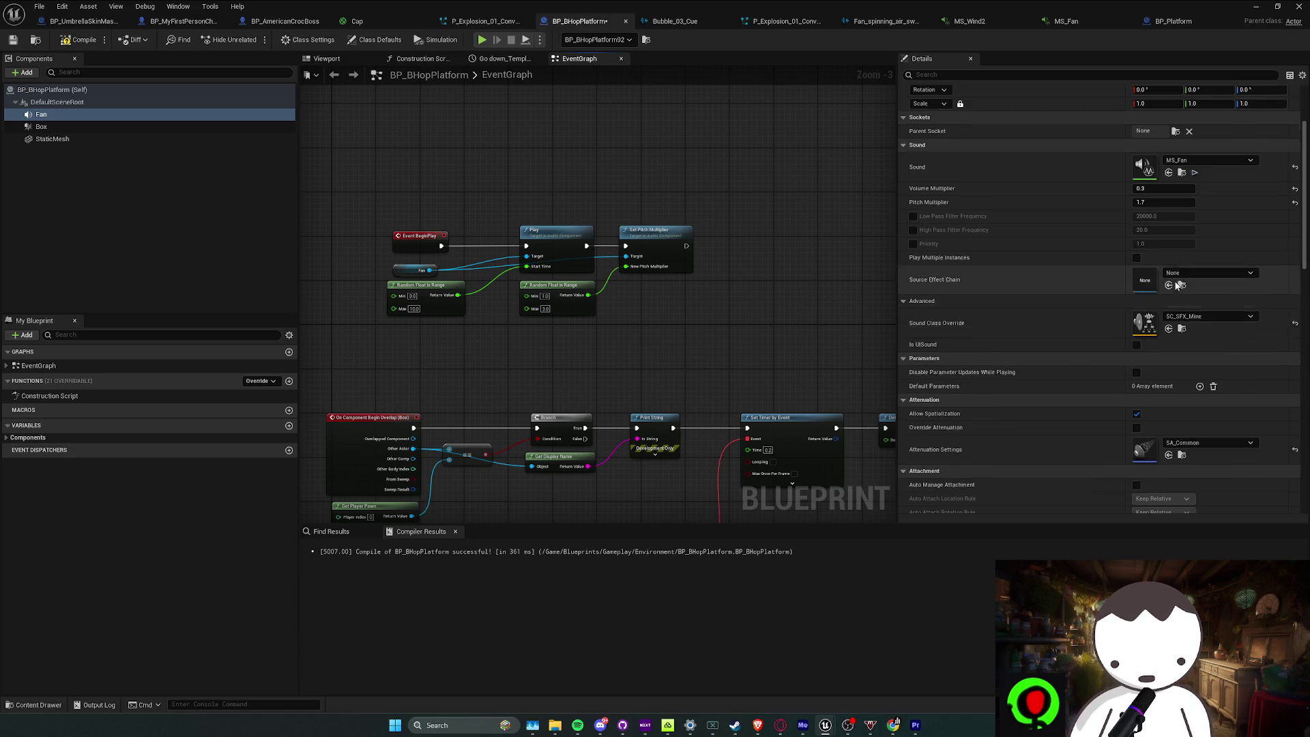
{"action": "scroll", "coordinate": [1199, 322], "scroll_direction": "down", "scroll_amount": 3}
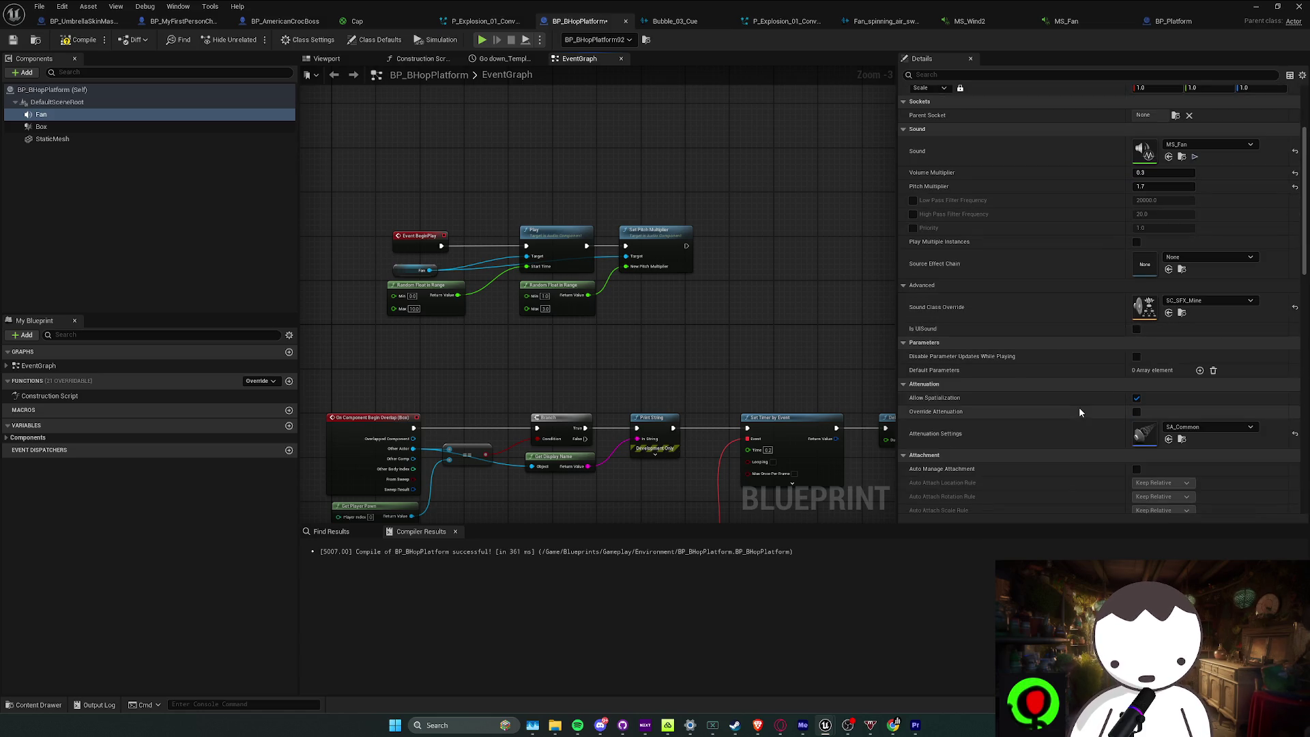
{"action": "scroll", "coordinate": [1092, 416], "scroll_direction": "down", "scroll_amount": 1}
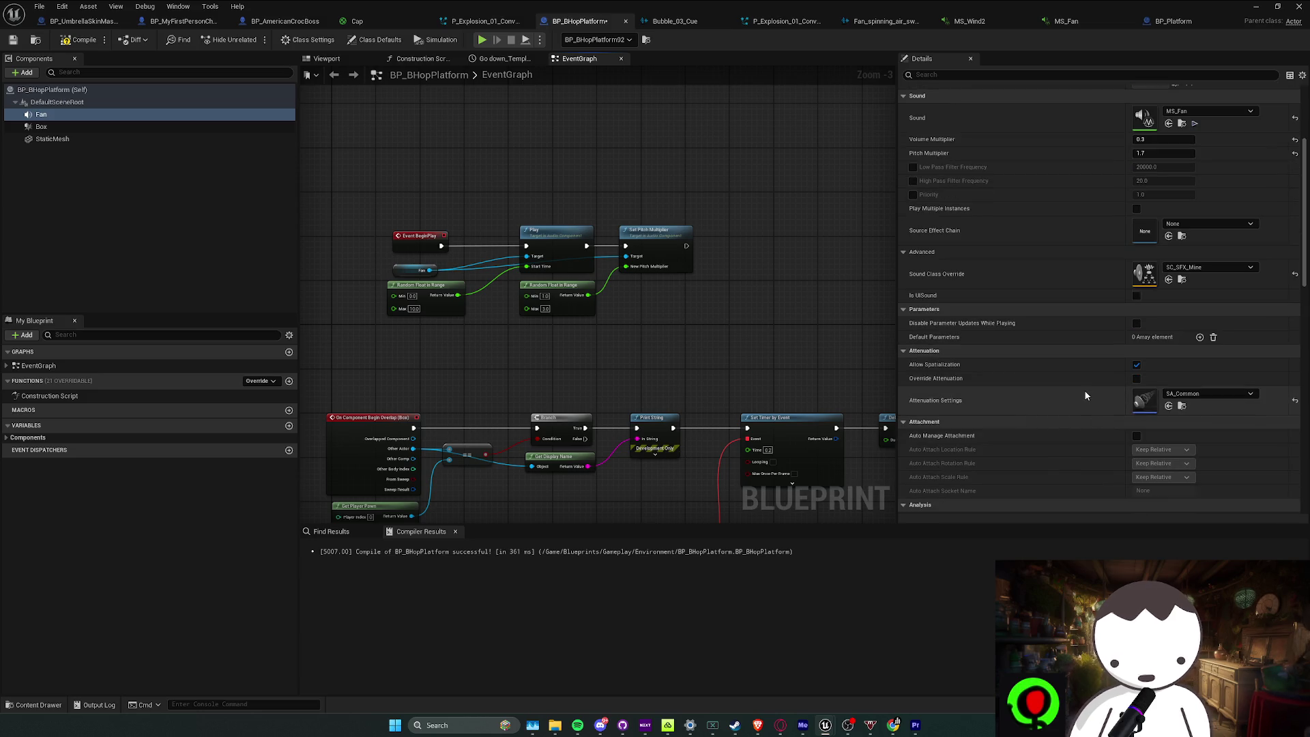
{"action": "scroll", "coordinate": [1083, 368], "scroll_direction": "up", "scroll_amount": 5}
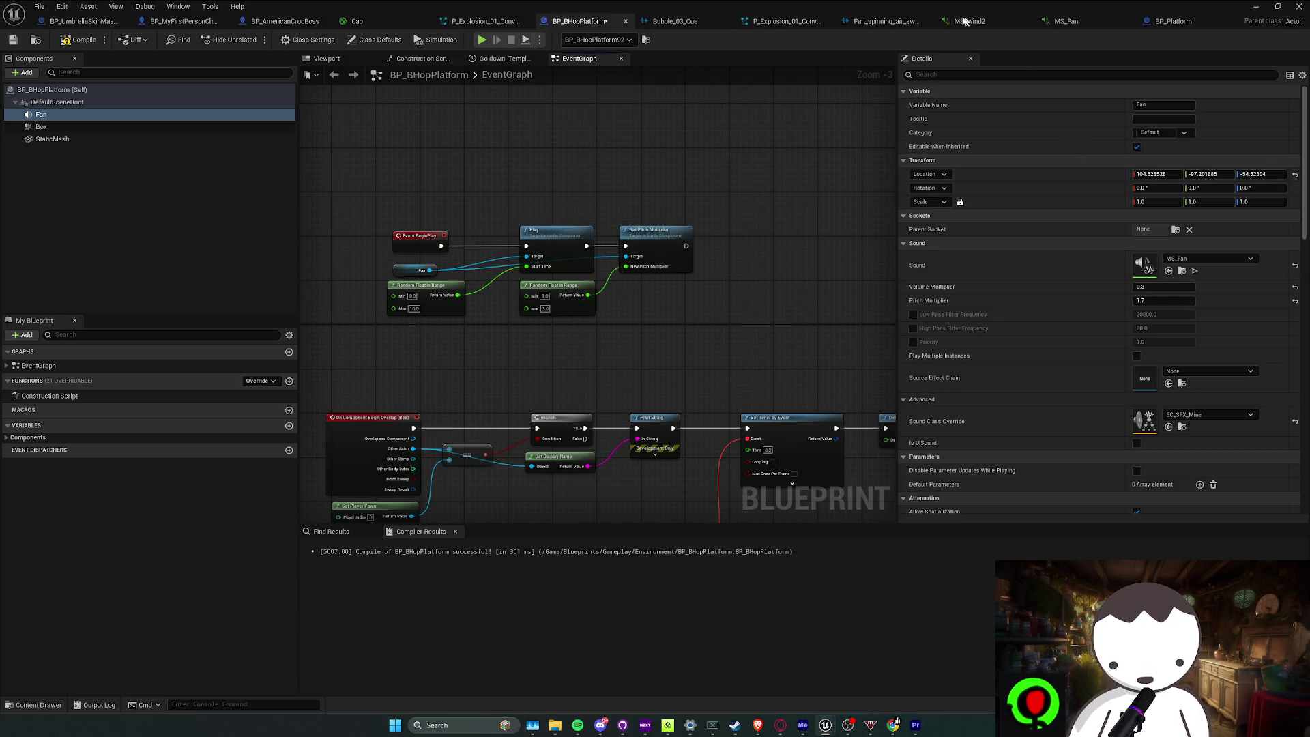
{"action": "left_click", "coordinate": [1066, 21]}
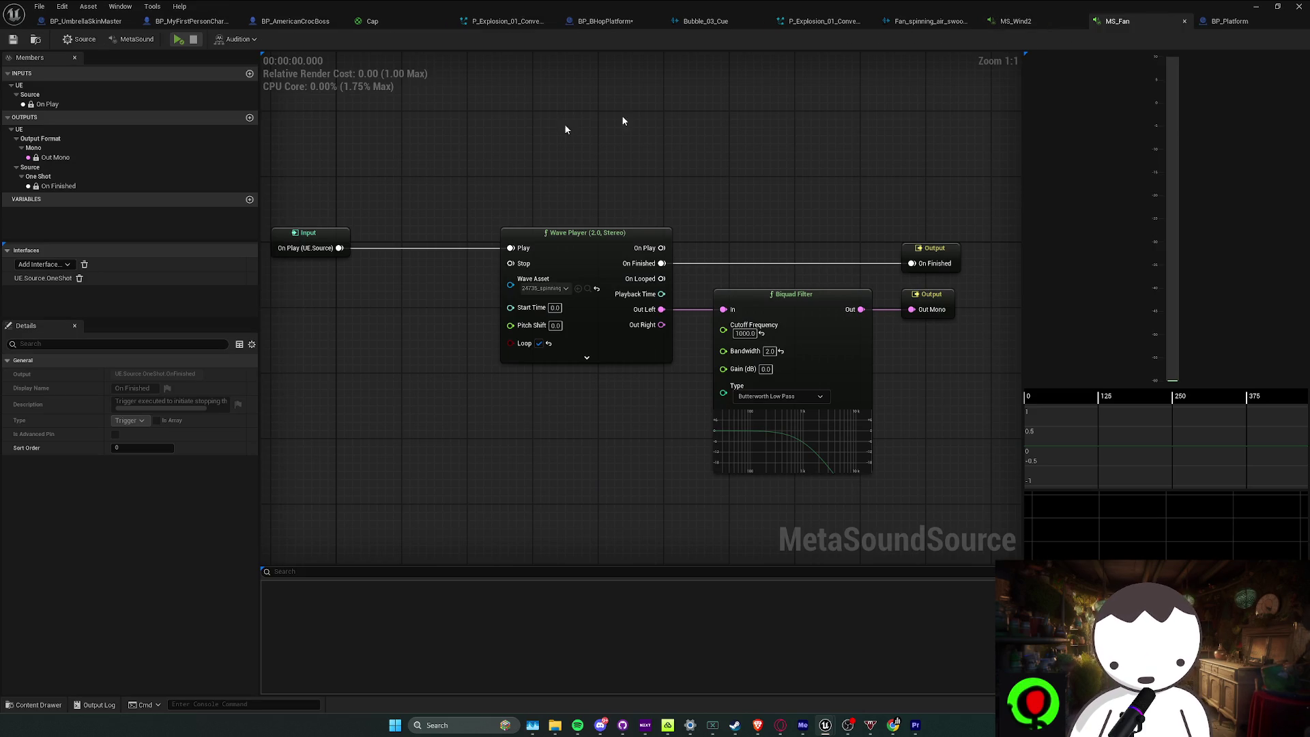
Preview the MS_Fan sound and expand the Wave Player node's advanced pins
{"action": "left_click", "coordinate": [179, 40]}
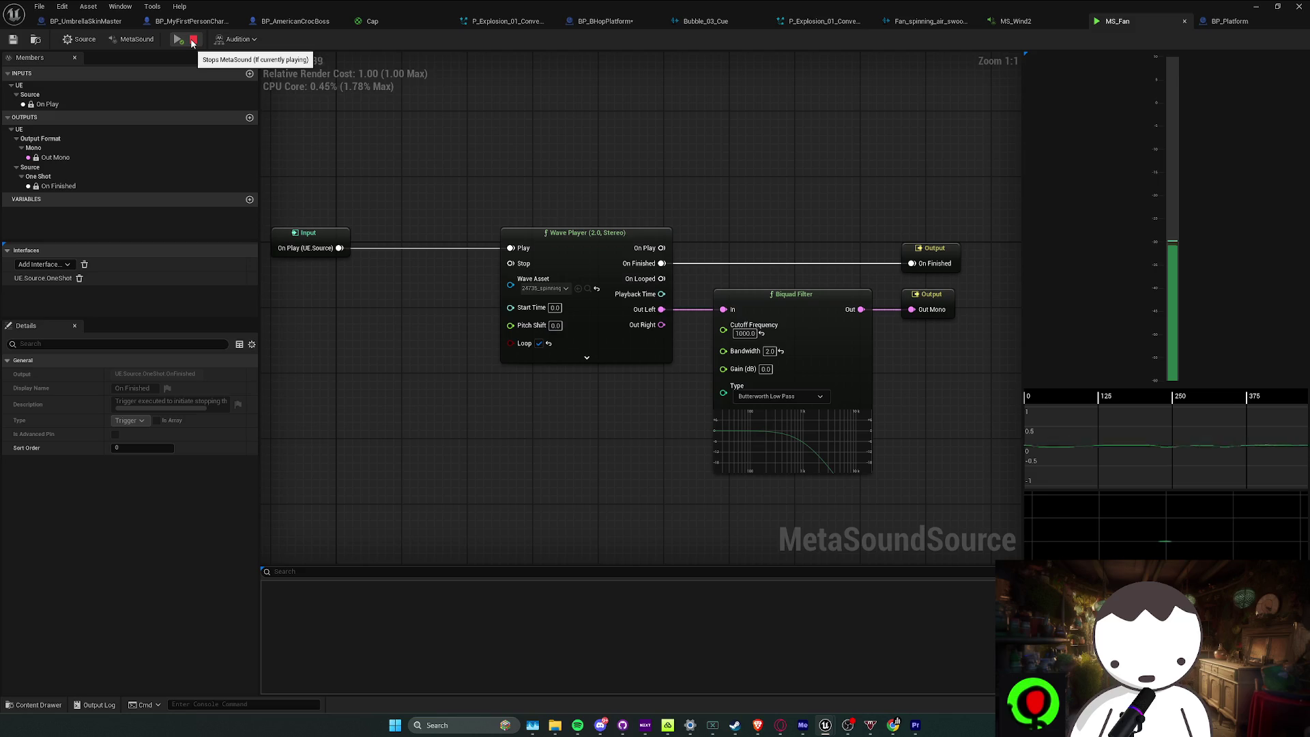
{"action": "left_click", "coordinate": [193, 41]}
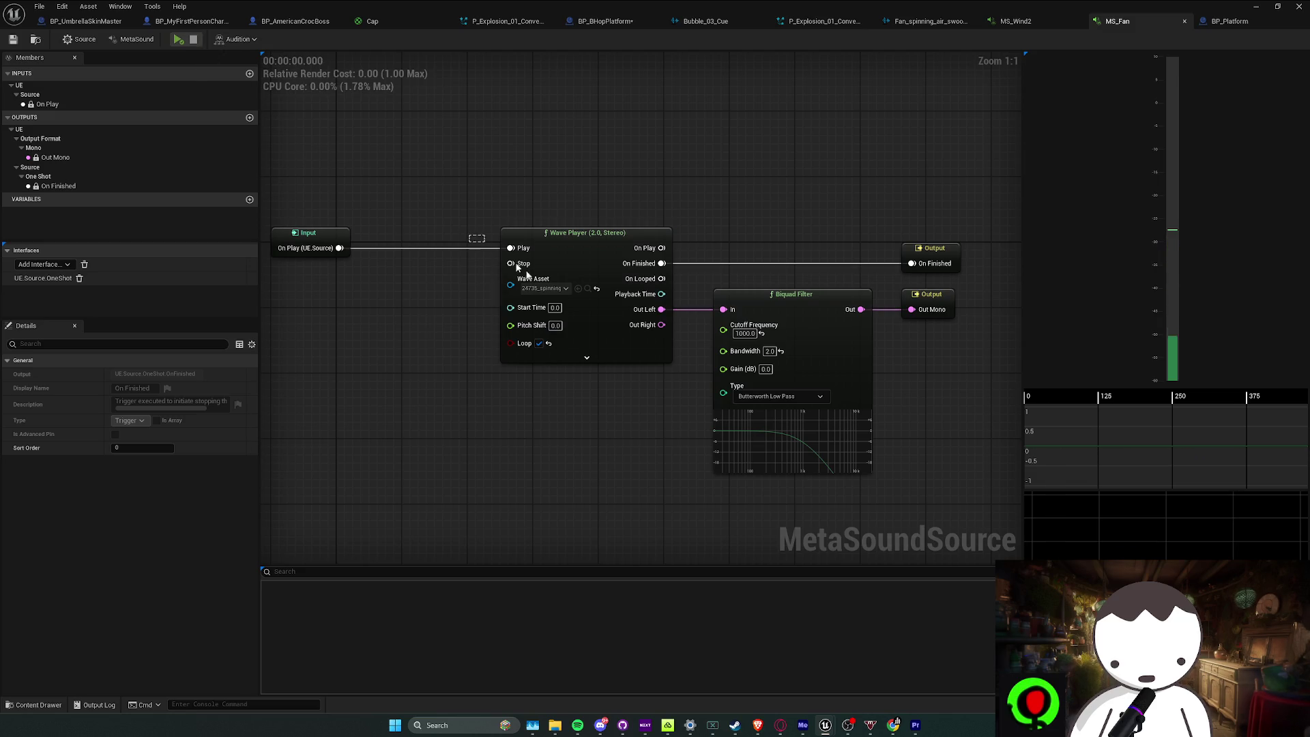
{"action": "left_click", "coordinate": [587, 358]}
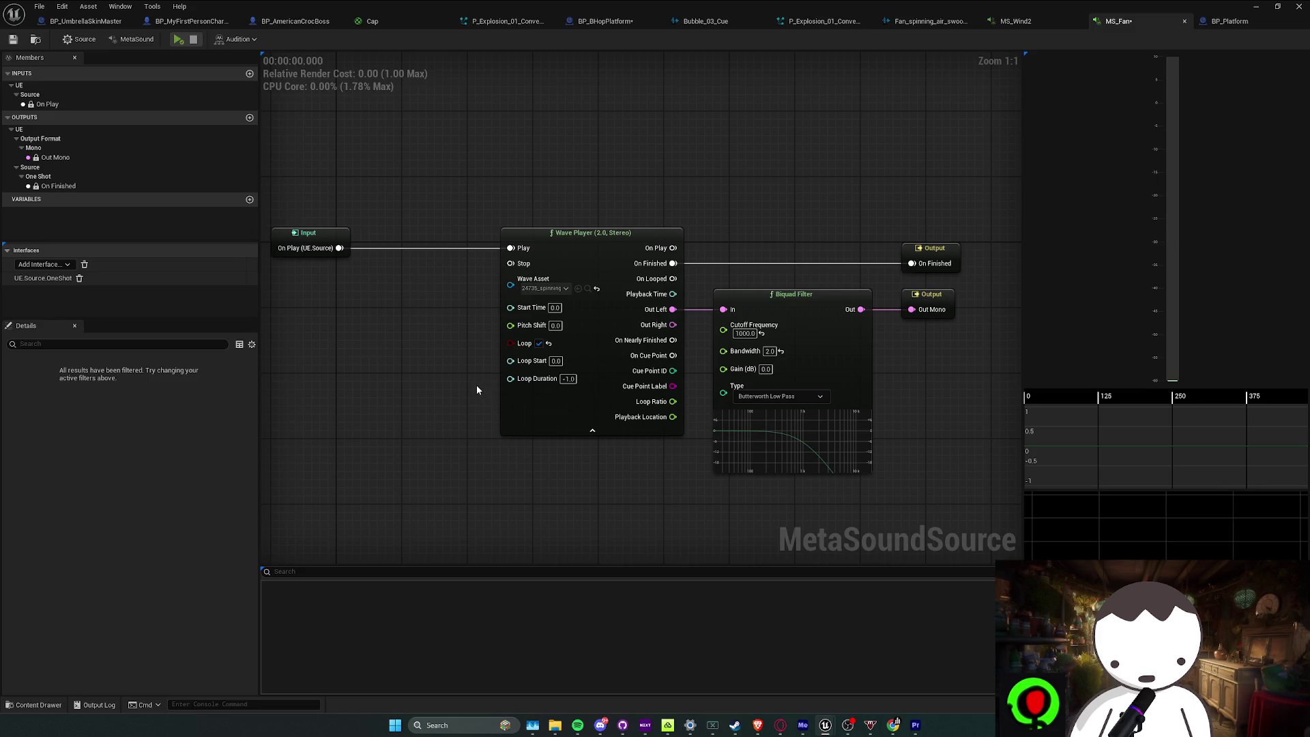
Cycle through BP_Platform and Bubble_03_Cue to BP_BHopPlatform, then return to the level editor
{"action": "left_click", "coordinate": [1255, 23]}
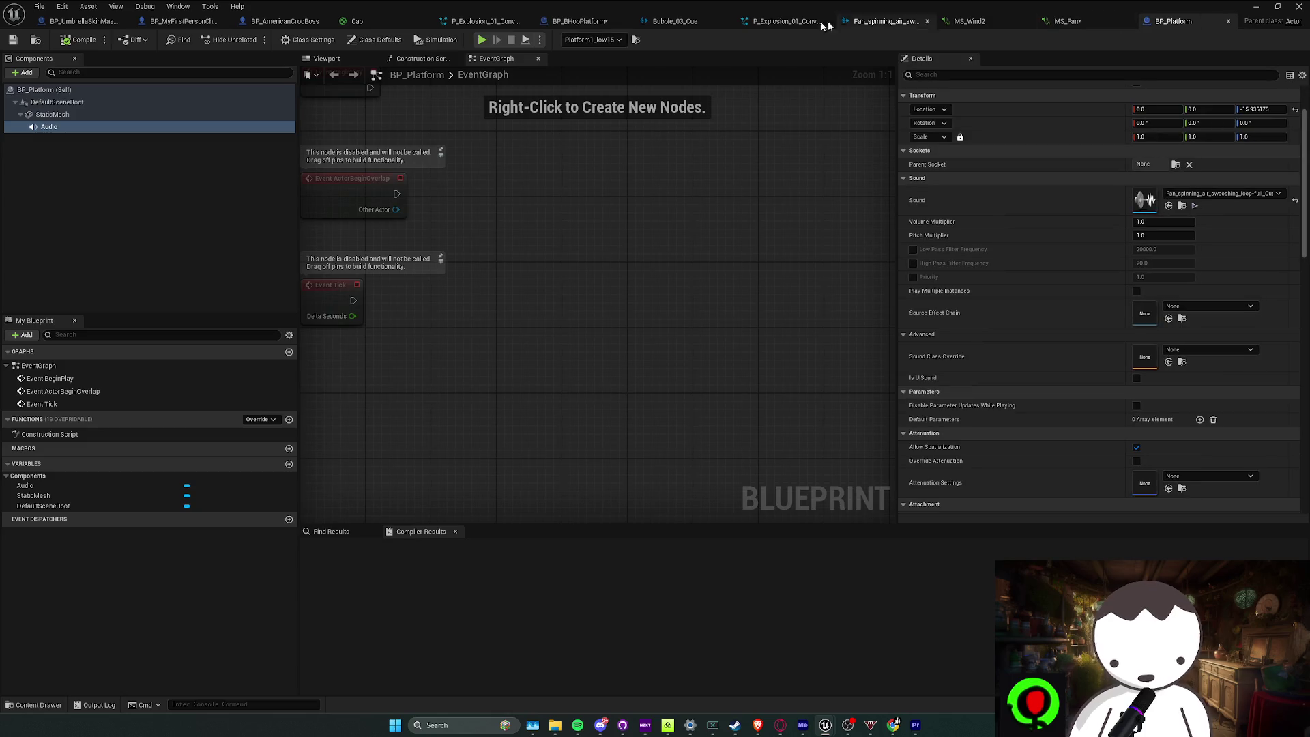
{"action": "left_click", "coordinate": [675, 22]}
{"action": "left_click", "coordinate": [572, 23]}
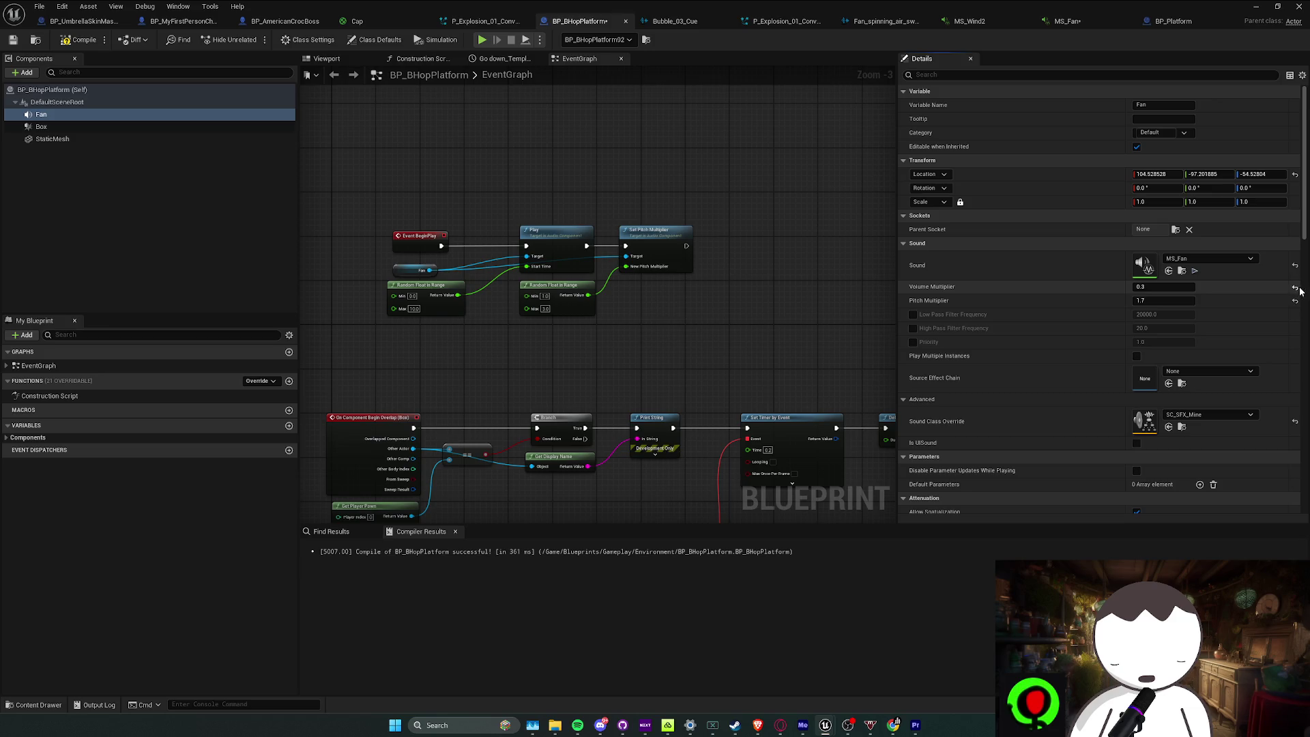
{"action": "key", "text": "alt+Tab"}
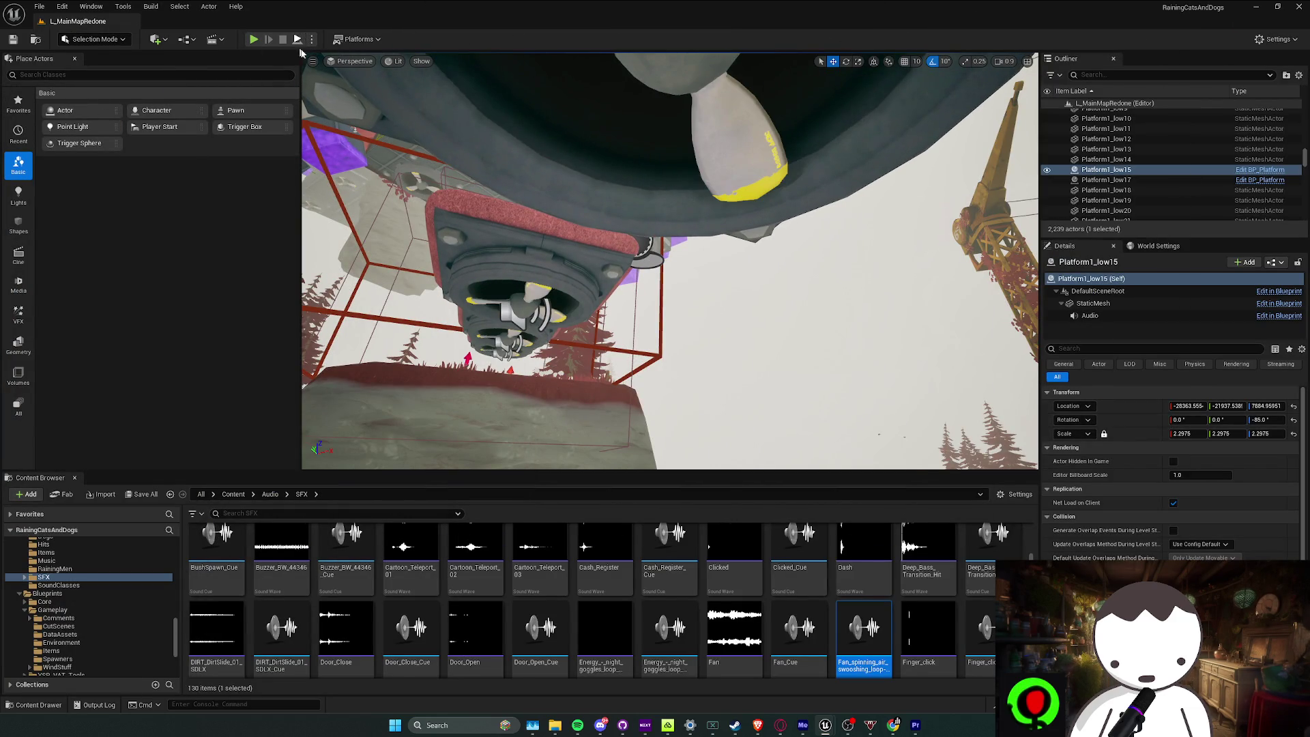
Run a quick test play of the level, then return to the BP_BHopPlatform blueprint
{"action": "key", "text": "alt+p"}
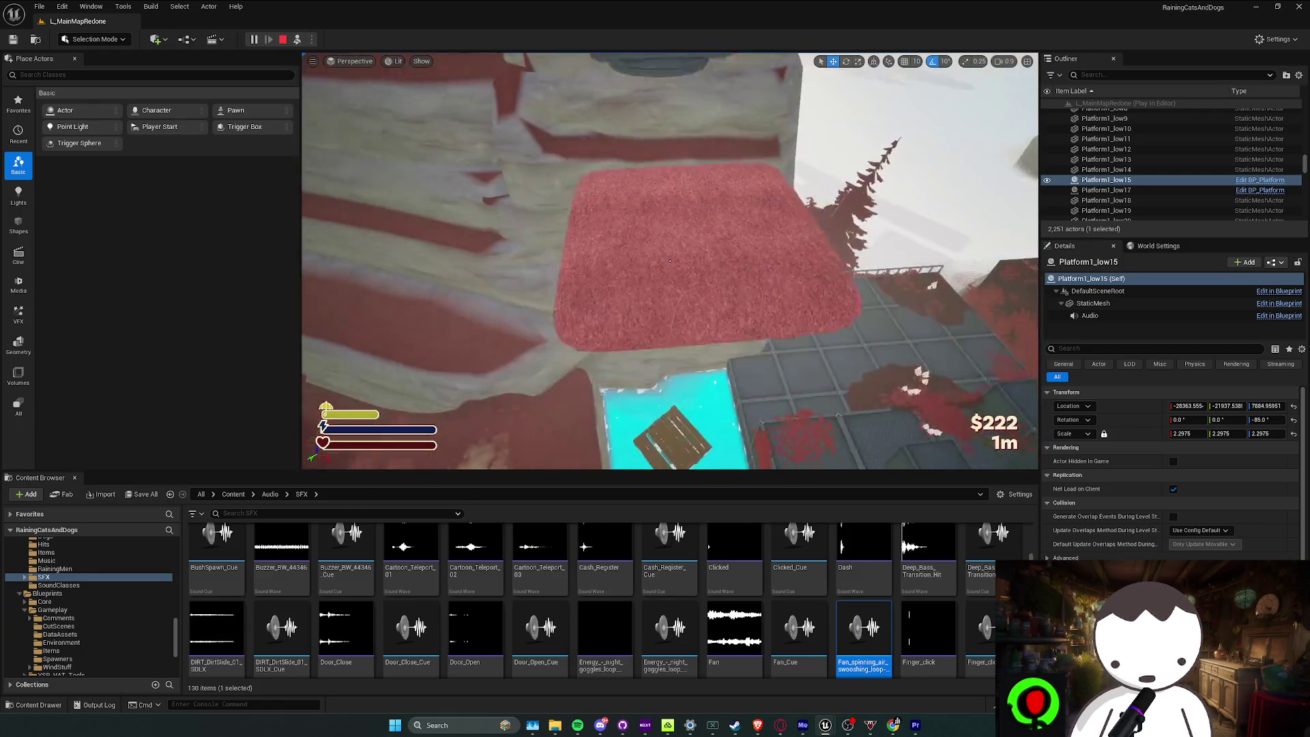
{"action": "key", "text": "Escape"}
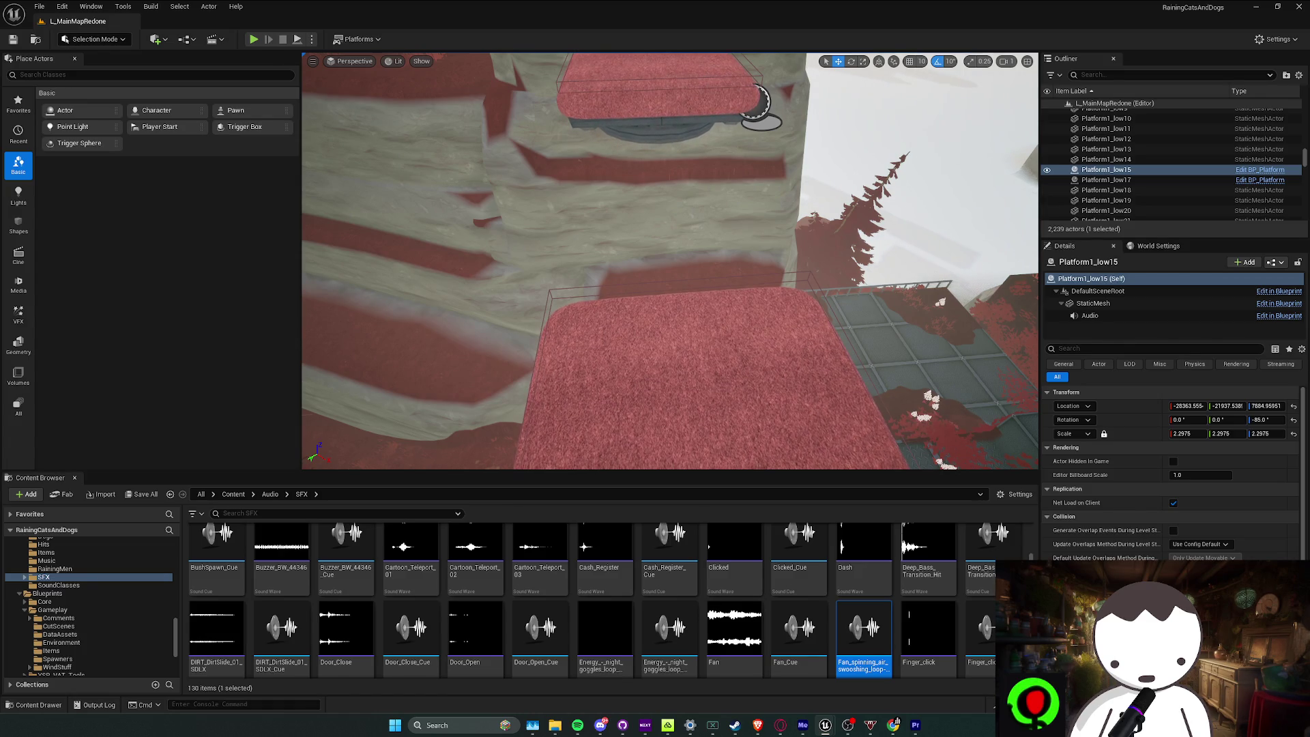
{"action": "key", "text": "alt+Tab"}
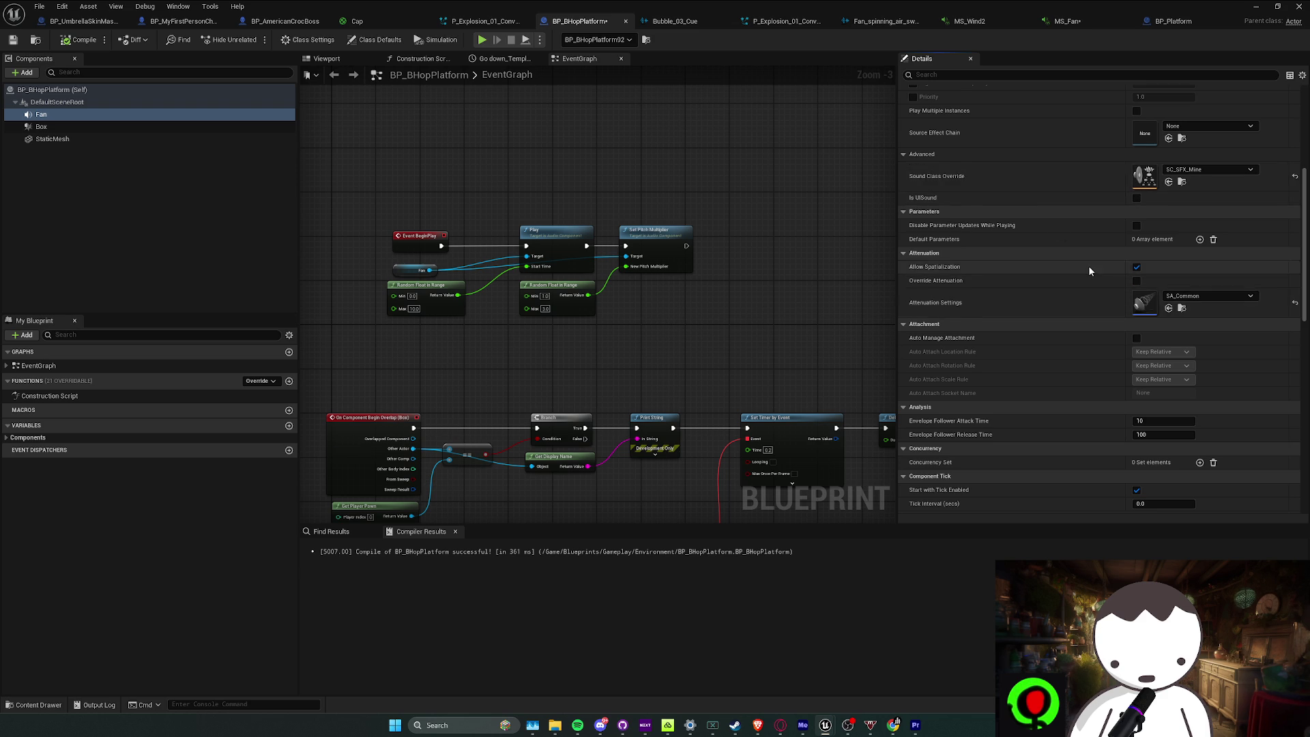
Inspect Platform1_low15's Audio component sound settings and fly the camera down near the platforms
{"action": "scroll", "coordinate": [1087, 267], "scroll_direction": "up", "scroll_amount": 3}
{"action": "key", "text": "alt+Tab"}
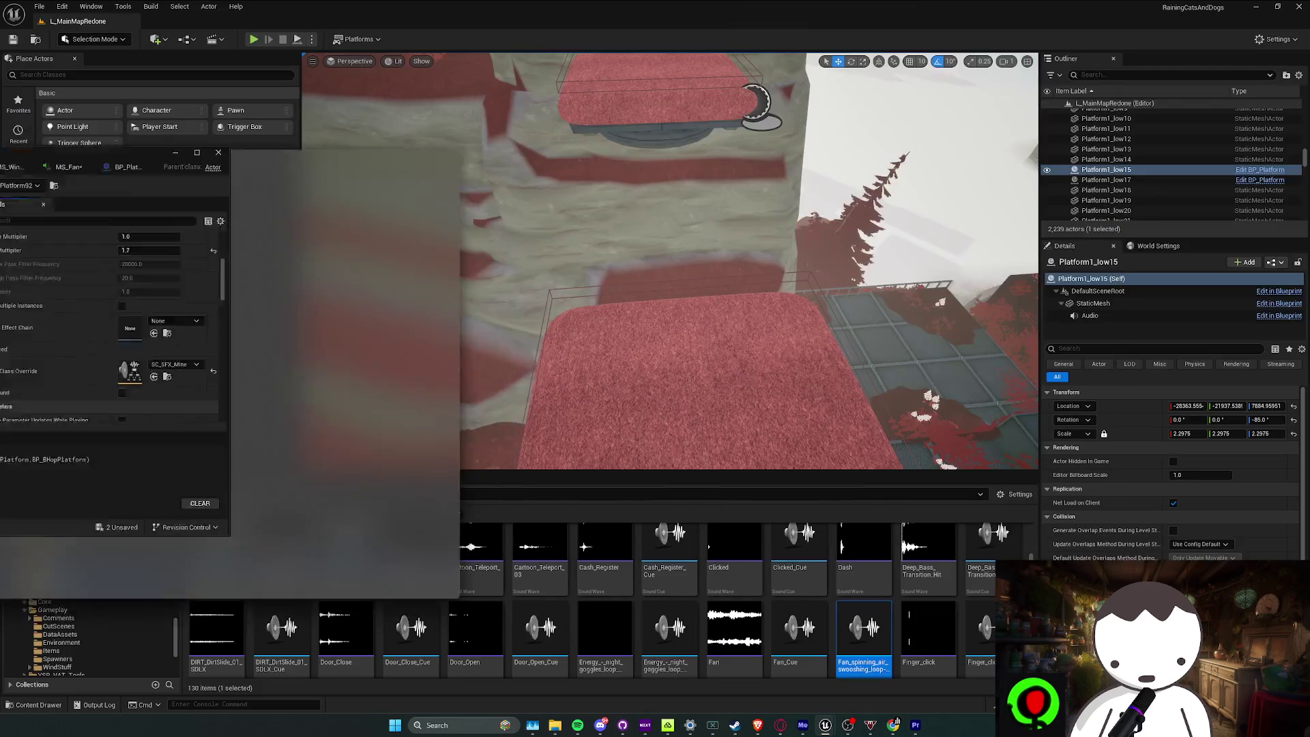
{"action": "left_click", "coordinate": [1090, 316]}
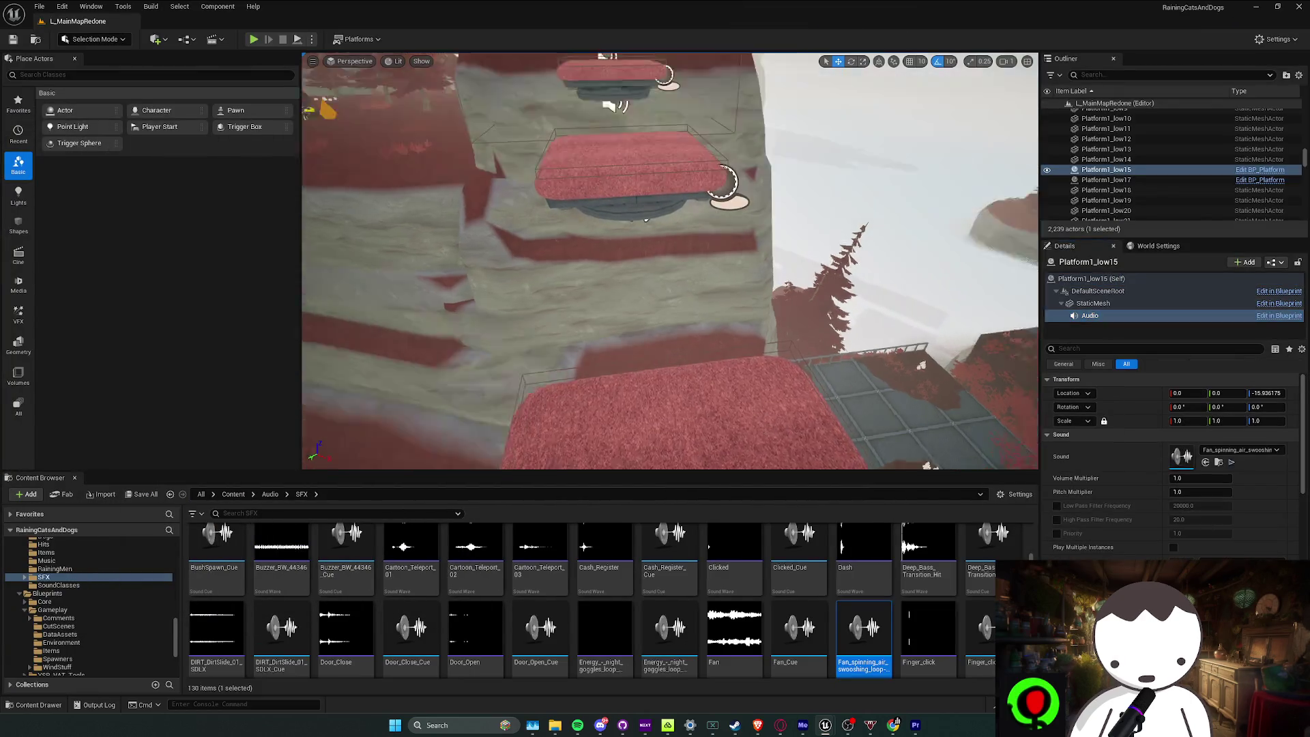
{"action": "left_click_drag", "start_coordinate": [1030, 461], "coordinate": [795, 346]}
Compare against BP_BHopPlatform while framing Platform1_low15 and orbiting to a top-down map view
{"action": "key", "text": "alt+Tab"}
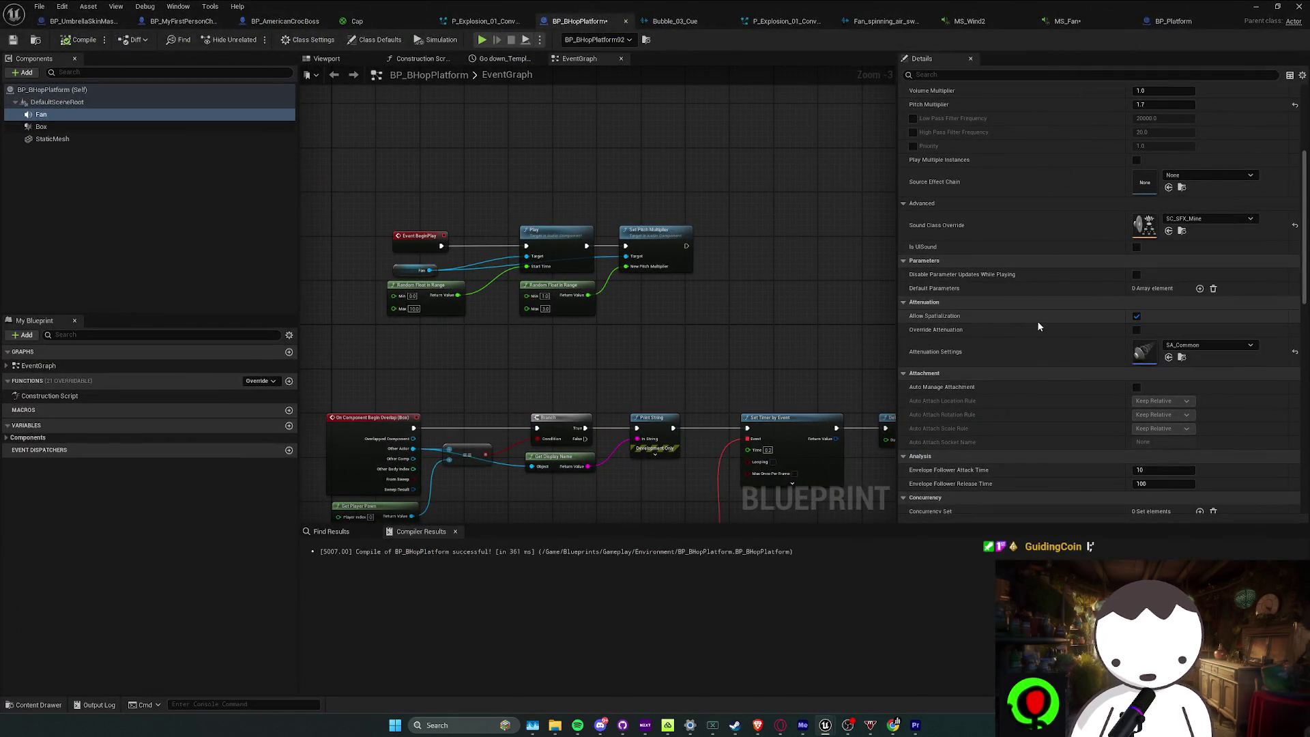
{"action": "key", "text": "alt+Tab"}
{"action": "key", "text": "f"}
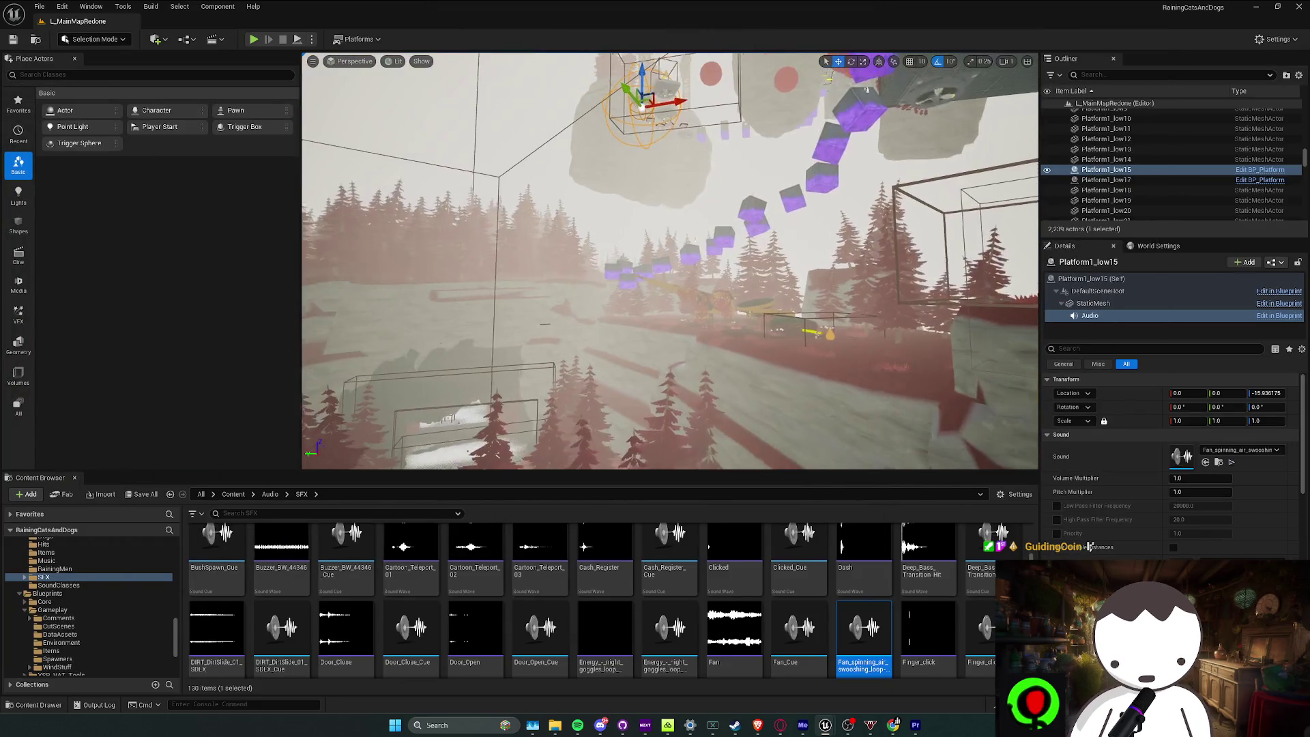
{"action": "left_click_drag", "start_coordinate": [669, 259], "coordinate": [685, 341]}
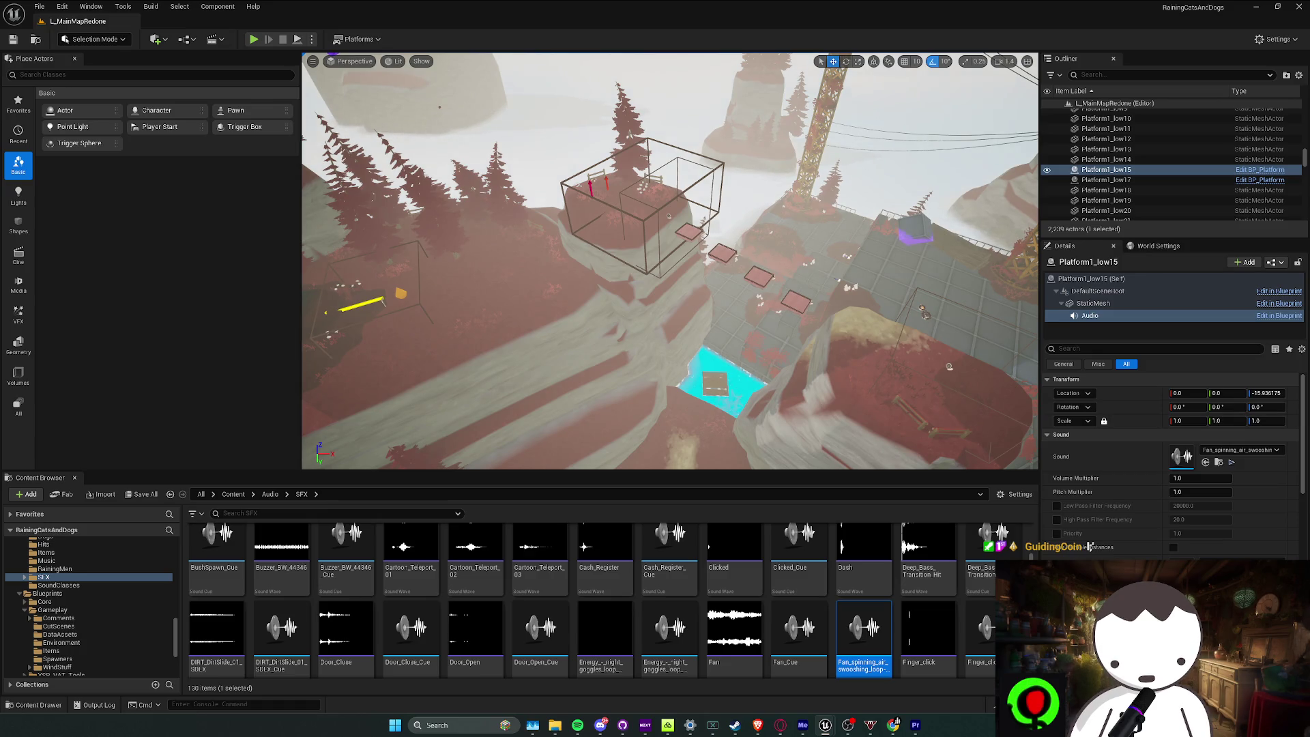
{"action": "key", "text": "alt+Tab"}
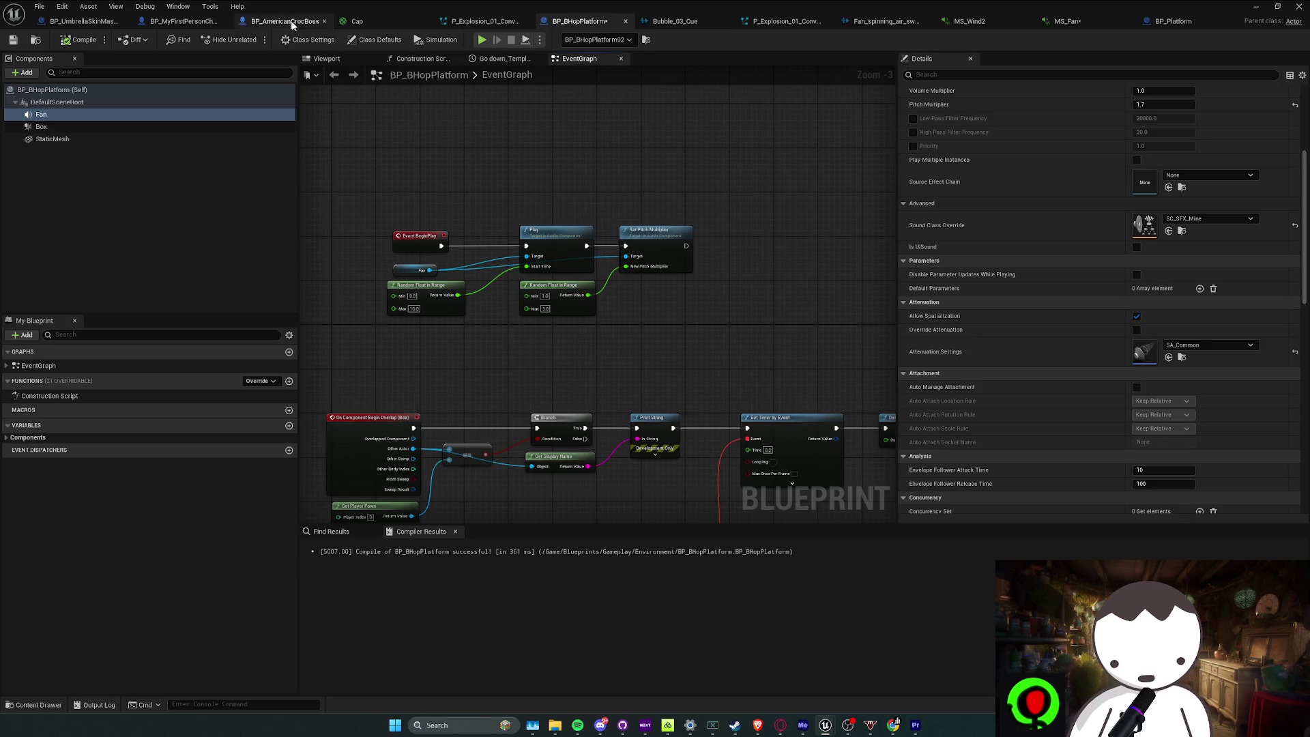
{"action": "key", "text": "alt+Tab"}
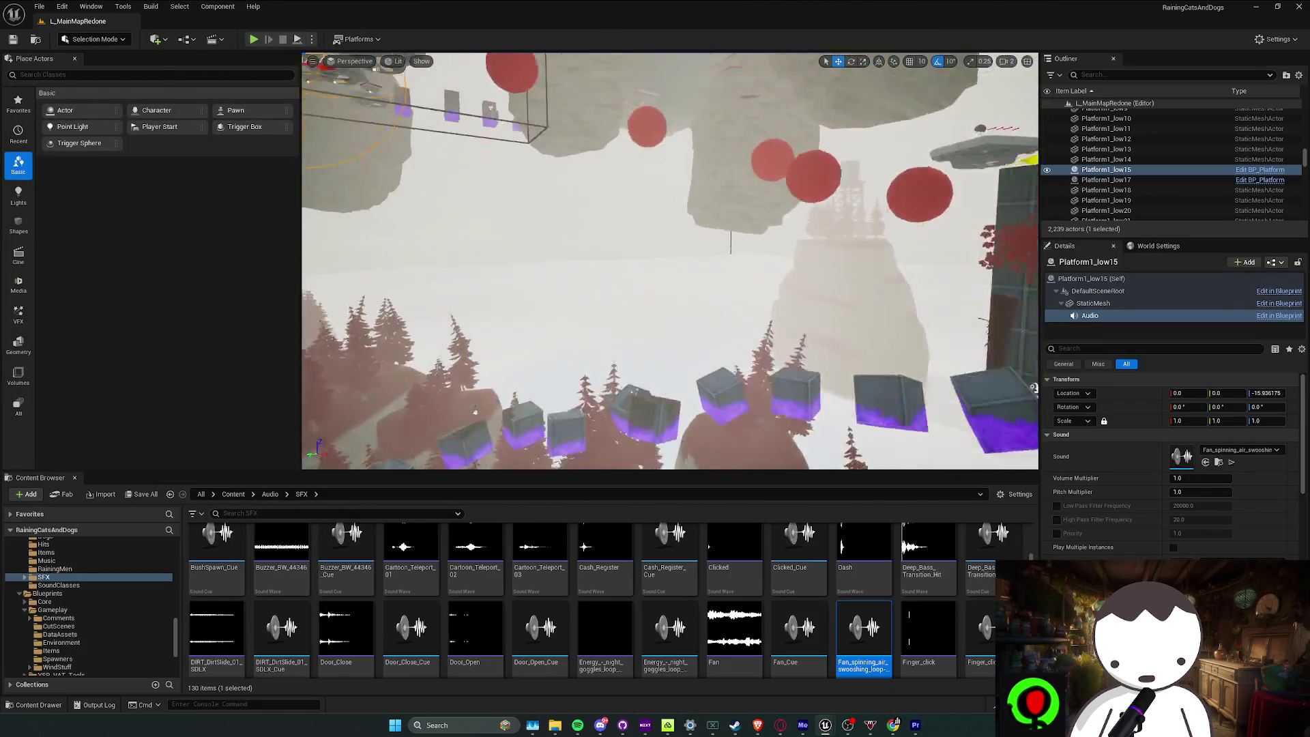
Fly toward the yellow pole platform and run a short test play
{"action": "key", "text": "w"}
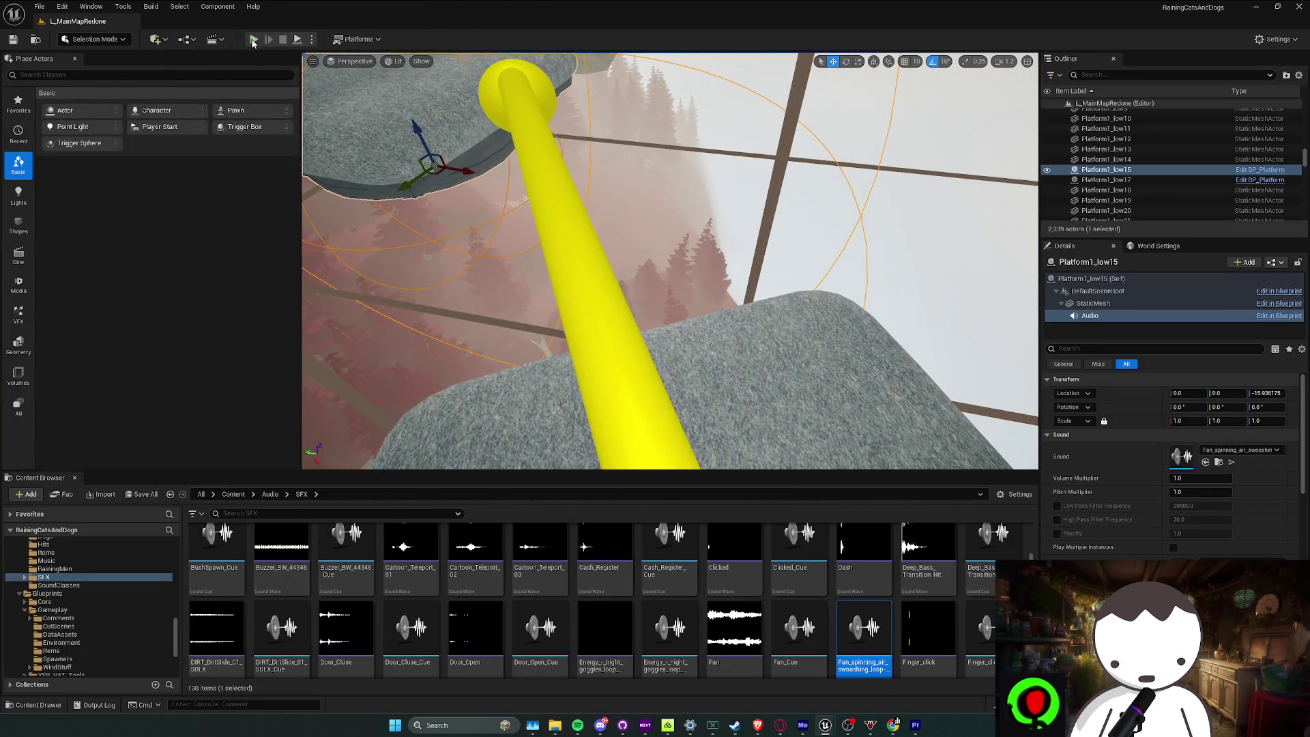
{"action": "left_click", "coordinate": [254, 39]}
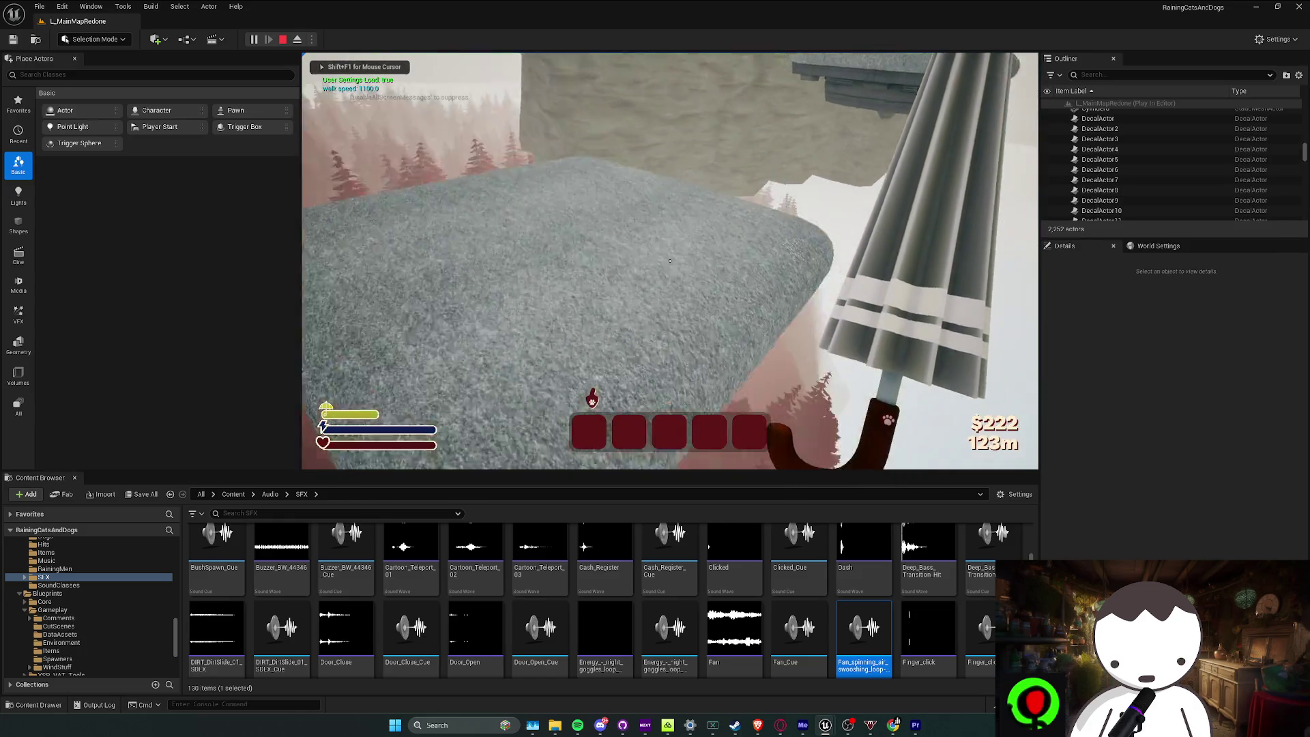
{"action": "key", "text": "Escape"}
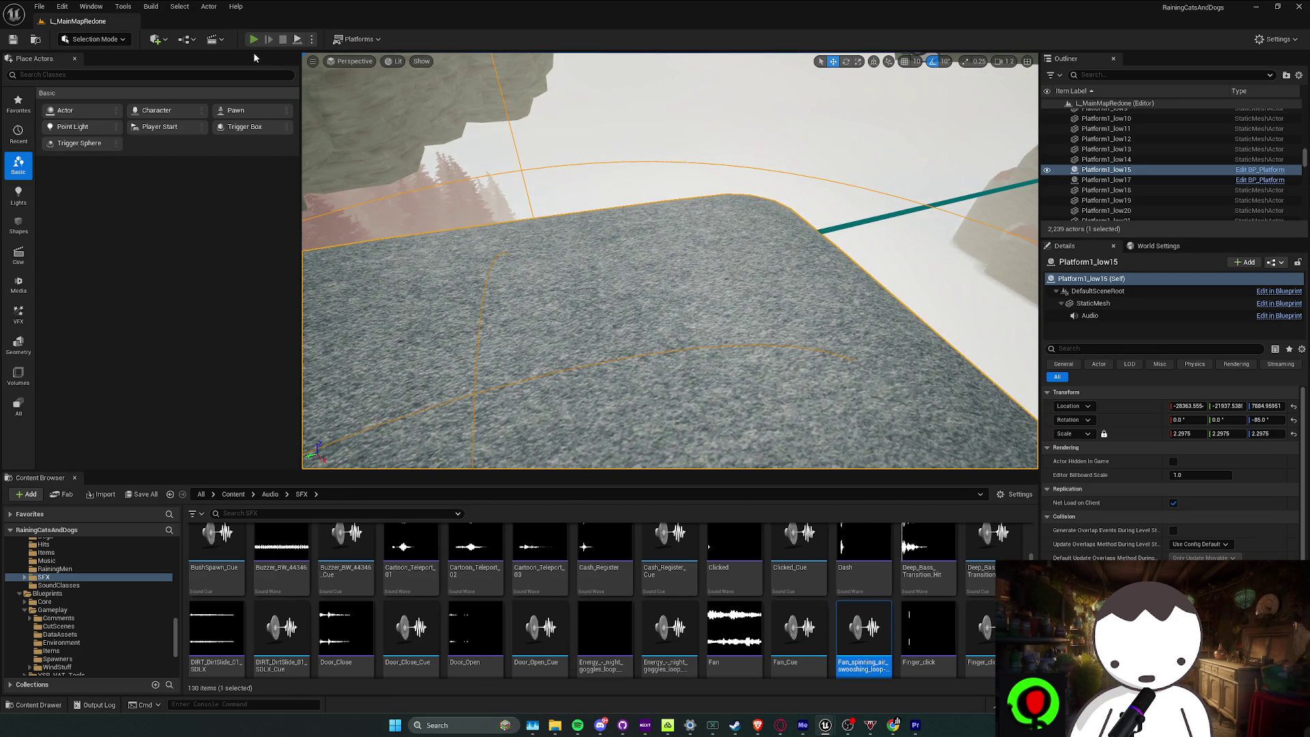
Test play again with the umbrella opened, then review the hop platform's details
{"action": "left_click", "coordinate": [253, 39]}
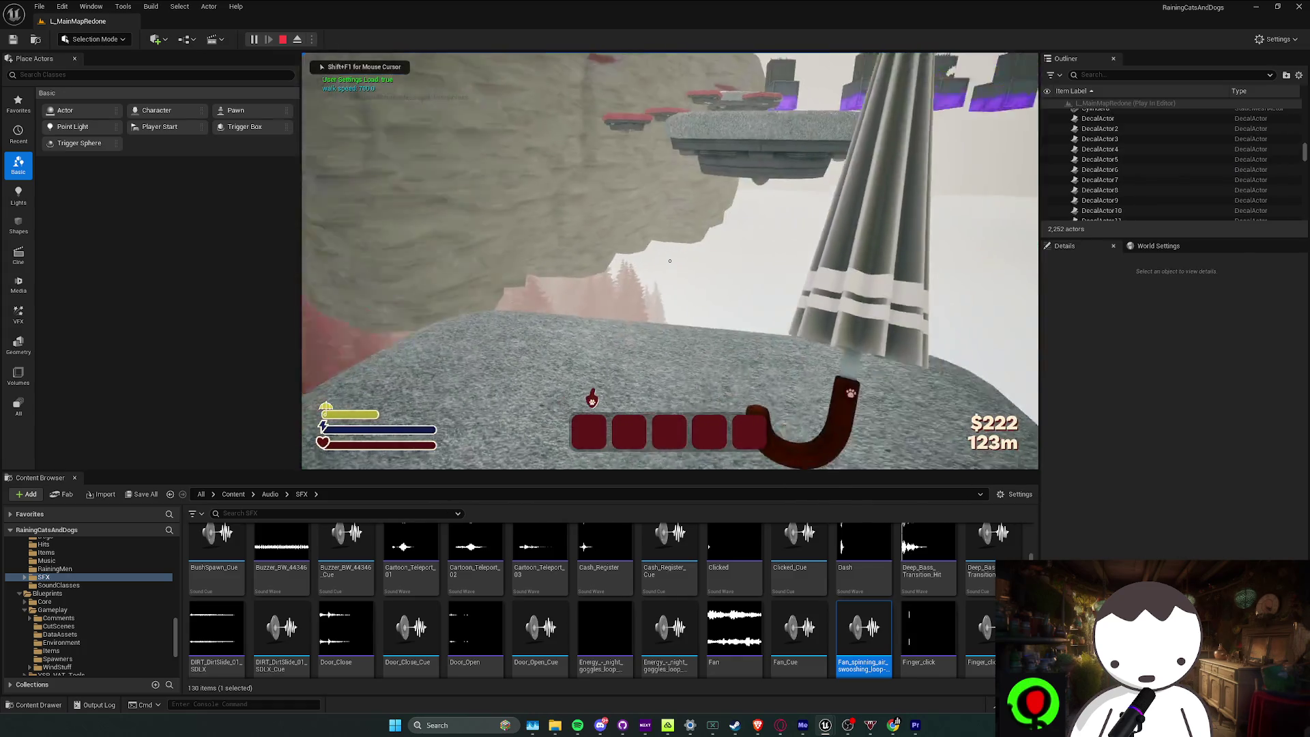
{"action": "key", "text": "space"}
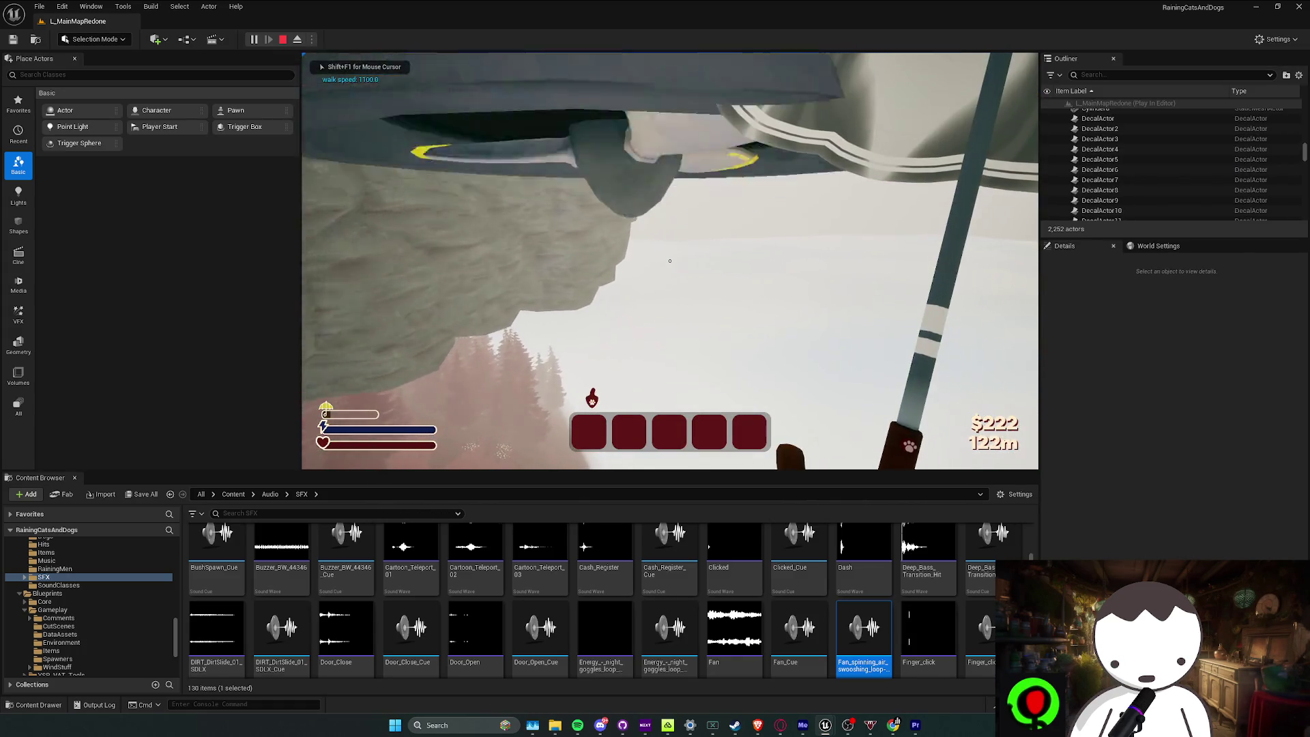
{"action": "key", "text": "Escape"}
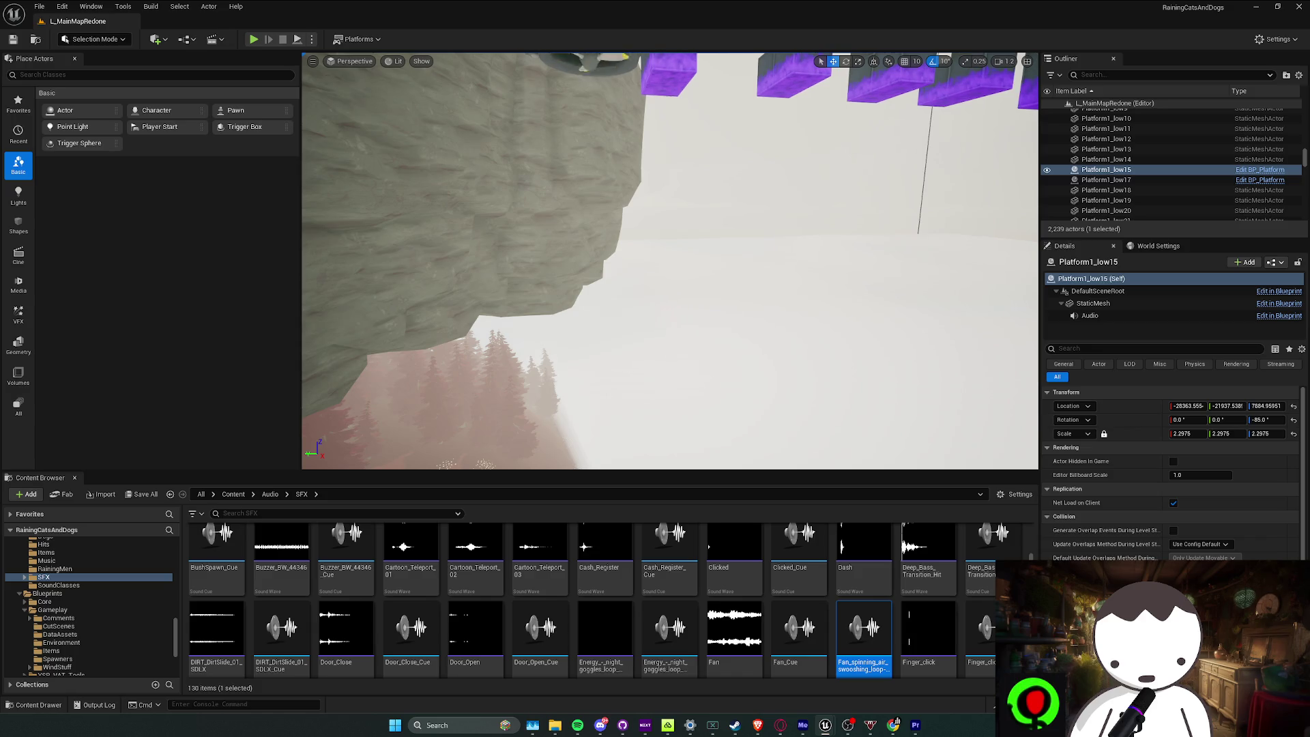
{"action": "scroll", "coordinate": [671, 261], "scroll_direction": "down", "scroll_amount": 2}
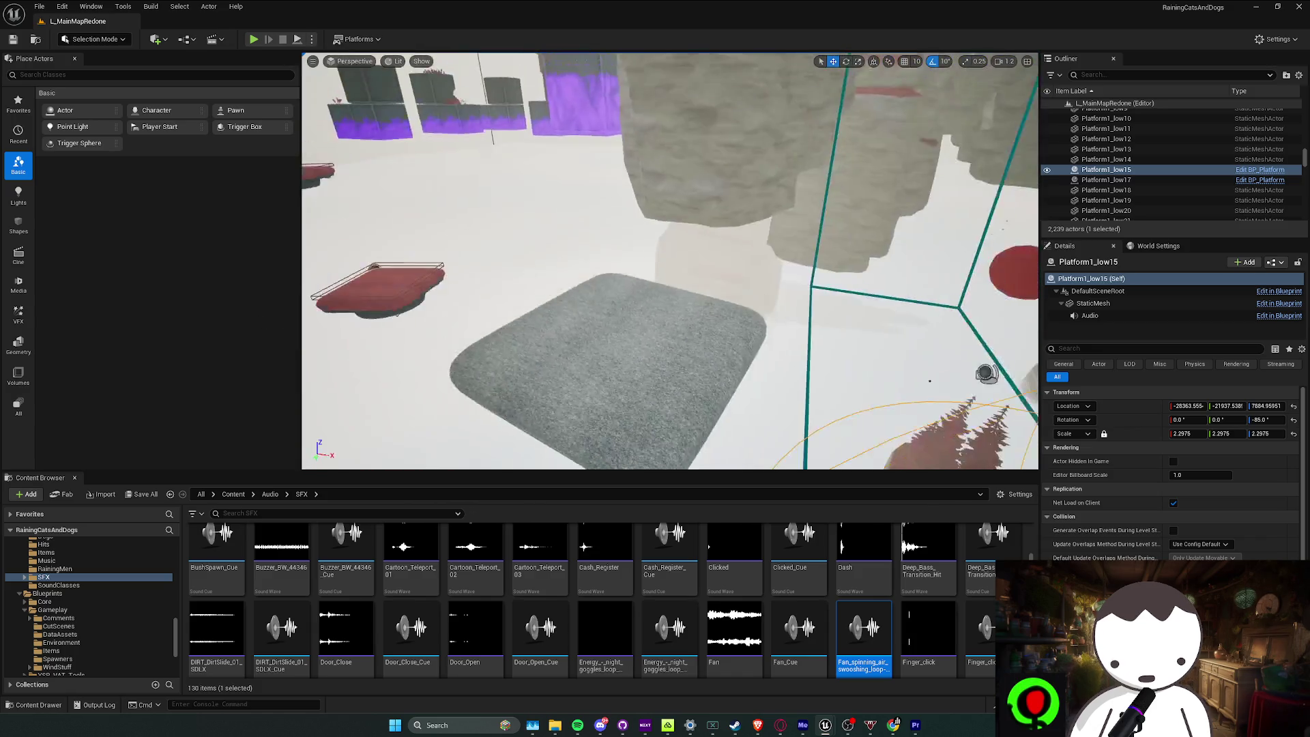
{"action": "scroll", "coordinate": [670, 261], "scroll_direction": "down", "scroll_amount": 2}
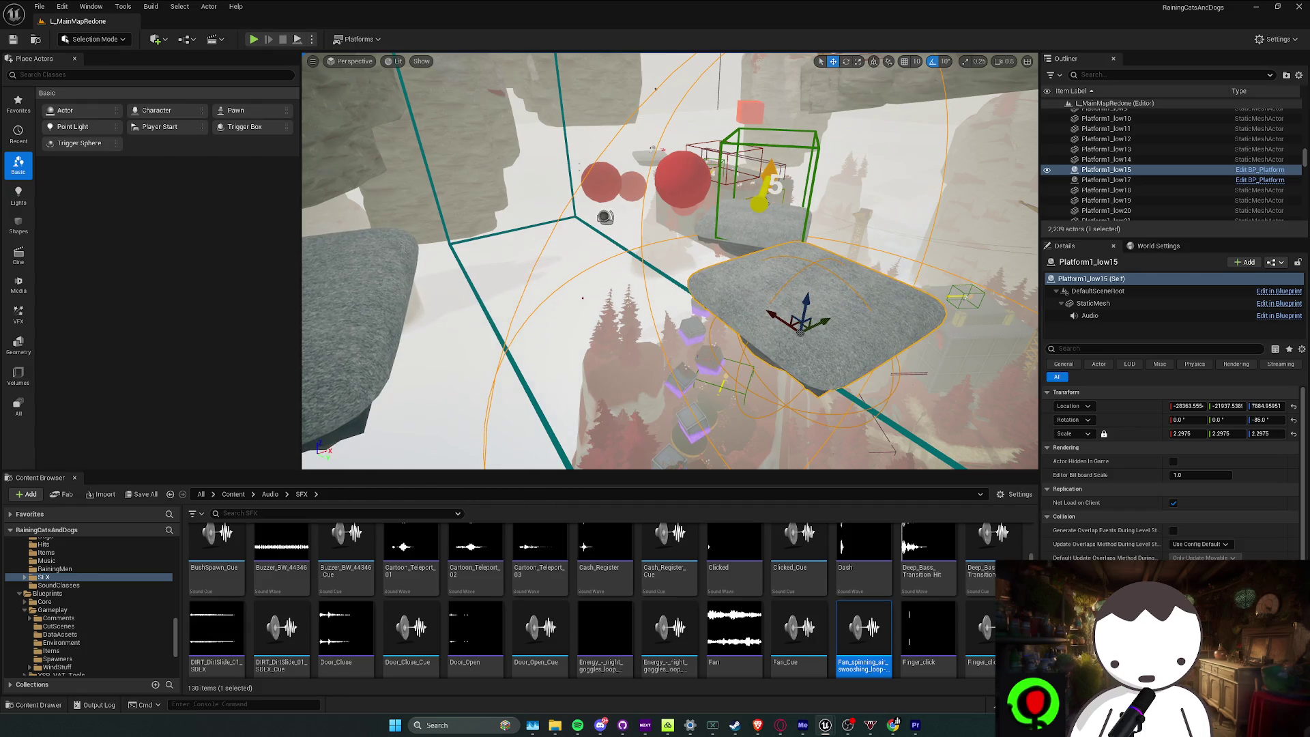
{"action": "scroll", "coordinate": [649, 213], "scroll_direction": "up", "scroll_amount": 2}
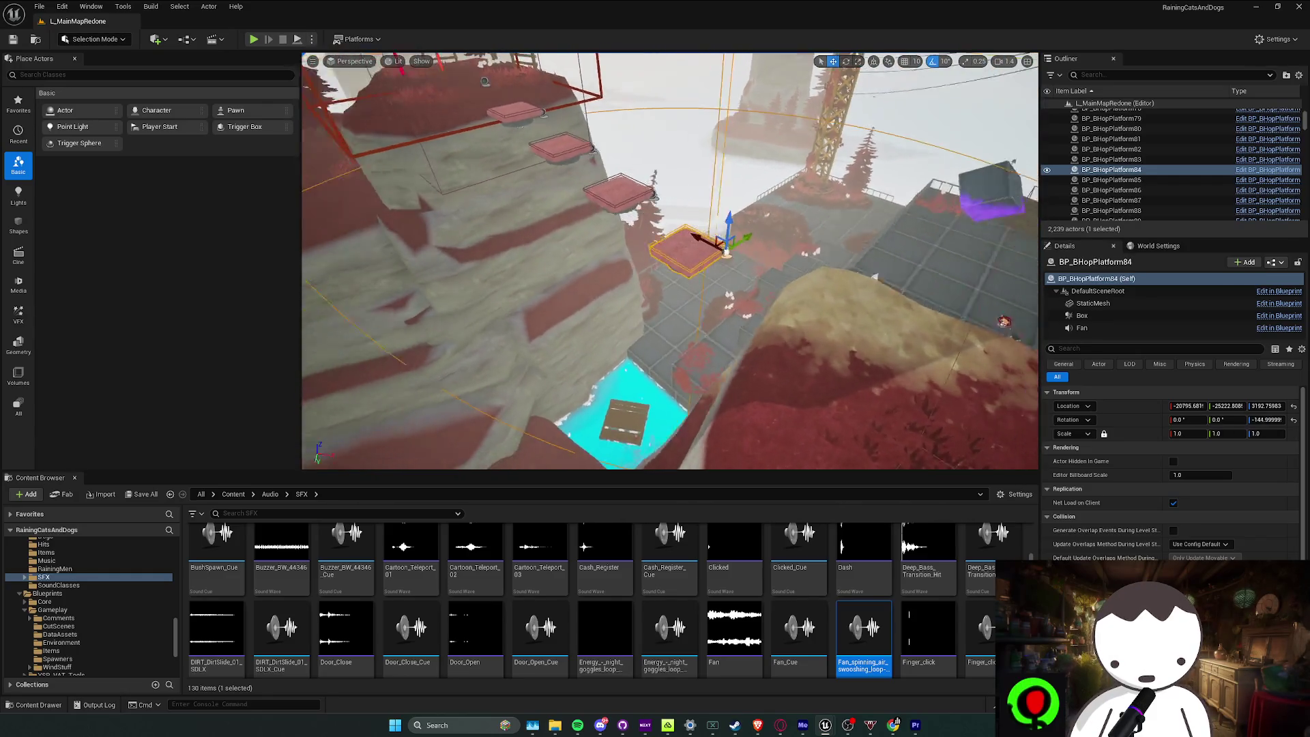
Select BP_BHopPlatform84, check its Fan sound component, and run a short playtest
{"action": "left_click", "coordinate": [655, 253]}
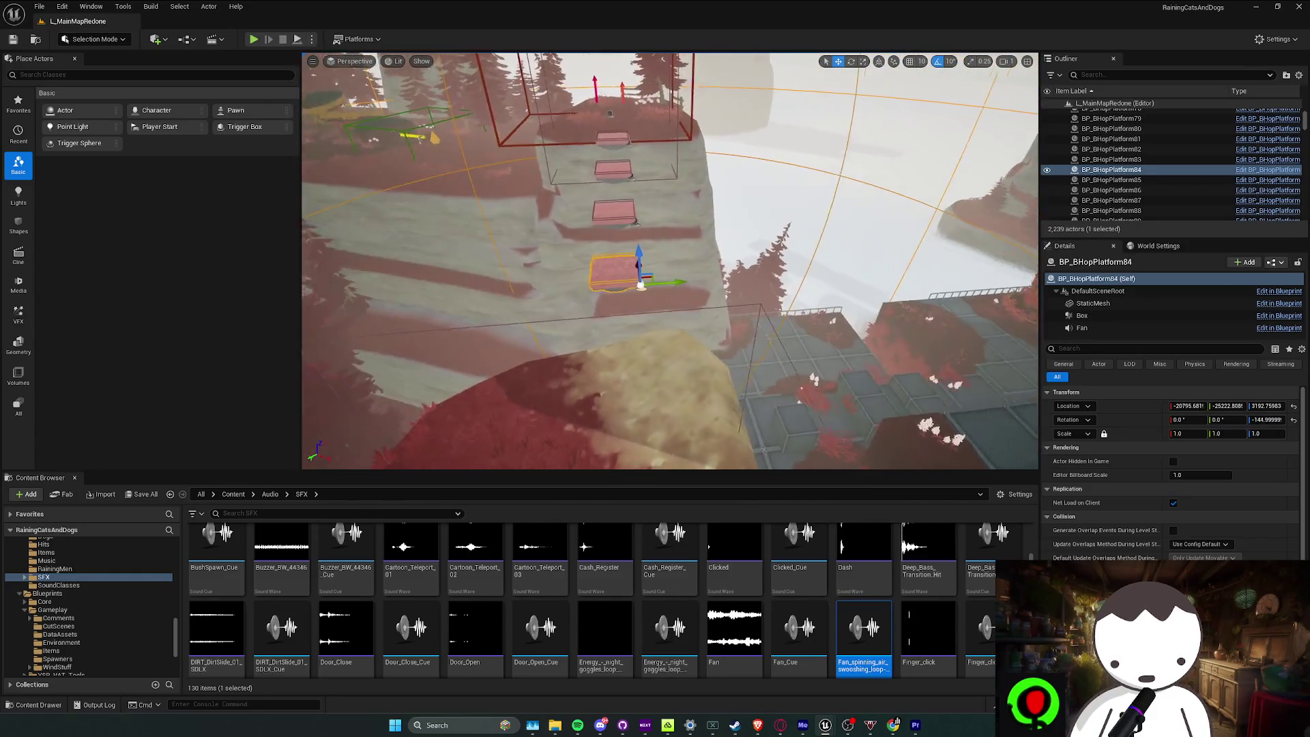
{"action": "left_click", "coordinate": [1085, 328]}
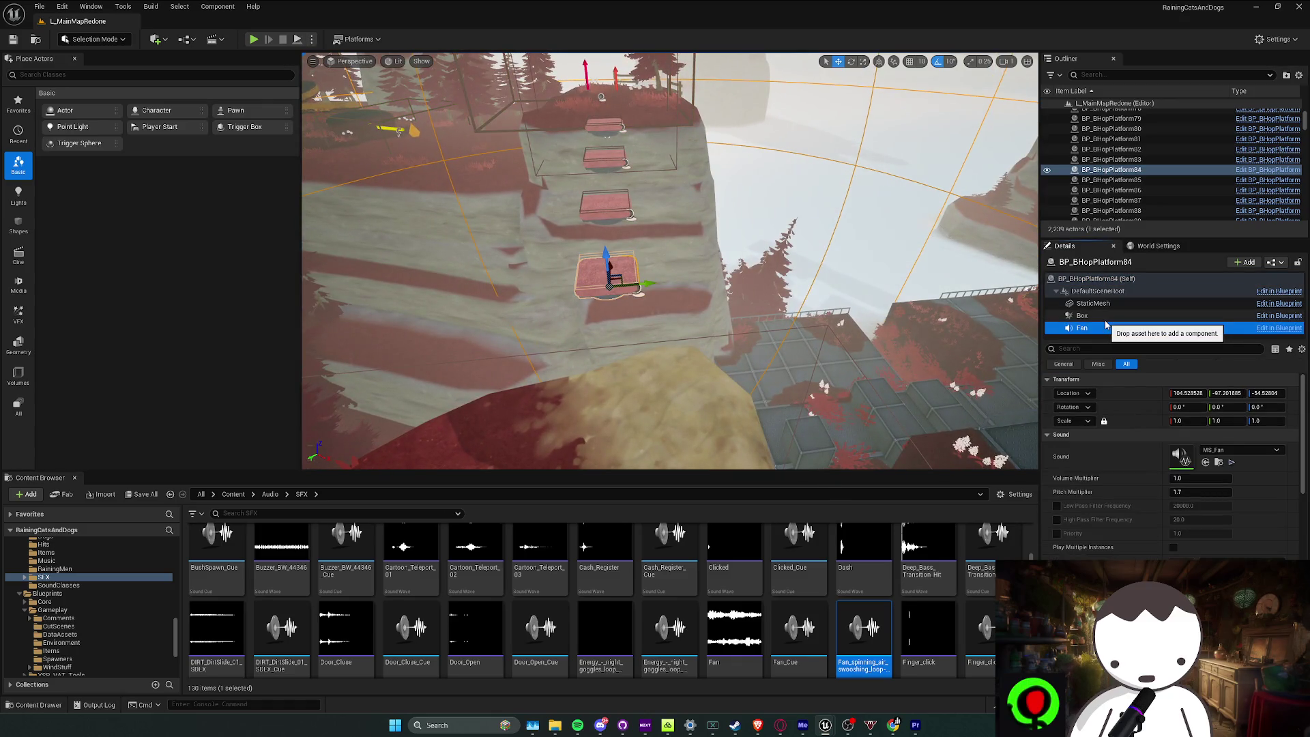
{"action": "left_click", "coordinate": [253, 40]}
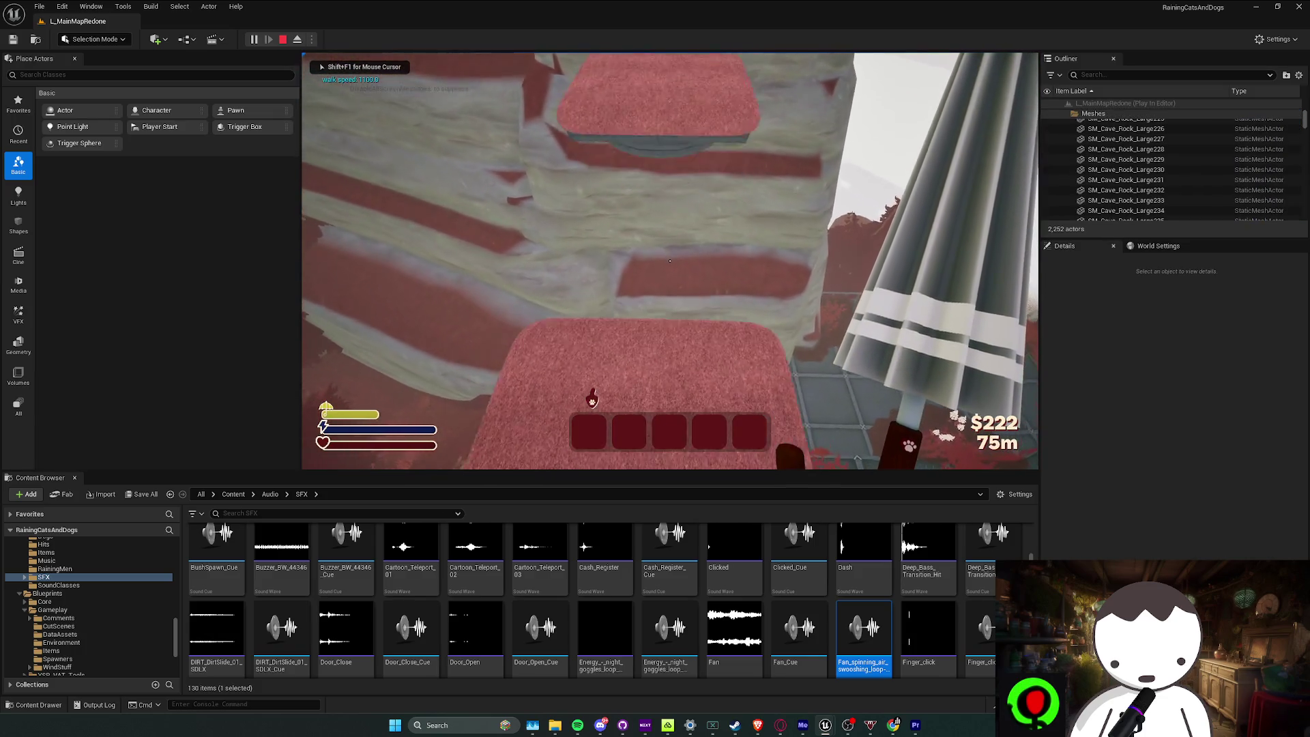
{"action": "key", "text": "Escape"}
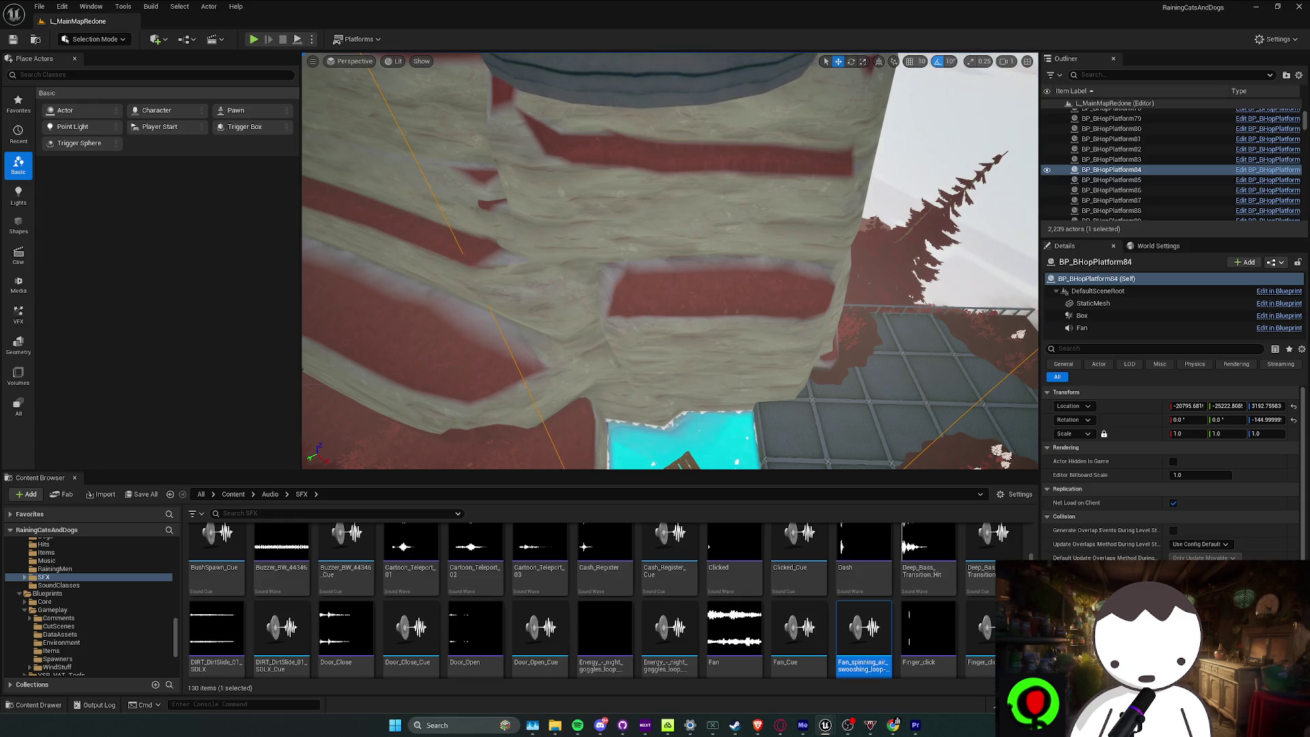
Frame the hop platform and playtest twice more, hopping toward the pink platforms
{"action": "key", "text": "f"}
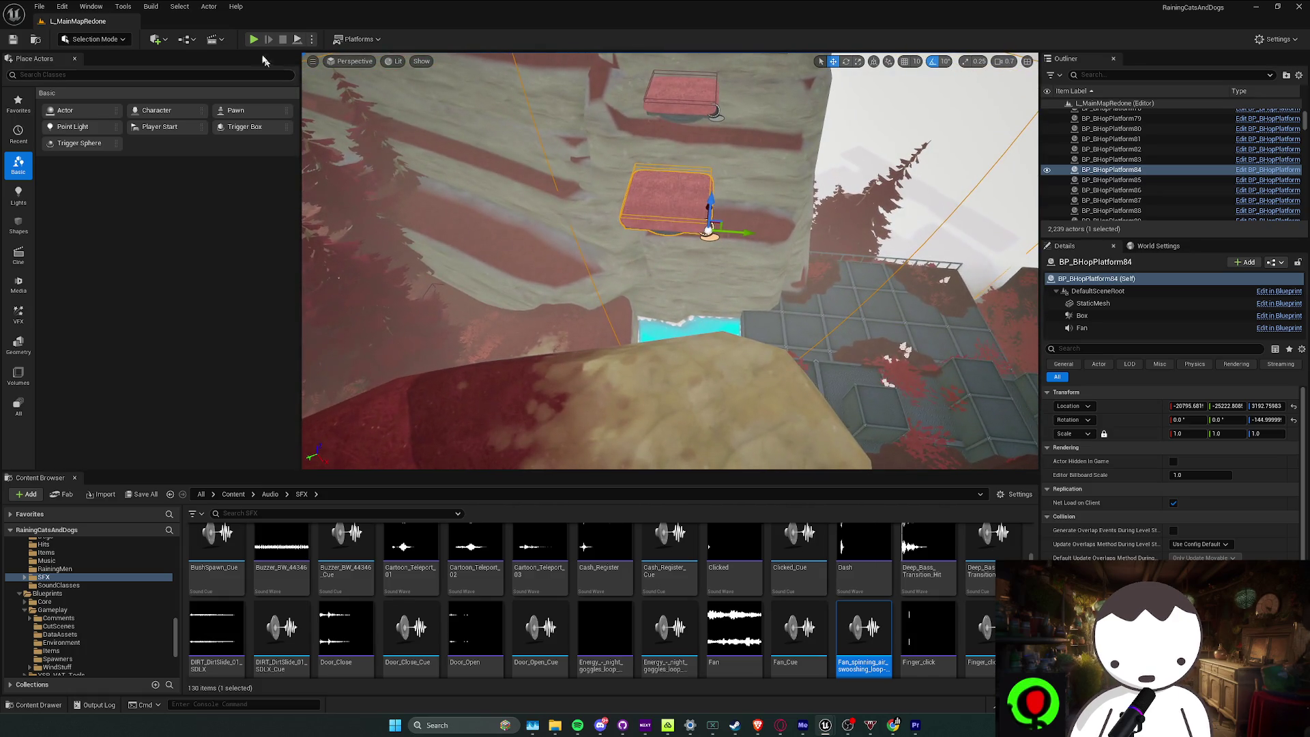
{"action": "left_click", "coordinate": [259, 40]}
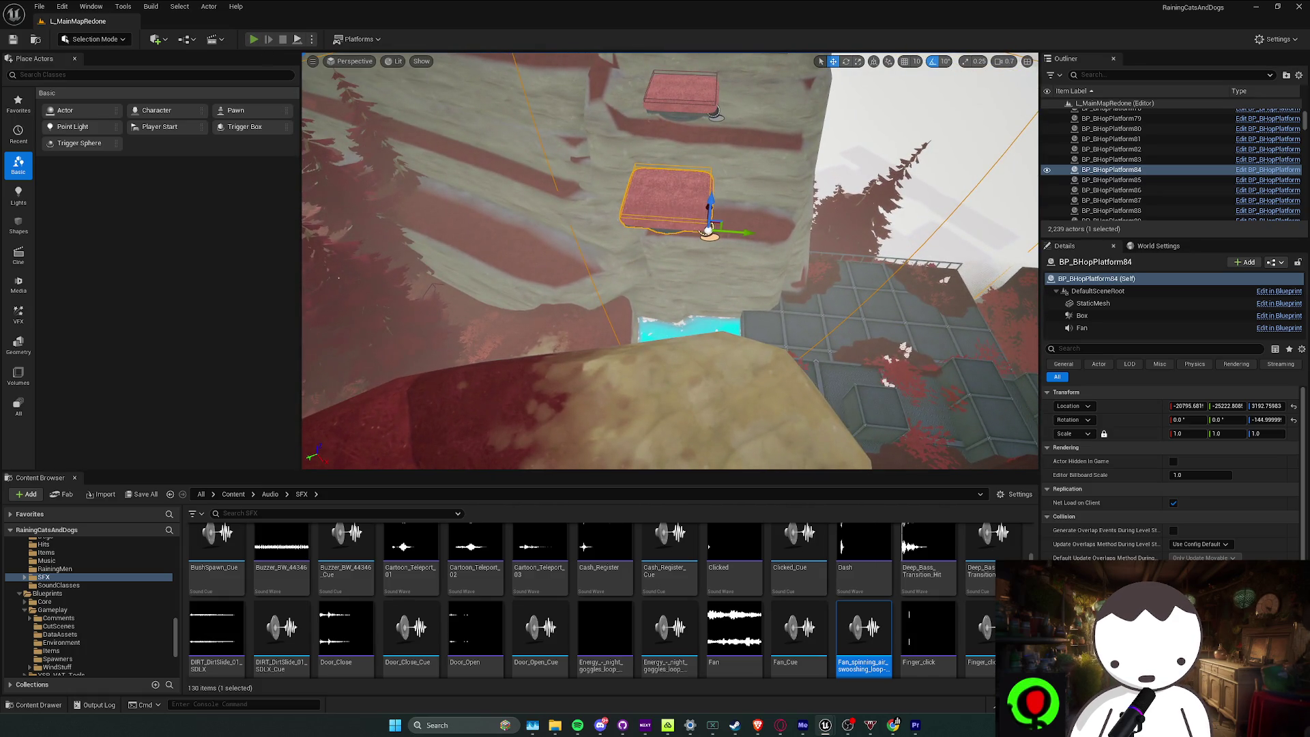
{"action": "key", "text": "space"}
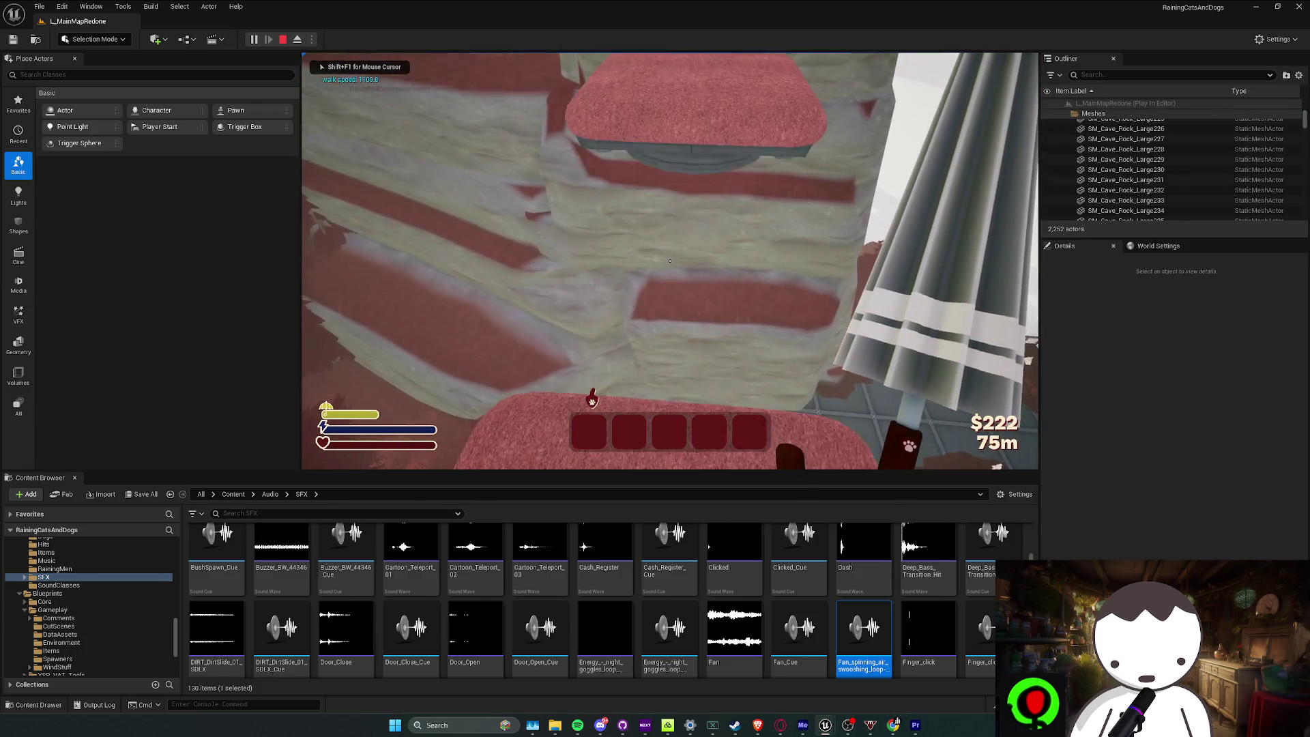
{"action": "key", "text": "Escape"}
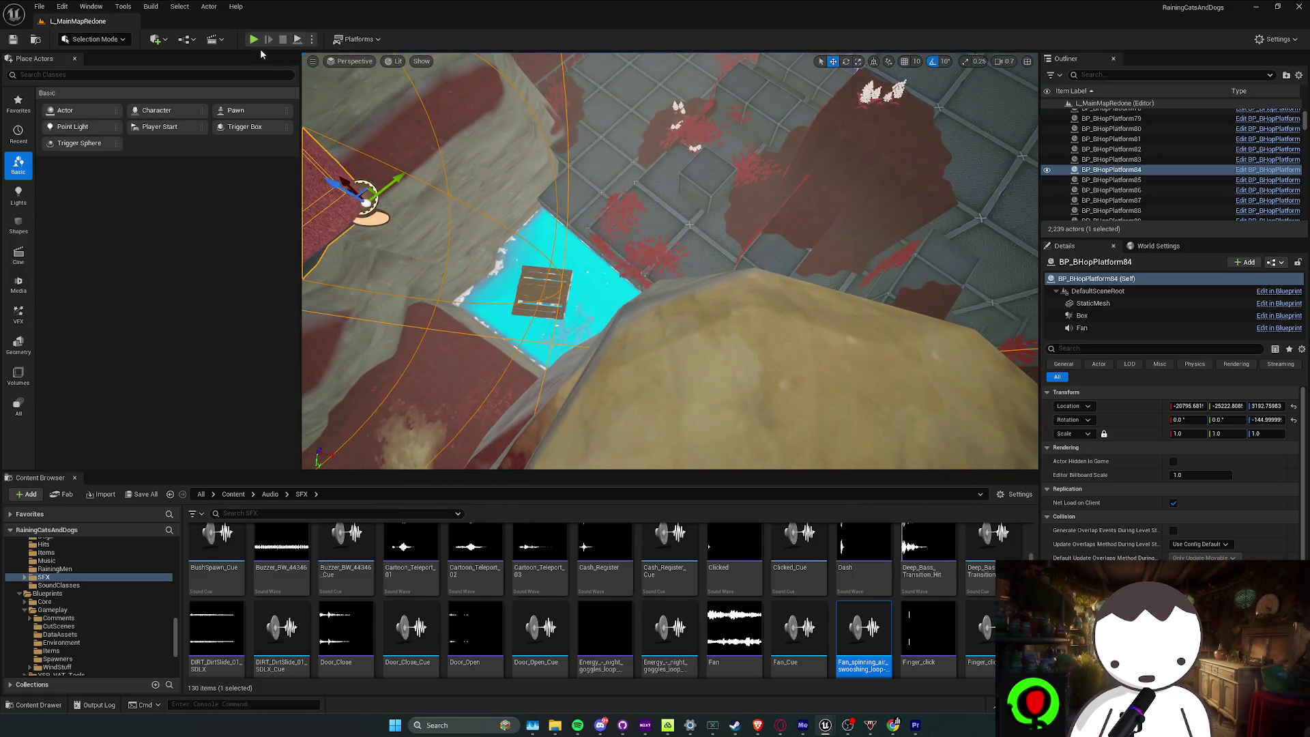
{"action": "key", "text": "alt+p"}
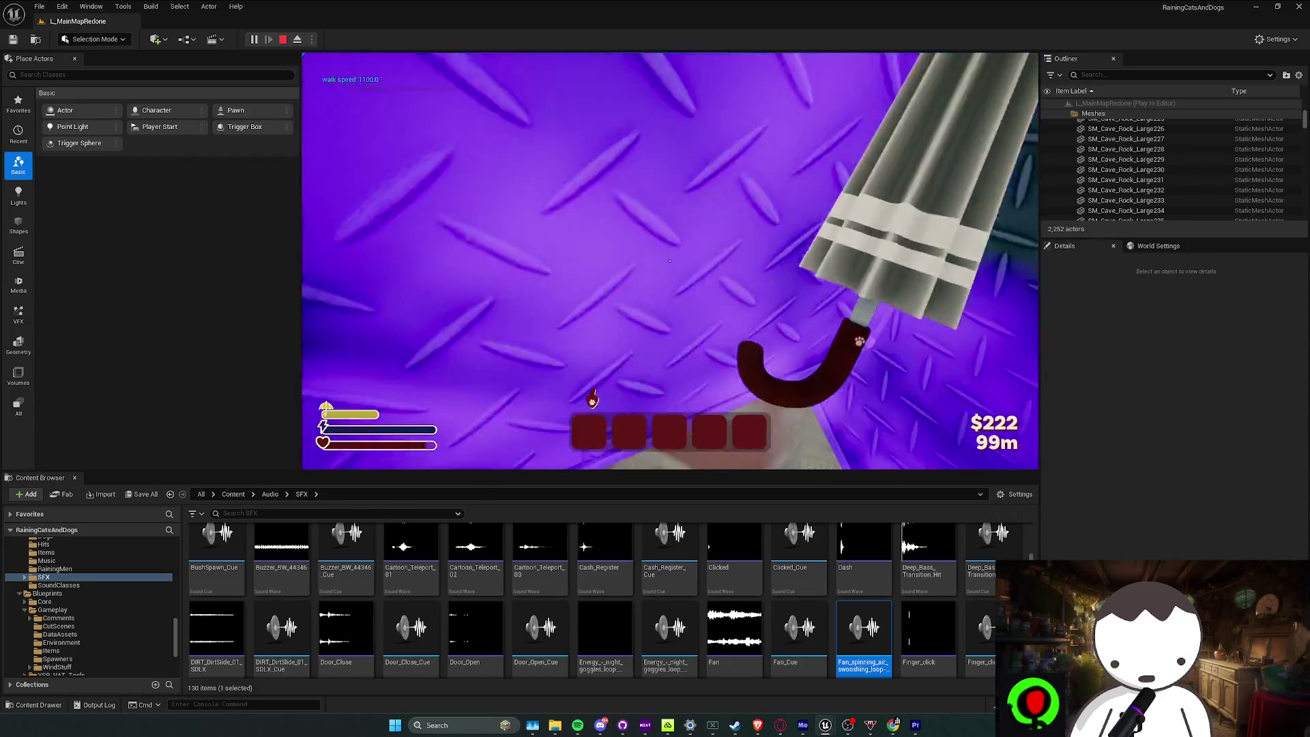
{"action": "key", "text": "Escape"}
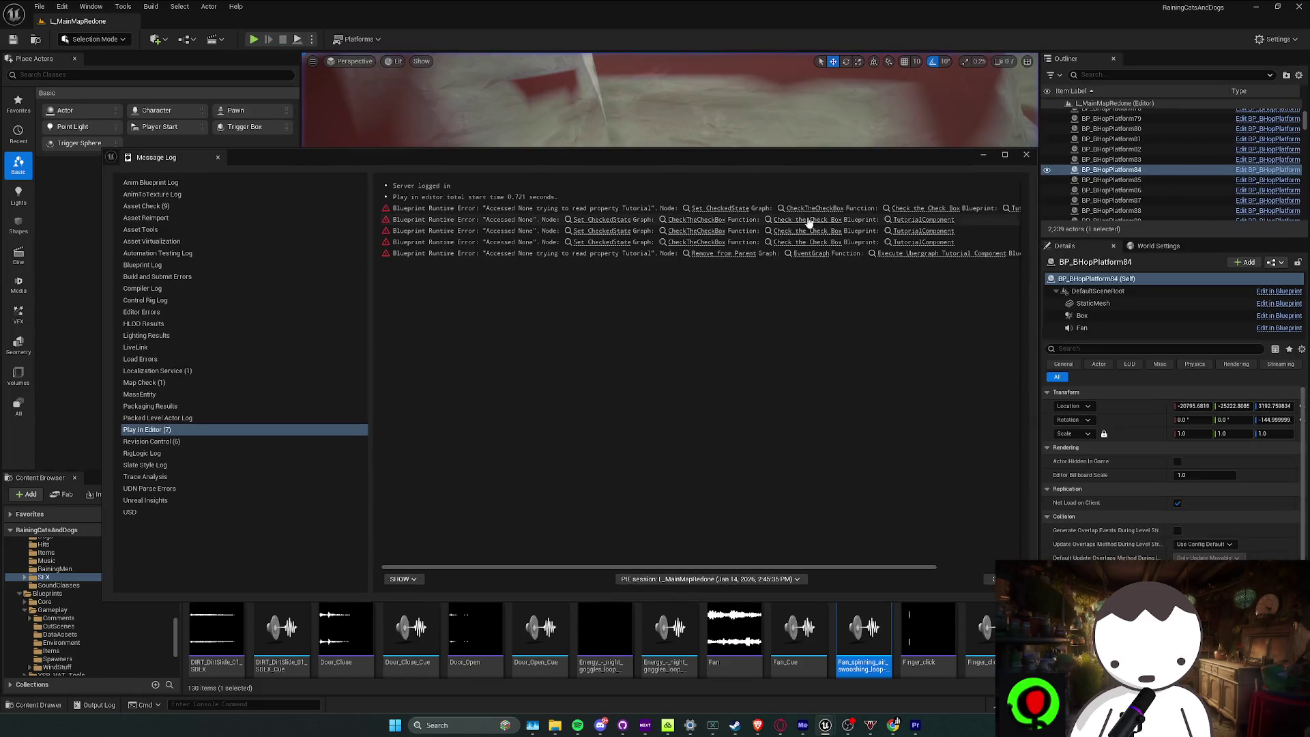
Close the Message Log and switch to the BP_Platform blueprint
{"action": "left_click", "coordinate": [1026, 155]}
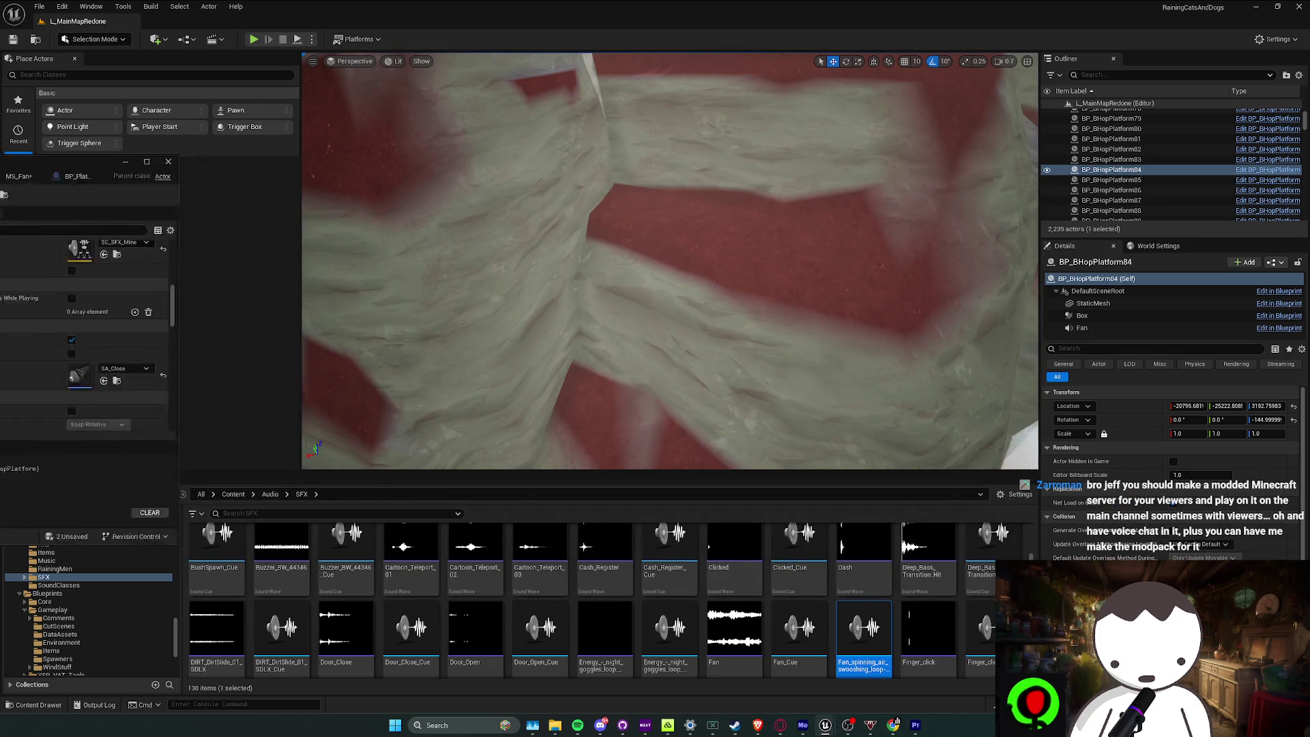
{"action": "key", "text": "alt+Tab"}
{"action": "left_click", "coordinate": [1187, 22]}
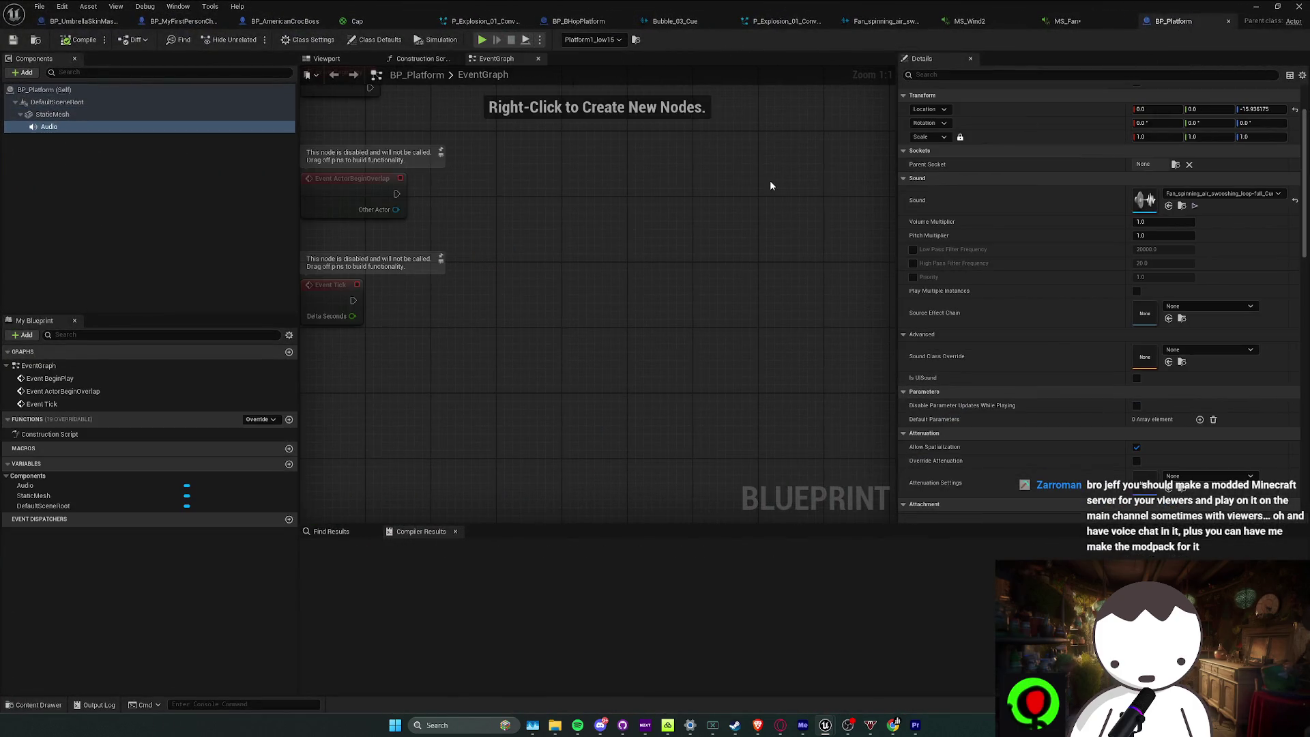
Set BP_Platform's Audio component Sound to MS_Fan, then return to the level editor
{"action": "left_click", "coordinate": [327, 59]}
{"action": "left_click", "coordinate": [491, 59]}
{"action": "left_click", "coordinate": [1181, 194]}
{"action": "left_click", "coordinate": [1182, 195]}
{"action": "left_click", "coordinate": [1183, 196]}
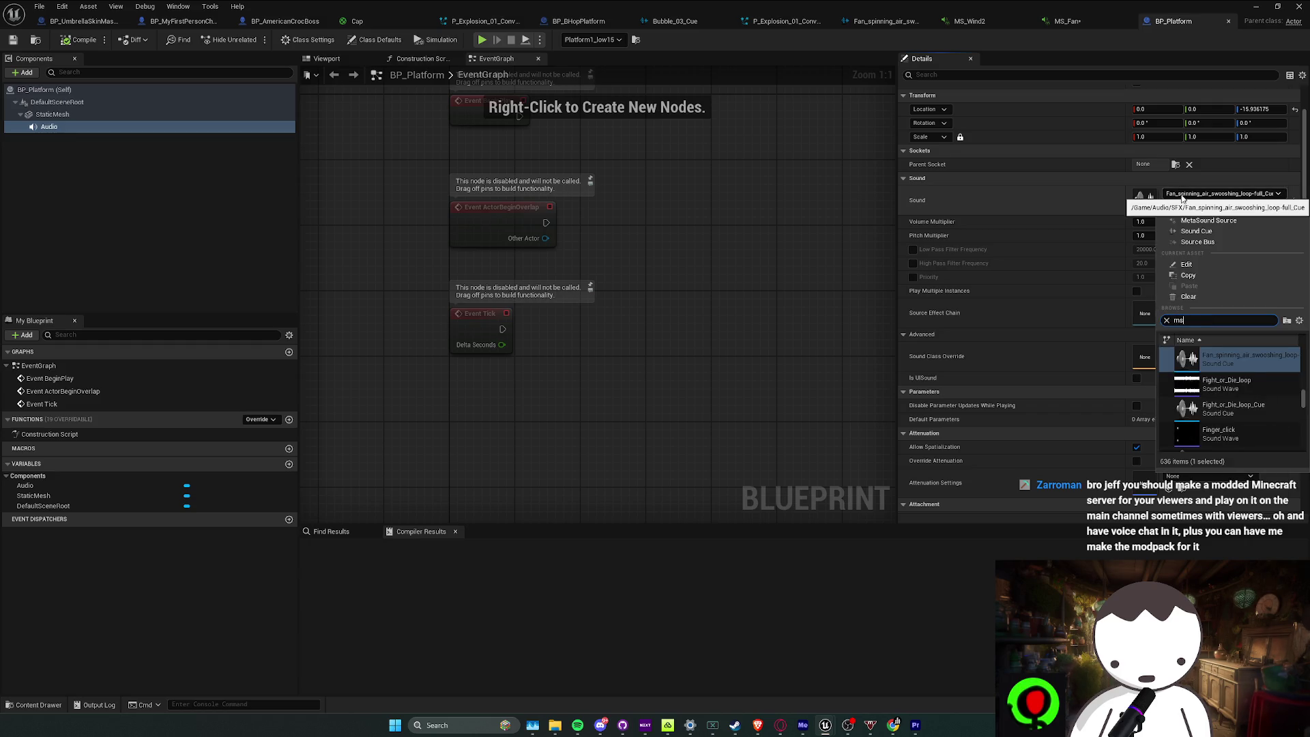
{"action": "type", "text": "_"}
{"action": "left_click", "coordinate": [1229, 365]}
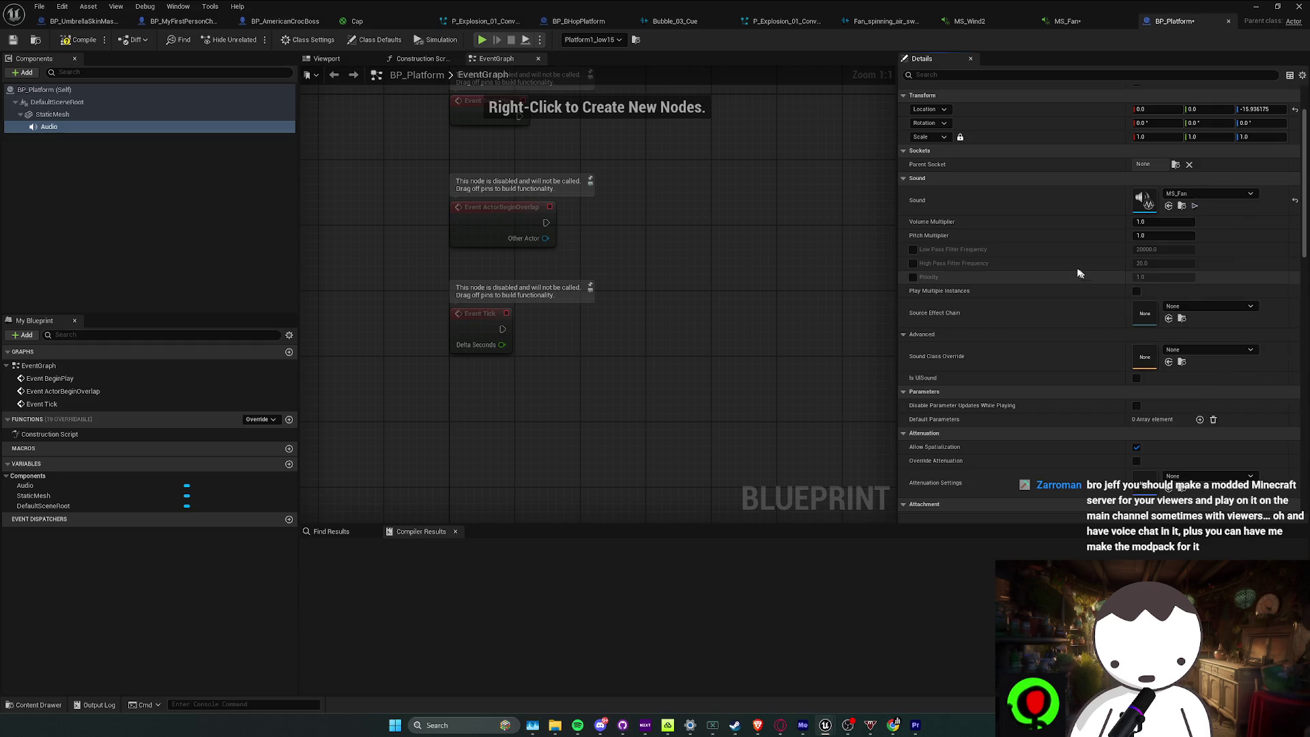
{"action": "key", "text": "alt+Tab"}
{"action": "scroll", "coordinate": [671, 261], "scroll_direction": "up", "scroll_amount": 3}
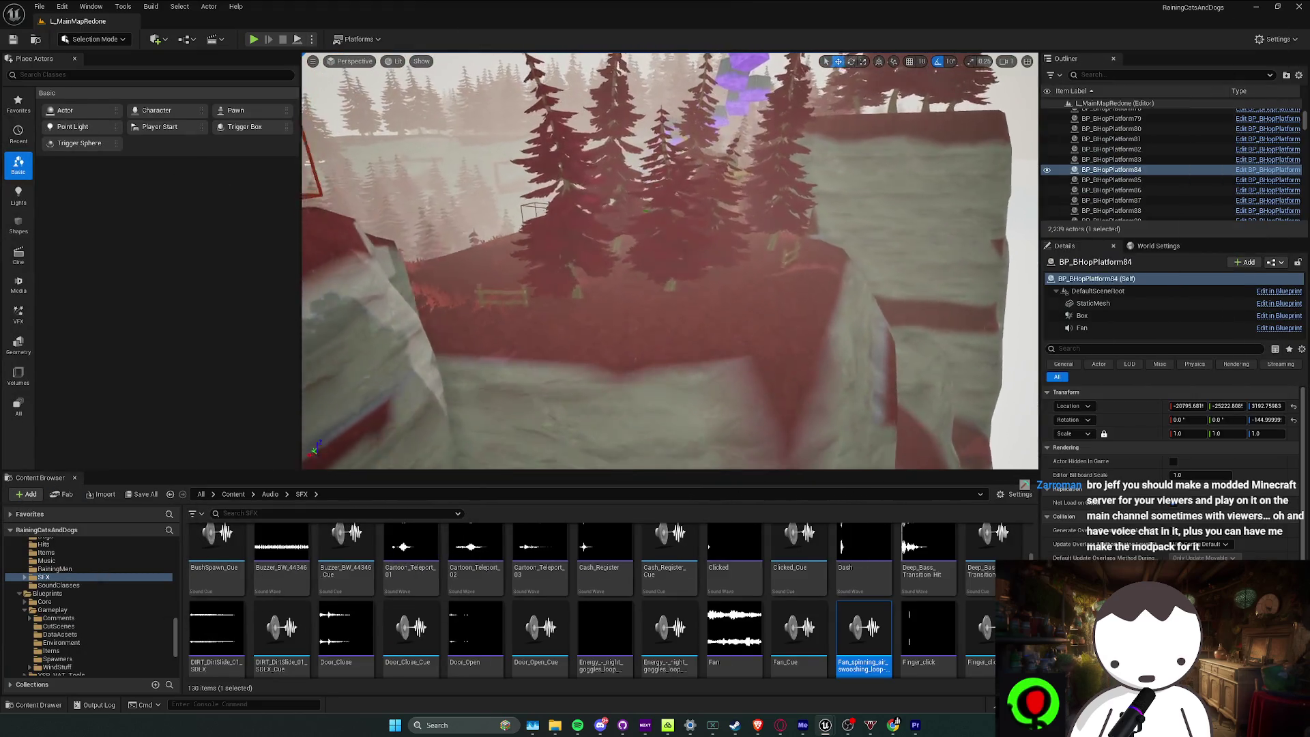
Run two quick playtests to hear the new platform fan audio
{"action": "scroll", "coordinate": [670, 261], "scroll_direction": "down", "scroll_amount": 2}
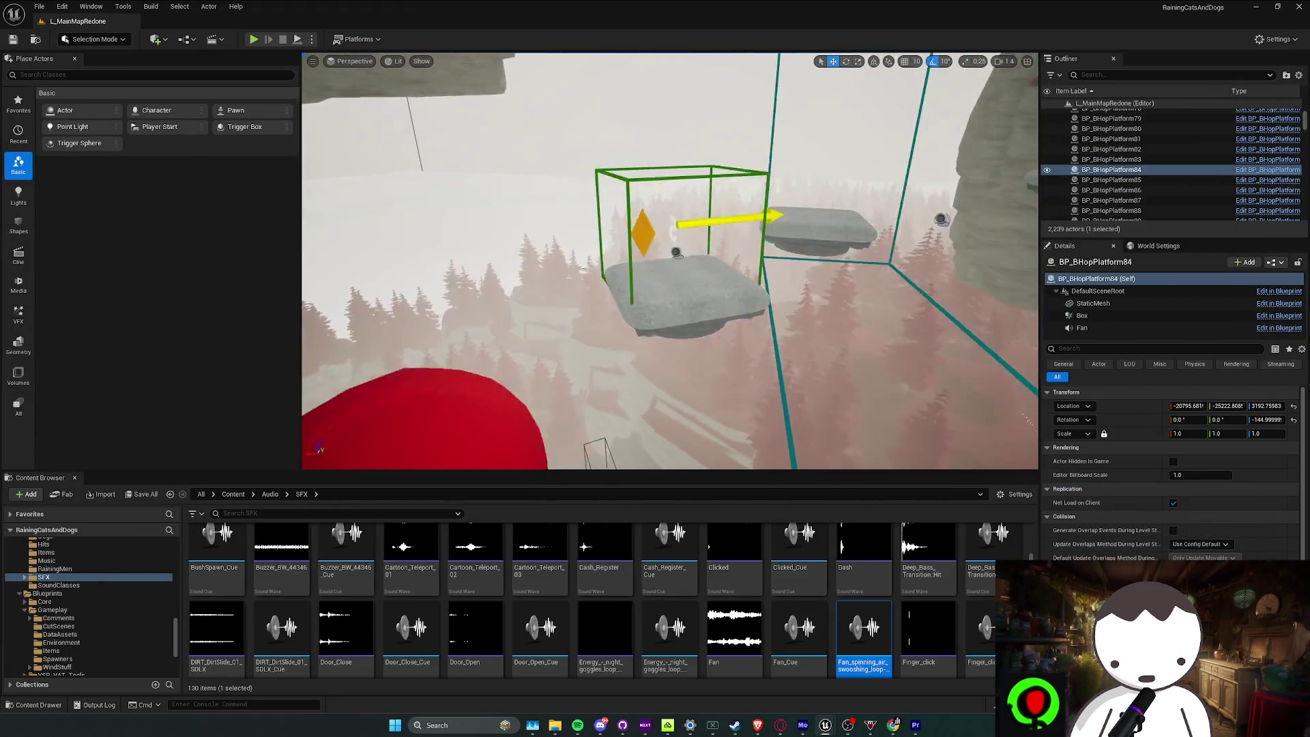
{"action": "left_click", "coordinate": [260, 44]}
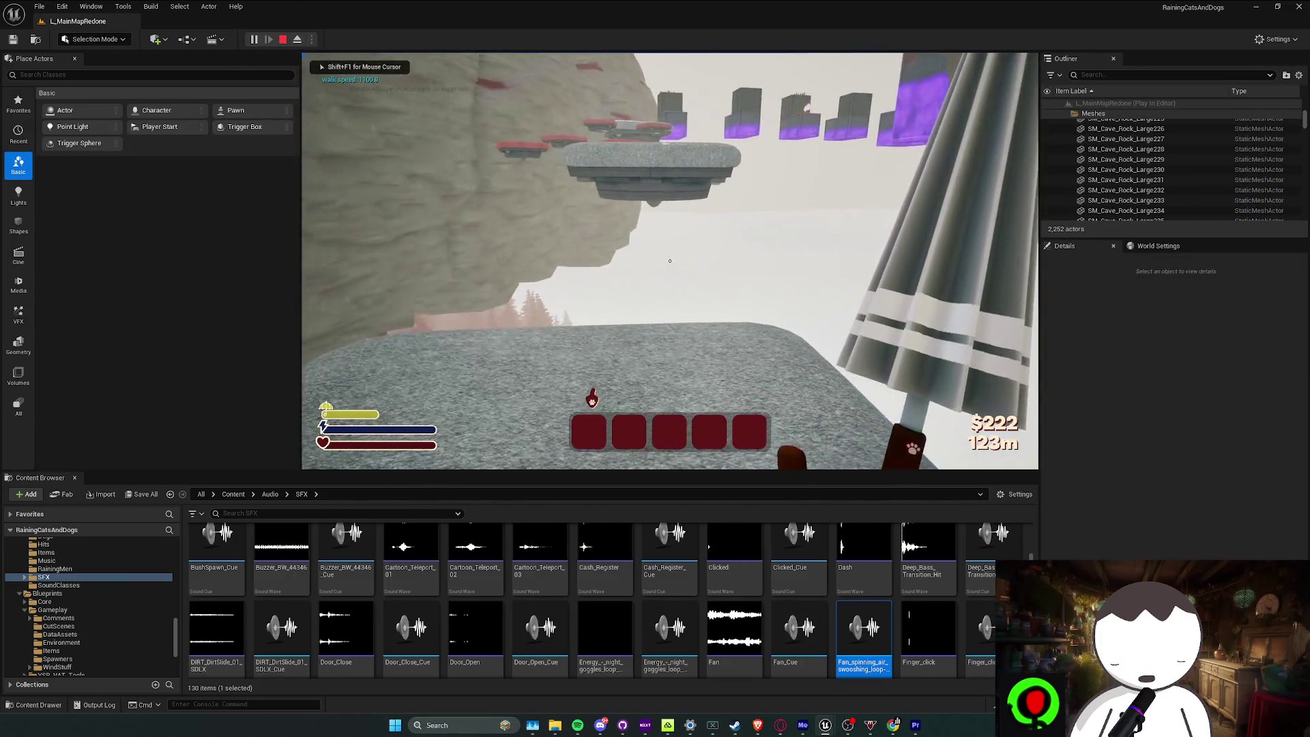
{"action": "key", "text": "Escape"}
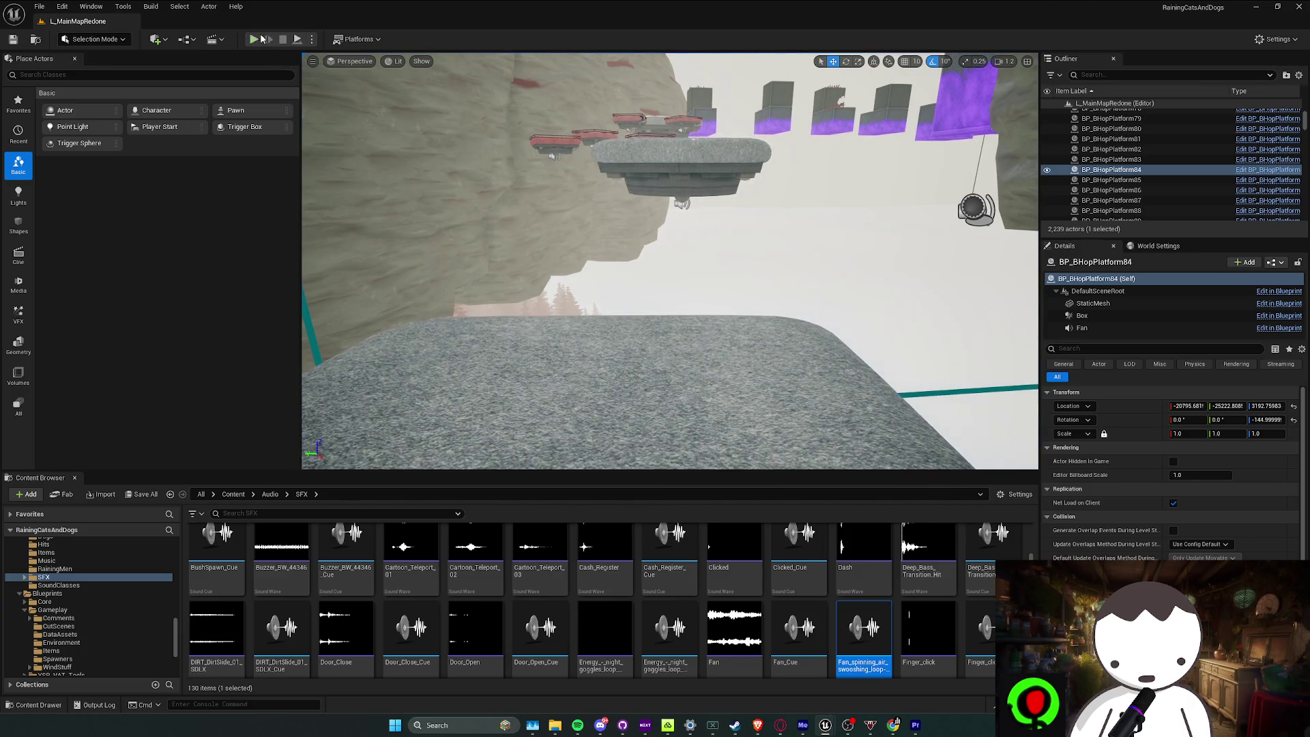
{"action": "left_click", "coordinate": [254, 39]}
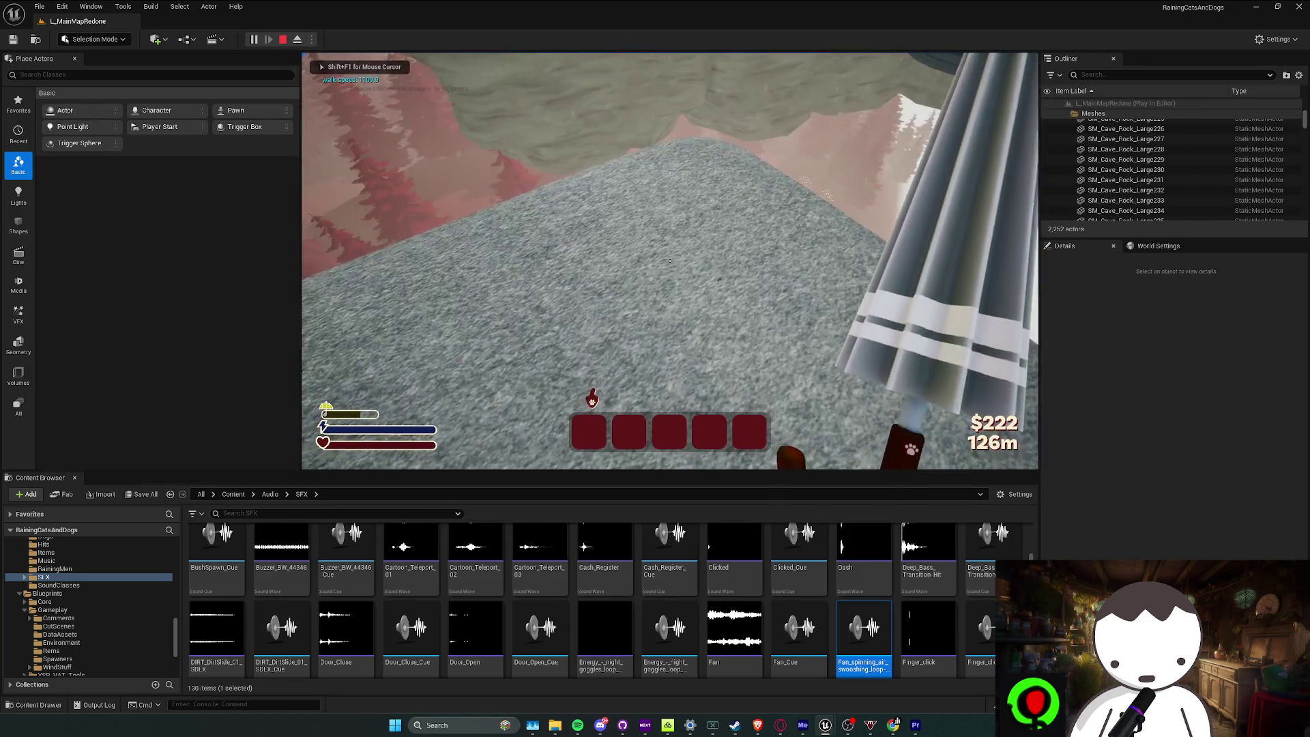
{"action": "key", "text": "Escape"}
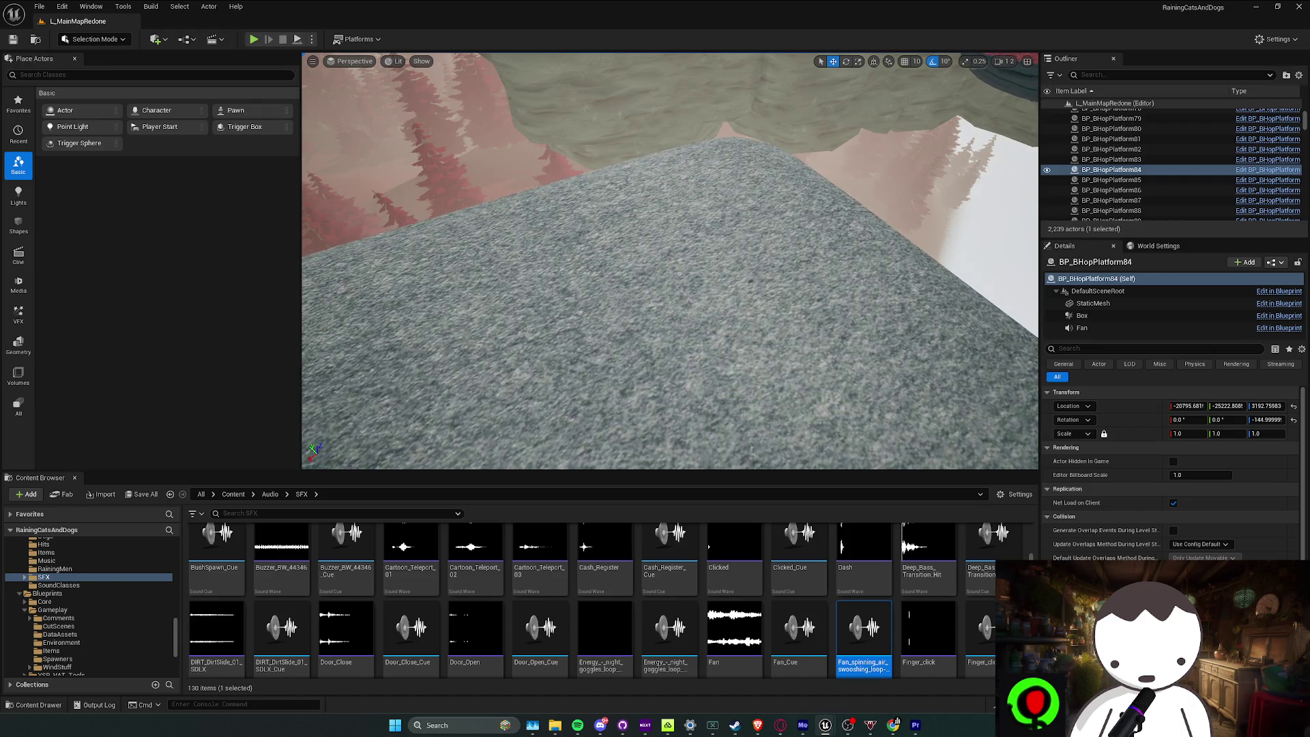
Playtest again, walking into the pink cave and jumping onto the red hop platform
{"action": "left_click", "coordinate": [252, 39]}
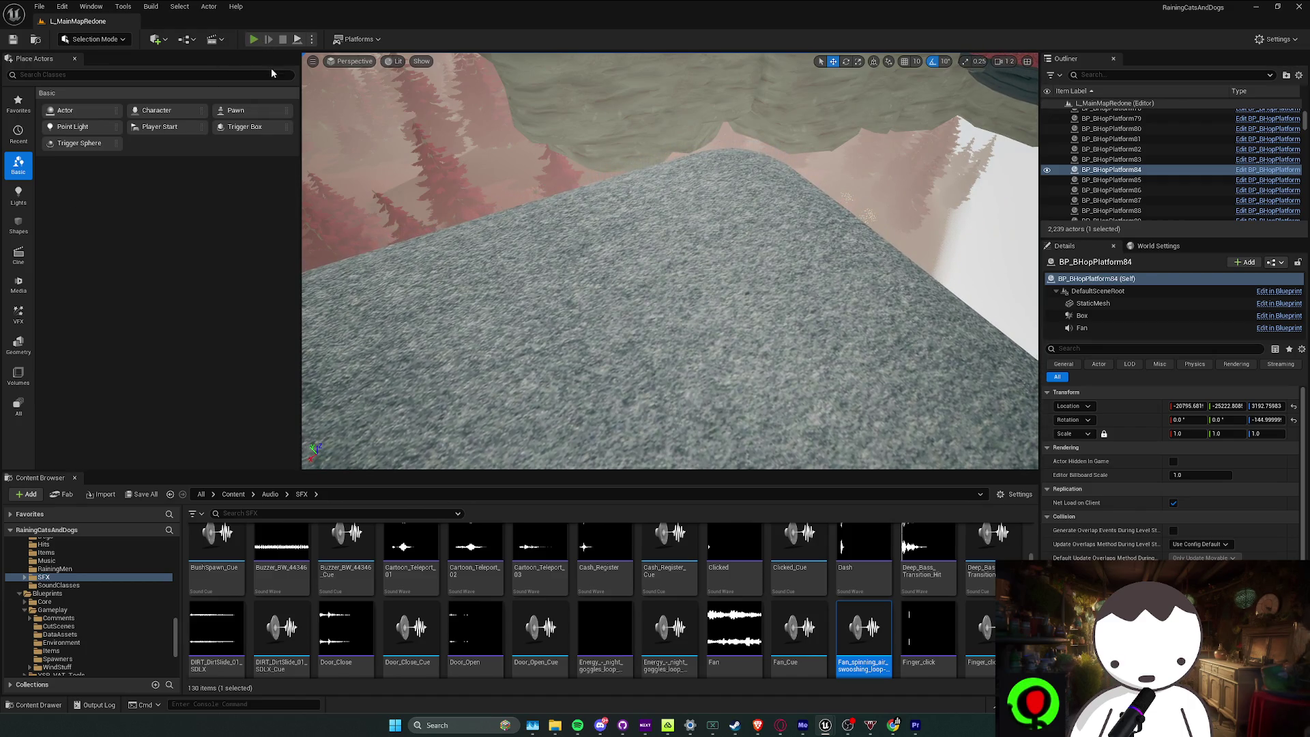
{"action": "key", "text": "w"}
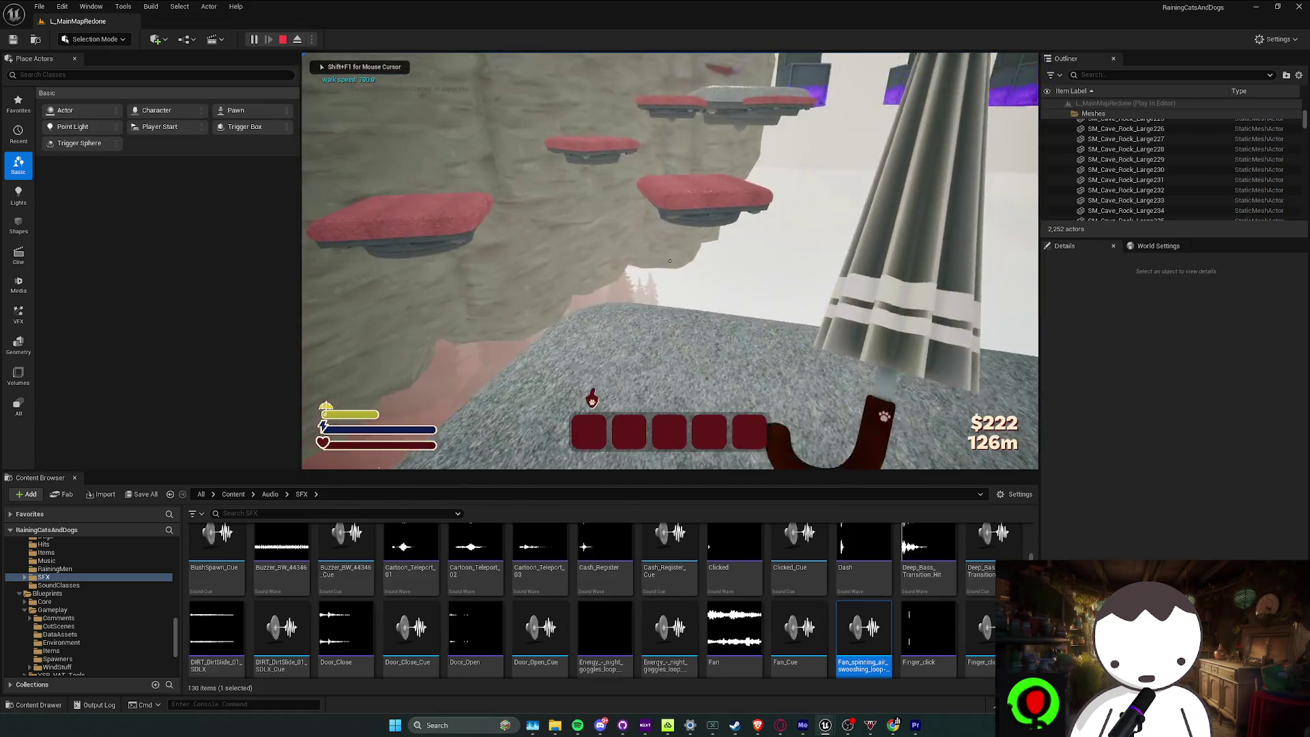
{"action": "key", "text": "space"}
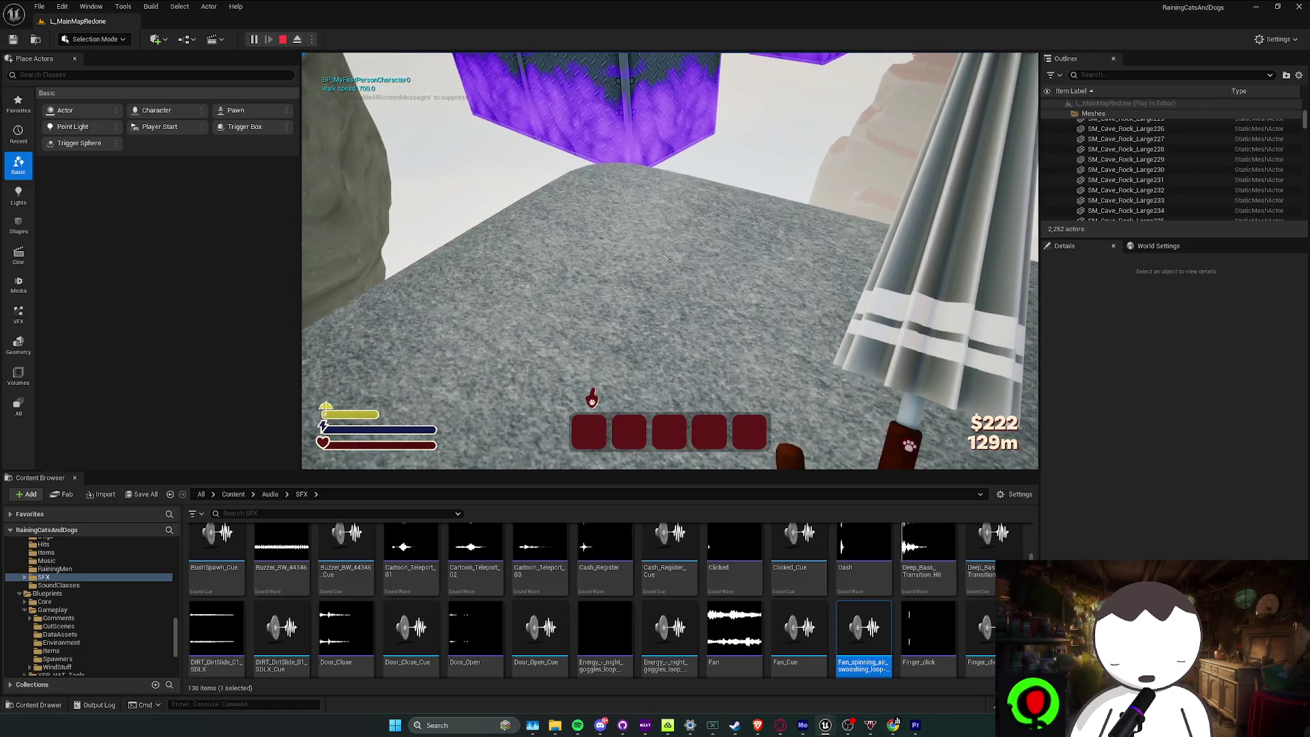
{"action": "key", "text": "Escape"}
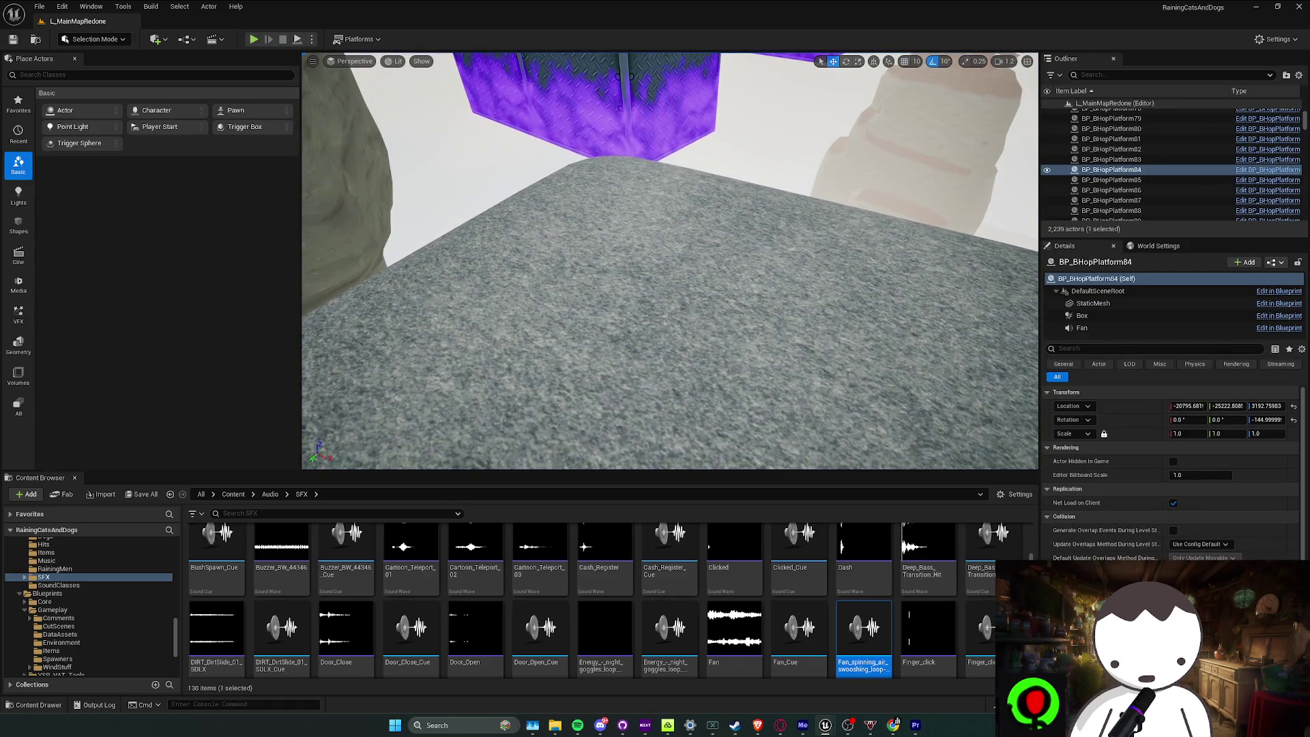
{"action": "left_click", "coordinate": [253, 39]}
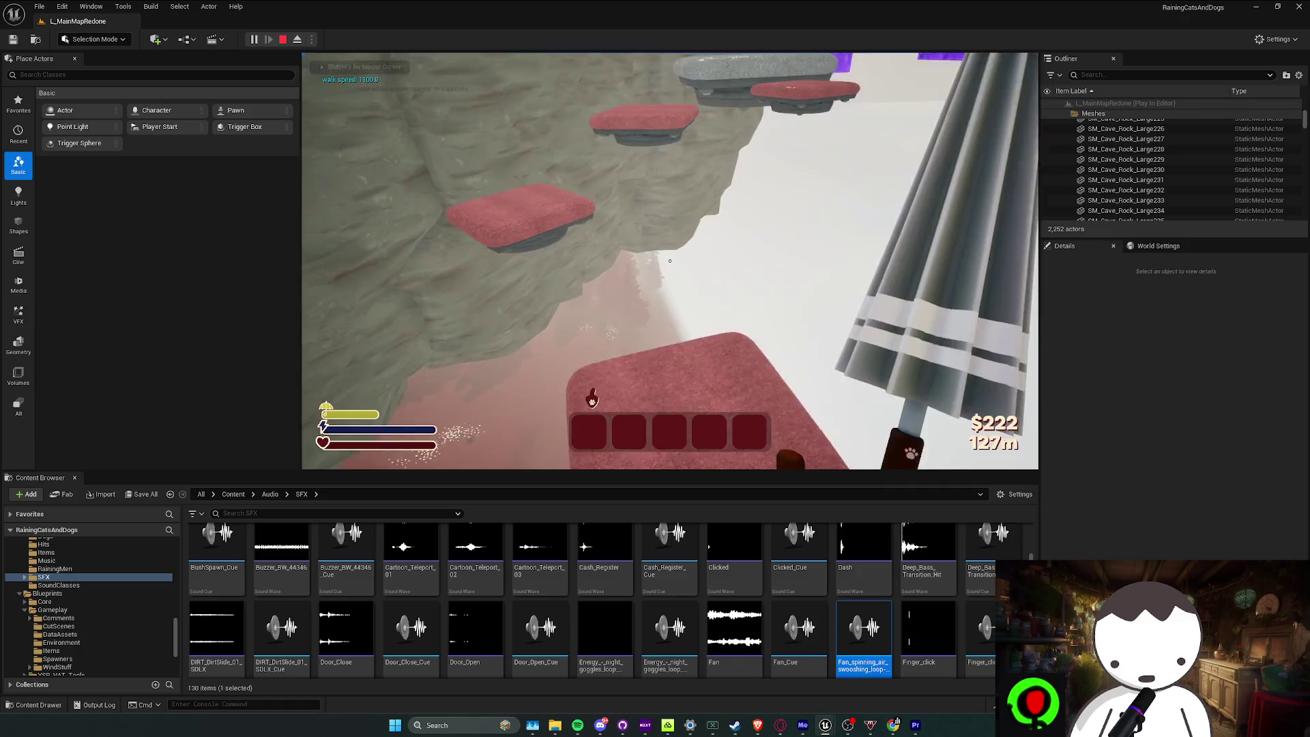
{"action": "key", "text": "space"}
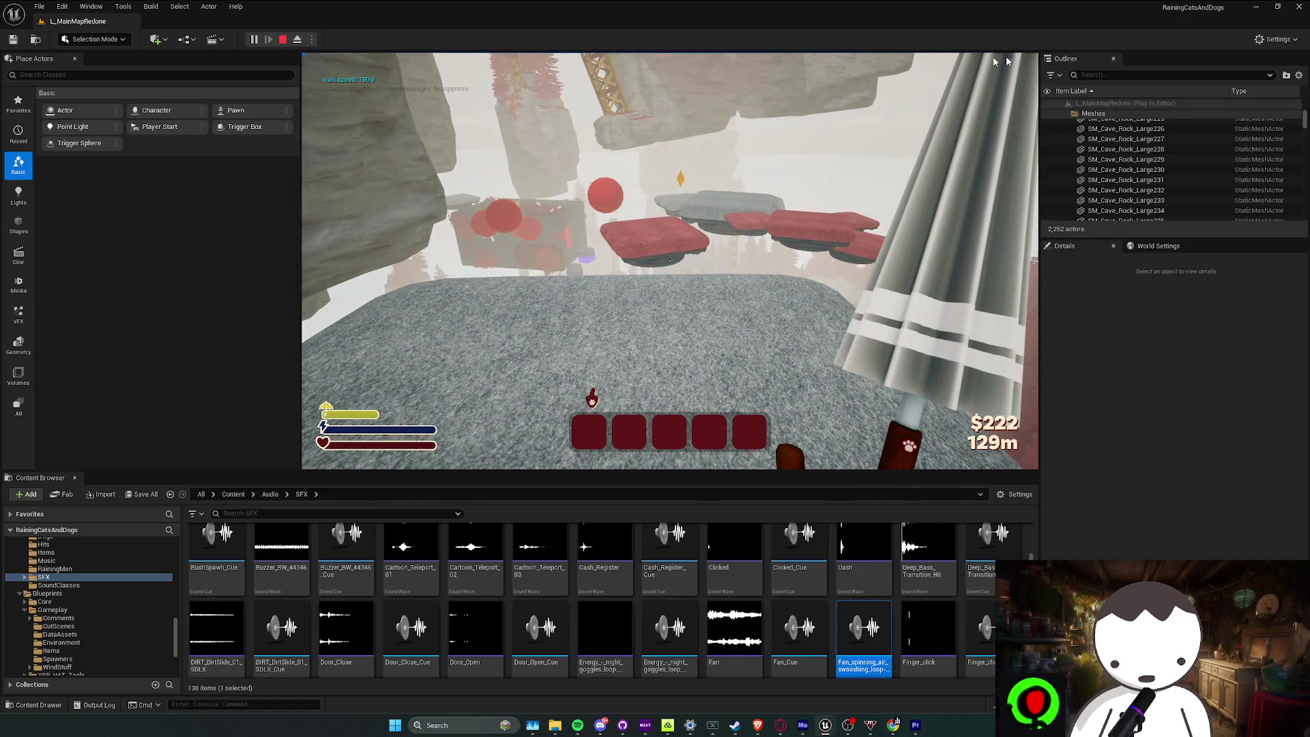
{"action": "key", "text": "Escape"}
{"action": "key", "text": "Up"}
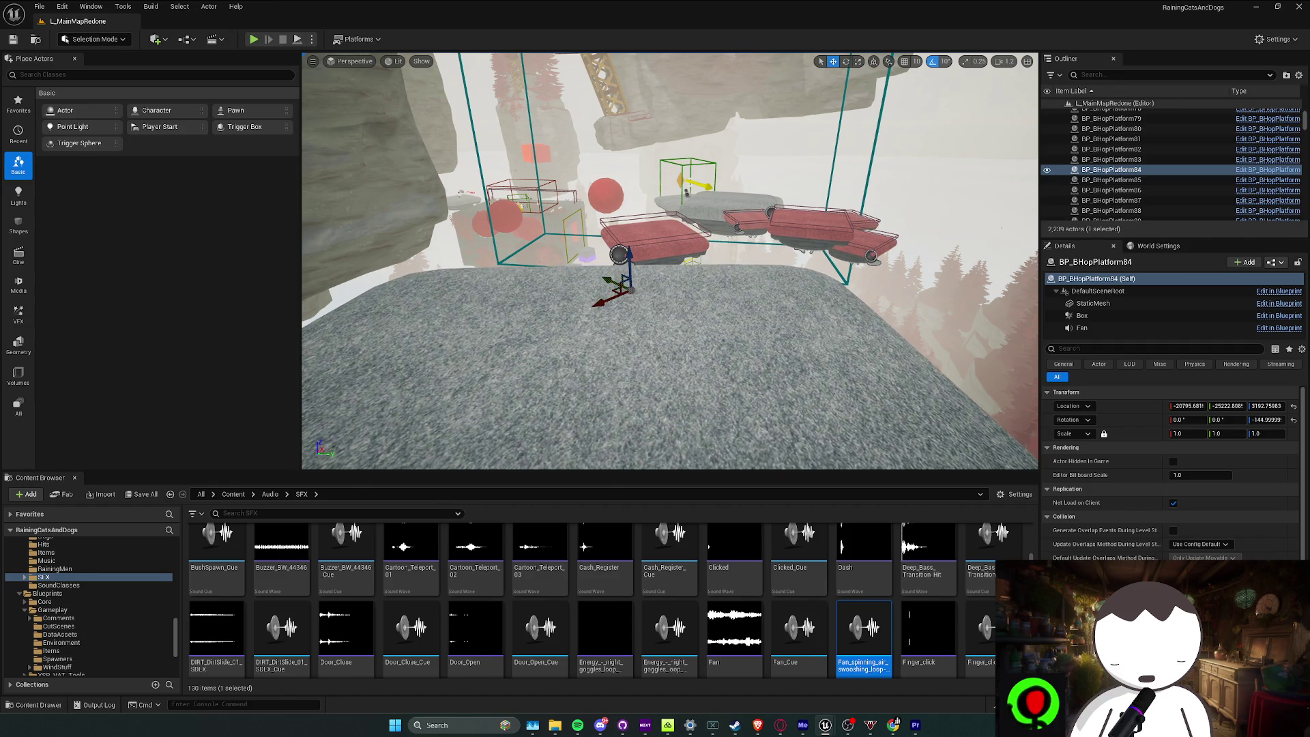
{"action": "key", "text": "alt+Tab"}
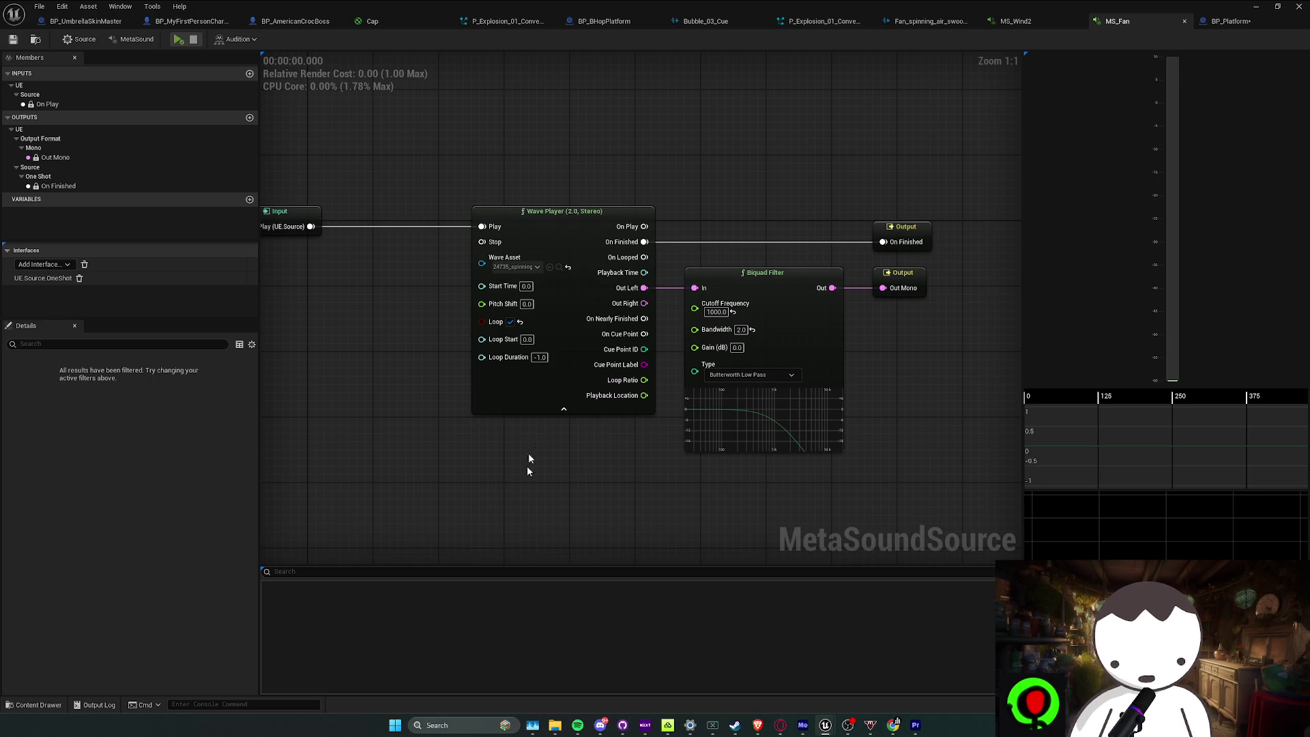
Switch to the Discord direct-message call window
{"action": "left_click", "coordinate": [600, 726]}
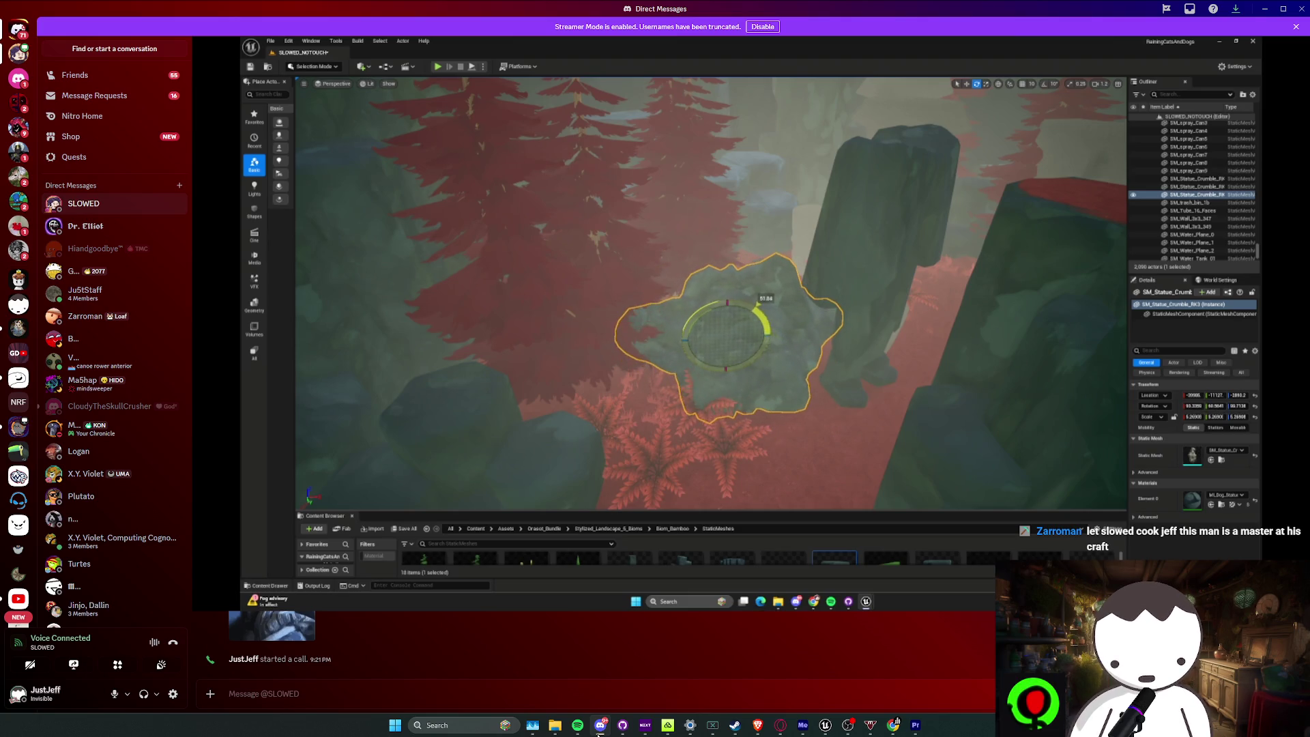
{"action": "mouse_move", "coordinate": [825, 725]}
{"action": "left_click", "coordinate": [765, 679]}
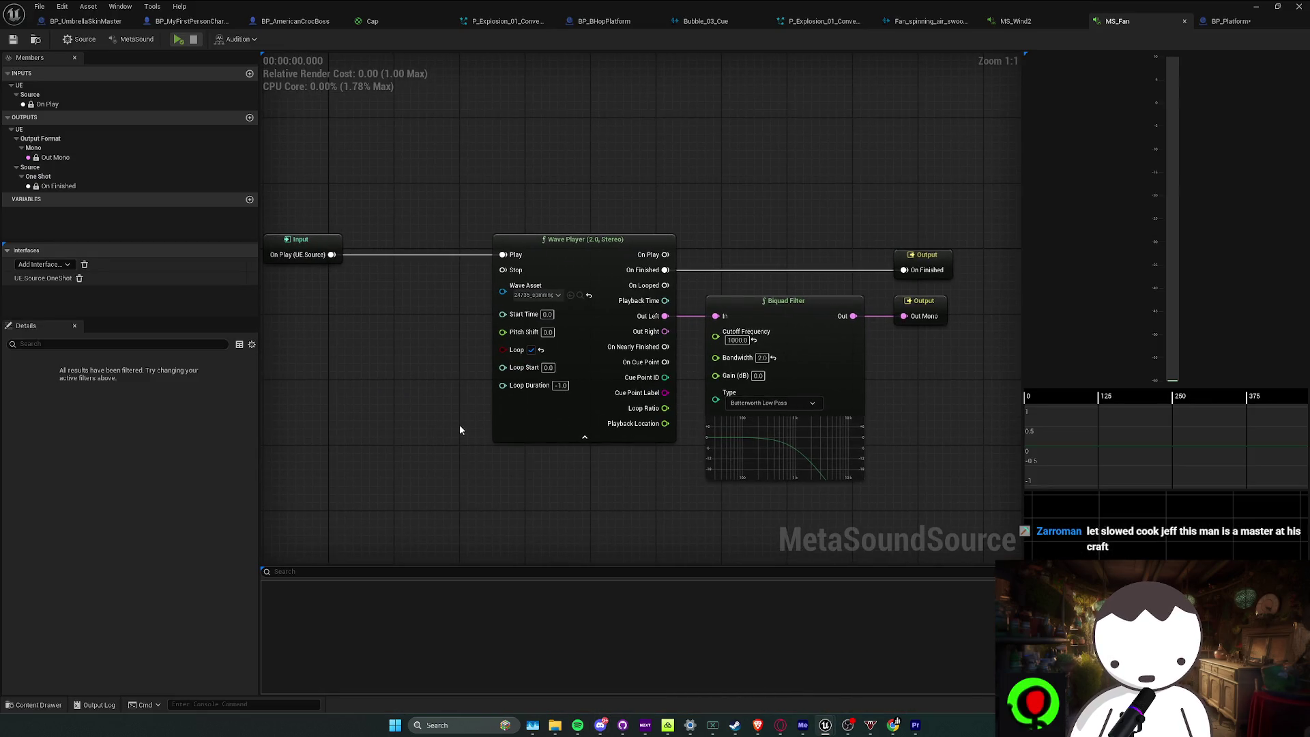
{"action": "left_click_drag", "start_coordinate": [1181, 7], "coordinate": [102, 226]}
{"action": "key", "text": "f"}
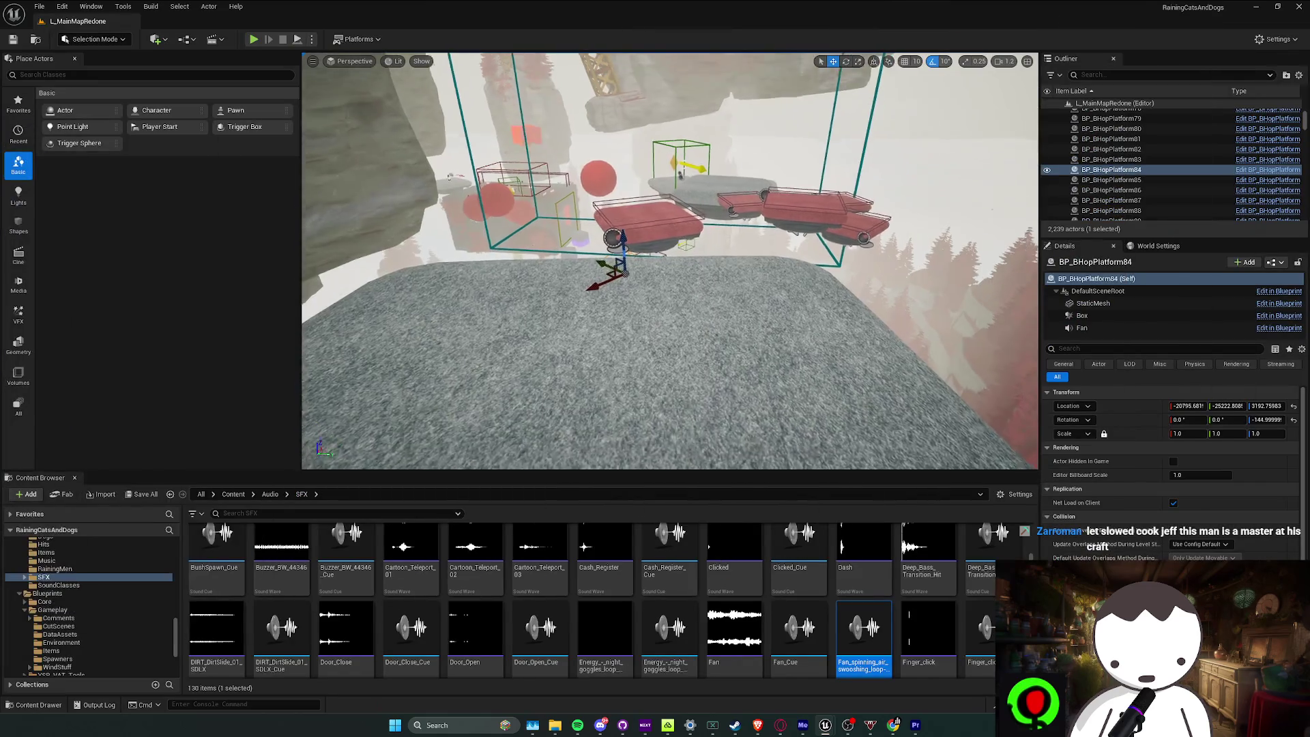
{"action": "left_click", "coordinate": [254, 40]}
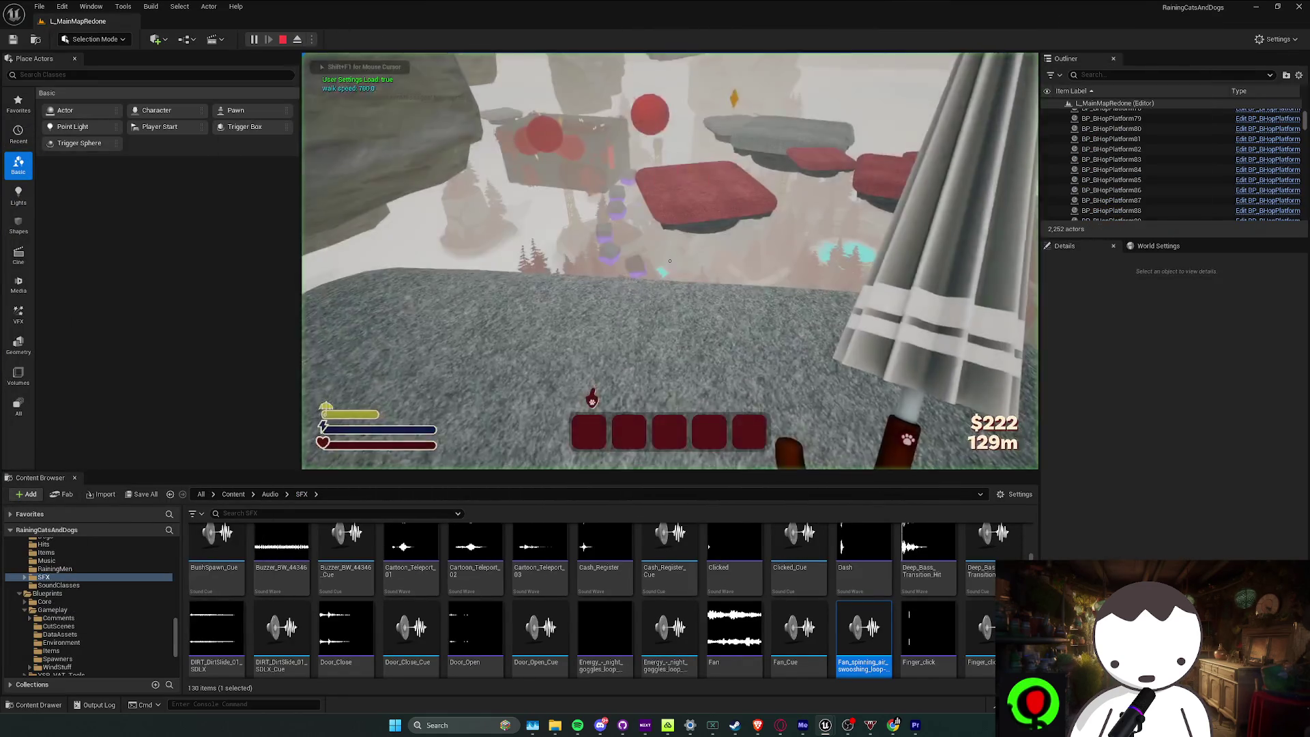
{"action": "key", "text": "space"}
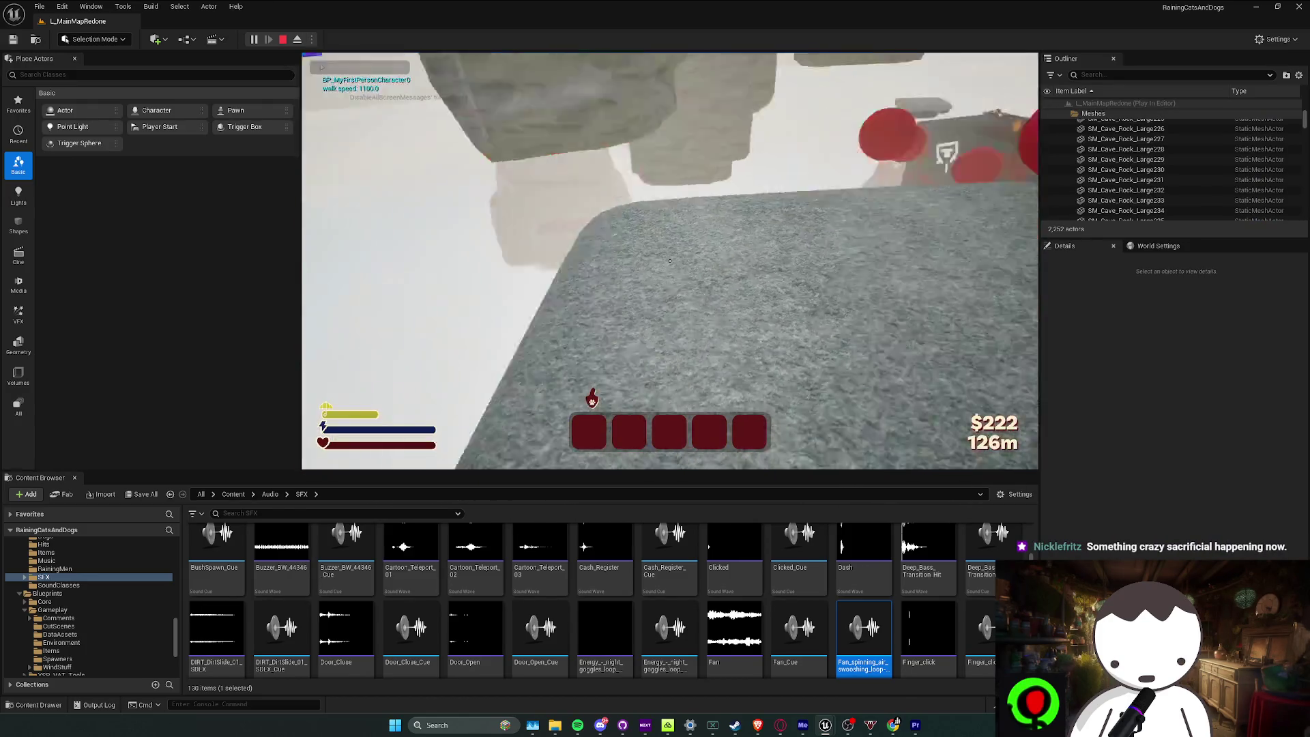
{"action": "key", "text": "space"}
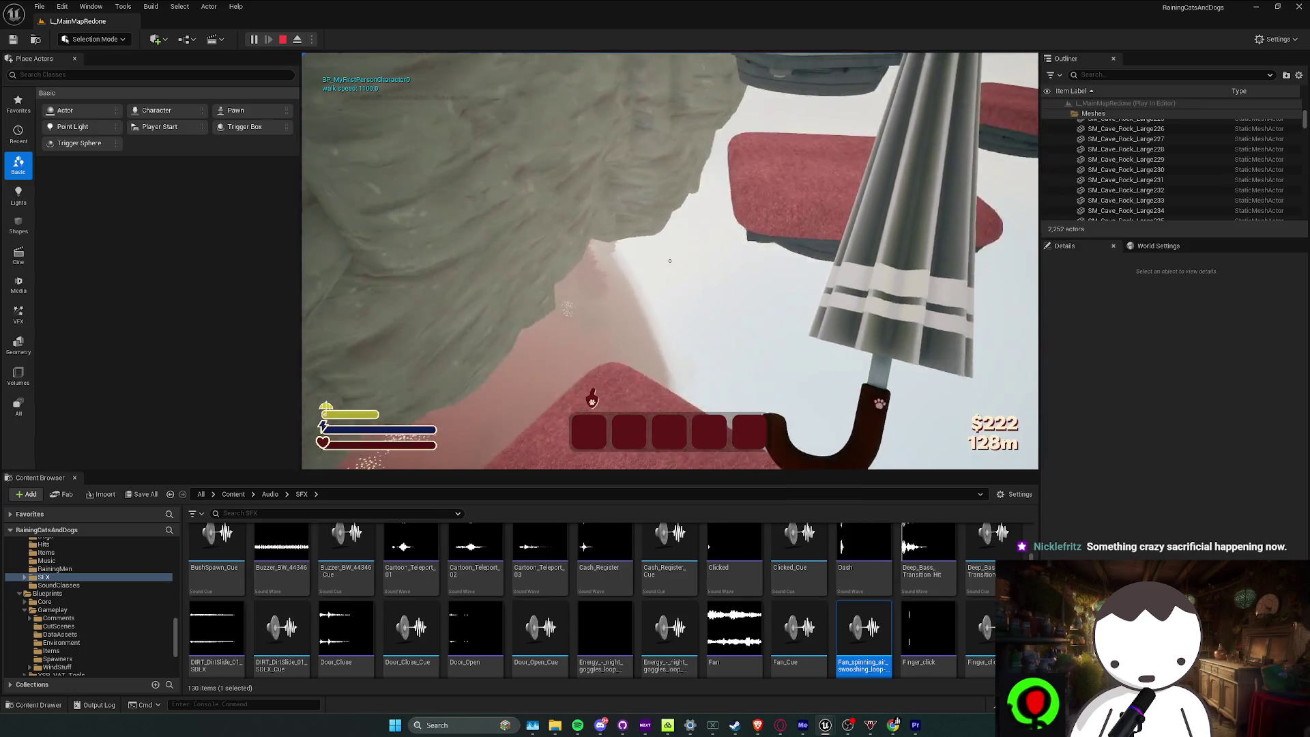
{"action": "key", "text": "Escape"}
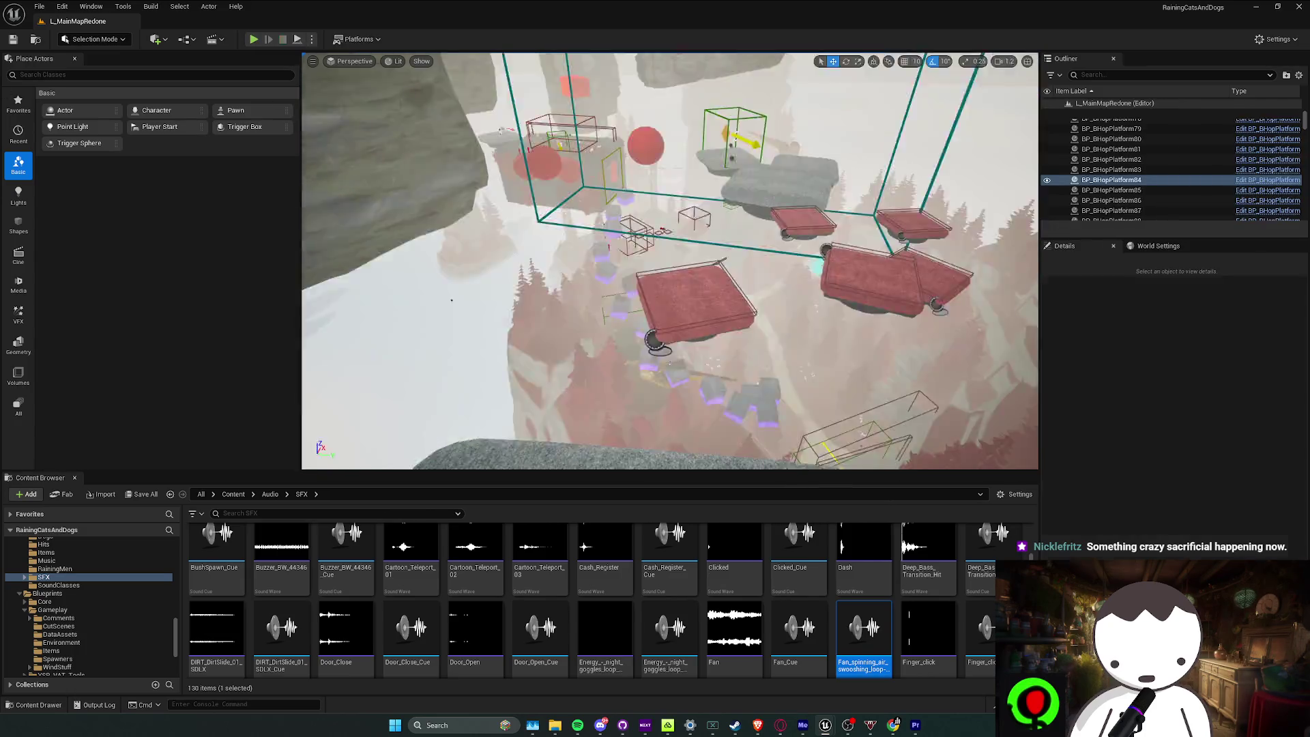
{"action": "key", "text": "ctrl+s"}
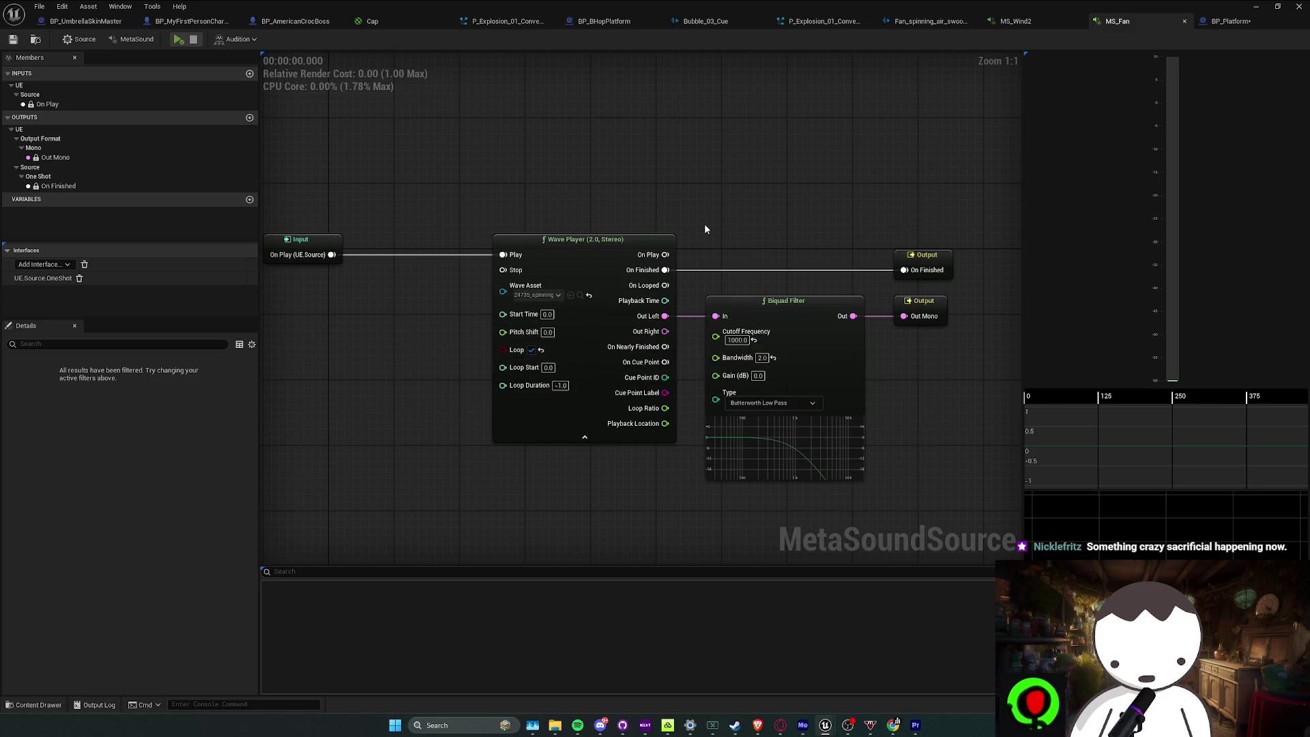
Inspect the Wave Player and navigate the graph to the On Play input and Out Mono output
{"action": "left_click", "coordinate": [526, 287]}
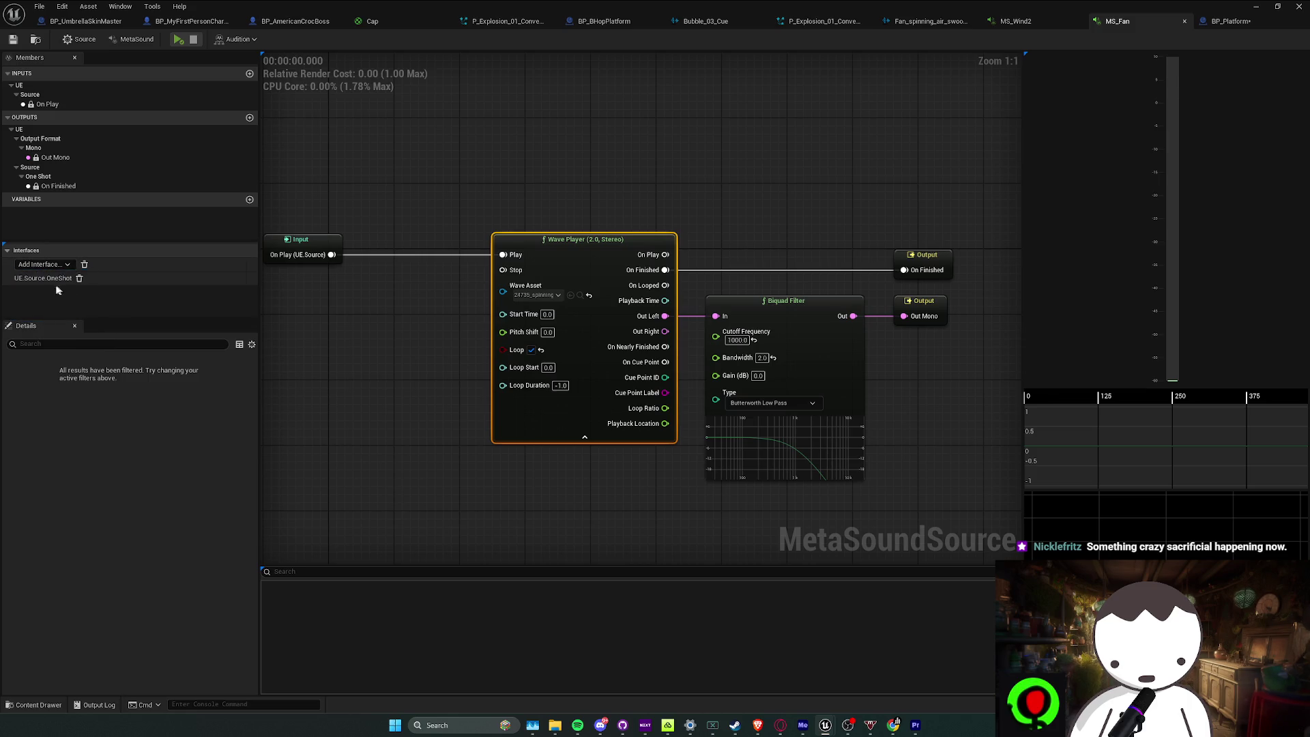
{"action": "left_click", "coordinate": [49, 104]}
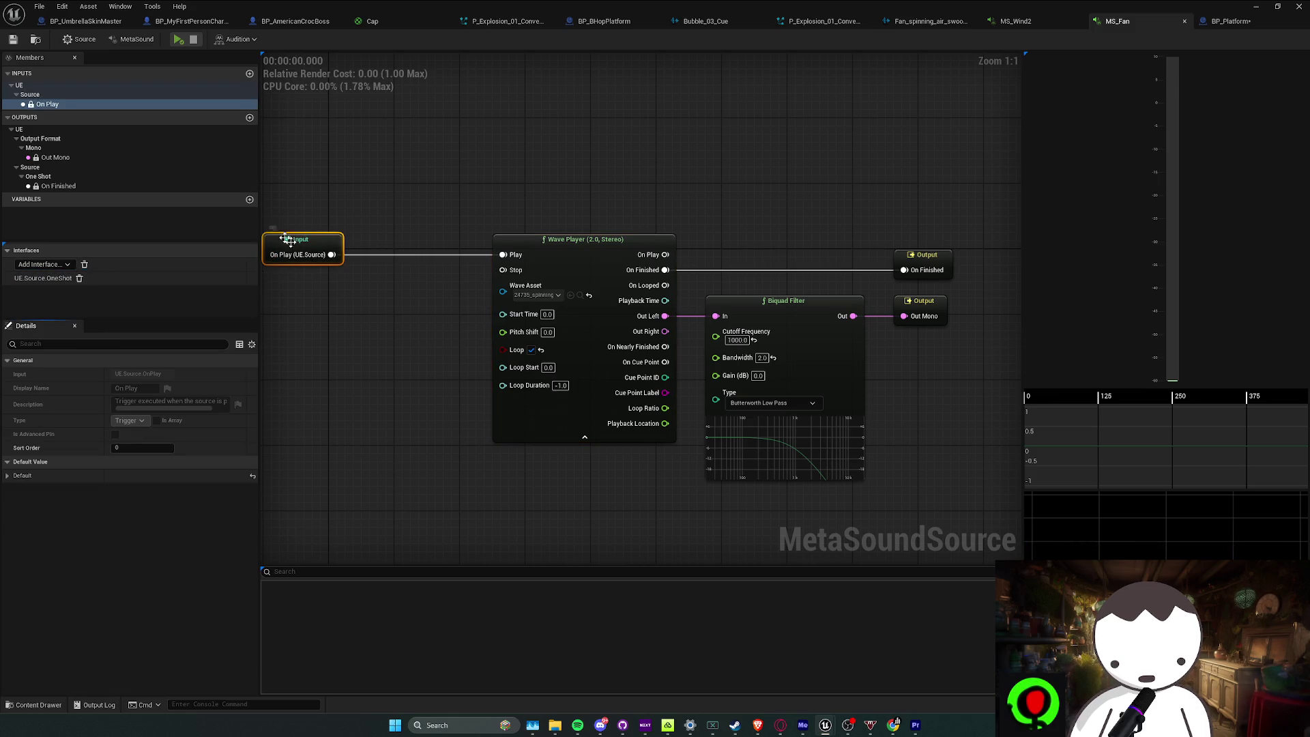
{"action": "double_click", "coordinate": [54, 105]}
{"action": "double_click", "coordinate": [43, 138]}
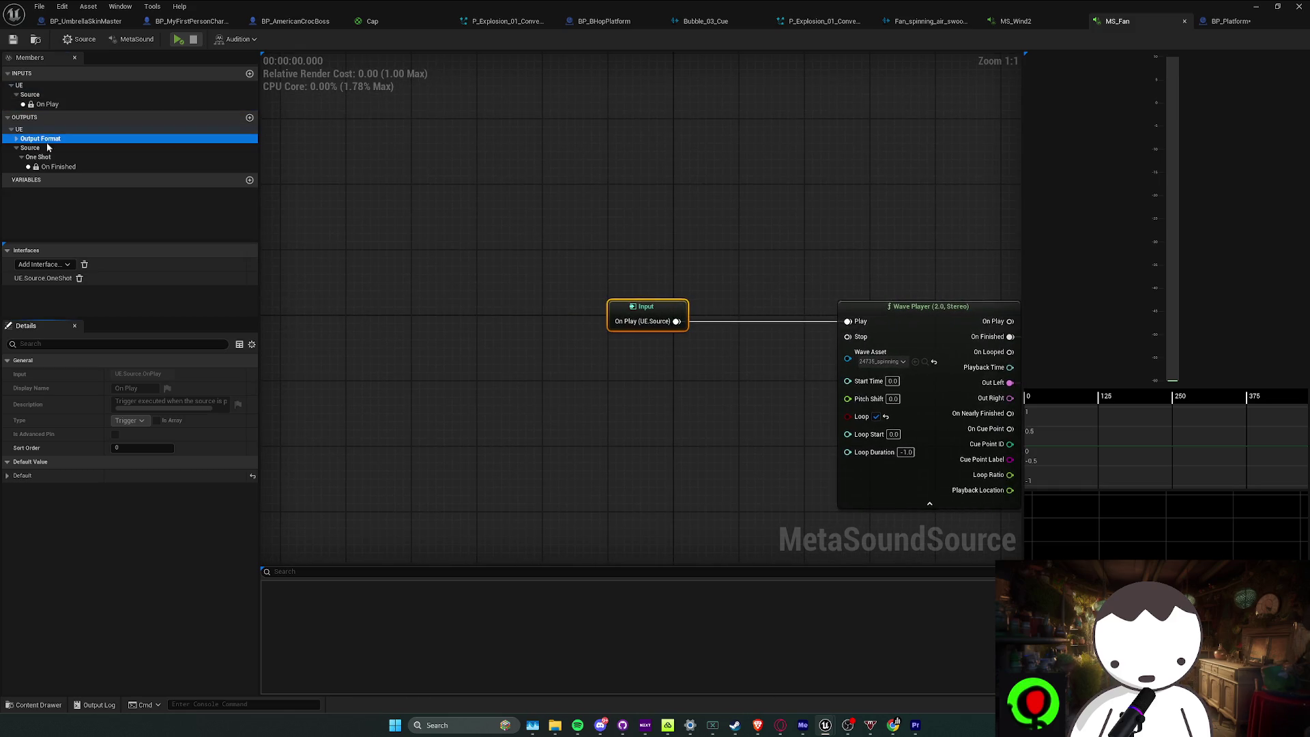
{"action": "left_click", "coordinate": [16, 138]}
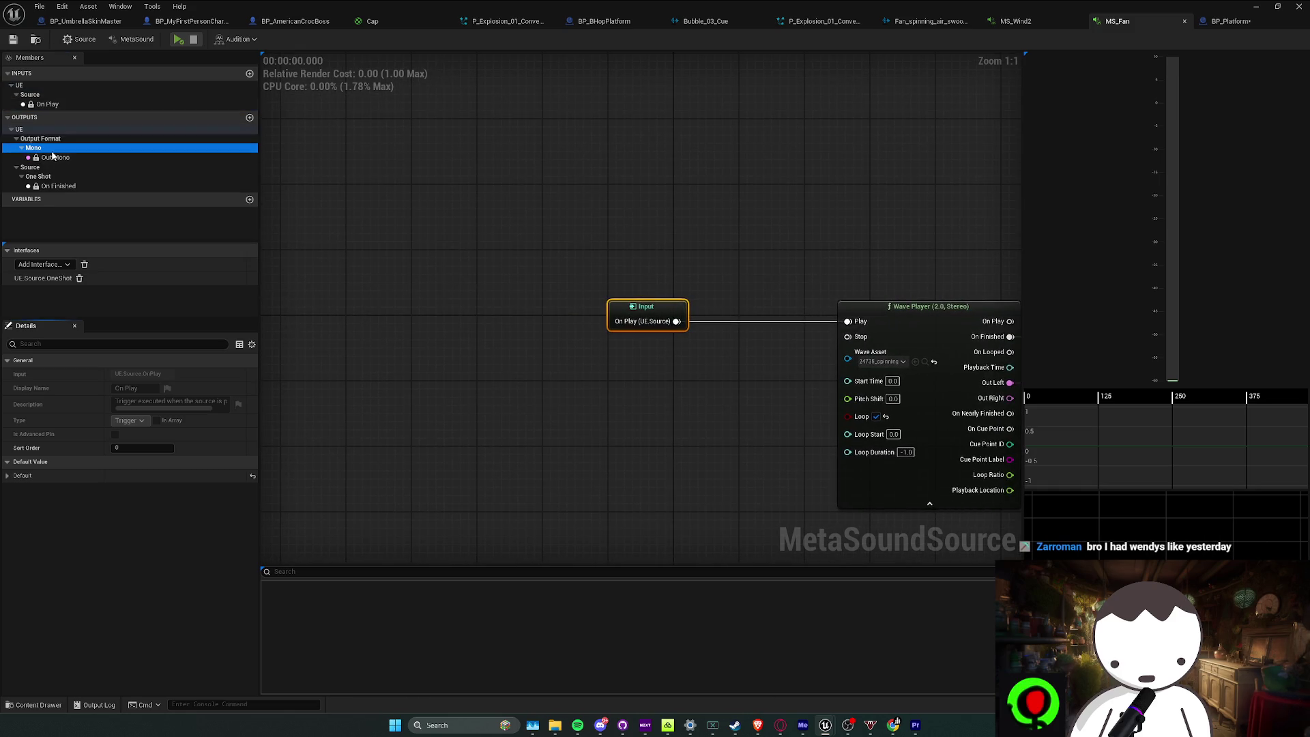
{"action": "double_click", "coordinate": [53, 158]}
{"action": "scroll", "coordinate": [491, 292], "scroll_direction": "down", "scroll_amount": 1}
Move the Wave Player node further left in the MS_Fan graph
{"action": "left_click", "coordinate": [499, 310]}
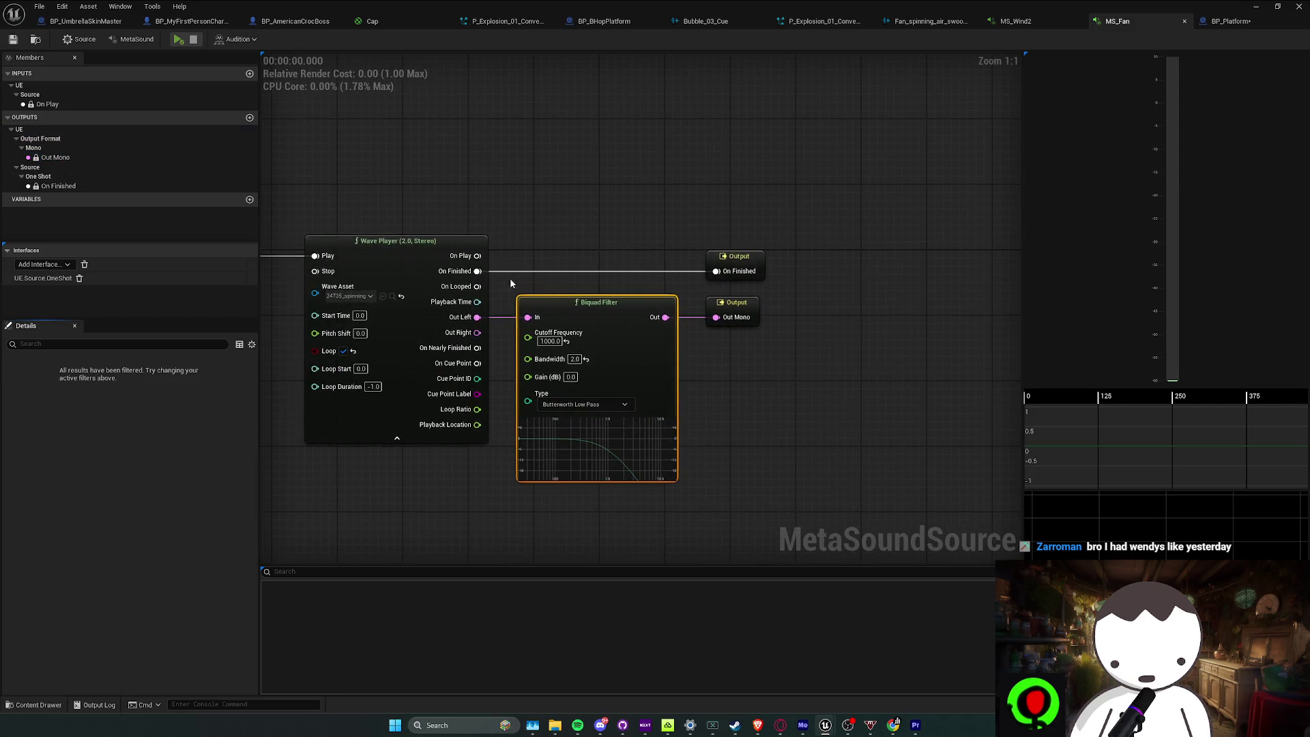
{"action": "left_click", "coordinate": [554, 434]}
{"action": "left_click_drag", "start_coordinate": [517, 281], "coordinate": [455, 280]}
{"action": "scroll", "coordinate": [553, 378], "scroll_direction": "up", "scroll_amount": 1}
{"action": "left_click_drag", "start_coordinate": [553, 378], "coordinate": [615, 378]}
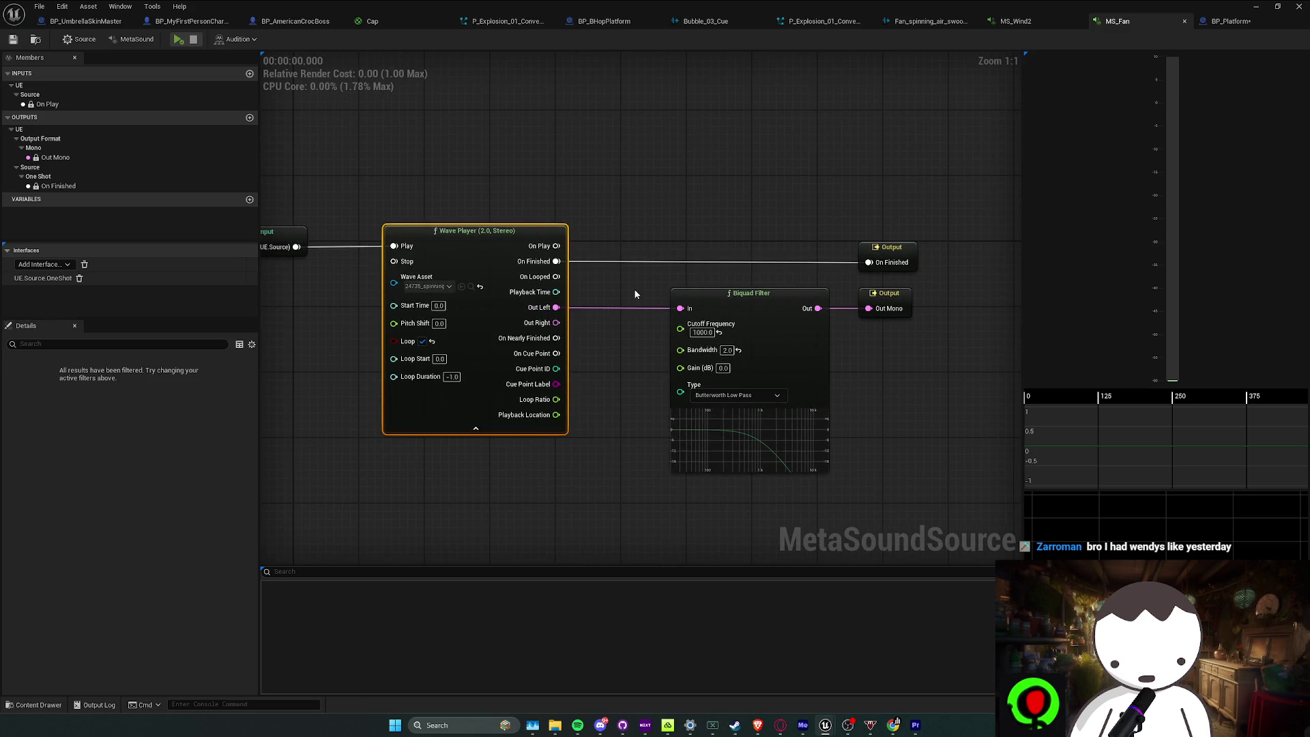
{"action": "left_click", "coordinate": [586, 281]}
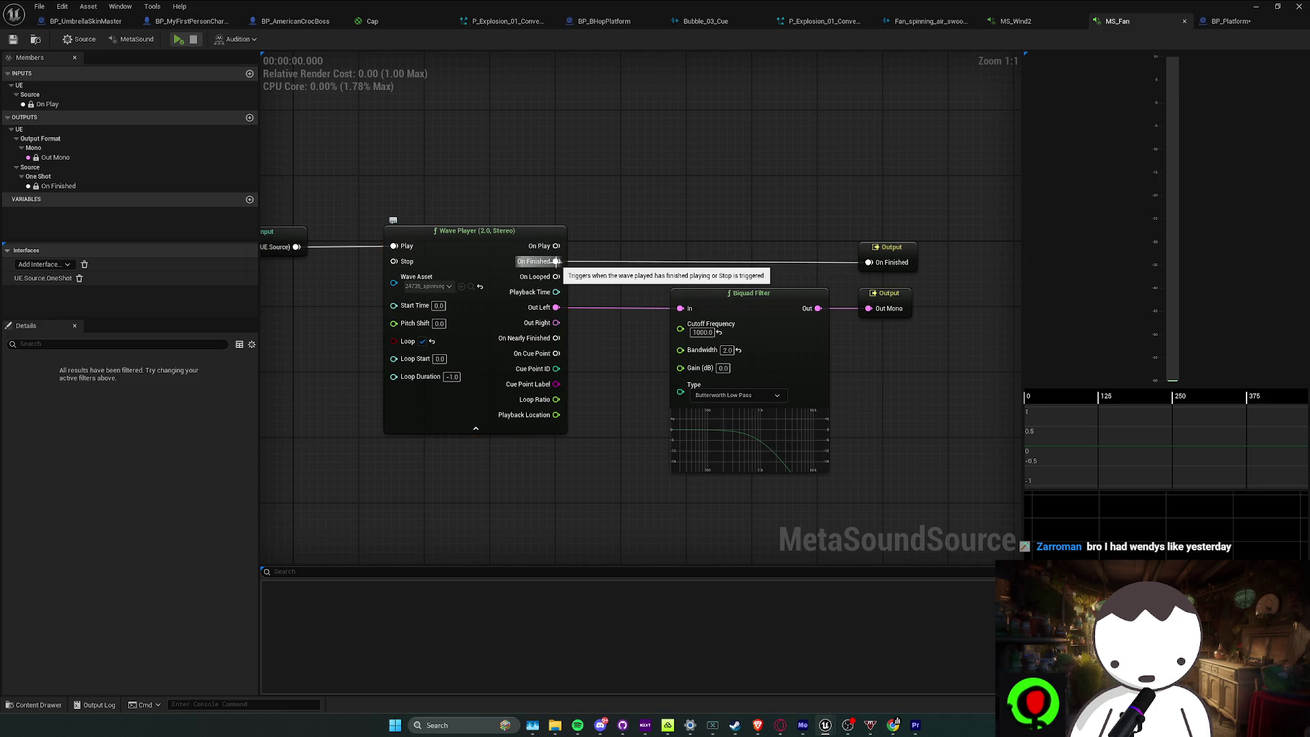
Try wiring On Looped to the output, then undo back to On Finished
{"action": "mouse_move", "coordinate": [556, 261]}
{"action": "left_mouse_down"}
{"action": "mouse_move", "coordinate": [556, 276]}
{"action": "mouse_move", "coordinate": [600, 283]}
{"action": "left_mouse_up"}
{"action": "left_click", "coordinate": [587, 276], "text": "alt"}
{"action": "key", "text": "ctrl+z"}
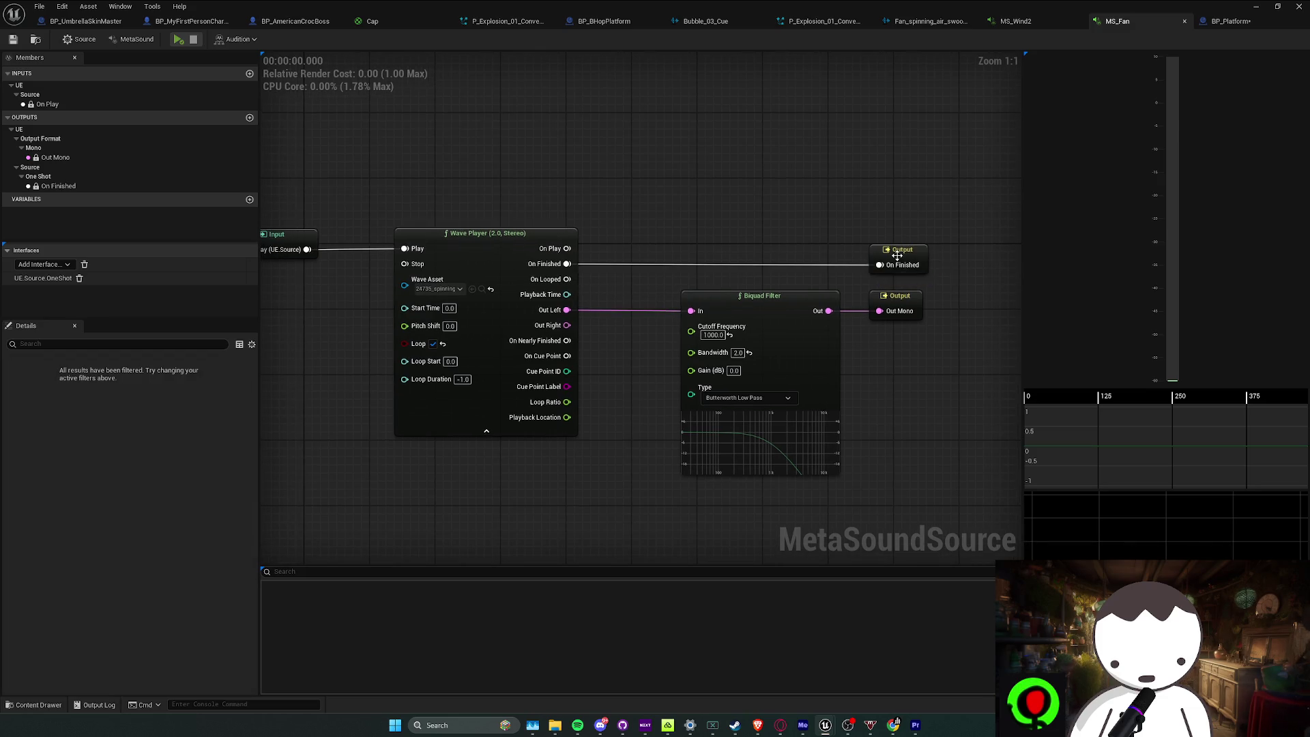
Nudge the Biquad Filter node slightly left and save MS_Fan
{"action": "left_click", "coordinate": [896, 265]}
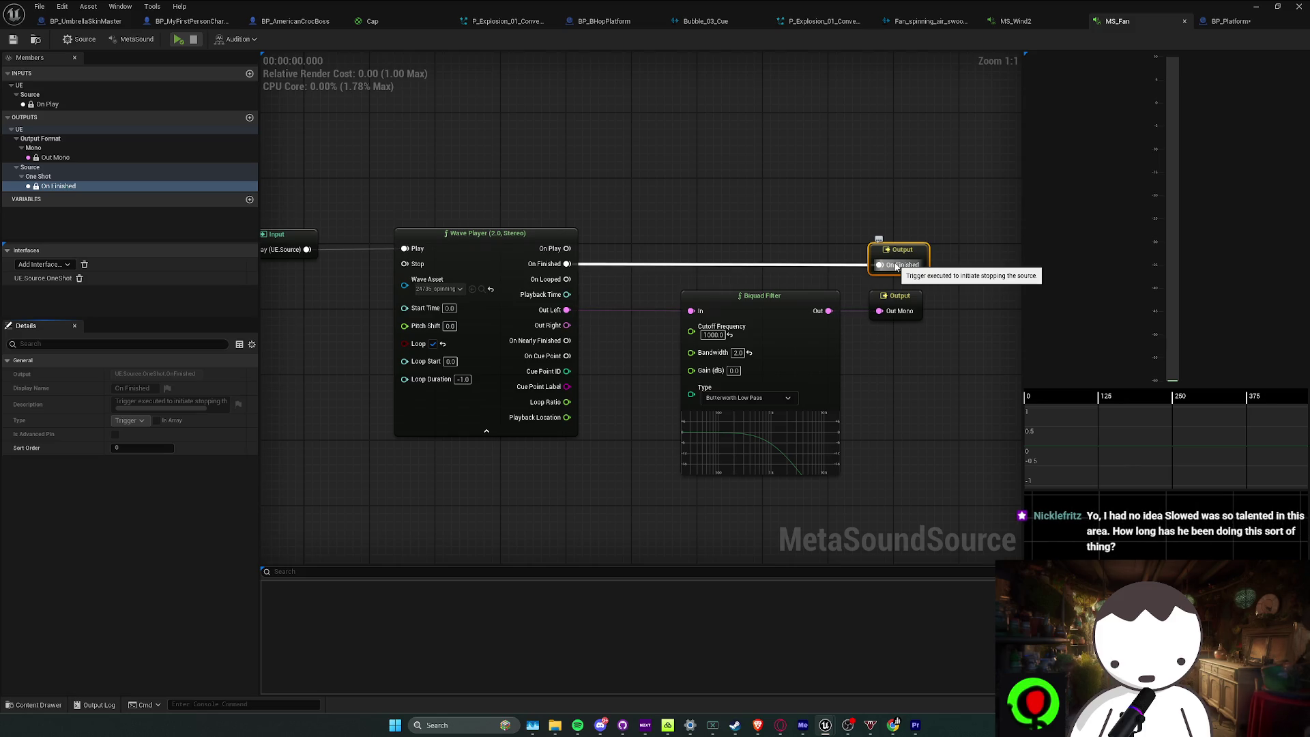
{"action": "left_click_drag", "start_coordinate": [741, 287], "coordinate": [718, 287]}
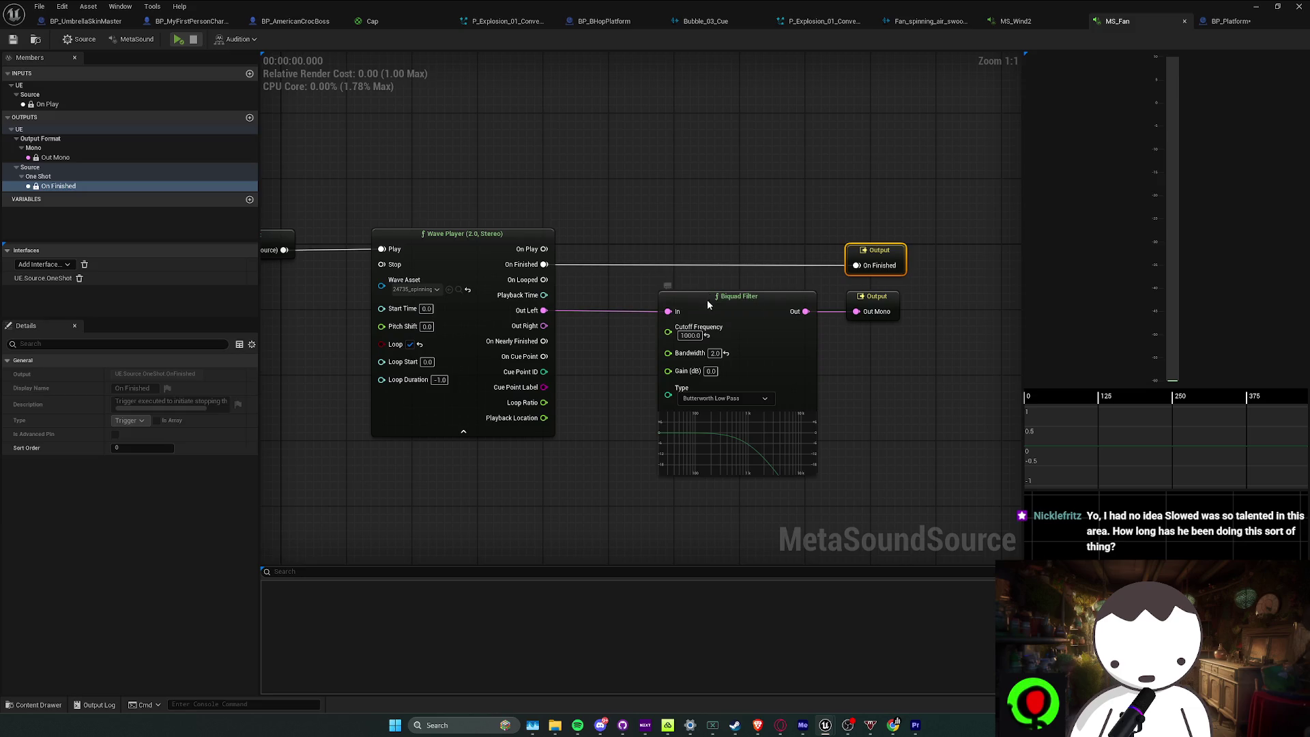
{"action": "left_click_drag", "start_coordinate": [707, 301], "coordinate": [686, 301]}
{"action": "left_click", "coordinate": [588, 365]}
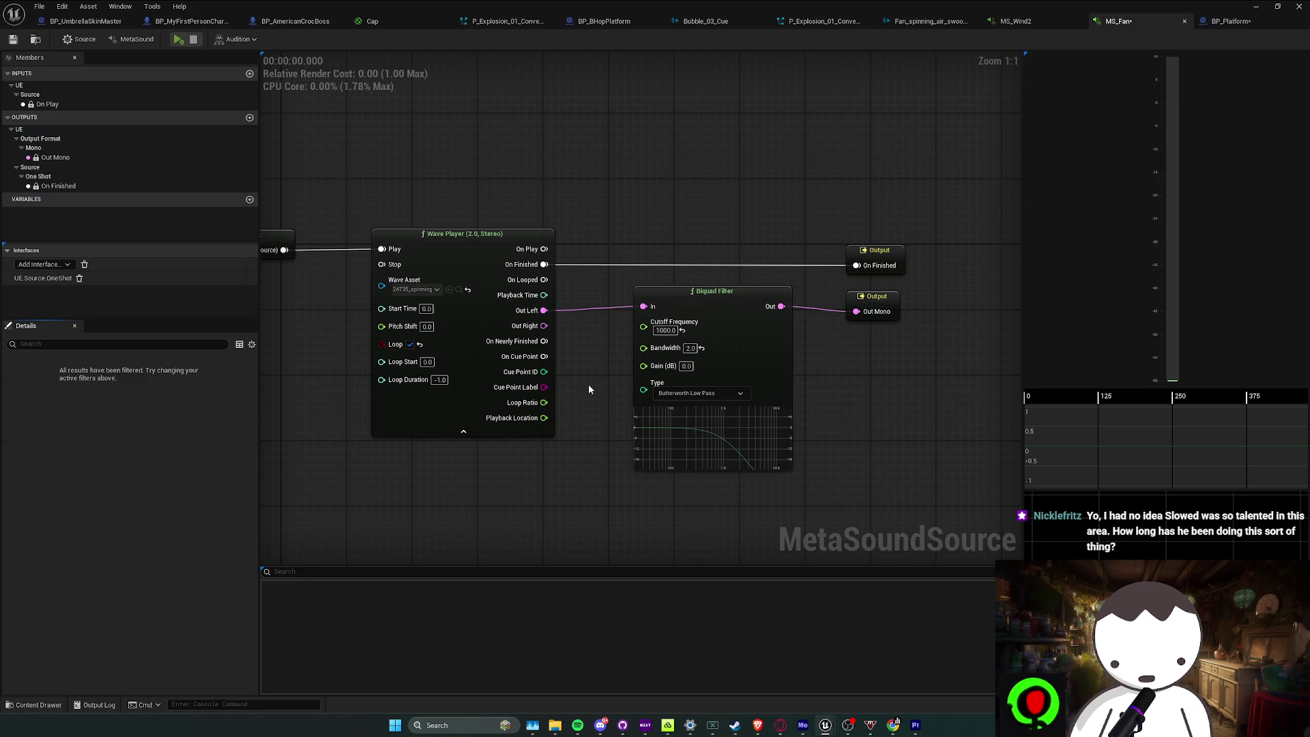
{"action": "left_click_drag", "start_coordinate": [930, 435], "coordinate": [887, 447]}
{"action": "key", "text": "ctrl+s"}
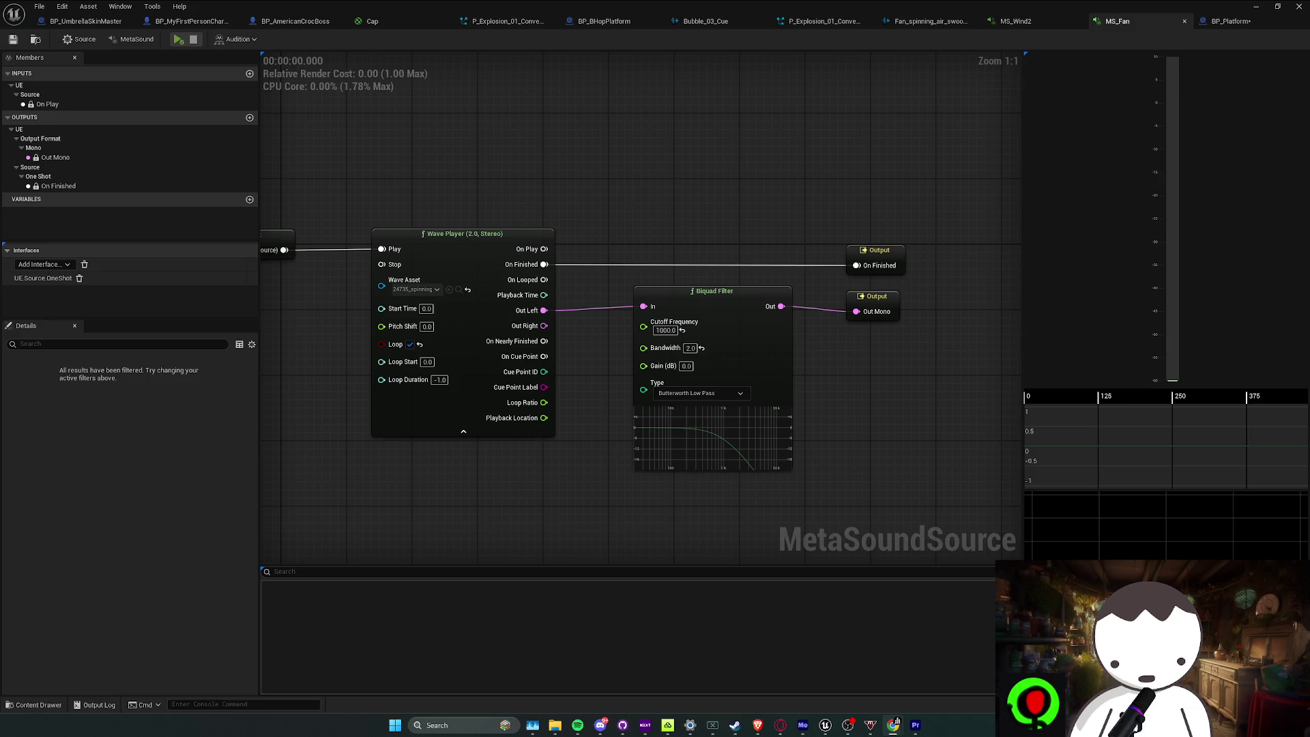
Check Discord, then review the On Finished, One Shot and Out Mono members and MS_Fan's Mono output settings
{"action": "left_click", "coordinate": [894, 724]}
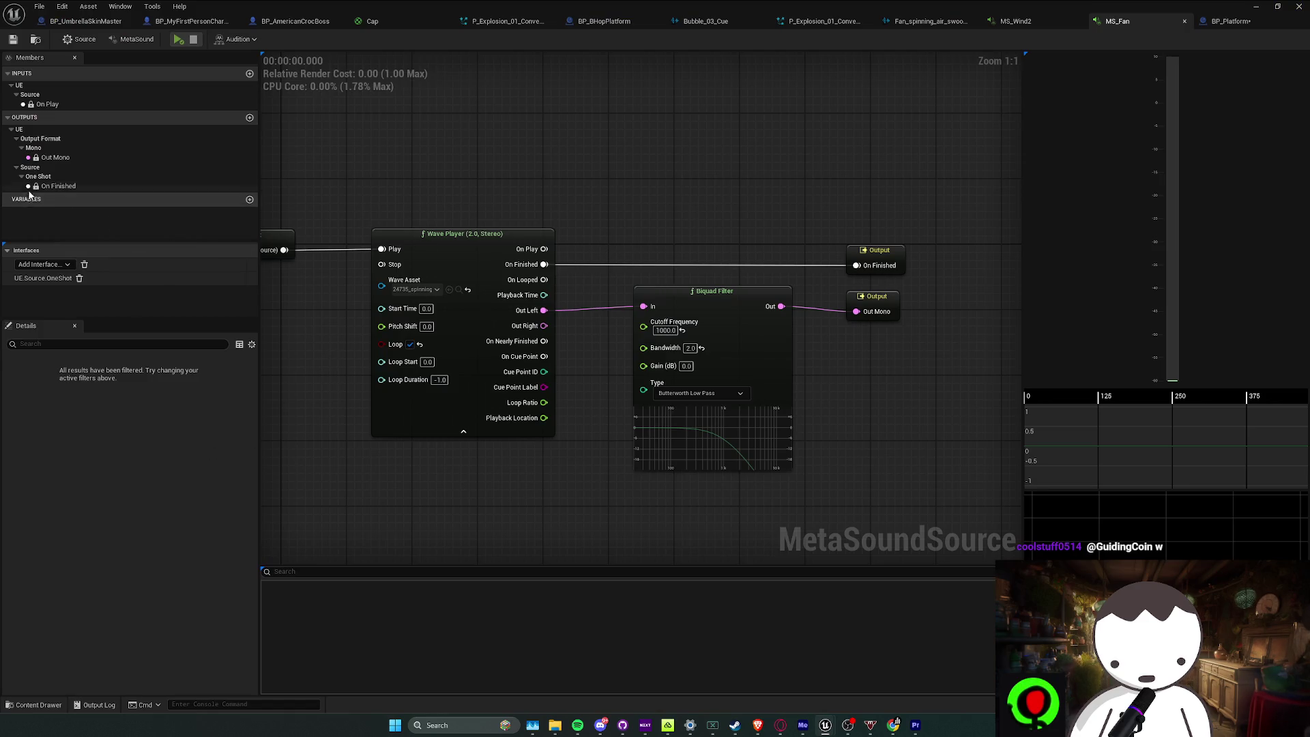
{"action": "left_click", "coordinate": [51, 187]}
{"action": "left_click", "coordinate": [53, 181]}
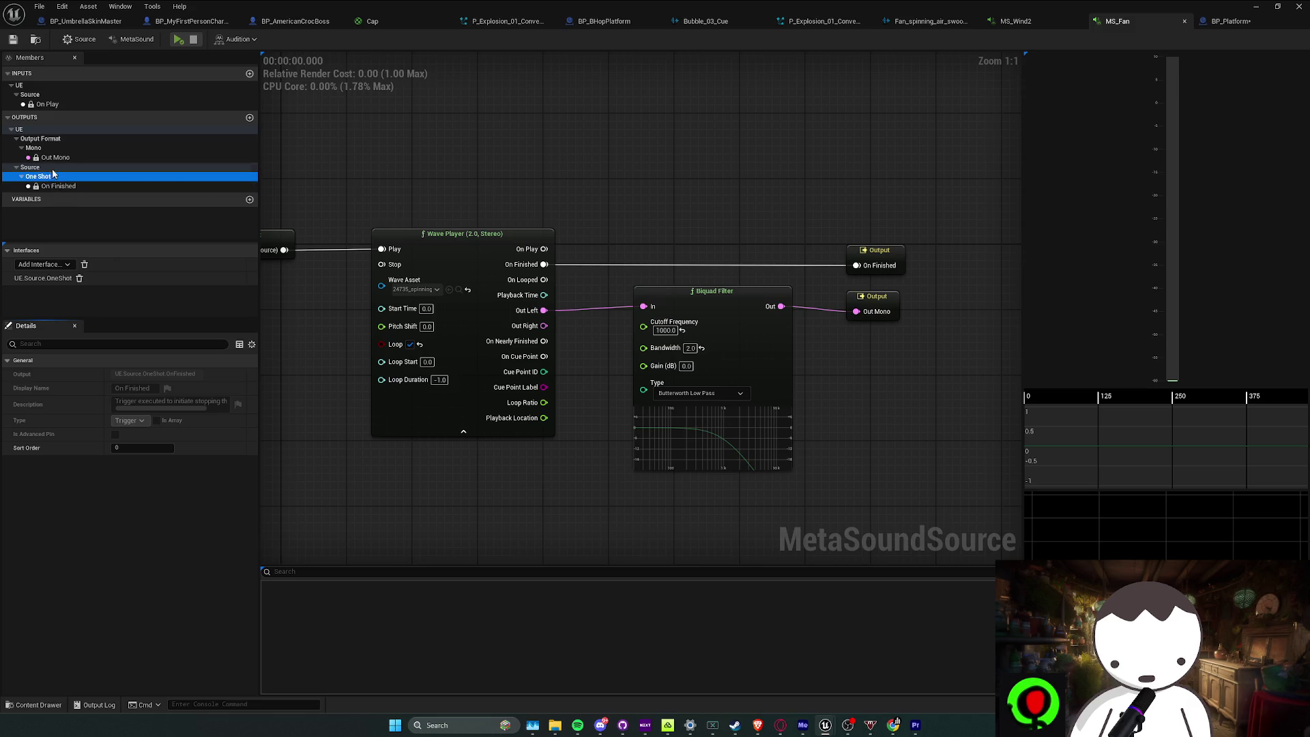
{"action": "left_click", "coordinate": [55, 158]}
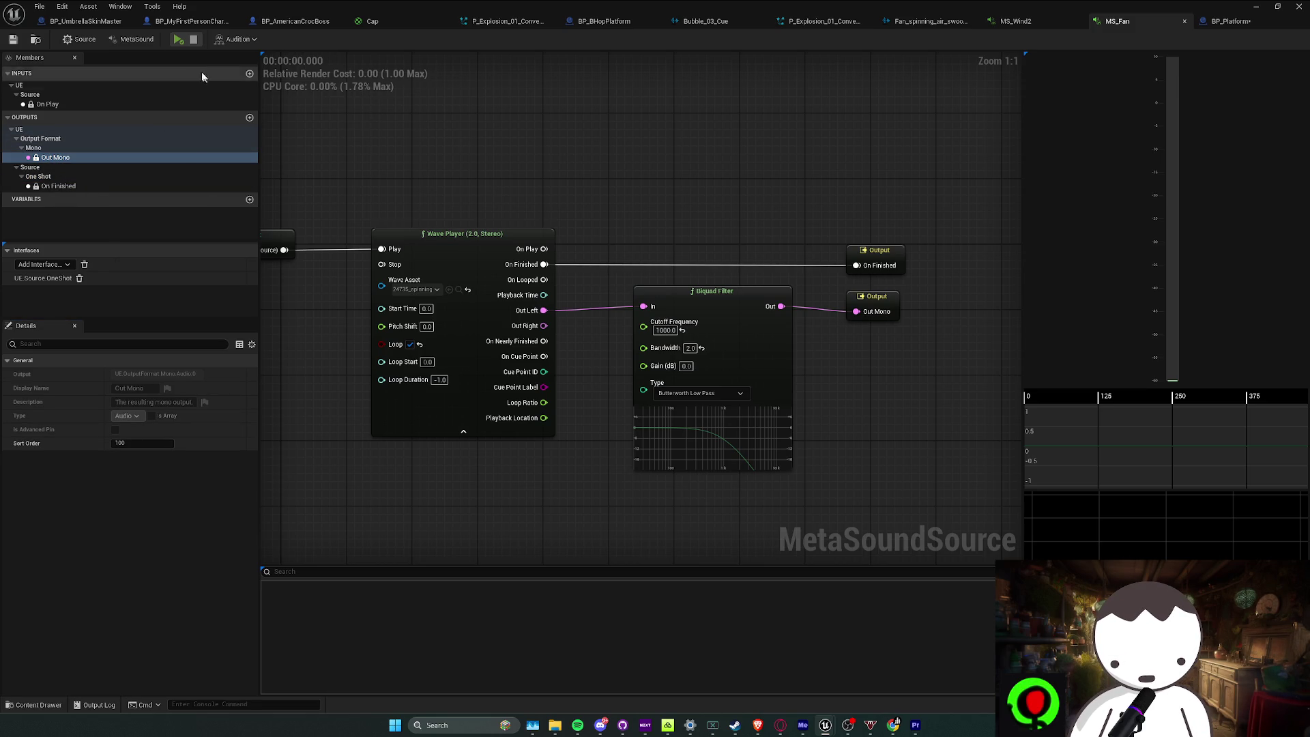
{"action": "left_click", "coordinate": [135, 40]}
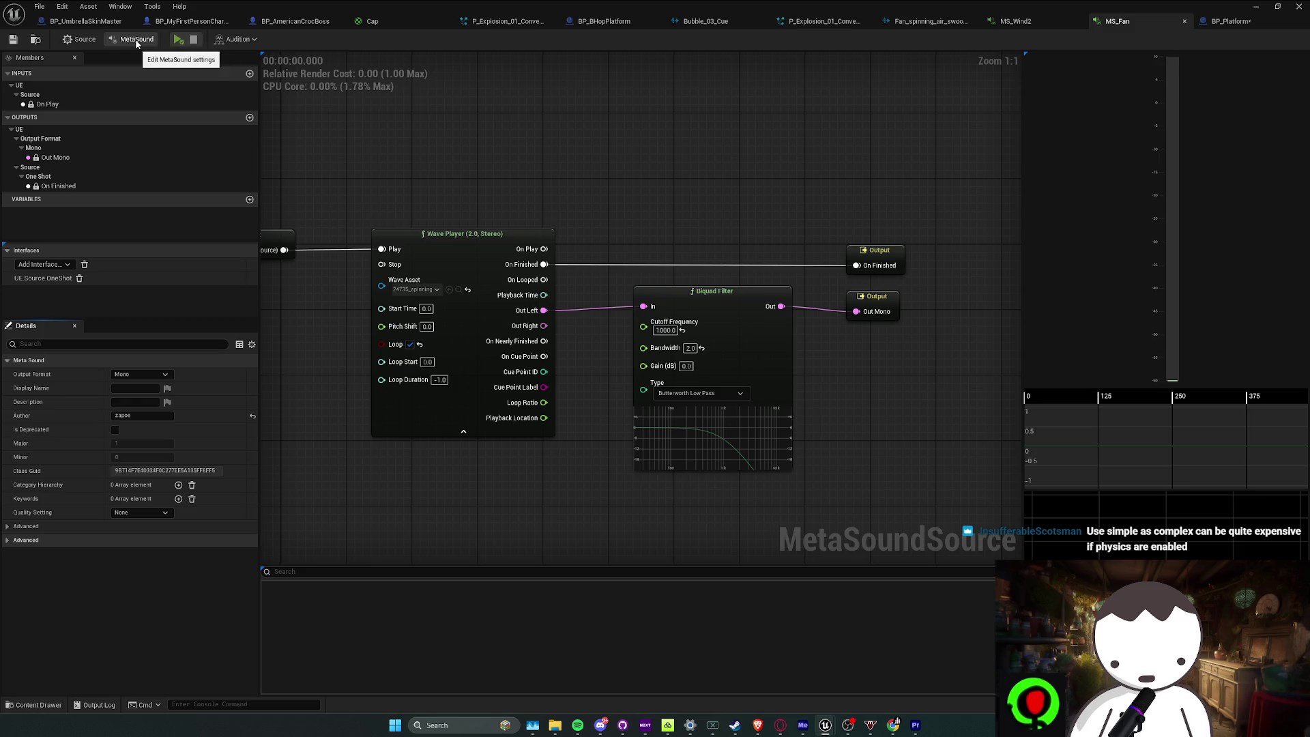
Set MS_Fan's Virtualization Mode to Play when Silent and minimize the MetaSound editor
{"action": "left_click", "coordinate": [80, 41]}
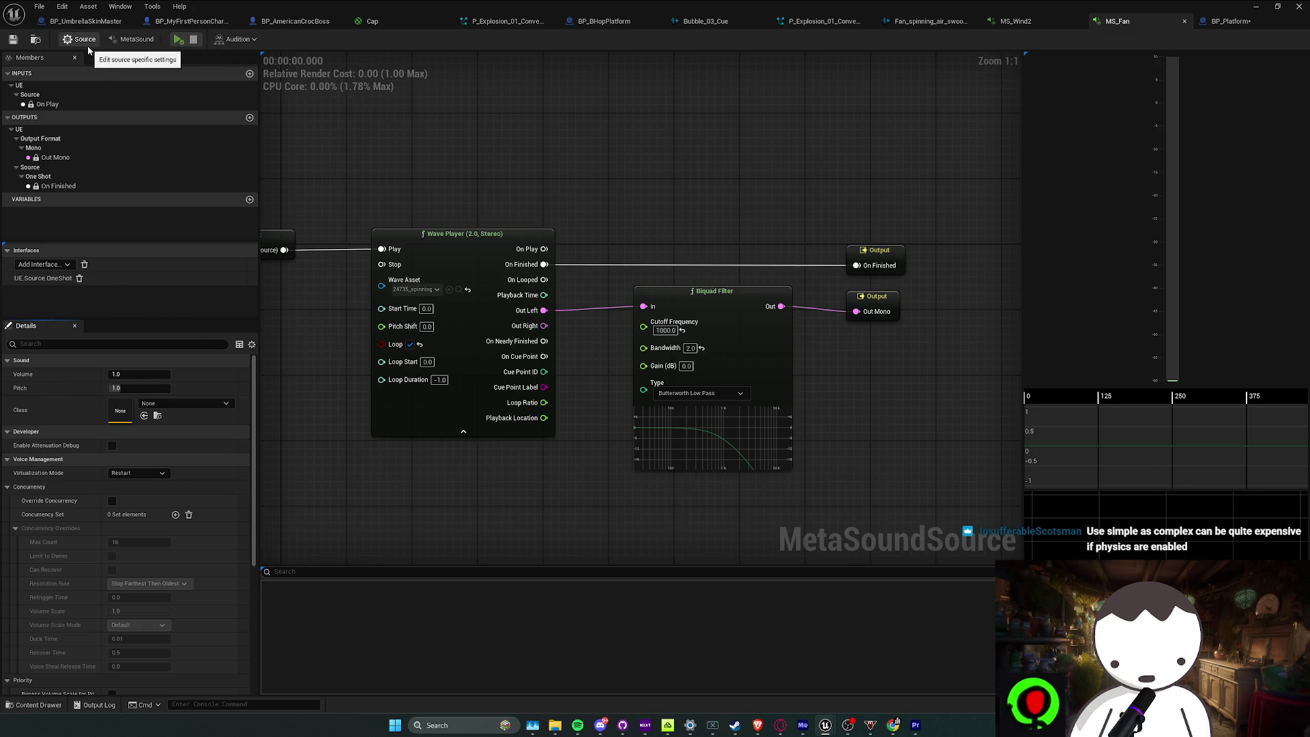
{"action": "left_click", "coordinate": [137, 473]}
{"action": "left_click", "coordinate": [129, 493]}
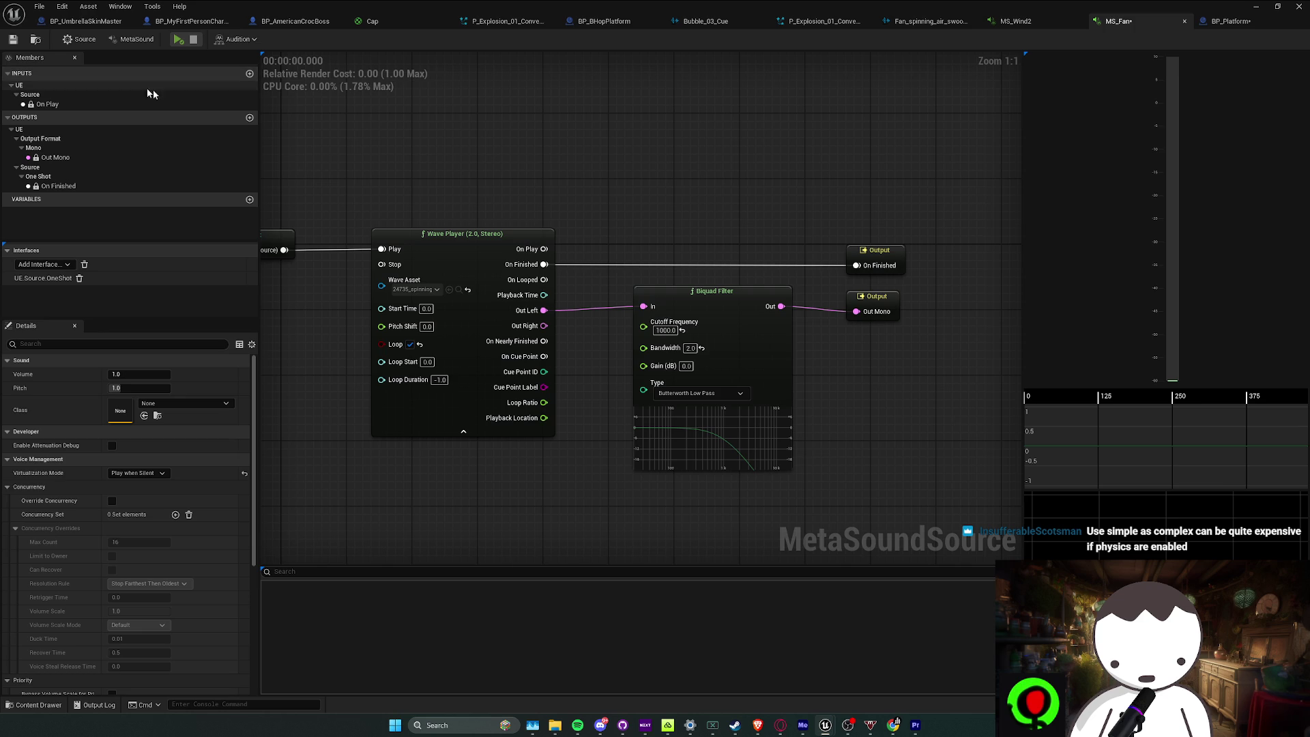
{"action": "left_click", "coordinate": [1257, 6]}
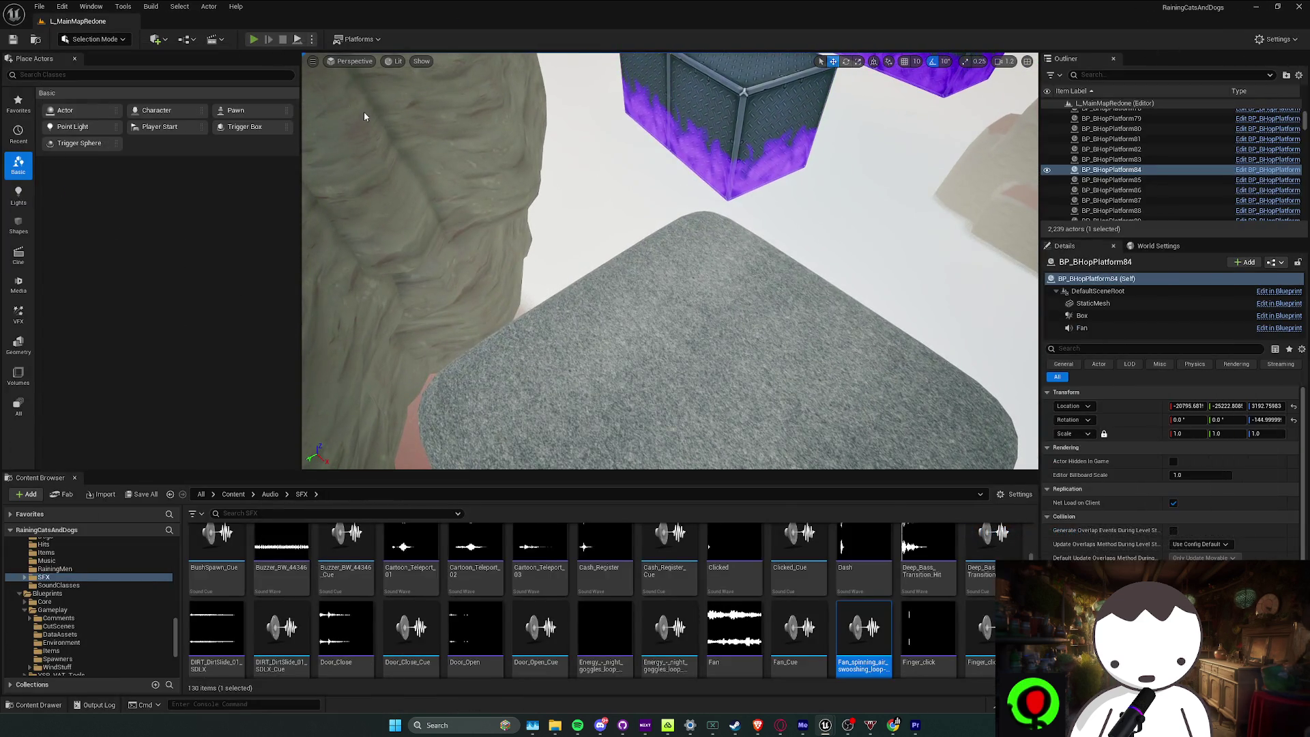
Playtest the level, walking across the platforms toward the red and purple blocks, then stop
{"action": "key", "text": "alt+p"}
{"action": "key", "text": "w"}
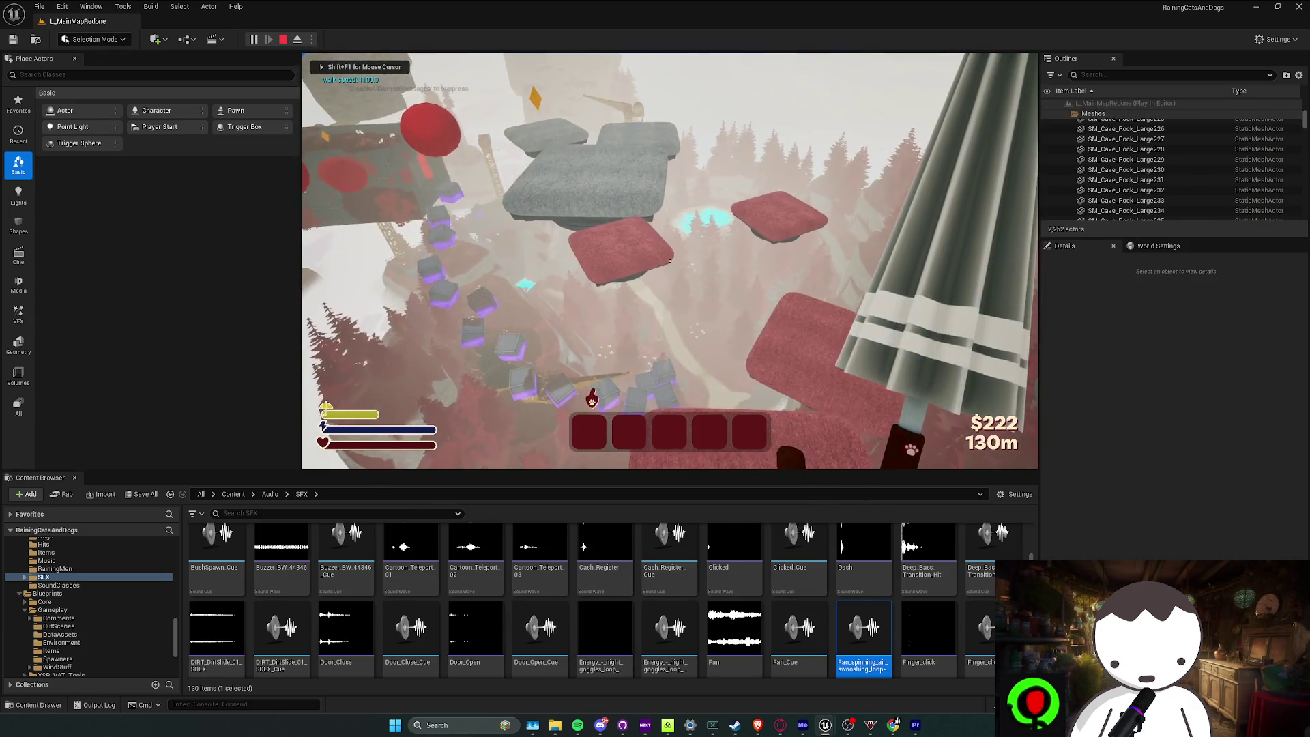
{"action": "key", "text": "w"}
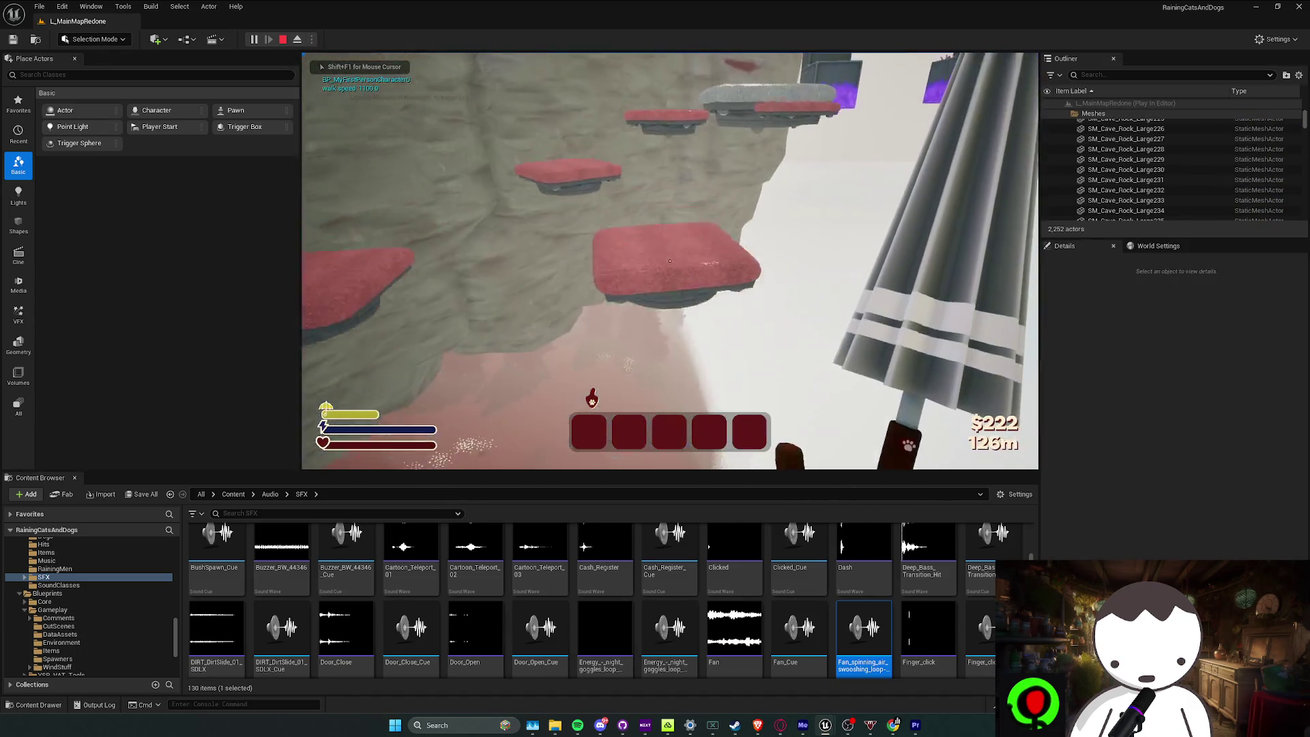
{"action": "key", "text": "w"}
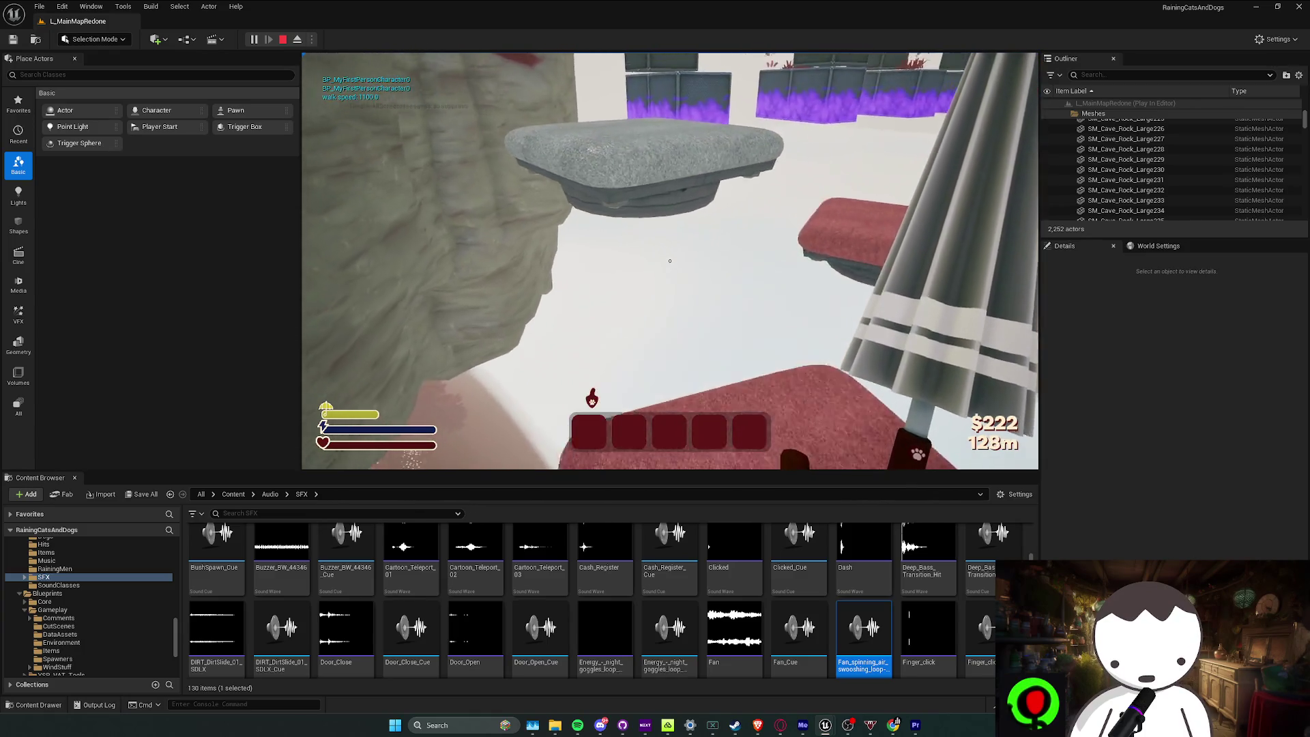
{"action": "key", "text": "w"}
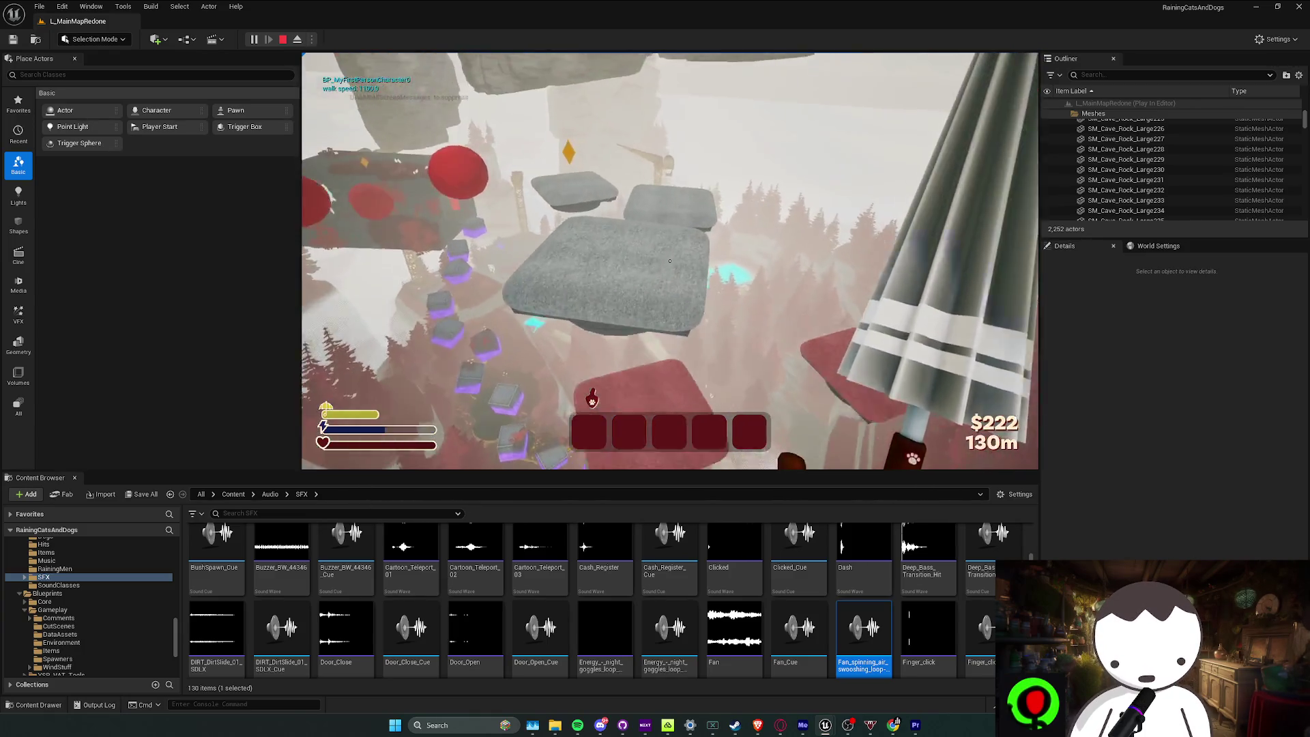
{"action": "key", "text": "w"}
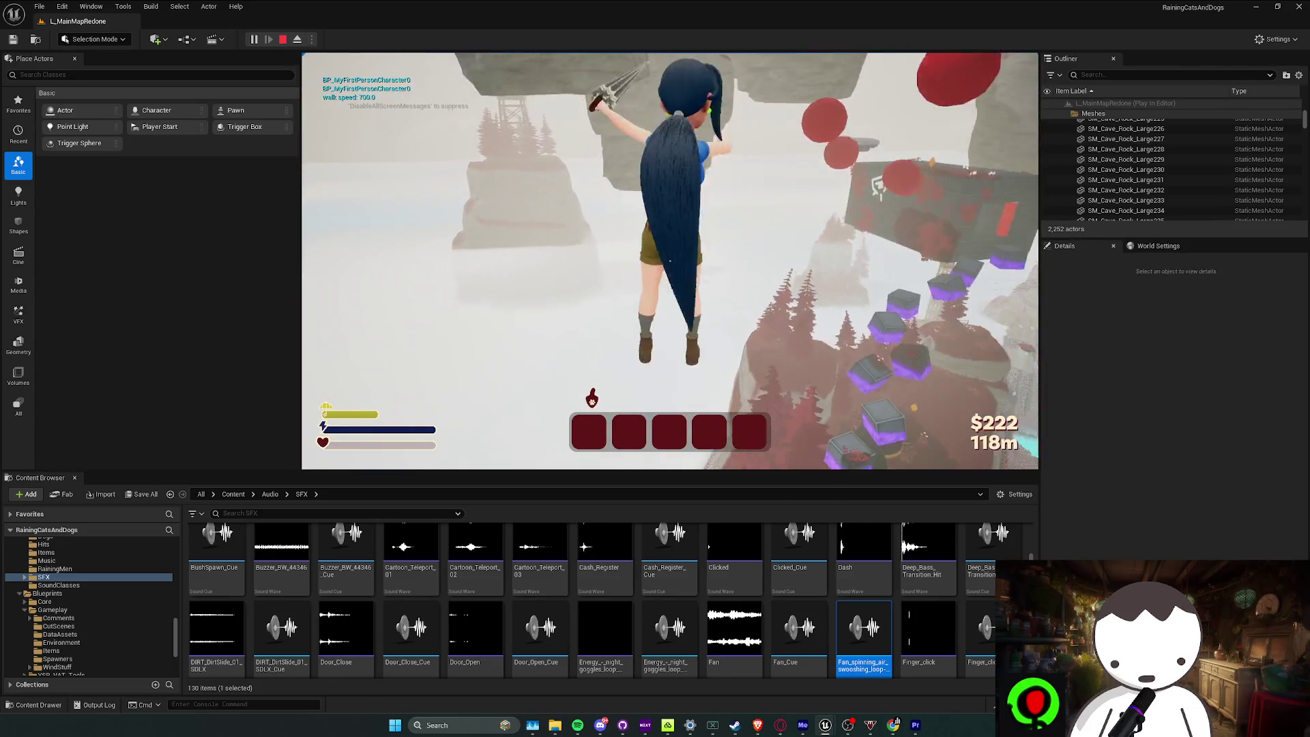
{"action": "key", "text": "Escape"}
Frame BP_BHopPlatform84 and run a second playtest across the metal blocks to hear the fan
{"action": "key", "text": "f"}
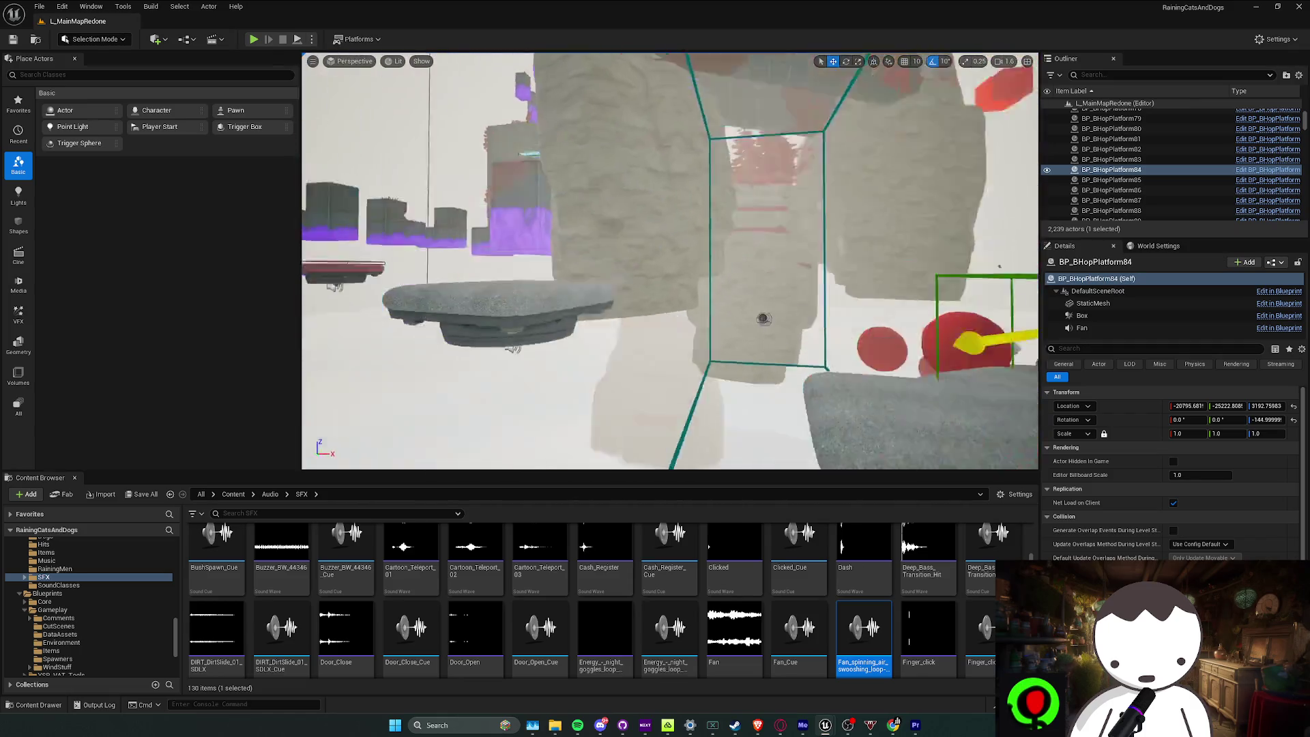
{"action": "left_click", "coordinate": [255, 39]}
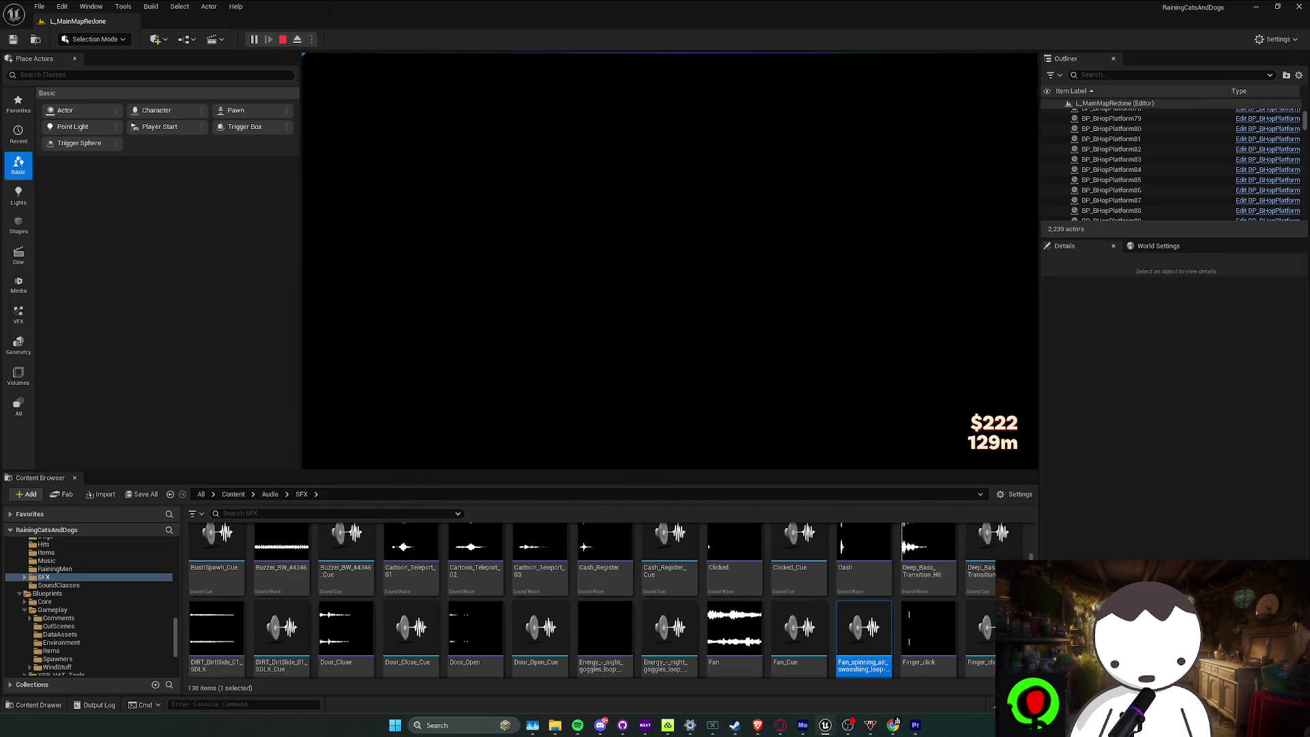
{"action": "key", "text": "w"}
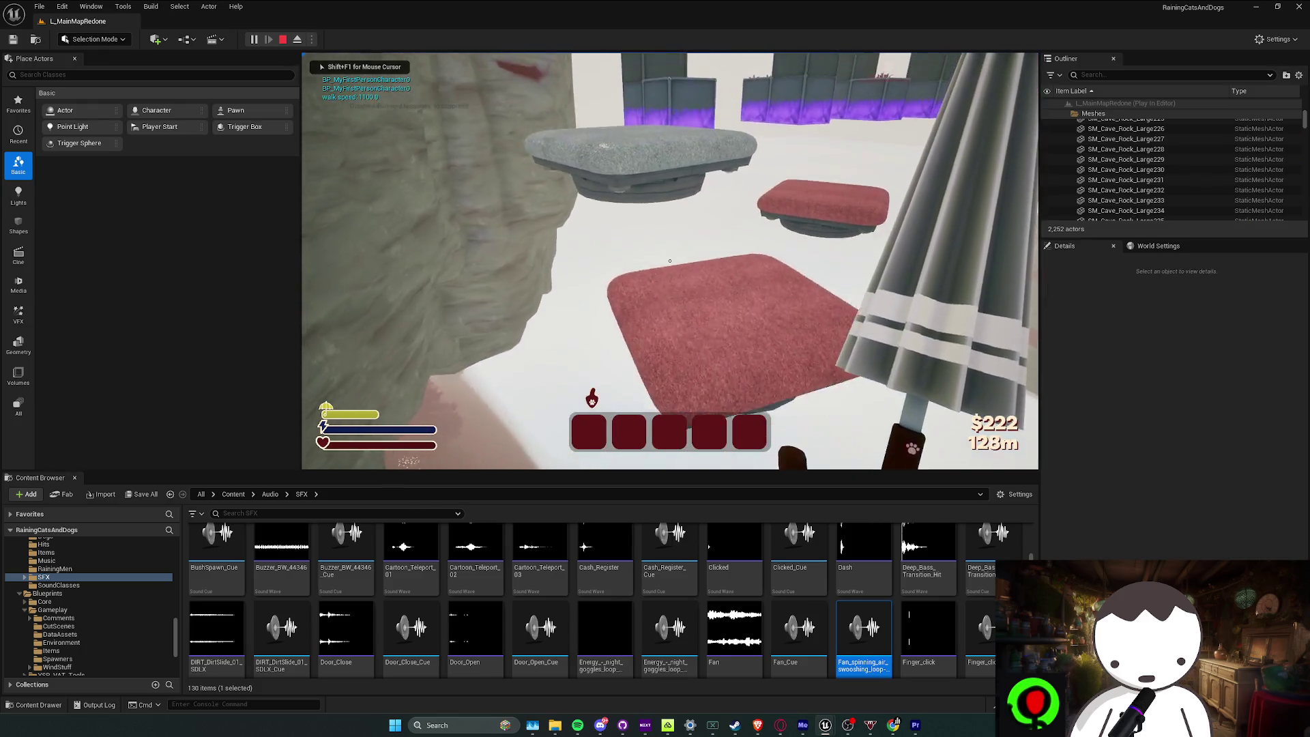
{"action": "key", "text": "w"}
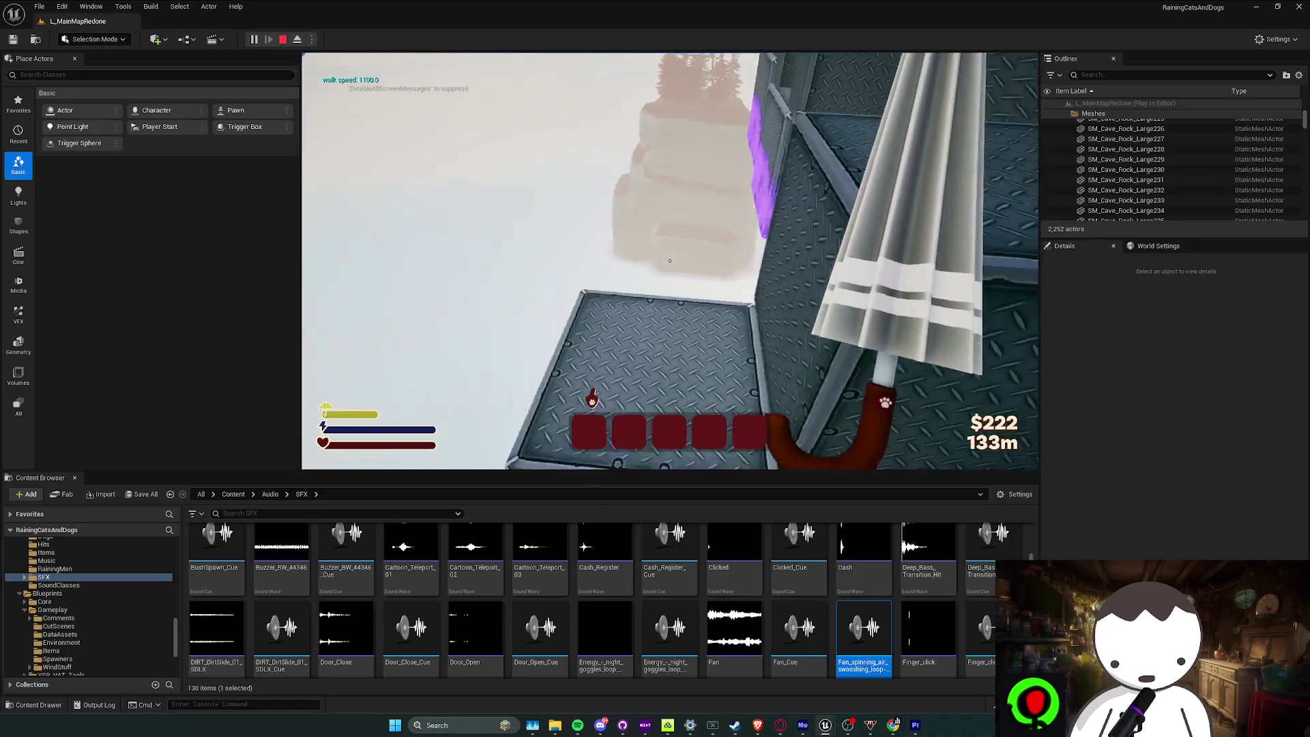
{"action": "key", "text": "Escape"}
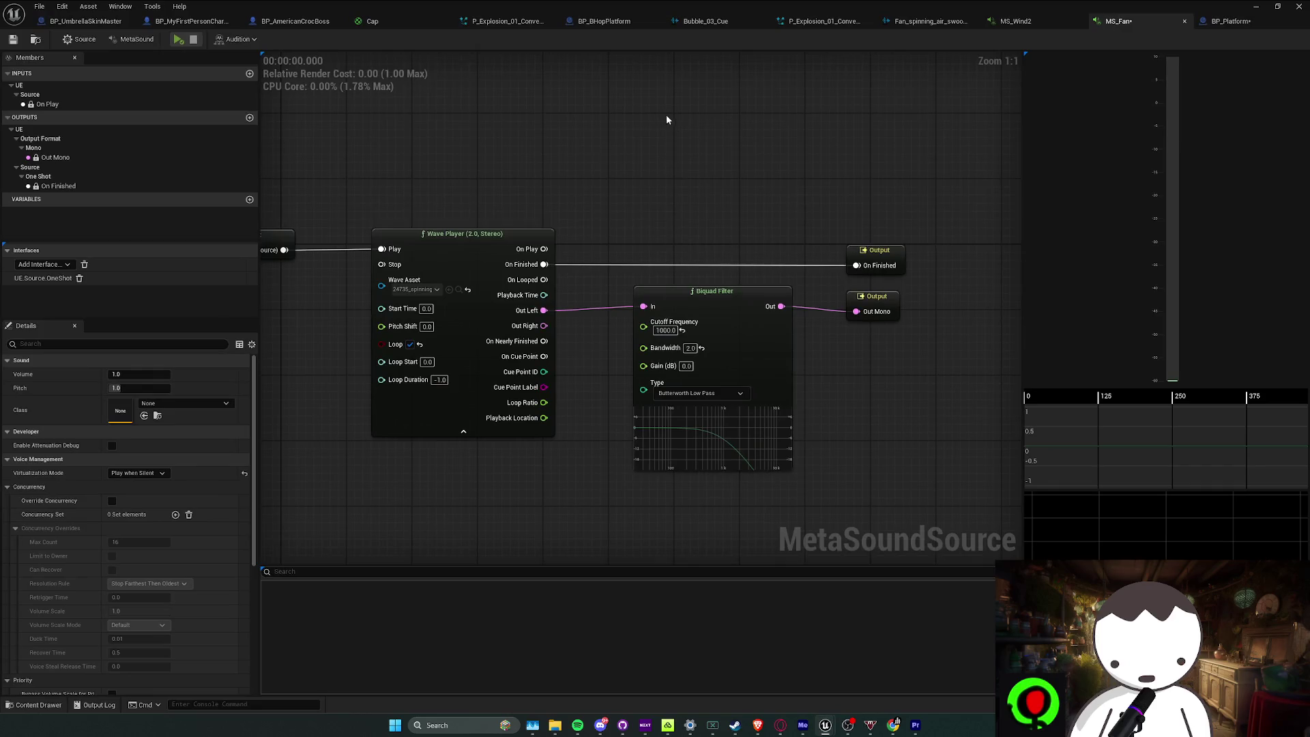
Assign SA_Close attenuation to MS_Fan and start a playtest to hear the fan
{"action": "scroll", "coordinate": [132, 498], "scroll_direction": "down", "scroll_amount": 5}
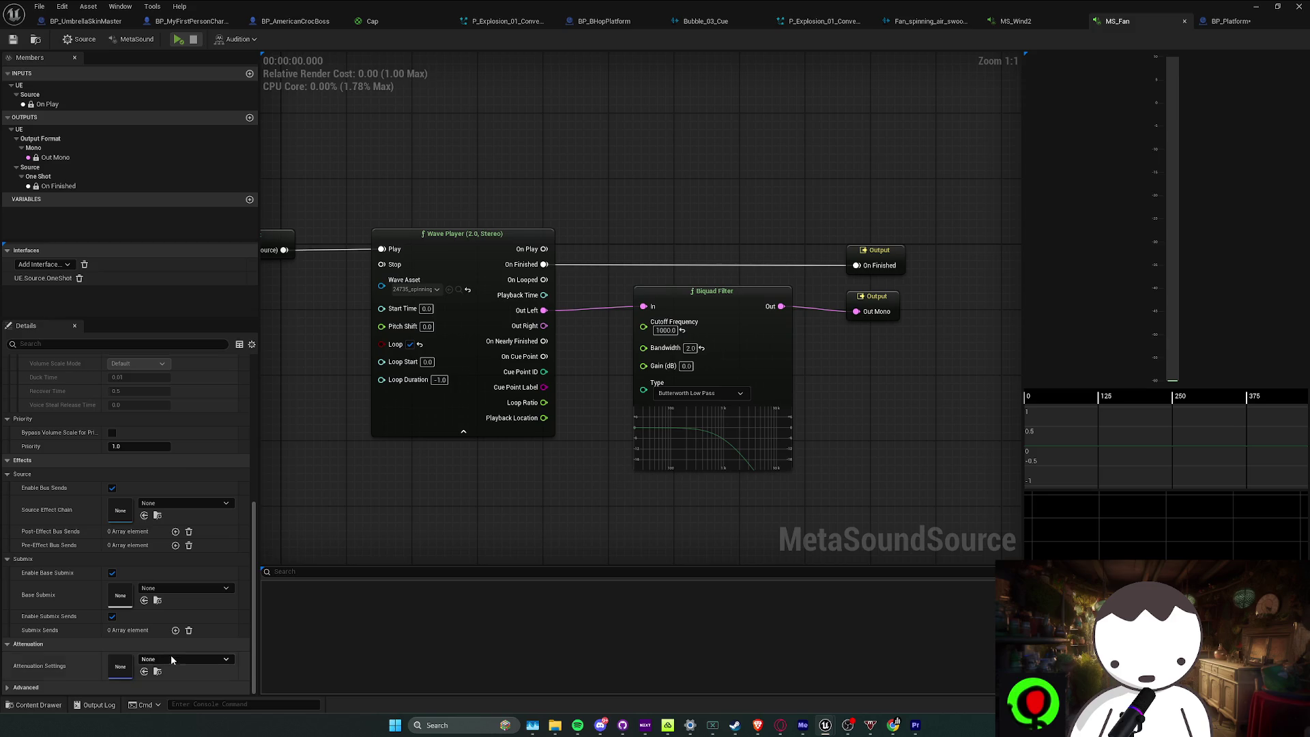
{"action": "left_click", "coordinate": [174, 660]}
{"action": "left_click", "coordinate": [219, 593]}
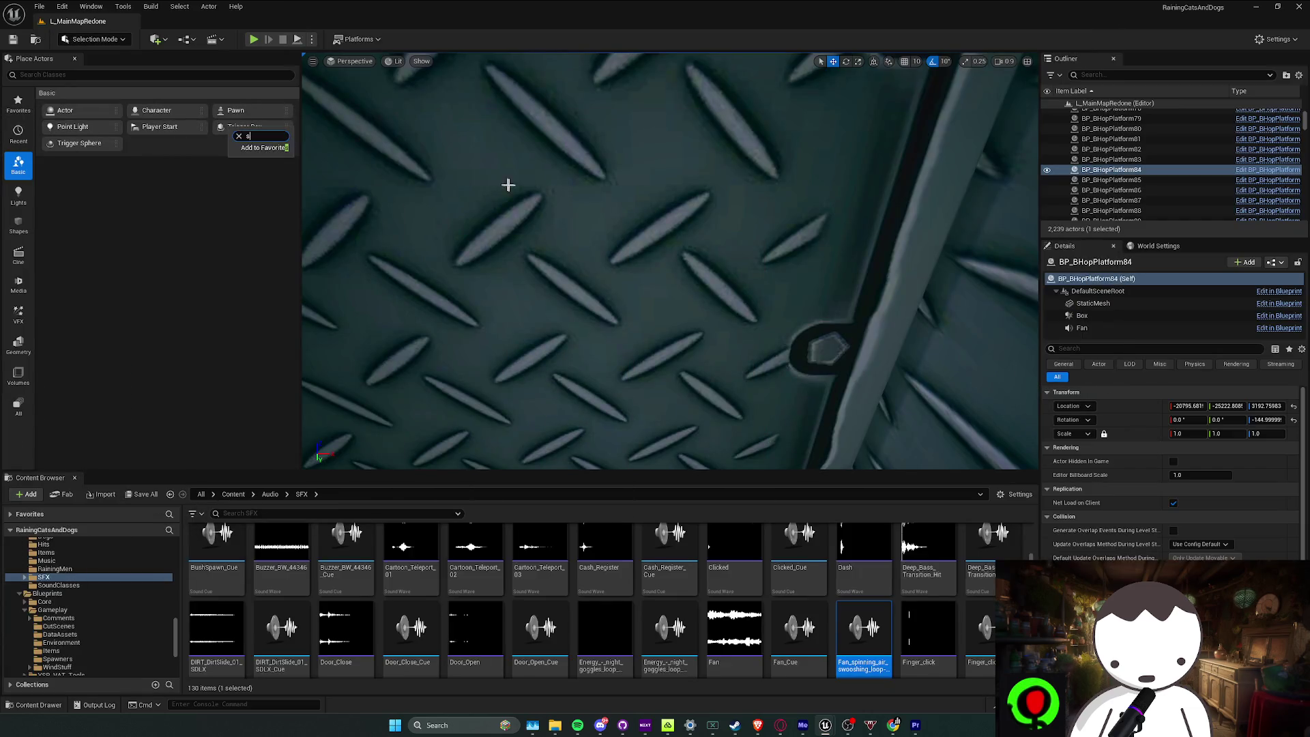
{"action": "left_click_drag", "start_coordinate": [508, 185], "coordinate": [565, 207]}
{"action": "left_click", "coordinate": [253, 39]}
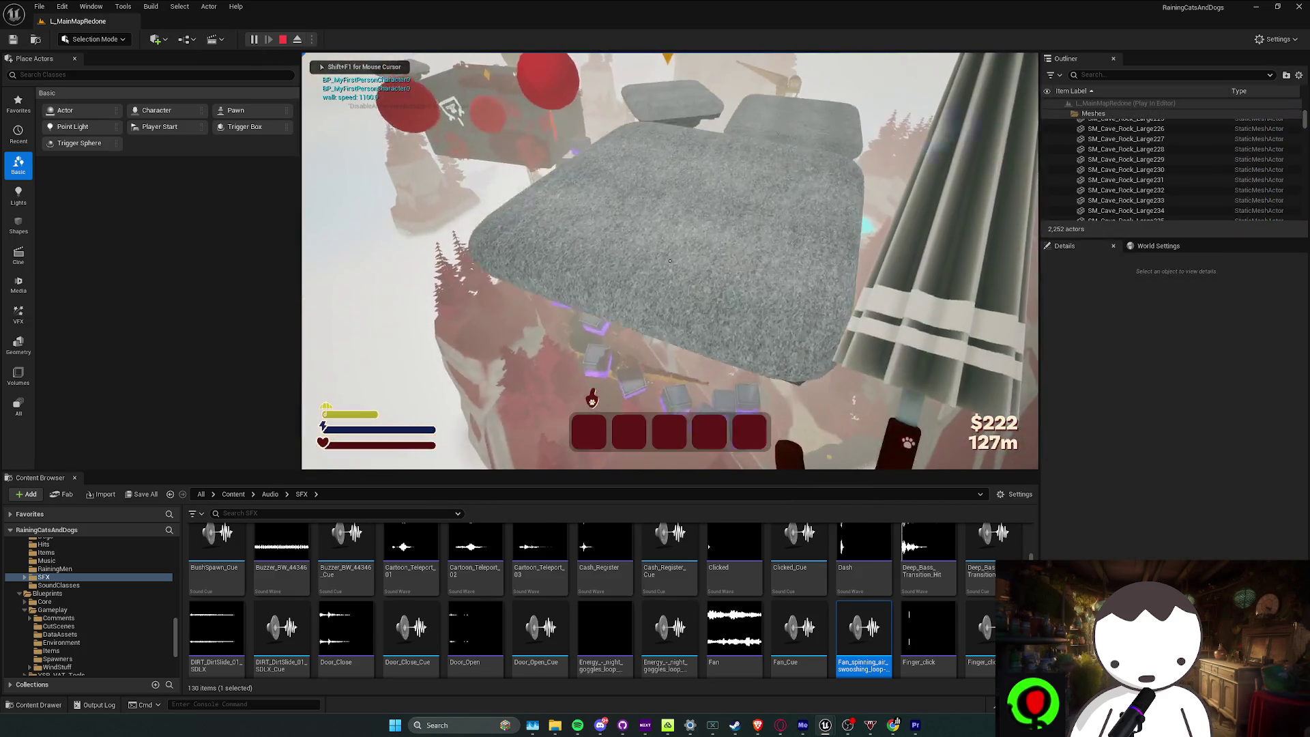
Stop the playtest and return to the MS_Fan MetaSound graph
{"action": "key", "text": "Escape"}
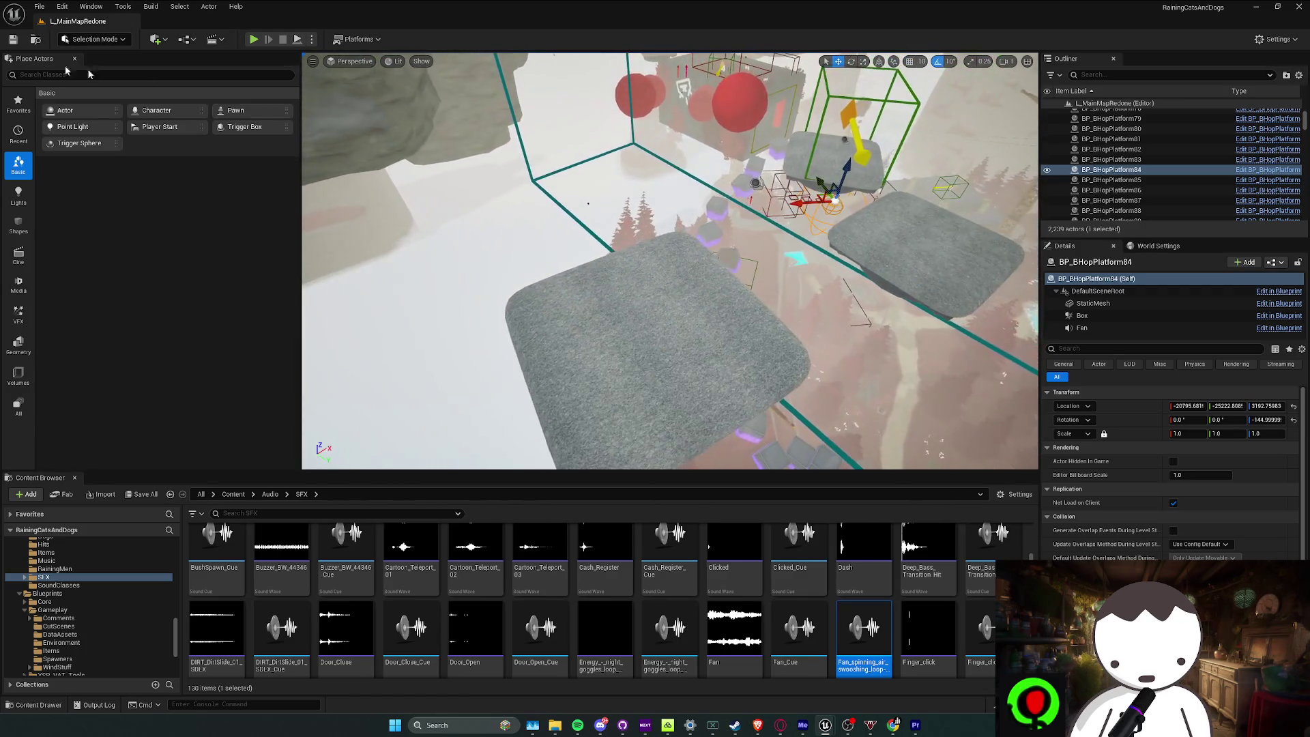
{"action": "key", "text": "alt+Tab"}
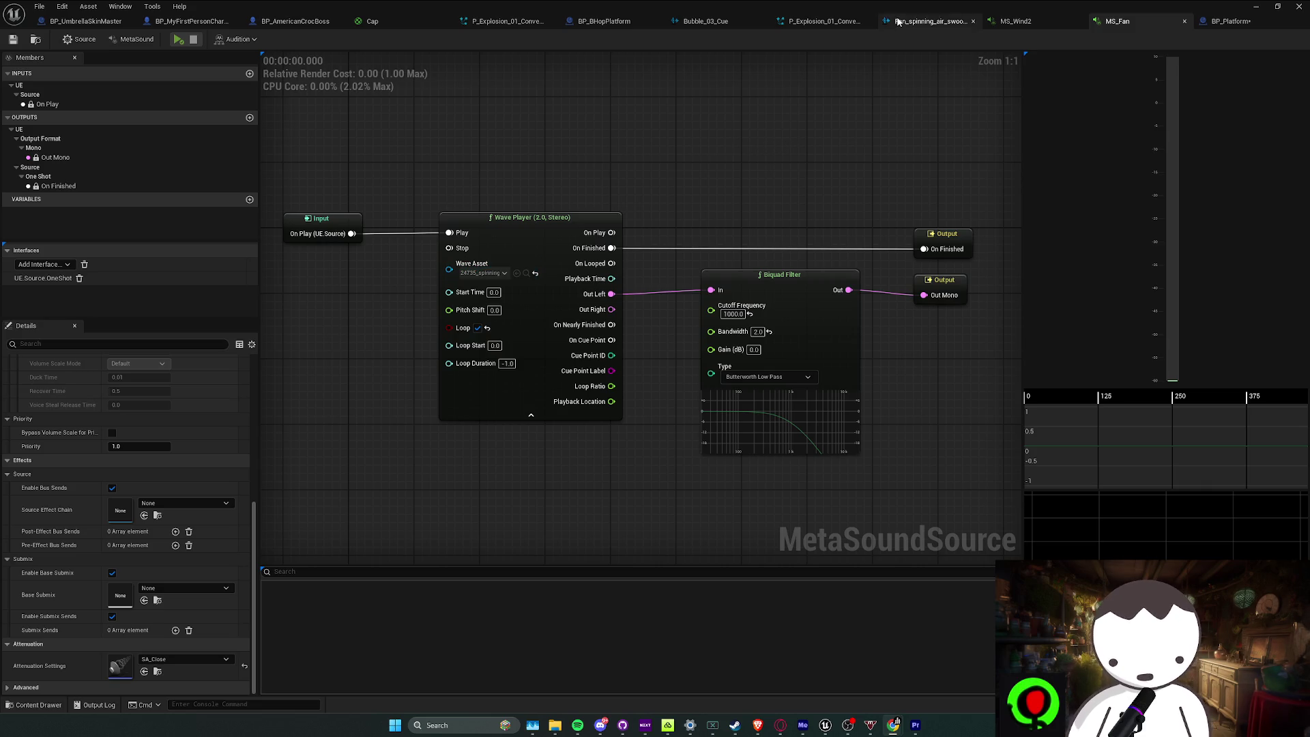
Review the Fan component's details in BP_BHopPlatform, then minimize the blueprint editor
{"action": "left_click", "coordinate": [694, 23]}
{"action": "left_click", "coordinate": [591, 22]}
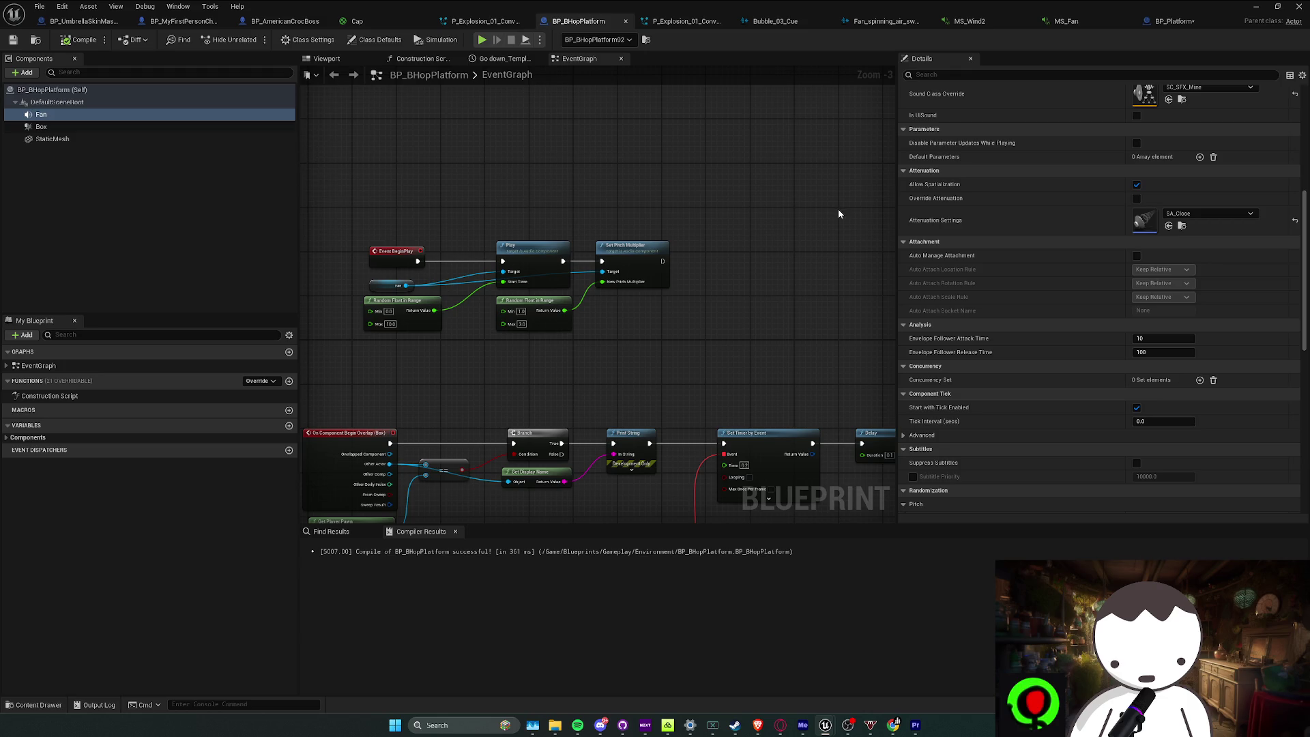
{"action": "scroll", "coordinate": [993, 229], "scroll_direction": "up", "scroll_amount": 3}
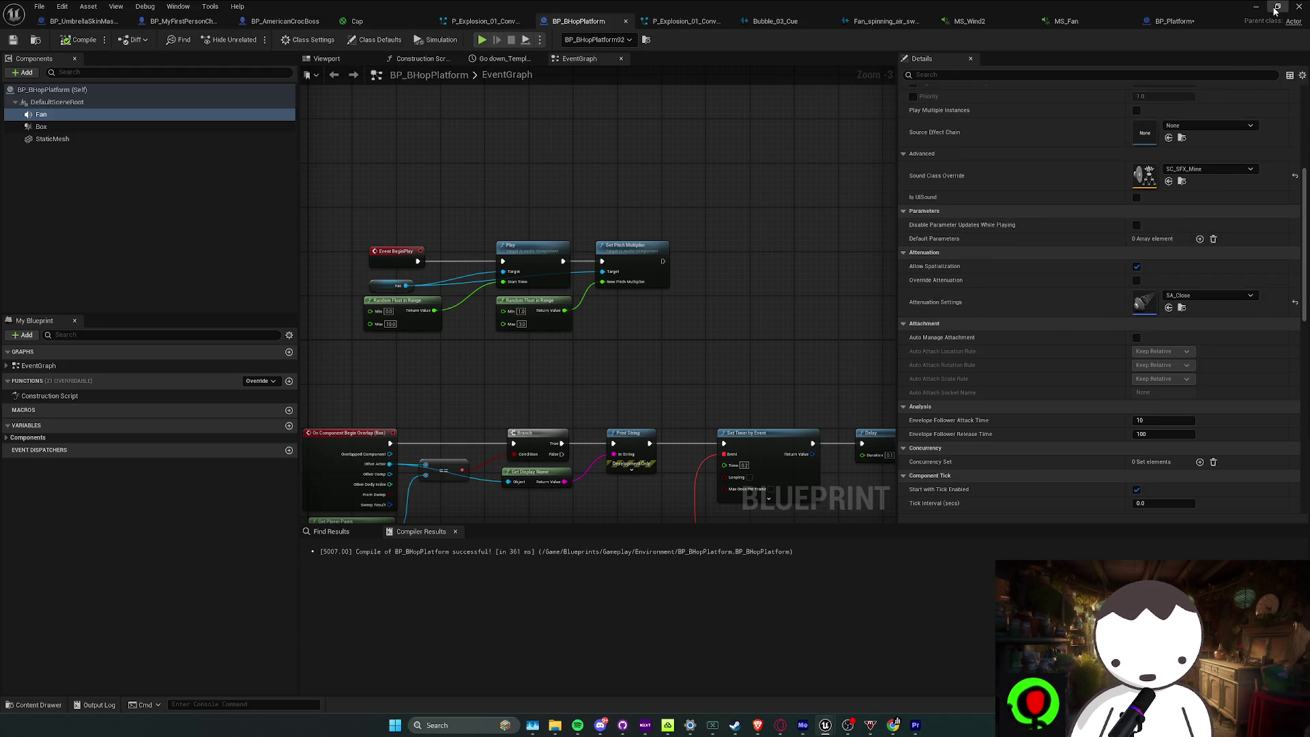
{"action": "left_click", "coordinate": [1276, 10]}
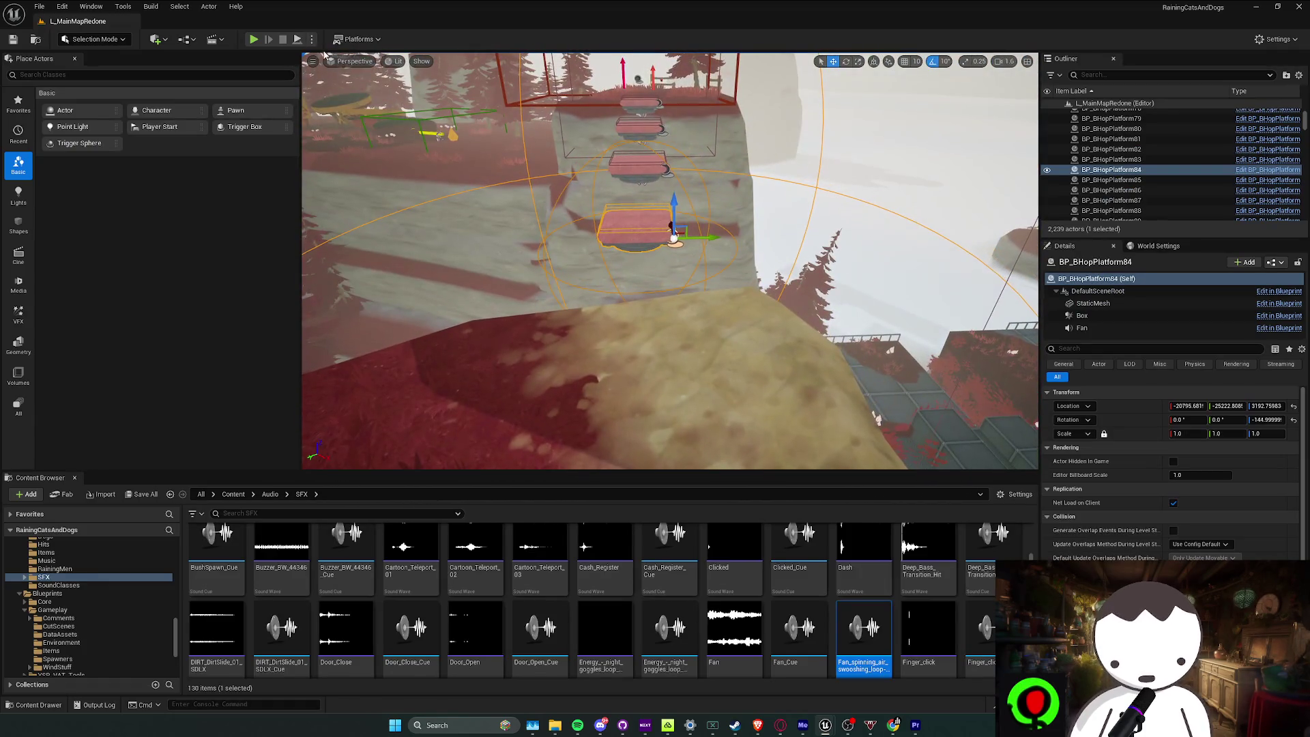
Run three playtests of the level, closing the runtime-error Message Log in between
{"action": "key", "text": "alt+p"}
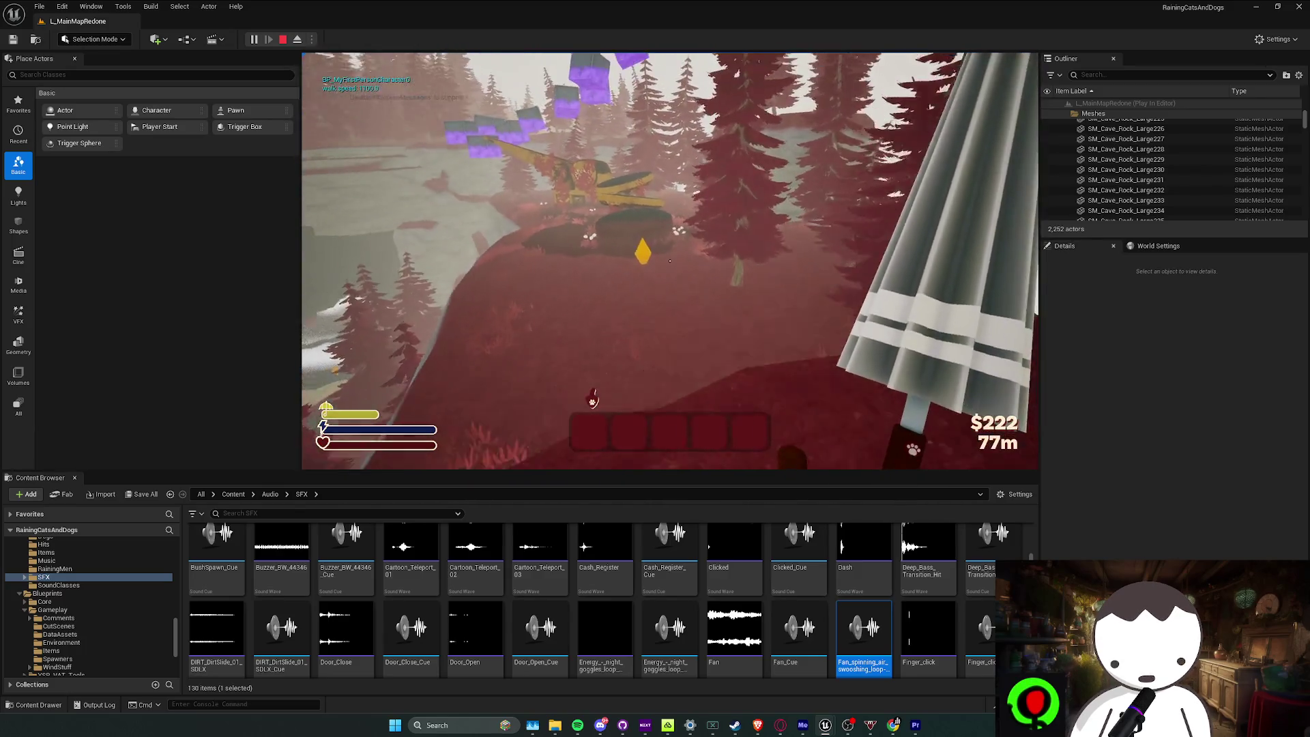
{"action": "key", "text": "Escape"}
{"action": "left_click", "coordinate": [1027, 154]}
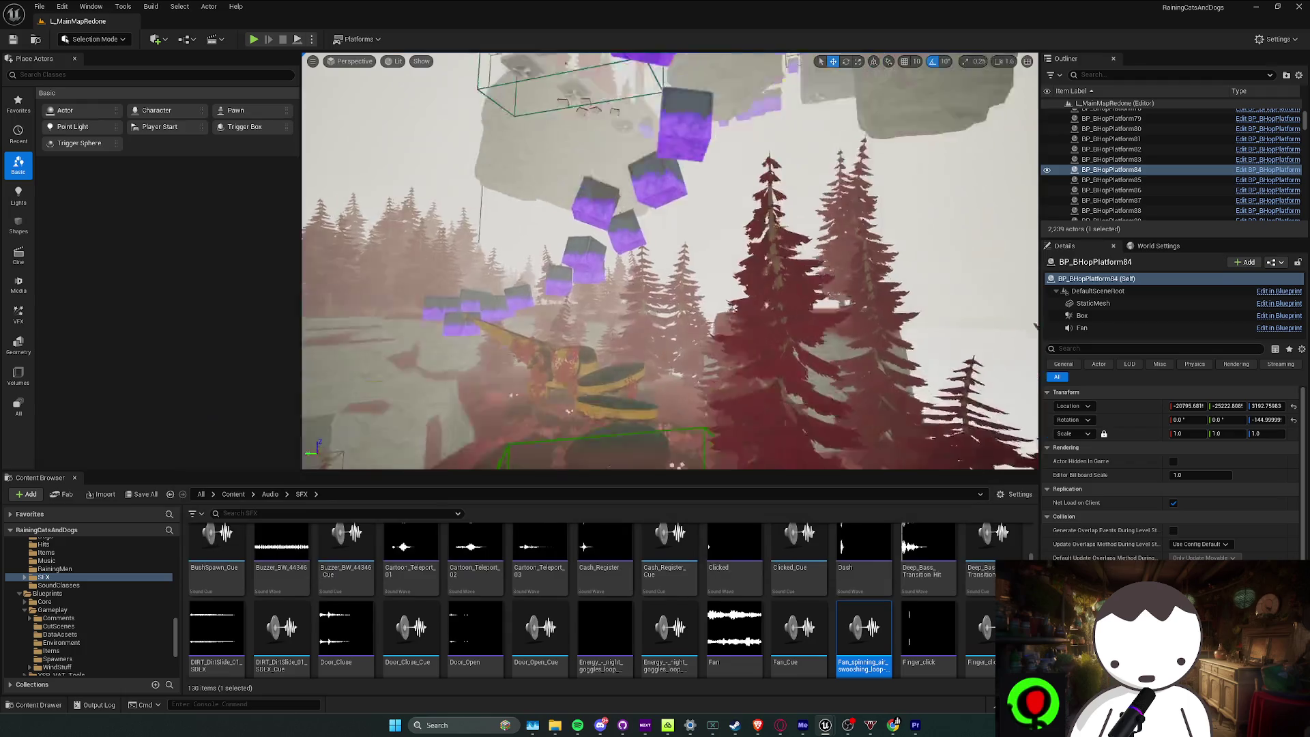
{"action": "key", "text": "f"}
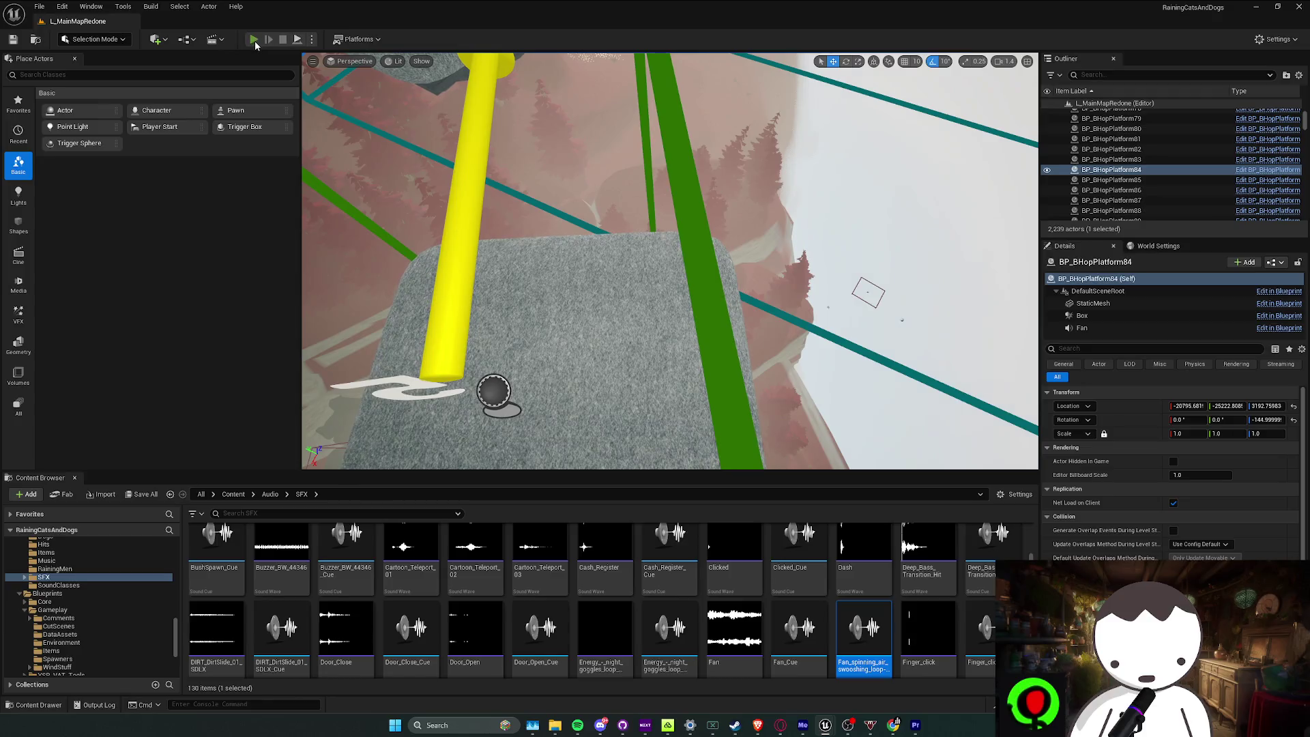
{"action": "left_click", "coordinate": [253, 39]}
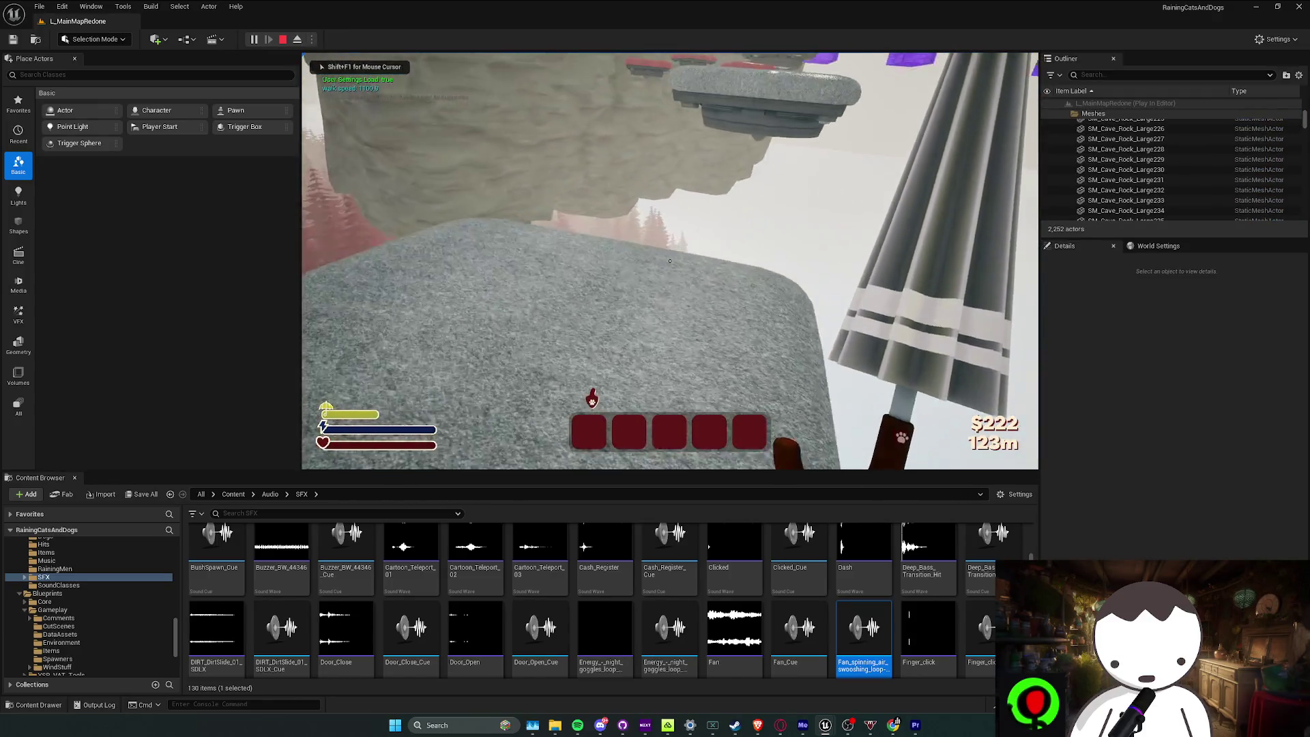
{"action": "key", "text": "Escape"}
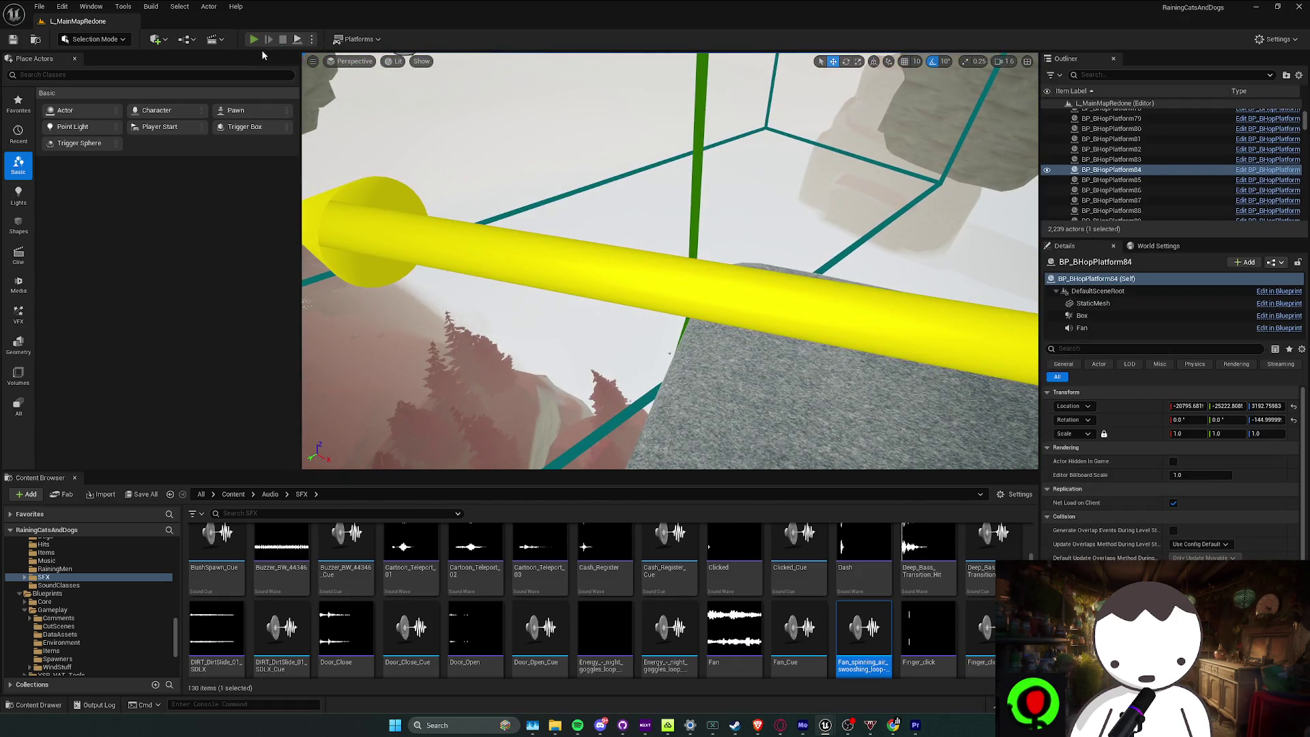
{"action": "left_click", "coordinate": [254, 41]}
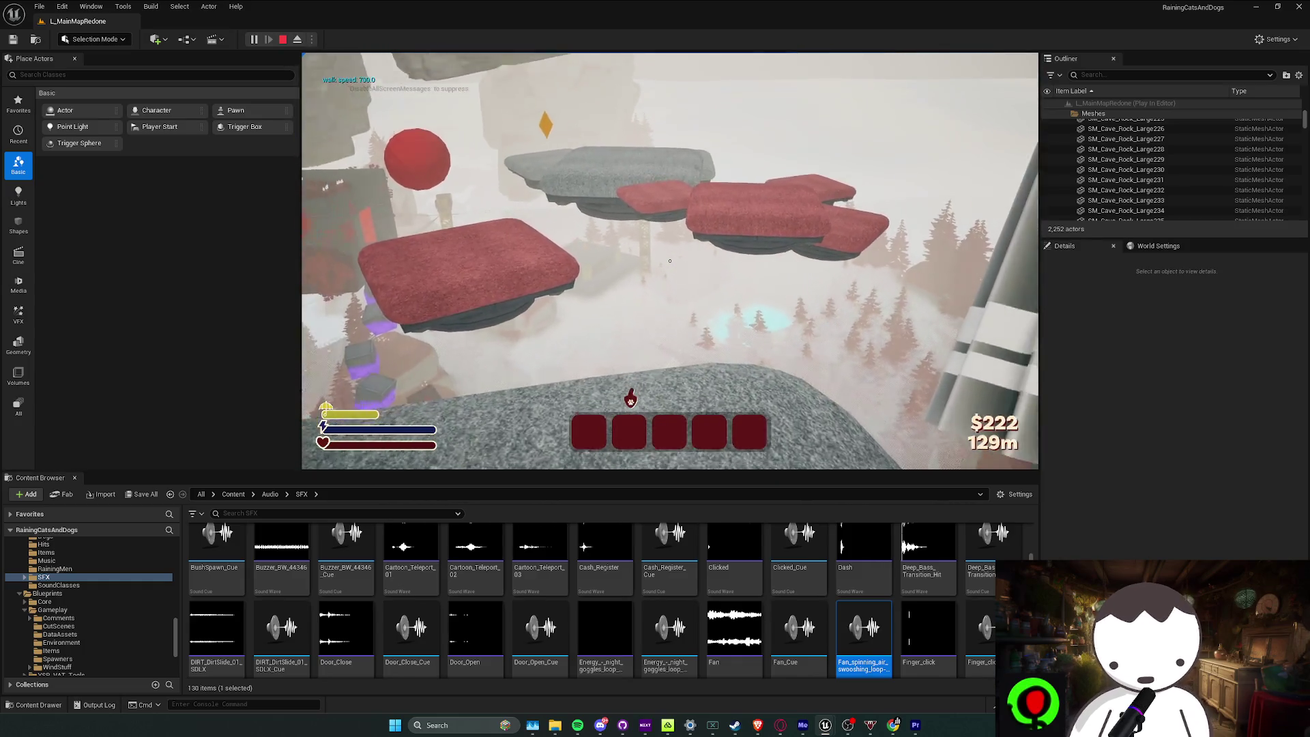
{"action": "key", "text": "Escape"}
Select BP_BHopPlatform23, save all packages, and open it with Edit BP_BHopPlatform
{"action": "left_click", "coordinate": [630, 205]}
{"action": "key", "text": "f"}
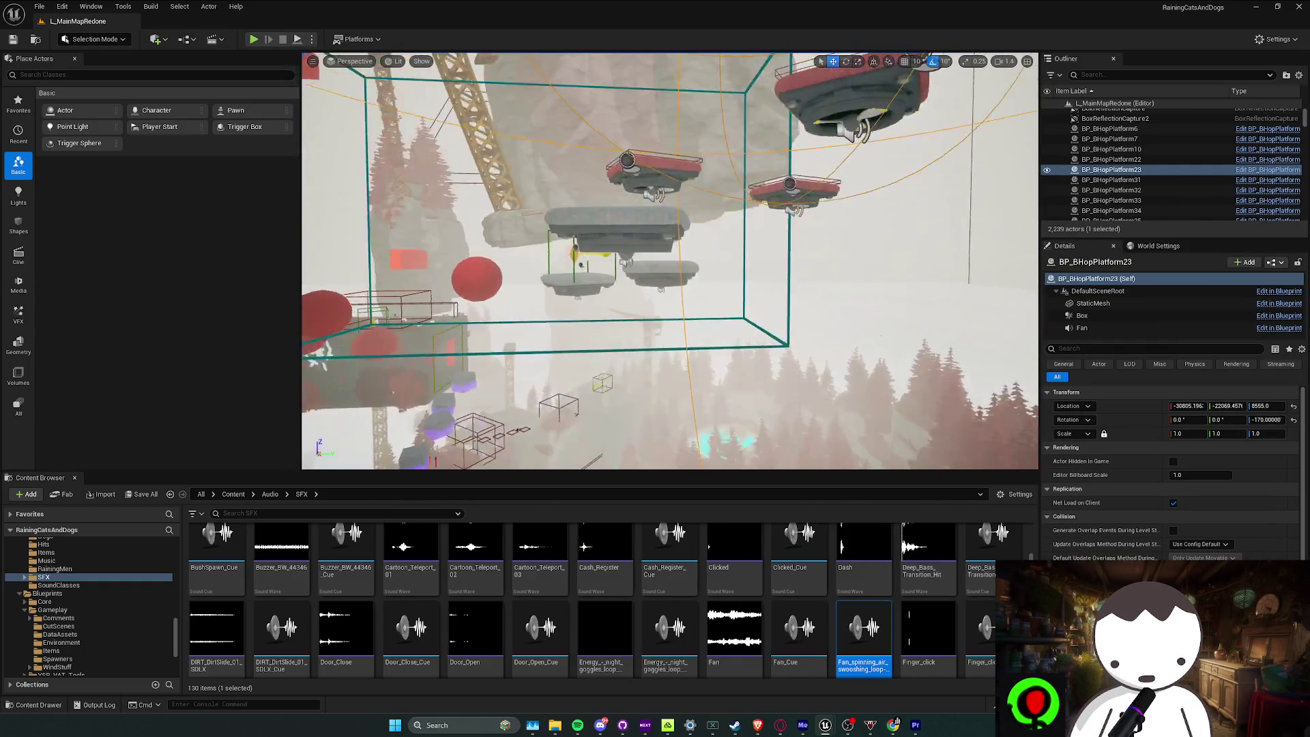
{"action": "left_click_drag", "start_coordinate": [749, 227], "coordinate": [749, 227]}
{"action": "key", "text": "ctrl+s"}
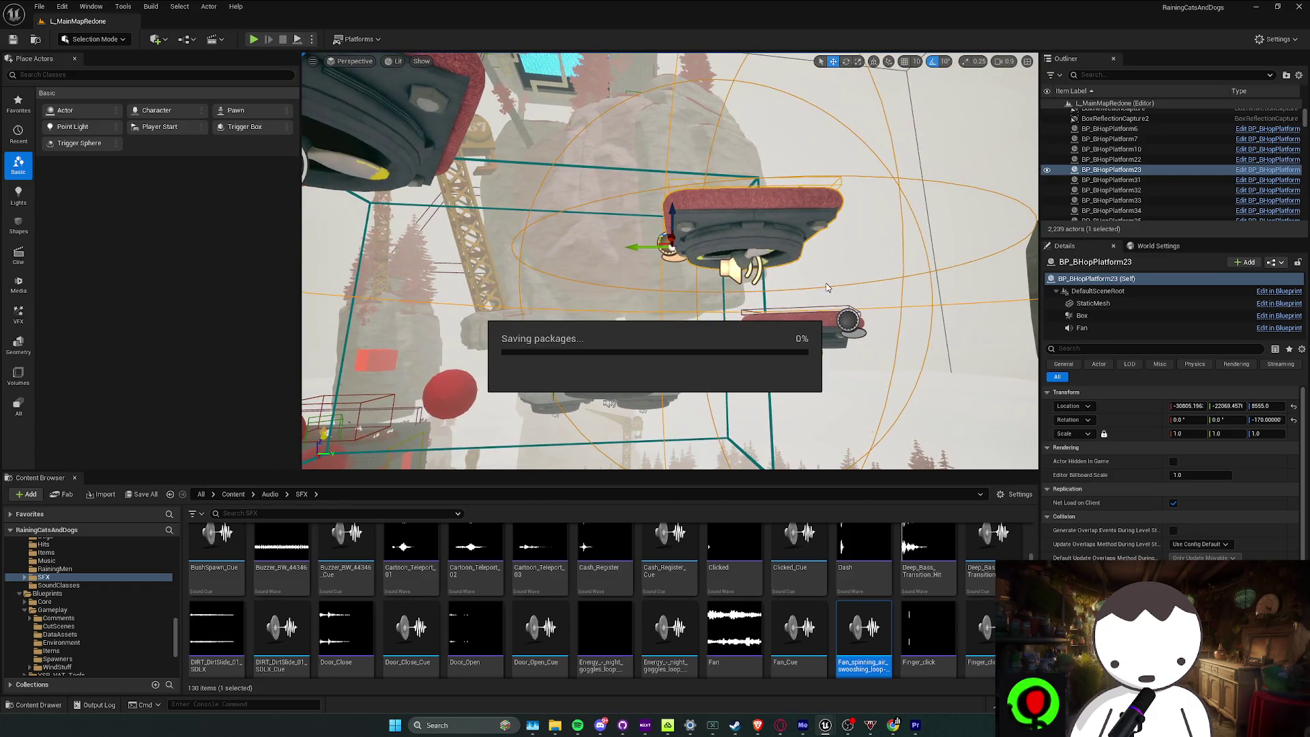
{"action": "right_click", "coordinate": [749, 227]}
{"action": "left_click", "coordinate": [792, 263]}
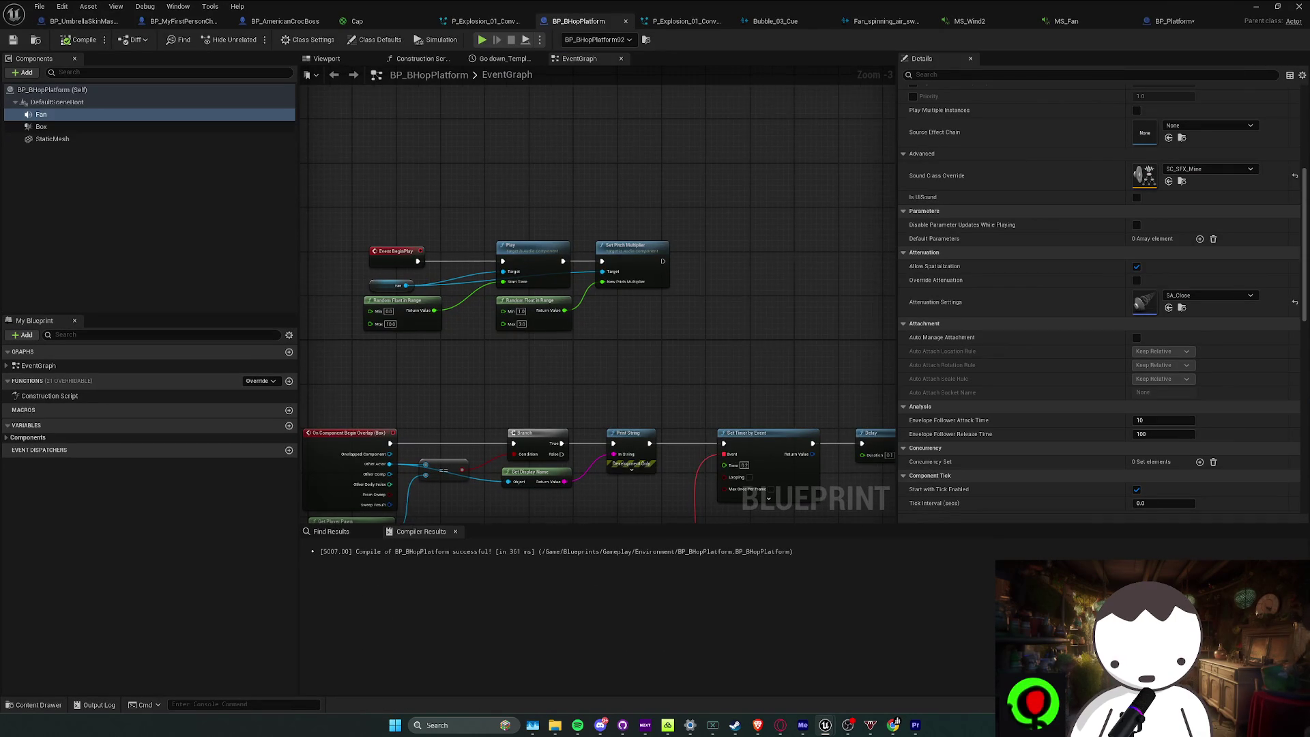
Filter the Fan component's details for 'civirt', then go via BP_Platform to the MS_Fan tab
{"action": "scroll", "coordinate": [1046, 269], "scroll_direction": "up", "scroll_amount": 5}
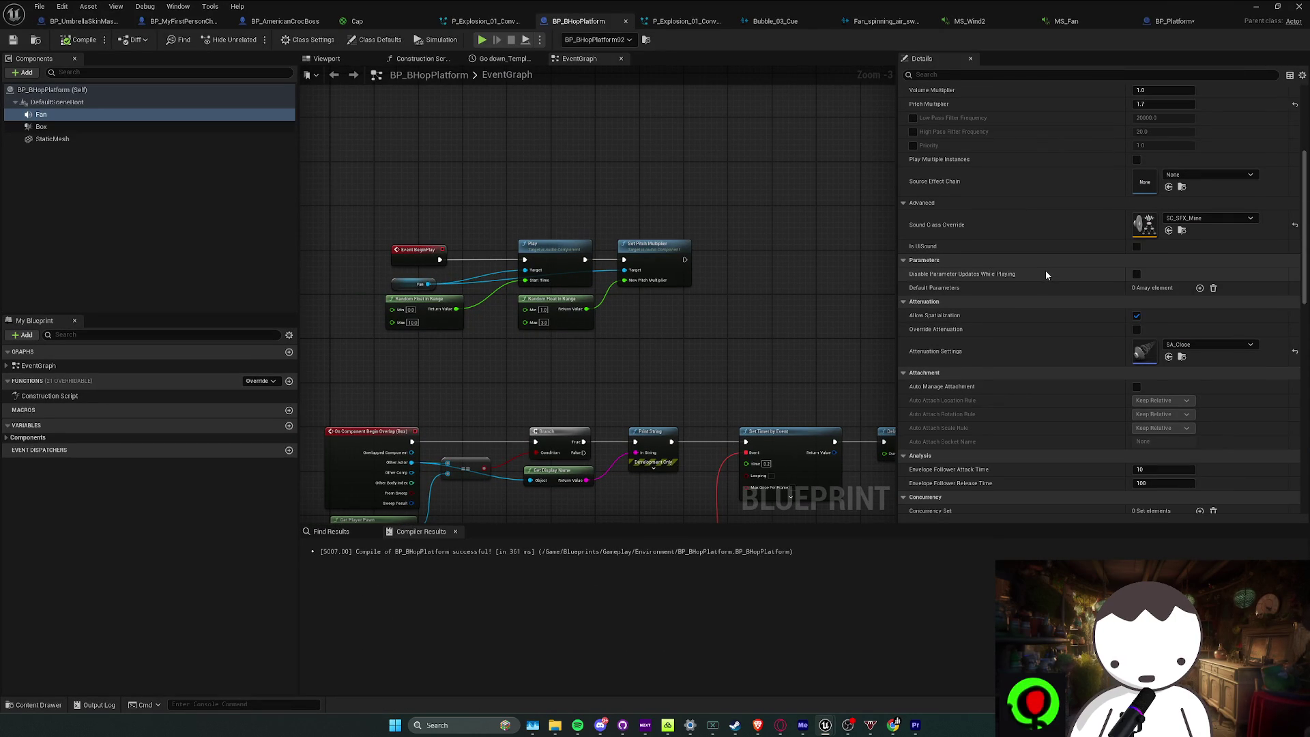
{"action": "scroll", "coordinate": [1044, 273], "scroll_direction": "down", "scroll_amount": 7}
{"action": "left_click", "coordinate": [985, 75]}
{"action": "type", "text": "cir"}
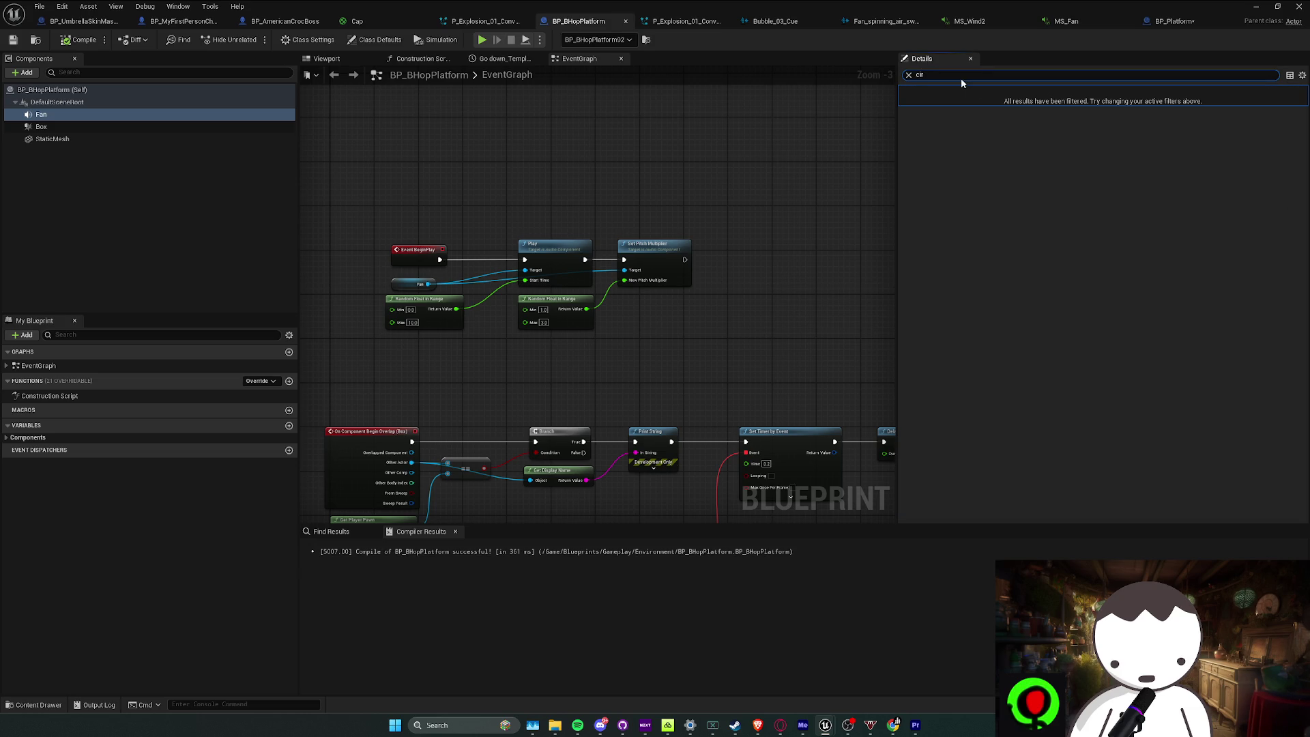
{"action": "type", "text": "virt"}
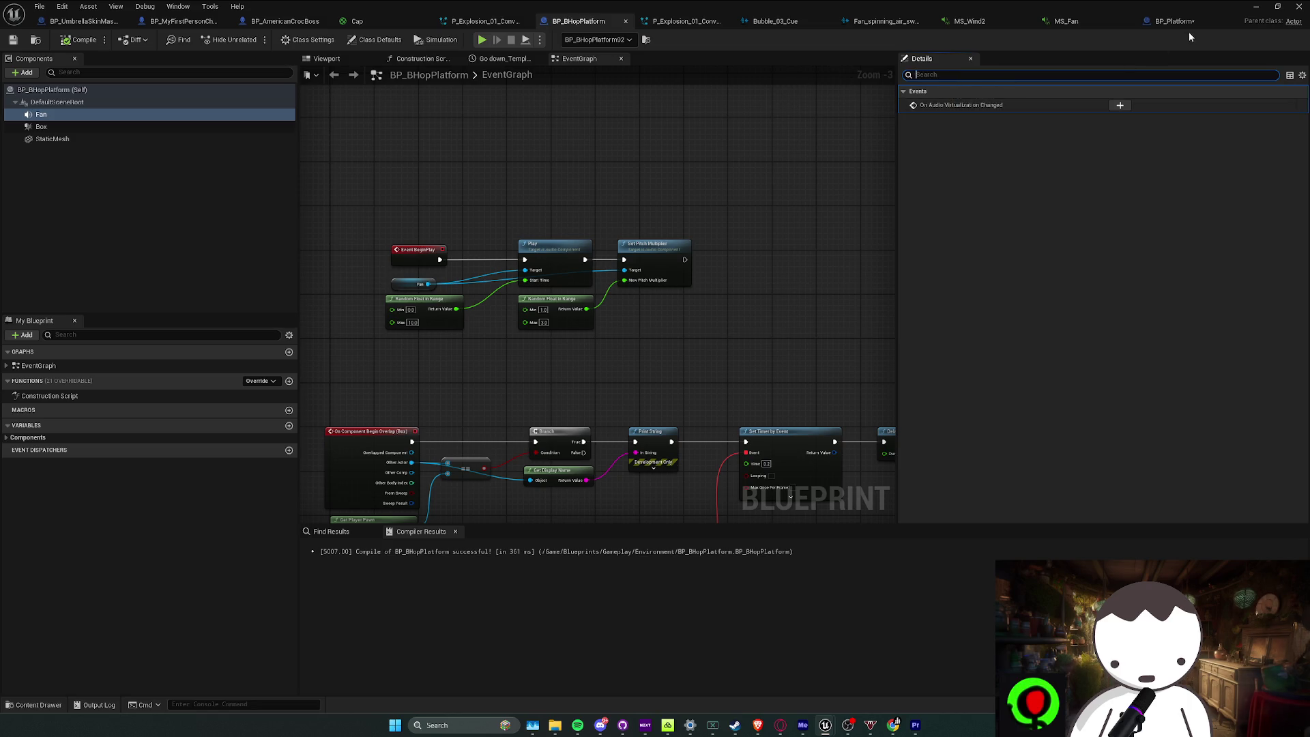
{"action": "left_click", "coordinate": [1165, 24]}
{"action": "left_click", "coordinate": [1075, 21]}
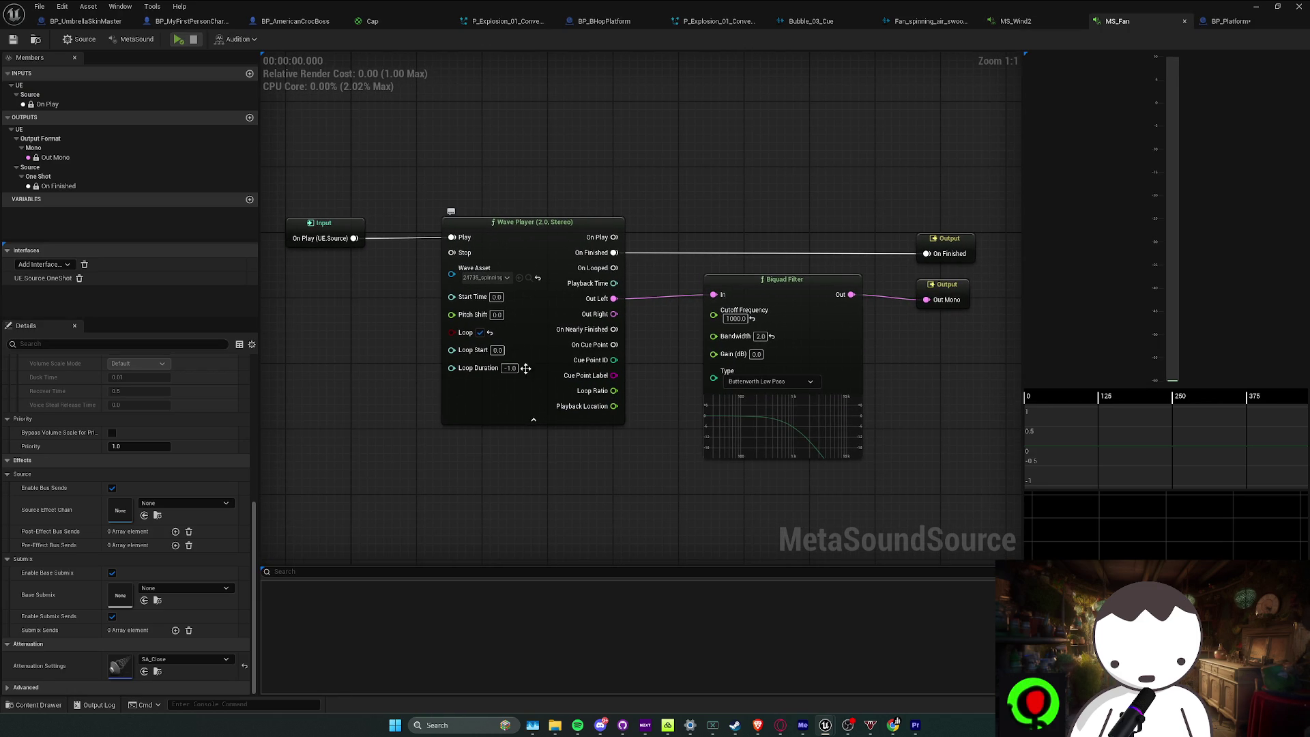
Straighten the MS_Fan graph's connections and inspect the Wave Player, On Finished and Out Mono nodes
{"action": "left_click_drag", "start_coordinate": [314, 202], "coordinate": [932, 369]}
{"action": "key", "text": "q"}
{"action": "left_click", "coordinate": [932, 369]}
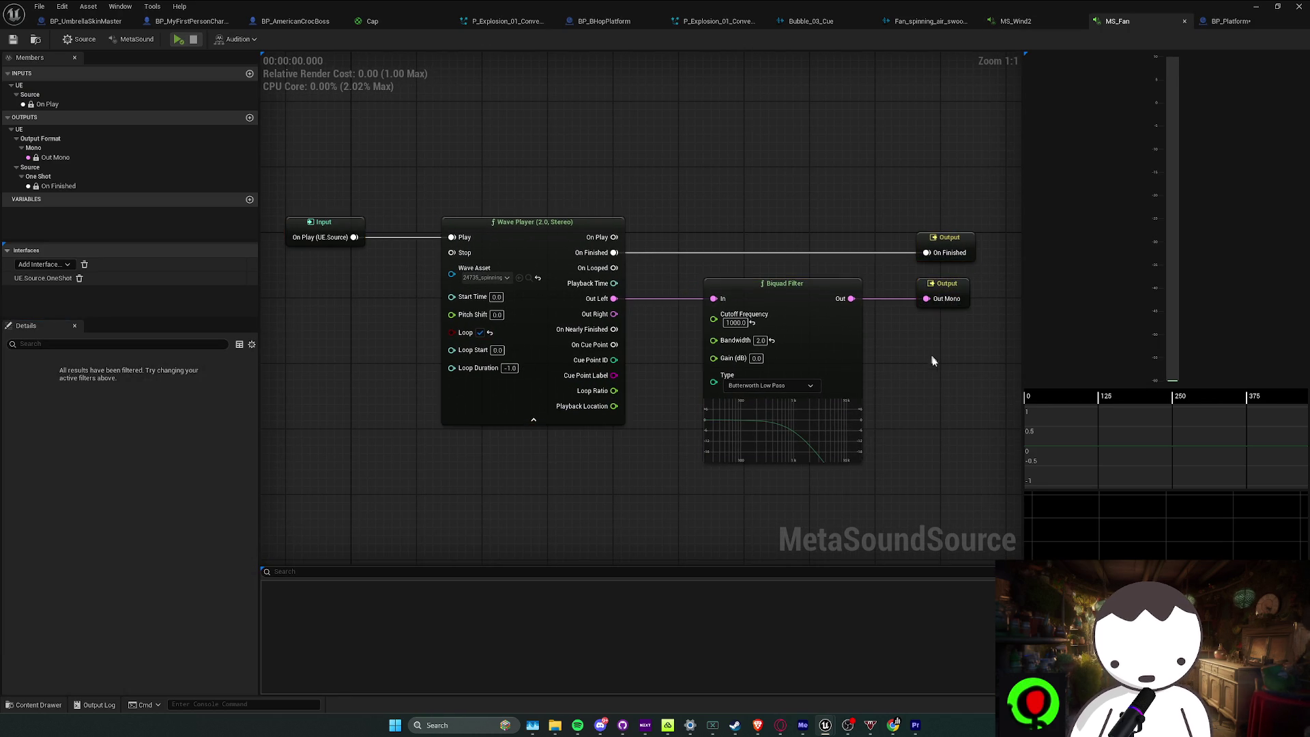
{"action": "left_click", "coordinate": [478, 241]}
{"action": "left_click", "coordinate": [482, 200]}
{"action": "left_click", "coordinate": [949, 237]}
{"action": "left_click", "coordinate": [953, 285]}
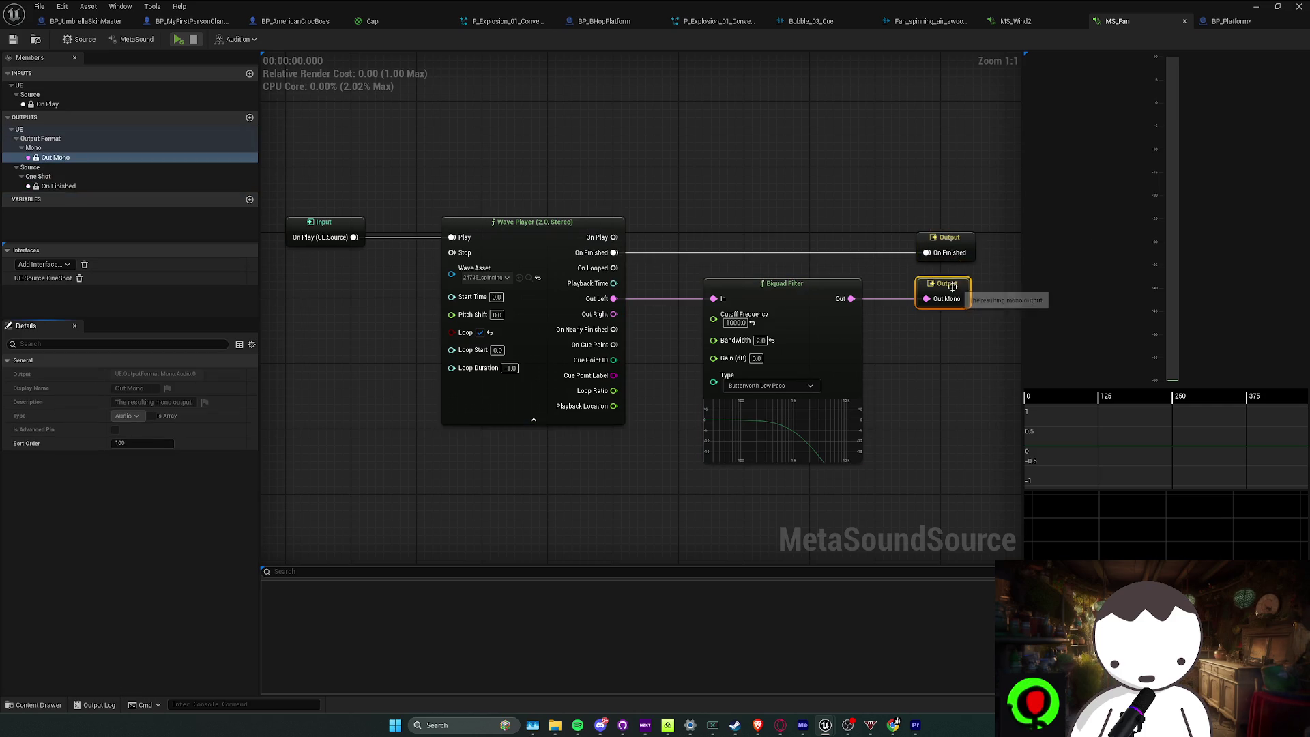
{"action": "left_click", "coordinate": [245, 182]}
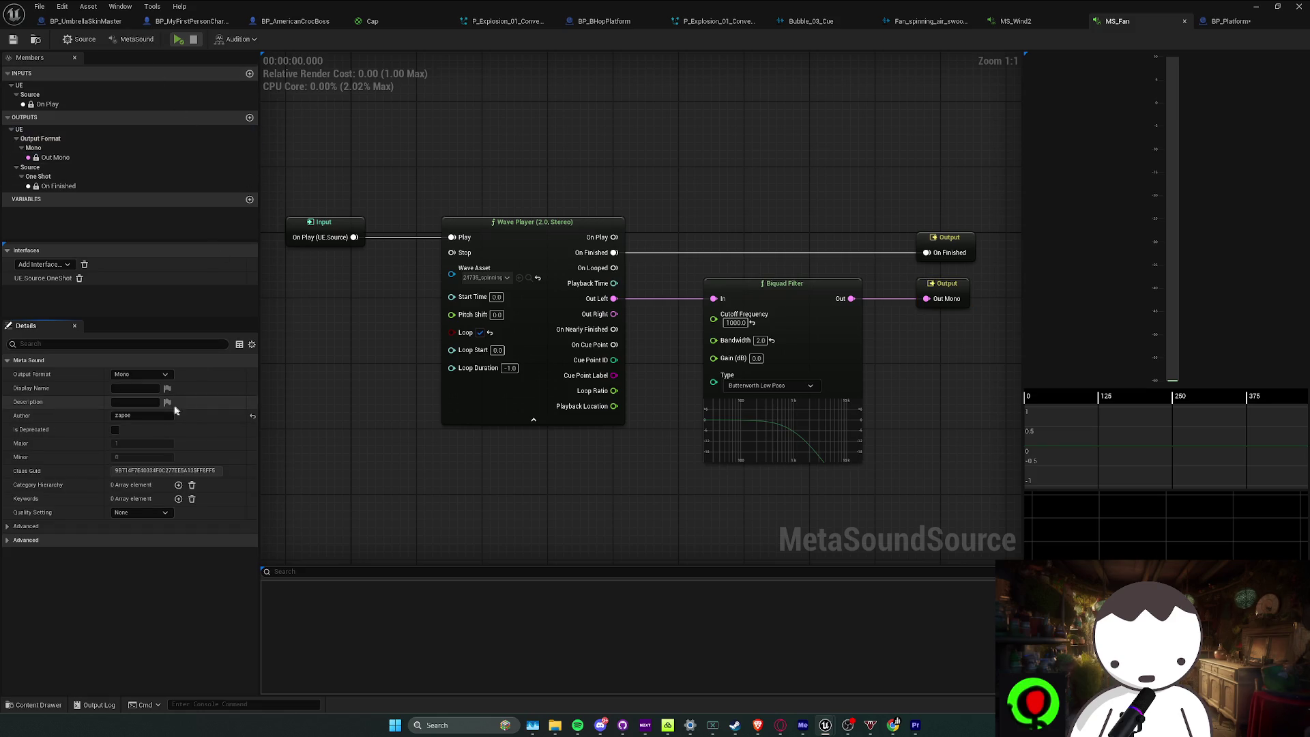
Set MS_Fan's Sound Class to SC_SFX_Mine, save it, and return to the level editor
{"action": "left_click", "coordinate": [7, 540]}
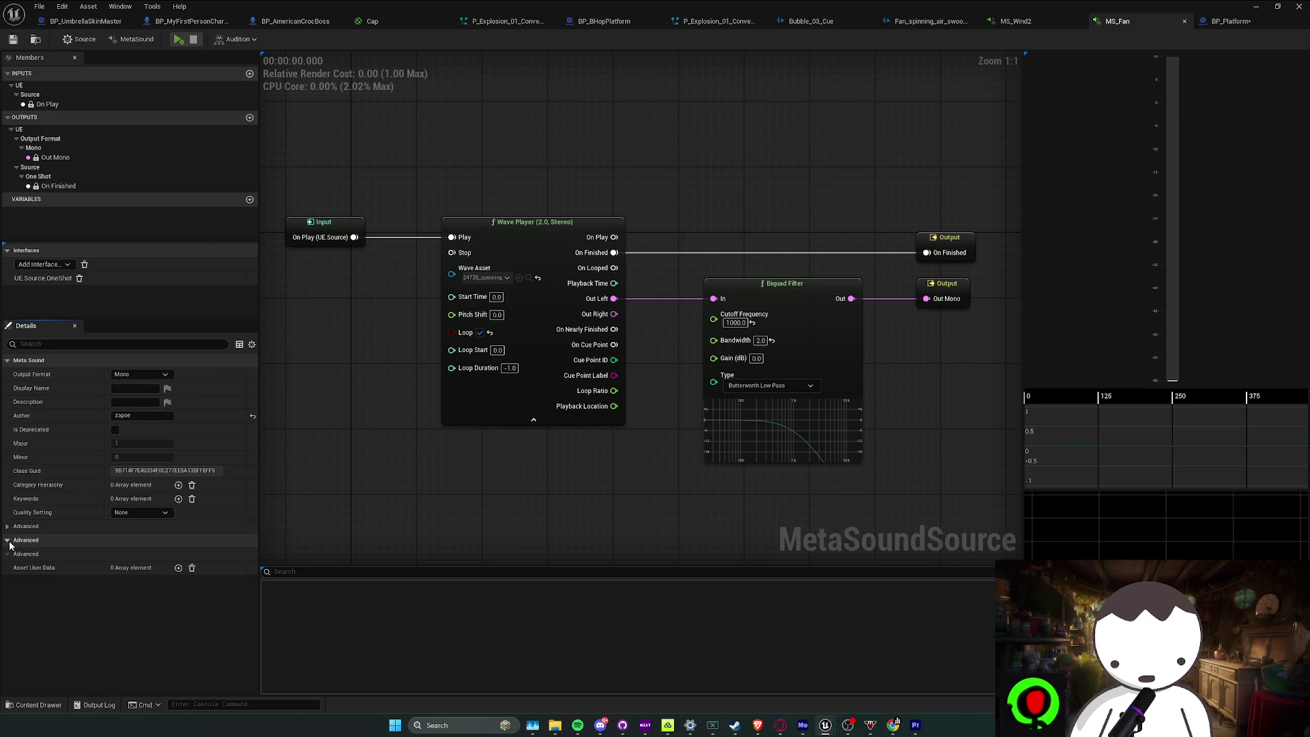
{"action": "left_click", "coordinate": [81, 43]}
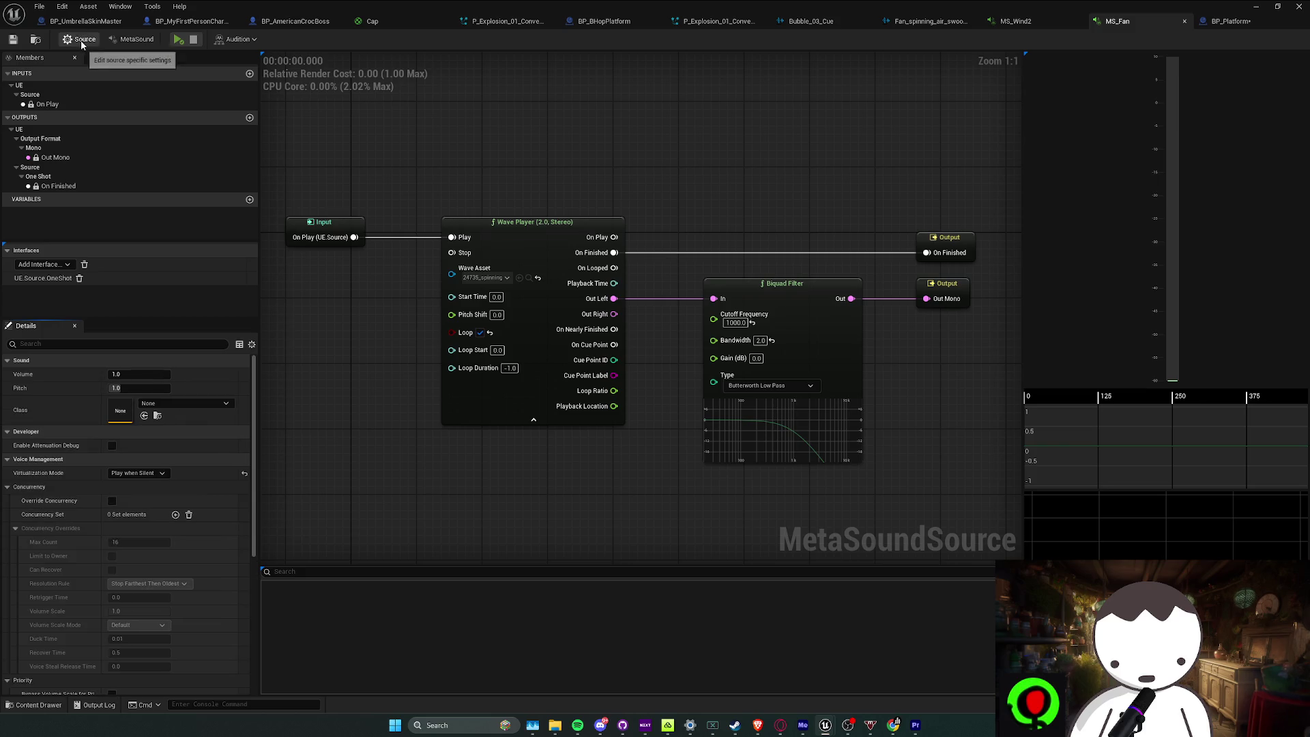
{"action": "scroll", "coordinate": [68, 392], "scroll_direction": "down", "scroll_amount": 8}
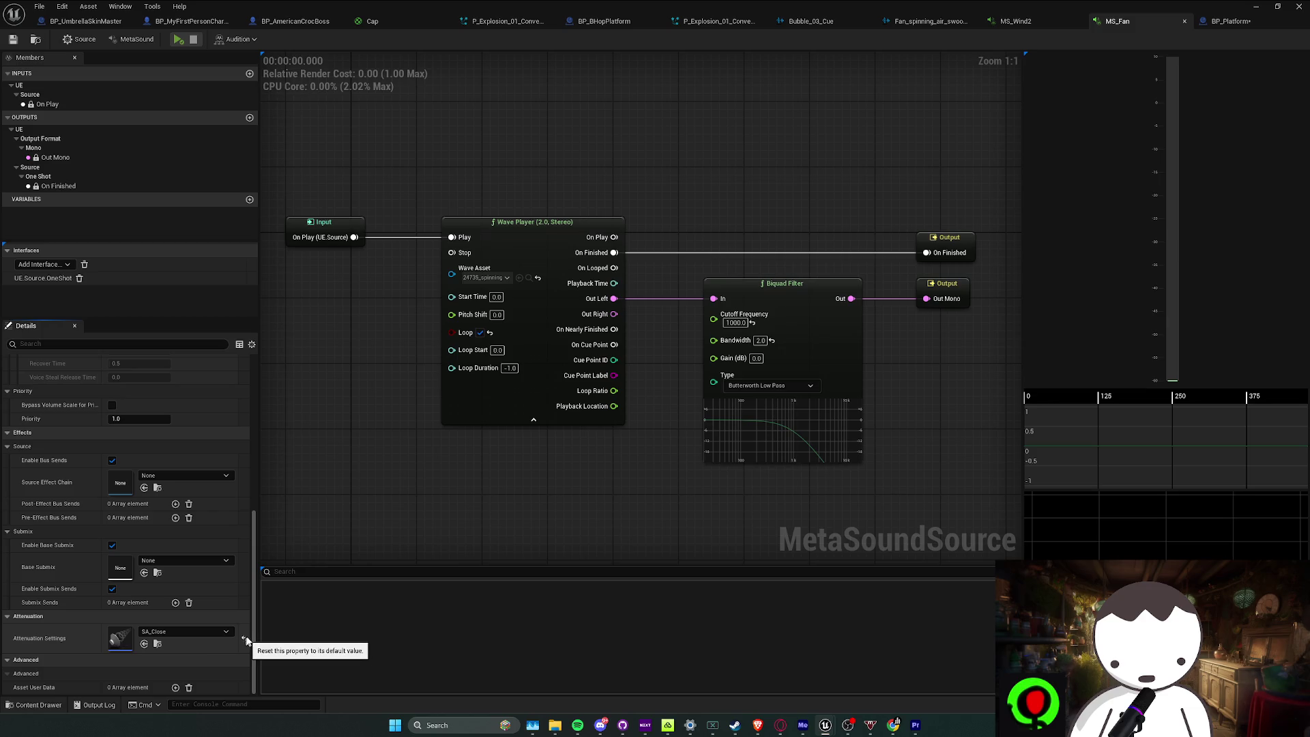
{"action": "scroll", "coordinate": [106, 481], "scroll_direction": "up", "scroll_amount": 8}
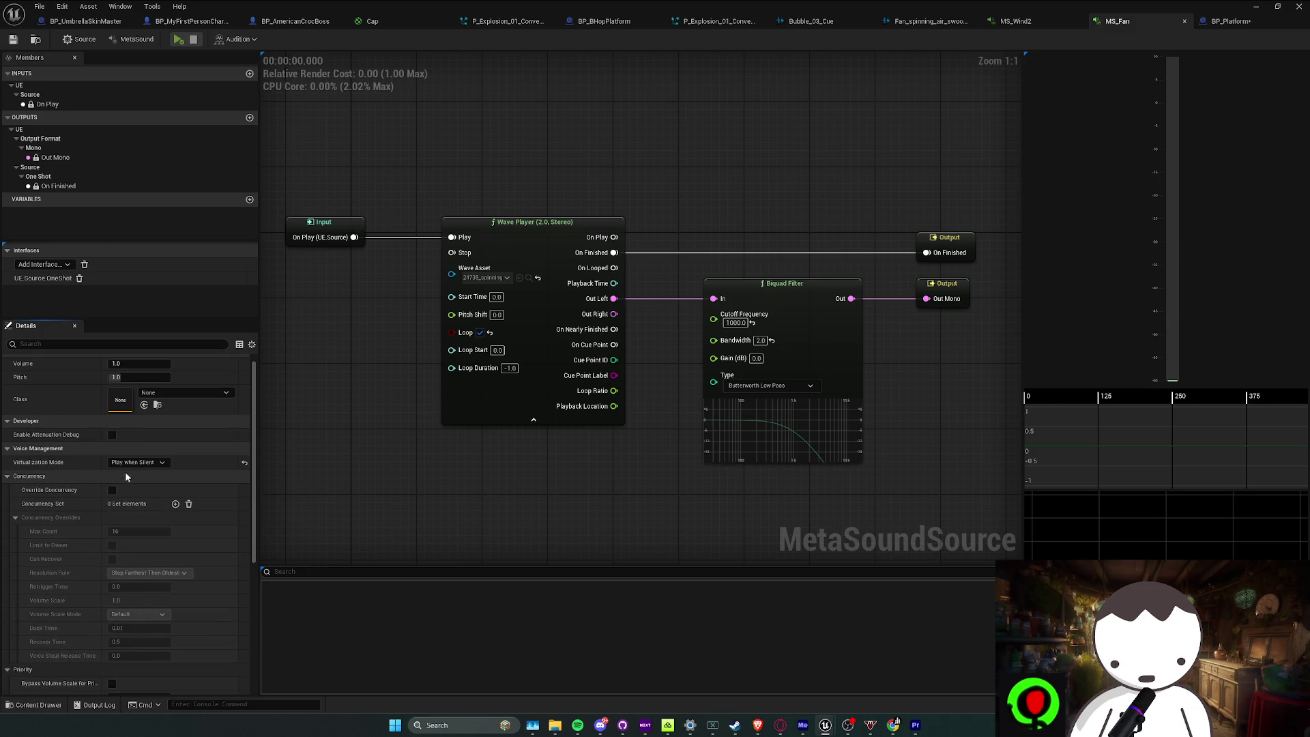
{"action": "left_click", "coordinate": [157, 405]}
{"action": "scroll", "coordinate": [227, 587], "scroll_direction": "down", "scroll_amount": 3}
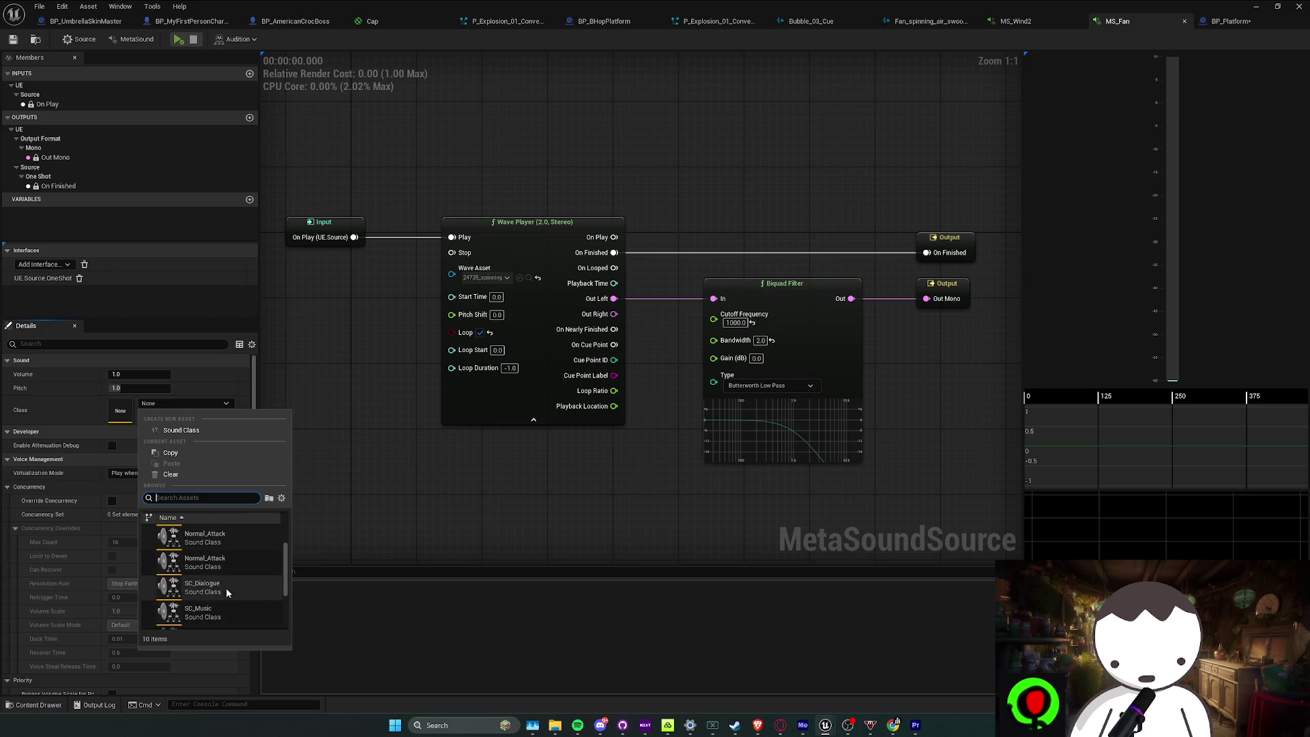
{"action": "left_click", "coordinate": [224, 614]}
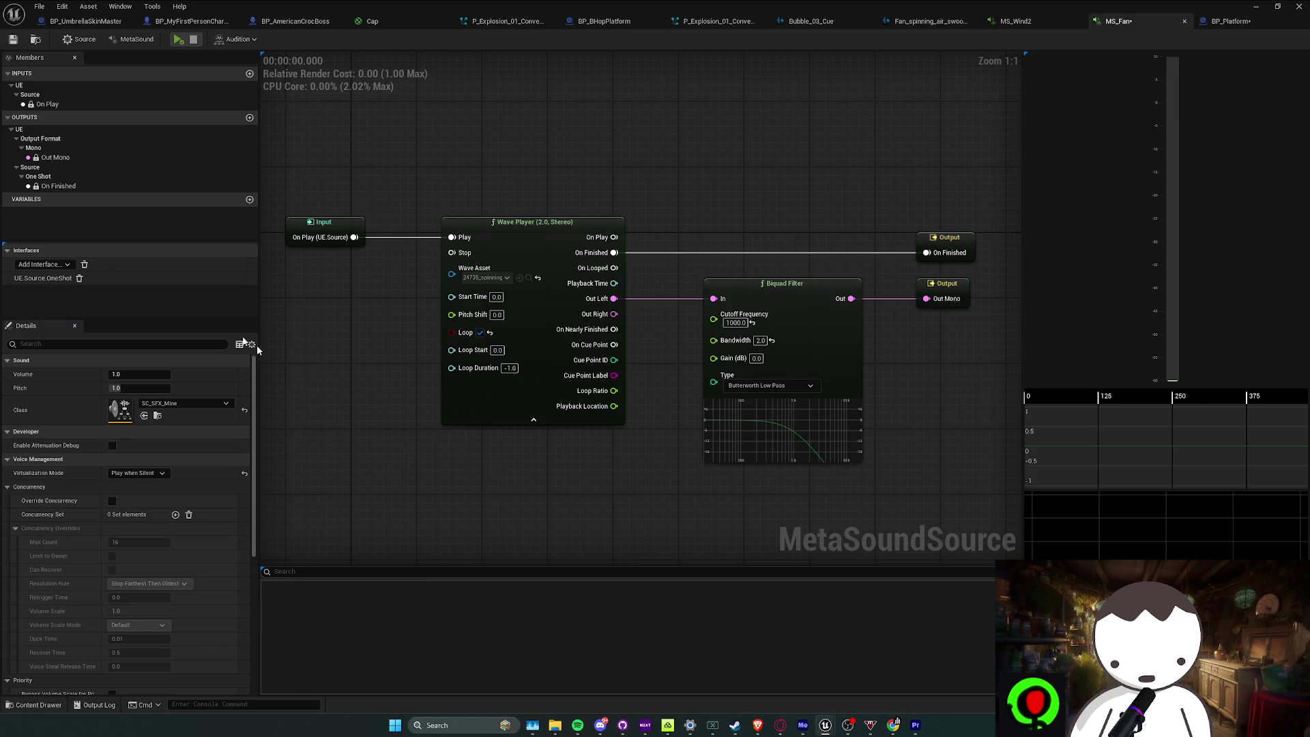
{"action": "left_click", "coordinate": [13, 39]}
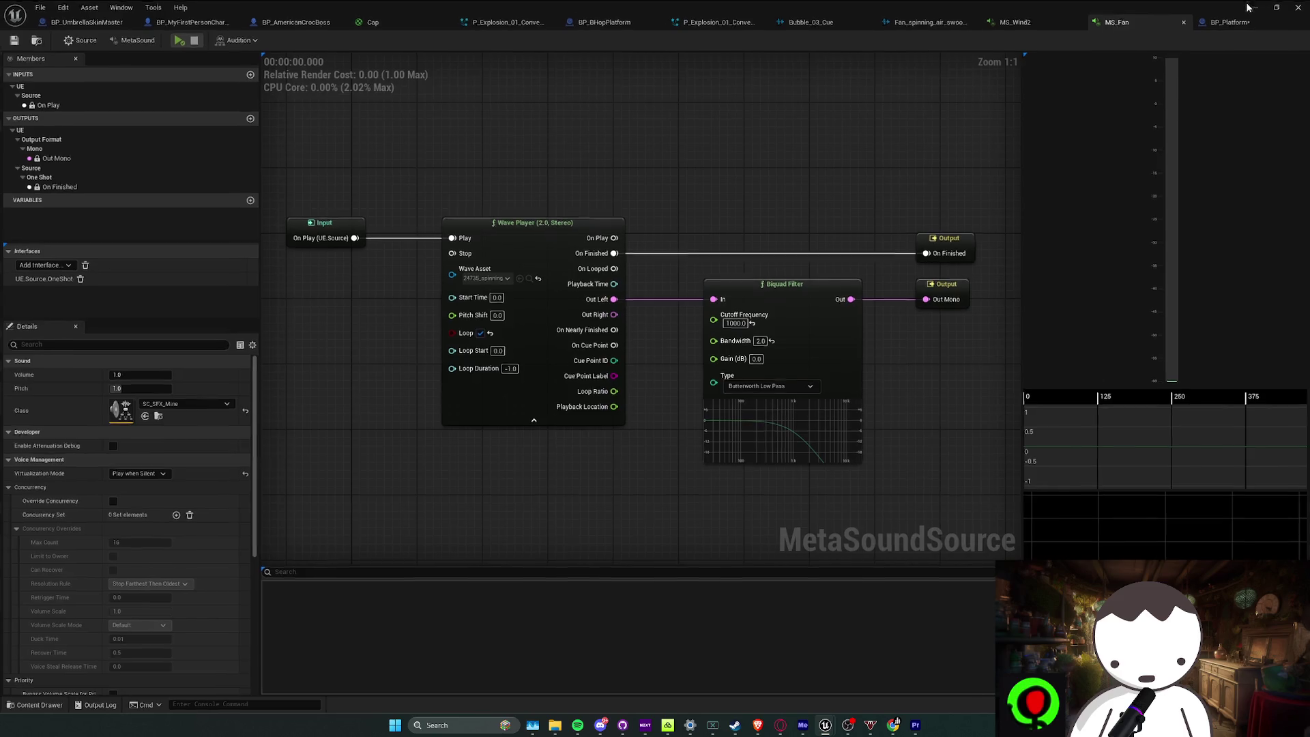
{"action": "key", "text": "alt+Tab"}
{"action": "key", "text": "w"}
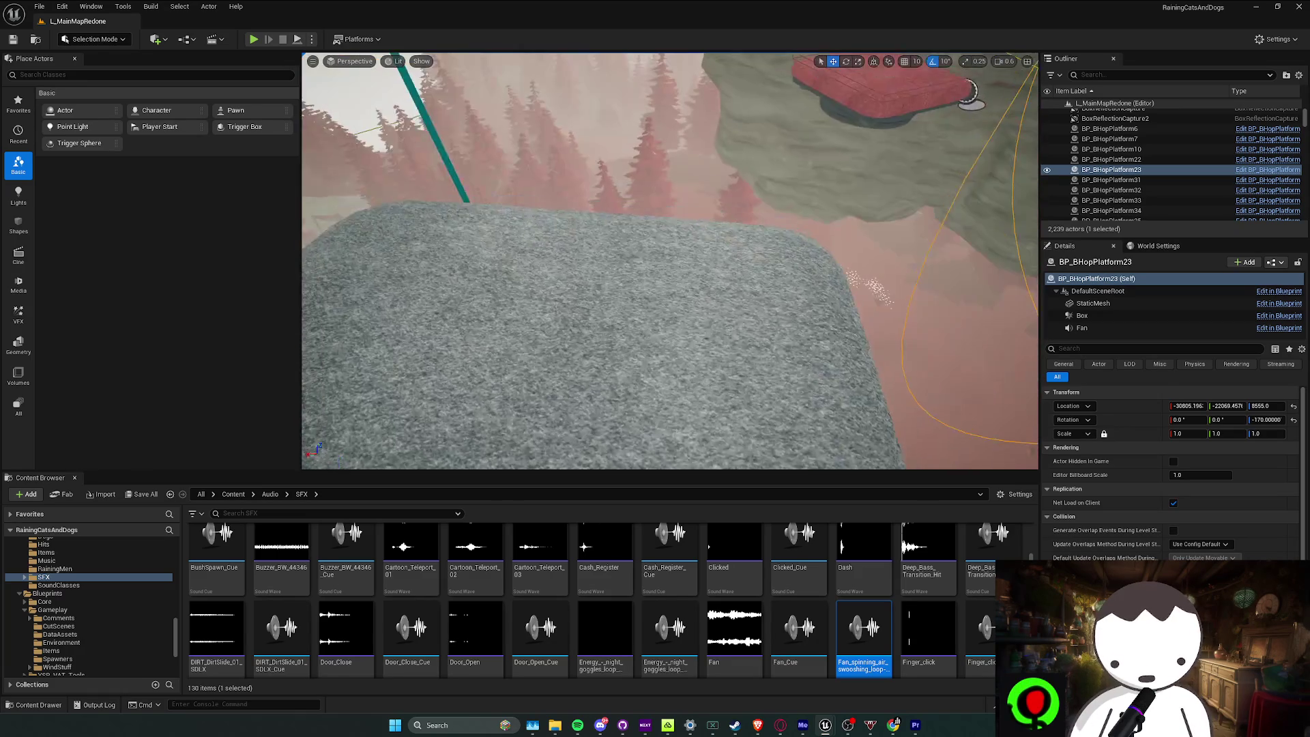
{"action": "left_click", "coordinate": [253, 39]}
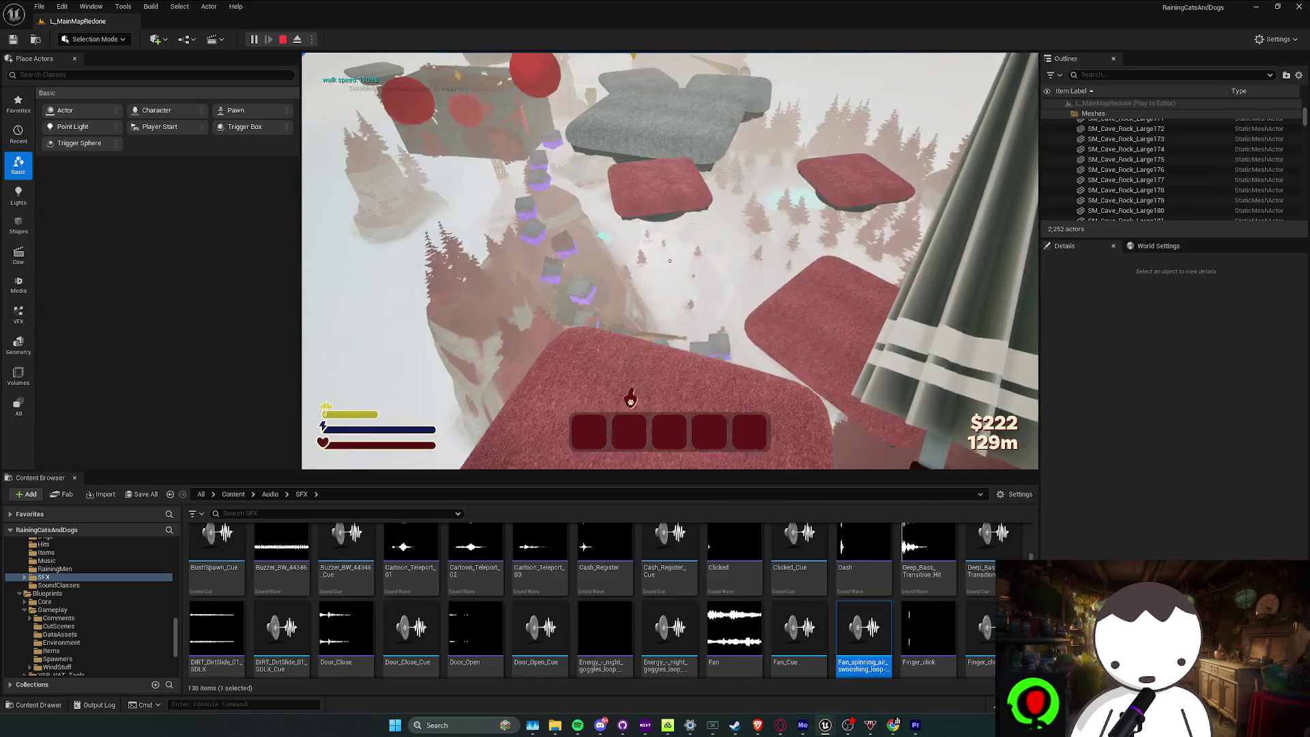
{"action": "key", "text": "w"}
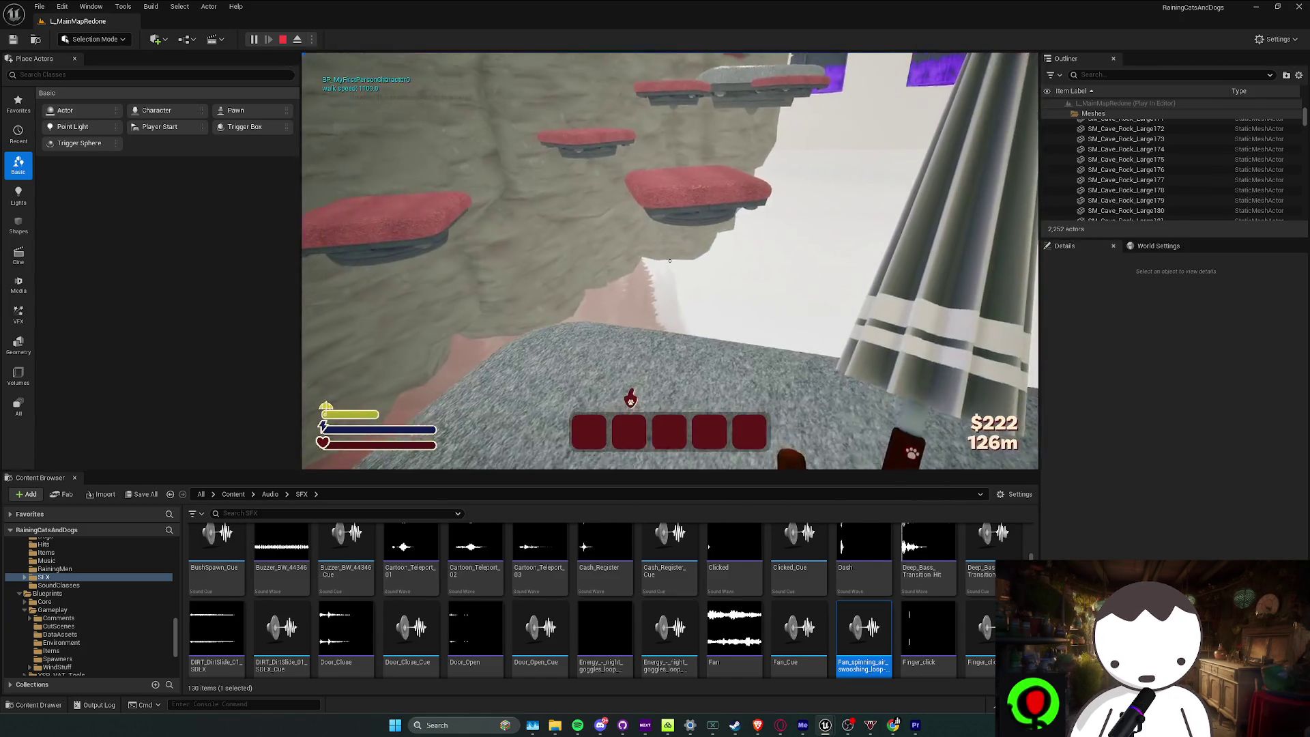
{"action": "key", "text": "w"}
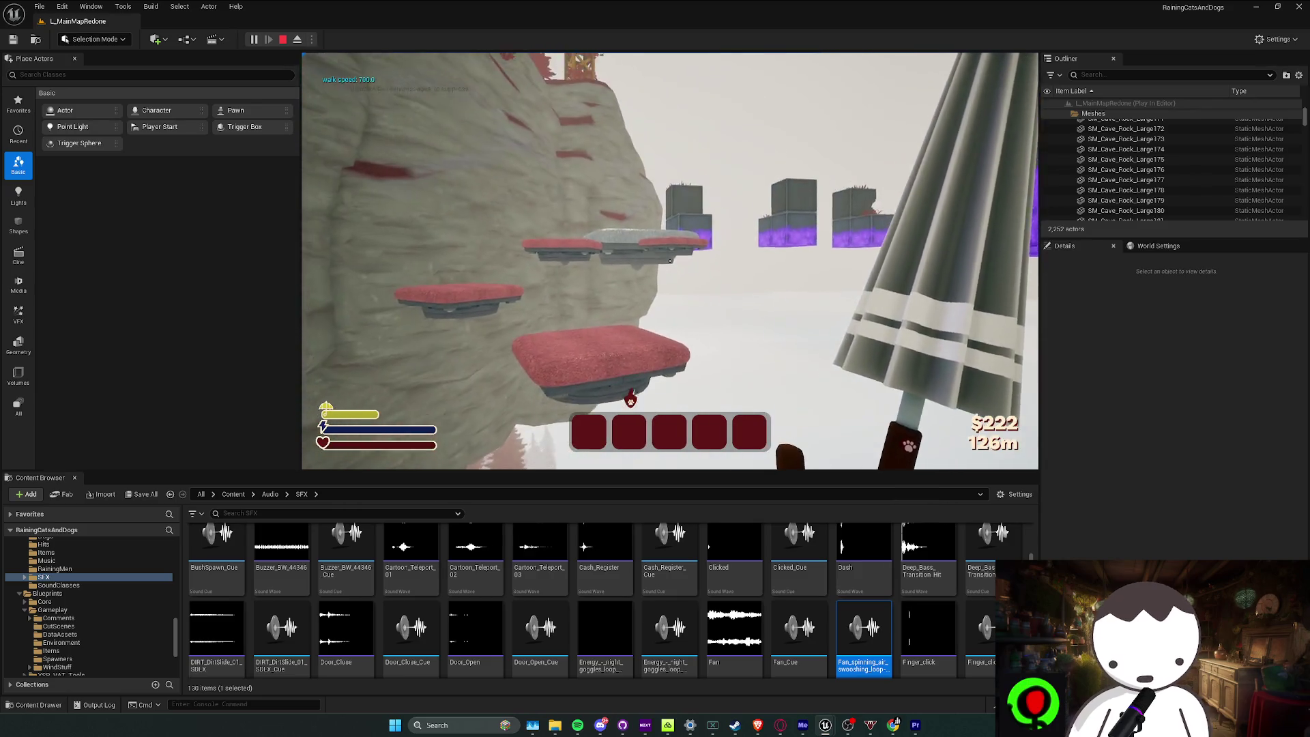
{"action": "key", "text": "w"}
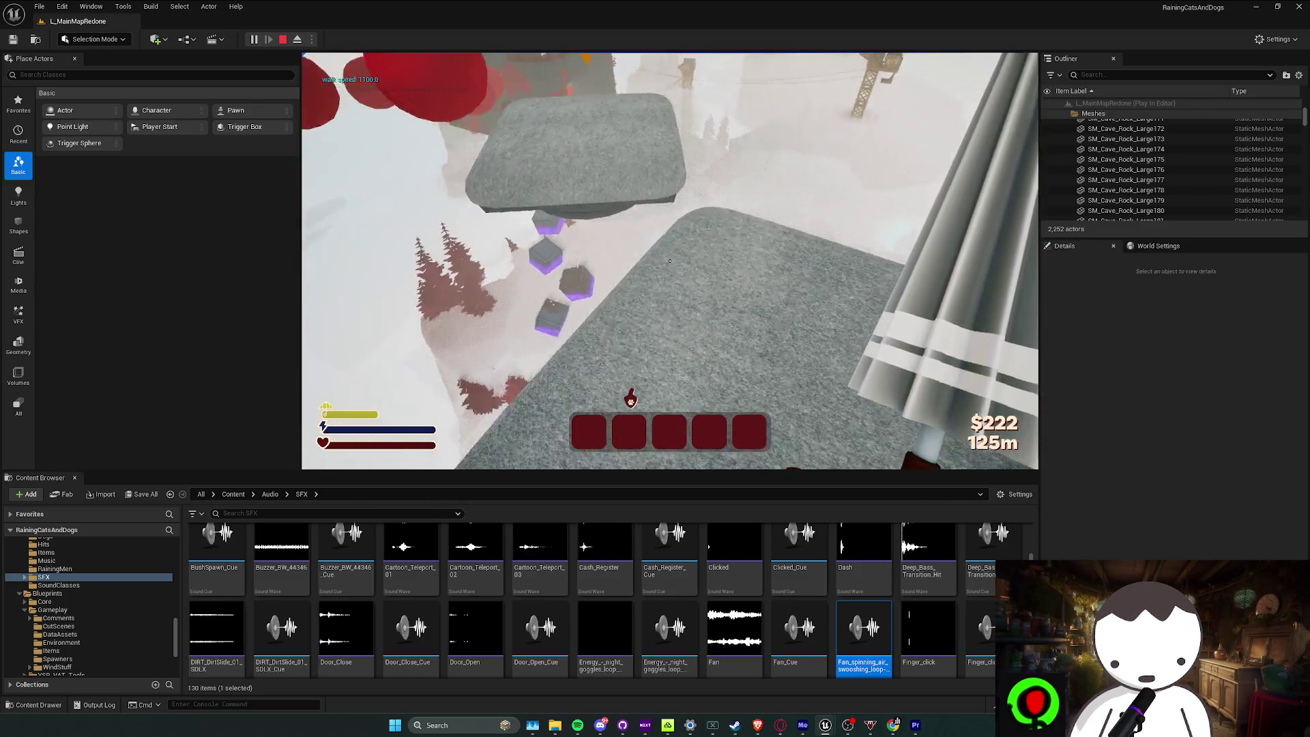
{"action": "key", "text": "w"}
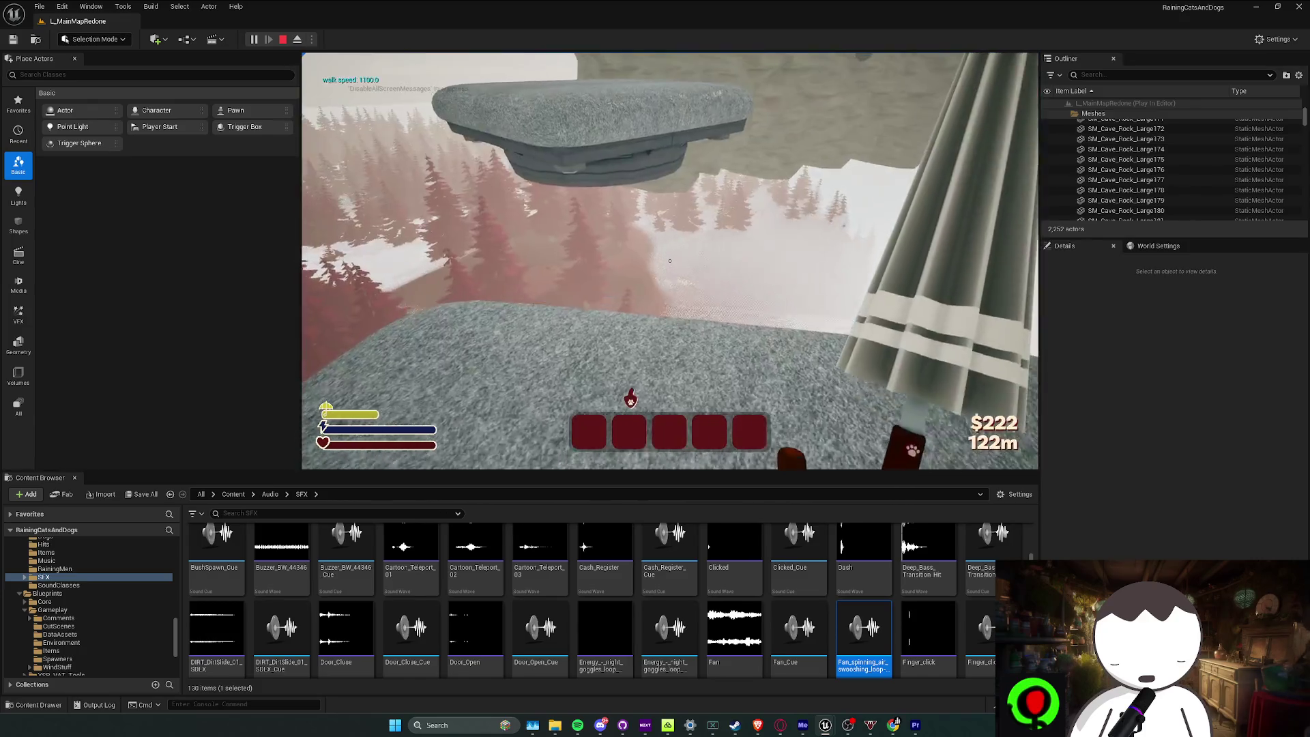
{"action": "key", "text": "w"}
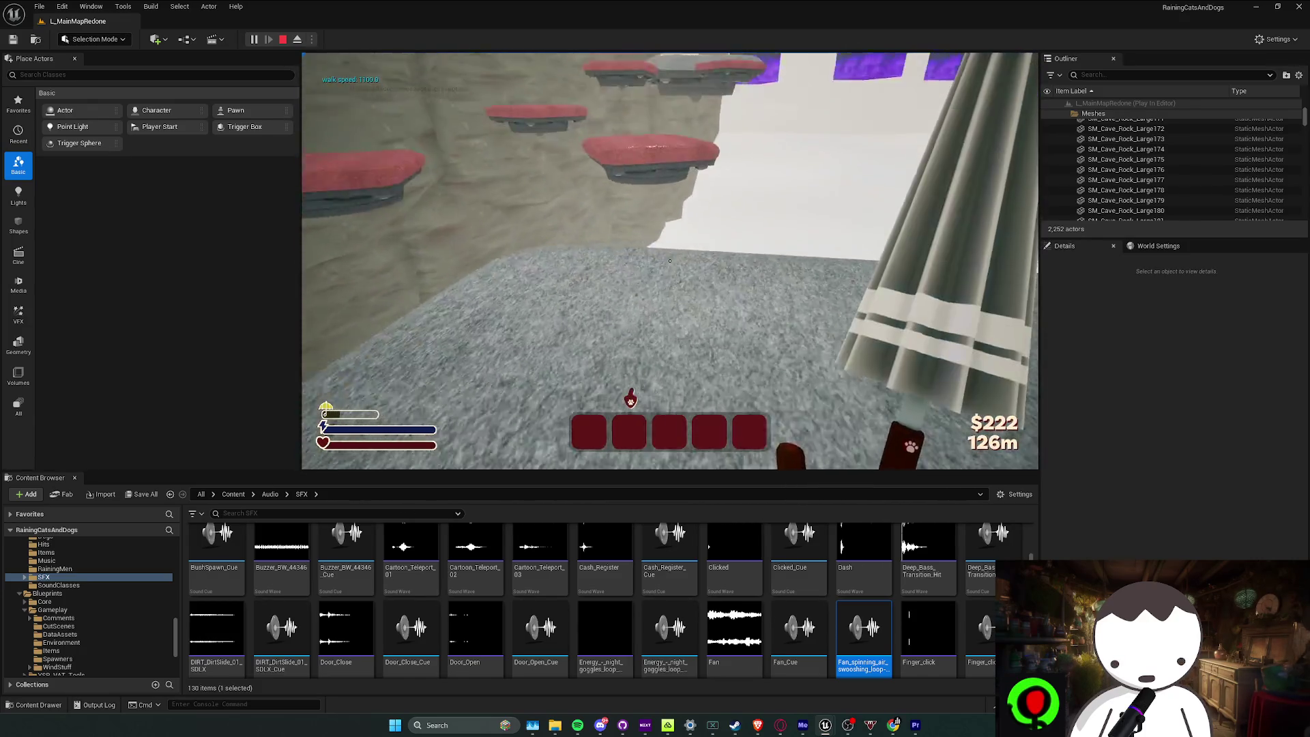
{"action": "left_click", "coordinate": [670, 260]}
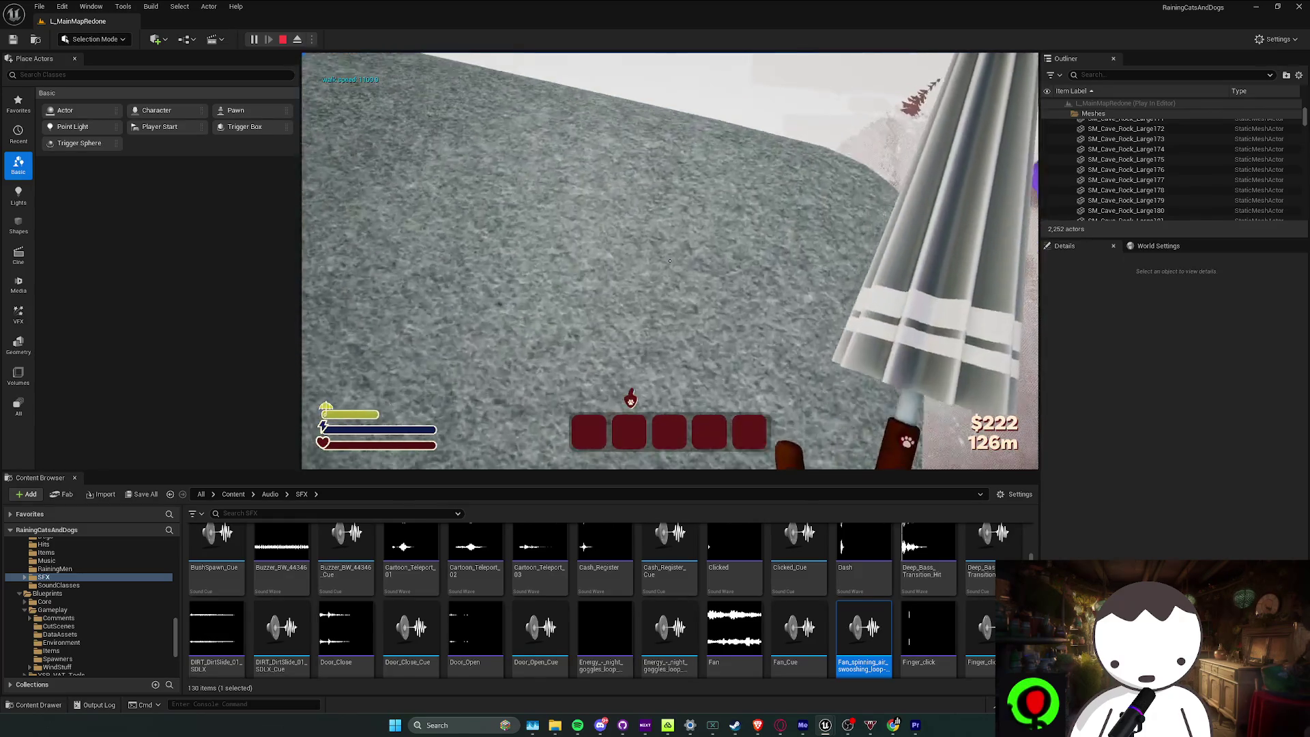
{"action": "key", "text": "w"}
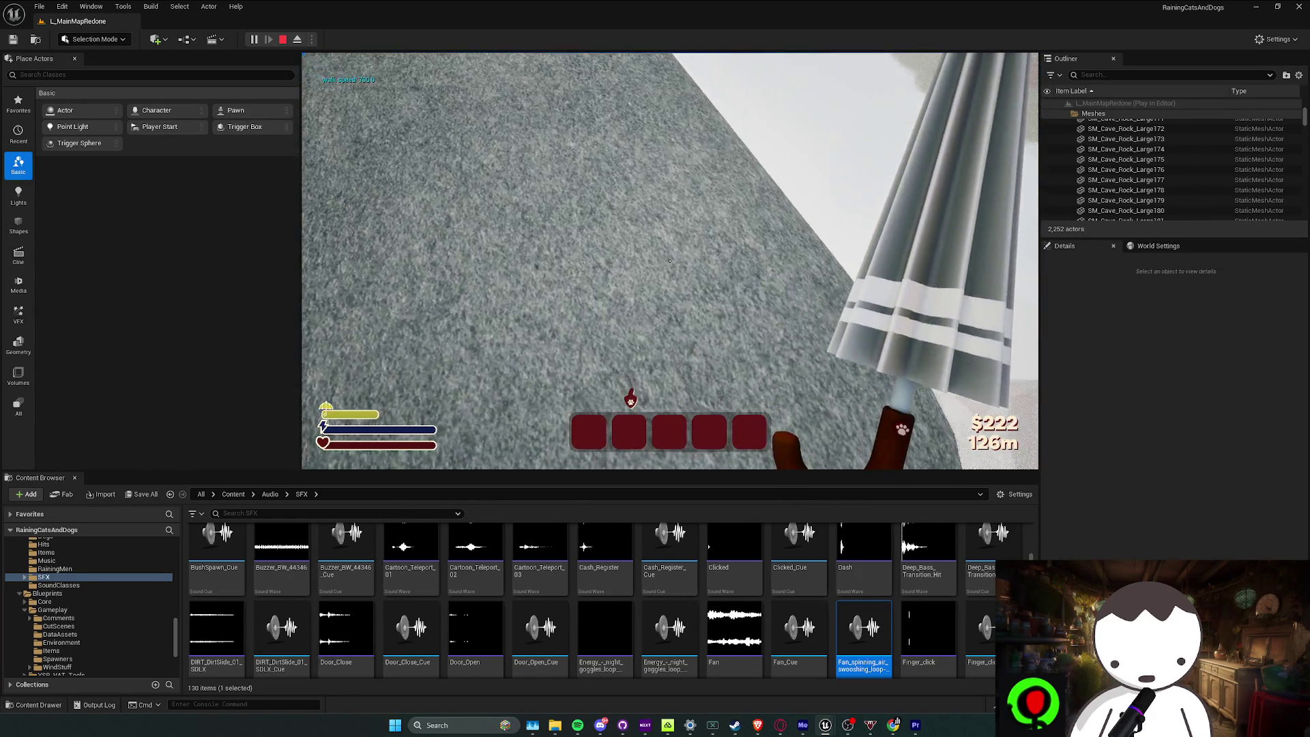
{"action": "key", "text": "Escape"}
{"action": "right_click", "coordinate": [740, 293]}
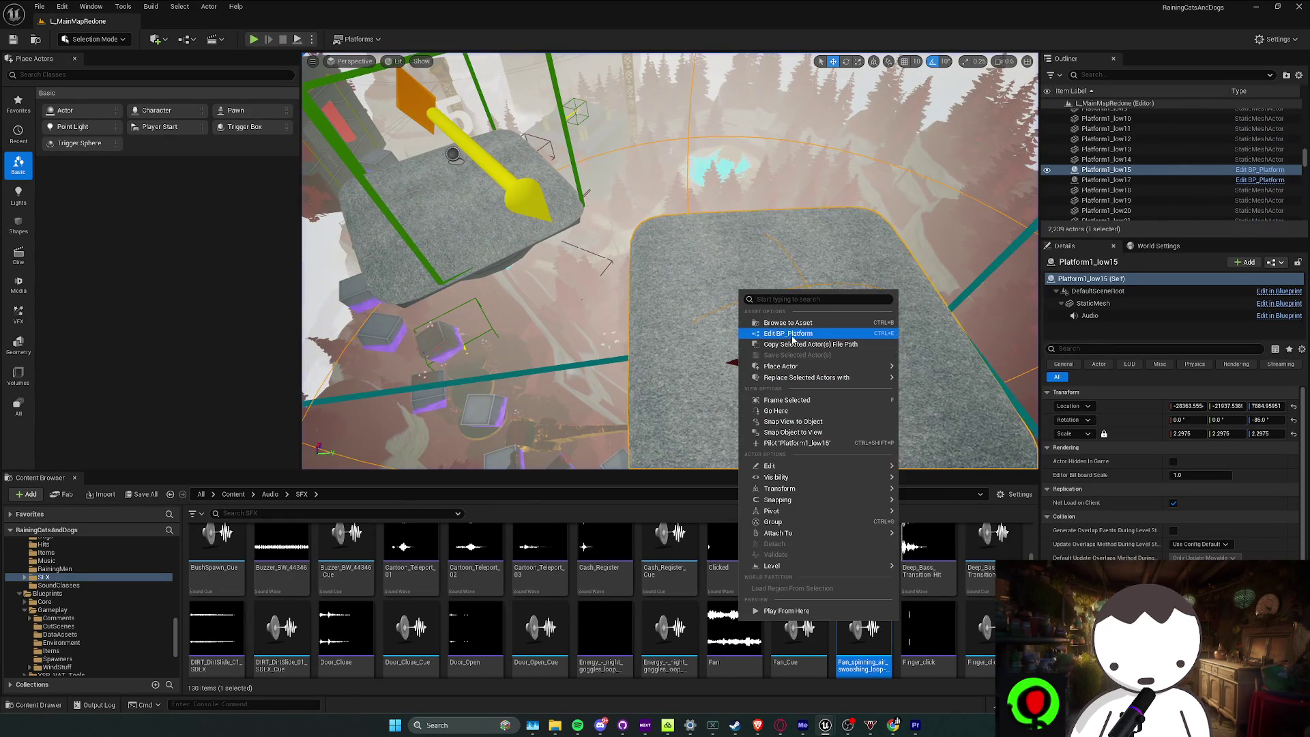
Open BP_Platform and assign MS_Fan as its Audio component's Sound
{"action": "left_click", "coordinate": [791, 334]}
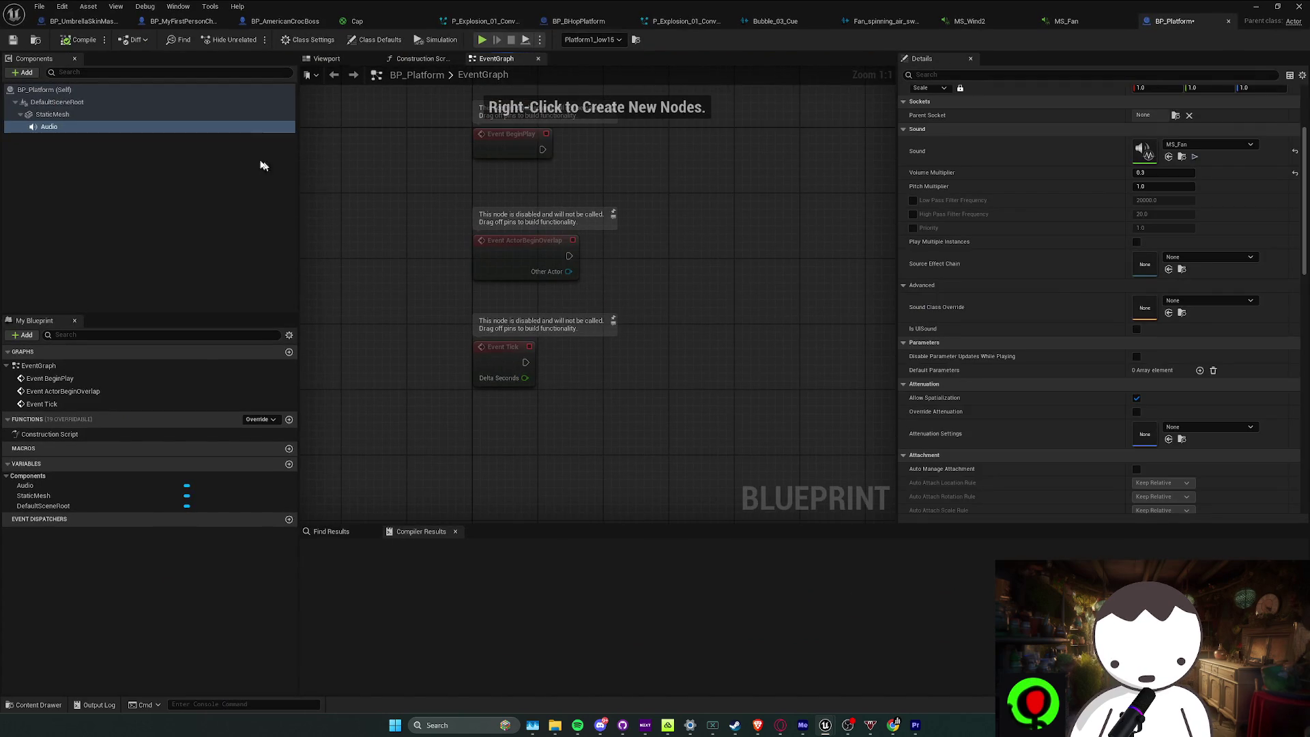
{"action": "scroll", "coordinate": [1280, 156], "scroll_direction": "up", "scroll_amount": 3}
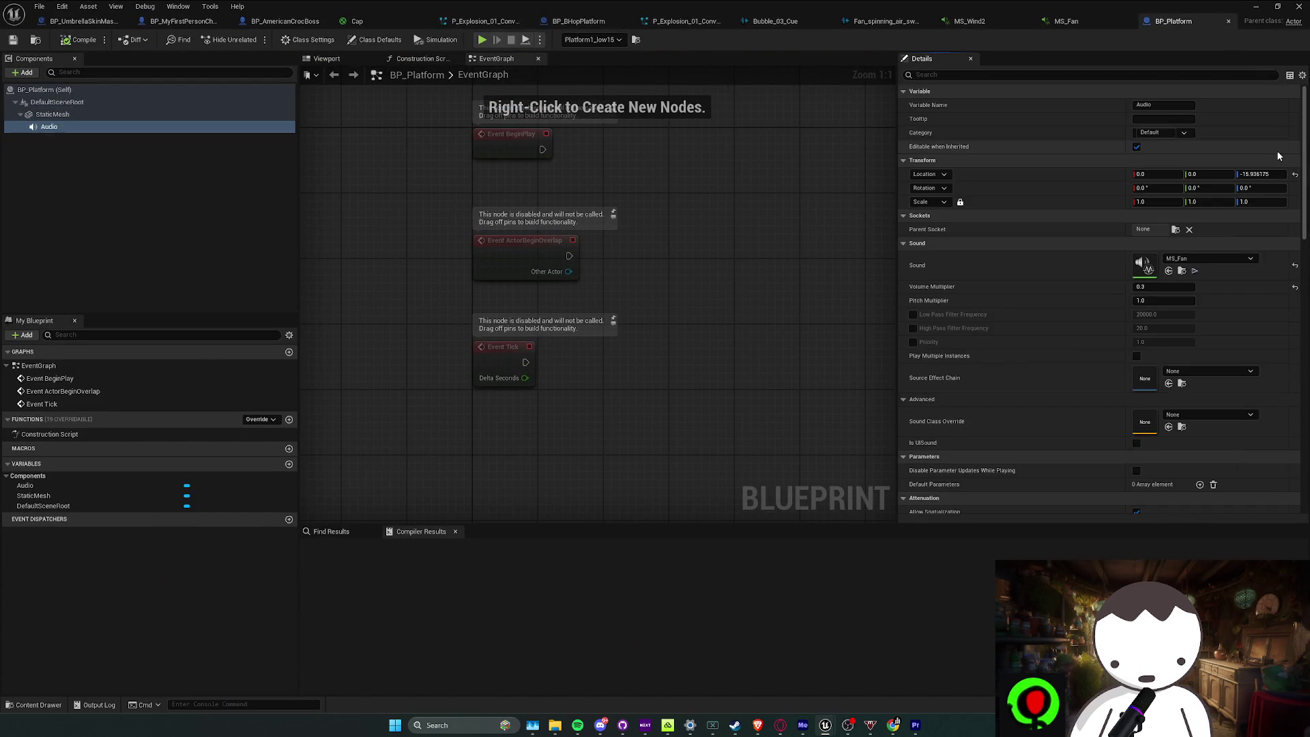
{"action": "left_click", "coordinate": [1296, 265]}
{"action": "left_click", "coordinate": [1212, 258]}
{"action": "type", "text": "MS_F"}
{"action": "left_click", "coordinate": [1212, 428]}
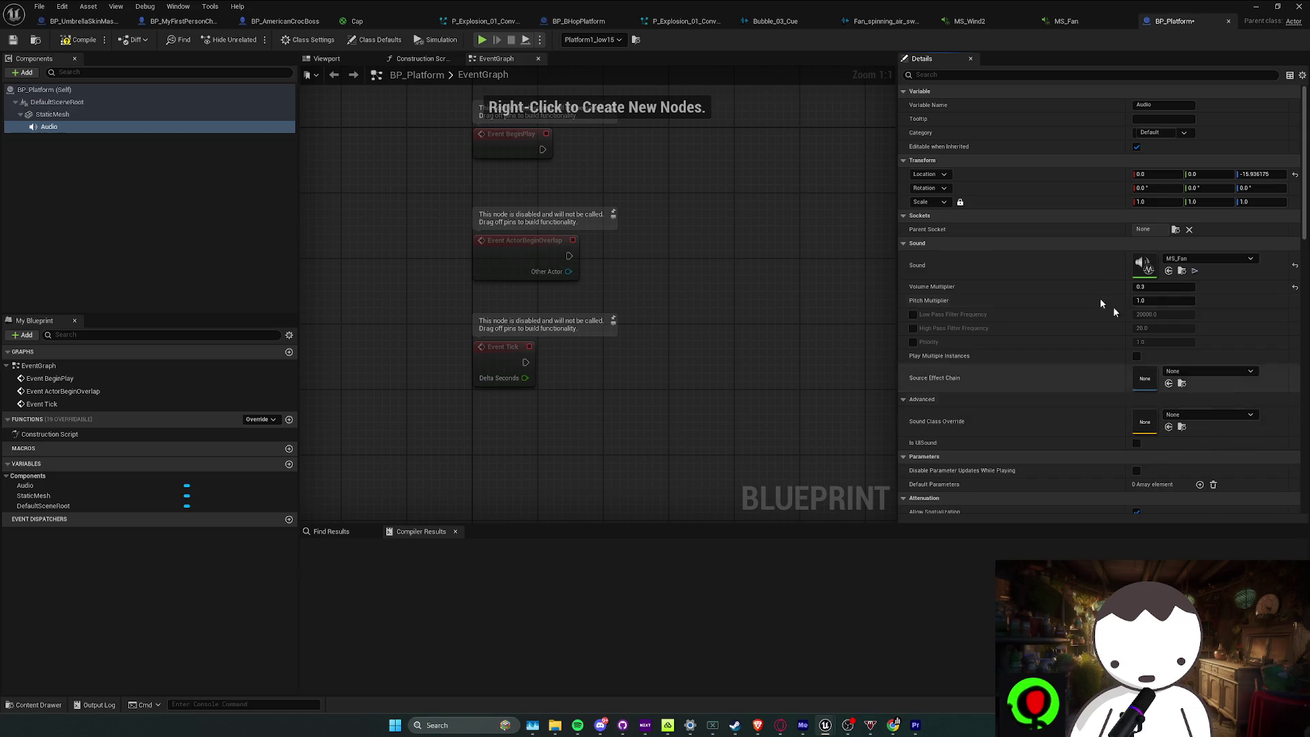
Raise the Audio Volume Multiplier to 1.0, compile BP_Platform, and return to the level editor
{"action": "left_click", "coordinate": [1163, 287]}
{"action": "type", "text": "1"}
{"action": "key", "text": "Return"}
{"action": "left_click", "coordinate": [79, 37]}
{"action": "key", "text": "super+Down"}
{"action": "key", "text": "super+Down"}
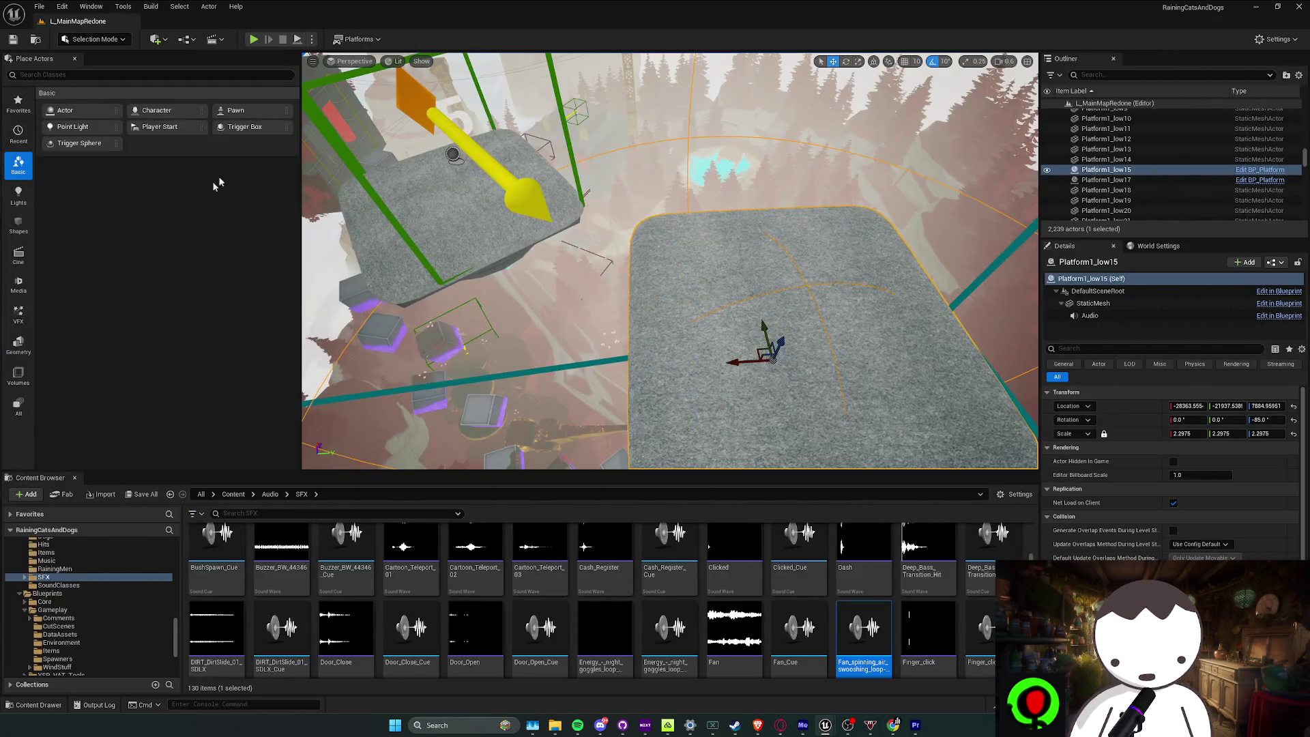
Playtest the level to hear the fan sound, then stop and return to BP_Platform
{"action": "key", "text": "alt+p"}
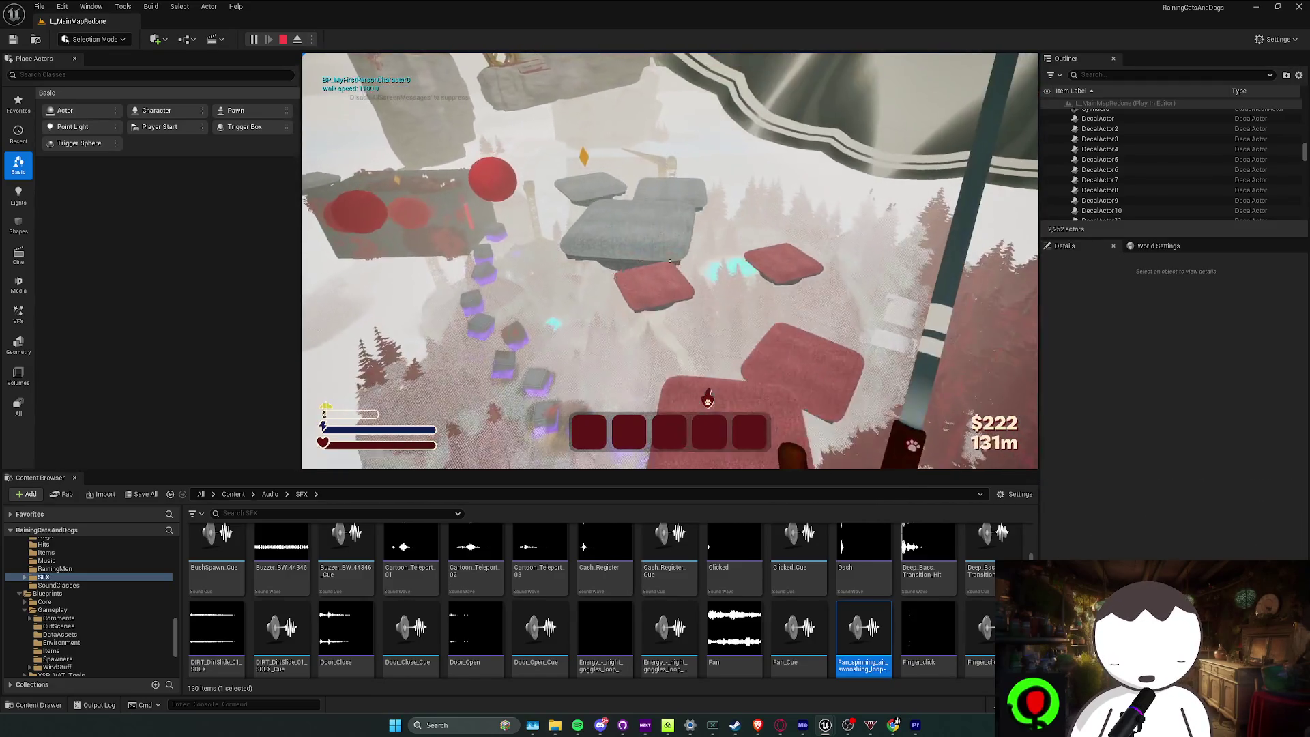
{"action": "key", "text": "Escape"}
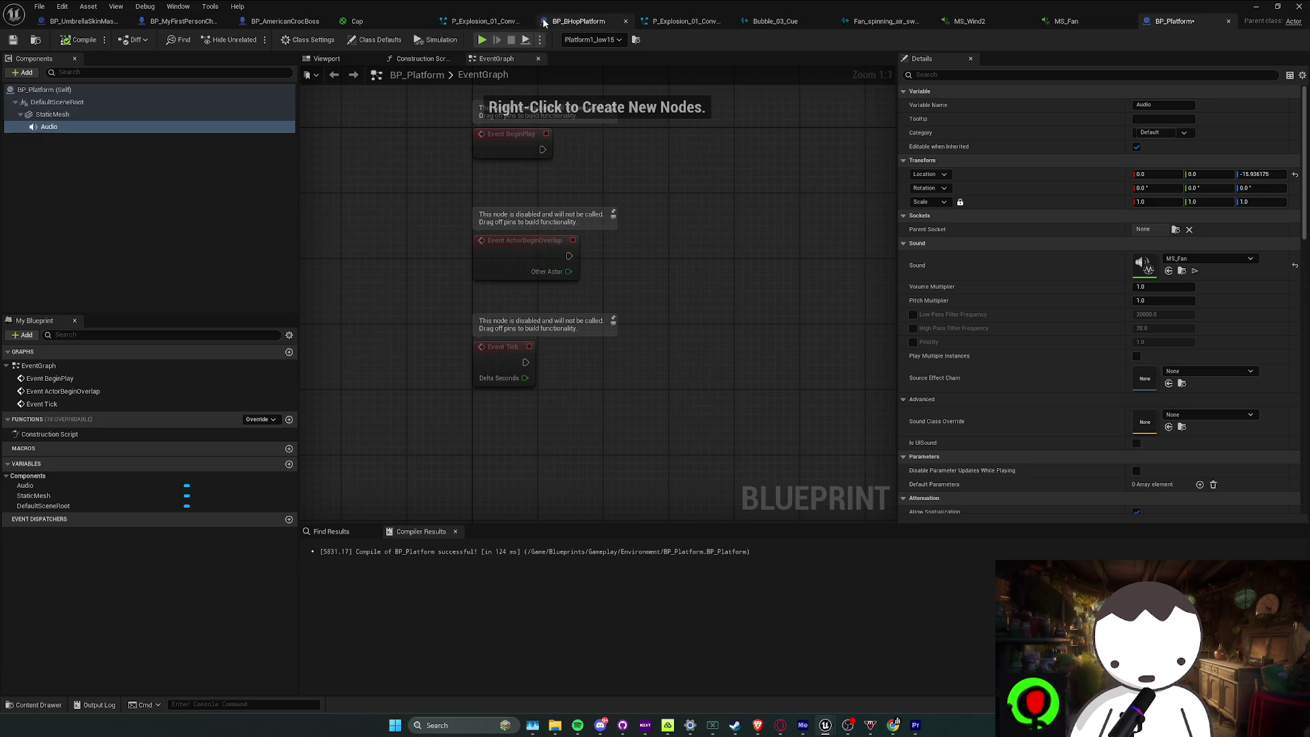
Set BP_BHopPlatform's Fan sound to Fan_spinning_air_swooshing_loop-full_Cue
{"action": "left_click", "coordinate": [571, 22]}
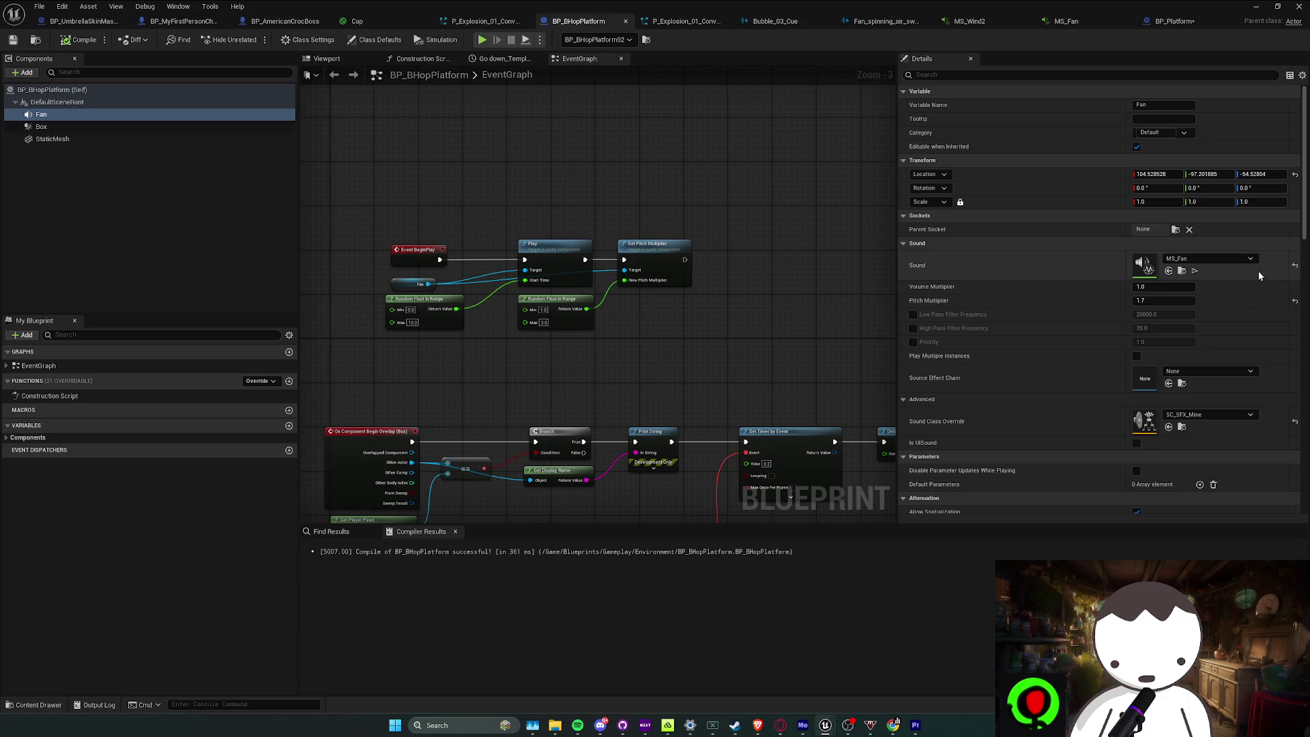
{"action": "left_click", "coordinate": [1220, 262]}
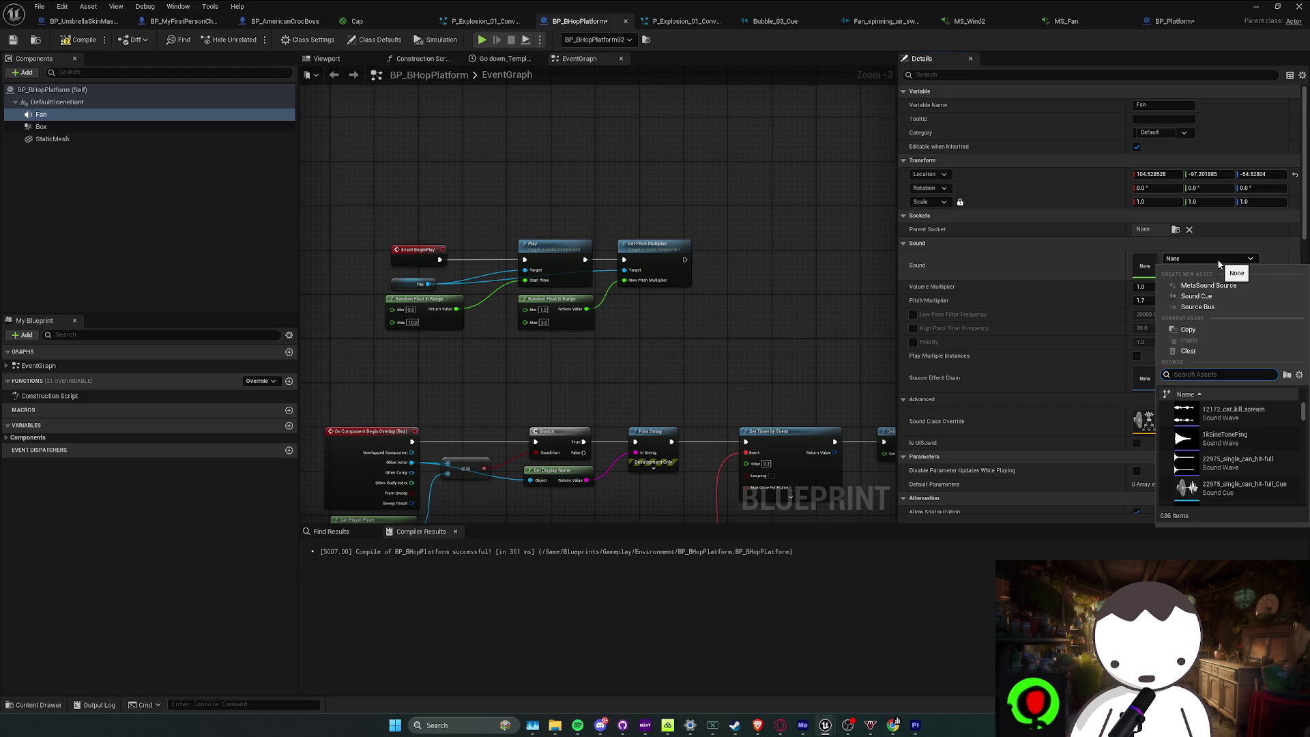
{"action": "type", "text": "fan_s"}
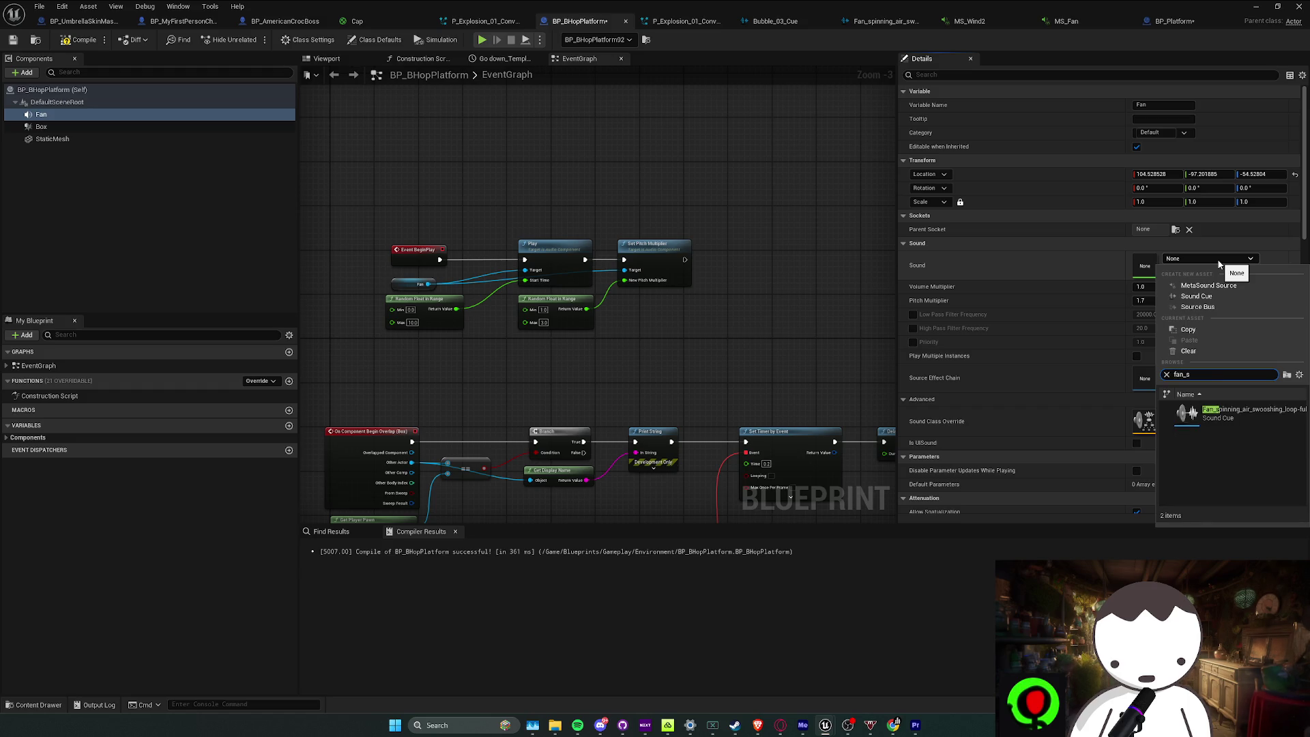
{"action": "left_click", "coordinate": [1254, 415]}
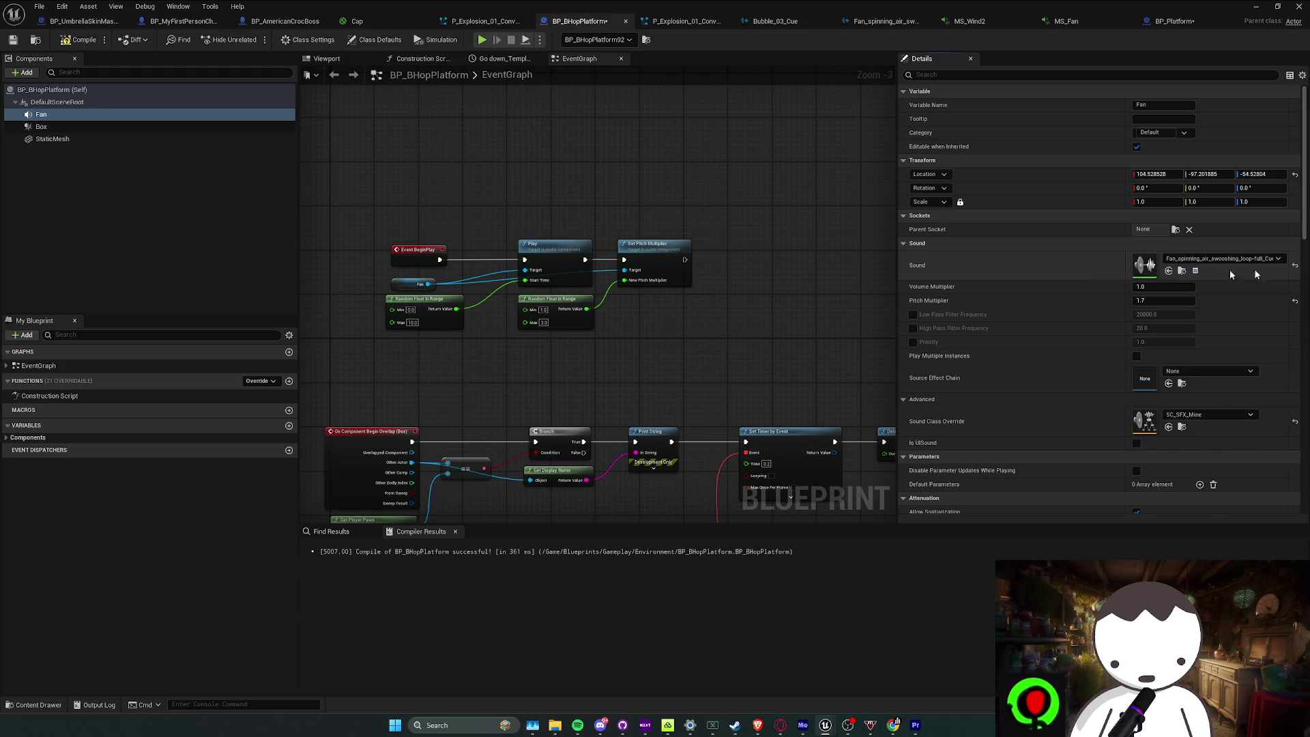
{"action": "left_click", "coordinate": [1195, 271]}
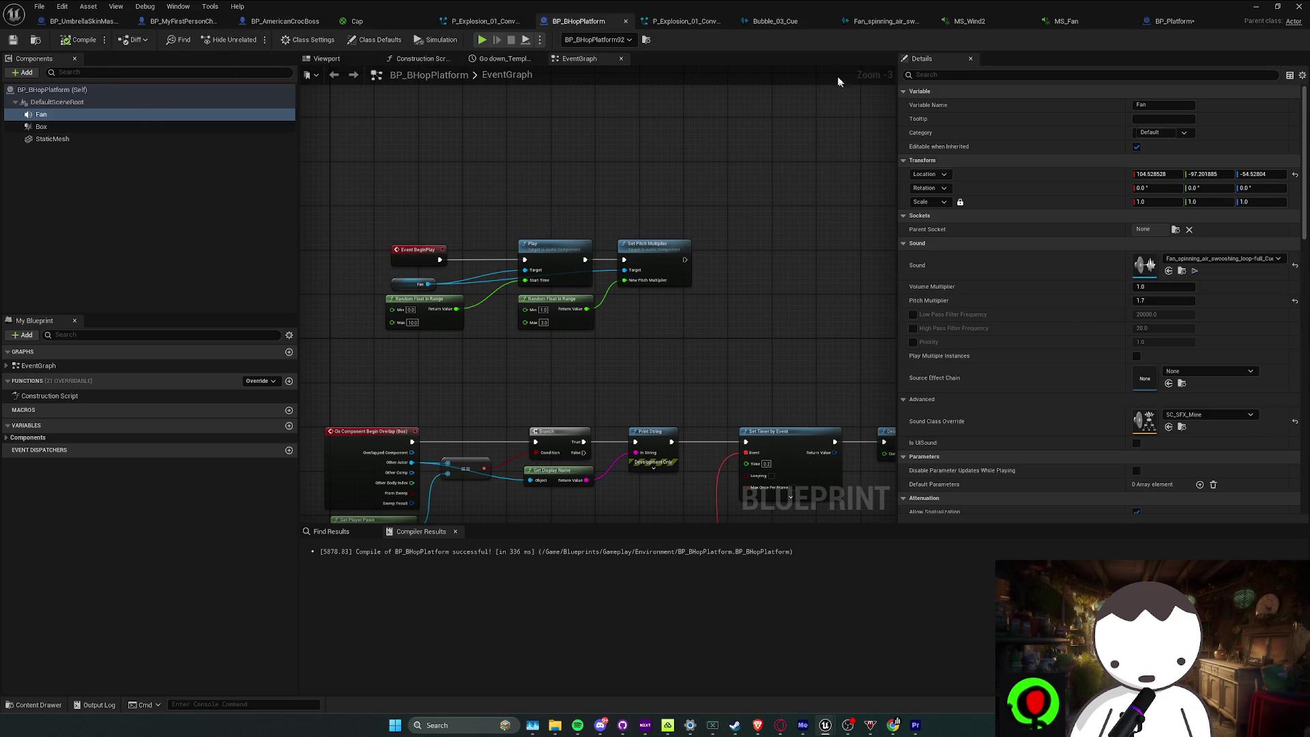
Replace MS_Fan on BP_Platform's Audio component with the same fan spinning loop cue
{"action": "left_click", "coordinate": [1181, 22]}
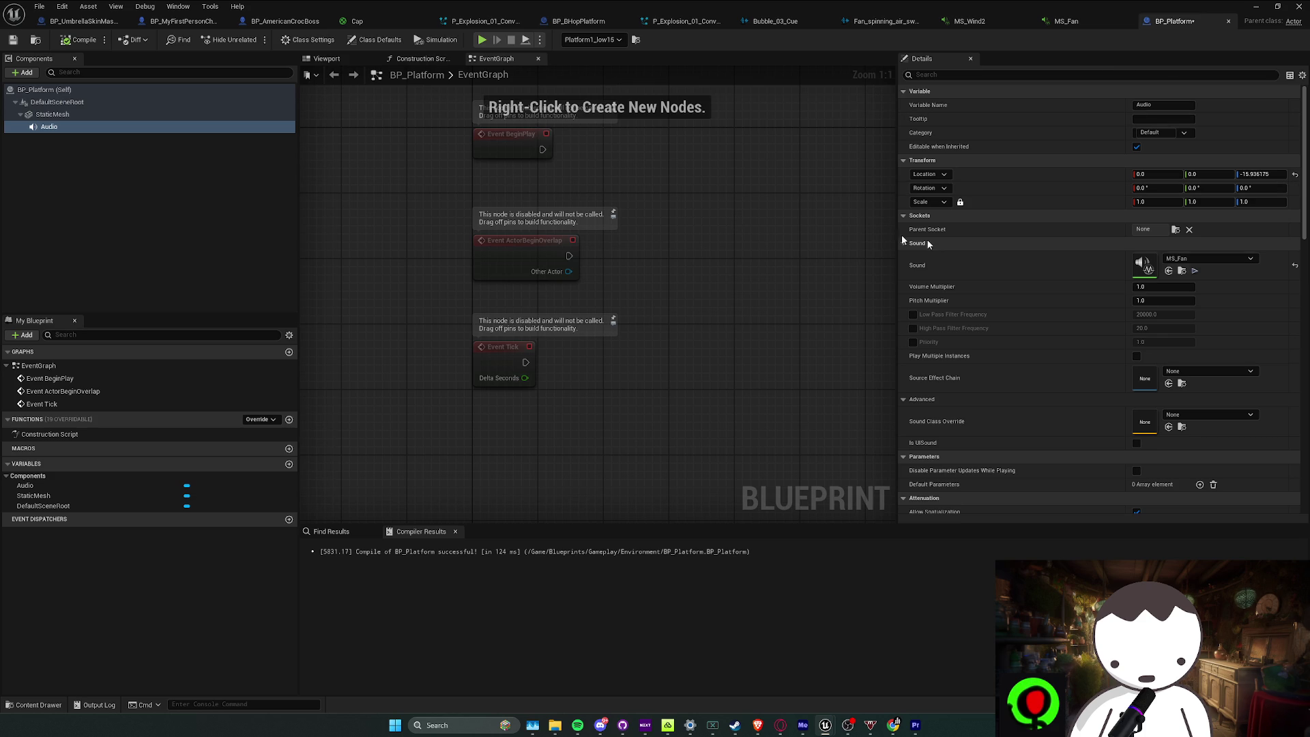
{"action": "left_click", "coordinate": [1198, 259]}
{"action": "type", "text": "fan_"}
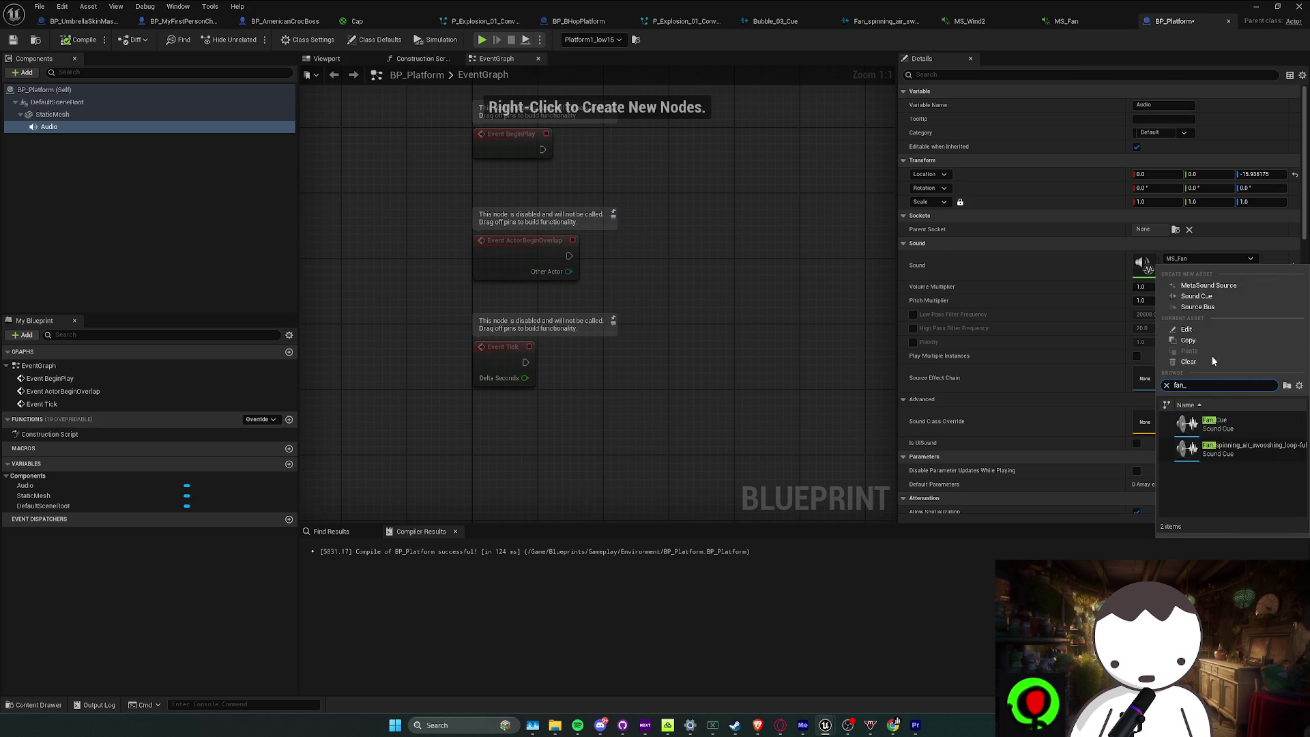
{"action": "left_click", "coordinate": [1226, 459]}
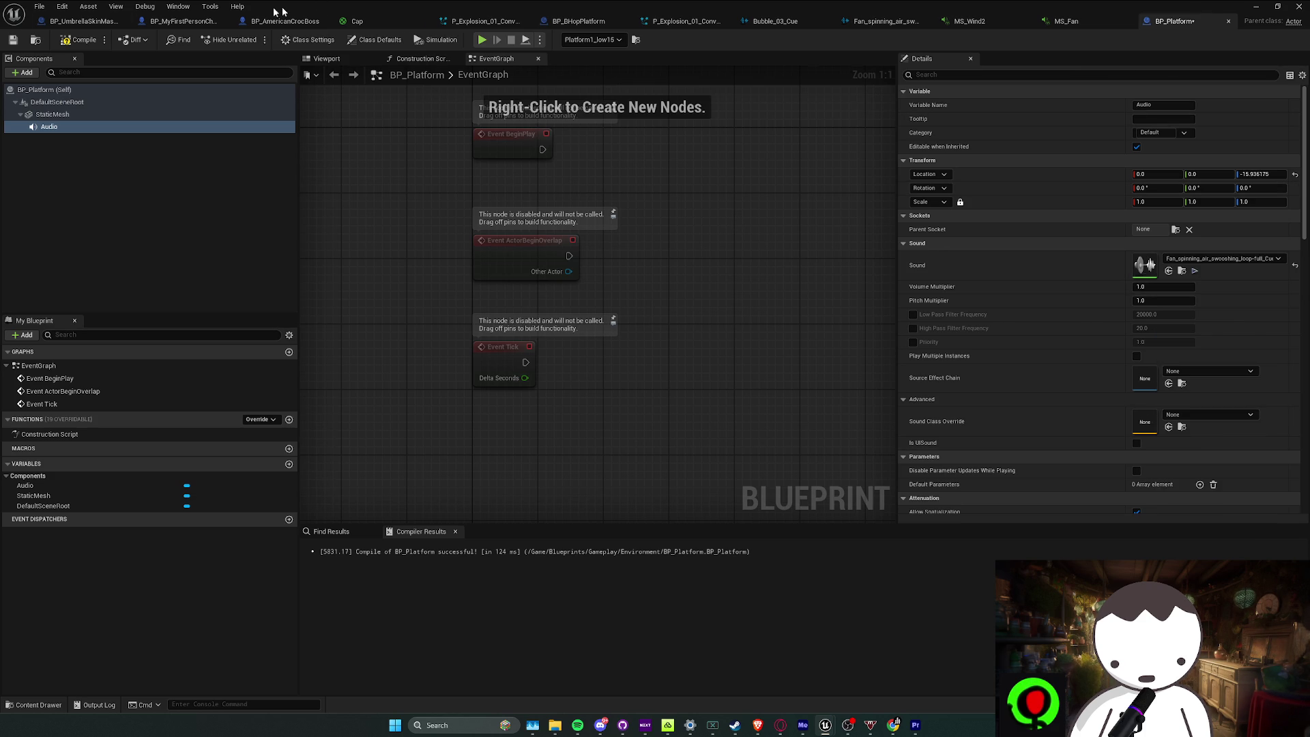
{"action": "left_click_drag", "start_coordinate": [758, 149], "coordinate": [756, 171]}
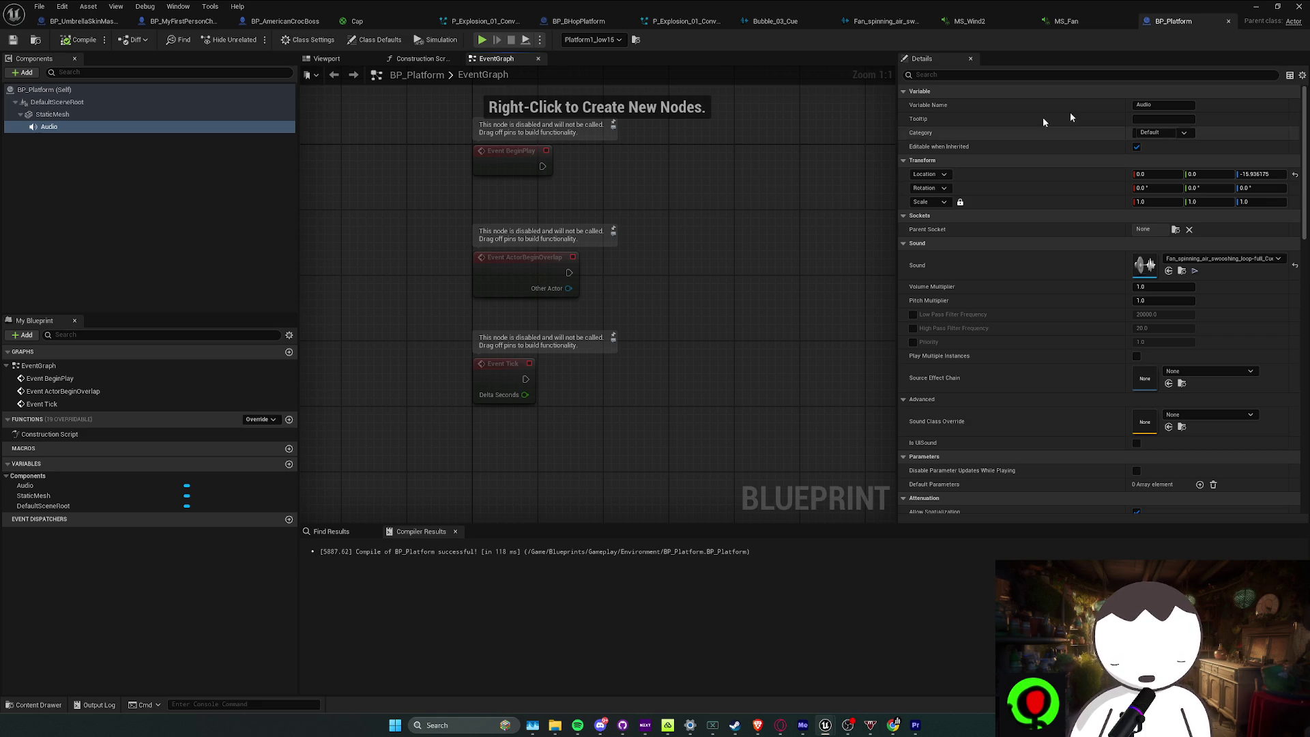
{"action": "left_click", "coordinate": [1257, 6]}
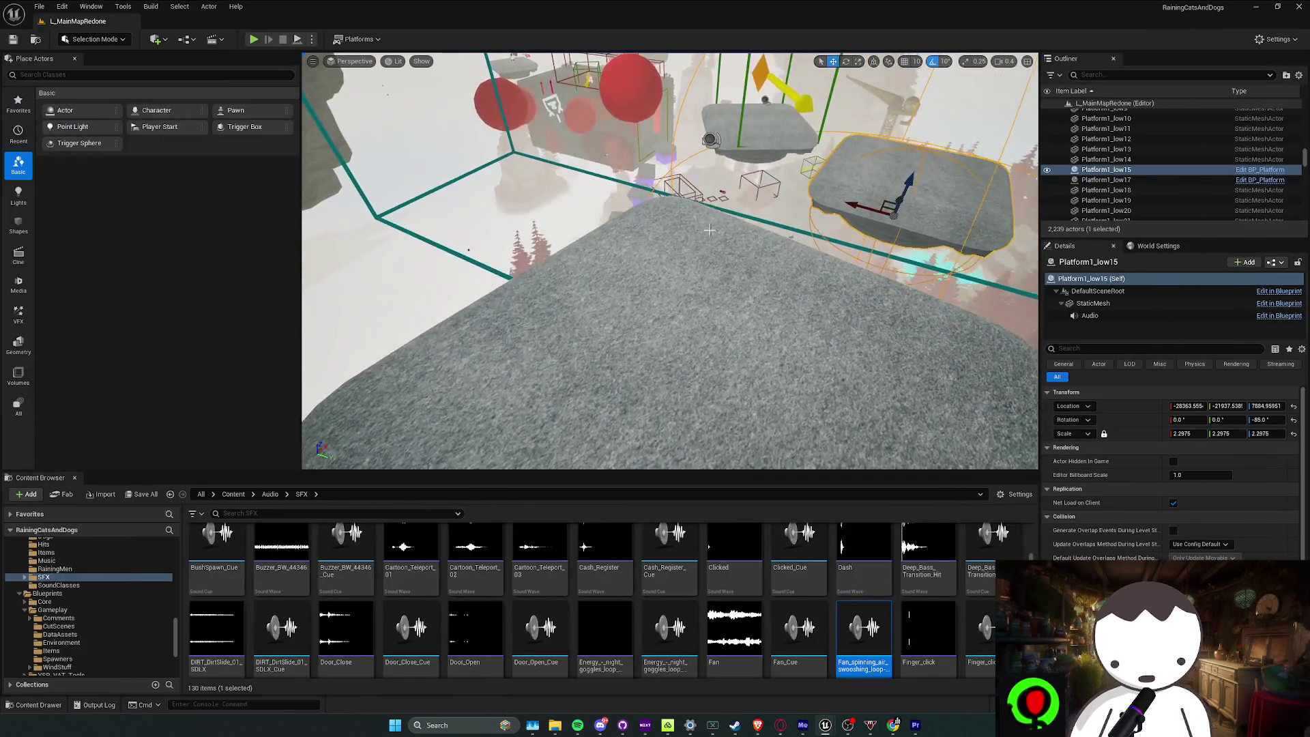
Run two playtests to hear the new fan sound, then save the level
{"action": "left_click", "coordinate": [253, 39]}
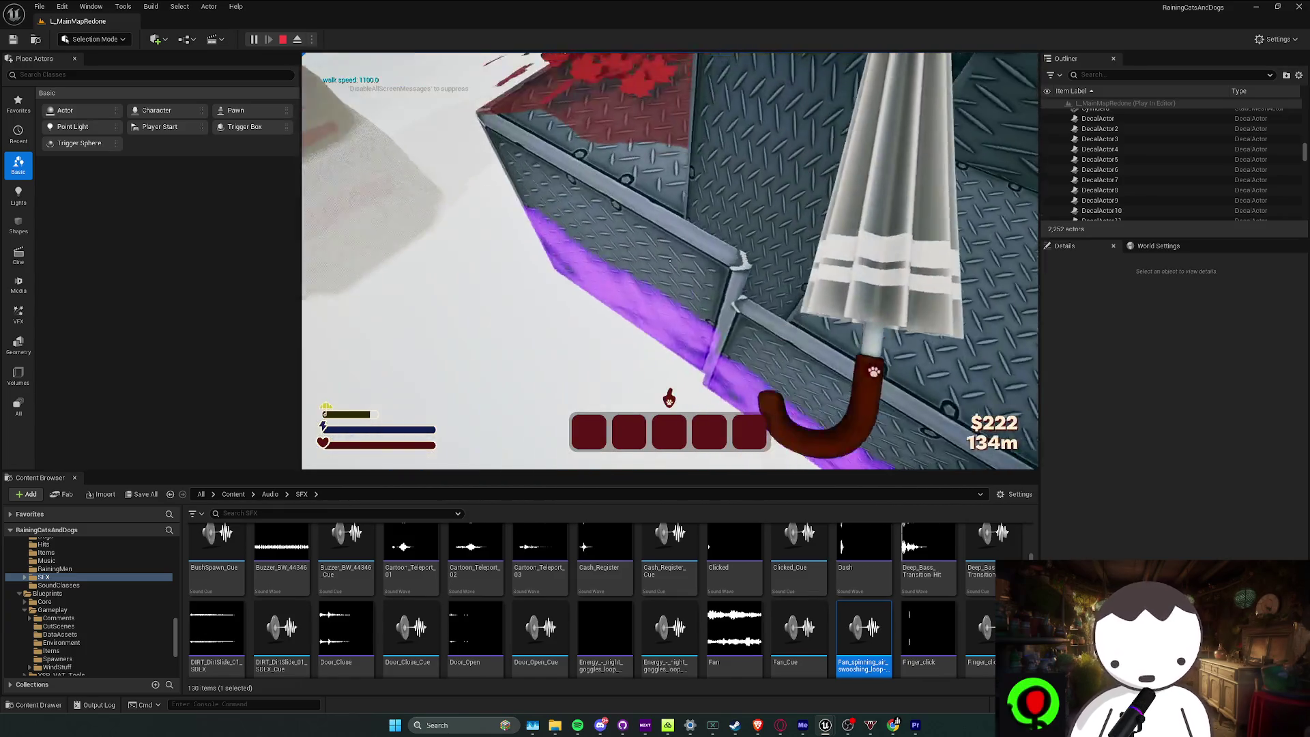
{"action": "key", "text": "Escape"}
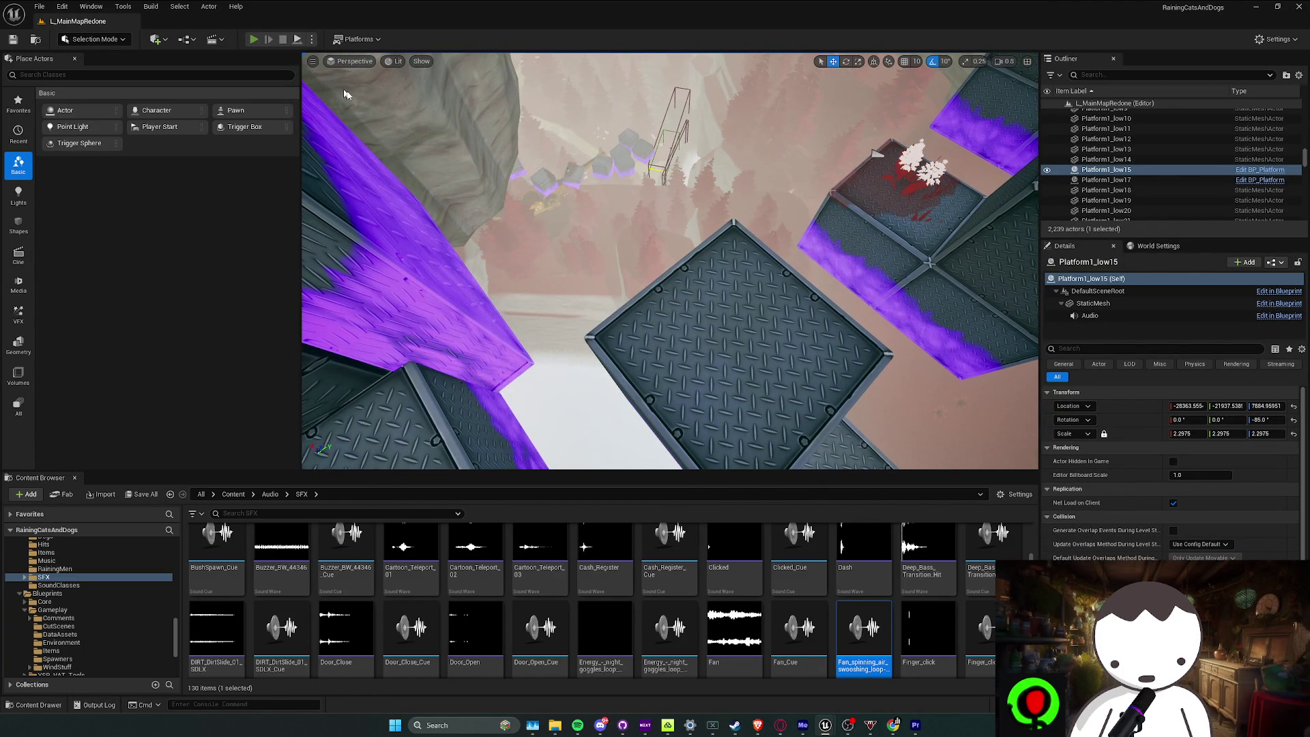
{"action": "key", "text": "alt+p"}
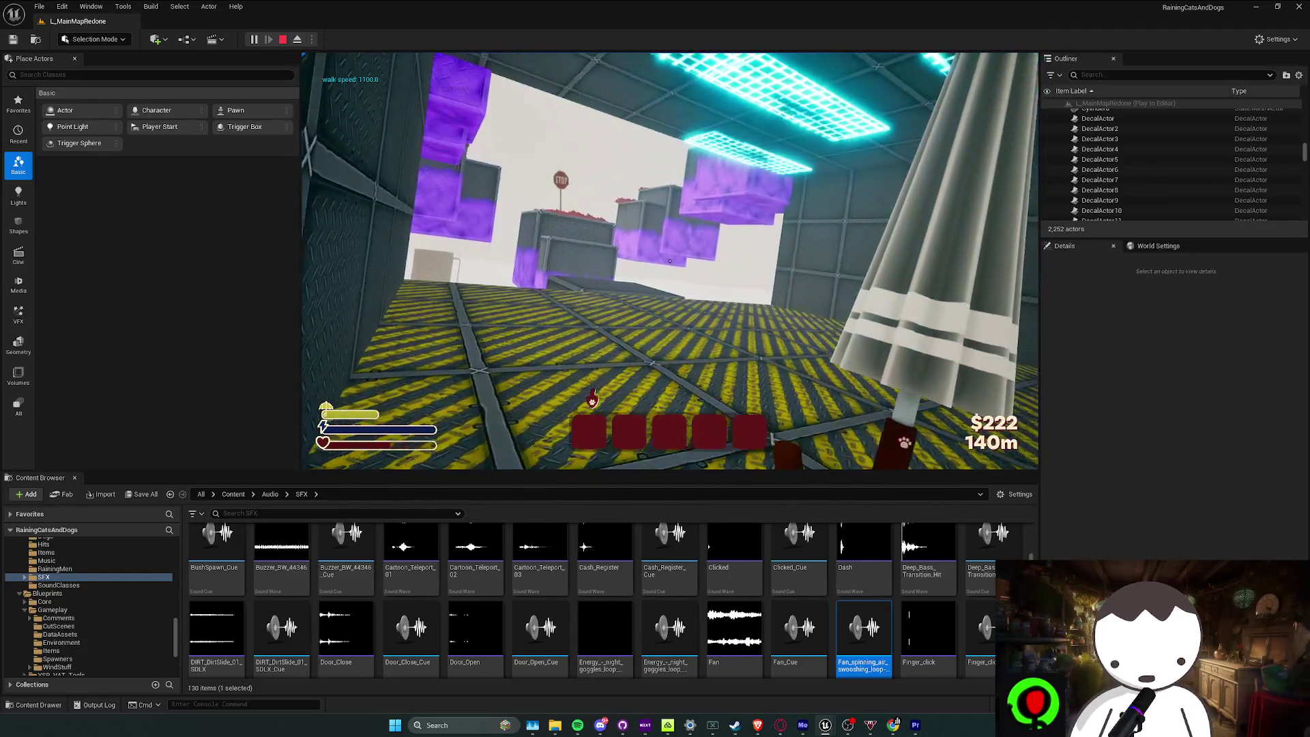
{"action": "key", "text": "Escape"}
{"action": "key", "text": "ctrl+s"}
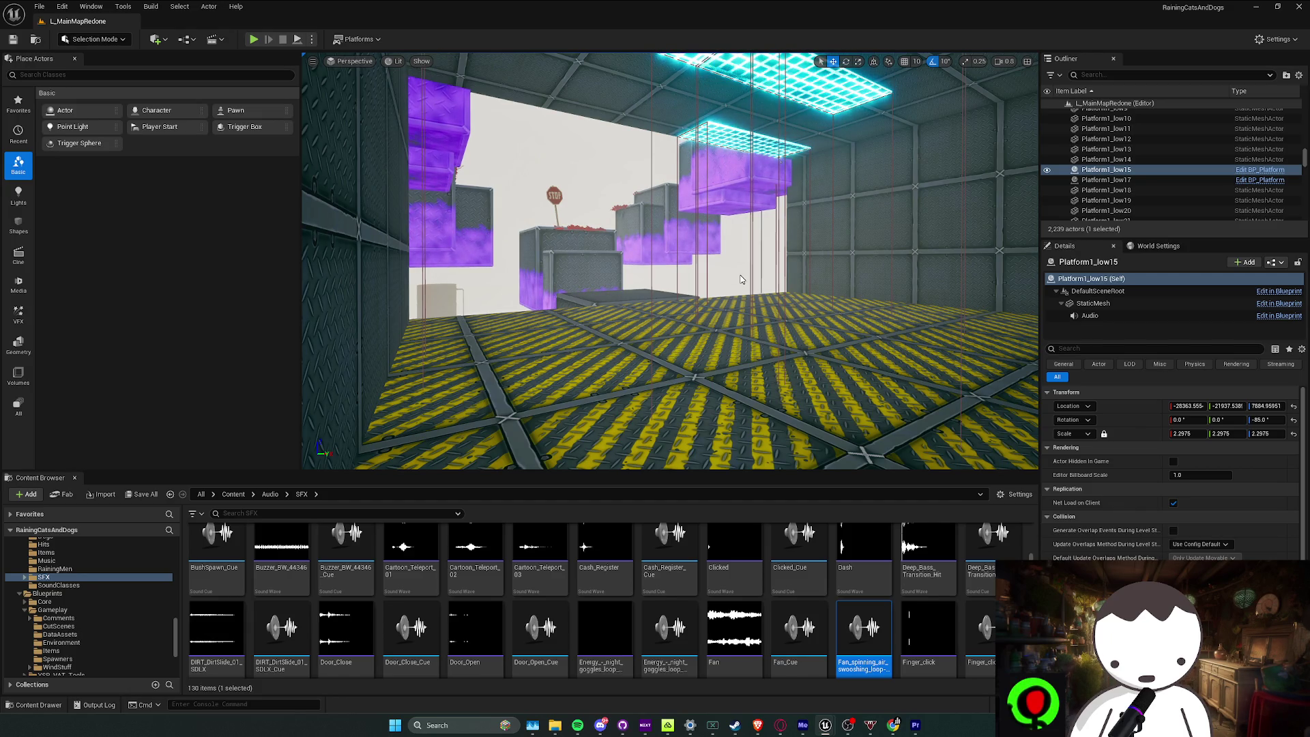
Frame Platform1_low15, fly over the floating cubes, and save L_MainMapRedone
{"action": "key", "text": "f"}
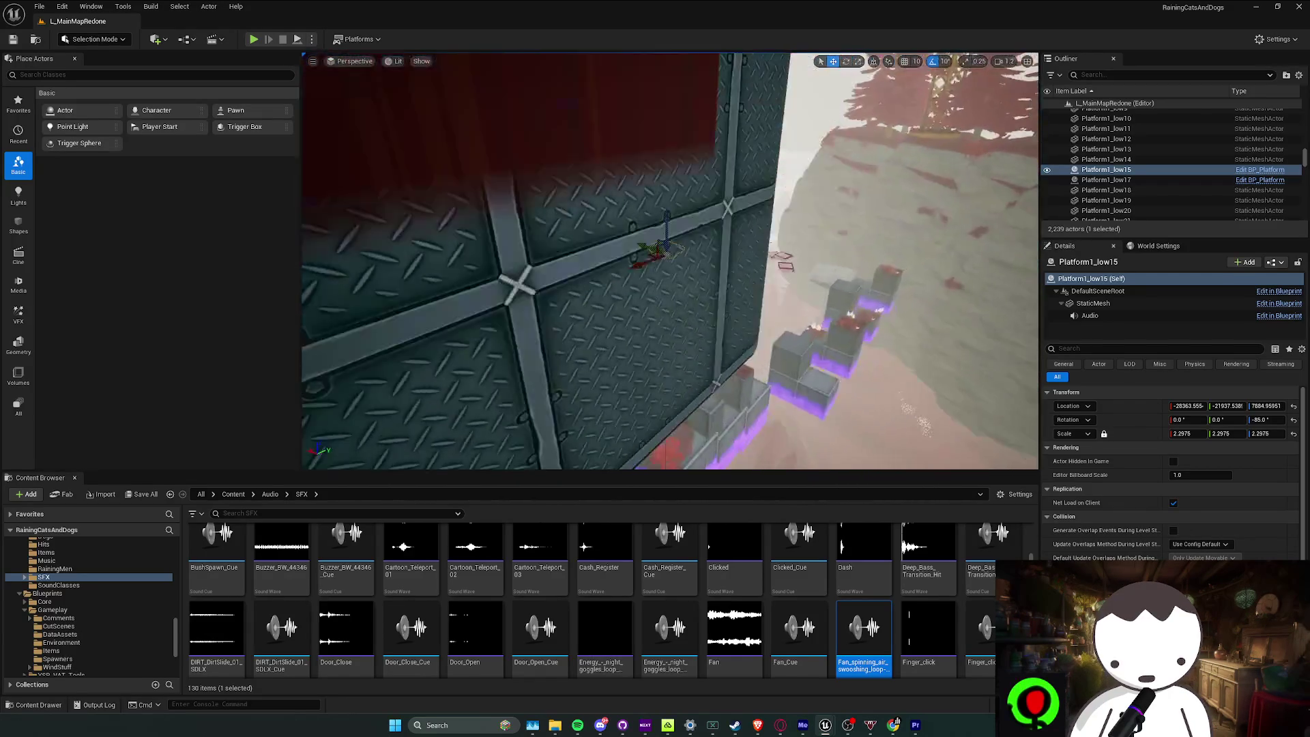
{"action": "left_click_drag", "start_coordinate": [669, 273], "coordinate": [614, 204]}
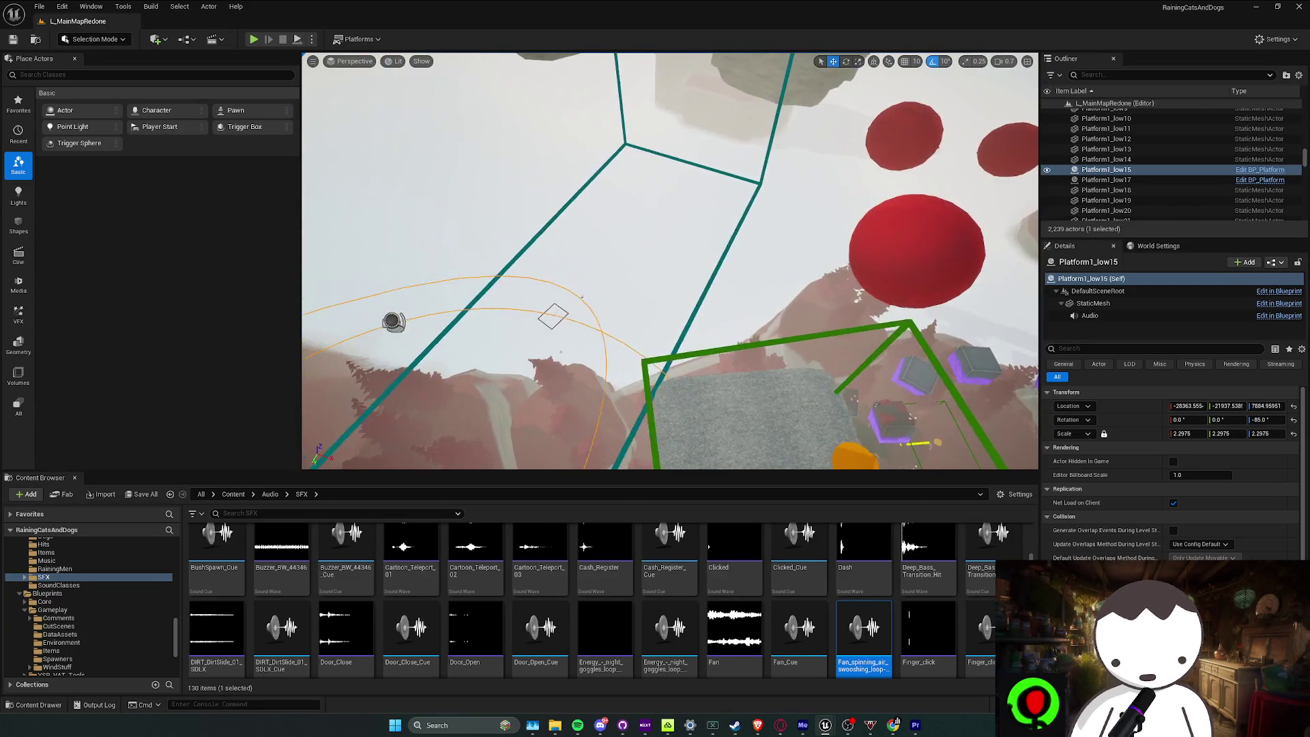
{"action": "key", "text": "ctrl+s"}
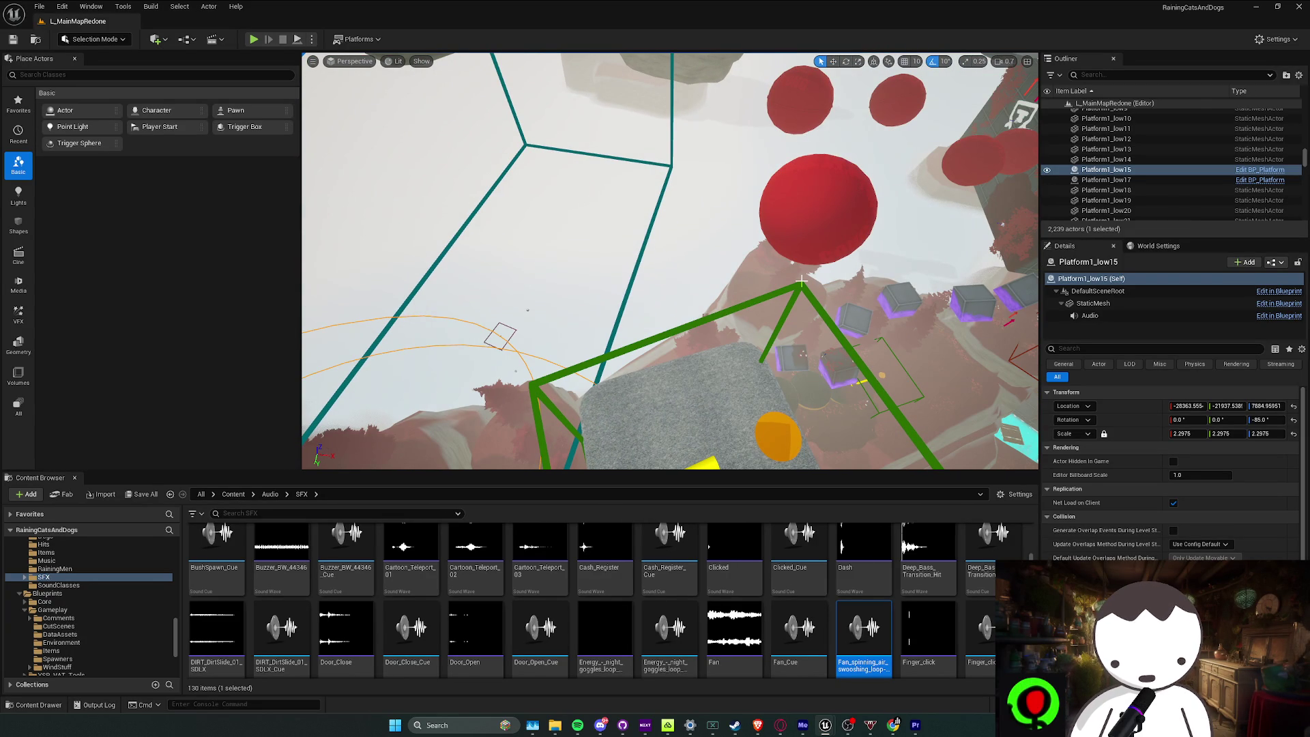
{"action": "left_click_drag", "start_coordinate": [717, 456], "coordinate": [471, 306]}
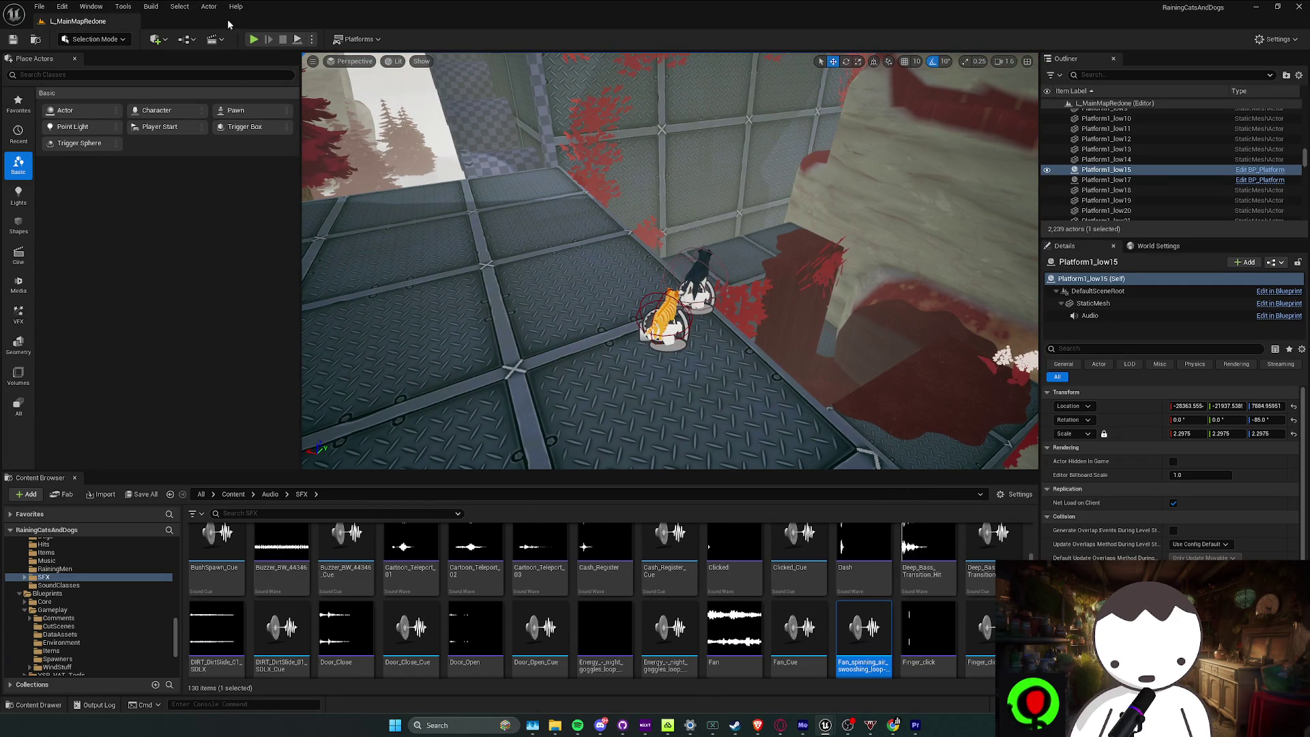
Playtest the course past the hill, pillar and purple crates to the metal ramp
{"action": "key", "text": "alt+p"}
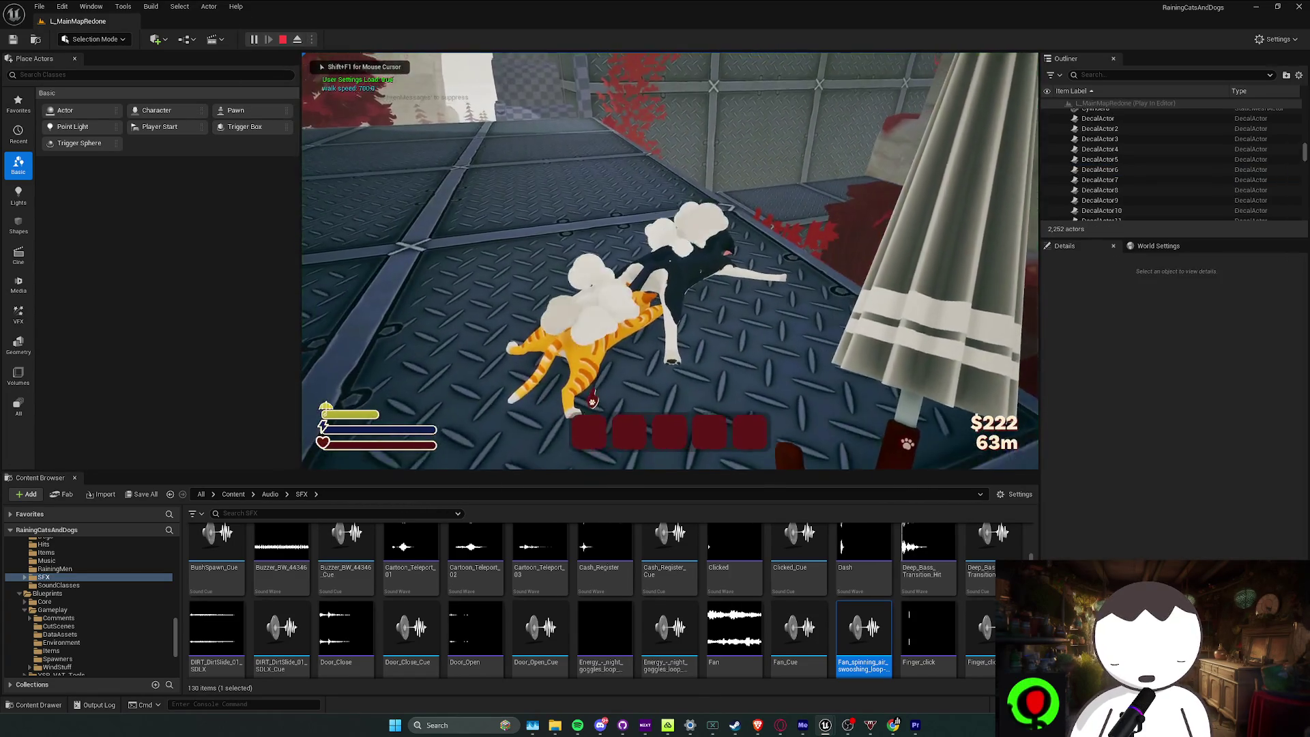
{"action": "key", "text": "Escape"}
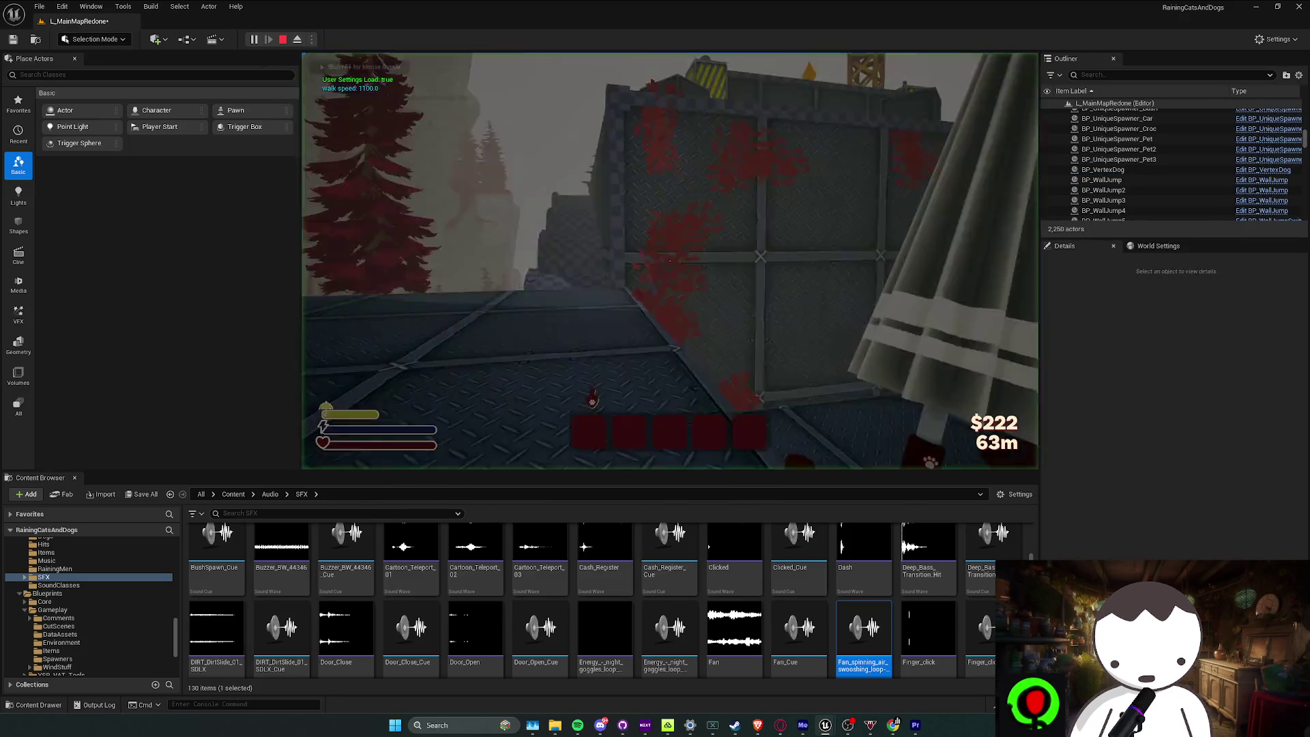
{"action": "key", "text": "w"}
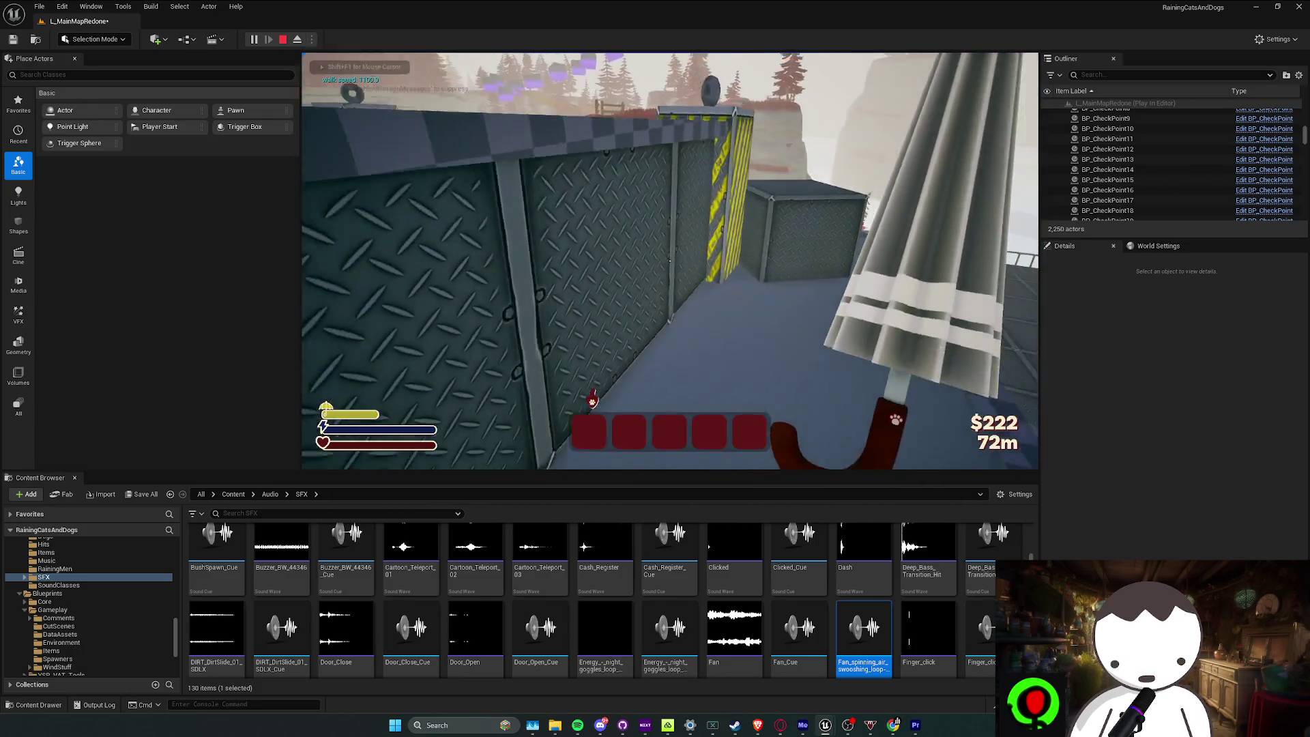
{"action": "key", "text": "w"}
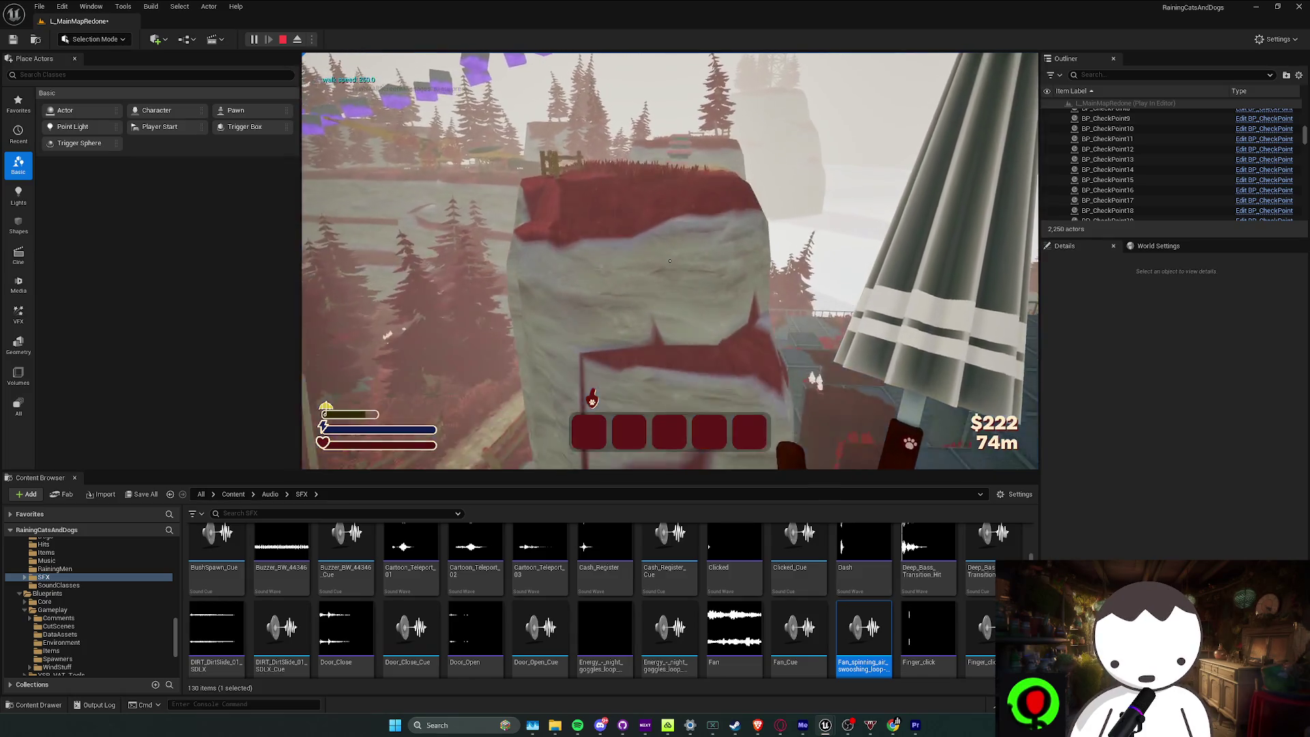
{"action": "key", "text": "w"}
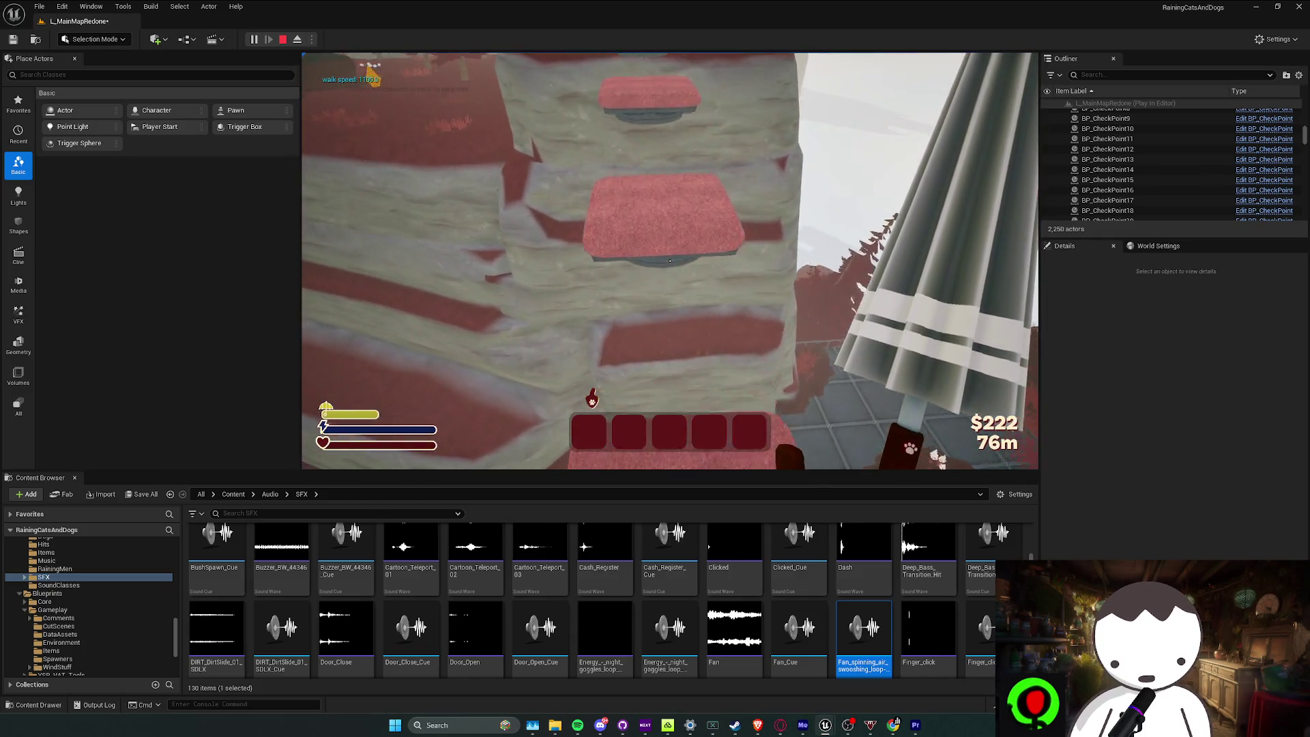
{"action": "key", "text": "space"}
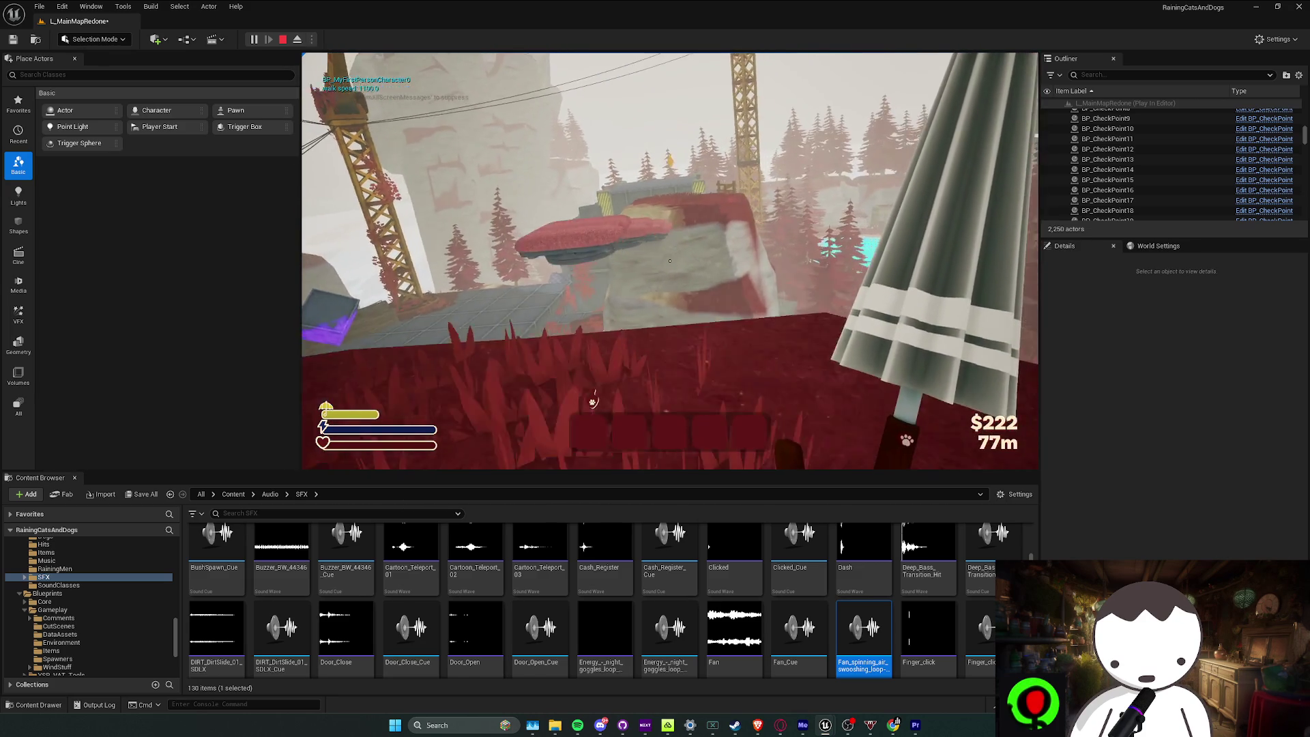
{"action": "key", "text": "w"}
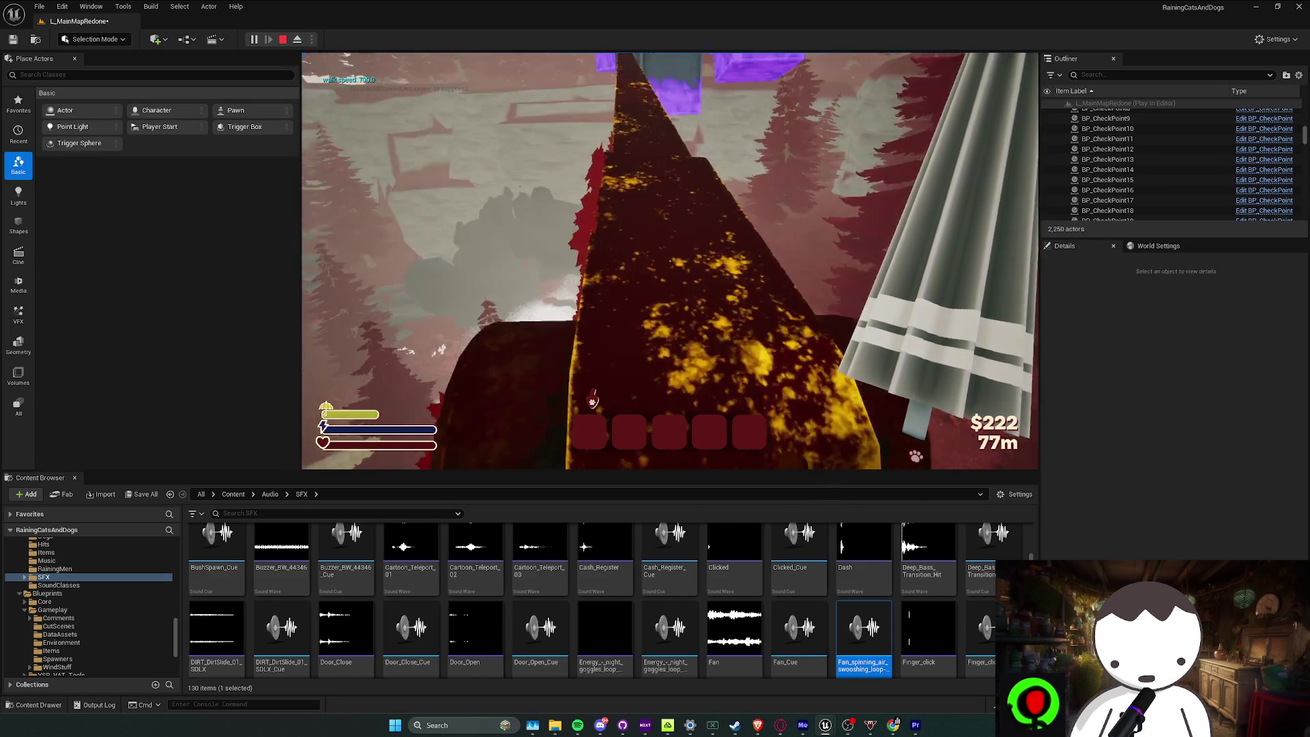
{"action": "key", "text": "w"}
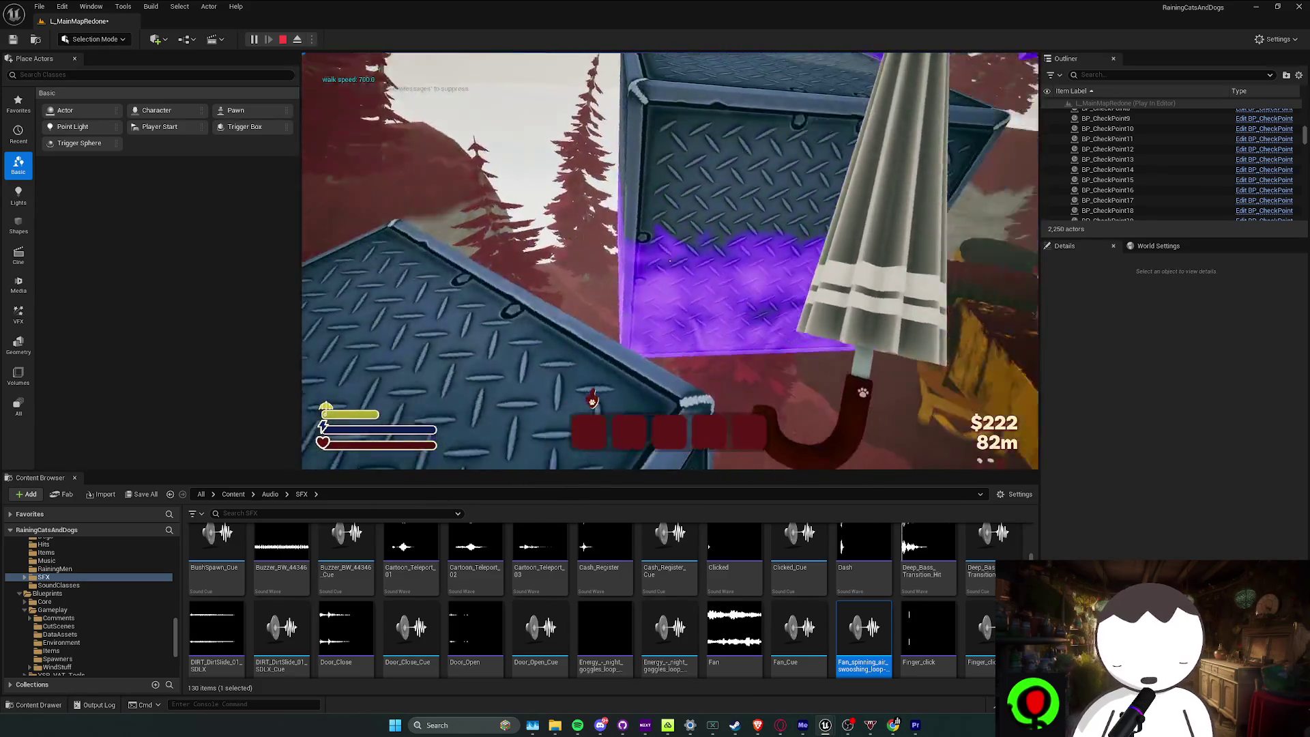
{"action": "key", "text": "shift"}
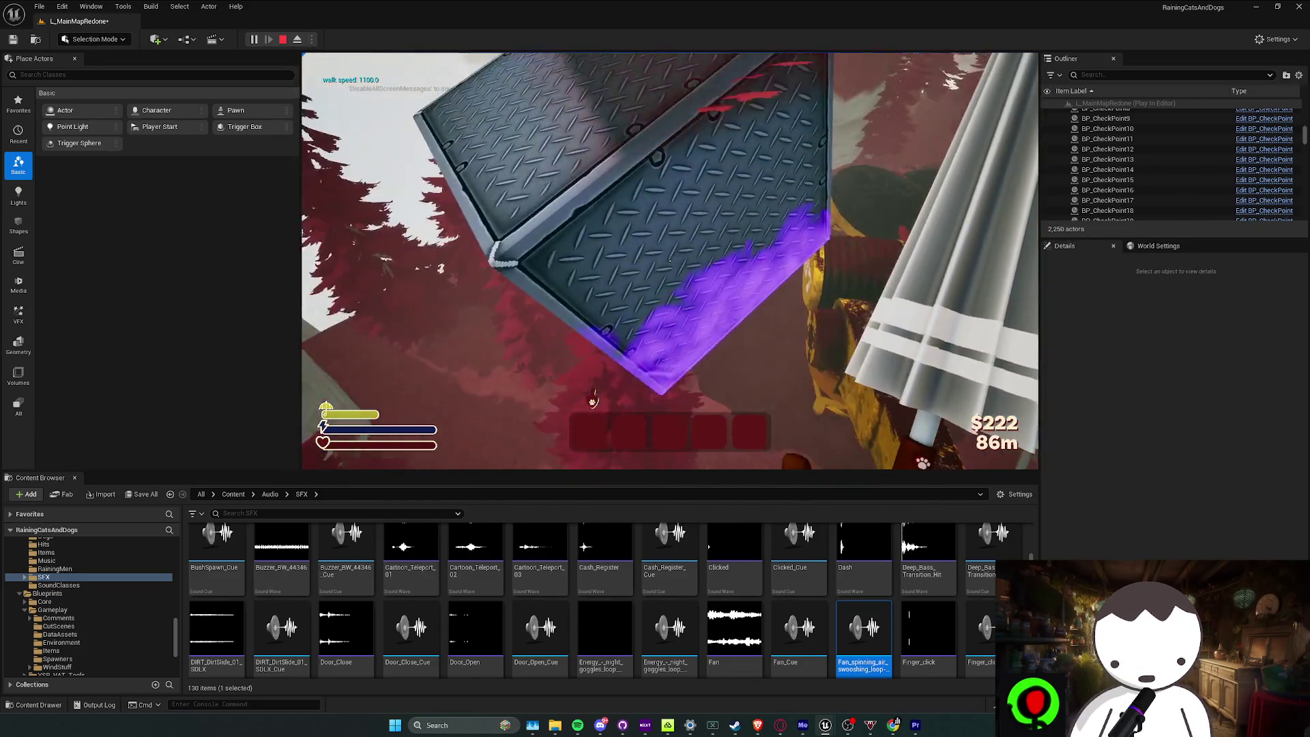
{"action": "key", "text": "w"}
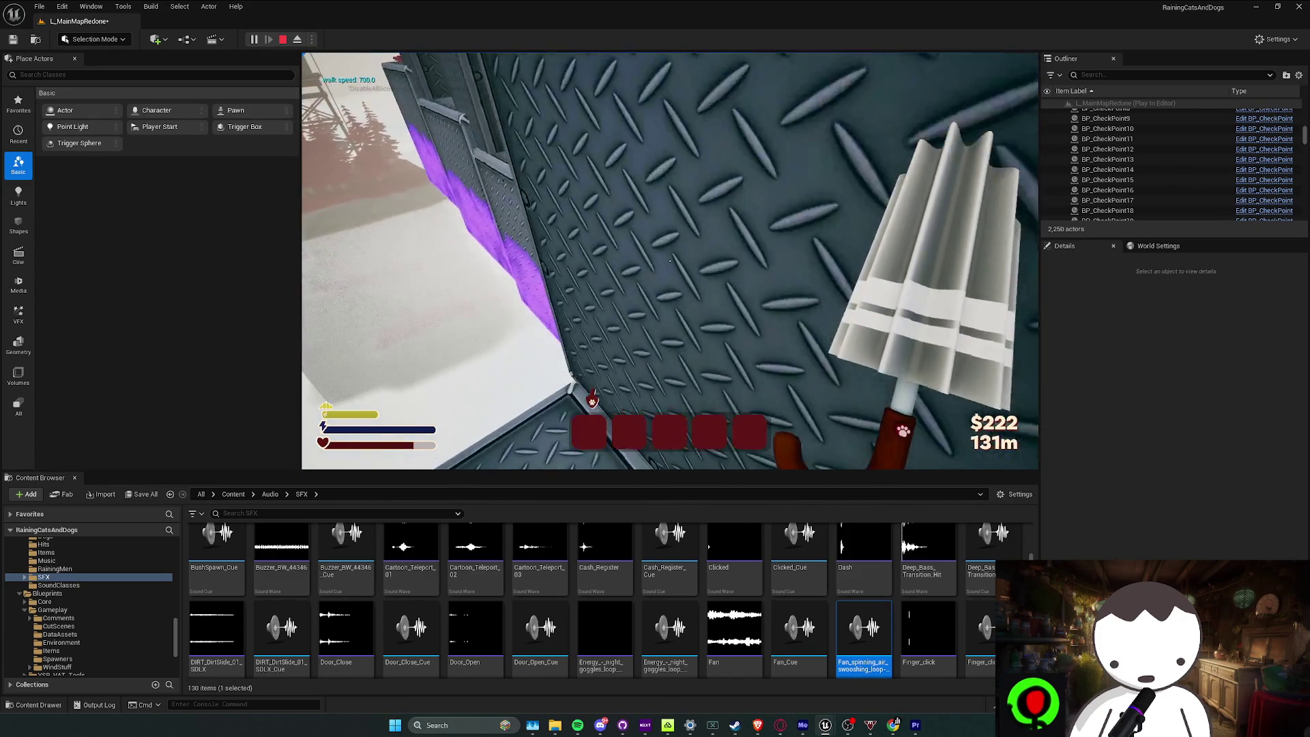
{"action": "key", "text": "Escape"}
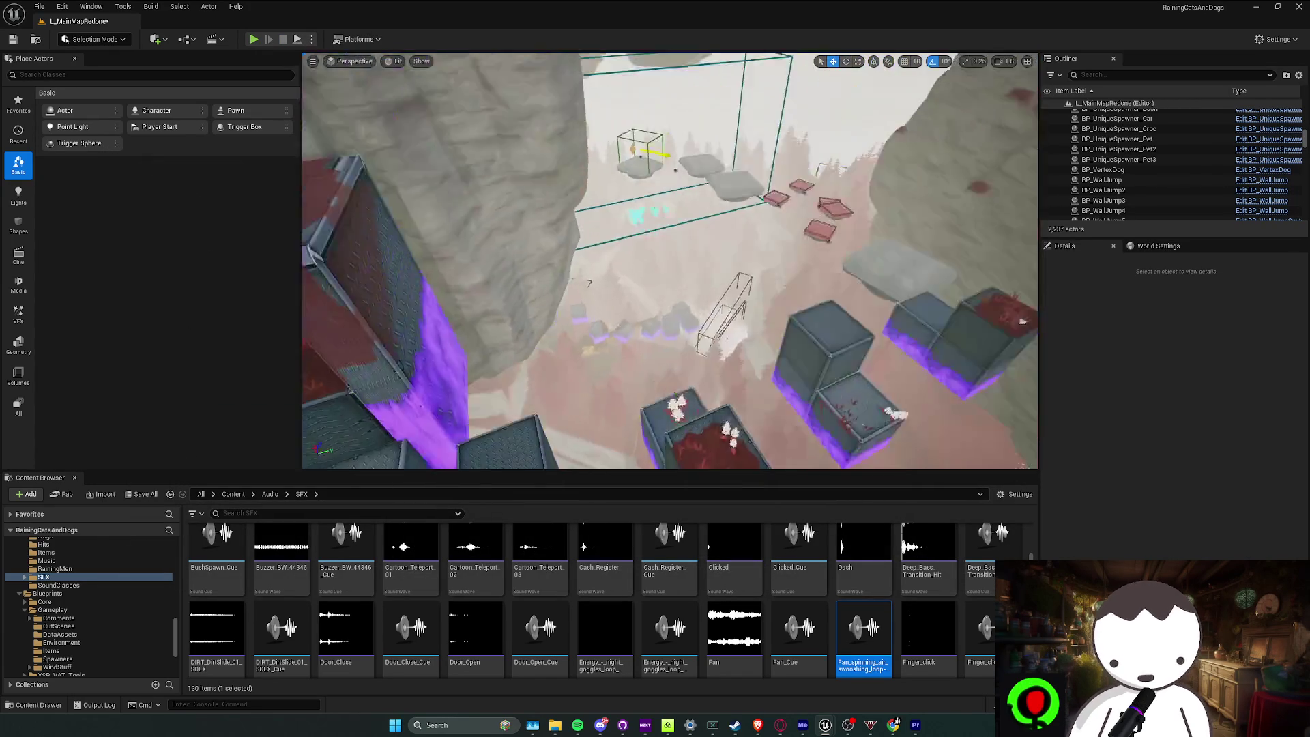
Inspect BP_BHopPlatform10's Fan sound cue, then browse to the top-level Content folder
{"action": "right_click", "coordinate": [744, 294]}
{"action": "left_click", "coordinate": [1105, 304]}
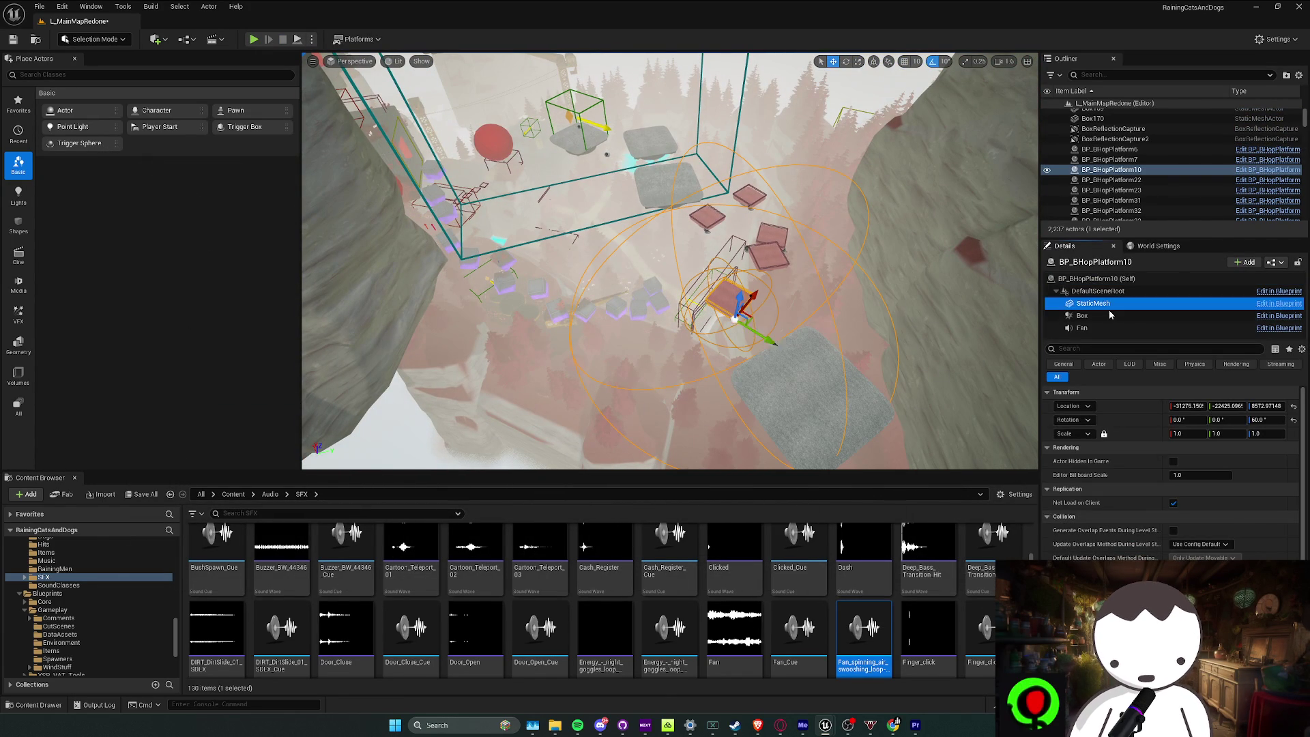
{"action": "left_click", "coordinate": [1099, 328]}
{"action": "scroll", "coordinate": [1231, 502], "scroll_direction": "down", "scroll_amount": 3}
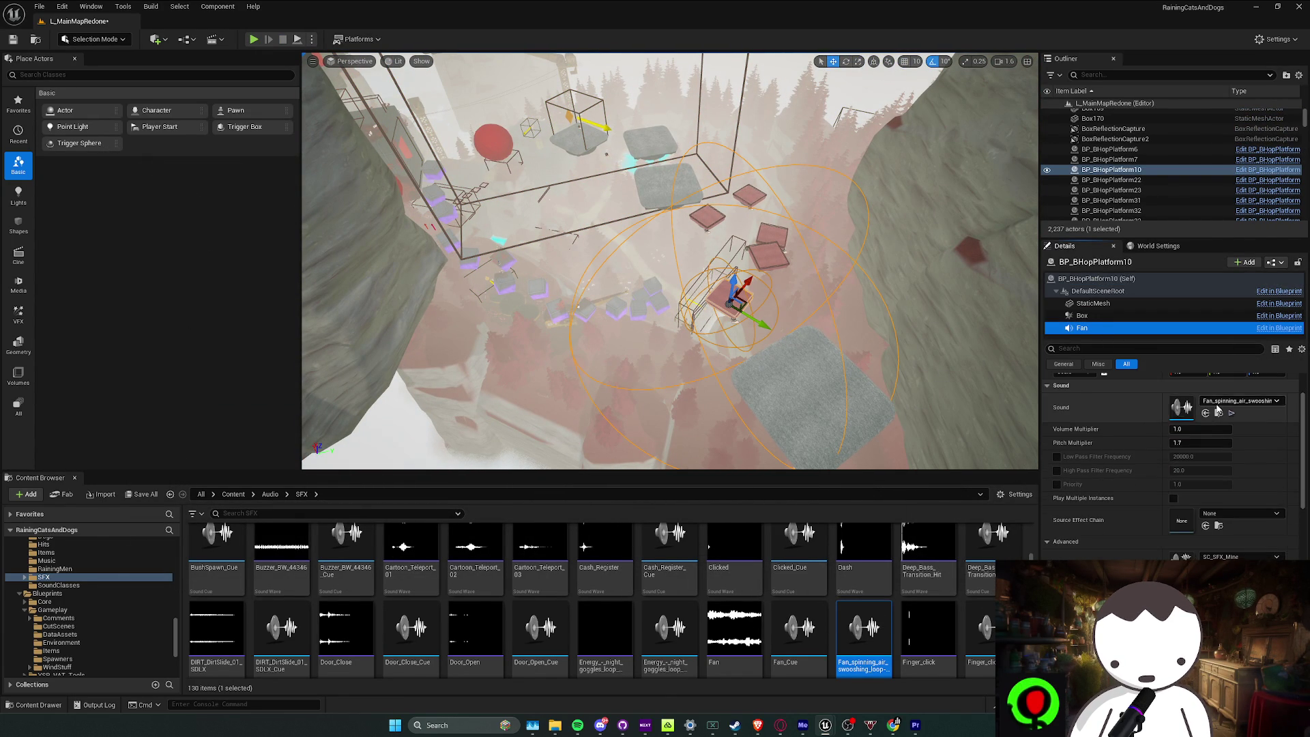
{"action": "left_click", "coordinate": [1219, 412]}
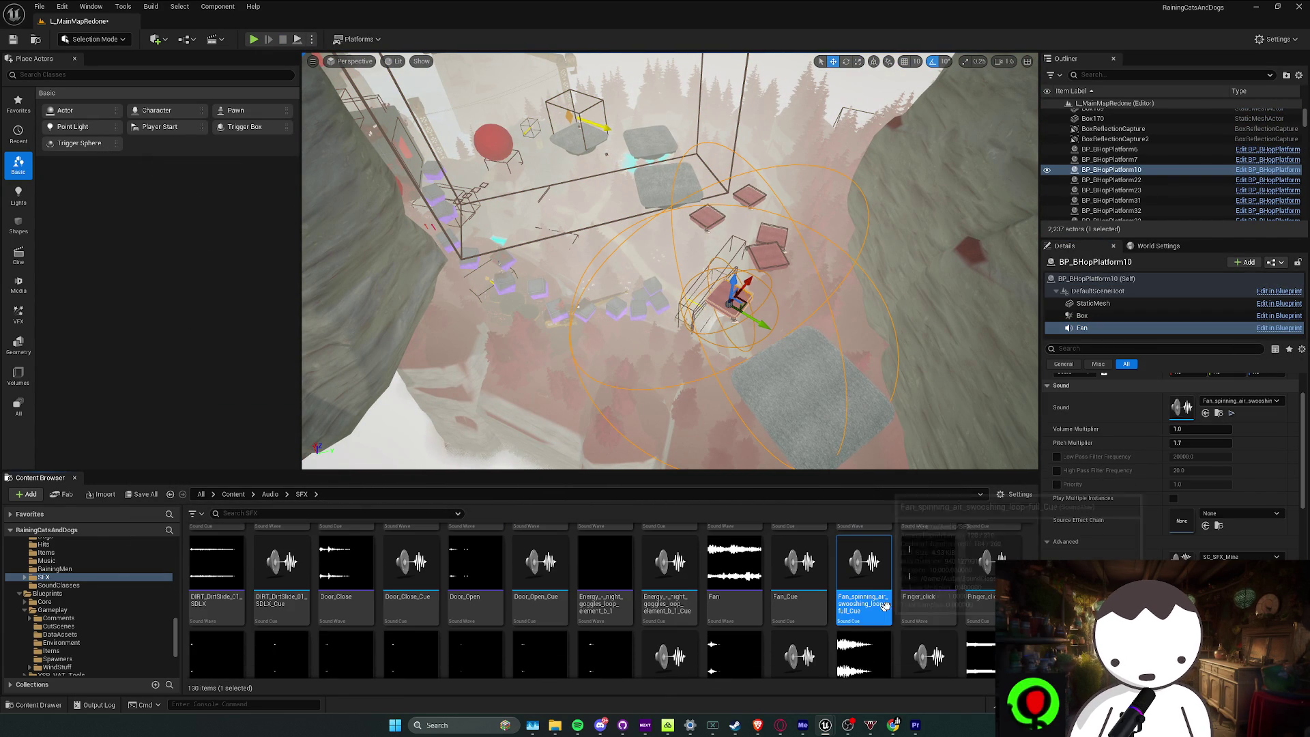
{"action": "scroll", "coordinate": [1222, 437], "scroll_direction": "up", "scroll_amount": 2}
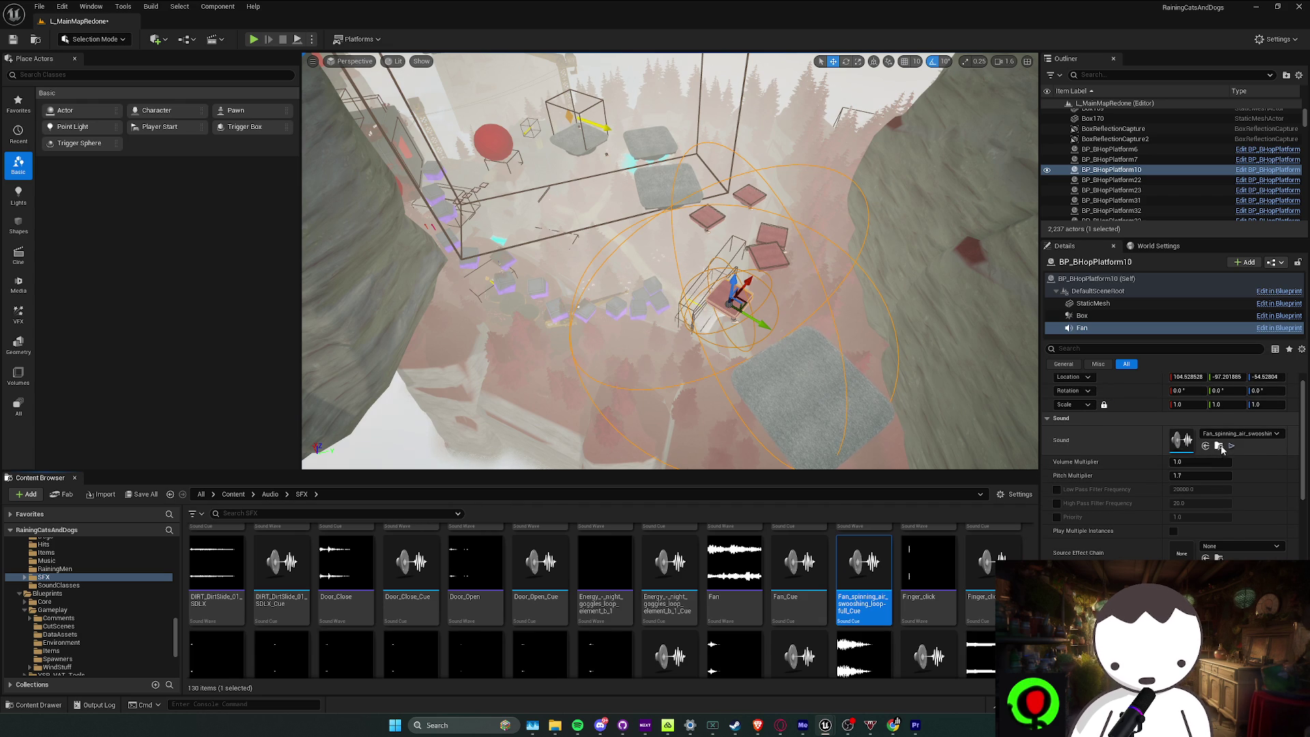
{"action": "double_click", "coordinate": [864, 580]}
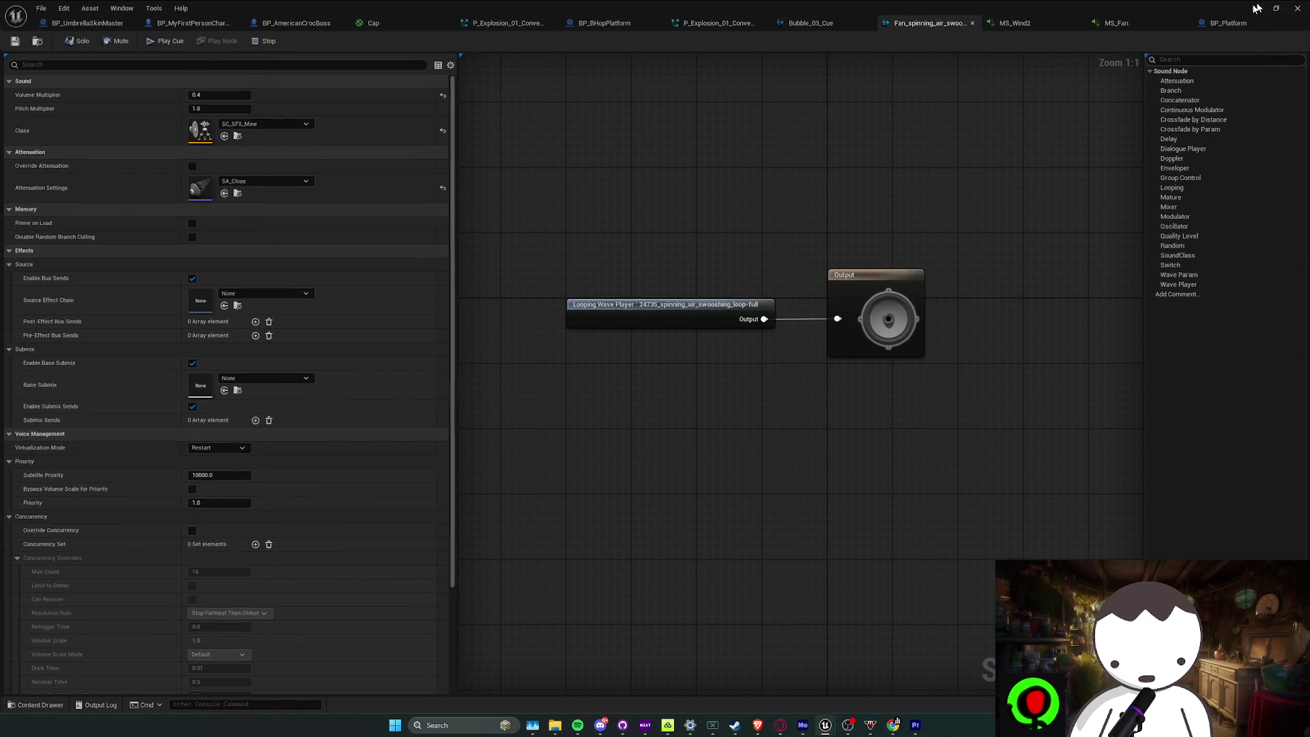
{"action": "left_click", "coordinate": [1258, 7]}
{"action": "left_click", "coordinate": [233, 494]}
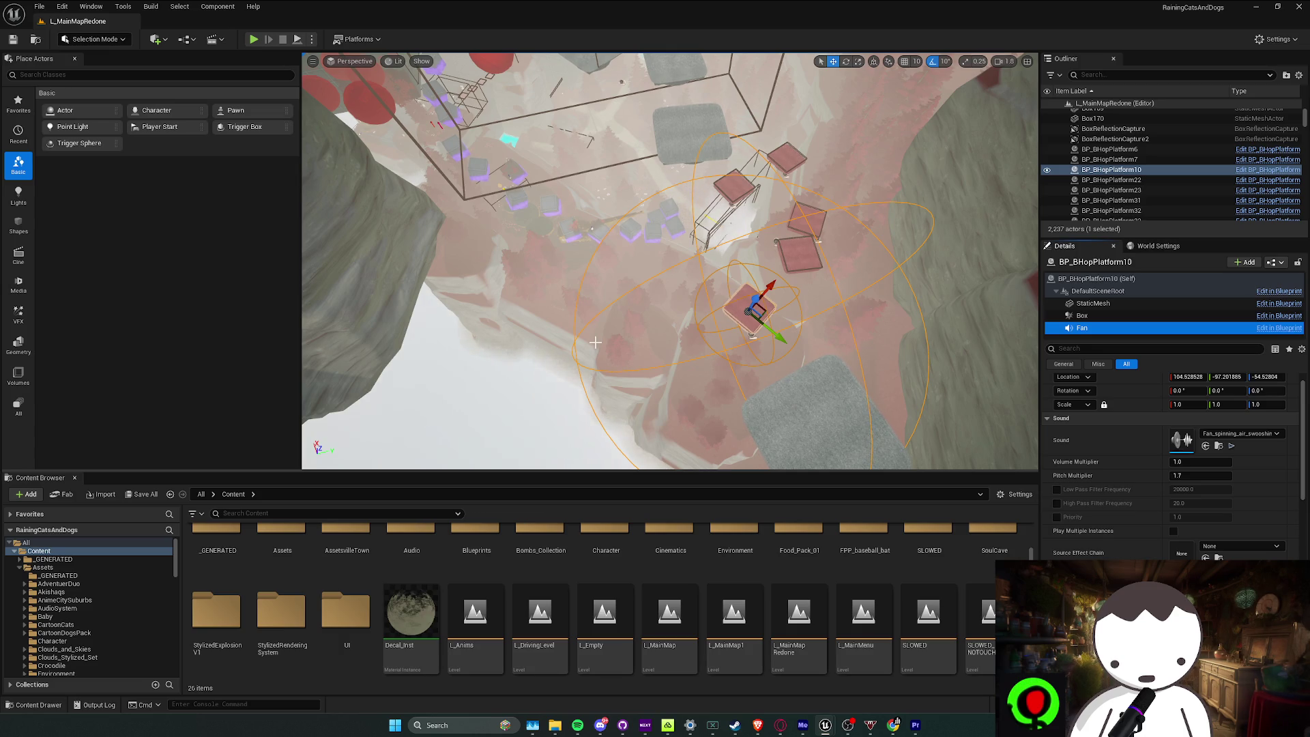
Pull the view back, switch over to Spotify, and start a new playtest
{"action": "left_click_drag", "start_coordinate": [595, 342], "coordinate": [576, 419]}
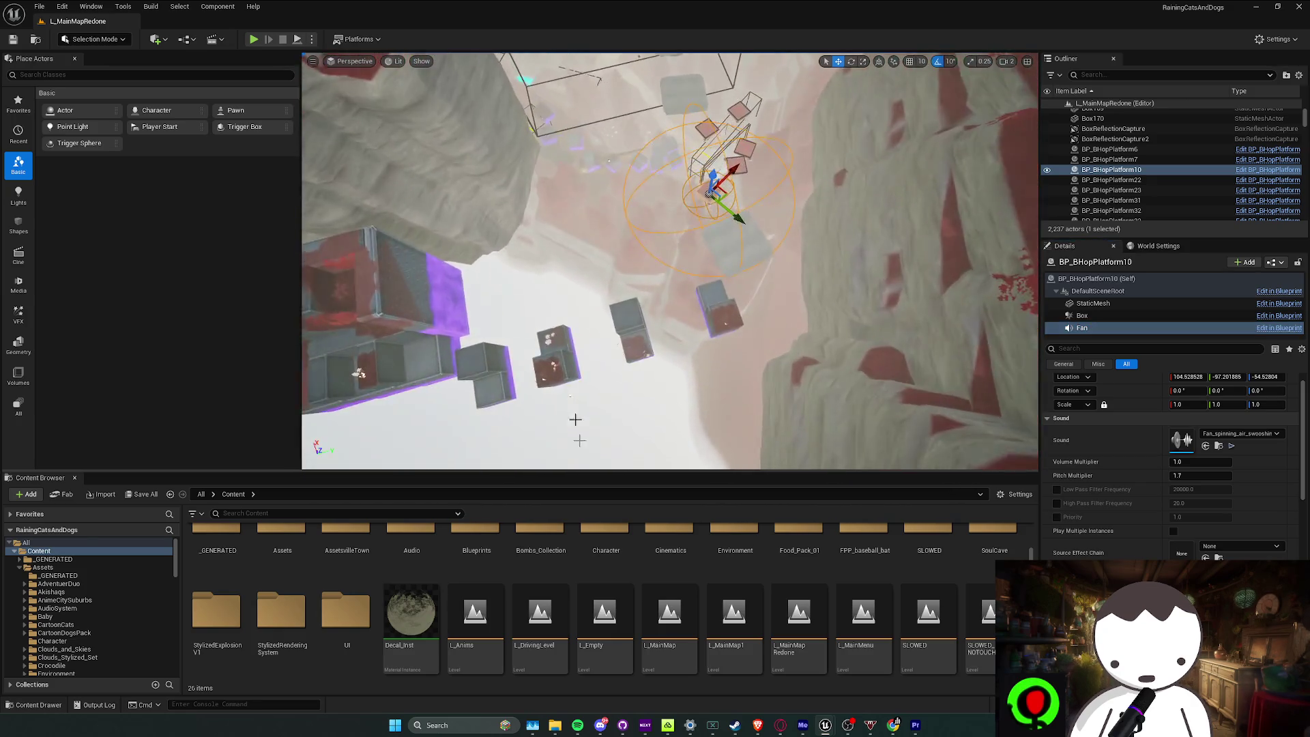
{"action": "key", "text": "alt+Tab"}
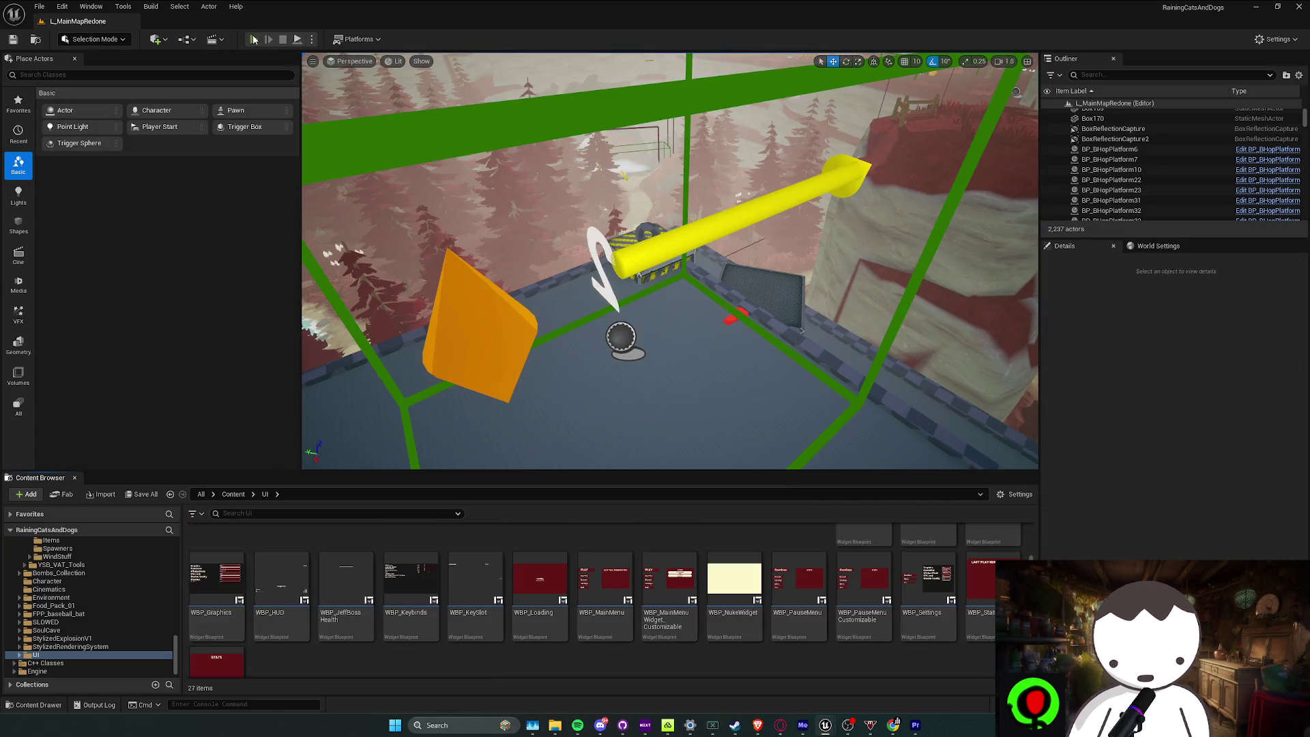
{"action": "left_click", "coordinate": [253, 39]}
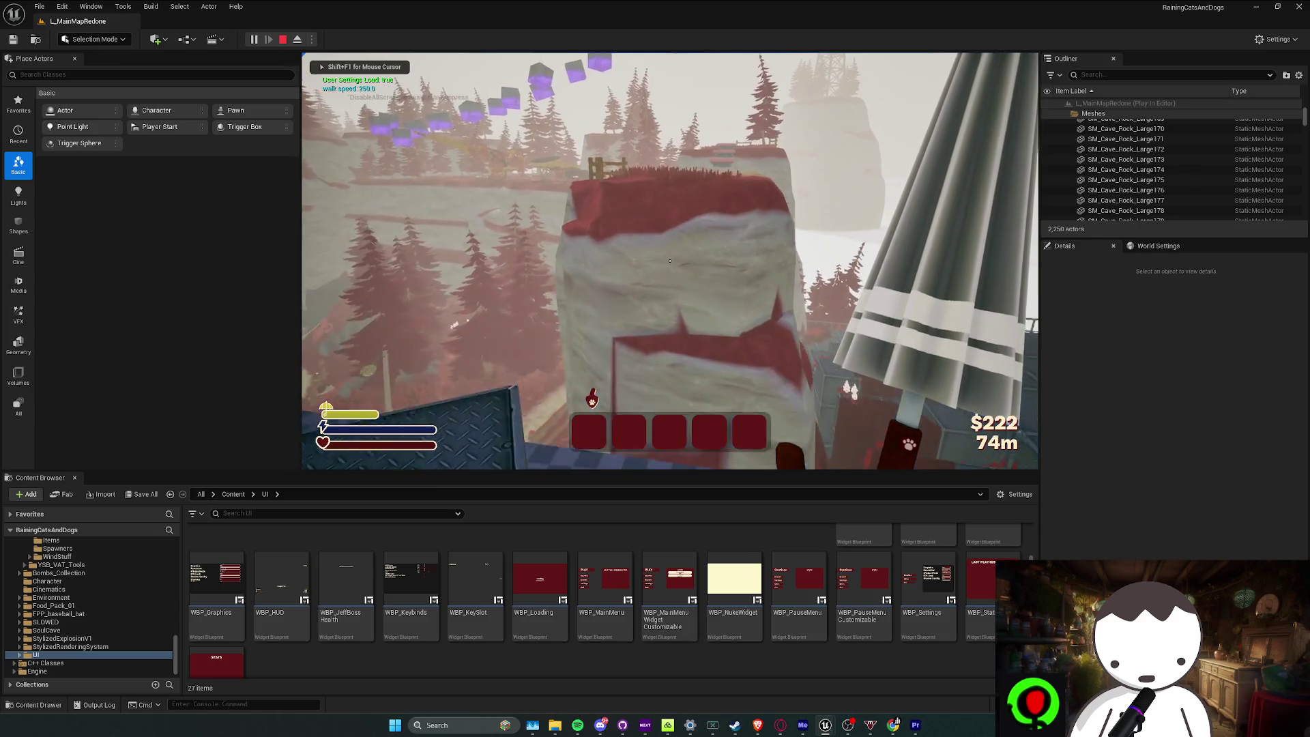
Walk past the red-topped rock and metal platform up the pillar, then stop and save
{"action": "key", "text": "shift+w"}
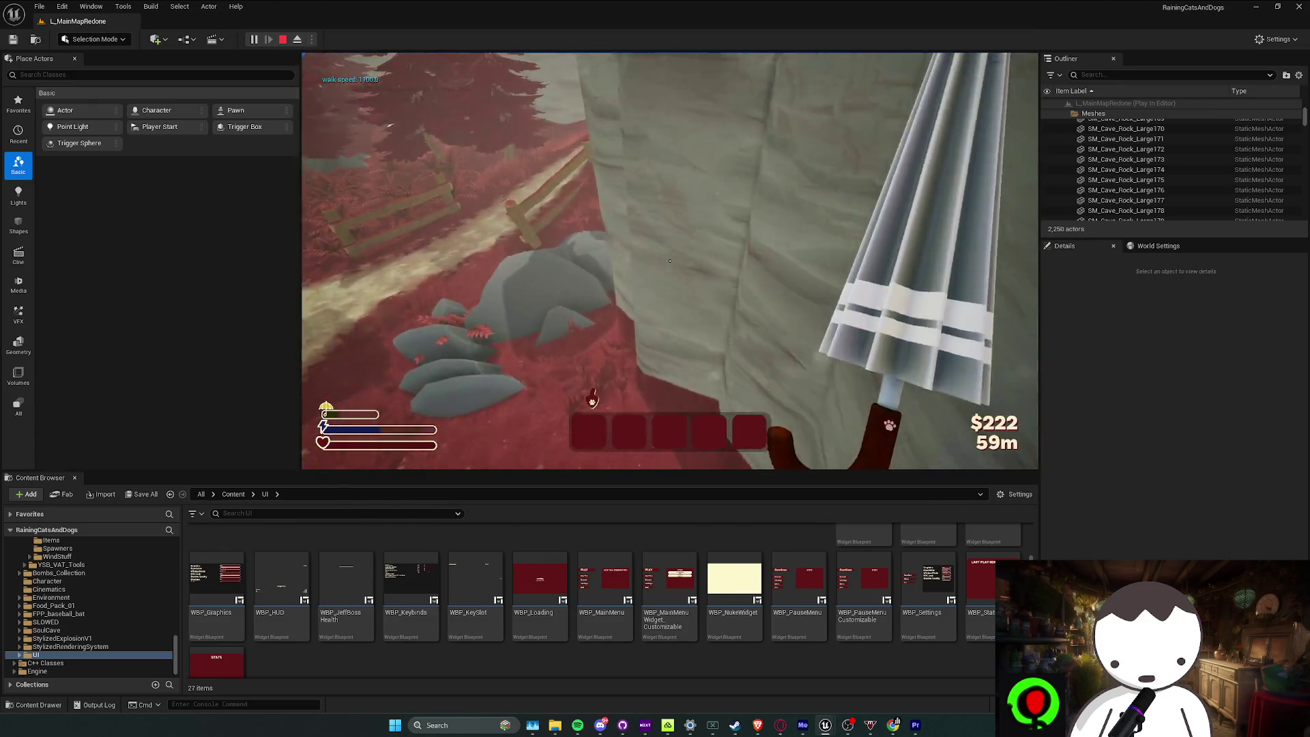
{"action": "key", "text": "w"}
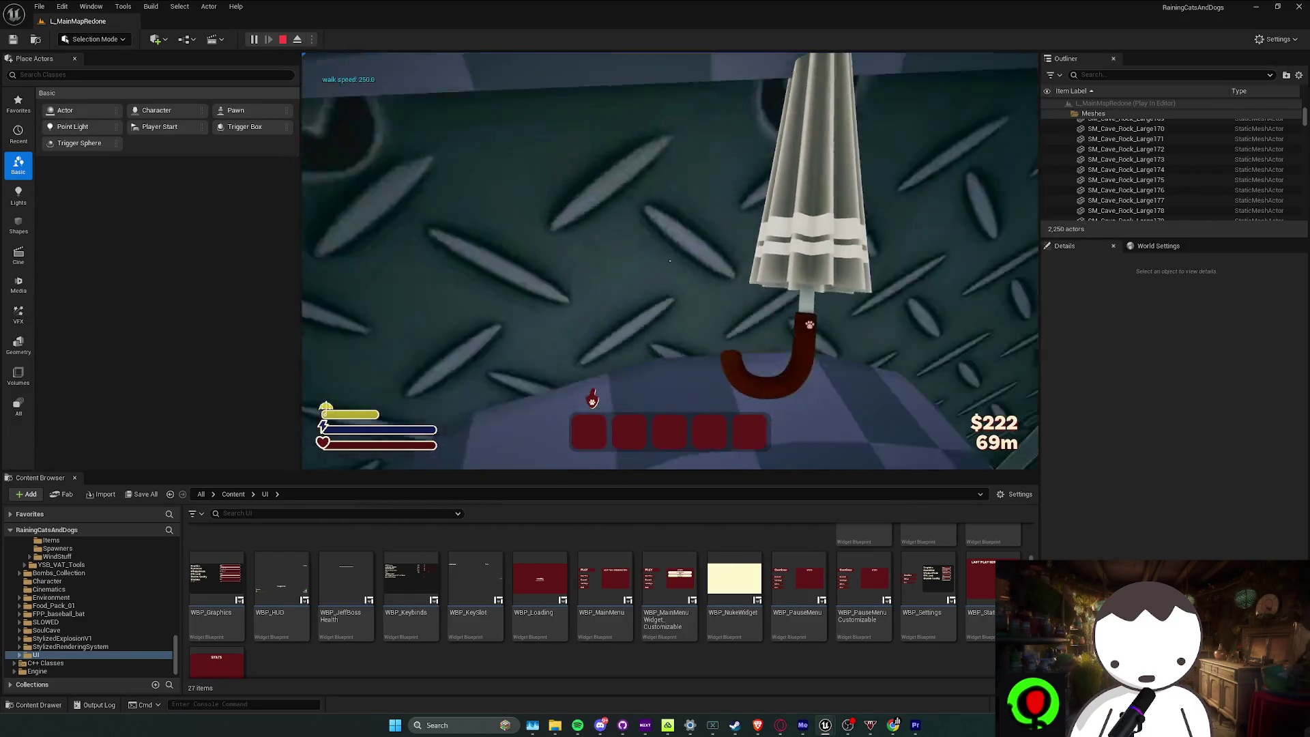
{"action": "key", "text": "w"}
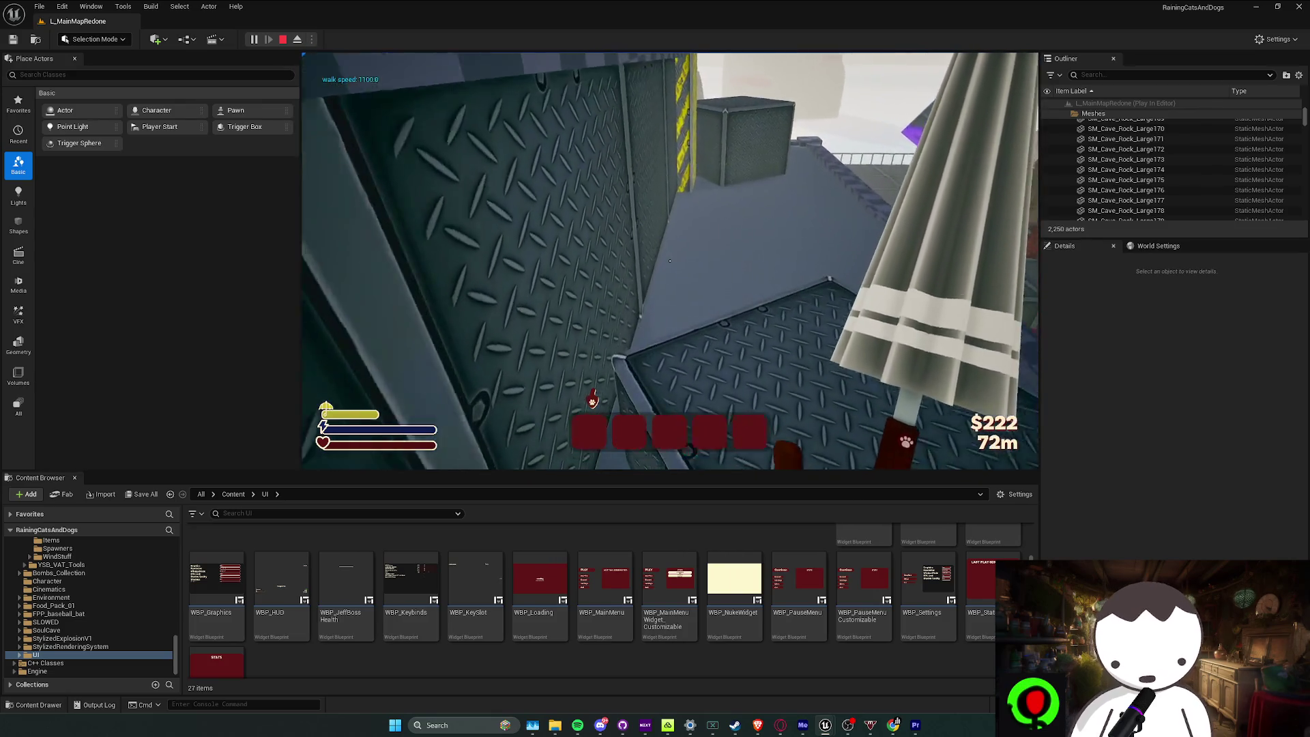
{"action": "key", "text": "shift"}
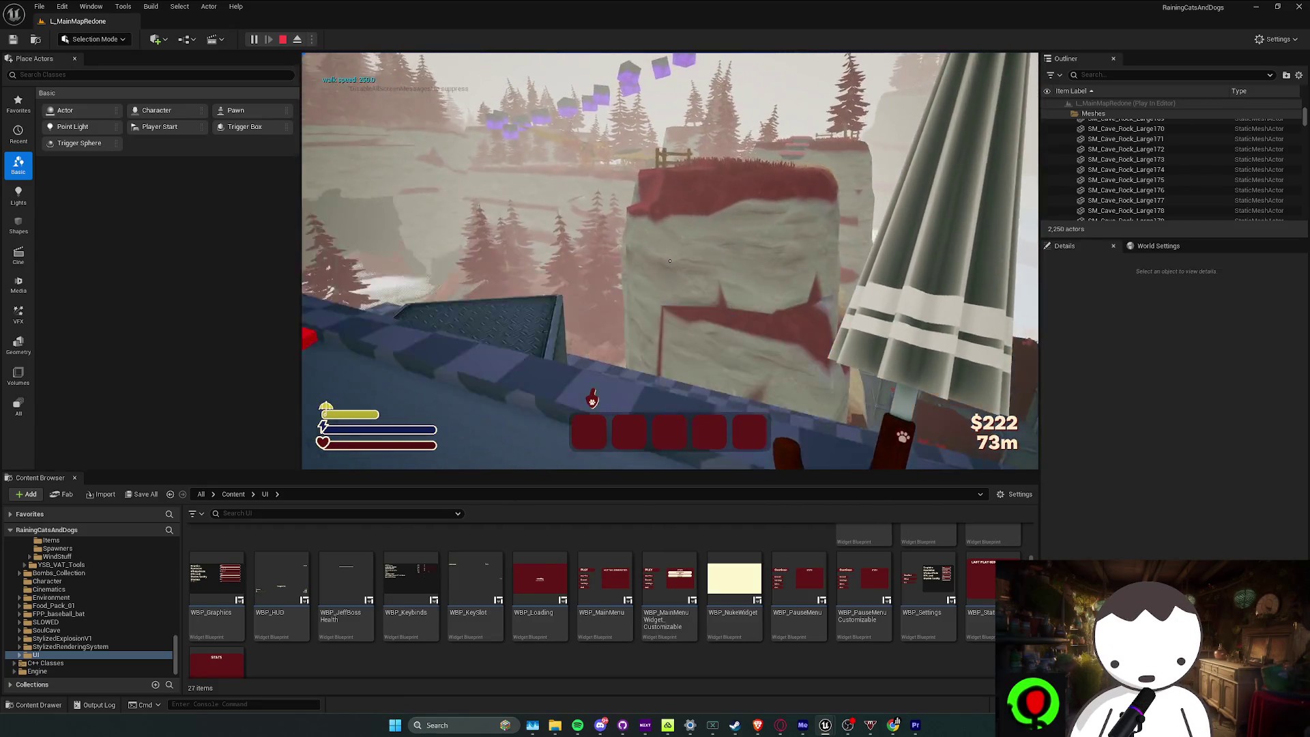
{"action": "key", "text": "shift"}
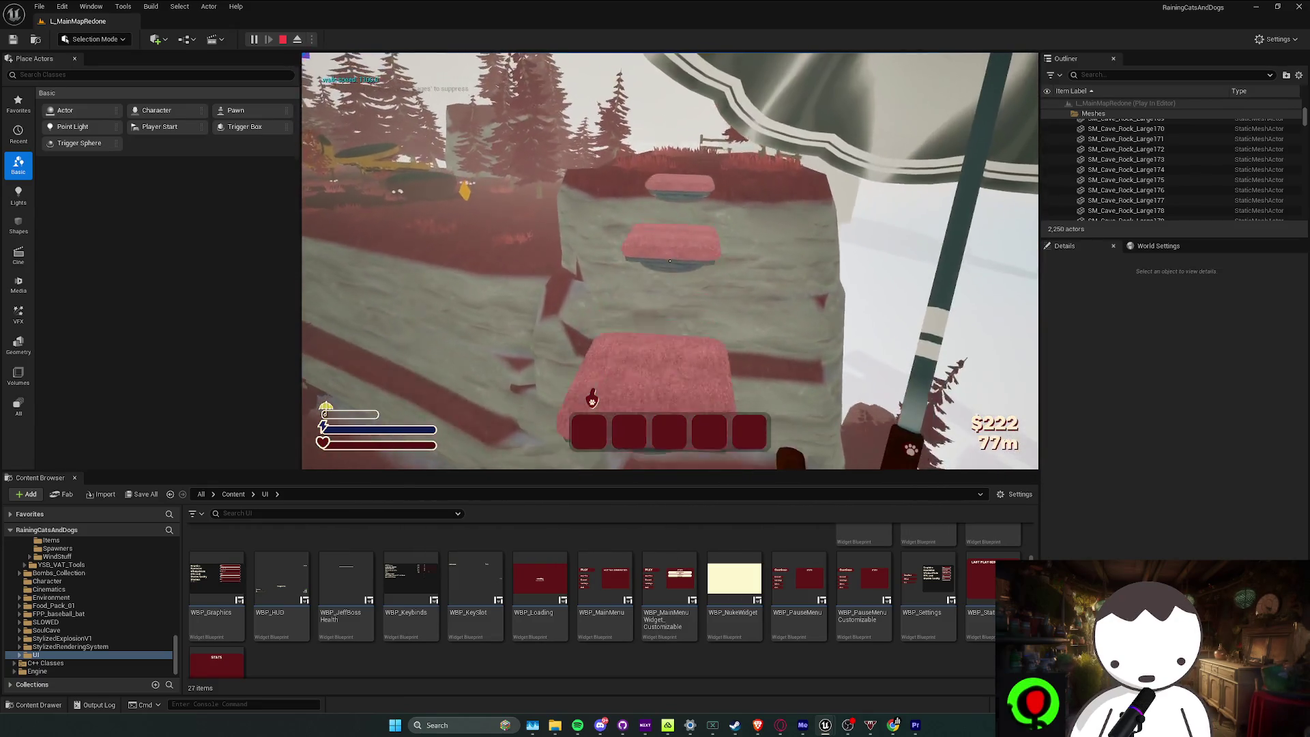
{"action": "key", "text": "w"}
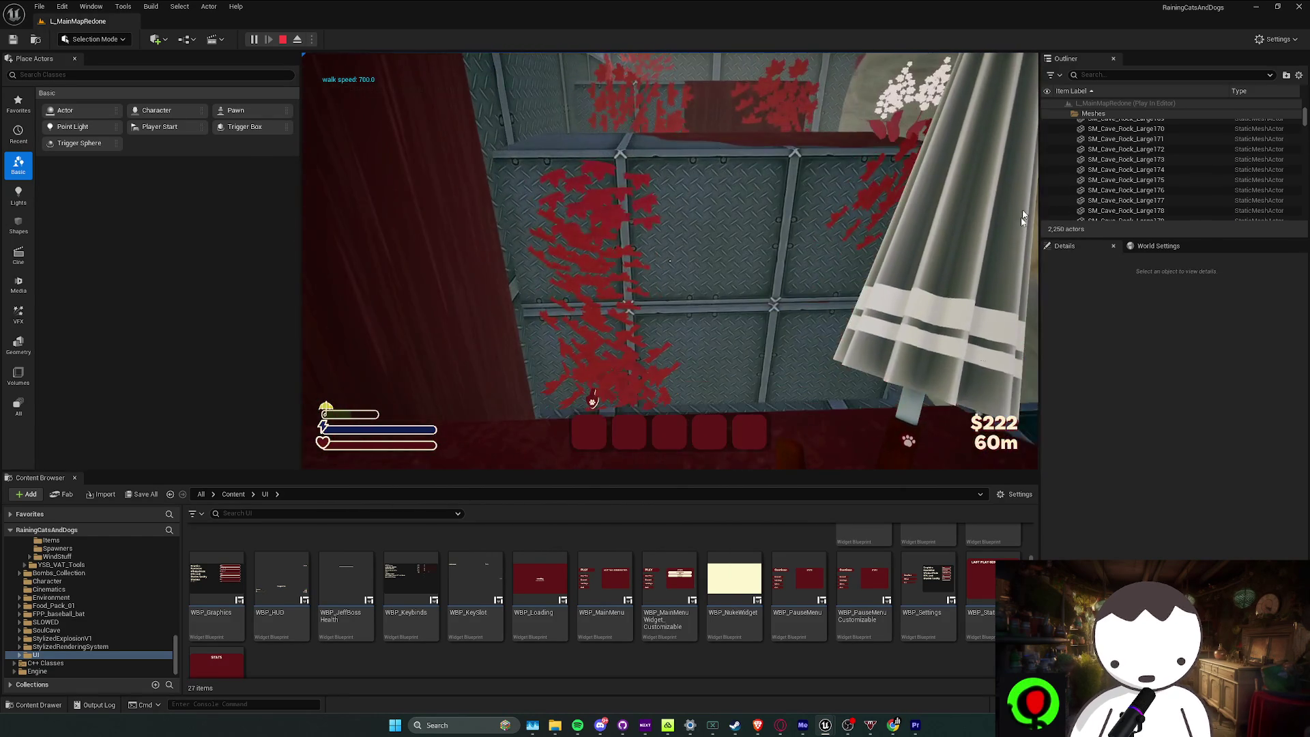
{"action": "key", "text": "Escape"}
{"action": "key", "text": "ctrl+s"}
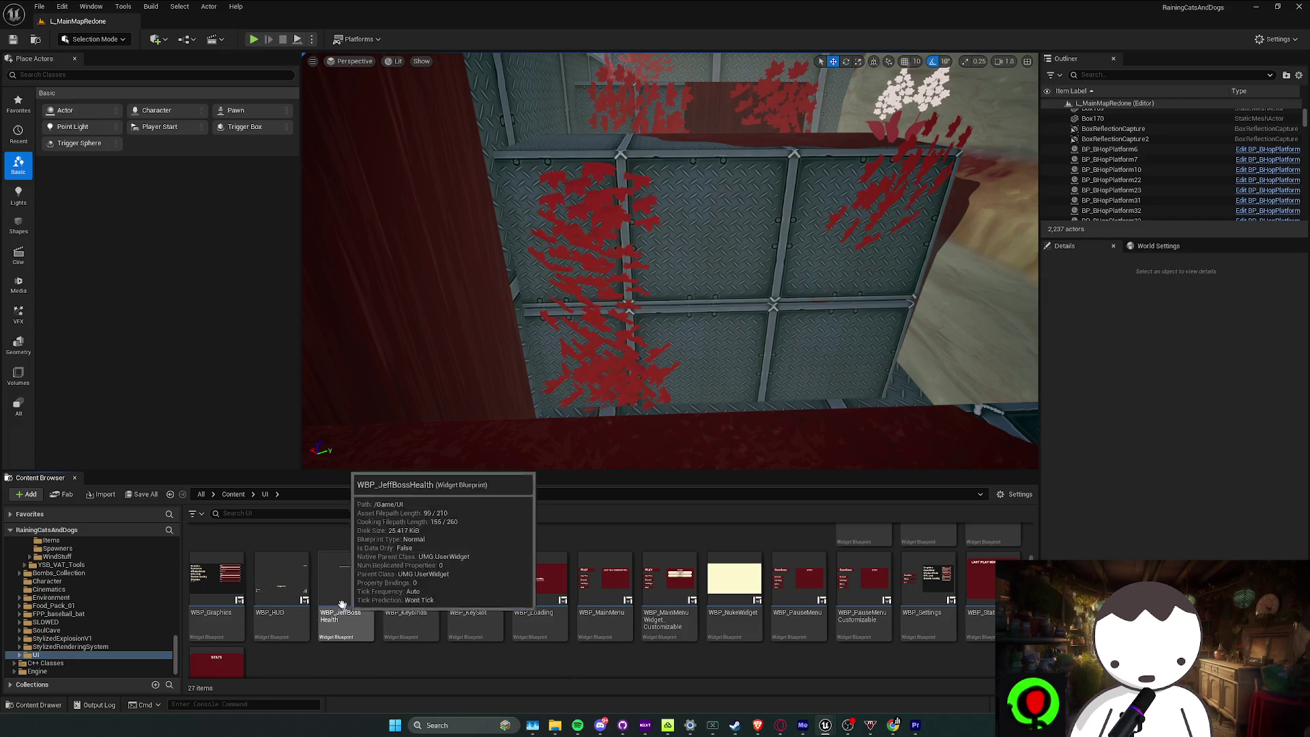
Create a new UmbrellaSkins folder inside Content > UI
{"action": "left_click", "coordinate": [232, 494]}
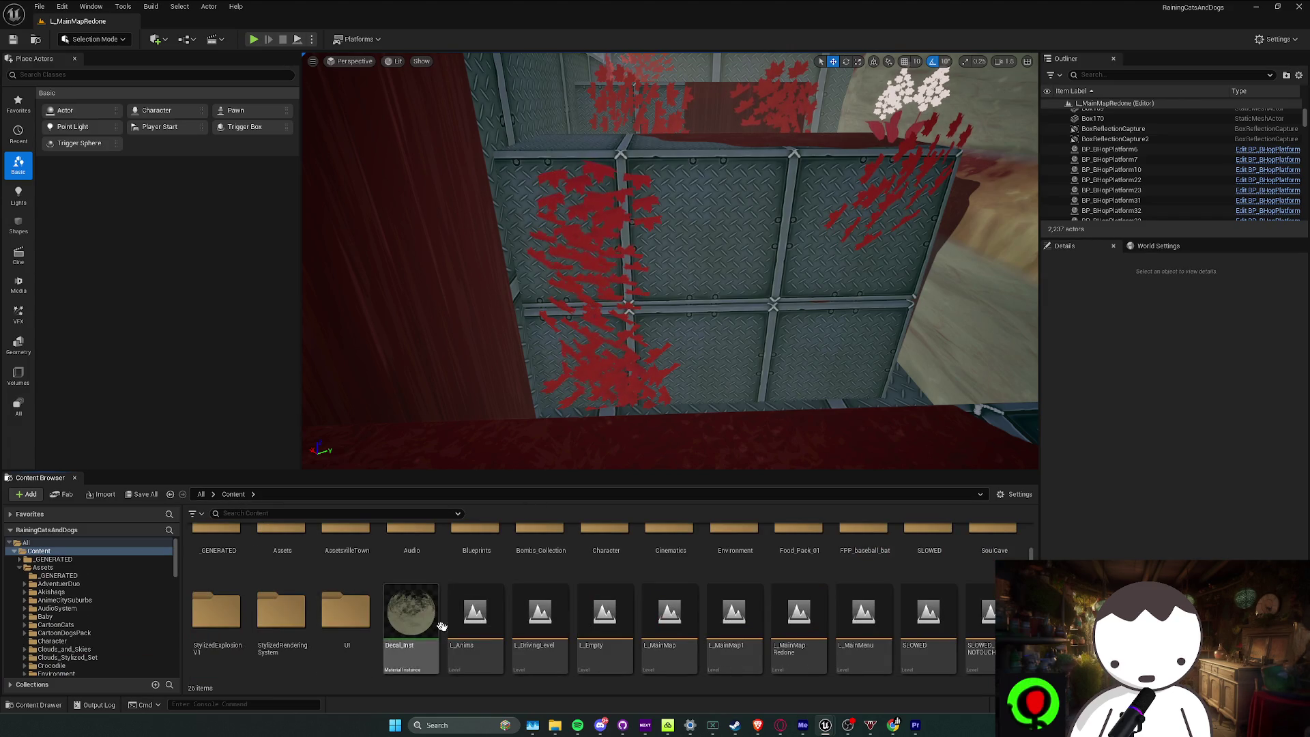
{"action": "double_click", "coordinate": [366, 649]}
{"action": "scroll", "coordinate": [683, 635], "scroll_direction": "down", "scroll_amount": 1}
{"action": "scroll", "coordinate": [669, 642], "scroll_direction": "up", "scroll_amount": 1}
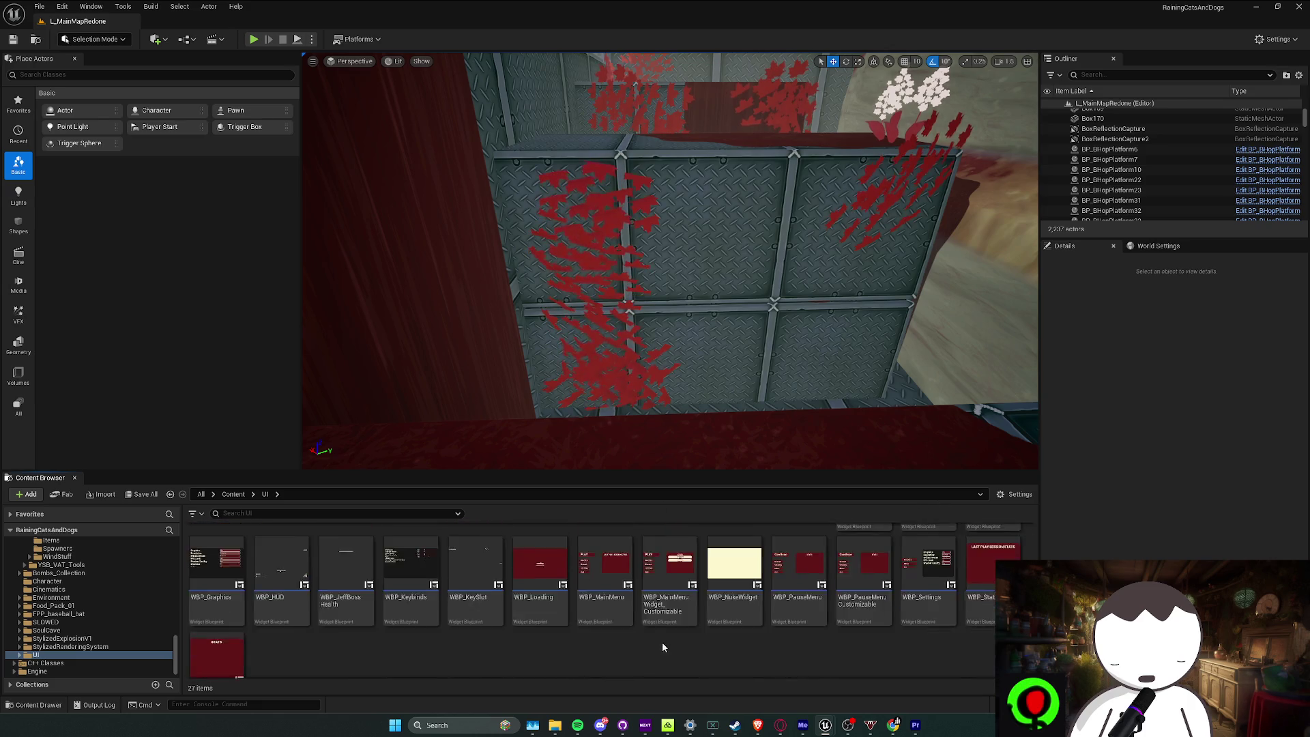
{"action": "scroll", "coordinate": [592, 653], "scroll_direction": "down", "scroll_amount": 2}
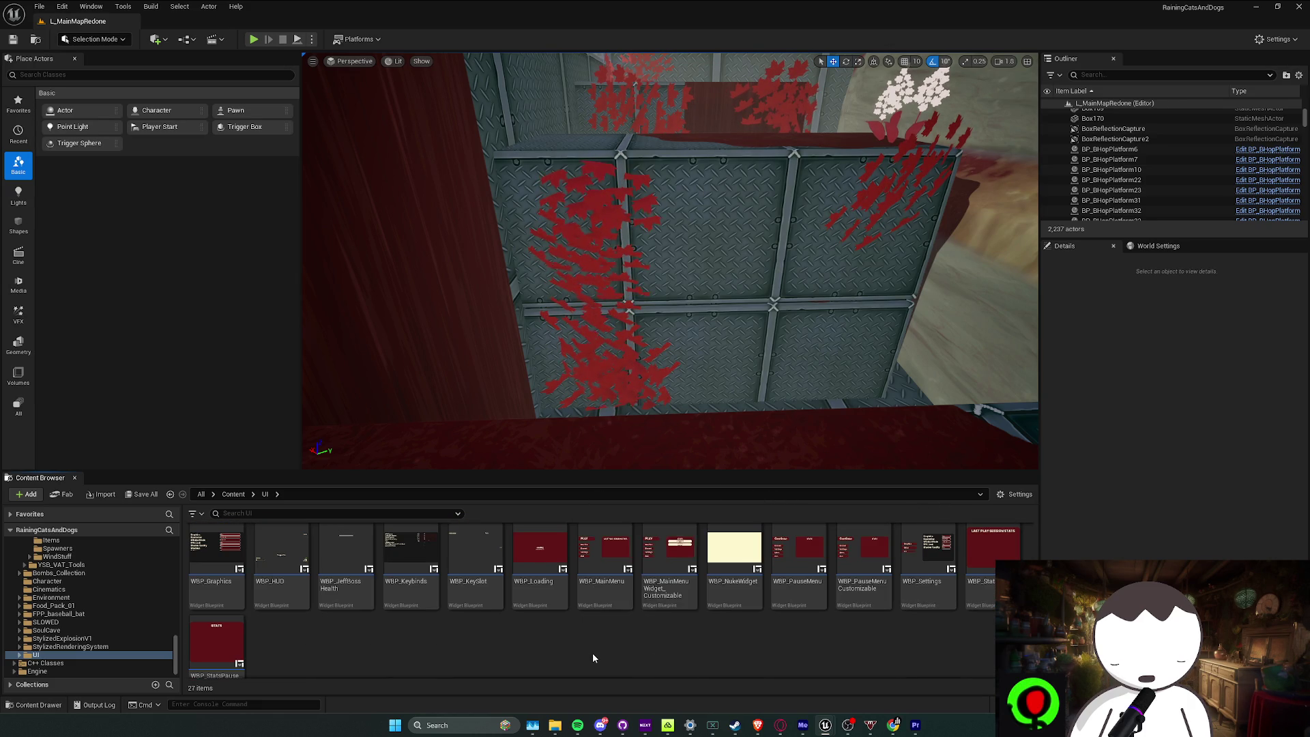
{"action": "right_click", "coordinate": [593, 653]}
{"action": "left_click", "coordinate": [634, 297]}
{"action": "type", "text": "UmbrellaSkins"}
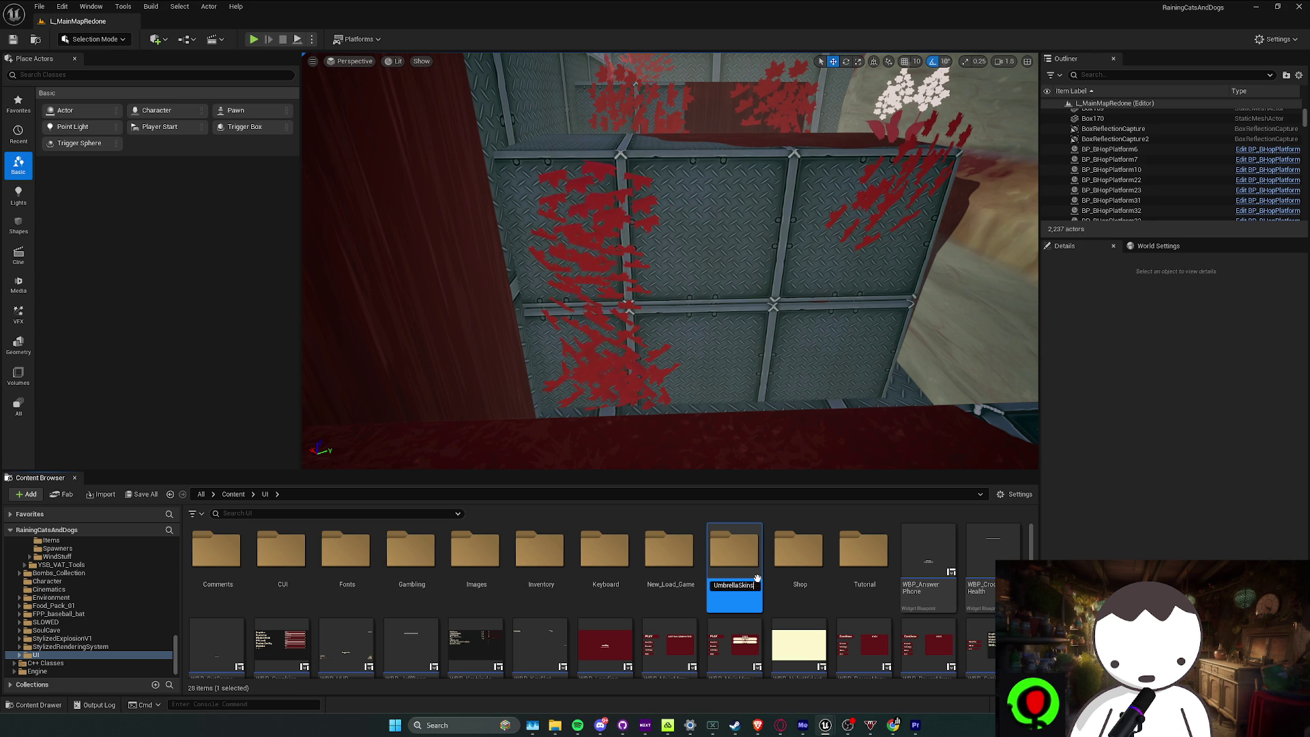
{"action": "key", "text": "Return"}
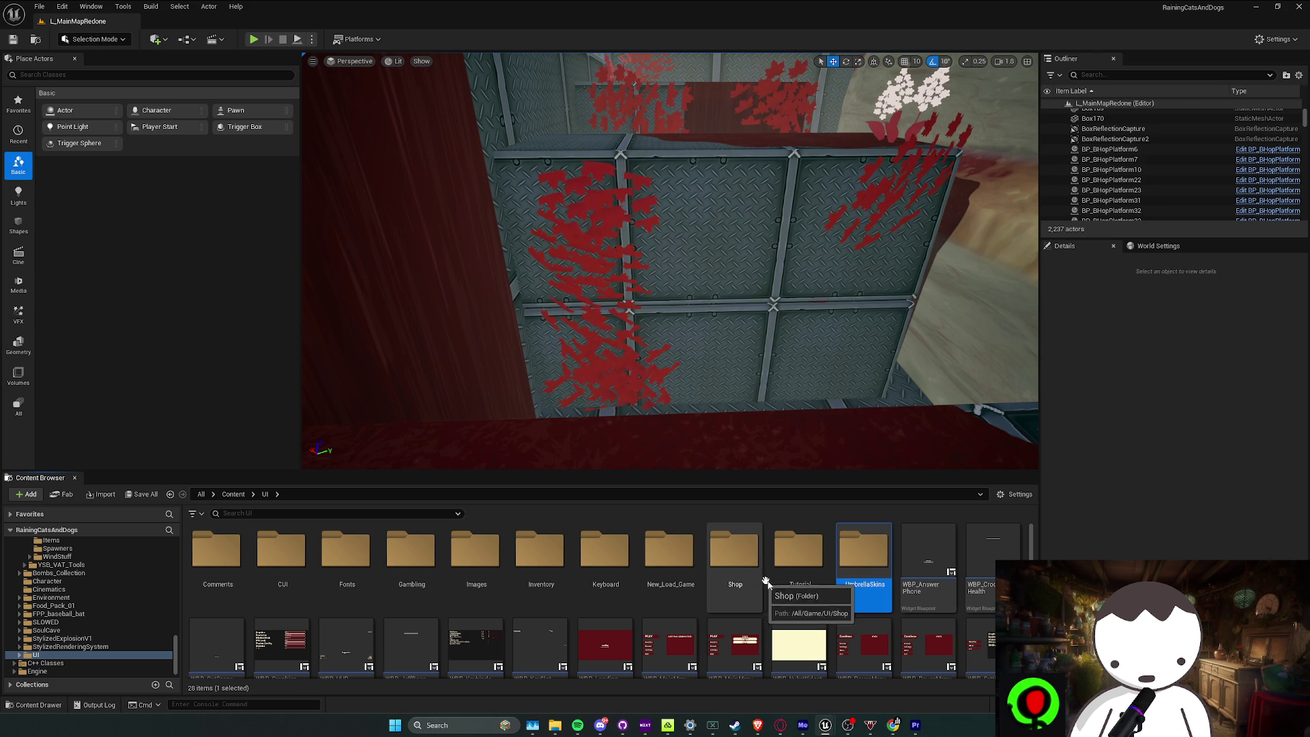
{"action": "scroll", "coordinate": [766, 645], "scroll_direction": "down", "scroll_amount": 1}
Save, then open WBP_PauseMenu and select its customizable pause menu widget
{"action": "key", "text": "ctrl+s"}
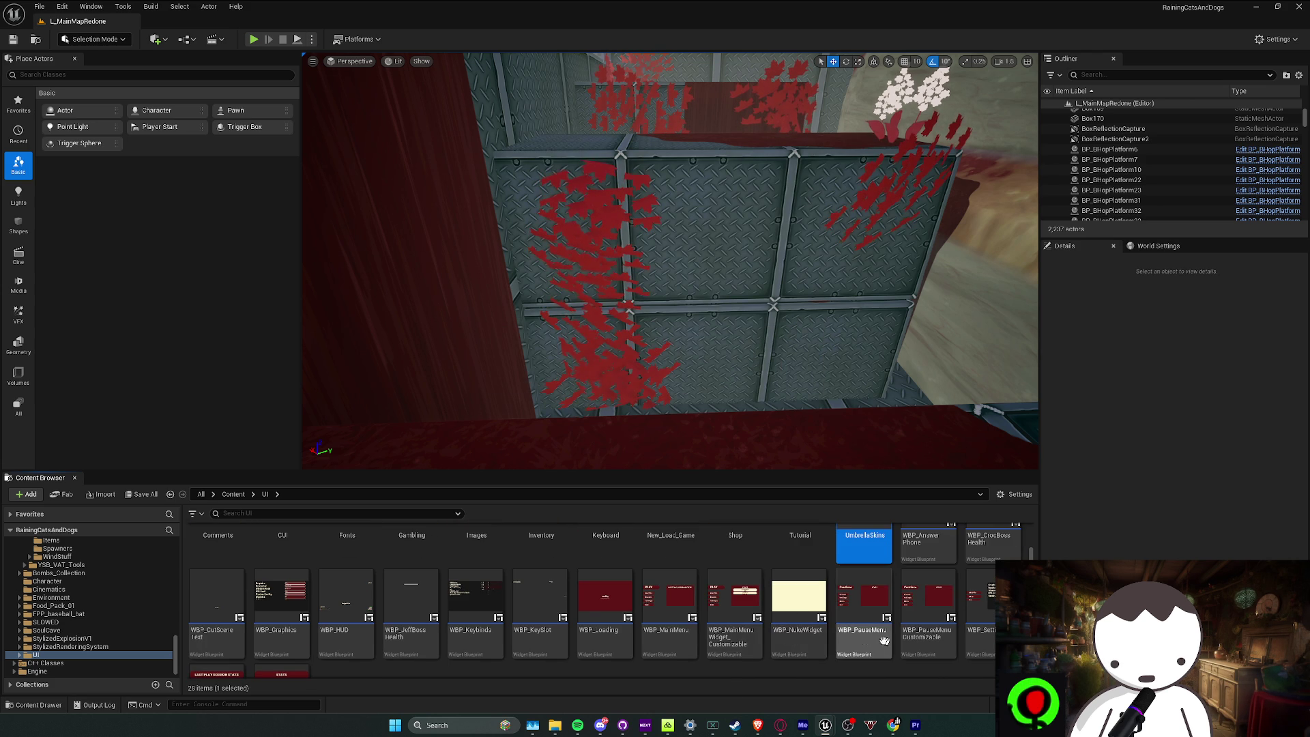
{"action": "double_click", "coordinate": [862, 638]}
{"action": "left_click", "coordinate": [354, 361]}
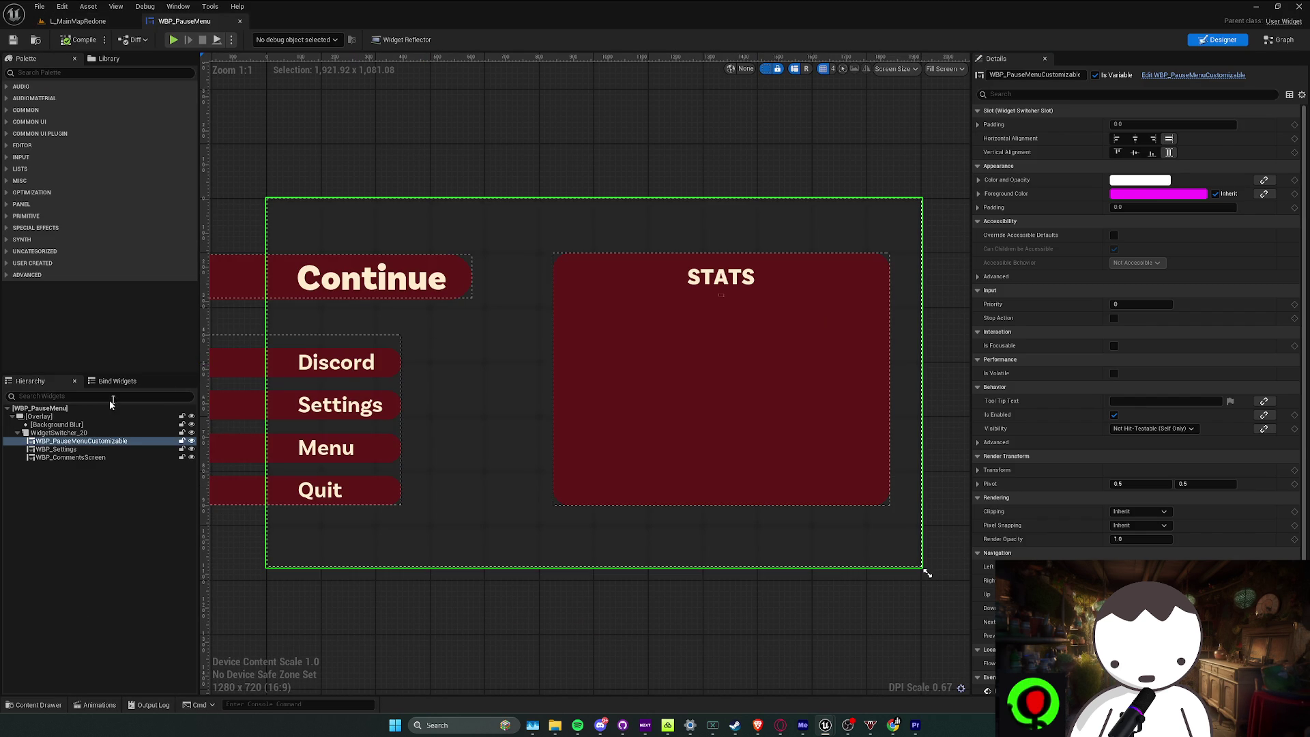
Preview the switcher's pages and open WBP_PauseMenuCustomizable in its own editor
{"action": "left_click", "coordinate": [94, 450]}
{"action": "left_click", "coordinate": [71, 457]}
{"action": "left_click", "coordinate": [56, 449]}
{"action": "left_click", "coordinate": [82, 441]}
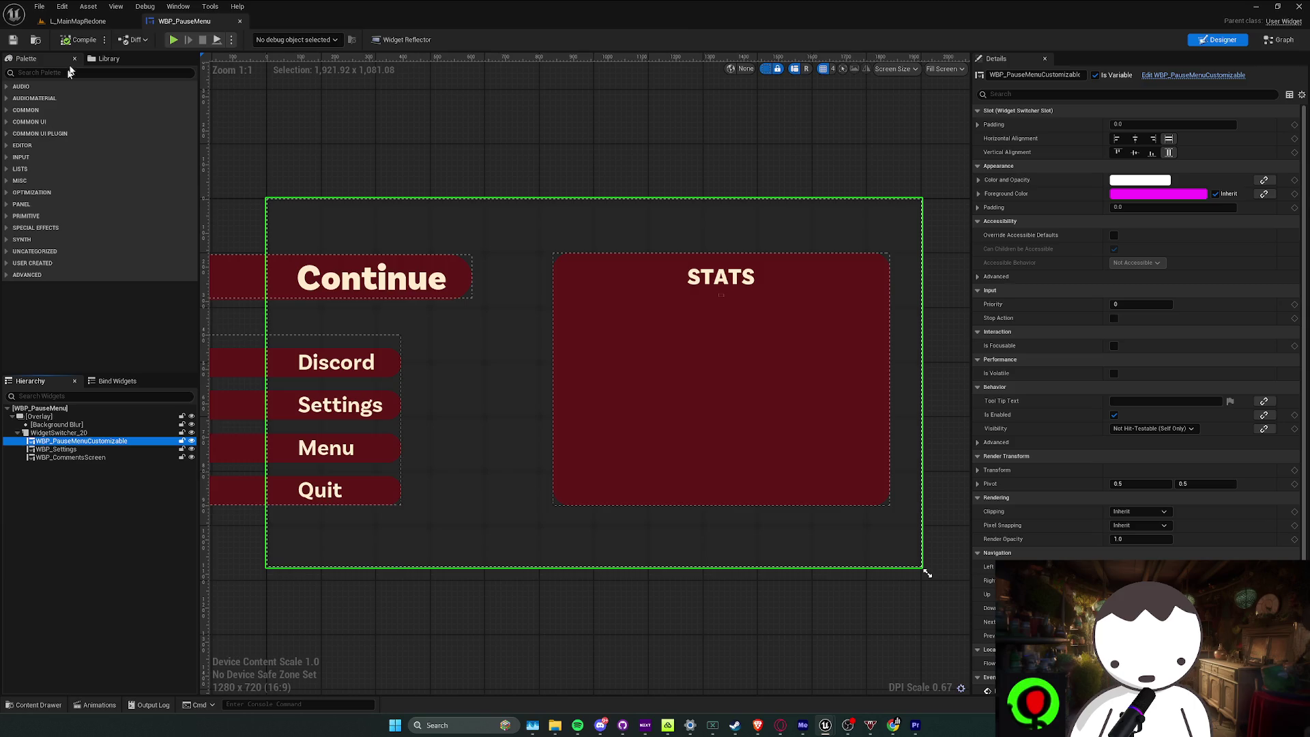
{"action": "left_click", "coordinate": [1184, 77]}
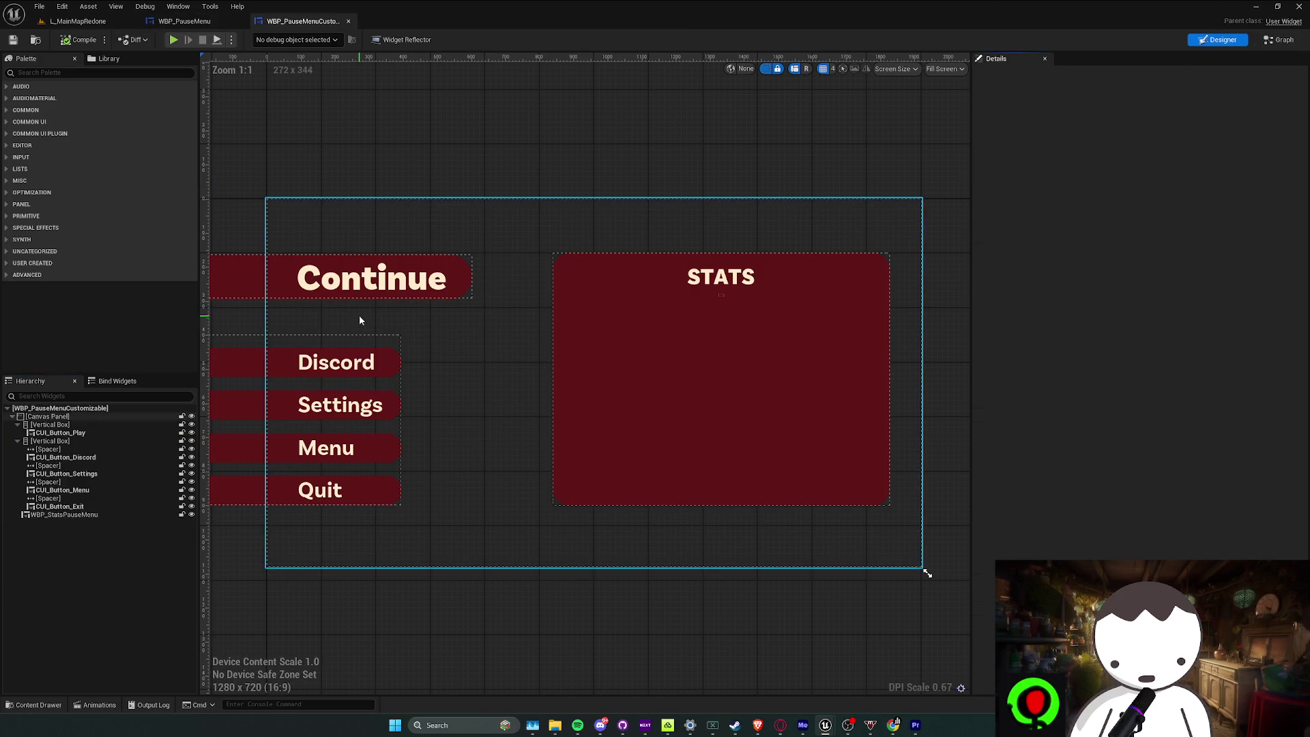
Duplicate the Discord button and a spacer to the top, enlarge the button column, and compile
{"action": "left_click", "coordinate": [71, 457]}
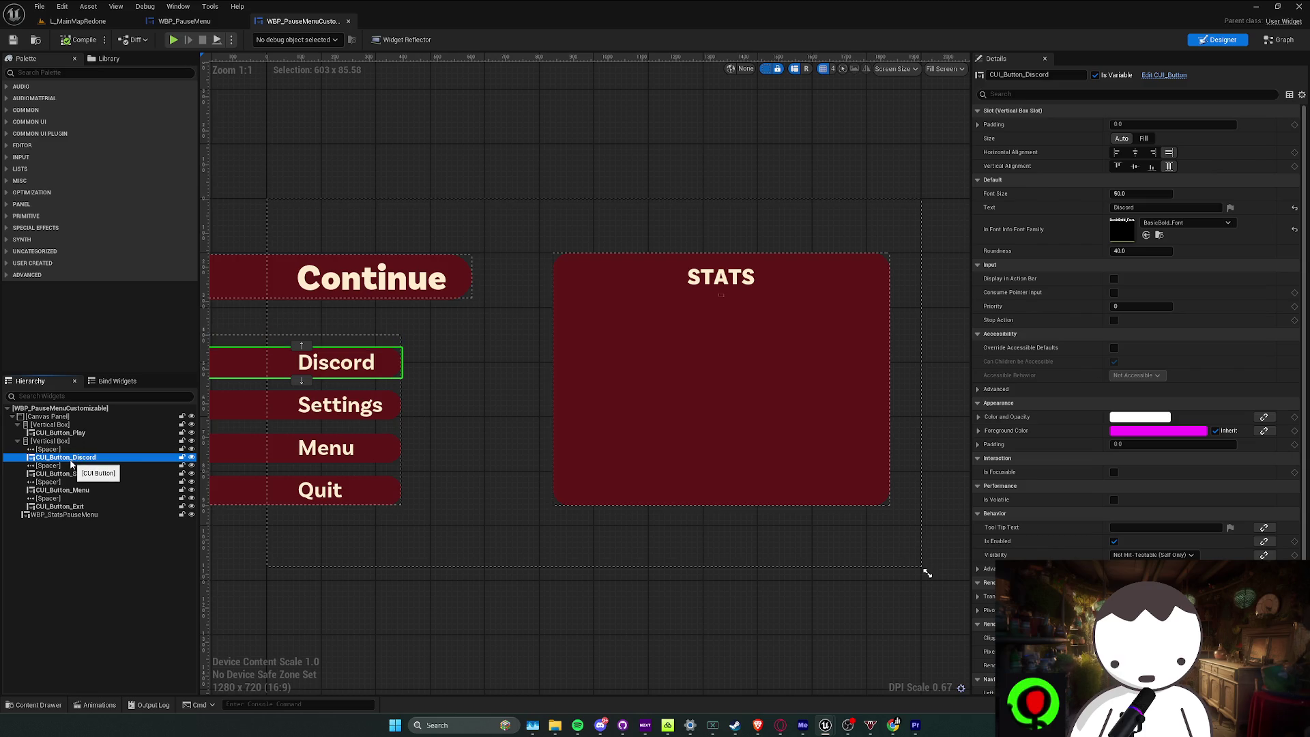
{"action": "key", "text": "ctrl+d"}
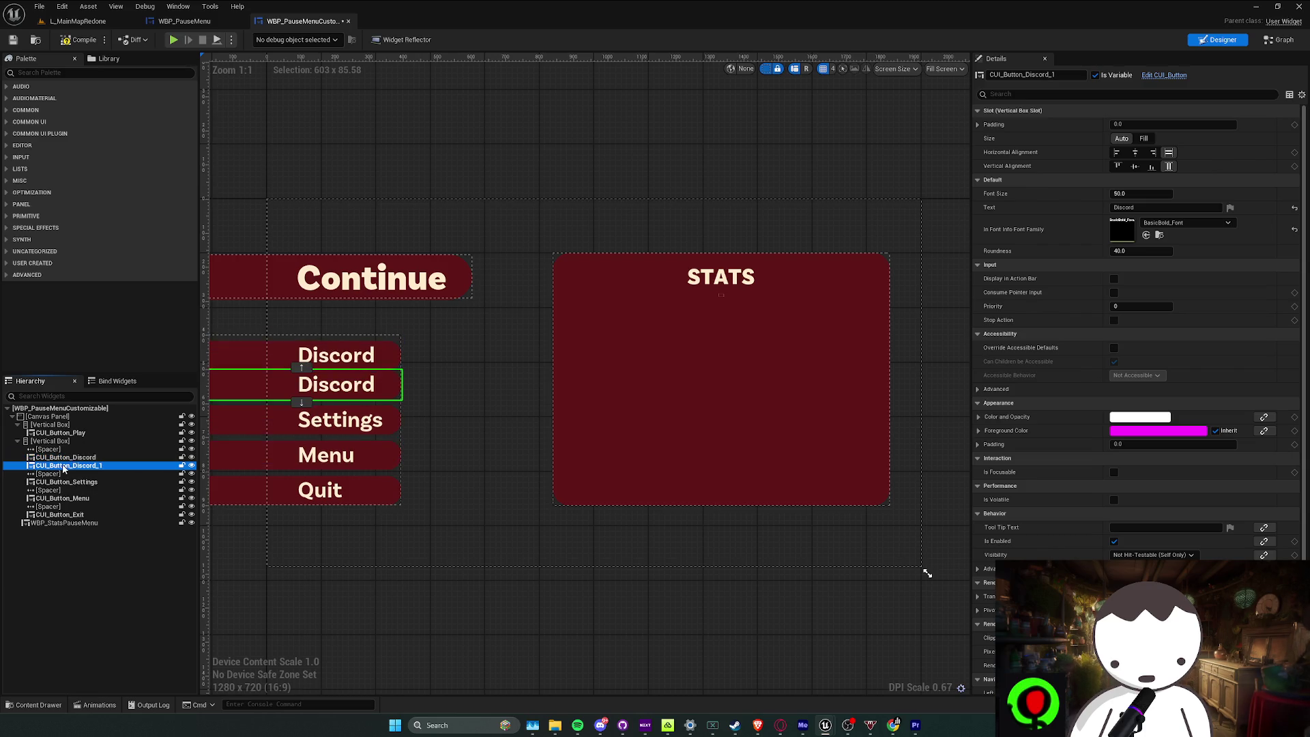
{"action": "left_click_drag", "start_coordinate": [64, 468], "coordinate": [66, 451]}
{"action": "left_click", "coordinate": [56, 458]}
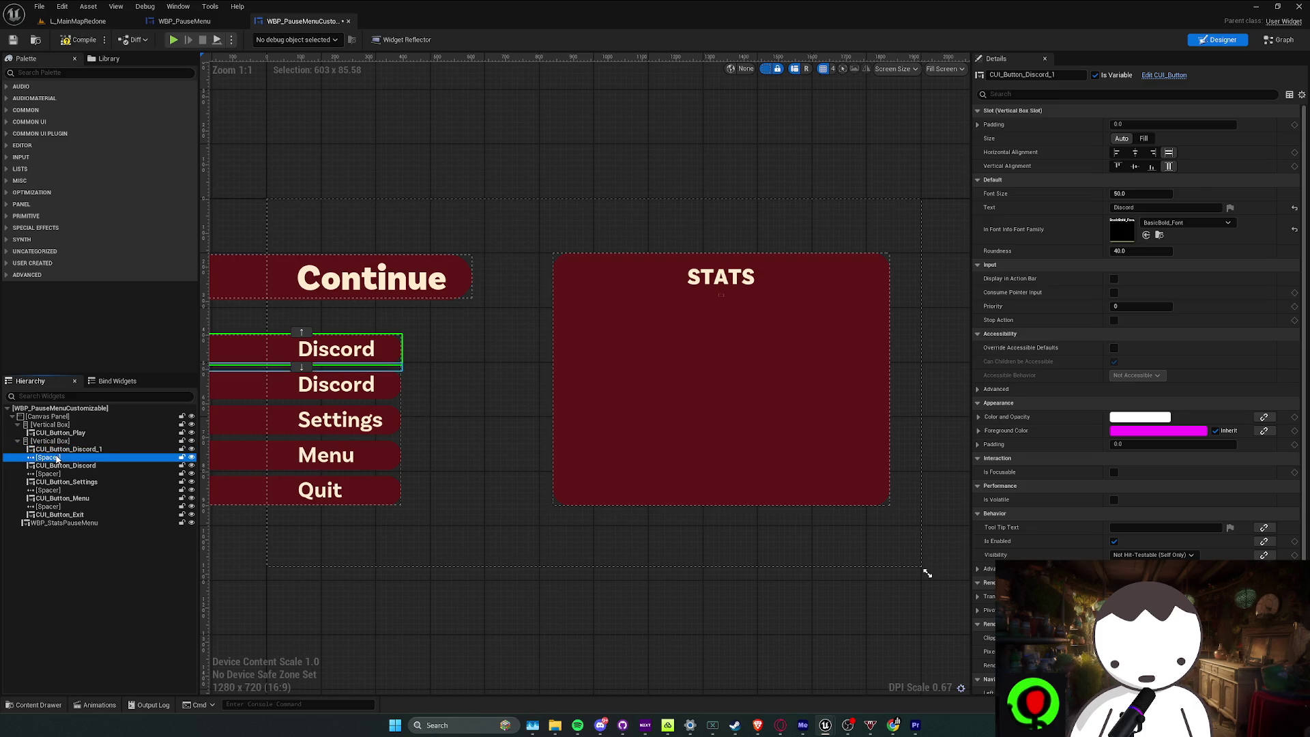
{"action": "key", "text": "ctrl+d"}
{"action": "left_click_drag", "start_coordinate": [61, 458], "coordinate": [68, 448]}
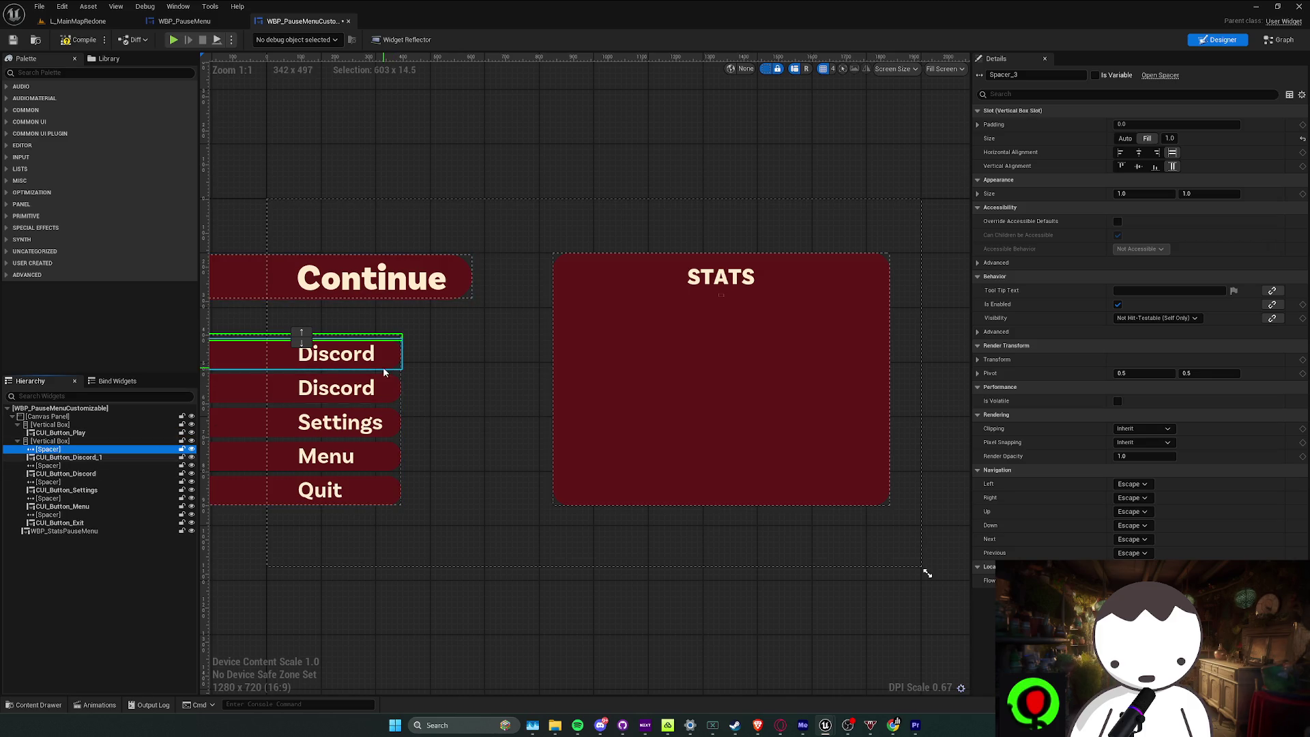
{"action": "left_click", "coordinate": [298, 506]}
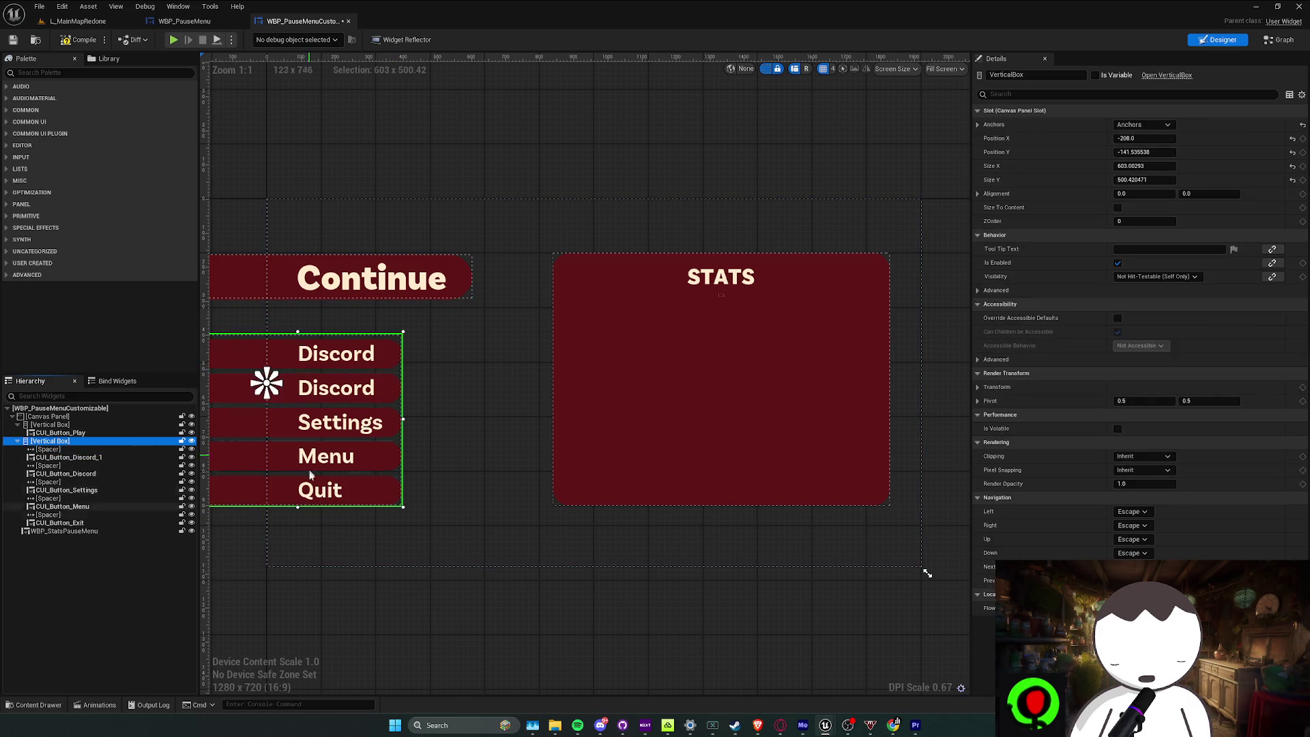
{"action": "mouse_move", "coordinate": [298, 507]}
{"action": "left_mouse_down"}
{"action": "mouse_move", "coordinate": [298, 524]}
{"action": "mouse_move", "coordinate": [299, 512]}
{"action": "left_mouse_up"}
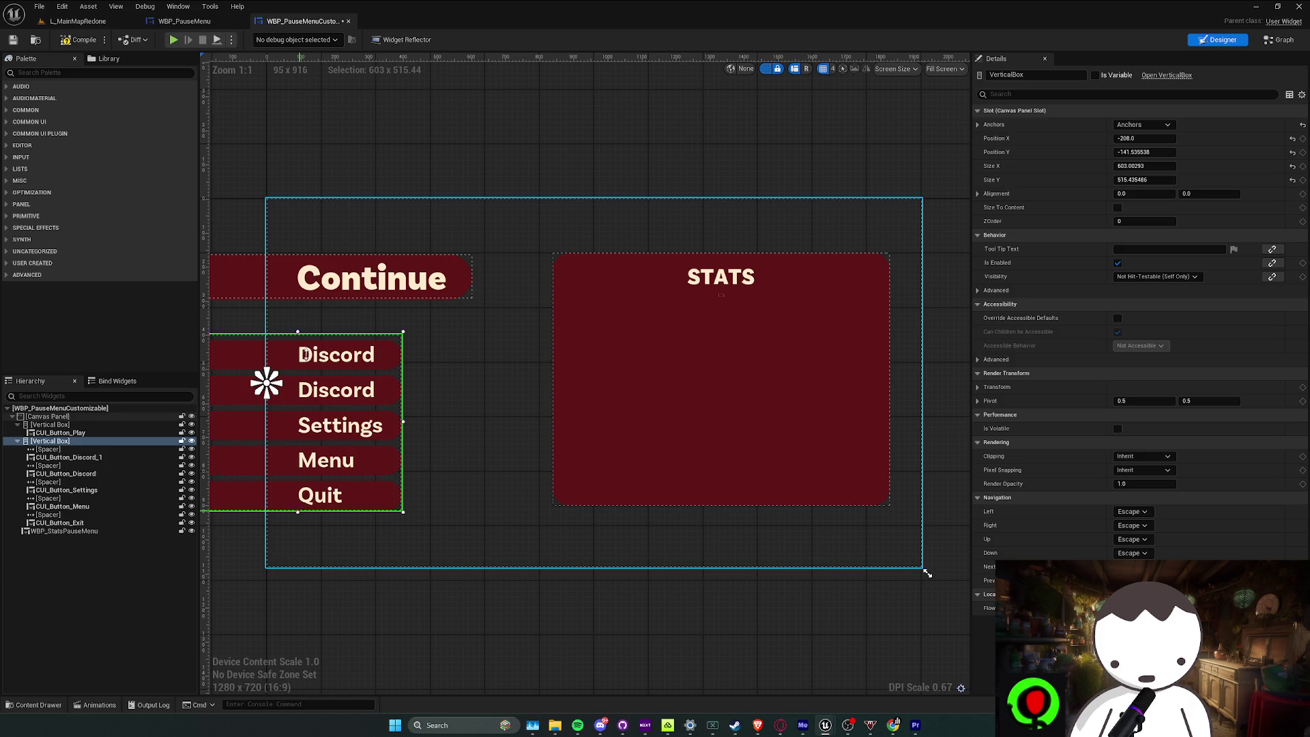
{"action": "left_click_drag", "start_coordinate": [297, 332], "coordinate": [299, 309]}
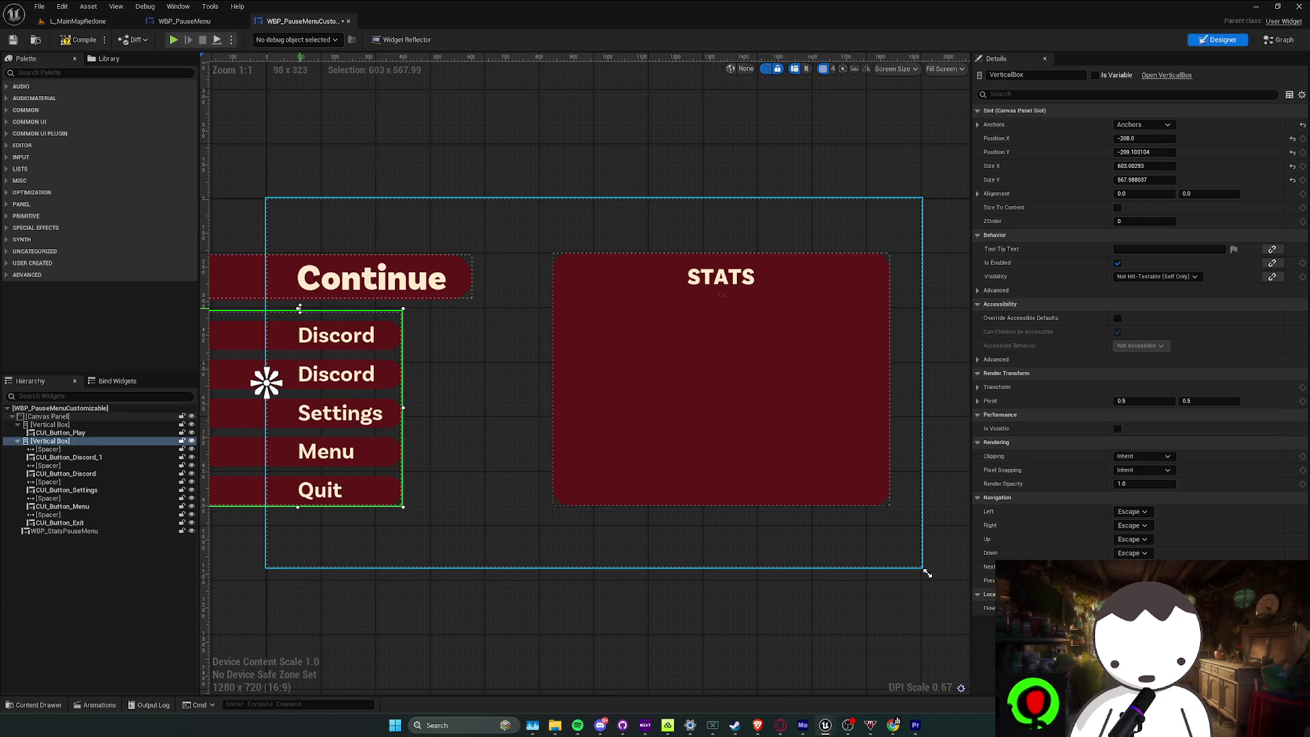
{"action": "left_click", "coordinate": [80, 40]}
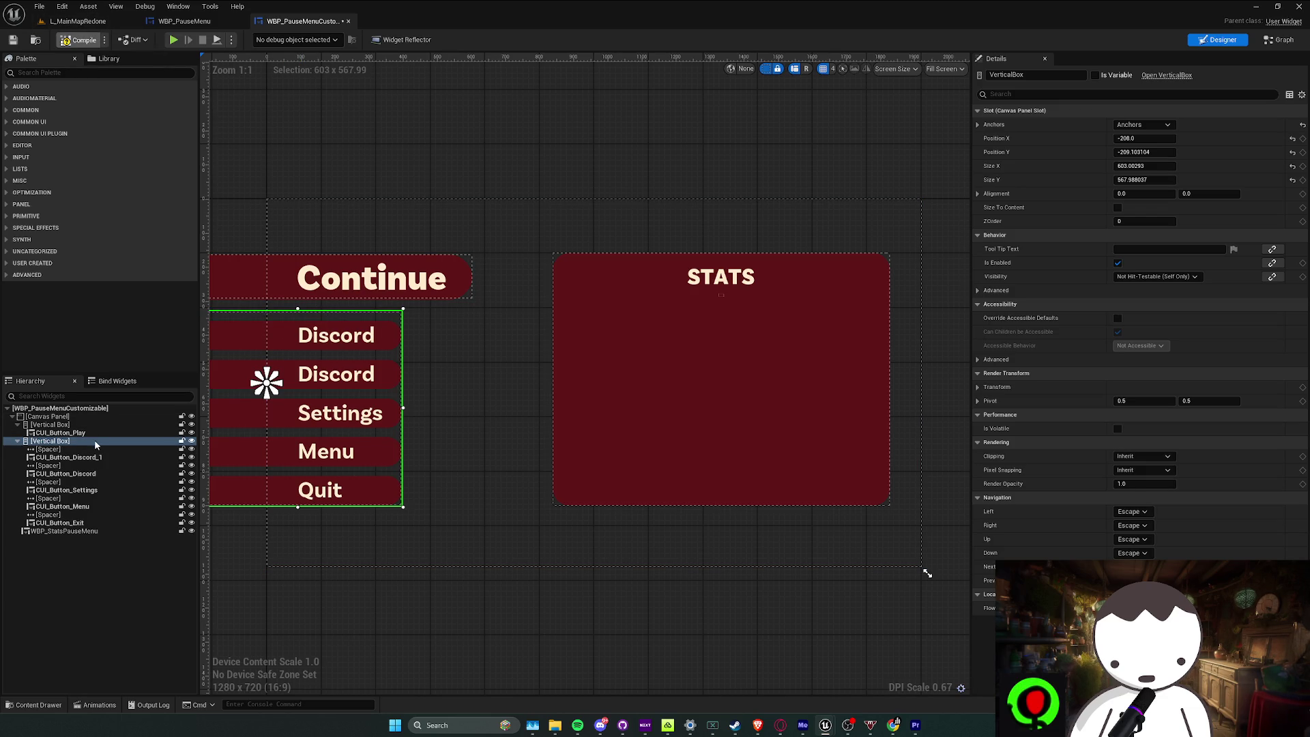
Rename the copy CUI_Button_UmbrellaSkins, label it Skins, and add its On Clicked event
{"action": "left_click", "coordinate": [68, 457]}
{"action": "left_click_drag", "start_coordinate": [1067, 77], "coordinate": [1022, 75]}
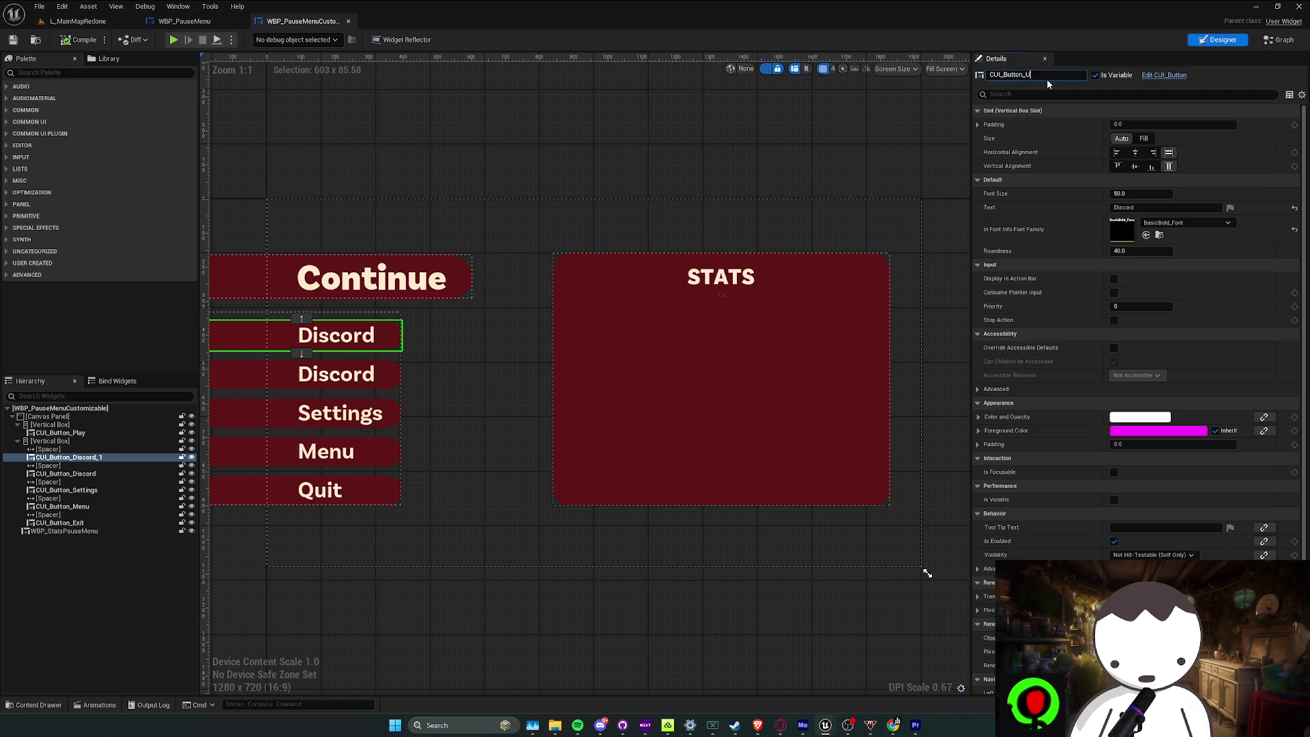
{"action": "type", "text": "s"}
{"action": "key", "text": "Return"}
{"action": "left_click", "coordinate": [1150, 207]}
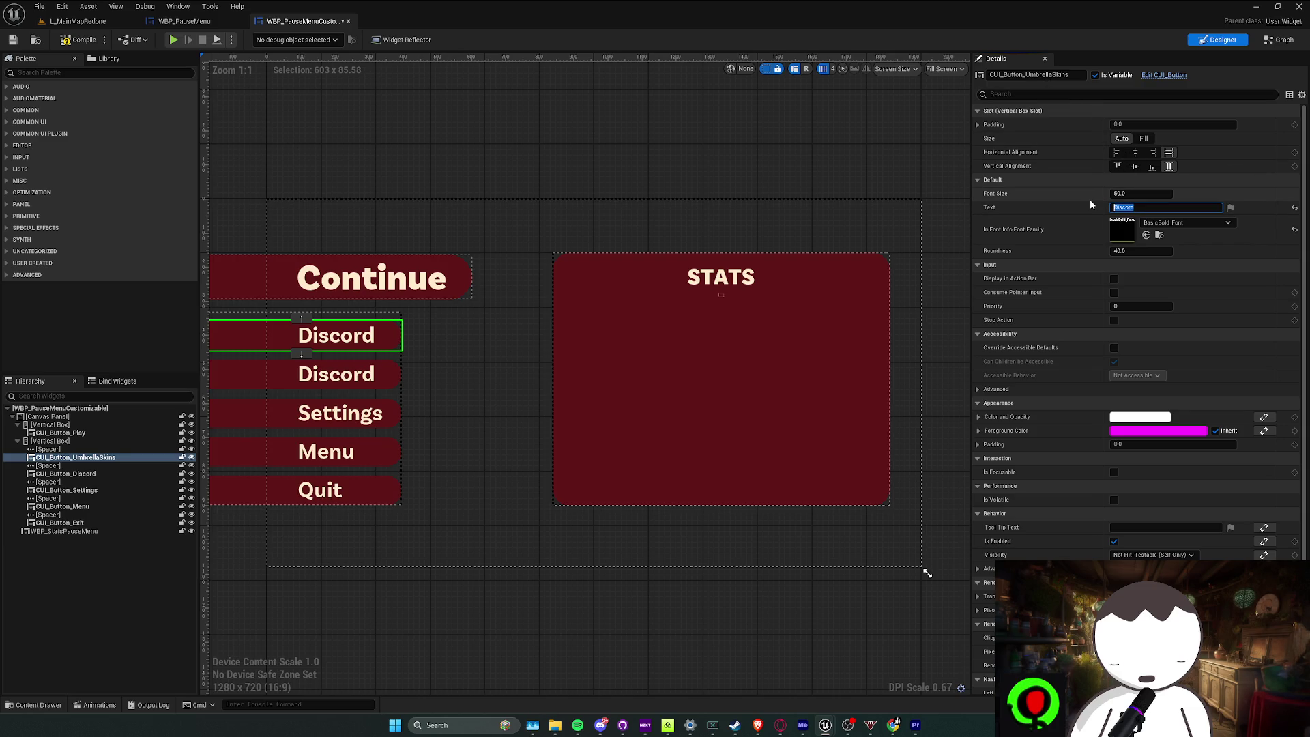
{"action": "type", "text": "Skins"}
{"action": "key", "text": "Return"}
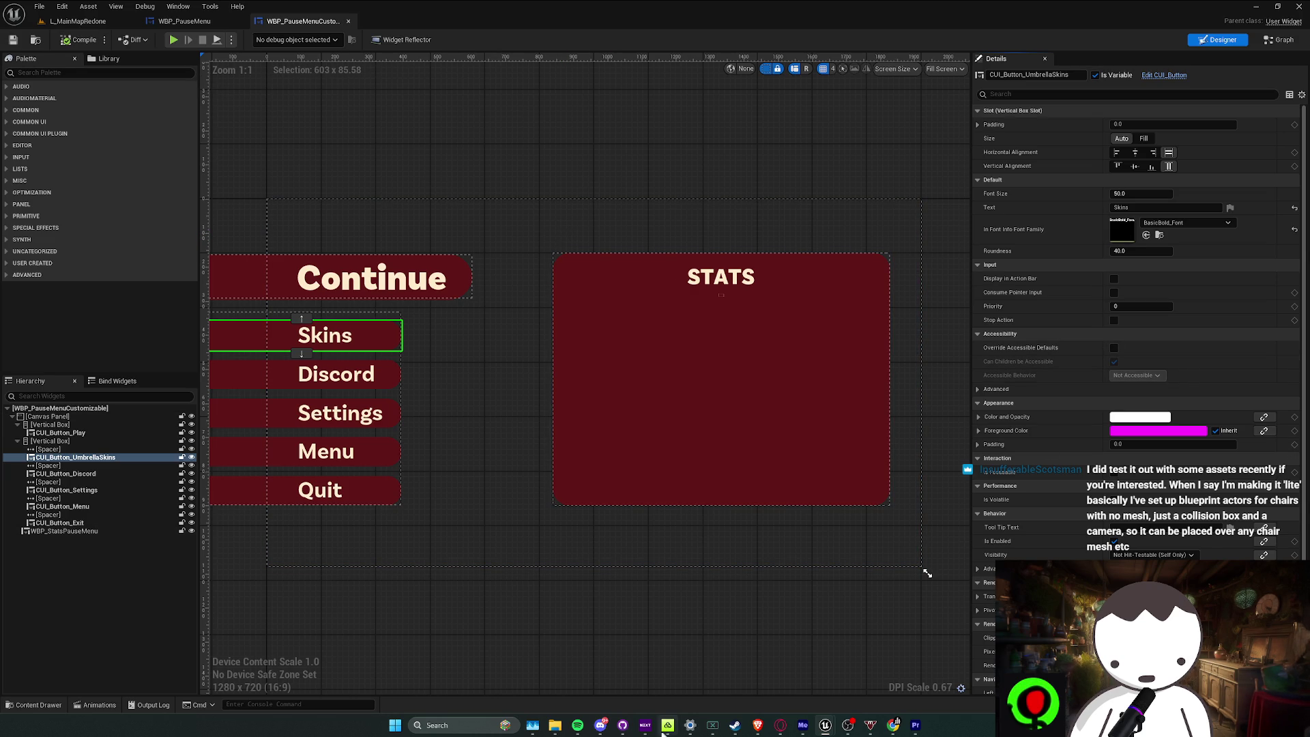
{"action": "scroll", "coordinate": [1110, 367], "scroll_direction": "down", "scroll_amount": 5}
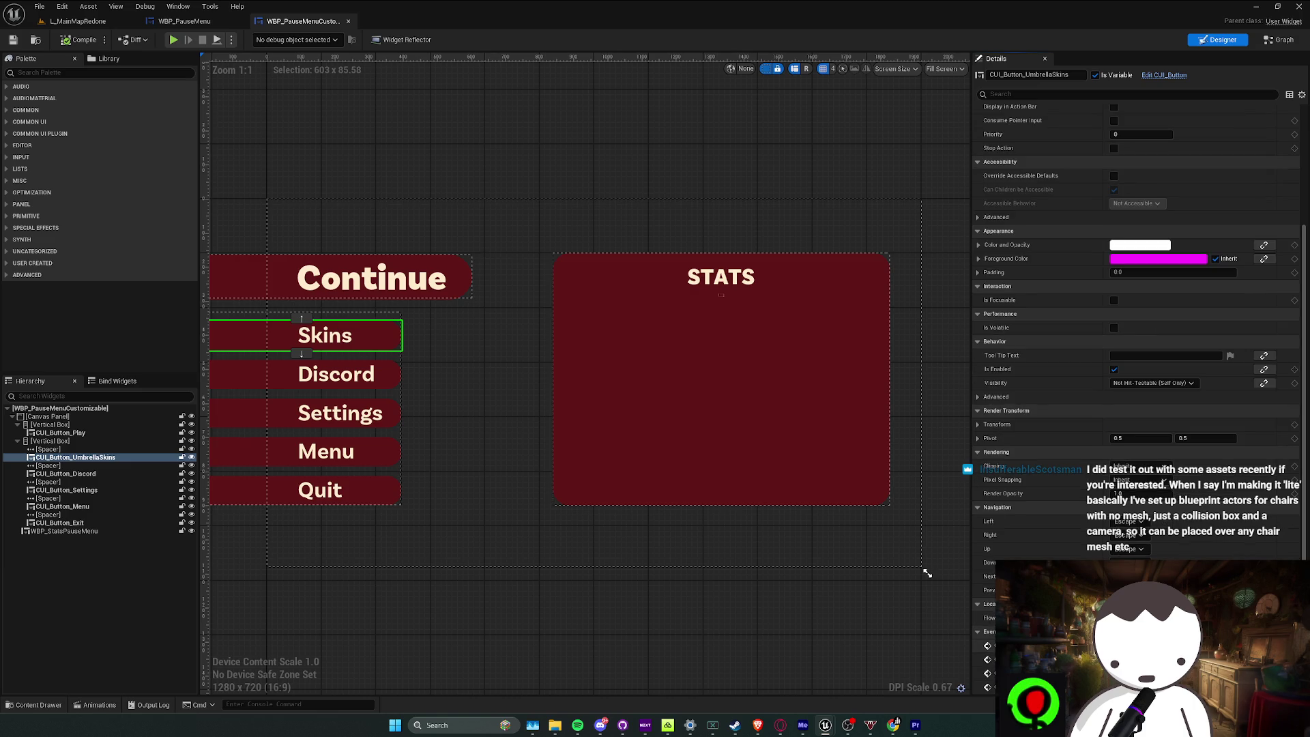
{"action": "left_click", "coordinate": [1283, 646]}
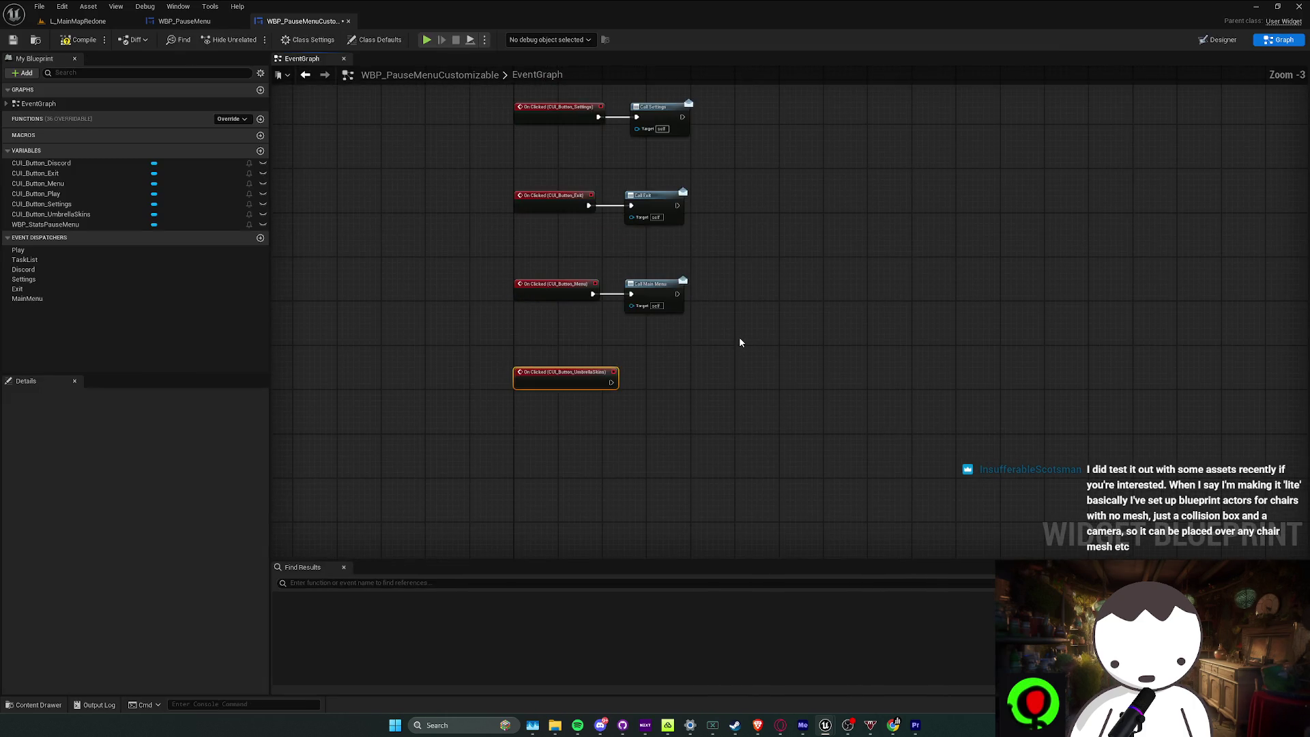
Add a Skins event dispatcher and place a Call Skins node after On Clicked
{"action": "left_click", "coordinate": [260, 237]}
{"action": "type", "text": "Skins"}
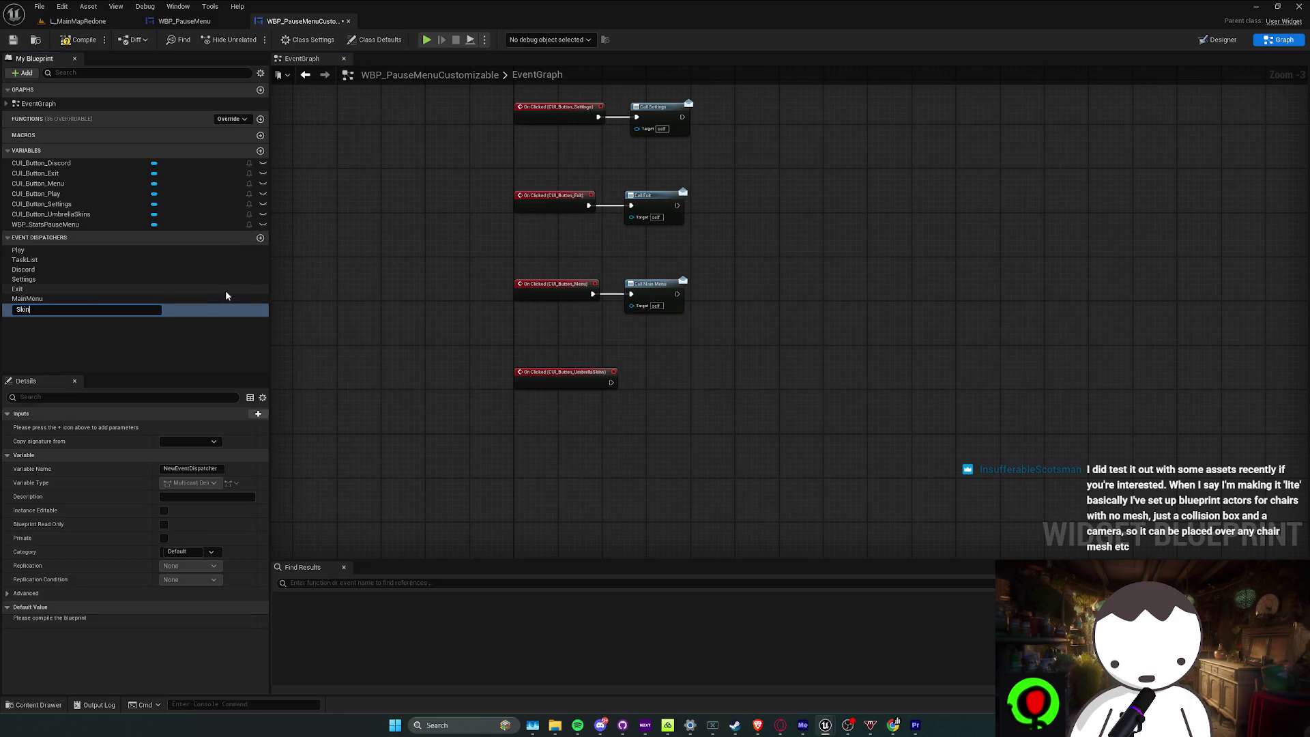
{"action": "key", "text": "Return"}
{"action": "mouse_move", "coordinate": [59, 316]}
{"action": "left_mouse_down"}
{"action": "mouse_move", "coordinate": [432, 363]}
{"action": "mouse_move", "coordinate": [592, 360]}
{"action": "mouse_move", "coordinate": [612, 383]}
{"action": "left_mouse_up"}
{"action": "left_click", "coordinate": [608, 372]}
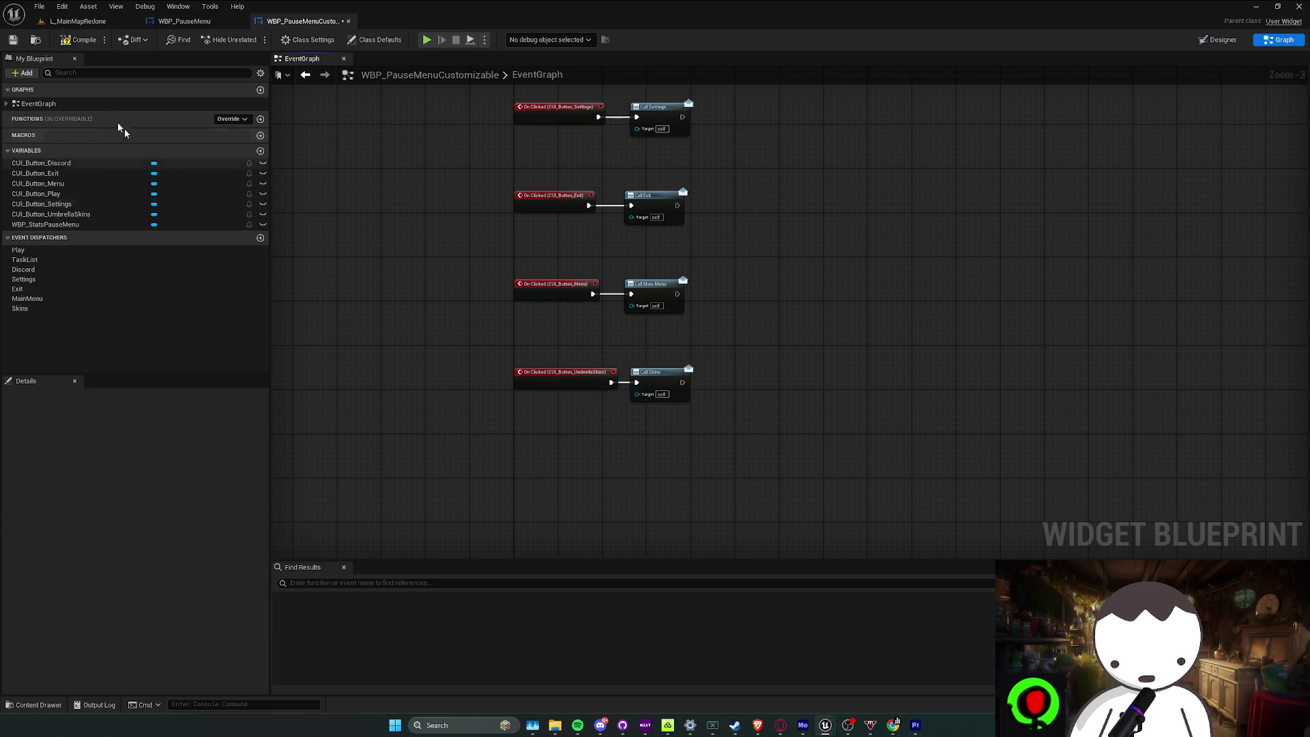
{"action": "left_click", "coordinate": [198, 21]}
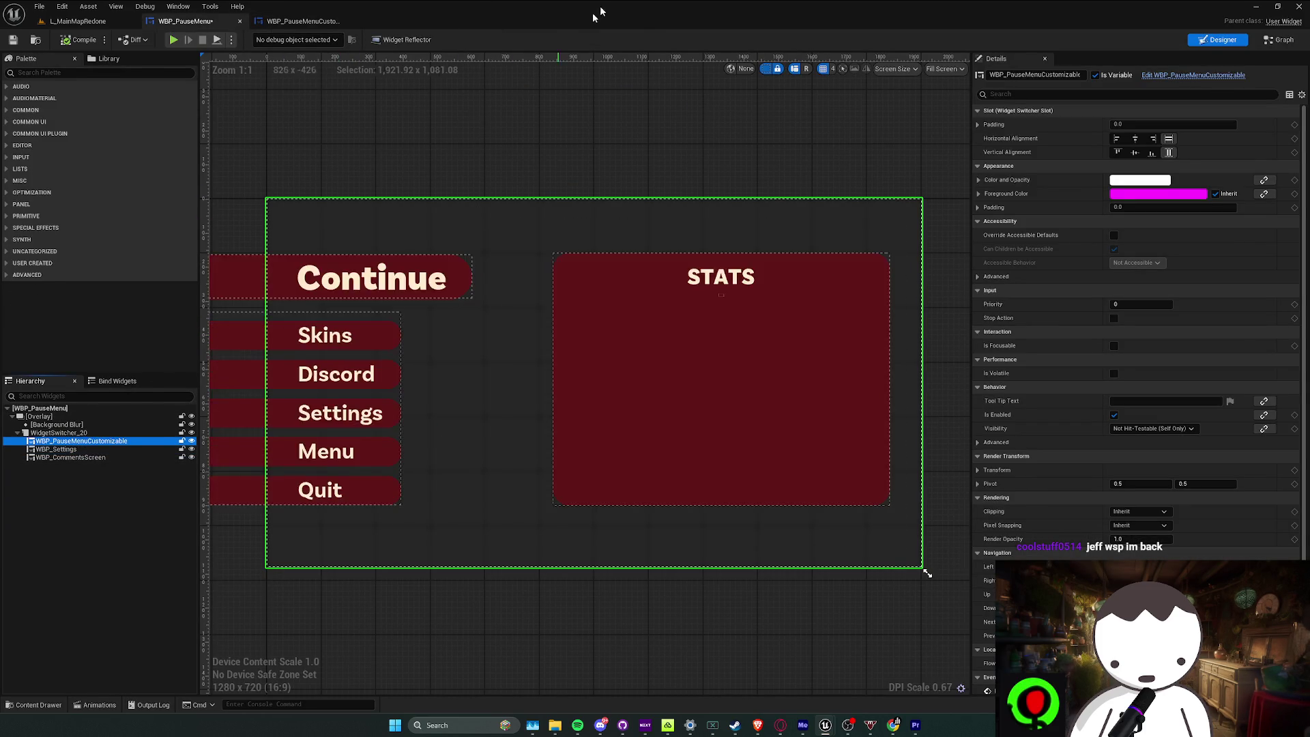
Detach the widget blueprint tabs into their own full-screen window, then minimize it to reveal the level
{"action": "double_click", "coordinate": [592, 12]}
{"action": "double_click", "coordinate": [756, 31]}
{"action": "left_click_drag", "start_coordinate": [177, 21], "coordinate": [219, 64]}
{"action": "left_click_drag", "start_coordinate": [185, 21], "coordinate": [321, 66]}
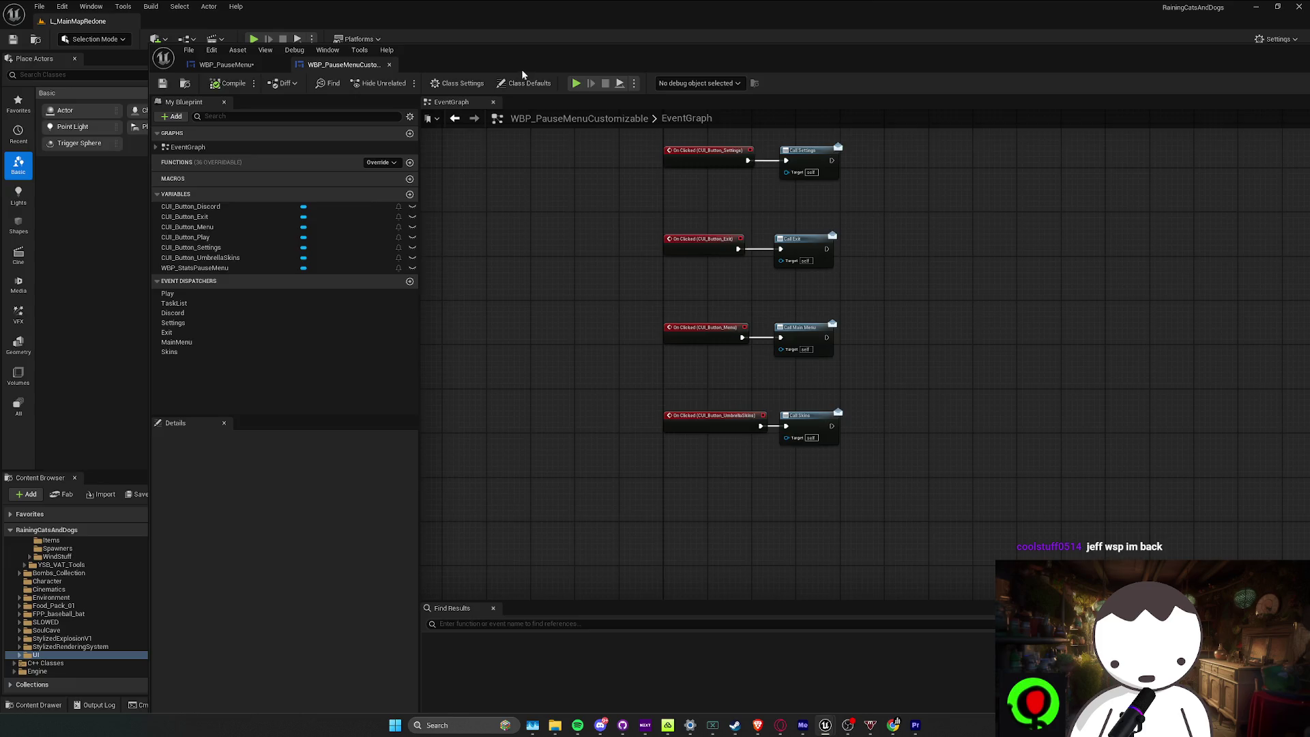
{"action": "double_click", "coordinate": [522, 74]}
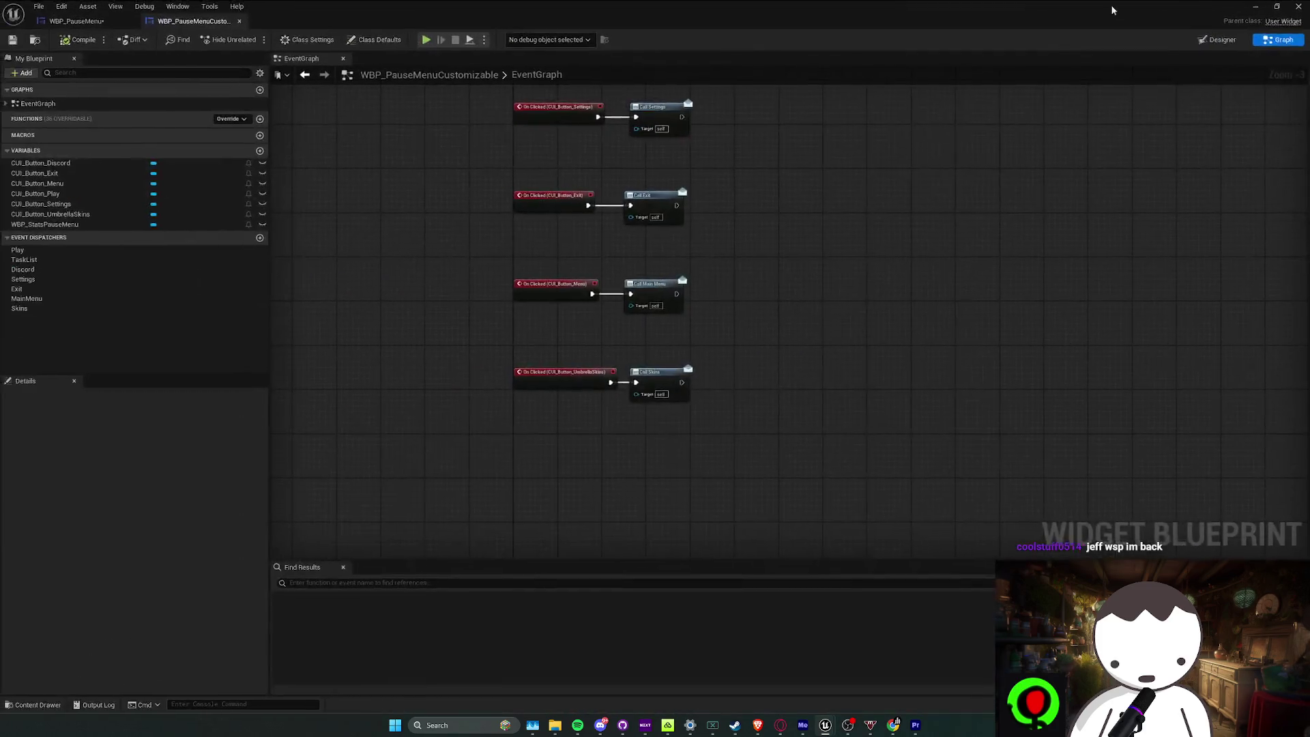
{"action": "left_click", "coordinate": [1255, 6]}
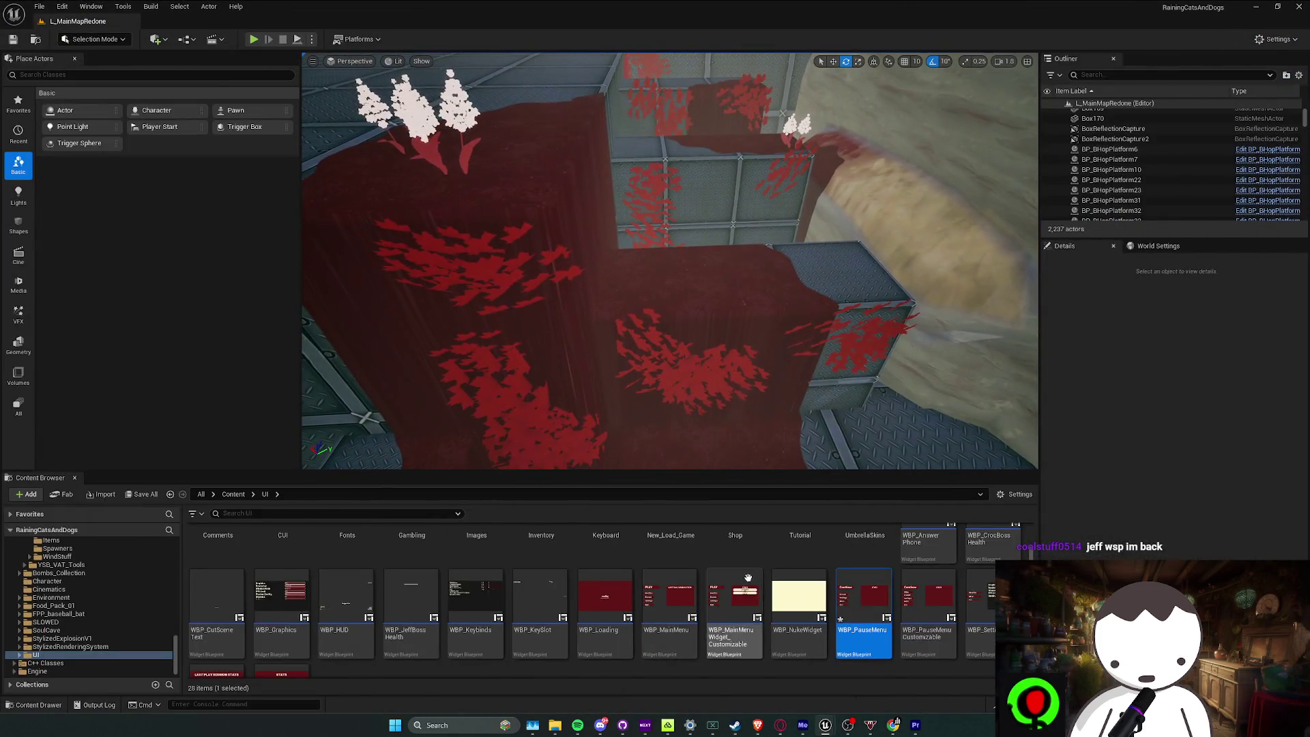
Create user widget WBP_UmbrellaSkins in the UmbrellaSkins folder, open it and add an Overlay root
{"action": "scroll", "coordinate": [748, 578], "scroll_direction": "up", "scroll_amount": 2}
{"action": "double_click", "coordinate": [864, 559]}
{"action": "right_click", "coordinate": [414, 602]}
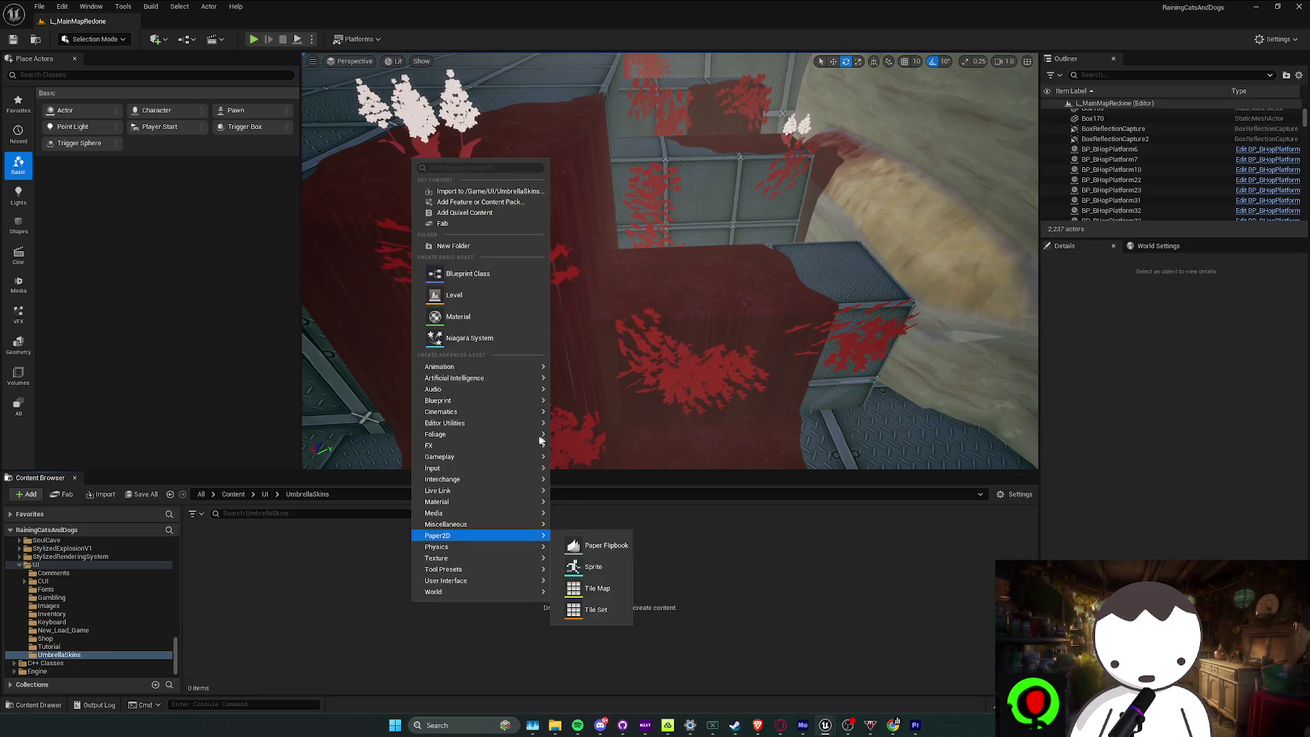
{"action": "mouse_move", "coordinate": [478, 580]}
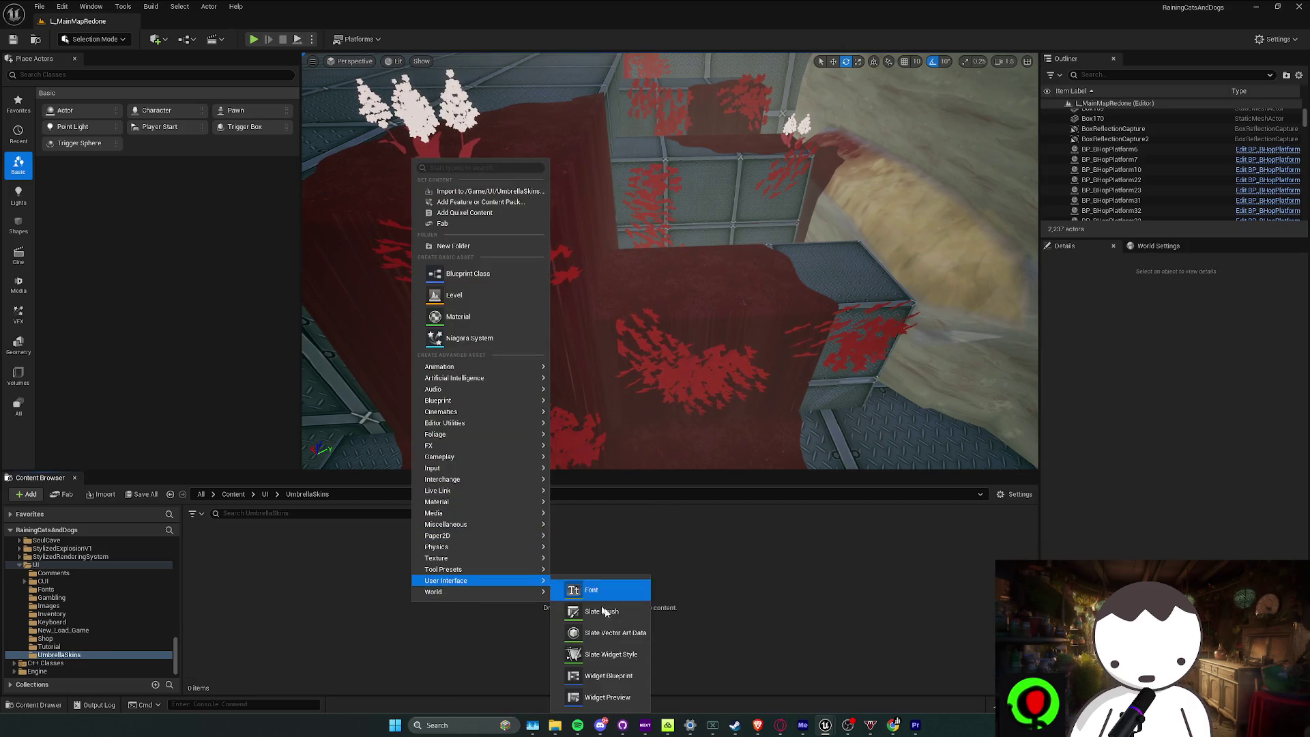
{"action": "left_click", "coordinate": [626, 683]}
{"action": "left_click", "coordinate": [559, 289]}
{"action": "type", "text": "WBP_Umb"}
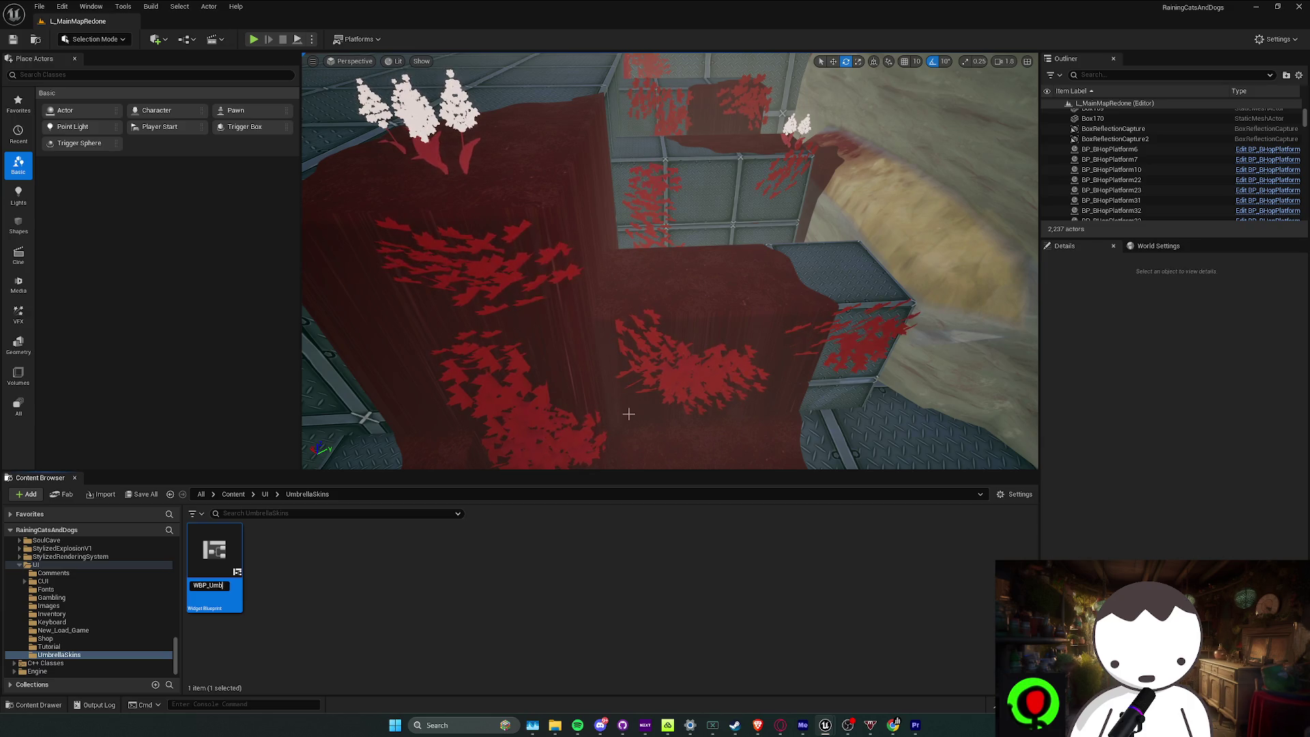
{"action": "type", "text": "rellaSkins"}
{"action": "key", "text": "Return"}
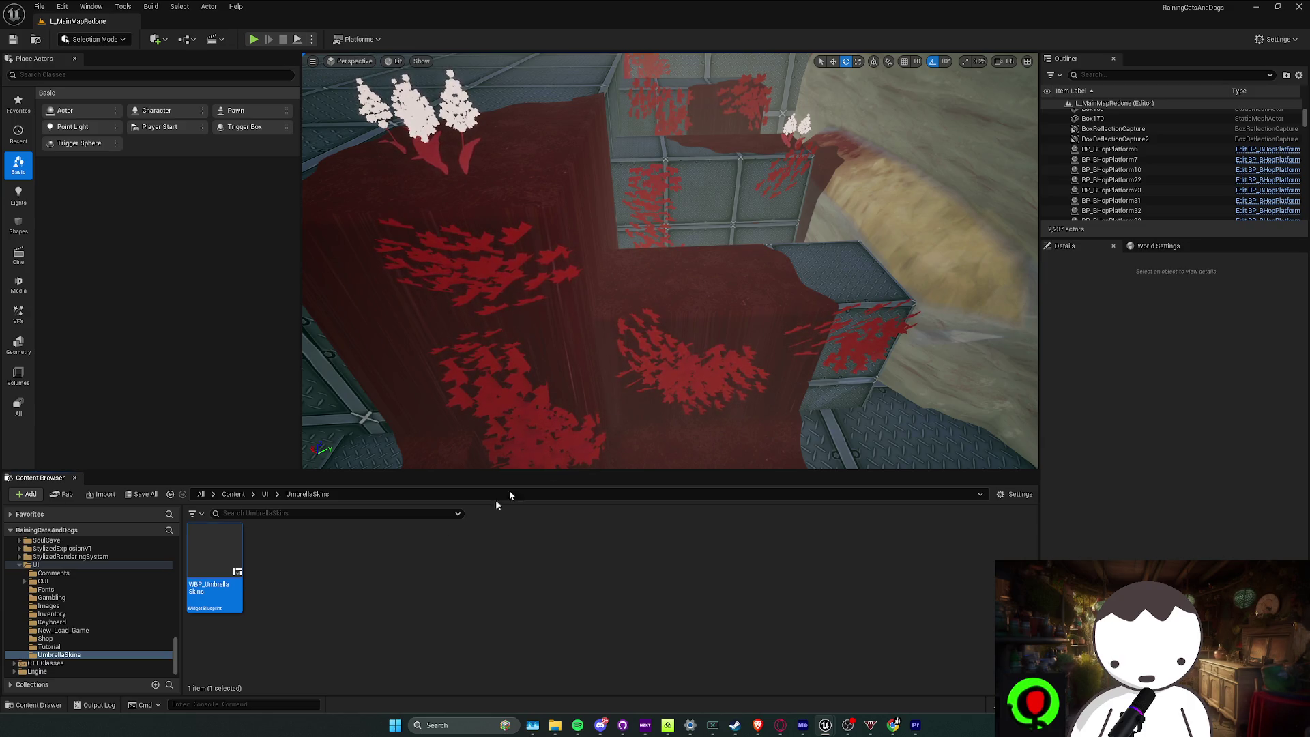
{"action": "double_click", "coordinate": [219, 595]}
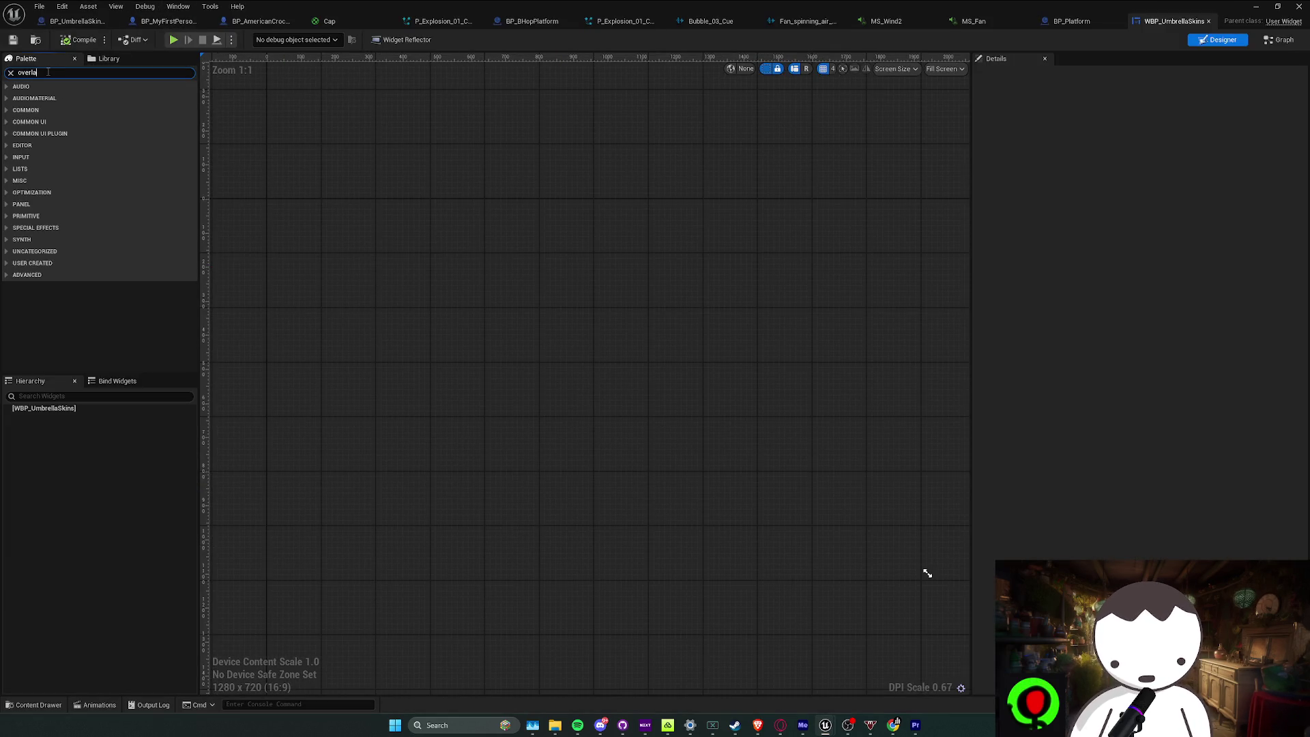
{"action": "left_click_drag", "start_coordinate": [43, 98], "coordinate": [51, 418]}
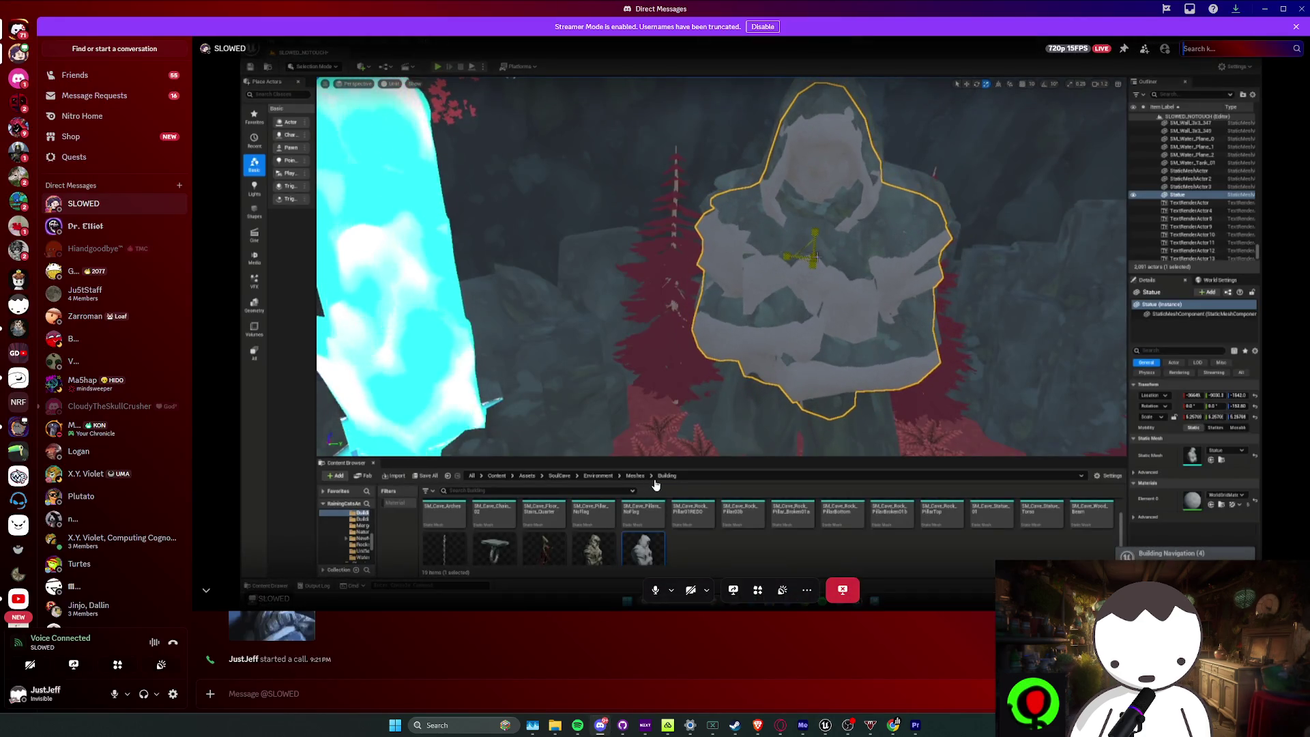
Minimize the Discord chat window to get back to the Unreal widget designer
{"action": "left_click", "coordinate": [1267, 8]}
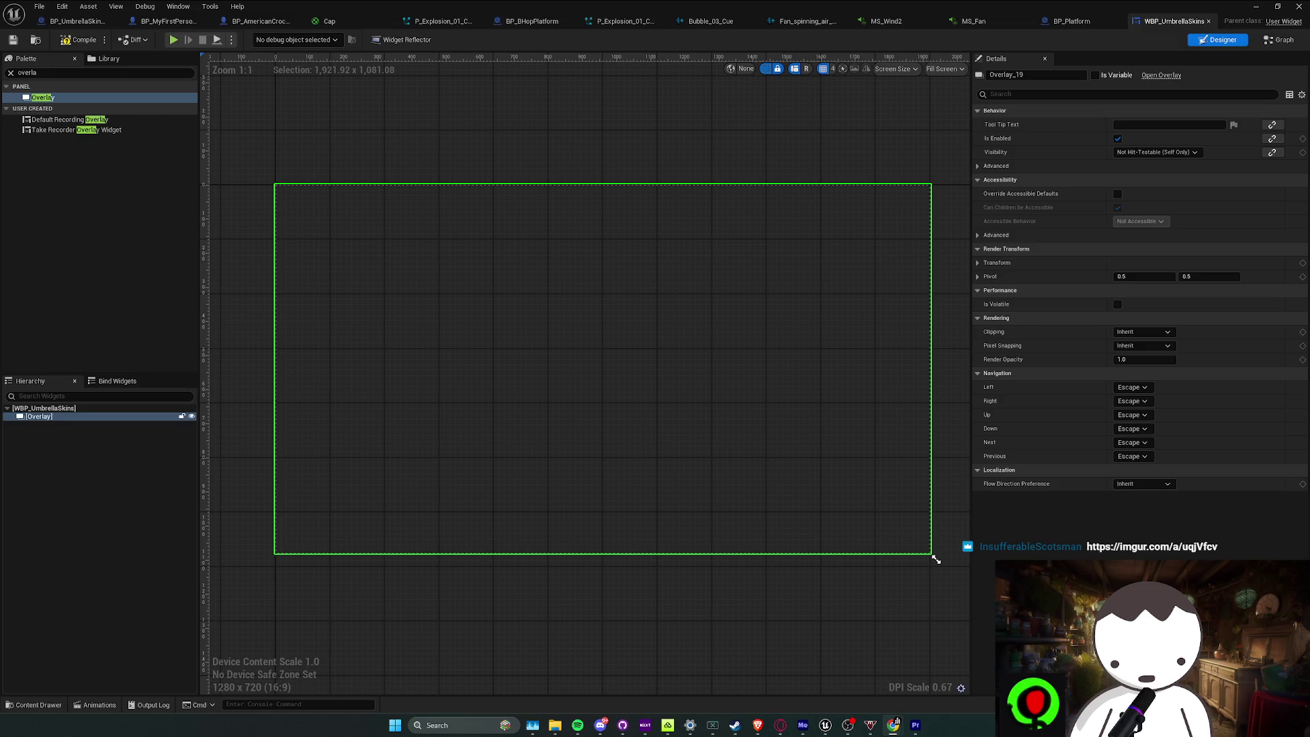
Switch to Chrome to view the Imgur album shared in chat
{"action": "key", "text": "alt+Tab"}
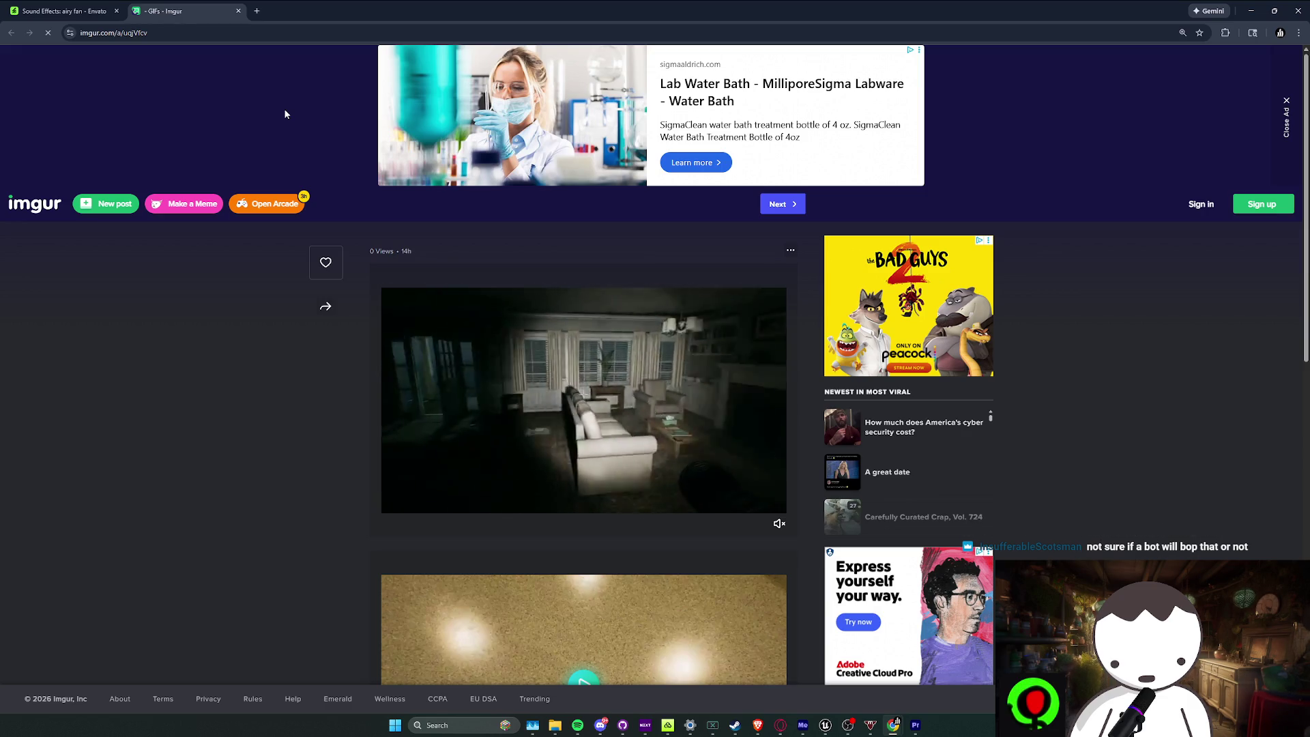
Scroll through the Imgur album, close its tab and minimize Chrome
{"action": "mouse_move", "coordinate": [570, 423]}
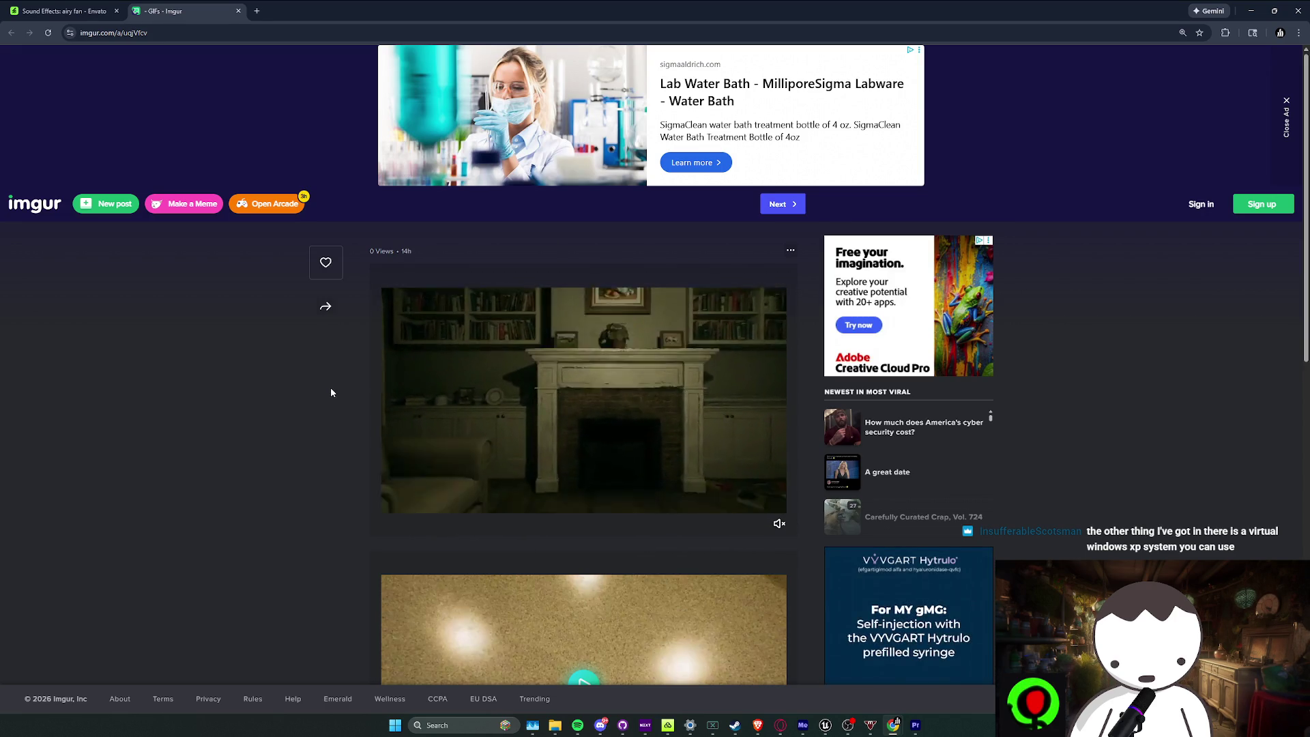
{"action": "scroll", "coordinate": [331, 391], "scroll_direction": "down", "scroll_amount": 1}
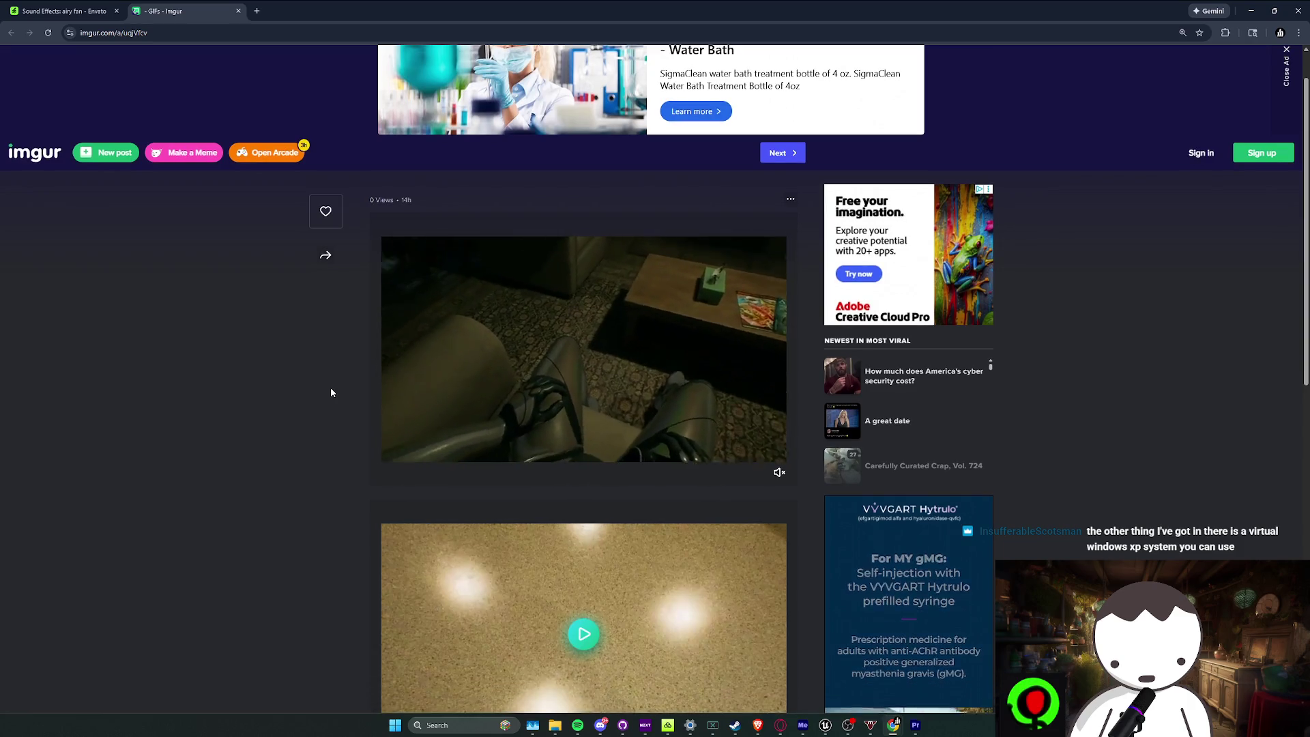
{"action": "scroll", "coordinate": [331, 393], "scroll_direction": "down", "scroll_amount": 3}
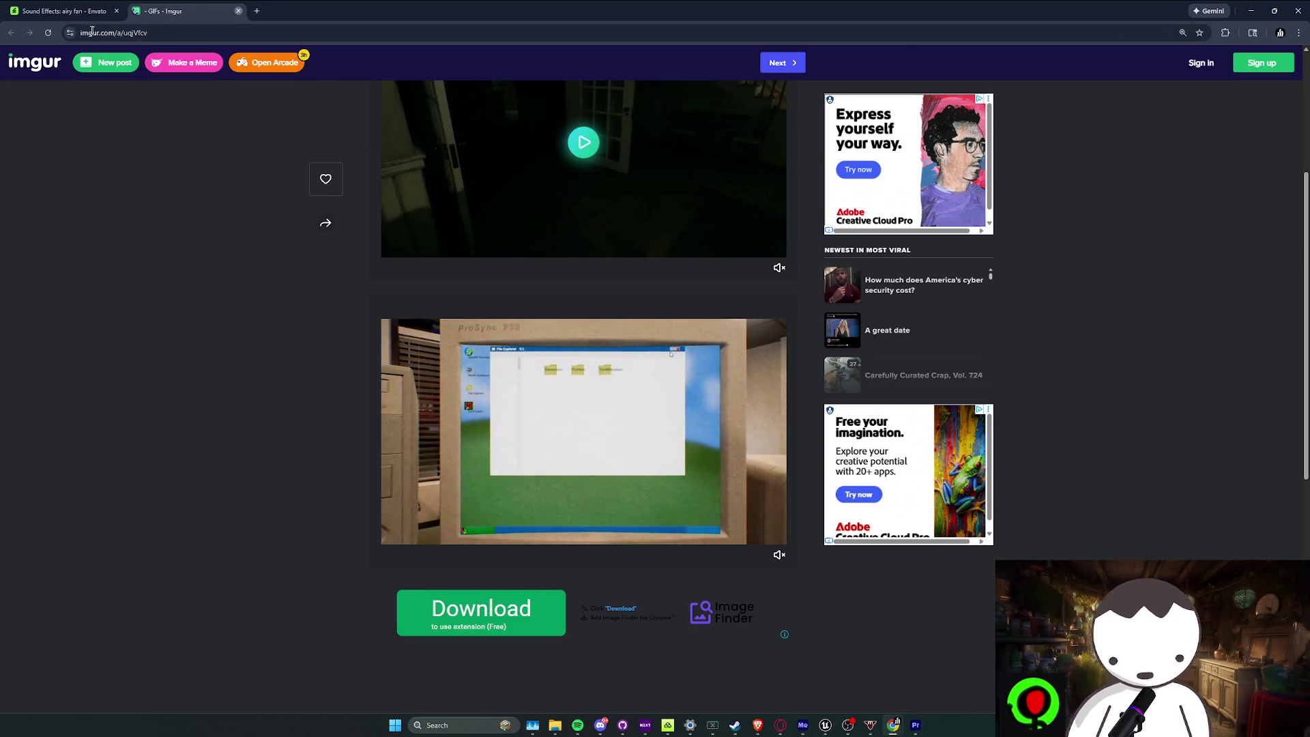
{"action": "left_click", "coordinate": [240, 11]}
{"action": "left_click", "coordinate": [1253, 13]}
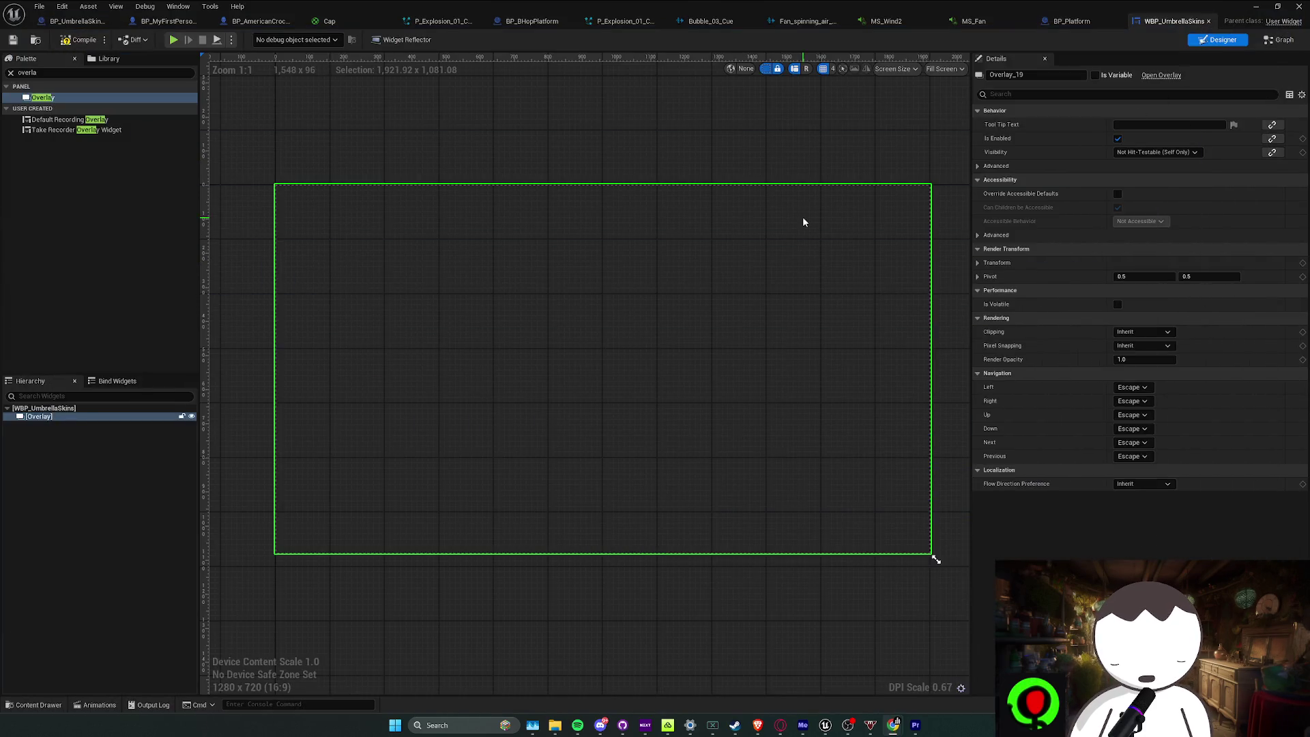
Add an Image inside the Overlay with horizontal and vertical alignment both set to Fill
{"action": "left_click", "coordinate": [29, 72]}
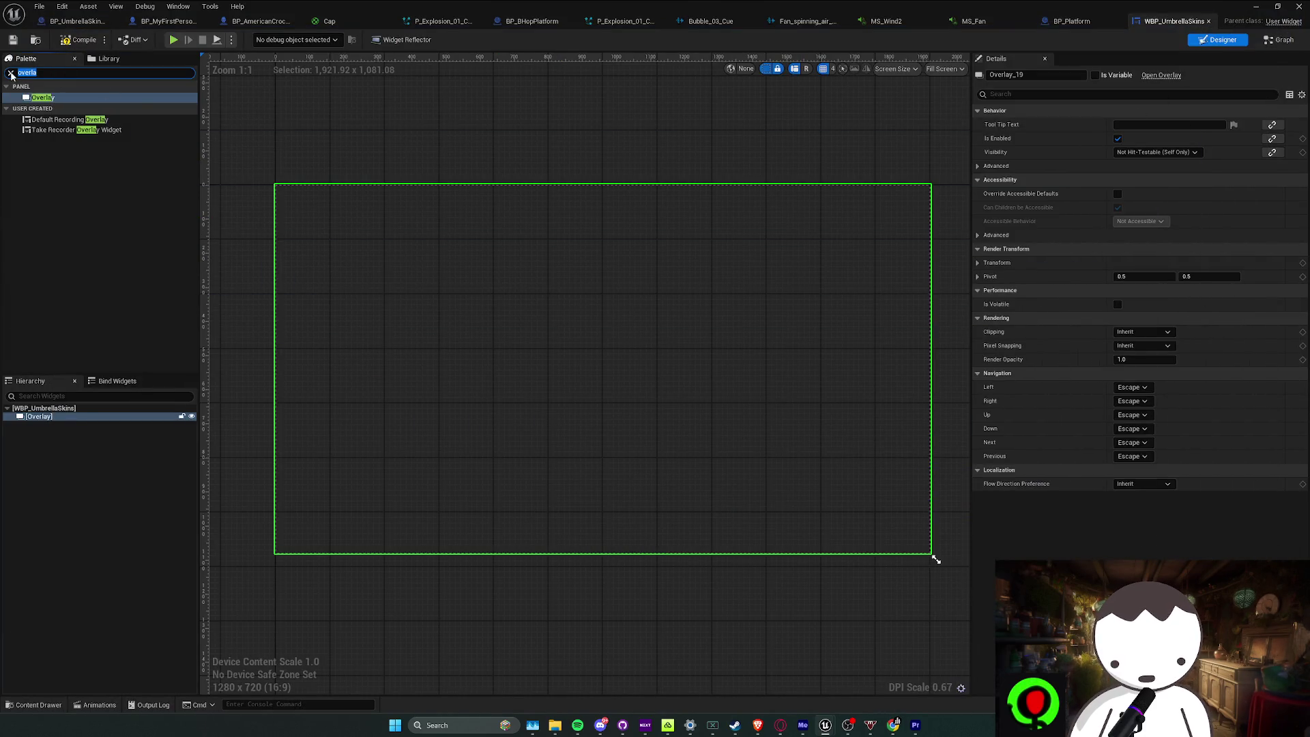
{"action": "type", "text": "image"}
{"action": "mouse_move", "coordinate": [41, 100]}
{"action": "left_mouse_down"}
{"action": "mouse_move", "coordinate": [132, 307]}
{"action": "mouse_move", "coordinate": [82, 416]}
{"action": "left_mouse_up"}
{"action": "left_click", "coordinate": [68, 424]}
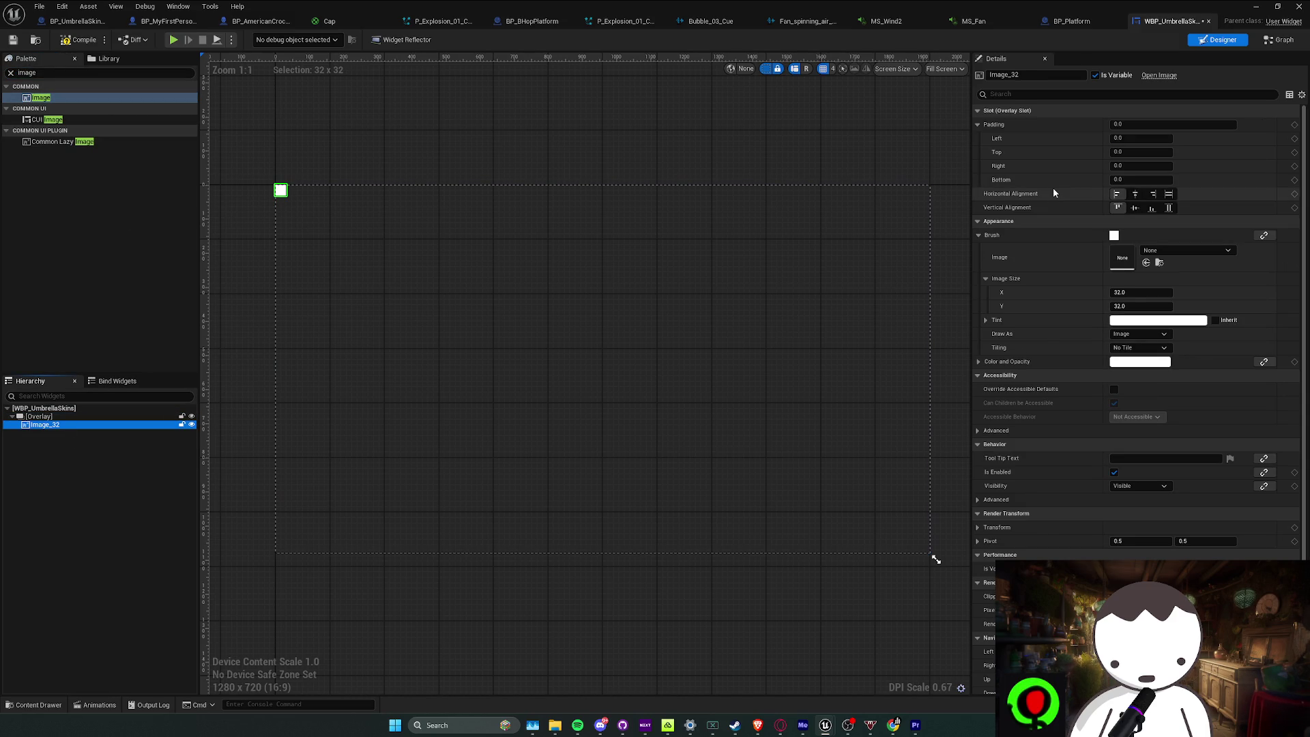
{"action": "left_click", "coordinate": [1169, 193]}
{"action": "left_click", "coordinate": [1170, 208]}
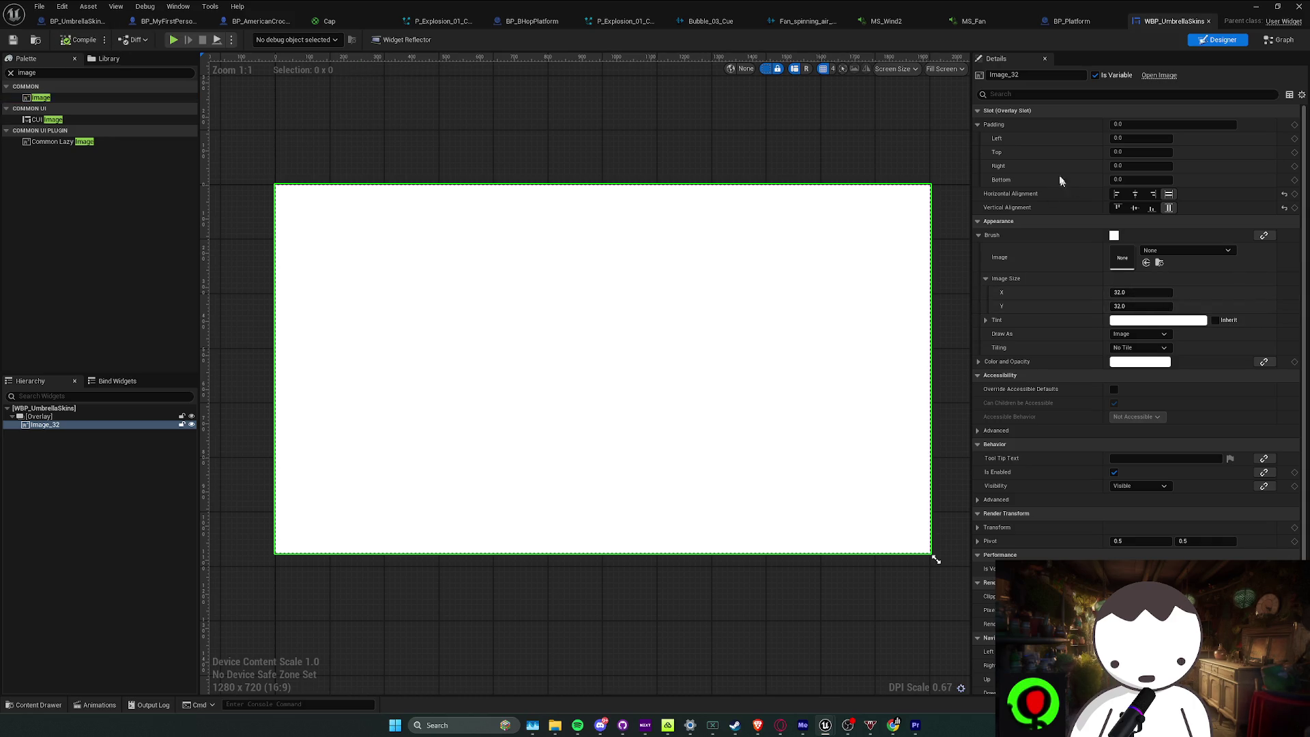
Check the WBP_Loading widget in the UI folder for reference, then save WBP_UmbrellaSkins
{"action": "left_click", "coordinate": [1256, 6]}
{"action": "key", "text": "alt+Left"}
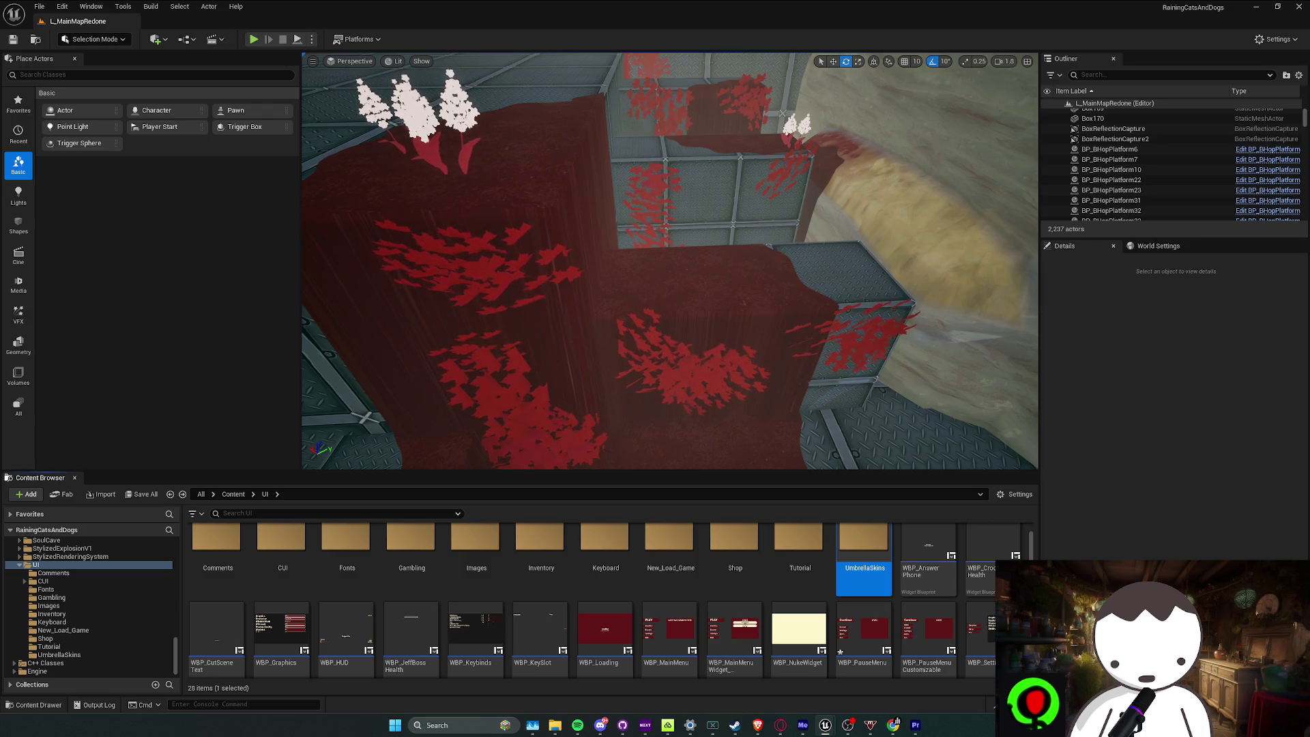
{"action": "left_click", "coordinate": [592, 635]}
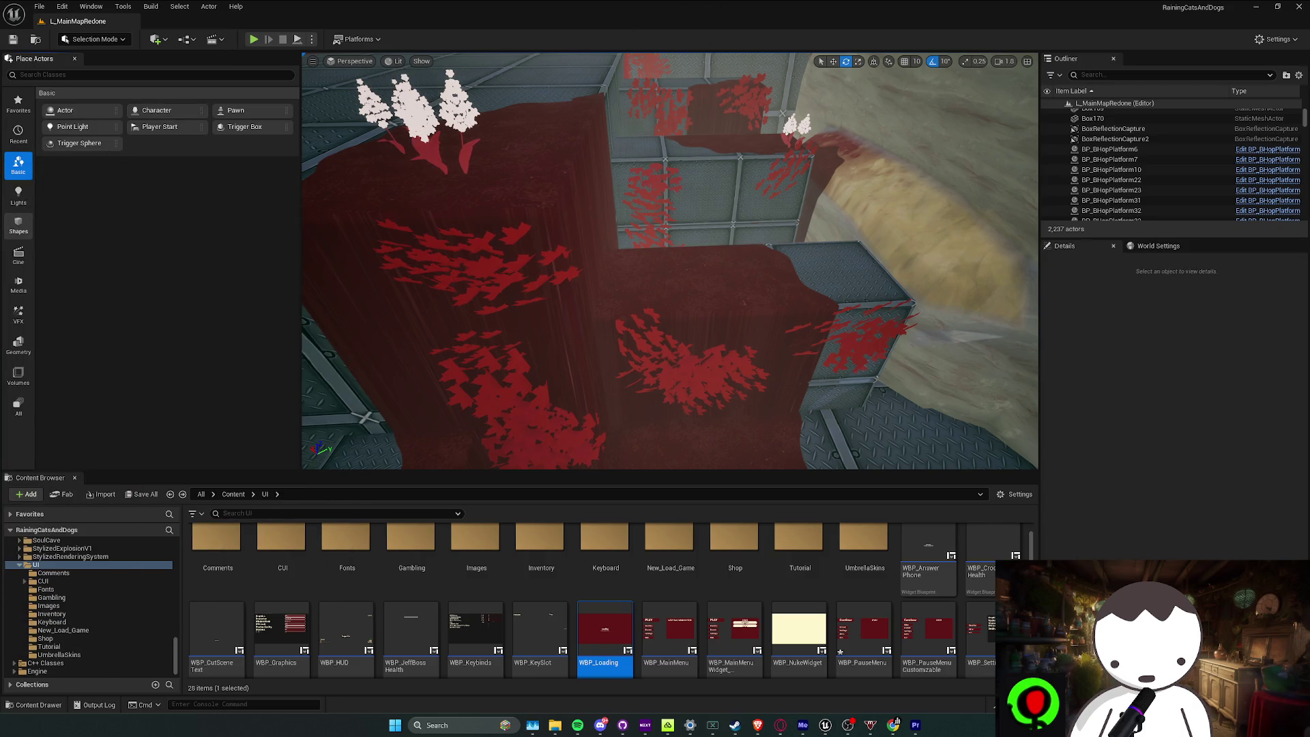
{"action": "key", "text": "alt+Tab"}
{"action": "key", "text": "ctrl+s"}
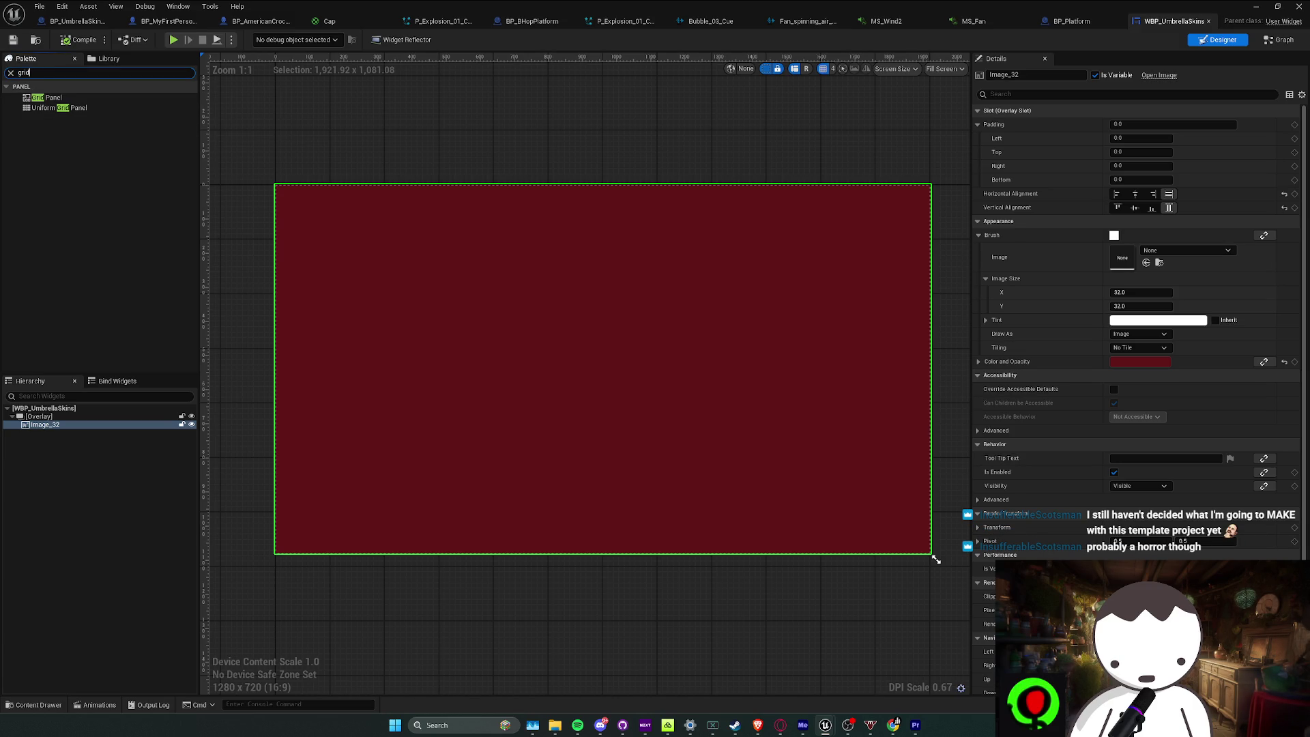
{"action": "mouse_move", "coordinate": [61, 108]}
{"action": "left_mouse_down"}
{"action": "mouse_move", "coordinate": [102, 196]}
{"action": "mouse_move", "coordinate": [56, 431]}
{"action": "mouse_move", "coordinate": [43, 435]}
{"action": "left_mouse_up"}
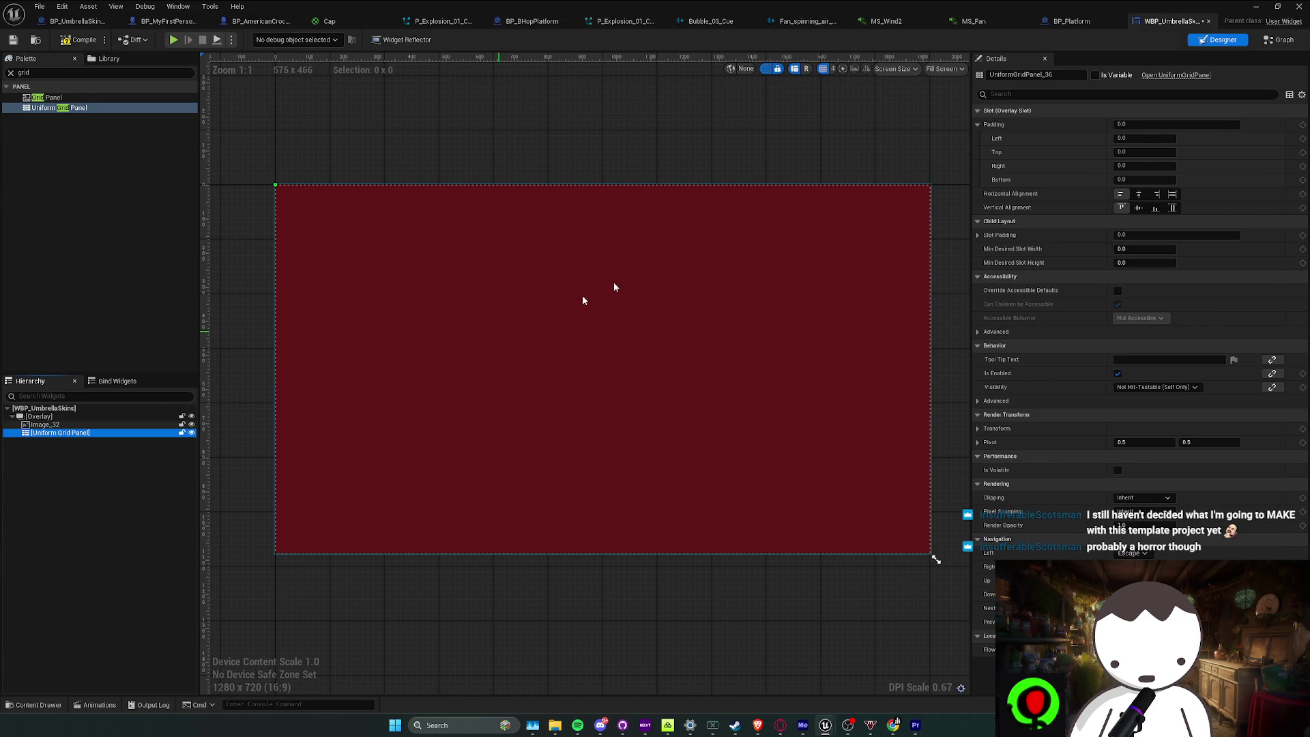
{"action": "left_click", "coordinate": [1173, 193]}
{"action": "left_click", "coordinate": [1172, 207]}
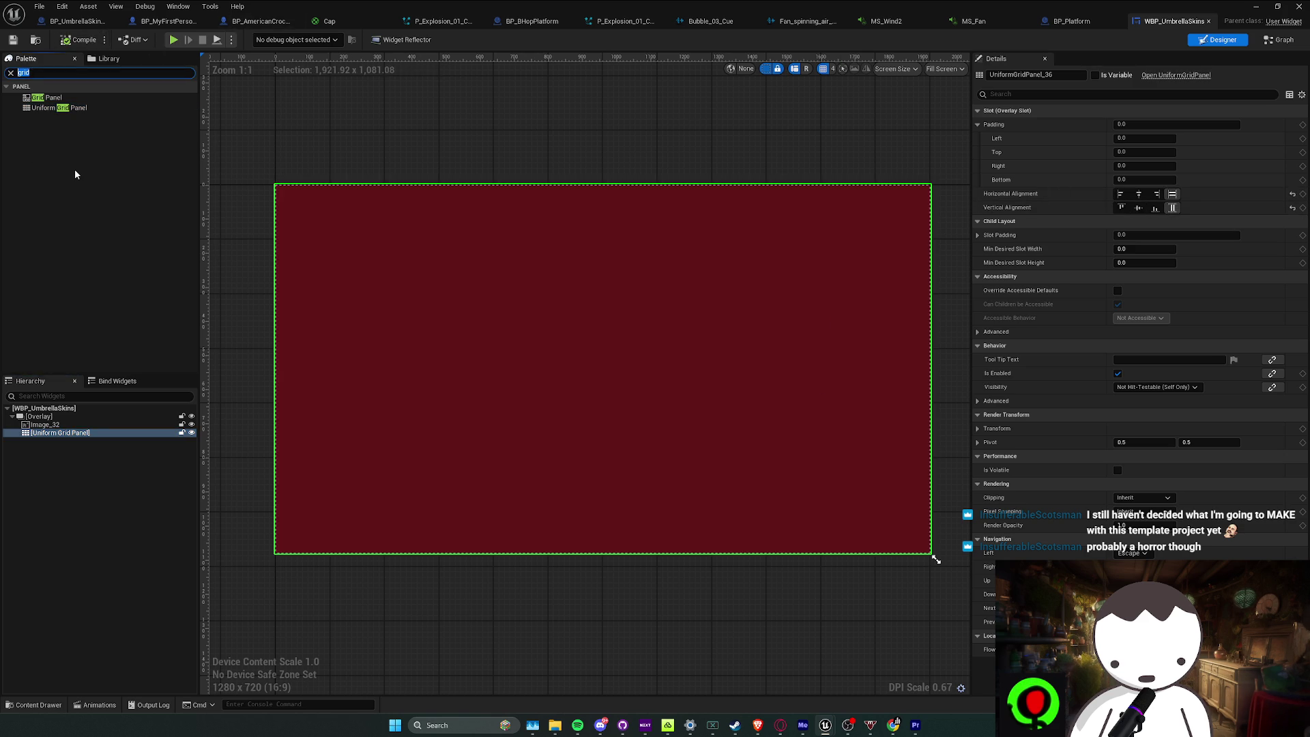
{"action": "mouse_move", "coordinate": [62, 141]}
{"action": "left_mouse_down"}
{"action": "mouse_move", "coordinate": [63, 449]}
{"action": "mouse_move", "coordinate": [60, 437]}
{"action": "left_mouse_up"}
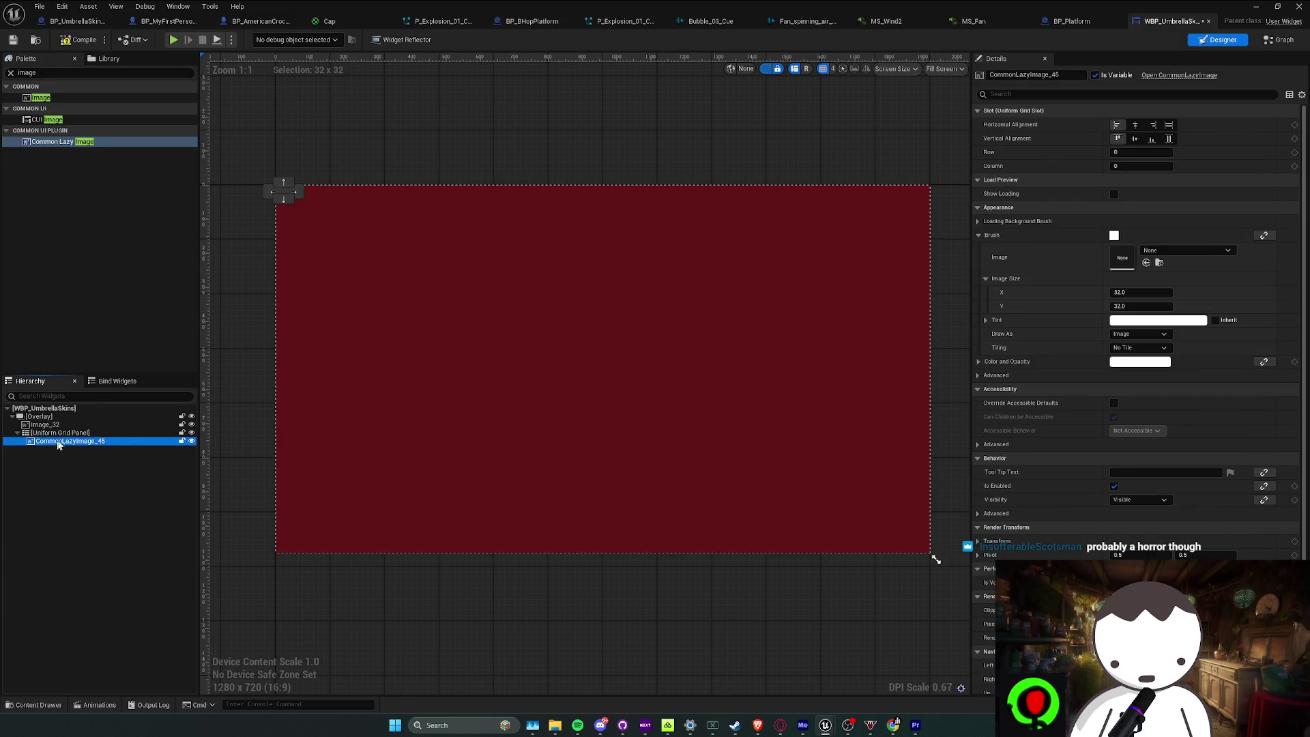
{"action": "left_click", "coordinate": [1152, 295]}
{"action": "type", "text": "100"}
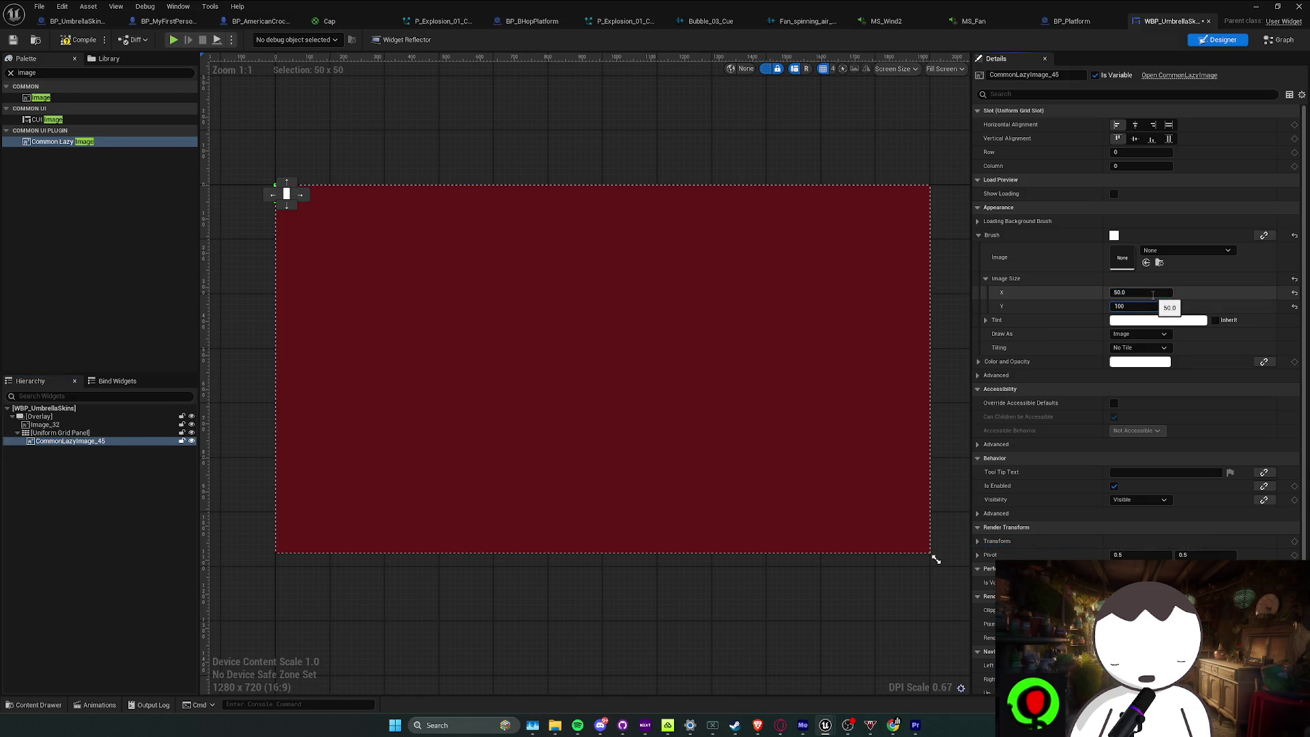
{"action": "left_click", "coordinate": [1152, 295]}
{"action": "type", "text": "100"}
{"action": "key", "text": "Return"}
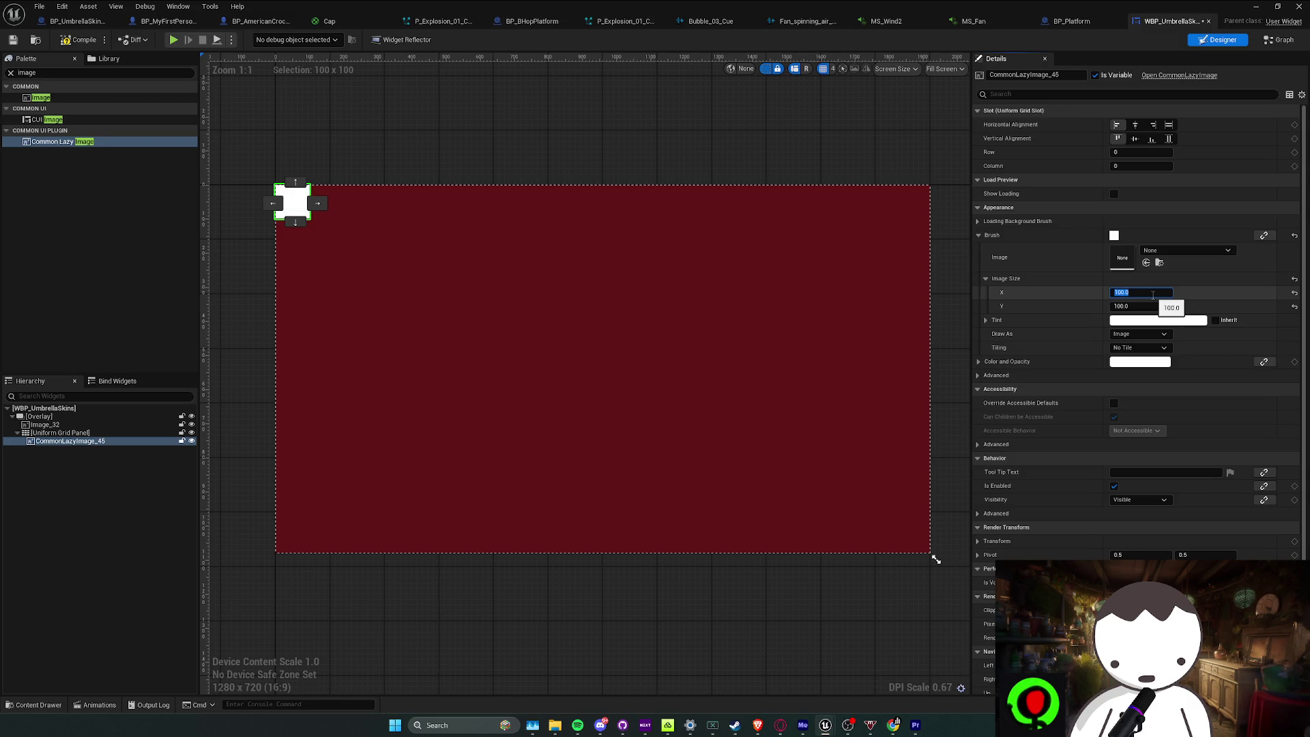
{"action": "left_click", "coordinate": [73, 441]}
{"action": "key", "text": "ctrl+d"}
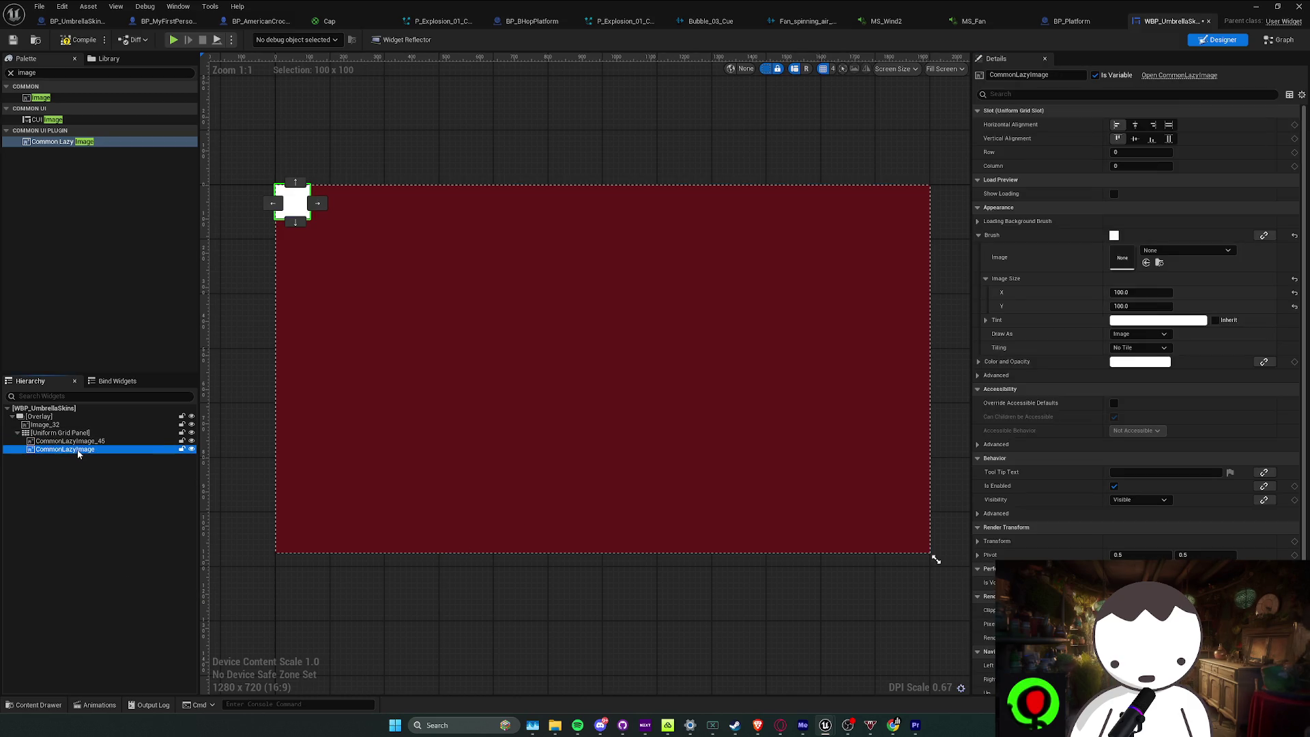
{"action": "left_click", "coordinate": [318, 203]}
{"action": "left_click", "coordinate": [645, 204]}
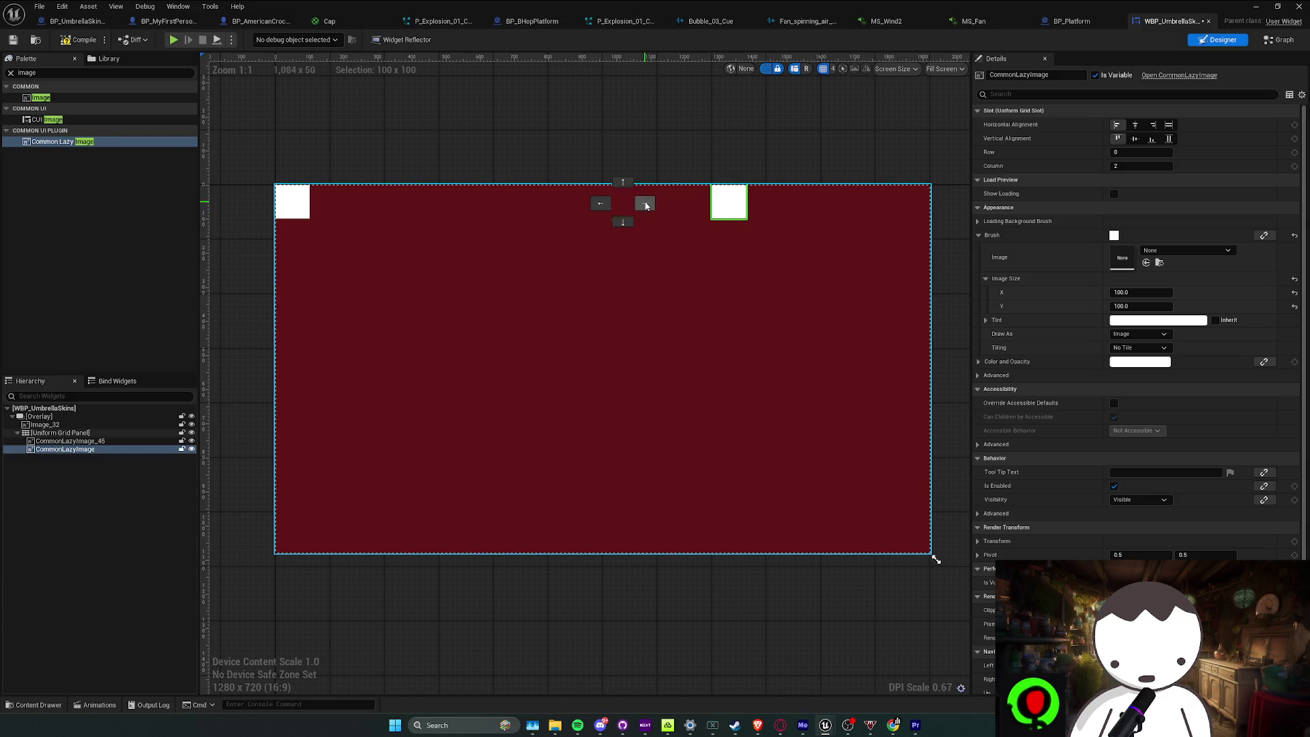
{"action": "left_click", "coordinate": [710, 203]}
{"action": "left_click", "coordinate": [604, 203]}
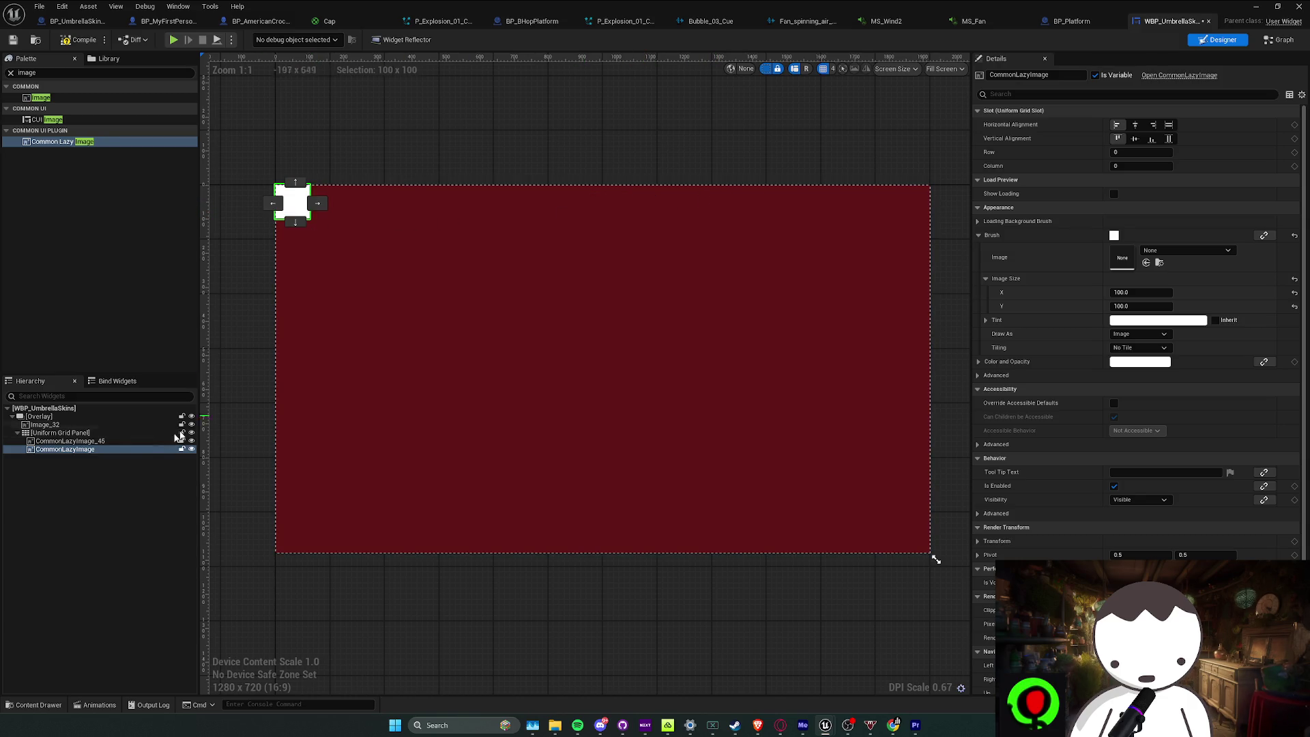
{"action": "key", "text": "Delete"}
{"action": "left_click", "coordinate": [85, 432]}
{"action": "key", "text": "Delete"}
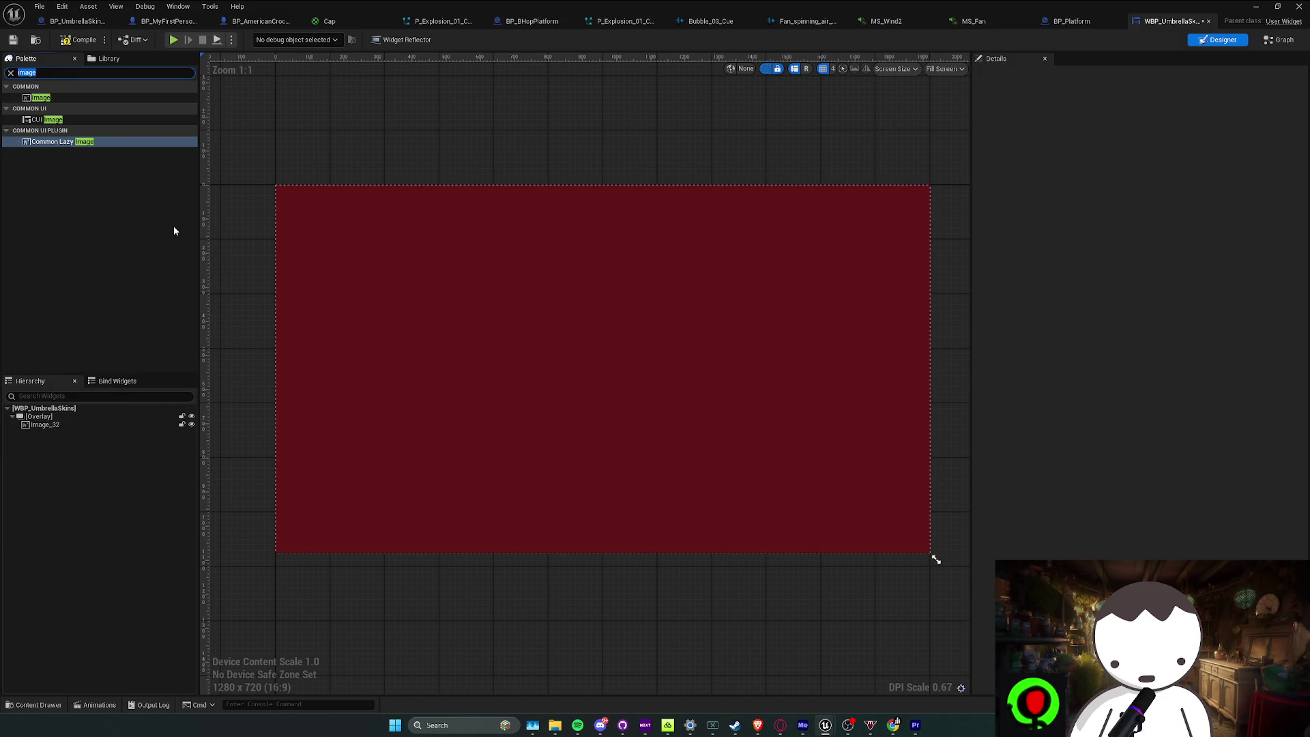
{"action": "key", "text": "BackSpace"}
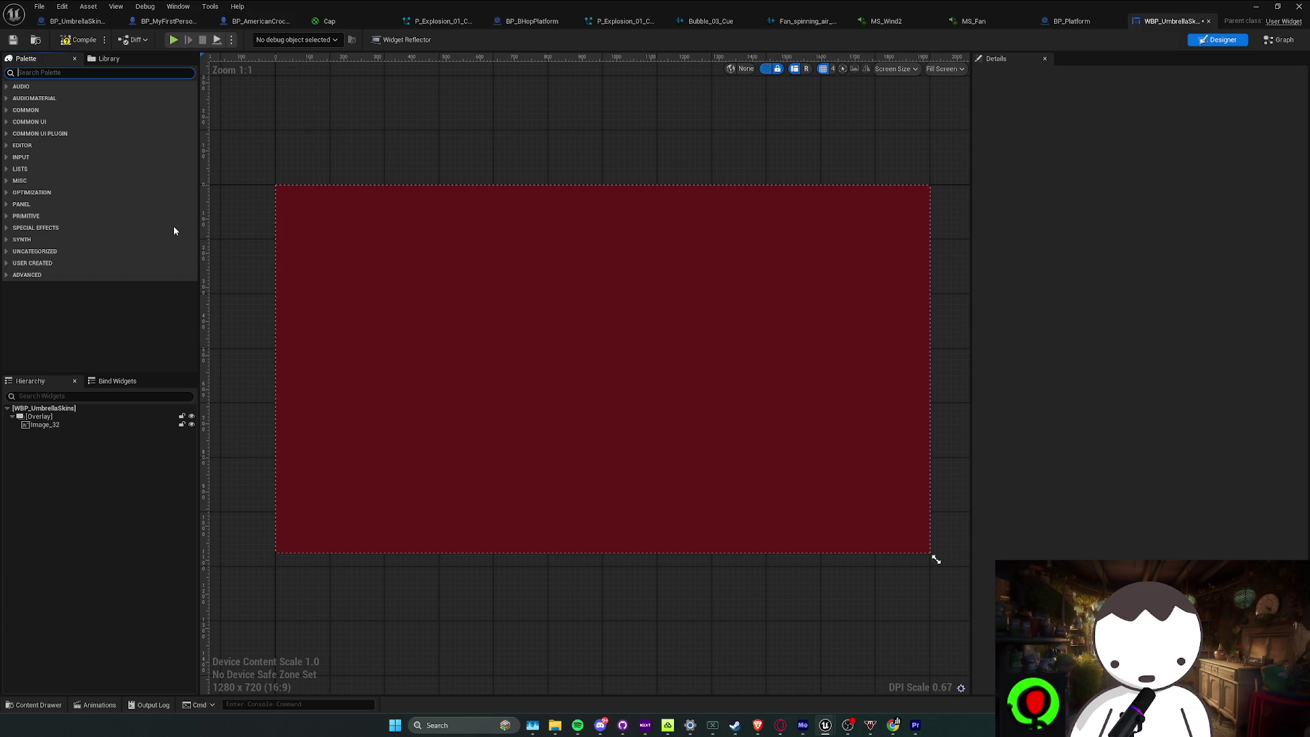
{"action": "type", "text": "grid"}
{"action": "key", "text": "BackSpace"}
{"action": "key", "text": "BackSpace"}
{"action": "key", "text": "BackSpace"}
{"action": "type", "text": "panel"}
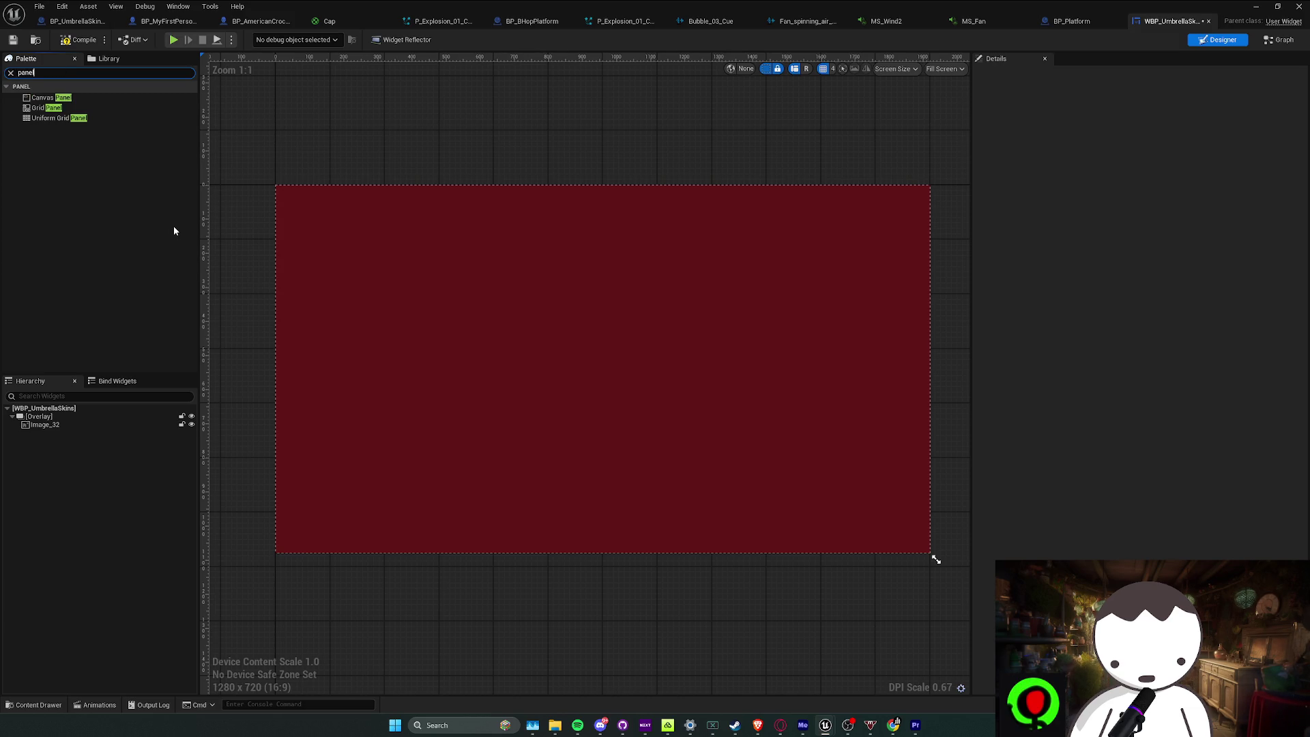